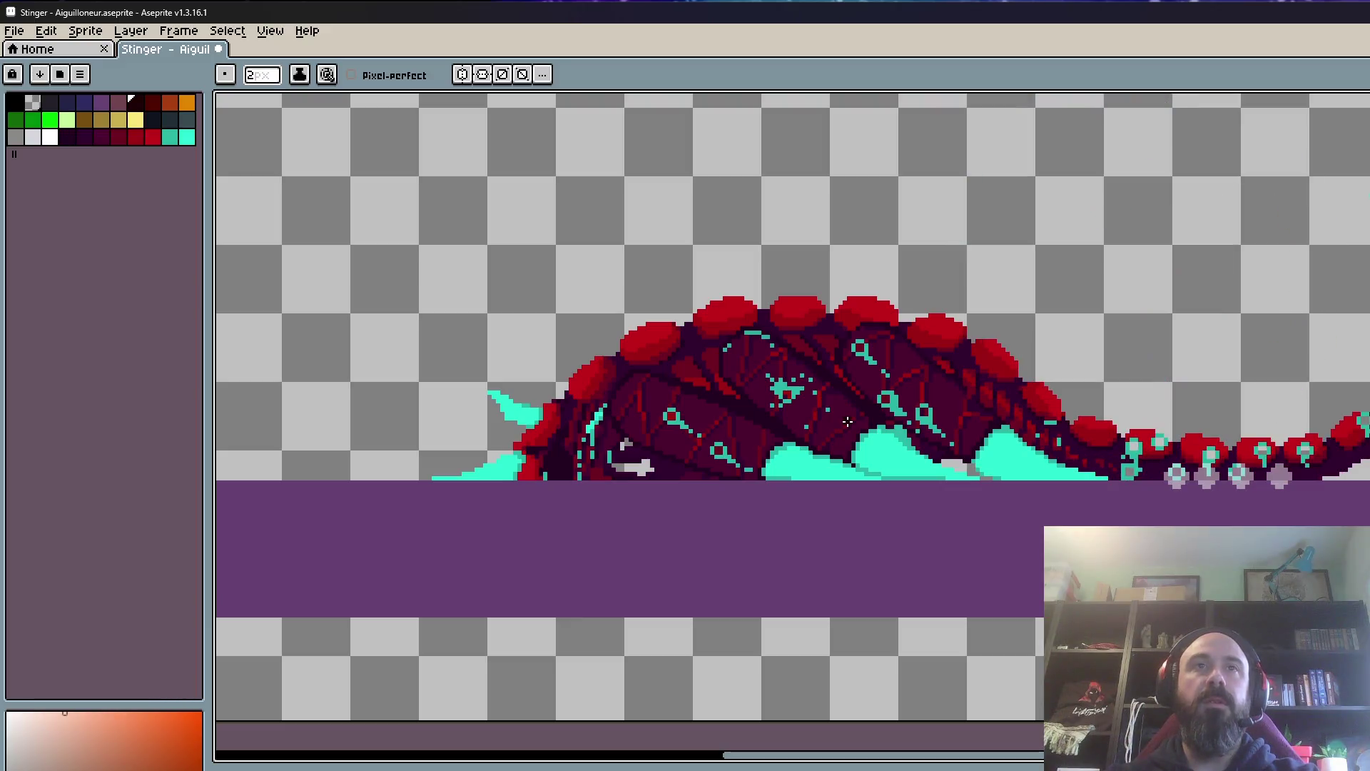
pyautogui.scroll(2, 847, 421)
pyautogui.scroll(2, 941, 480)
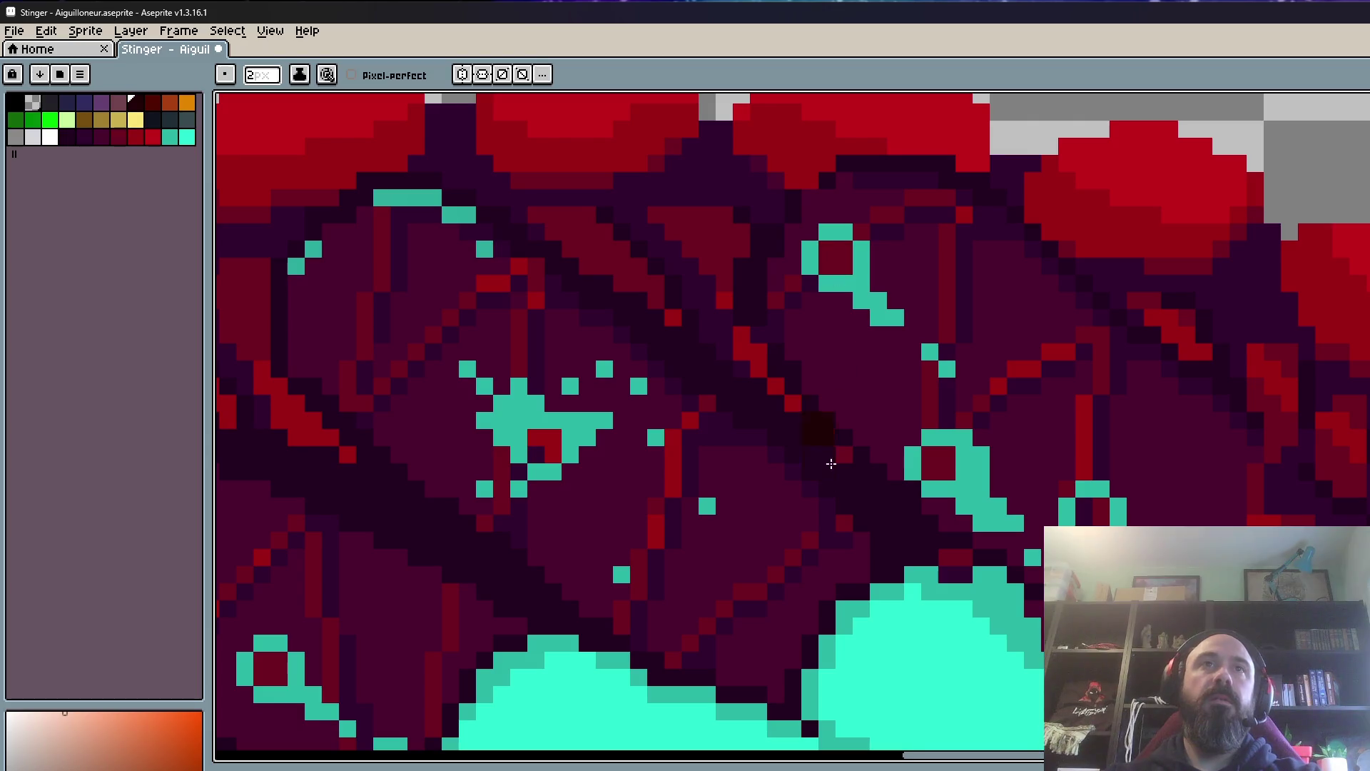
pyautogui.scroll(-1, 816, 561)
pyautogui.scroll(-1, 816, 561)
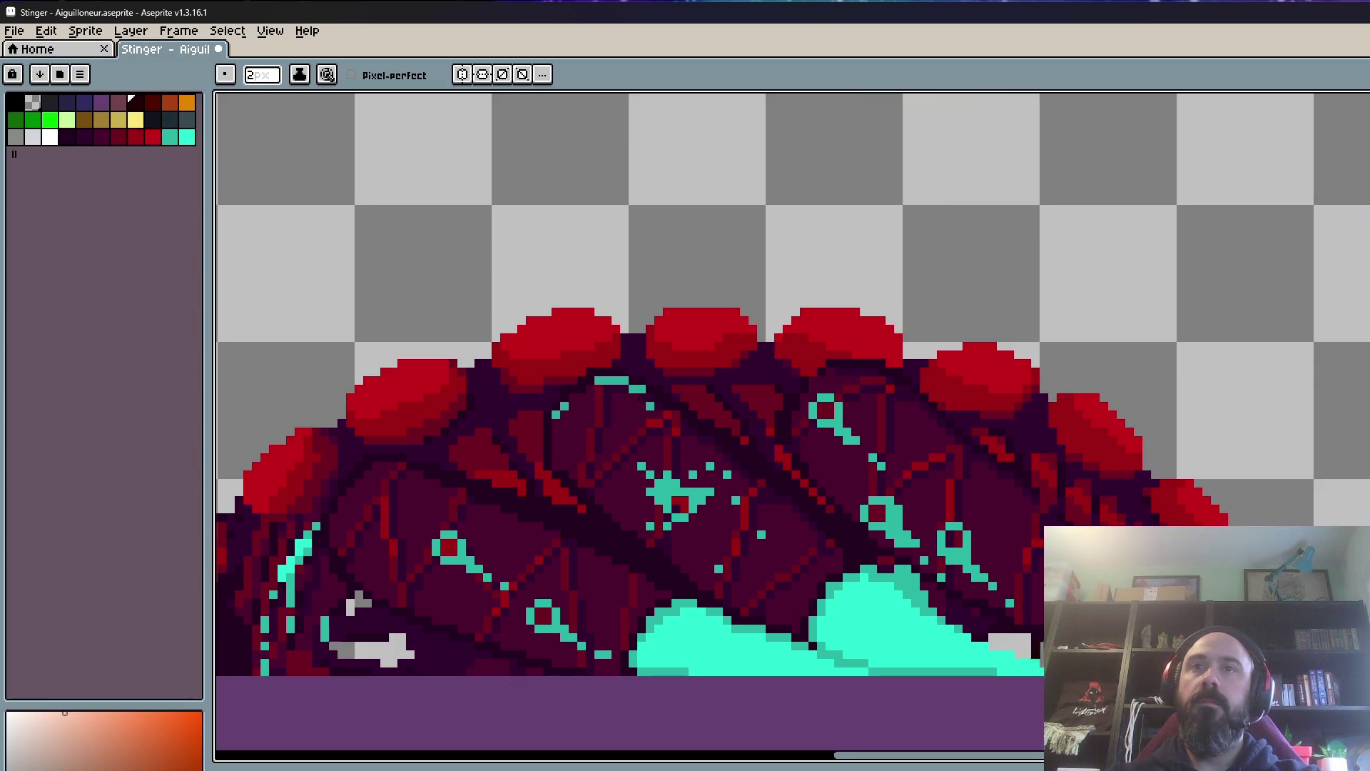
pyautogui.scroll(1, 1044, 675)
# Step: Erase the dark centre pixels from the first teal rings near the tail base
pyautogui.moveTo(1345, 682); pyautogui.dragTo(1003, 542)
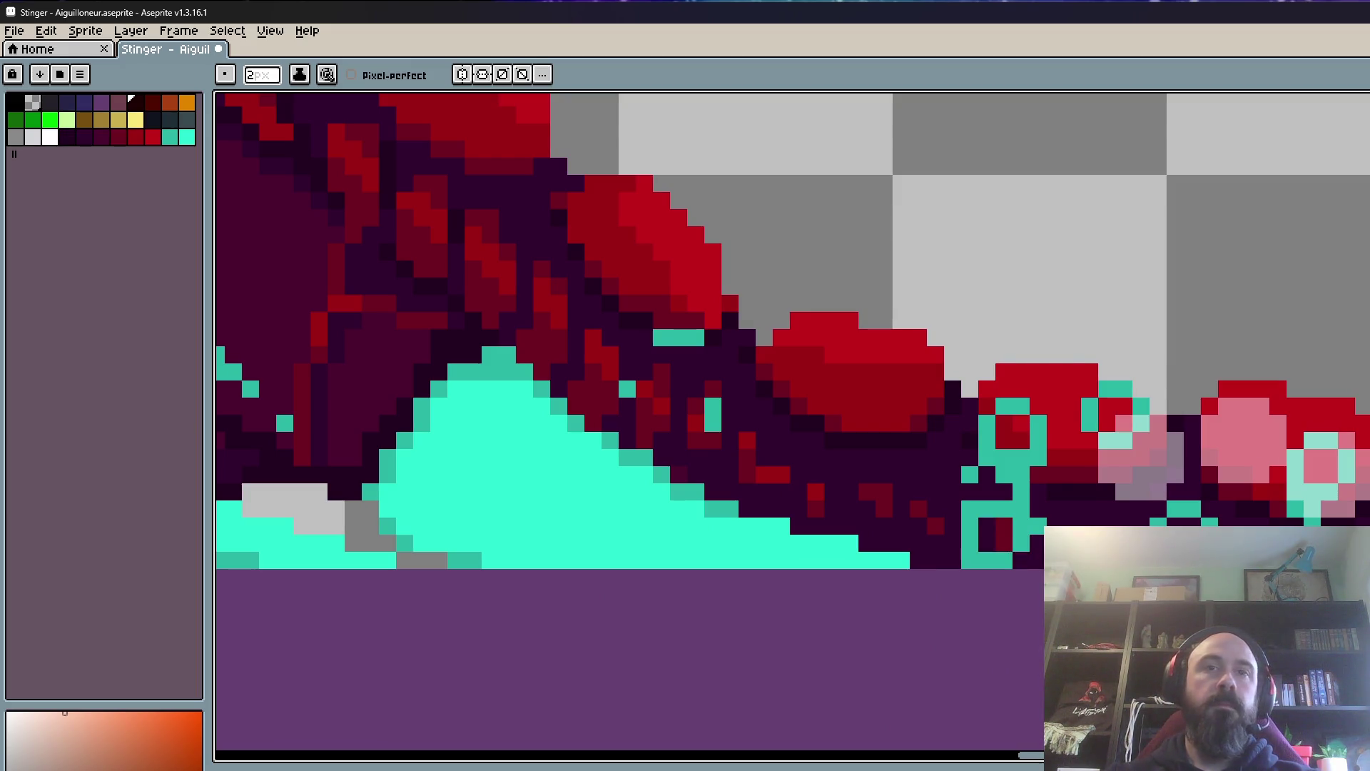
pyautogui.click(1014, 431)
pyautogui.click(997, 536)
pyautogui.click(1122, 424)
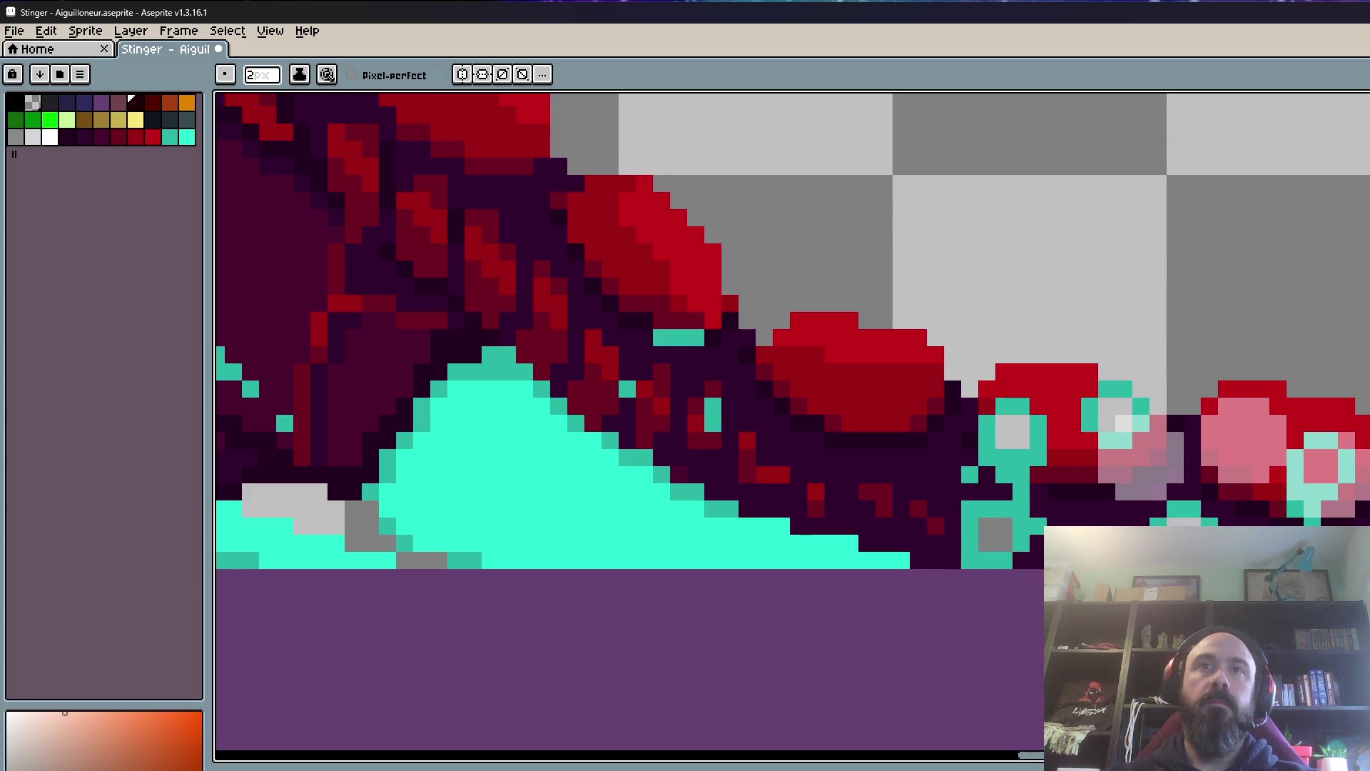
# Step: Pan along the tail and clear the remaining dark pixels up to the rightmost teal ring
pyautogui.moveTo(1267, 588); pyautogui.dragTo(902, 587)
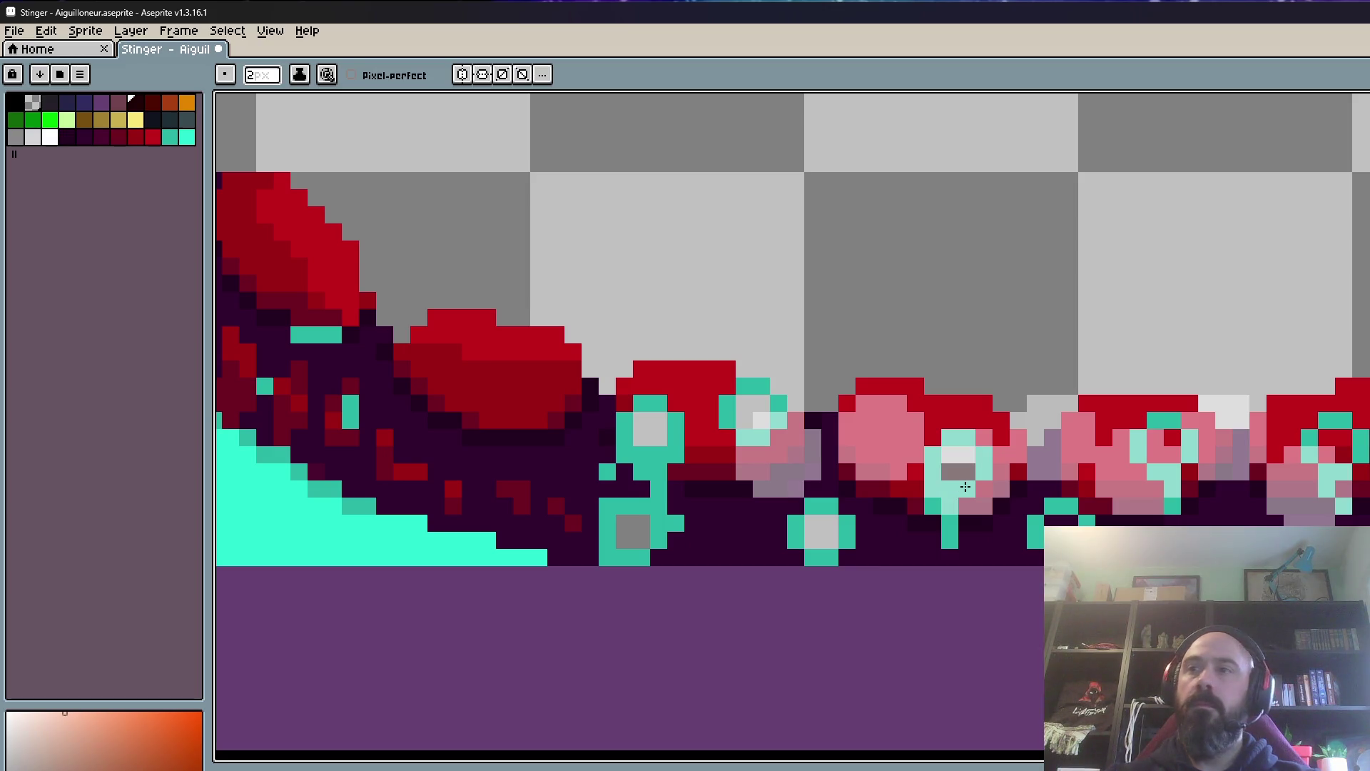
pyautogui.click(1055, 535)
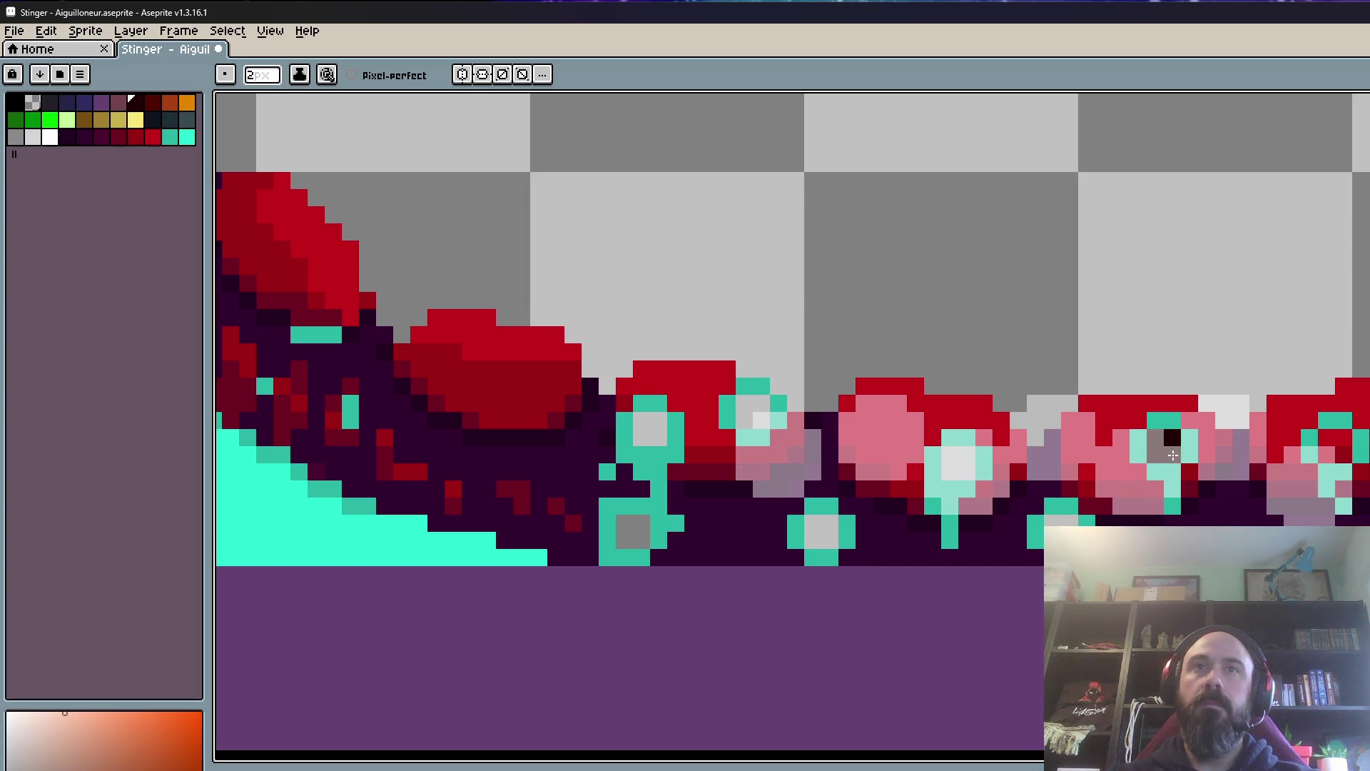
pyautogui.moveTo(1172, 454); pyautogui.dragTo(988, 454)
pyautogui.moveTo(865, 572)
pyautogui.mouseDown()
pyautogui.moveTo(873, 618)
pyautogui.moveTo(827, 618)
pyautogui.mouseUp()
pyautogui.click(1334, 499)
pyautogui.scroll(-2, 1328, 493)
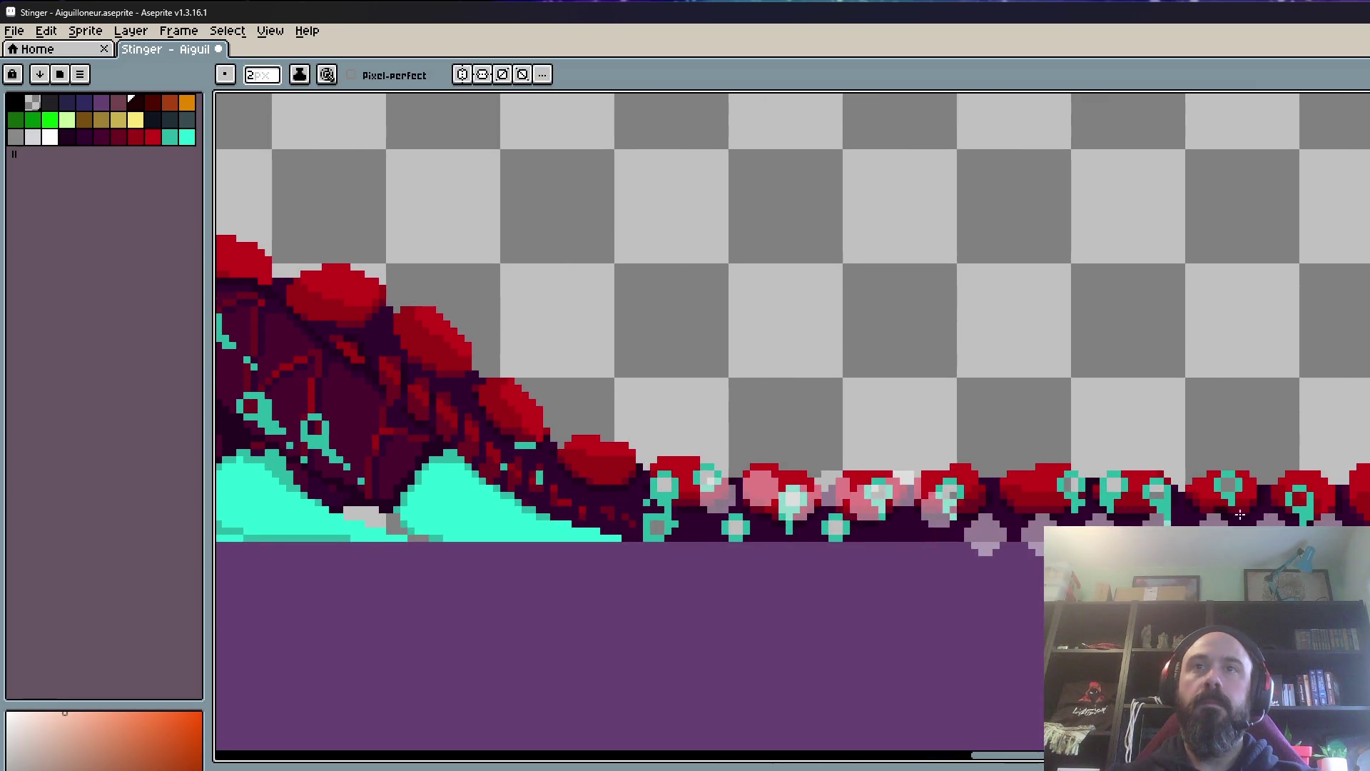
pyautogui.scroll(2, 1285, 489)
pyautogui.scroll(-2, 1285, 489)
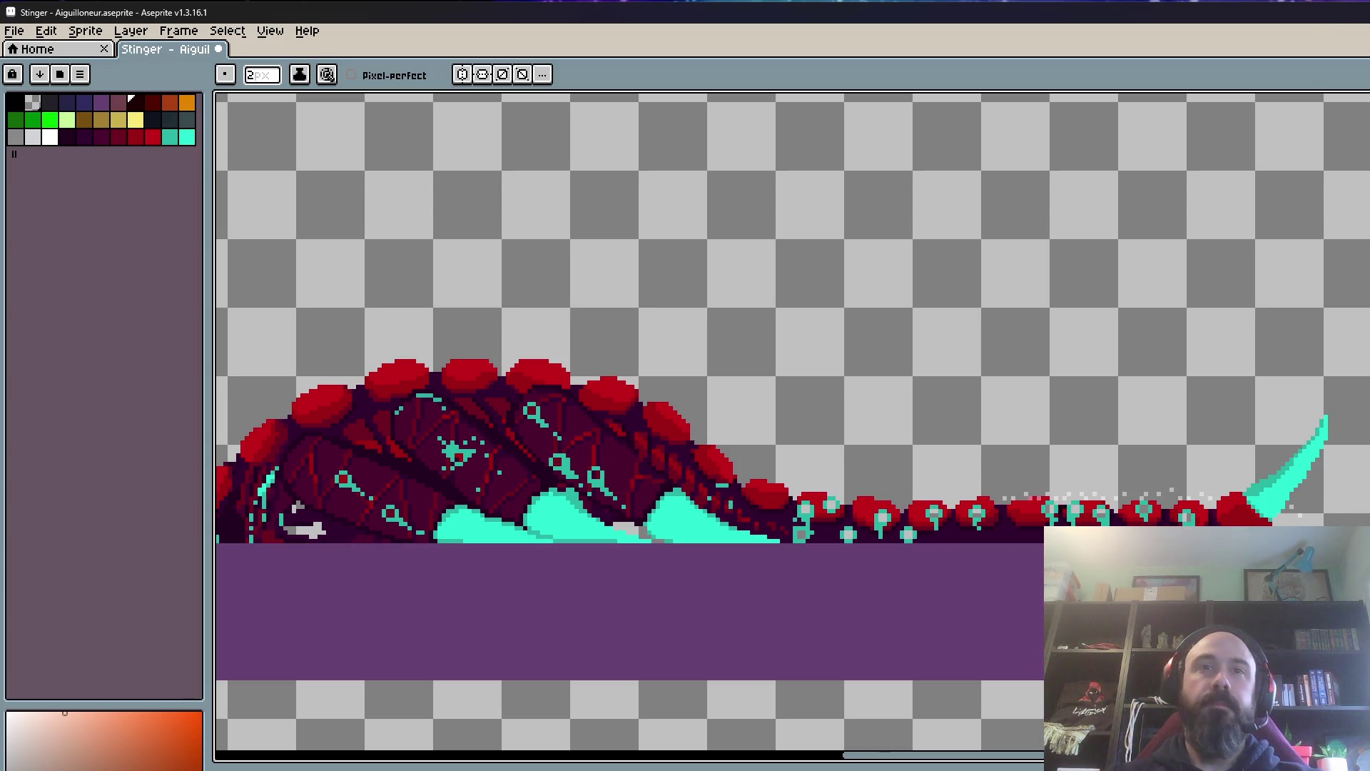
# Step: Play the scorpion animation to review the tail's strike poses
pyautogui.press('Return')
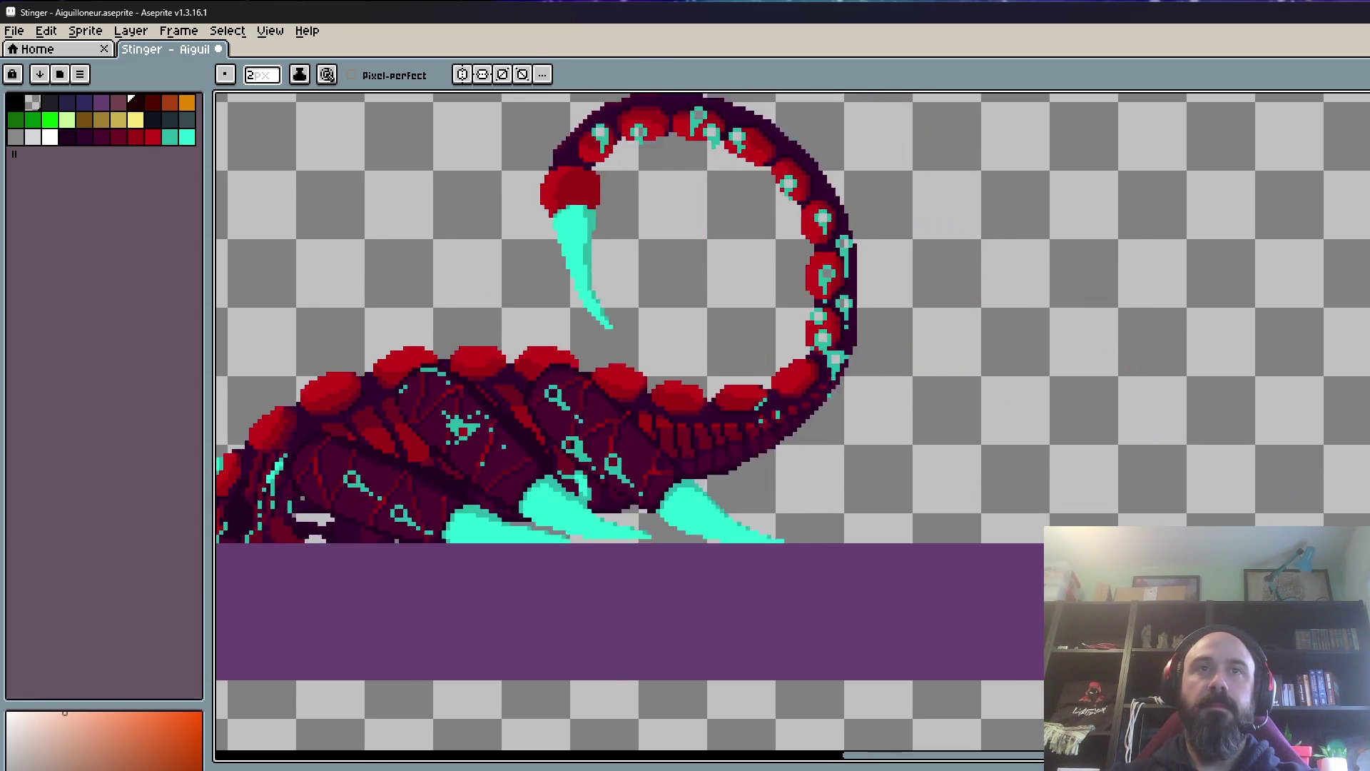
pyautogui.scroll(-3, 978, 553)
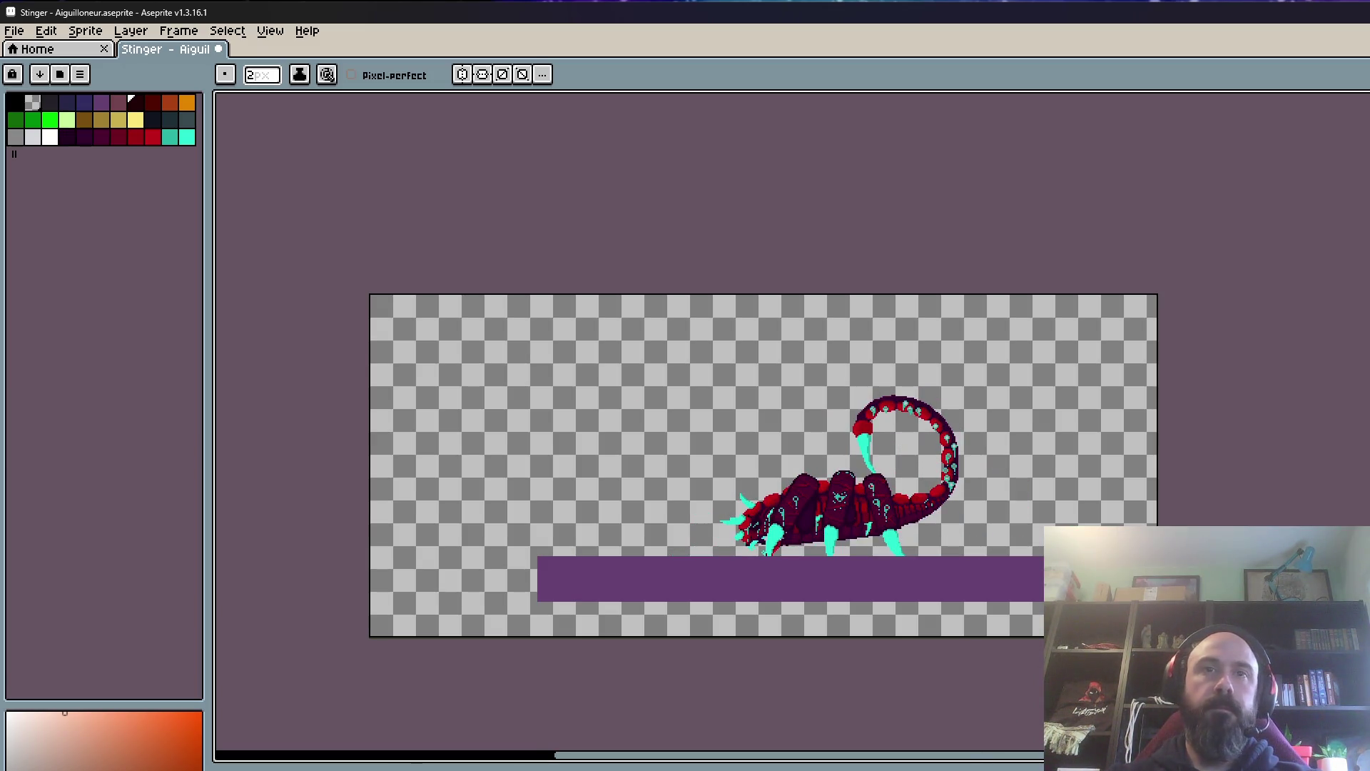
pyautogui.hotkey('ctrl', 'p')
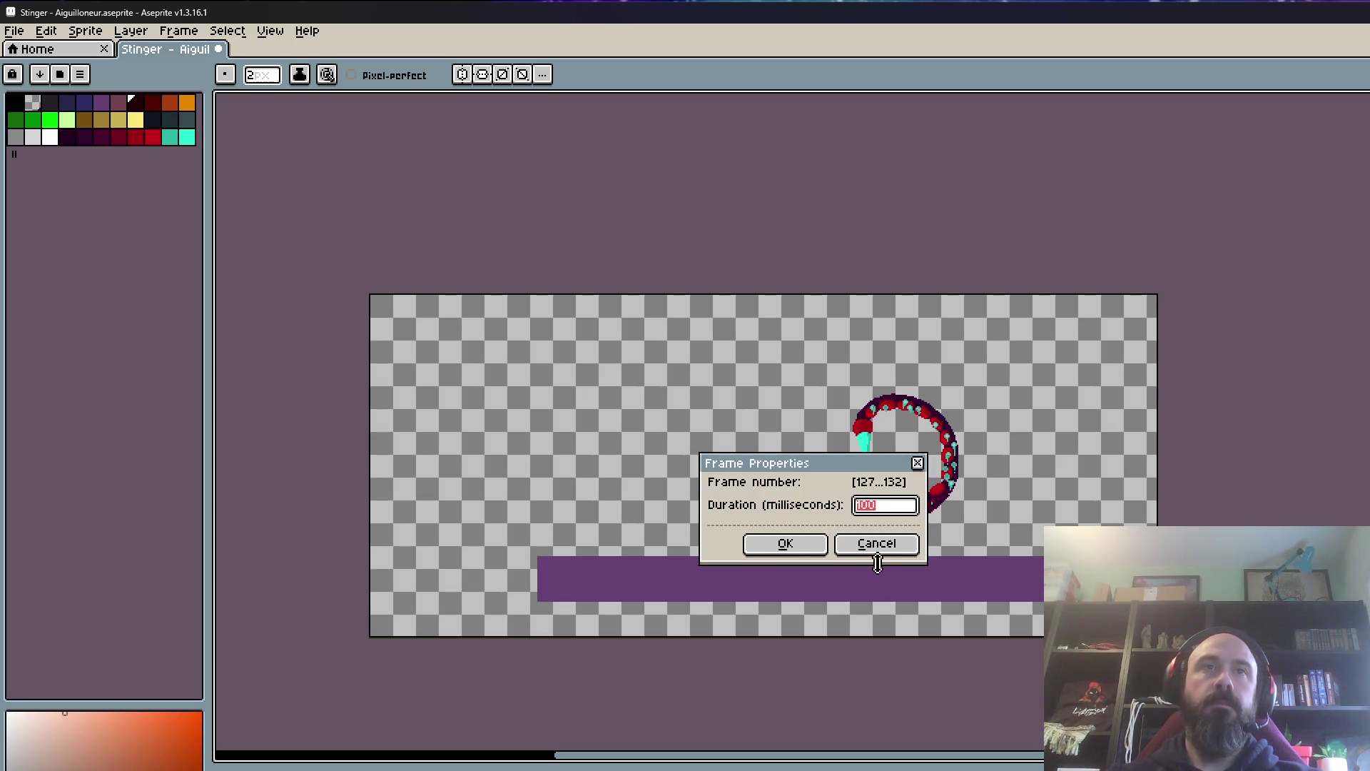
pyautogui.write('250')
pyautogui.click(793, 543)
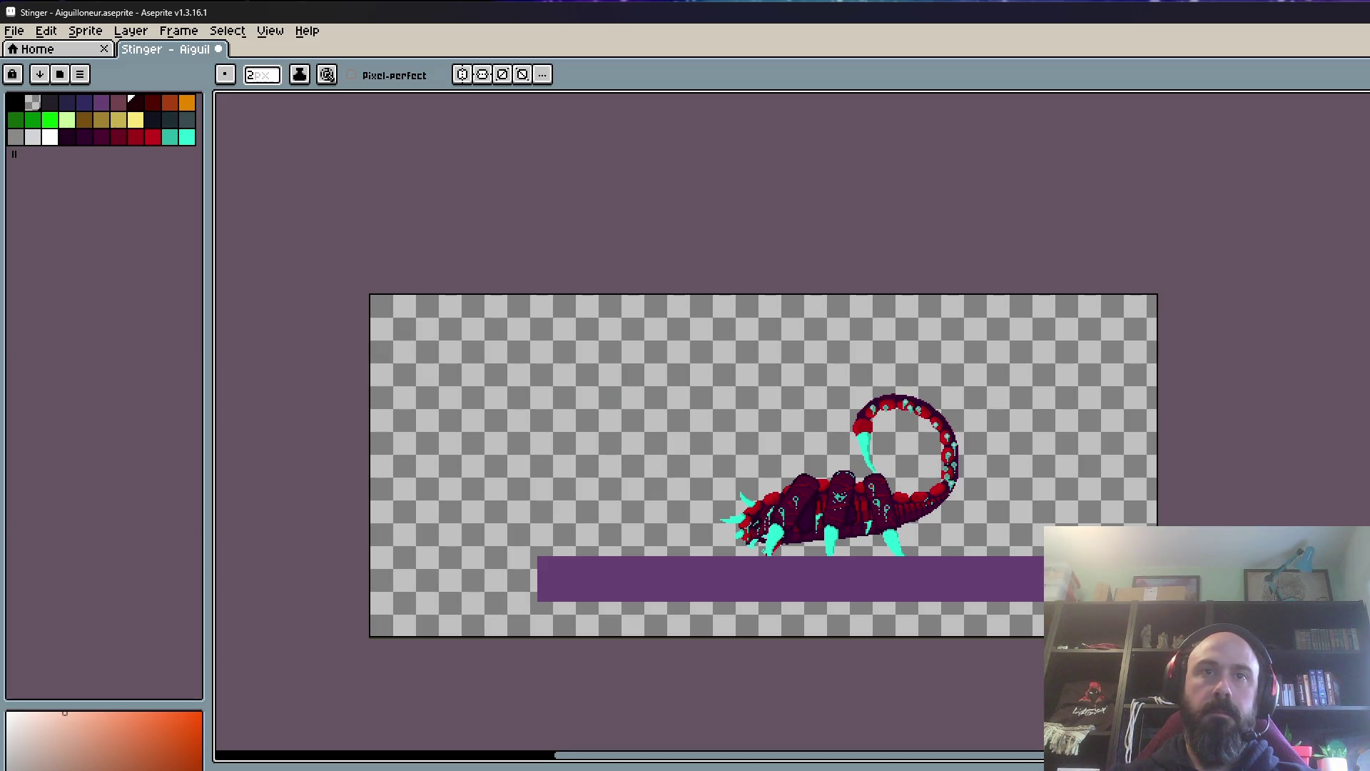
pyautogui.hotkey('ctrl', 'p')
pyautogui.write('100')
pyautogui.click(797, 546)
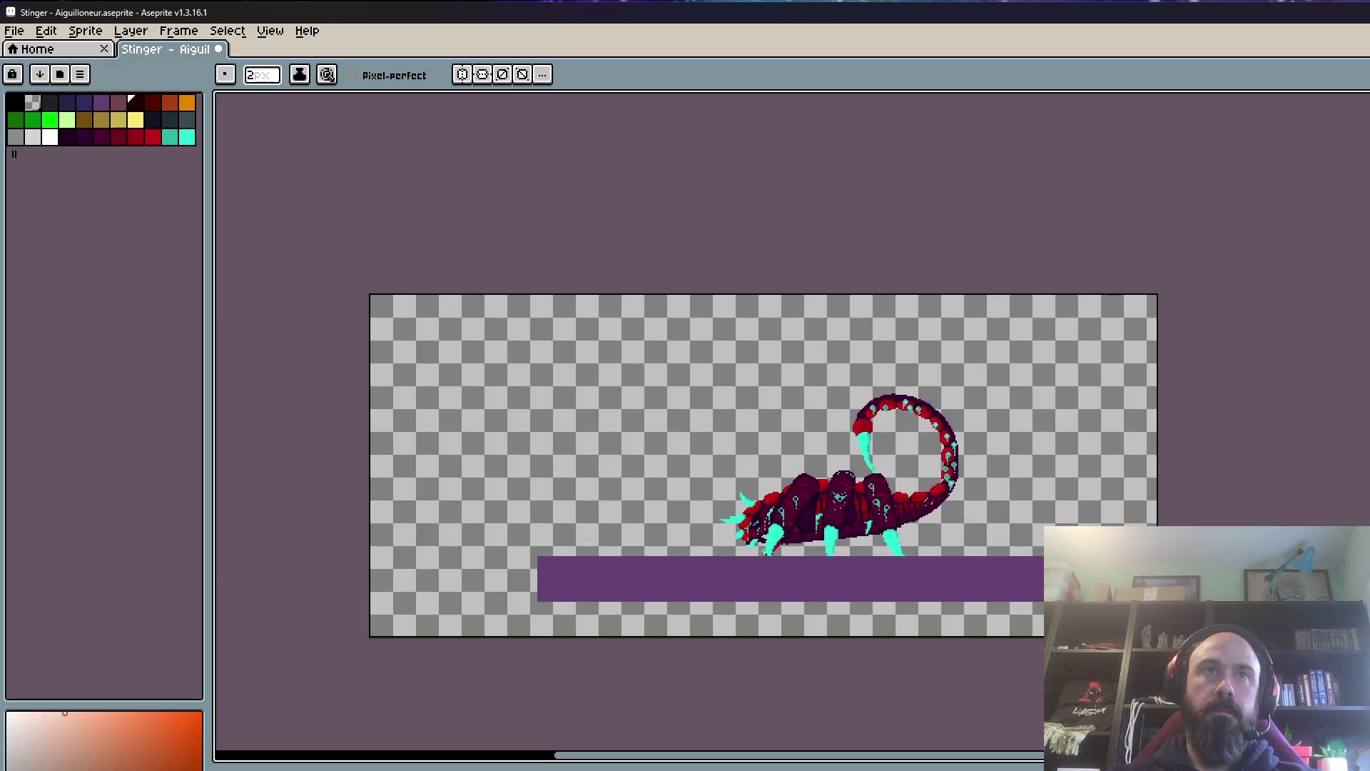
pyautogui.scroll(3, 722, 582)
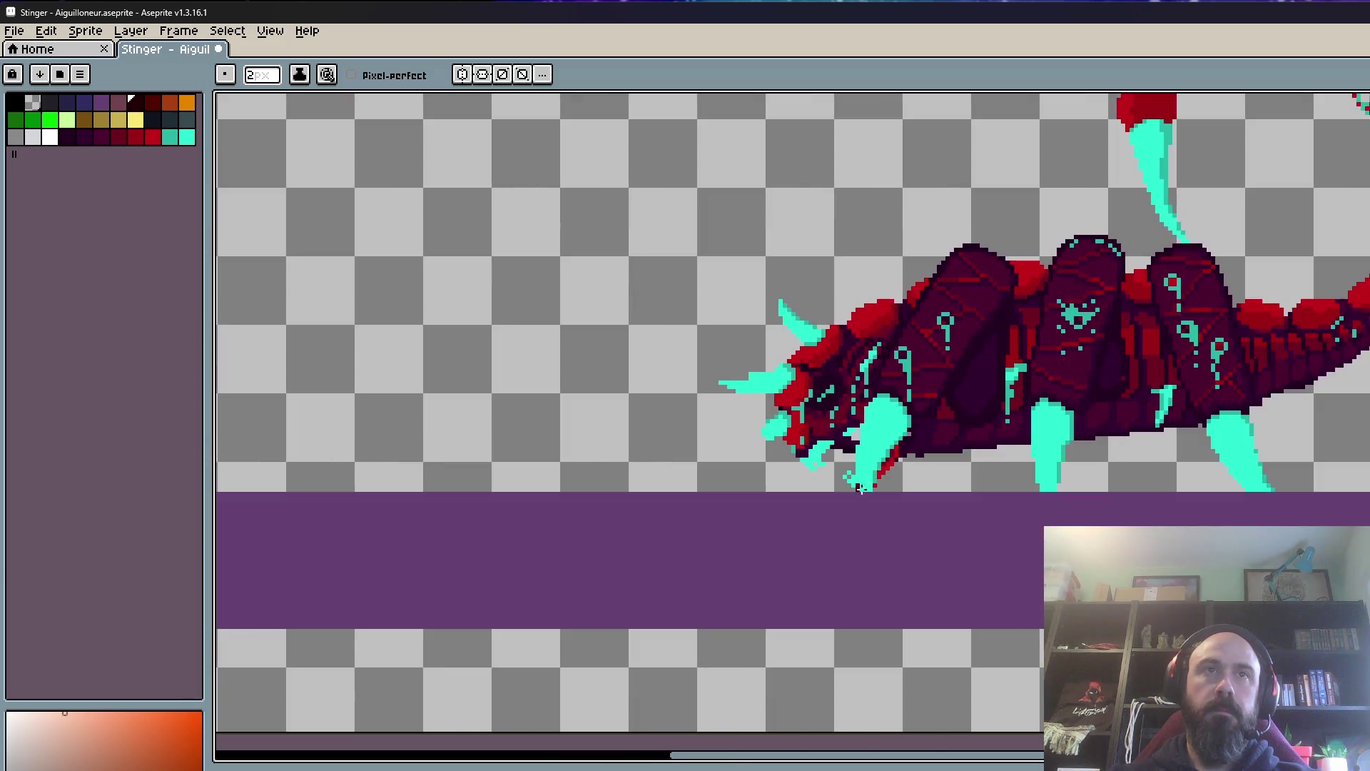
pyautogui.scroll(2, 859, 487)
pyautogui.scroll(-1, 876, 463)
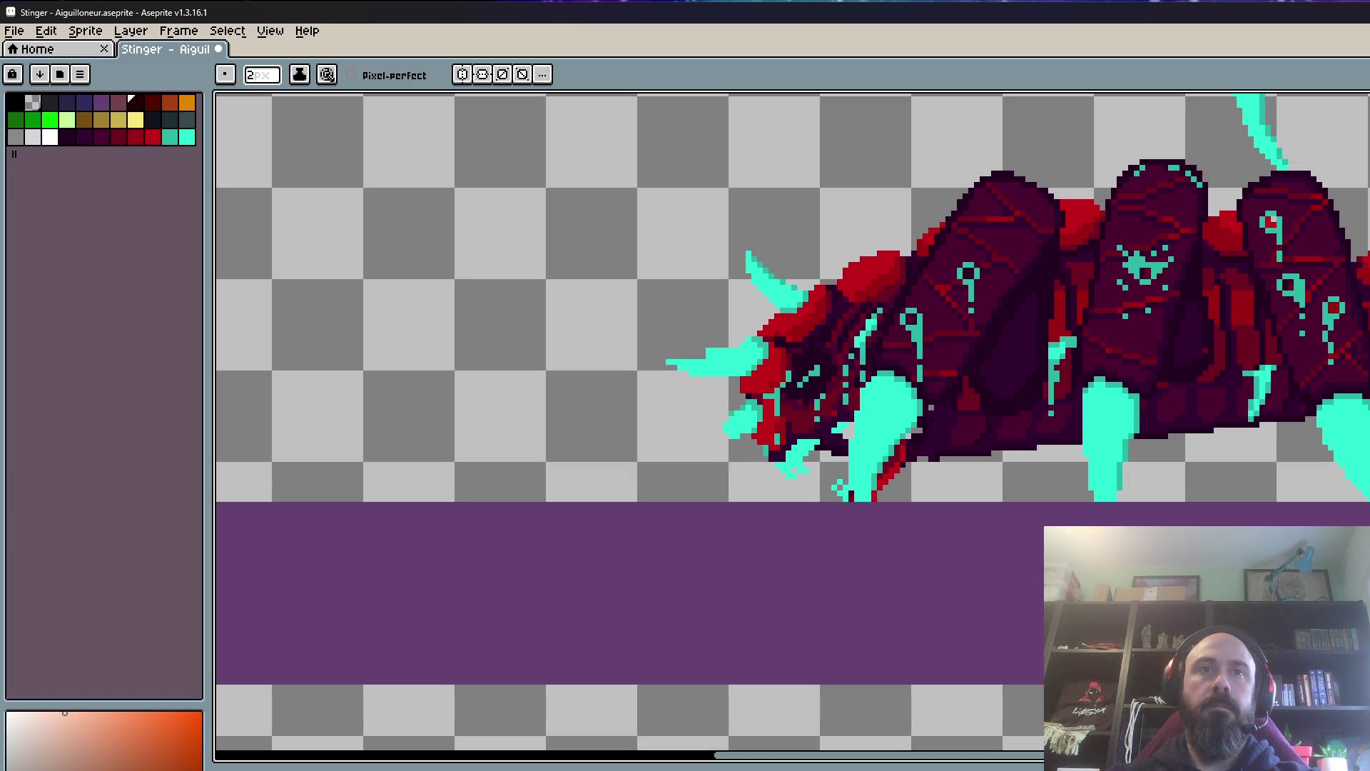
pyautogui.write('p')
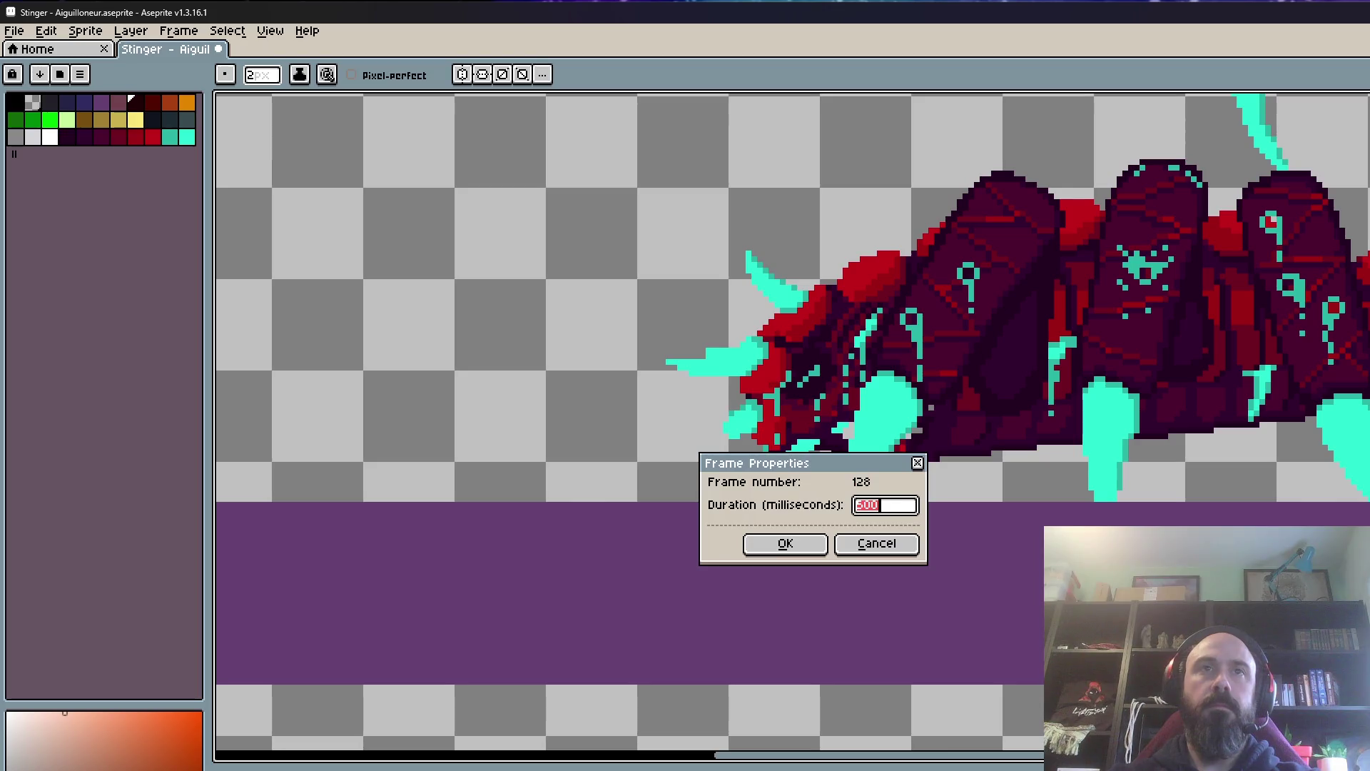
pyautogui.write('200')
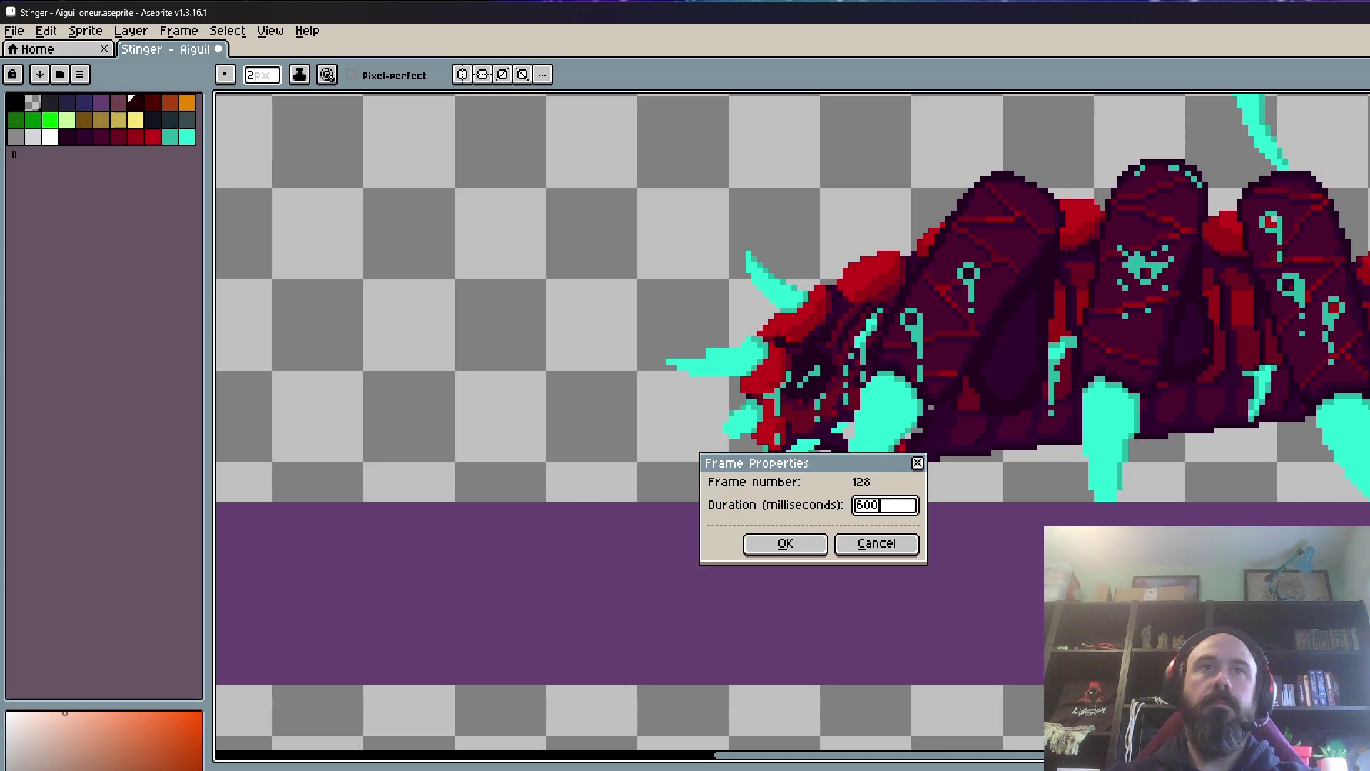
# Step: Confirm 600 ms for frame 128, then set frame 127 to 400 ms
pyautogui.click(785, 543)
pyautogui.press(',')
pyautogui.press('p')
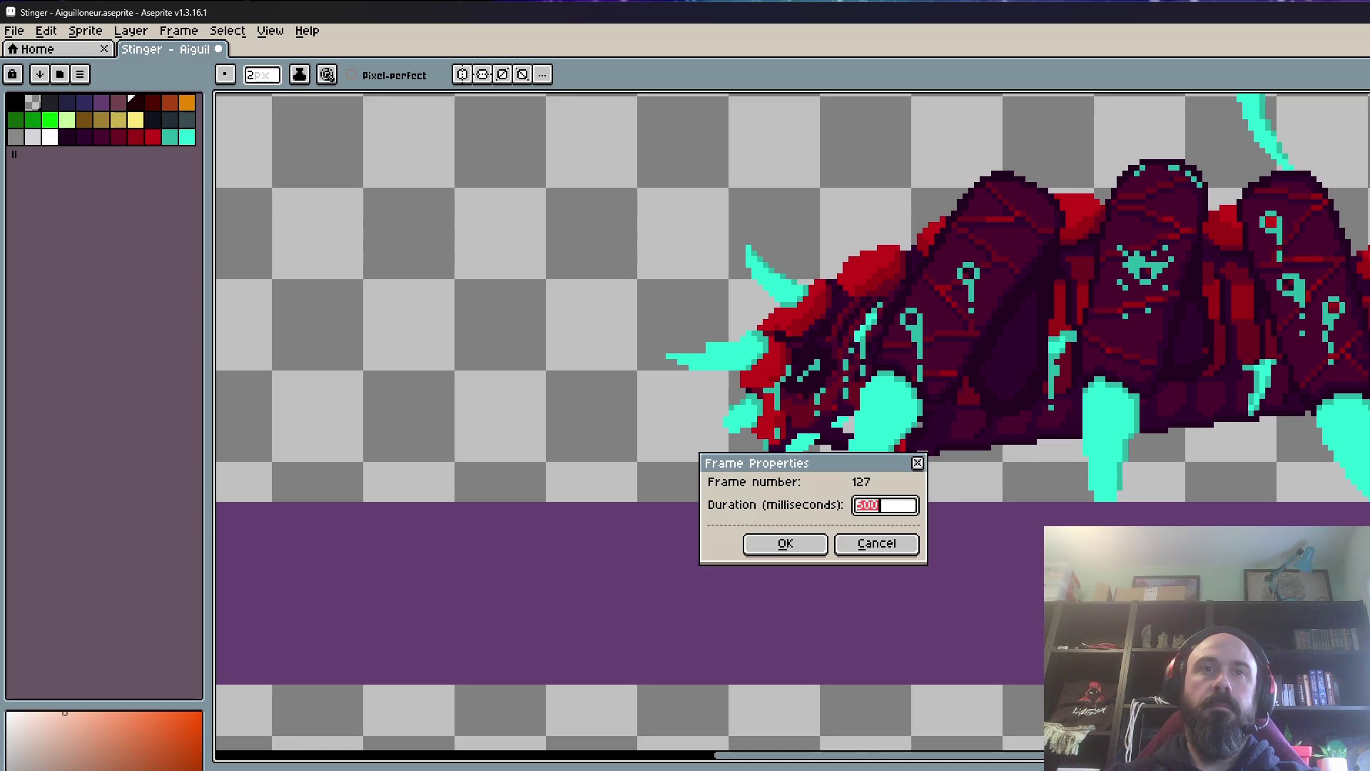
pyautogui.click(787, 545)
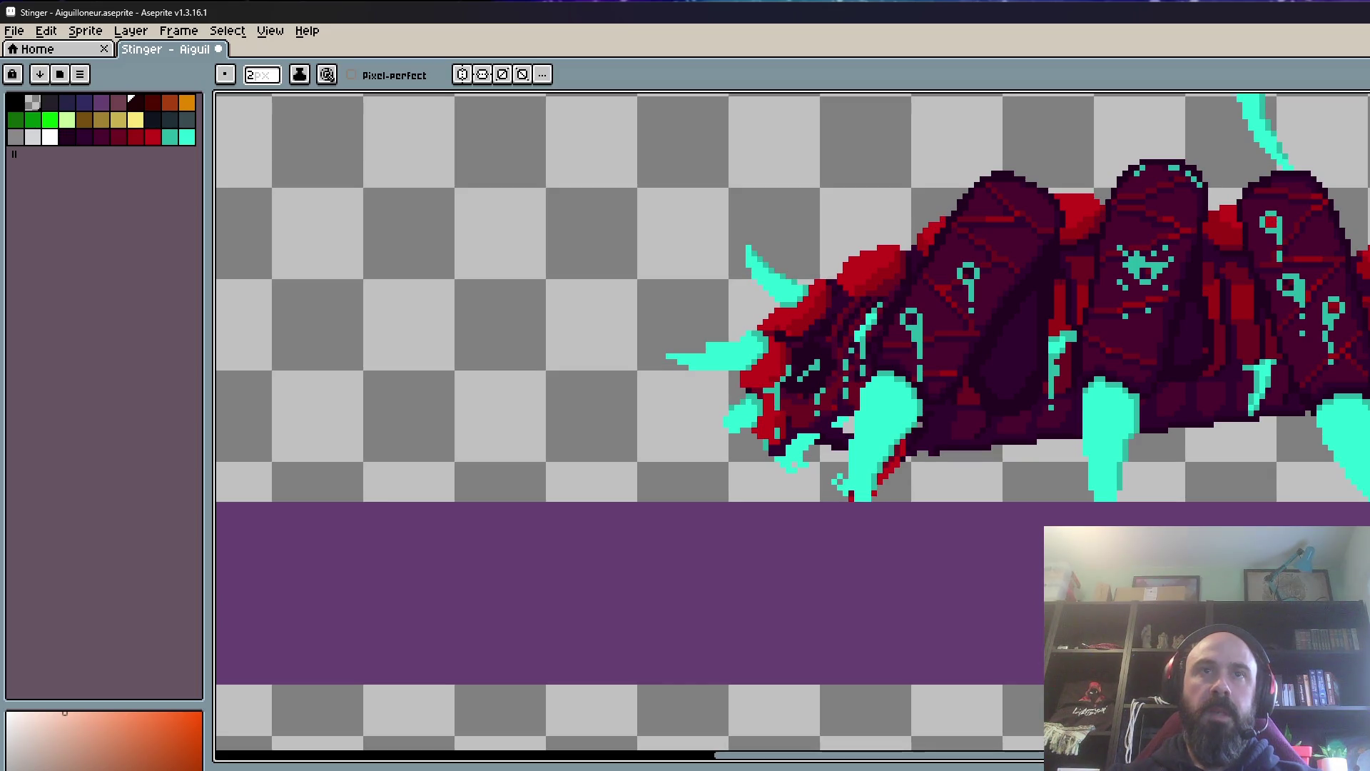
pyautogui.scroll(-4, 943, 707)
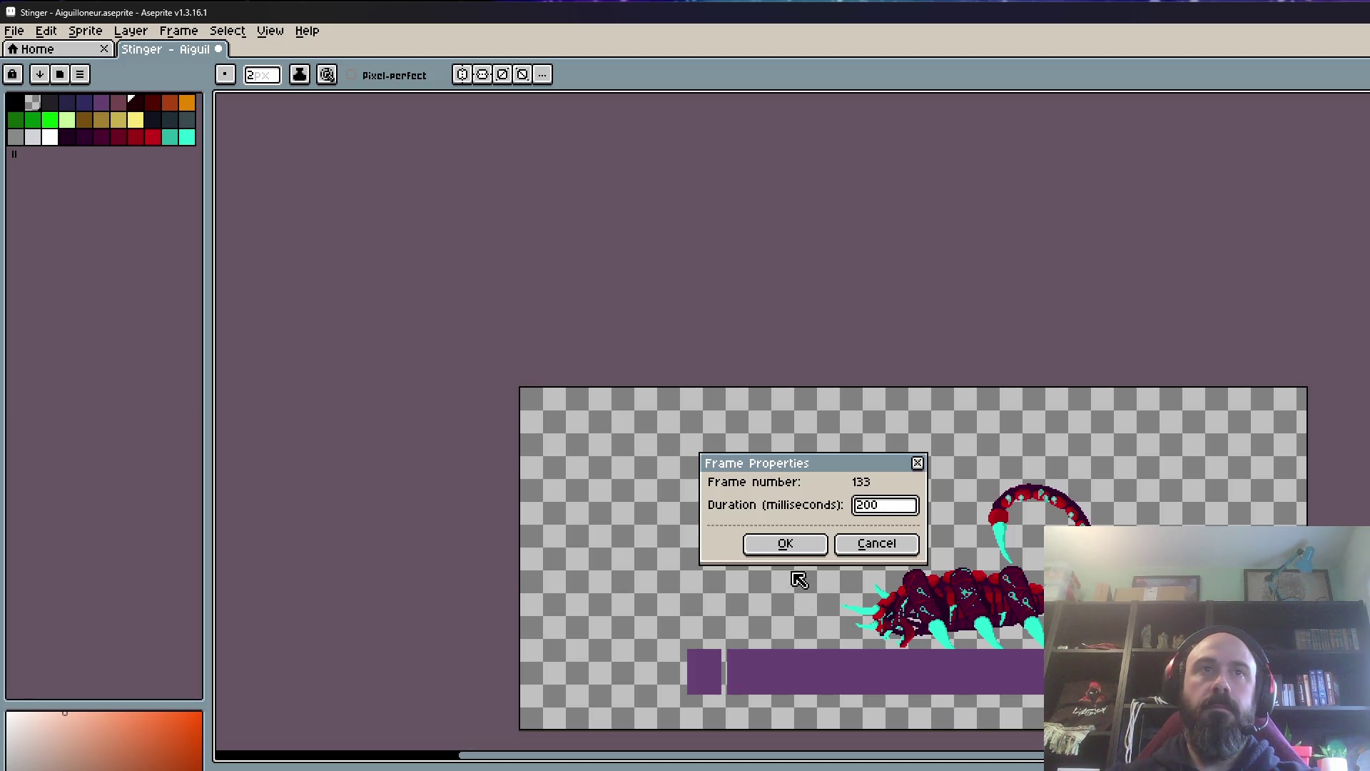
# Step: Confirm 200 ms for frame 133 and set frame 134 to 150 ms
pyautogui.click(785, 544)
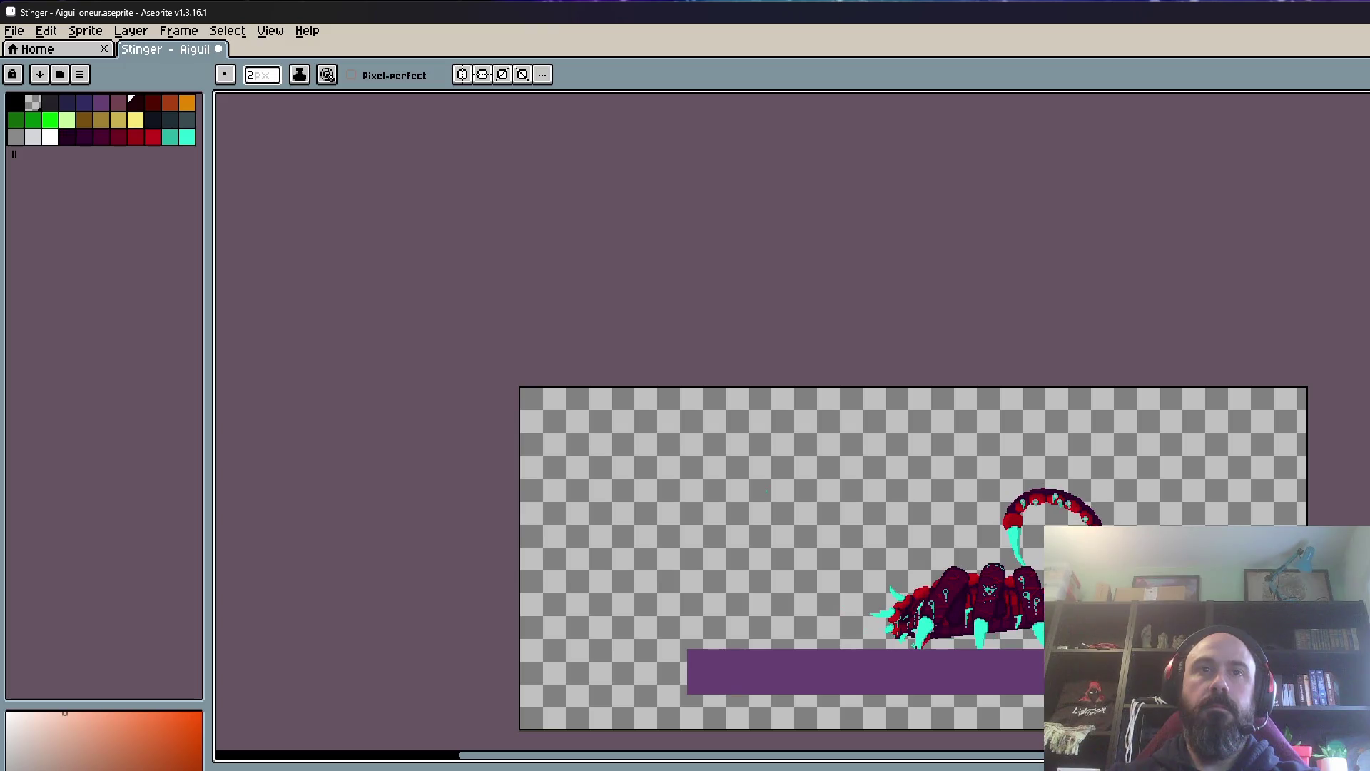
pyautogui.press('p')
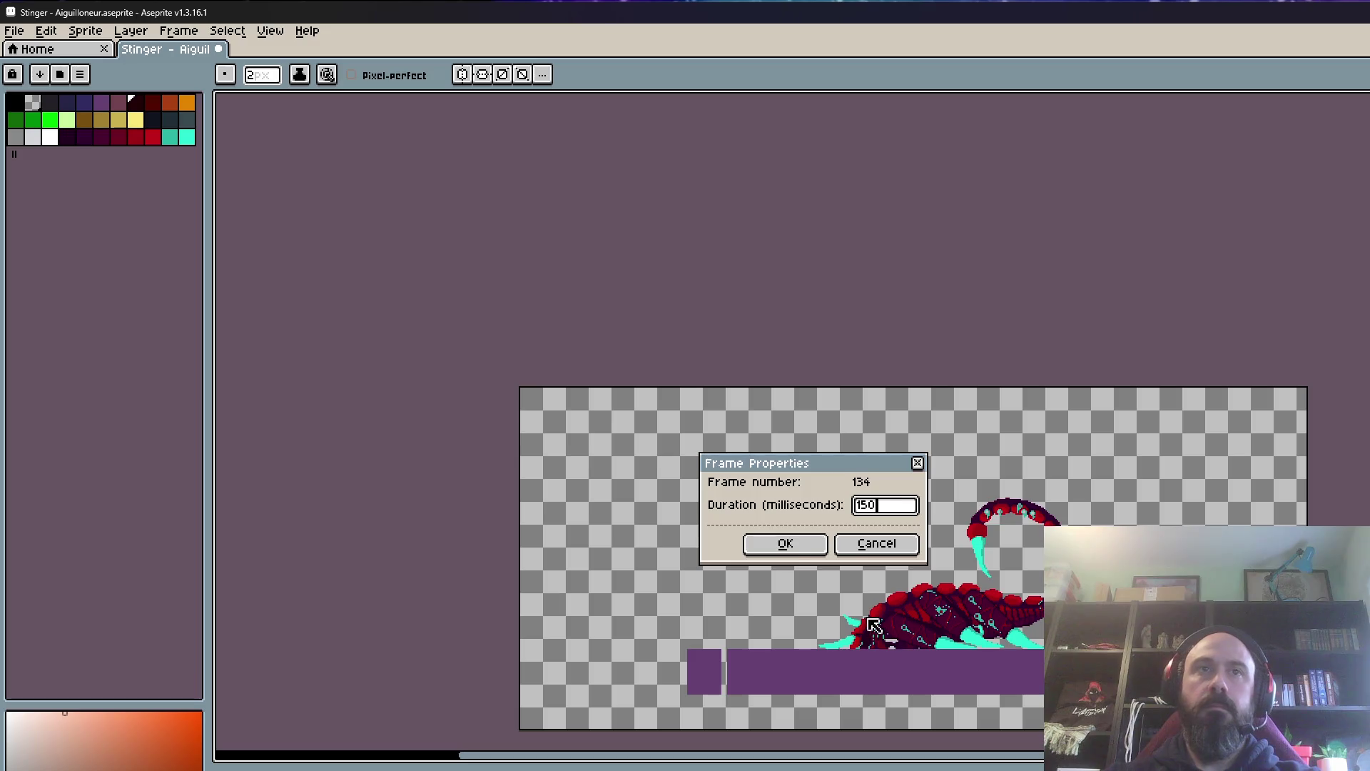
pyautogui.click(776, 550)
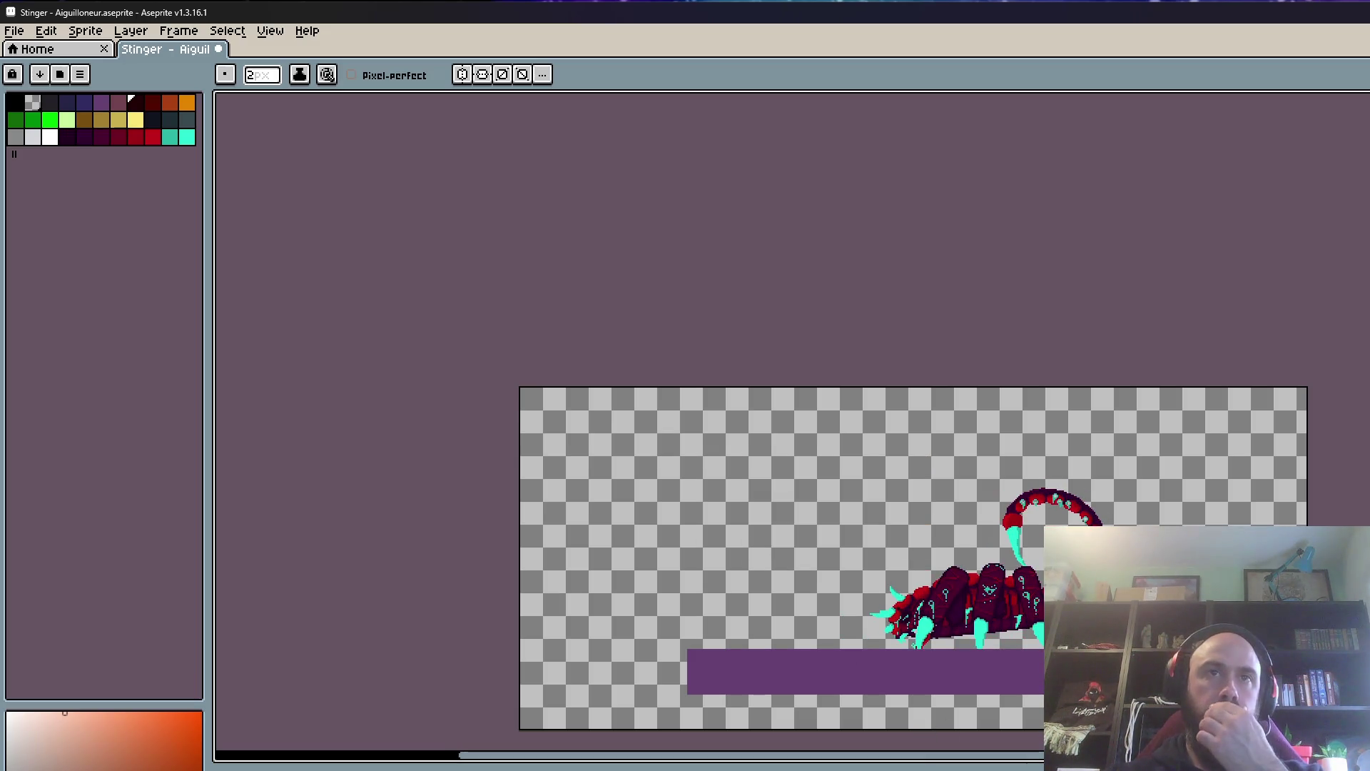
pyautogui.scroll(2, 1177, 690)
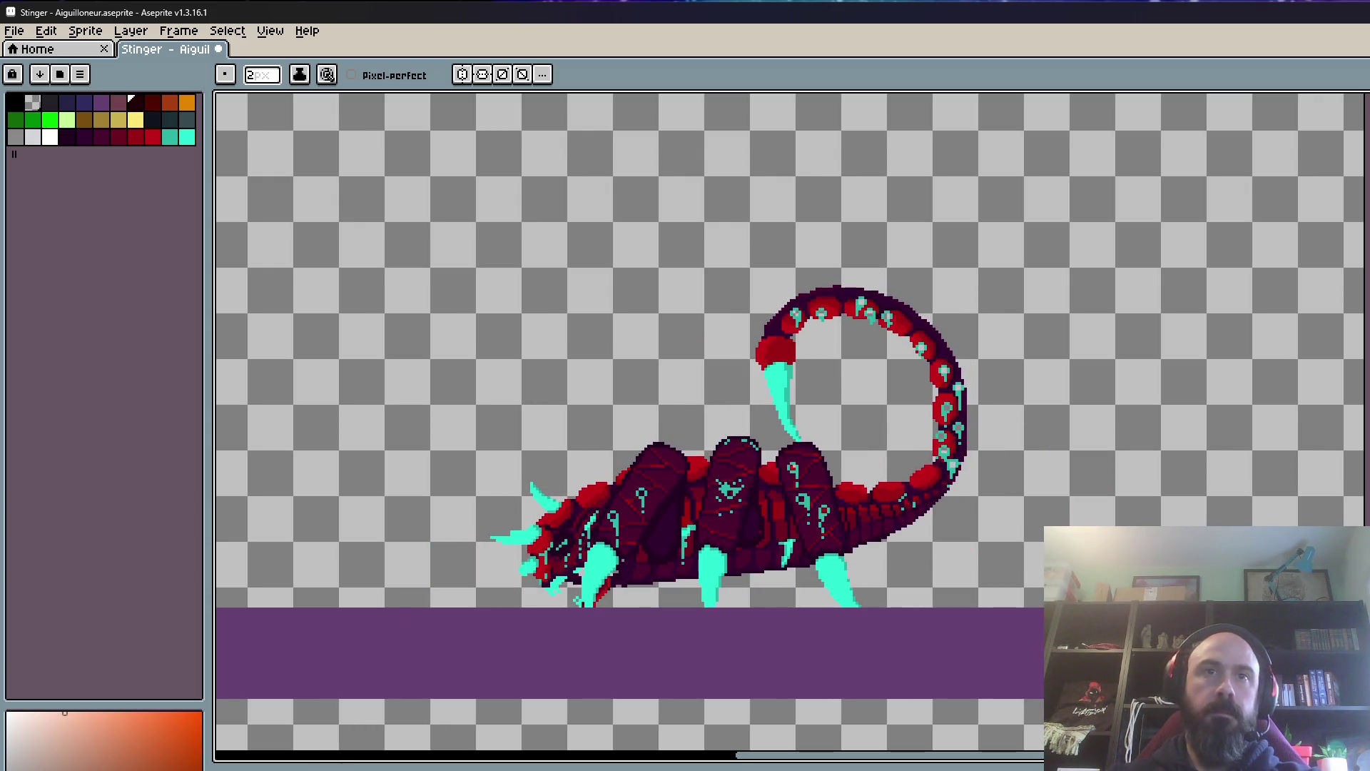
# Step: Recheck frame 133's 200 ms timing and save the Stinger sprite via File > Save
pyautogui.press('p')
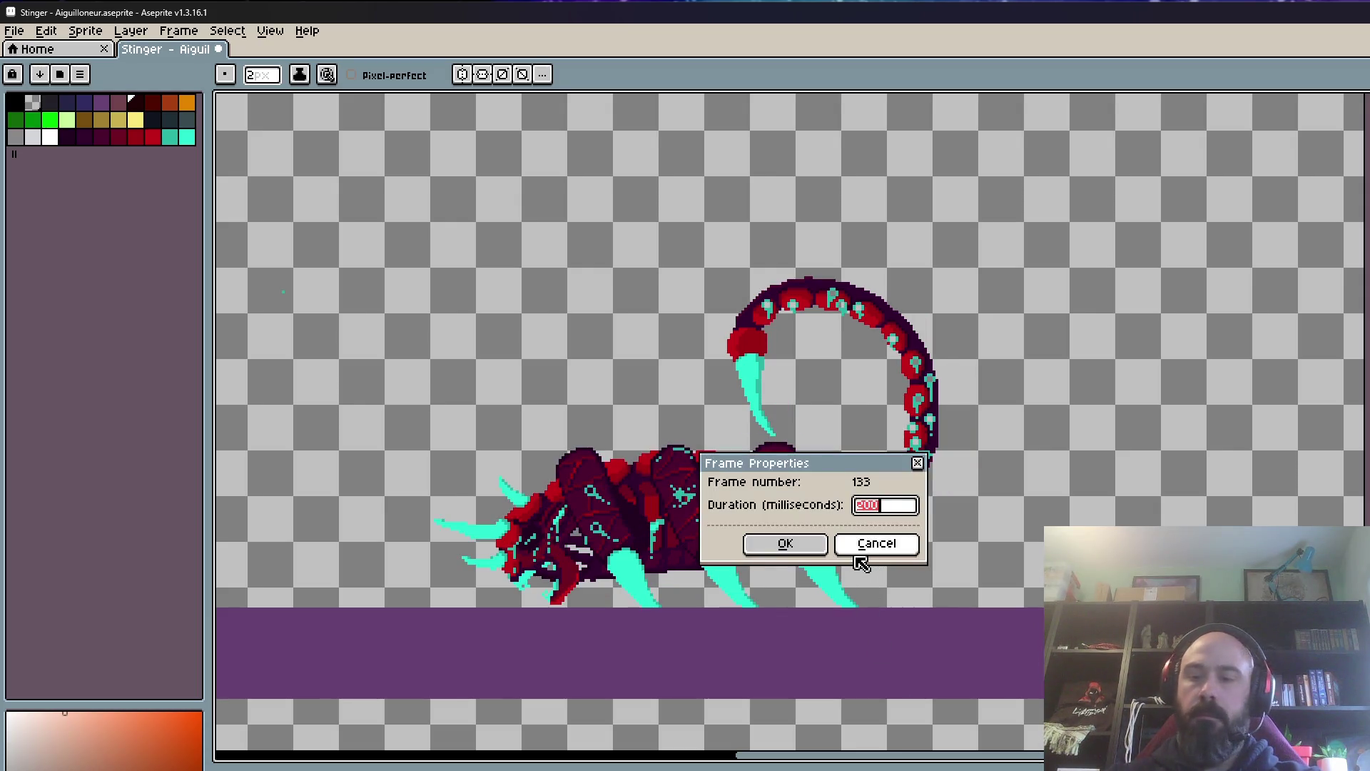
pyautogui.click(787, 544)
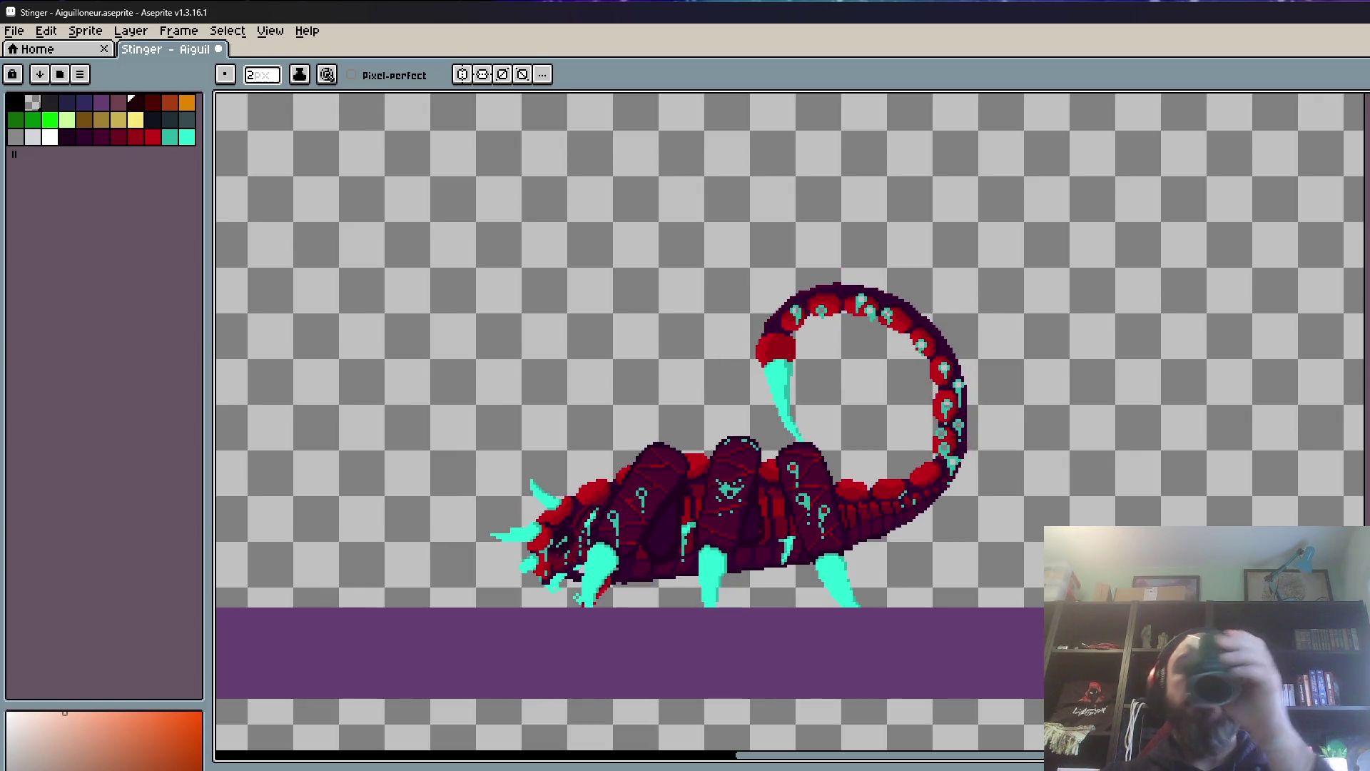
pyautogui.scroll(1, 632, 651)
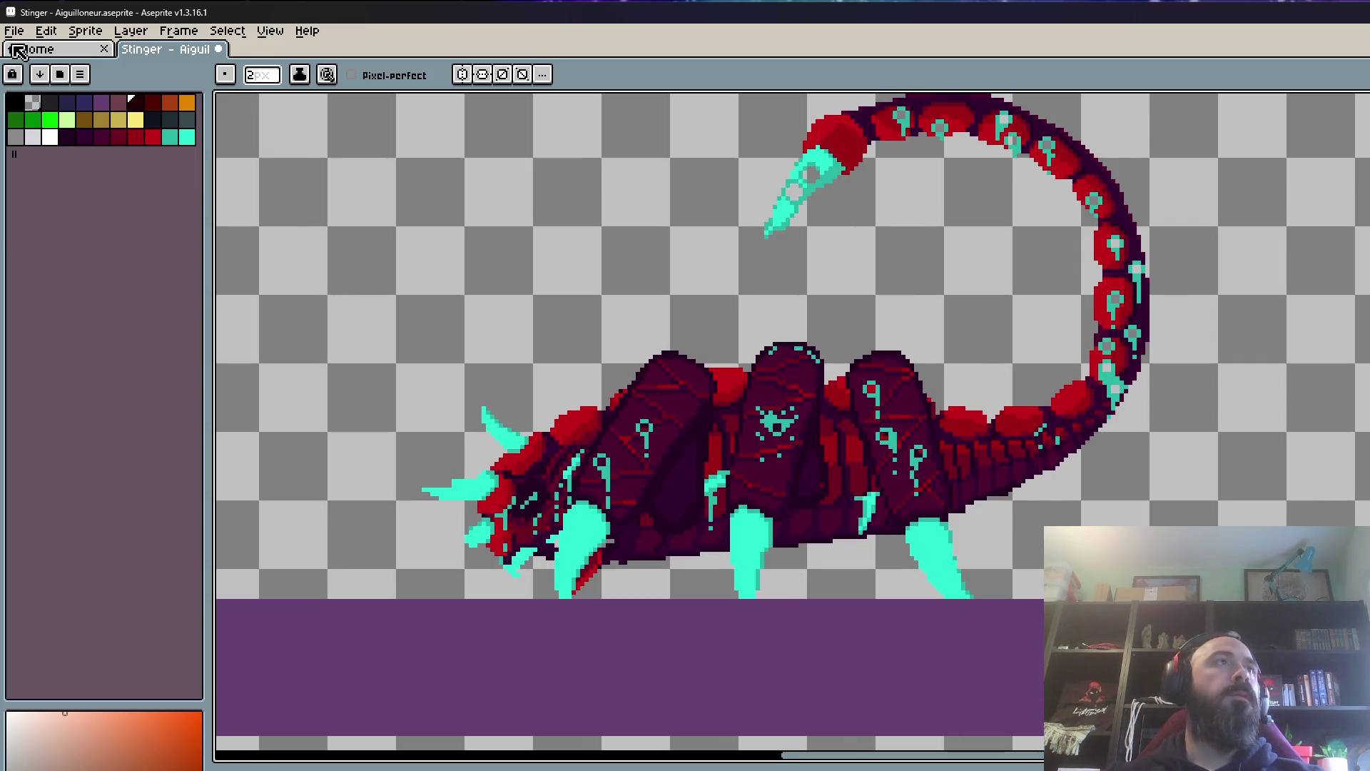
pyautogui.click(15, 31)
pyautogui.click(40, 102)
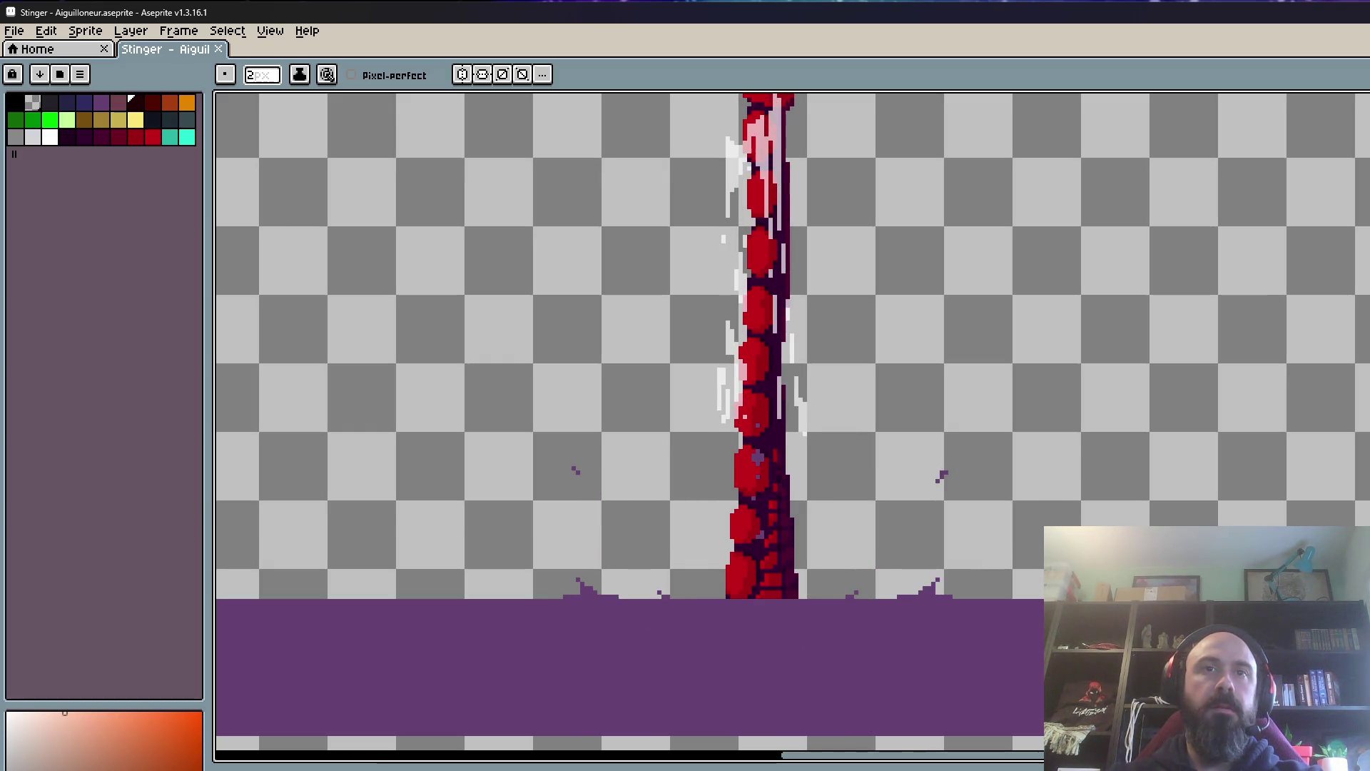
pyautogui.scroll(-2, 866, 636)
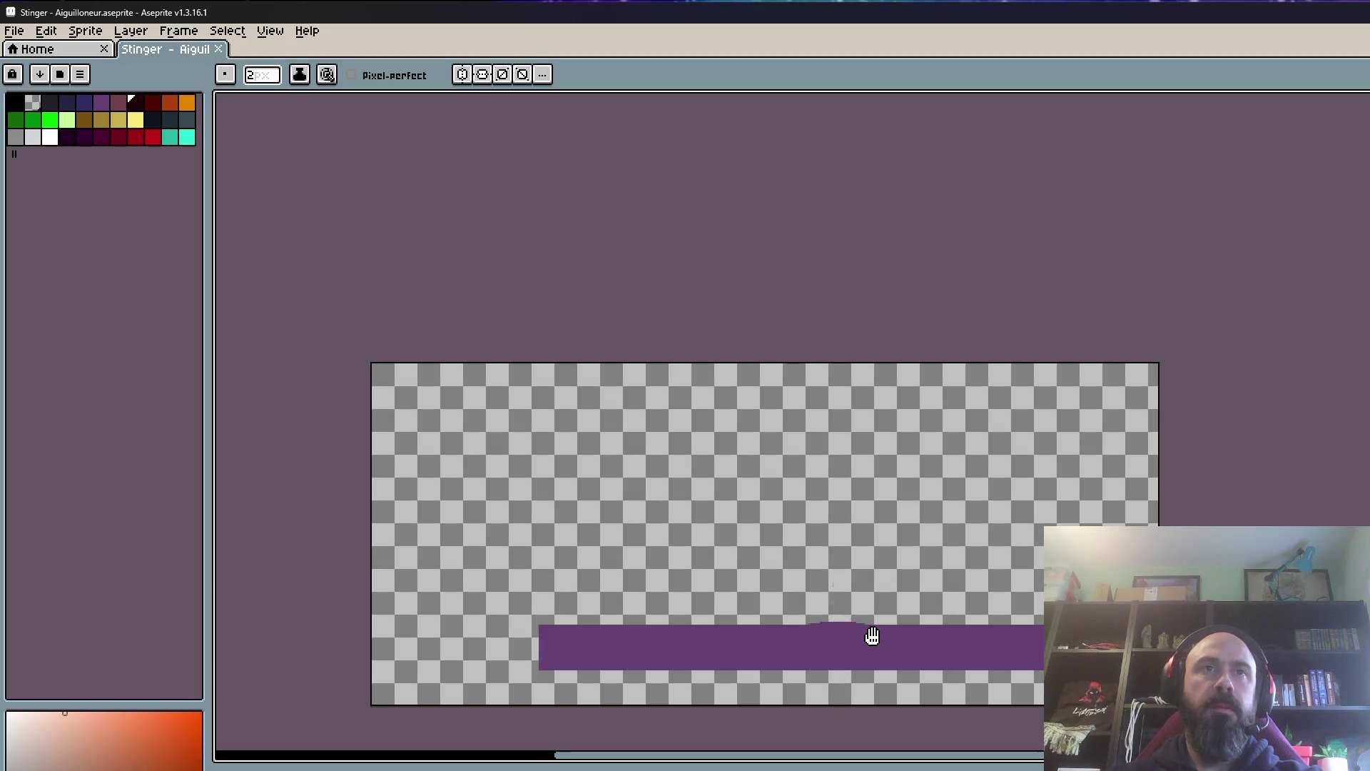
pyautogui.scroll(2, 670, 677)
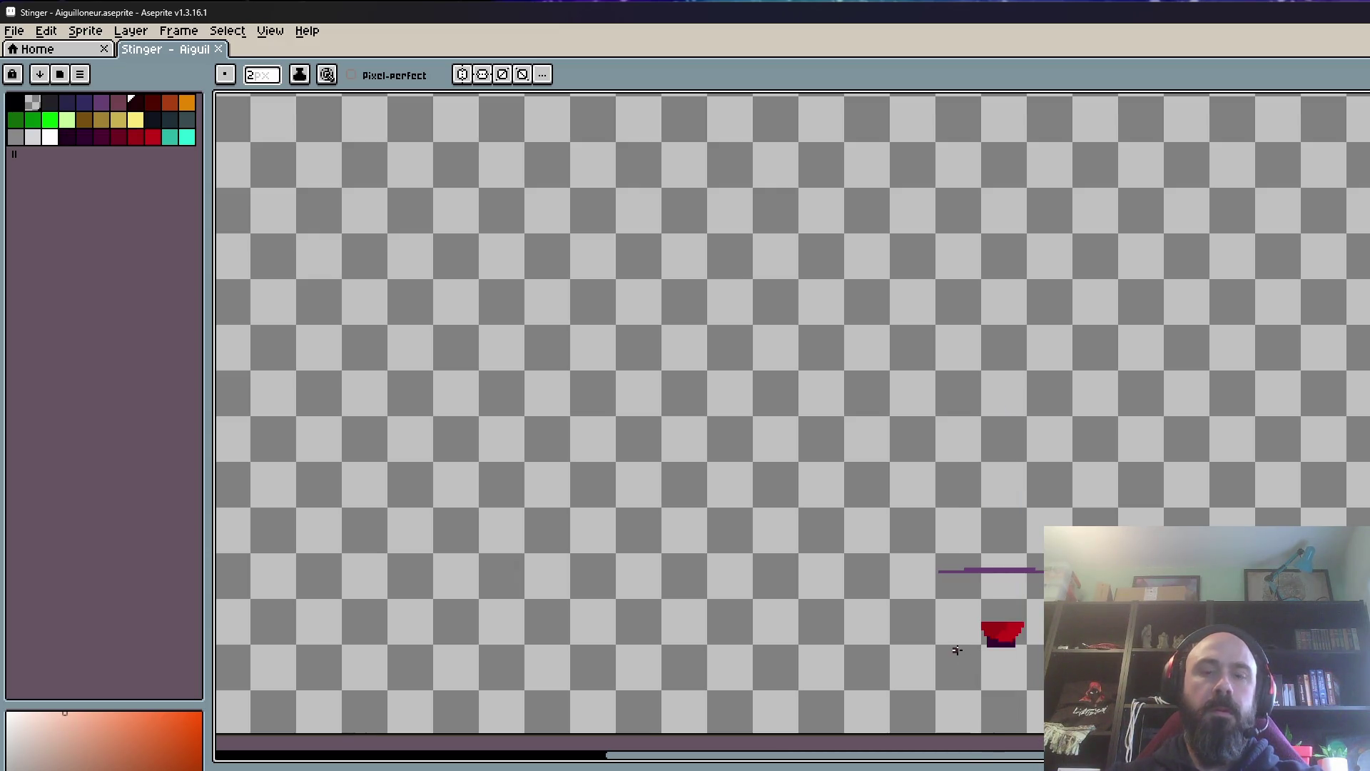
# Step: Marquee-select the scorpion's lower body below the purple ground line and delete it
pyautogui.press('m')
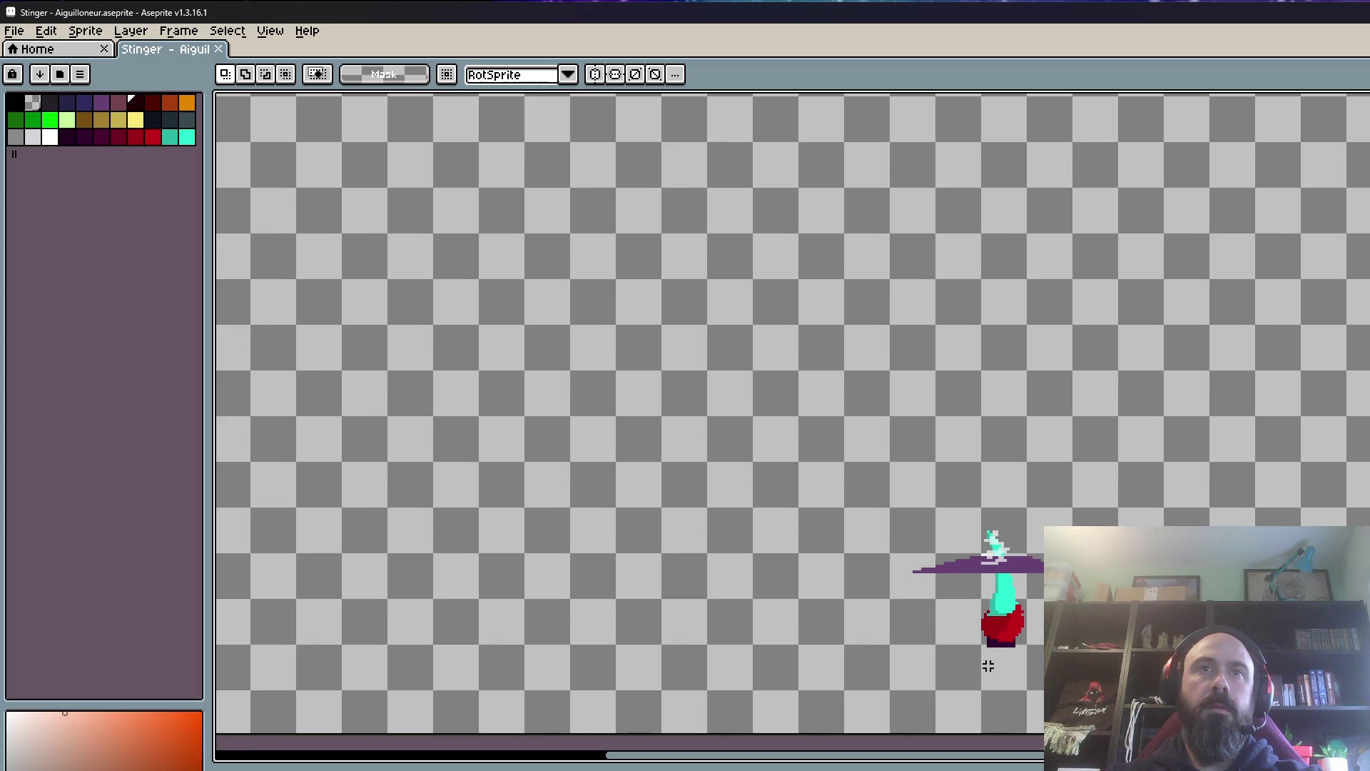
pyautogui.scroll(1, 975, 612)
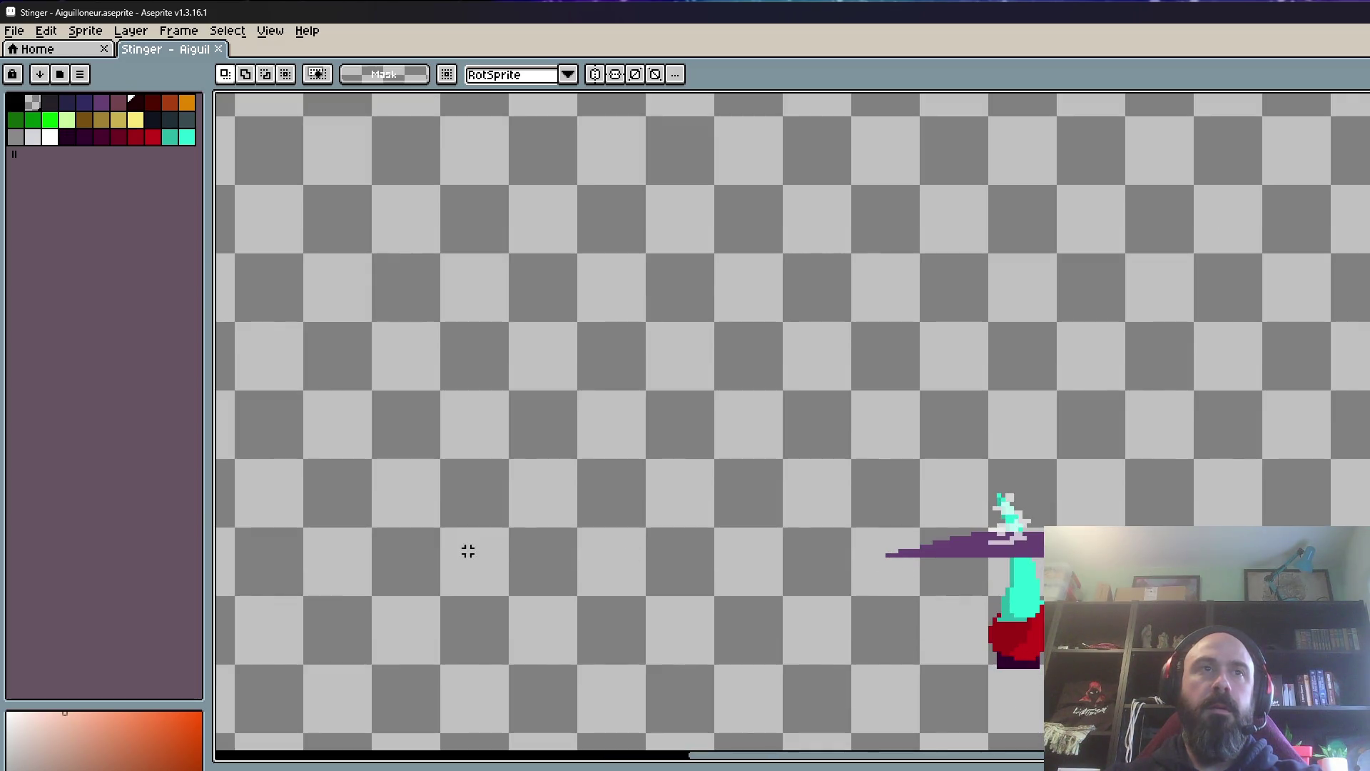
pyautogui.scroll(-2, 496, 564)
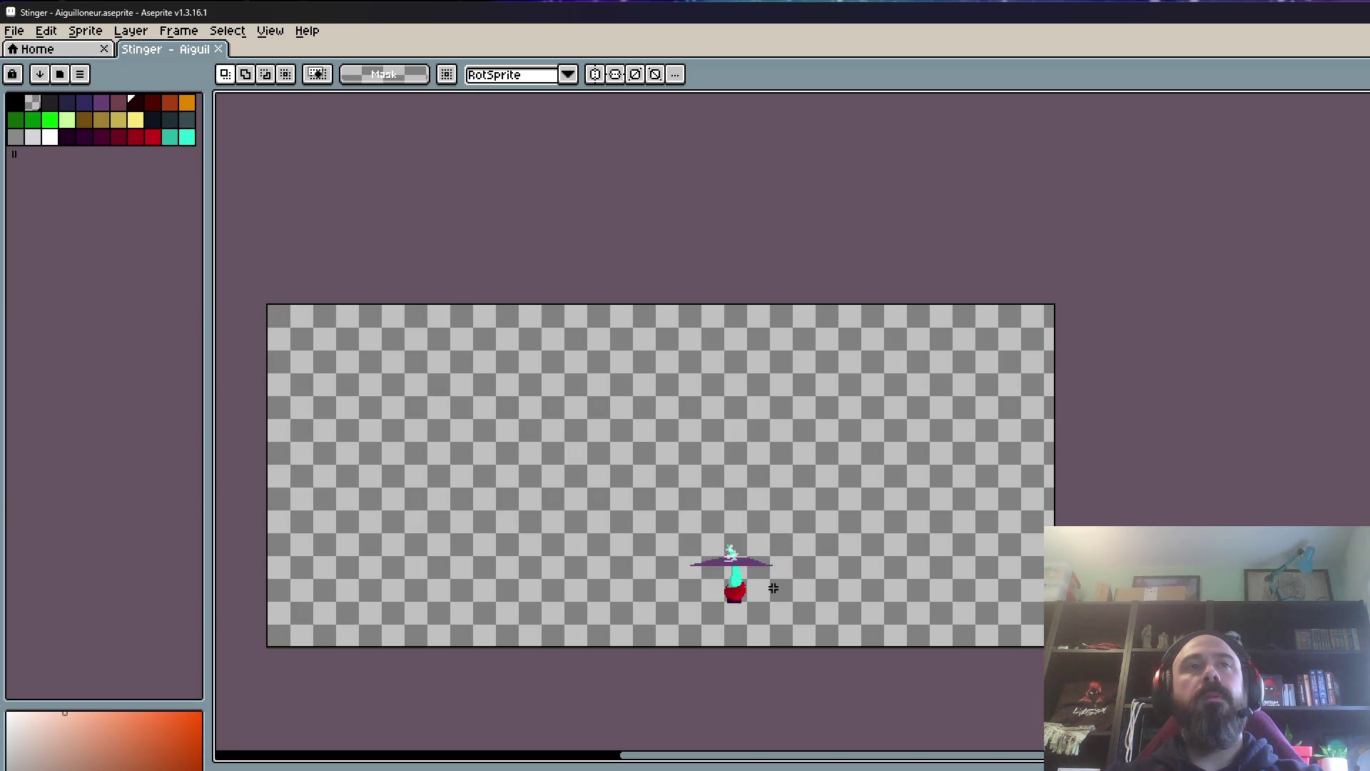
pyautogui.scroll(2, 721, 561)
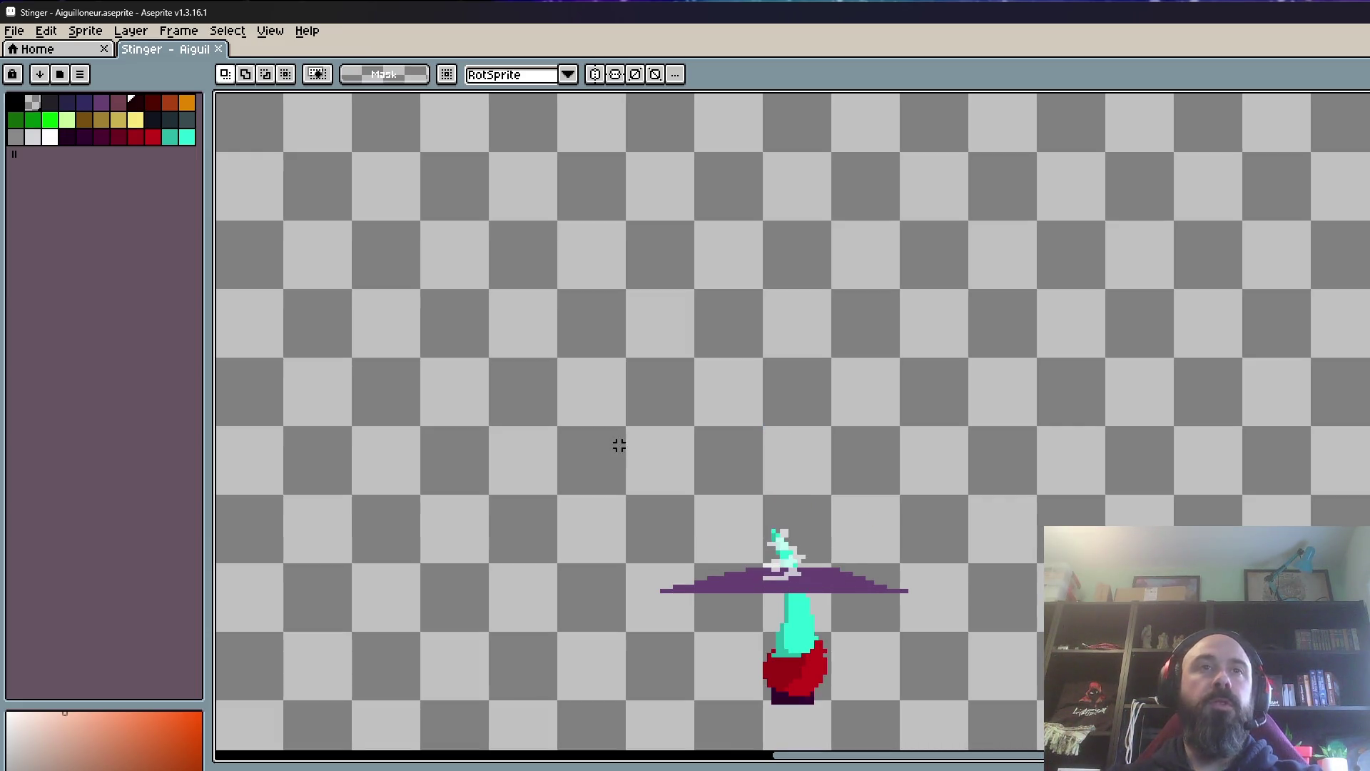
pyautogui.scroll(-2, 725, 624)
pyautogui.scroll(2, 718, 621)
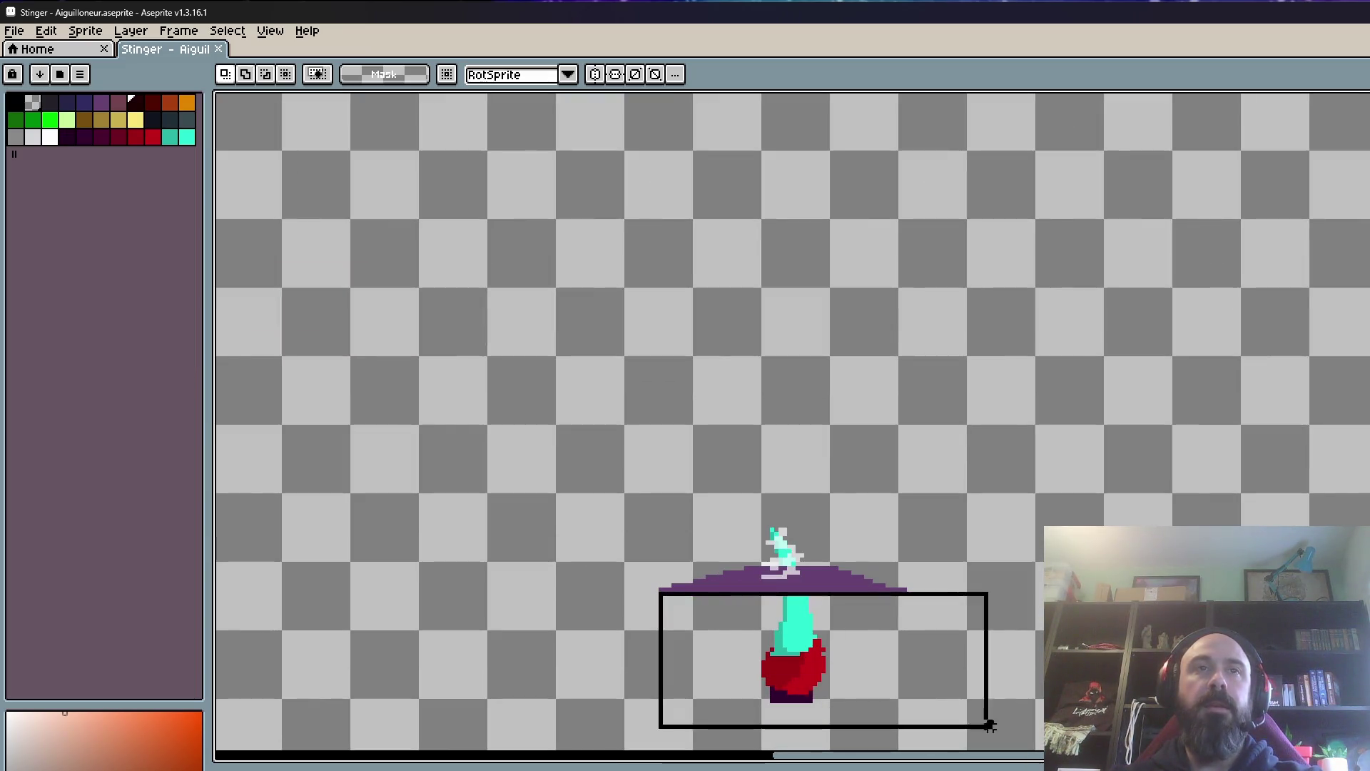
pyautogui.moveTo(661, 593); pyautogui.dragTo(1017, 737)
pyautogui.hotkey('ctrl', 'd')
pyautogui.scroll(1, 685, 628)
pyautogui.moveTo(642, 581); pyautogui.dragTo(1059, 747)
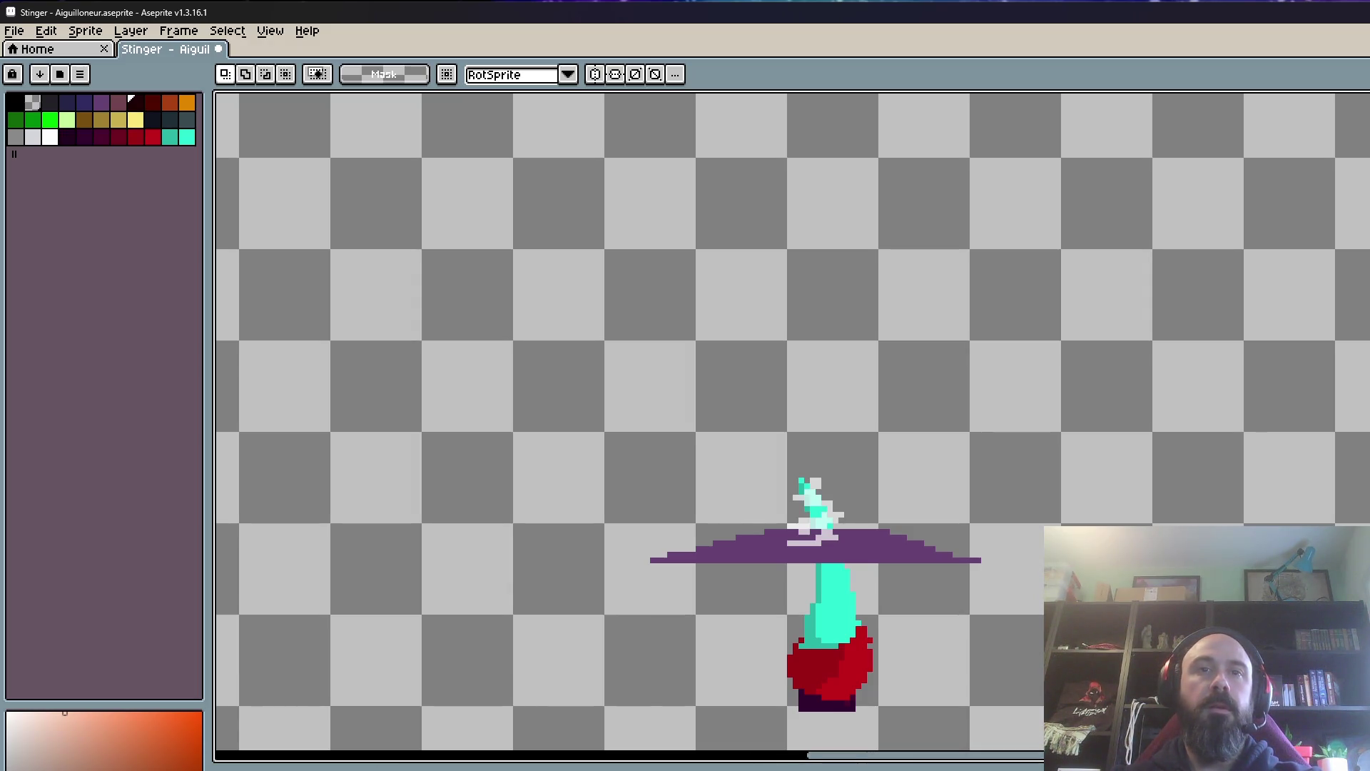
pyautogui.moveTo(652, 566); pyautogui.dragTo(1060, 750)
pyautogui.press('Delete')
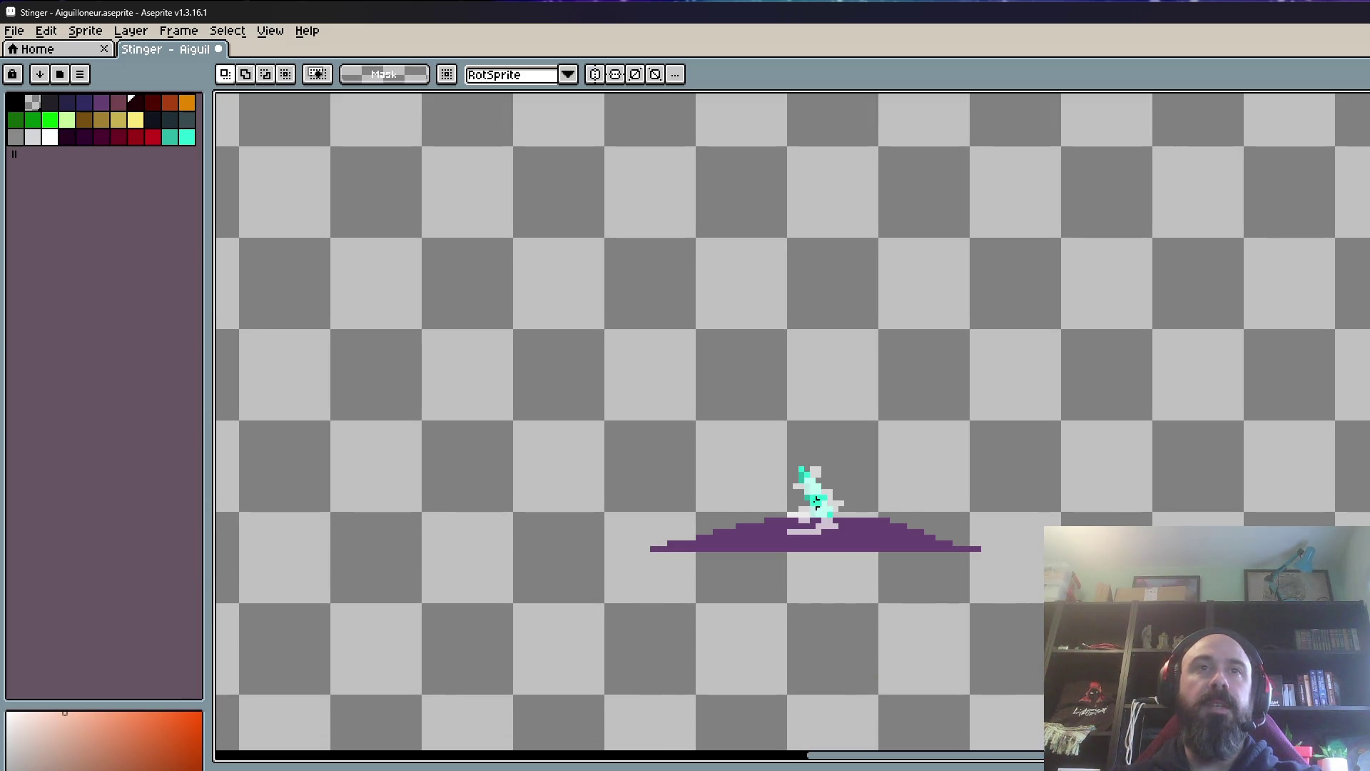
pyautogui.scroll(1, 765, 538)
pyautogui.scroll(1, 765, 538)
# Step: Mark further areas beneath the ground strip in other burrow frames and drop the selection
pyautogui.moveTo(348, 340); pyautogui.dragTo(1267, 697)
pyautogui.scroll(-2, 1266, 698)
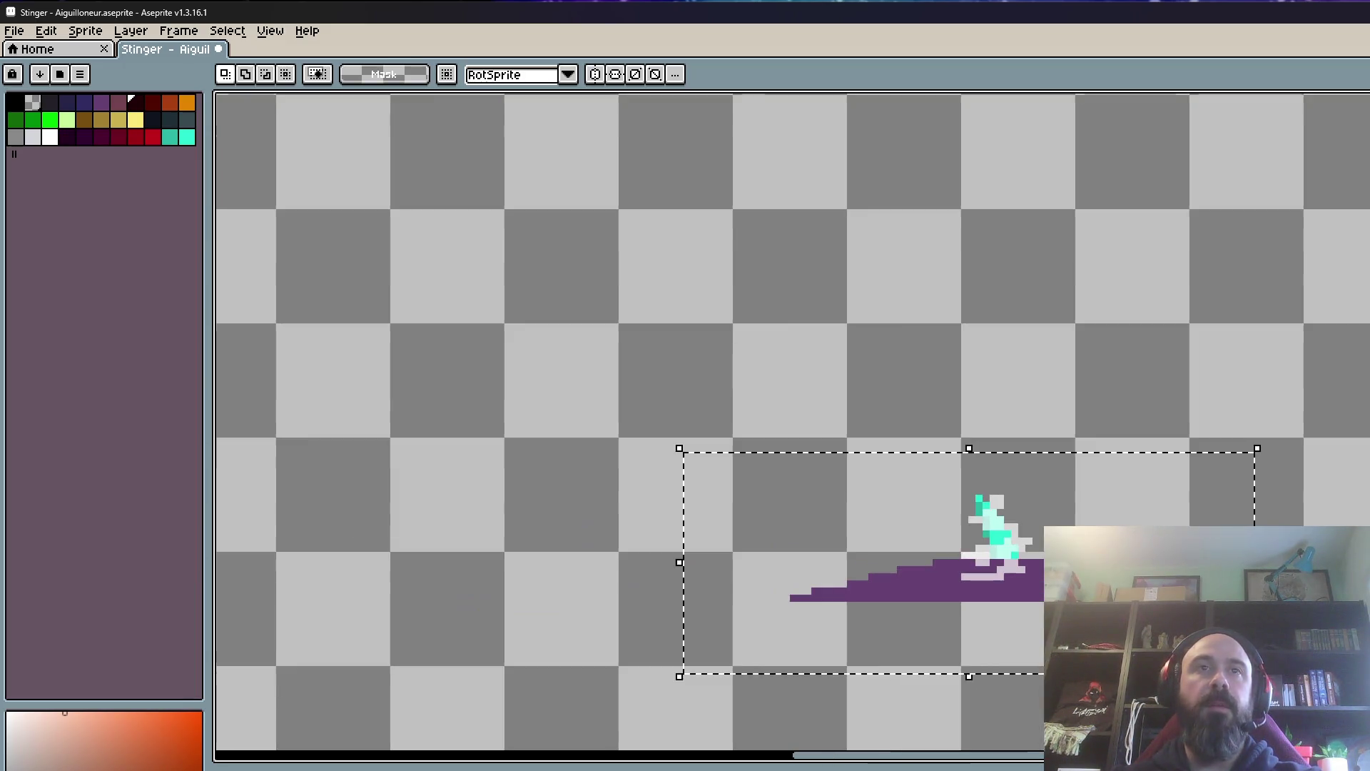
pyautogui.press('Return')
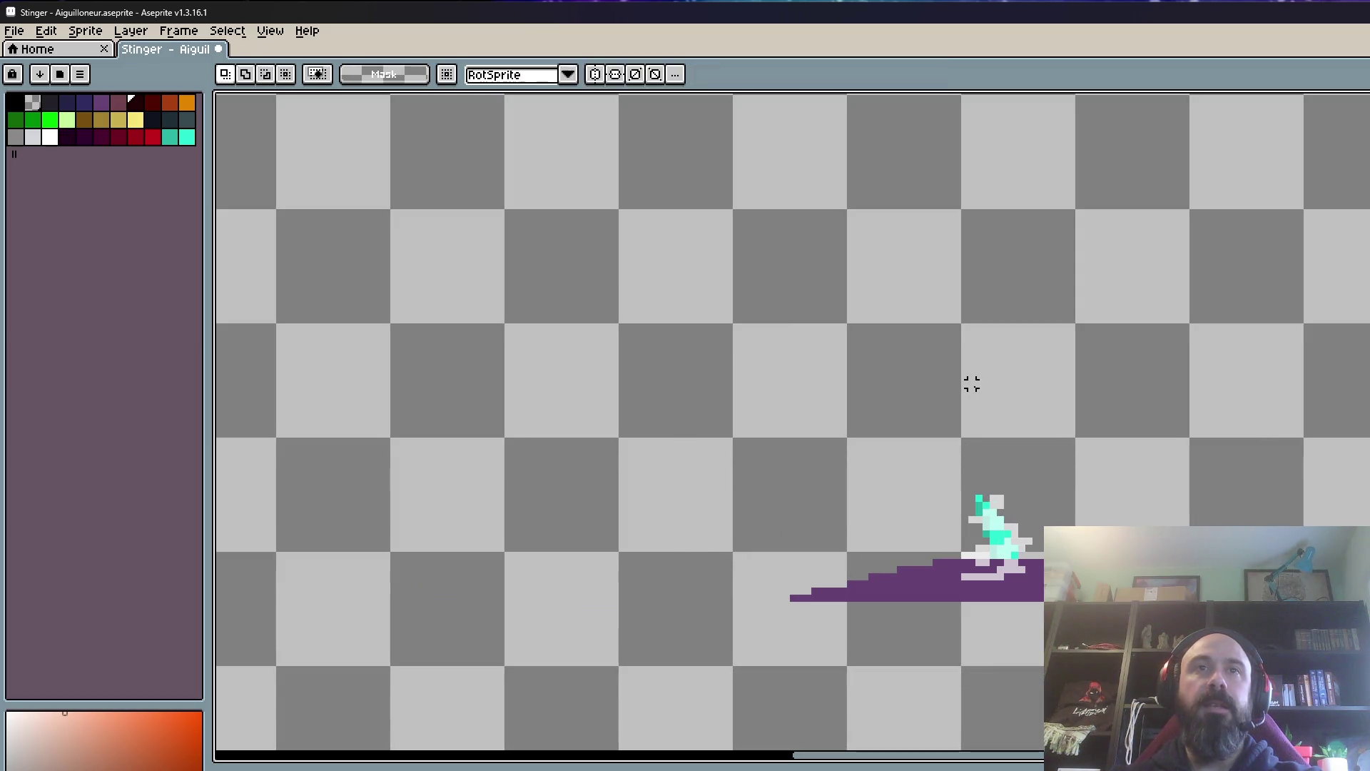
pyautogui.moveTo(792, 611)
pyautogui.mouseDown()
pyautogui.moveTo(887, 611)
pyautogui.moveTo(1124, 710)
pyautogui.mouseUp()
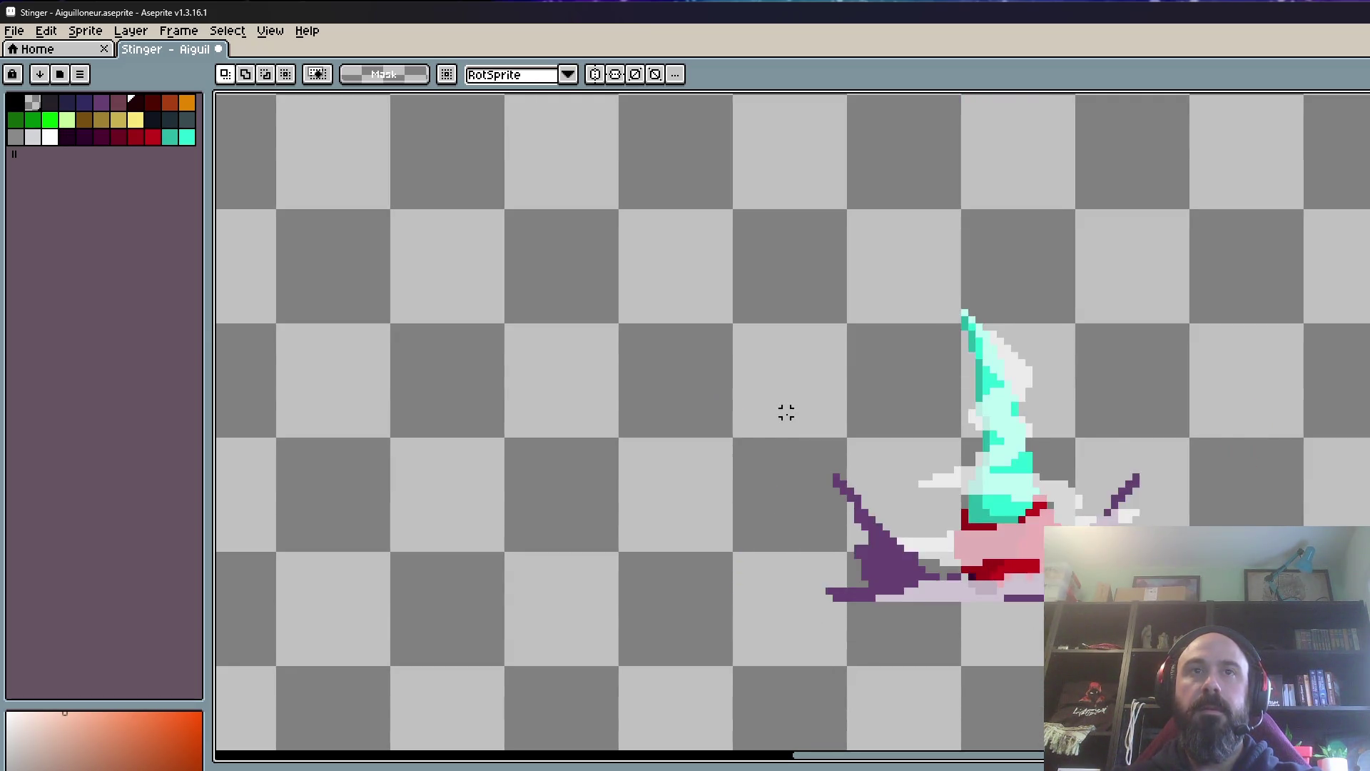
pyautogui.scroll(-2, 976, 621)
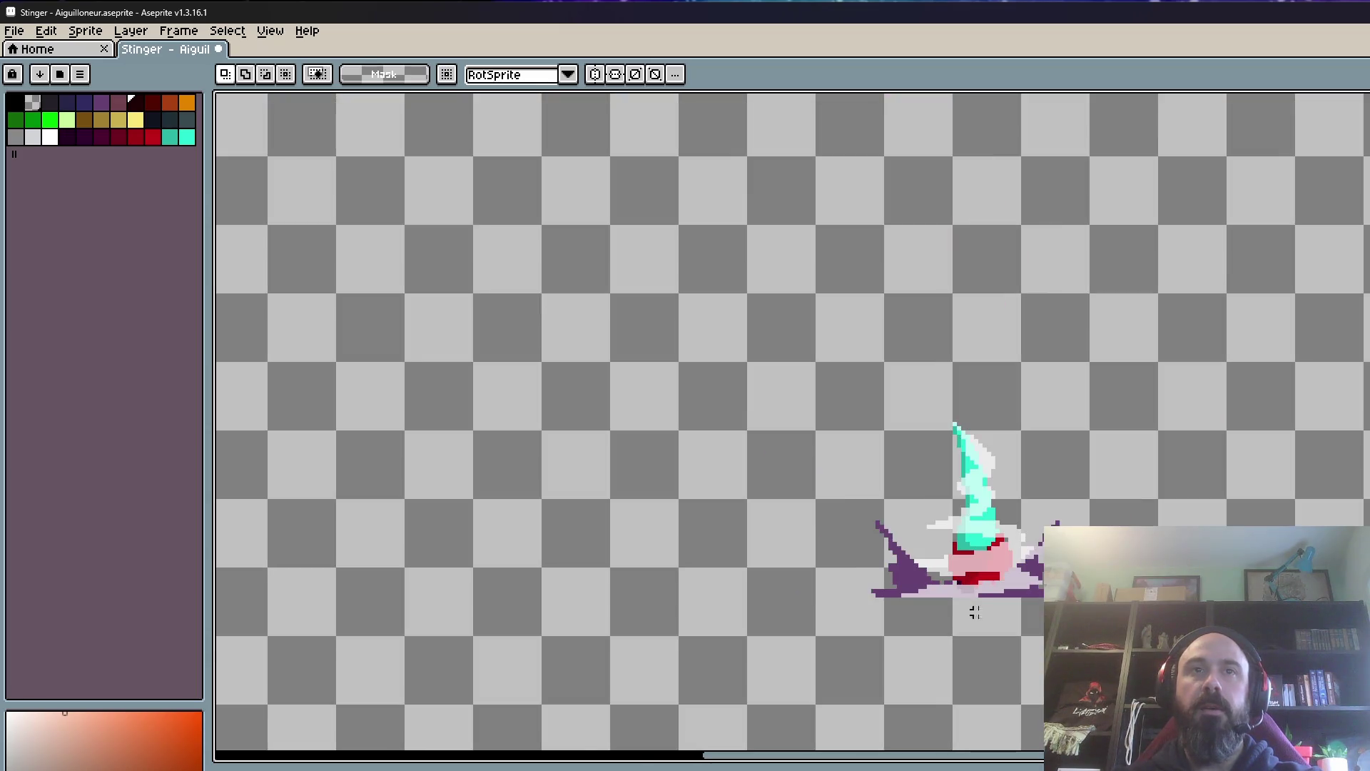
pyautogui.scroll(2, 911, 603)
pyautogui.scroll(1, 835, 583)
pyautogui.moveTo(819, 581); pyautogui.dragTo(1114, 663)
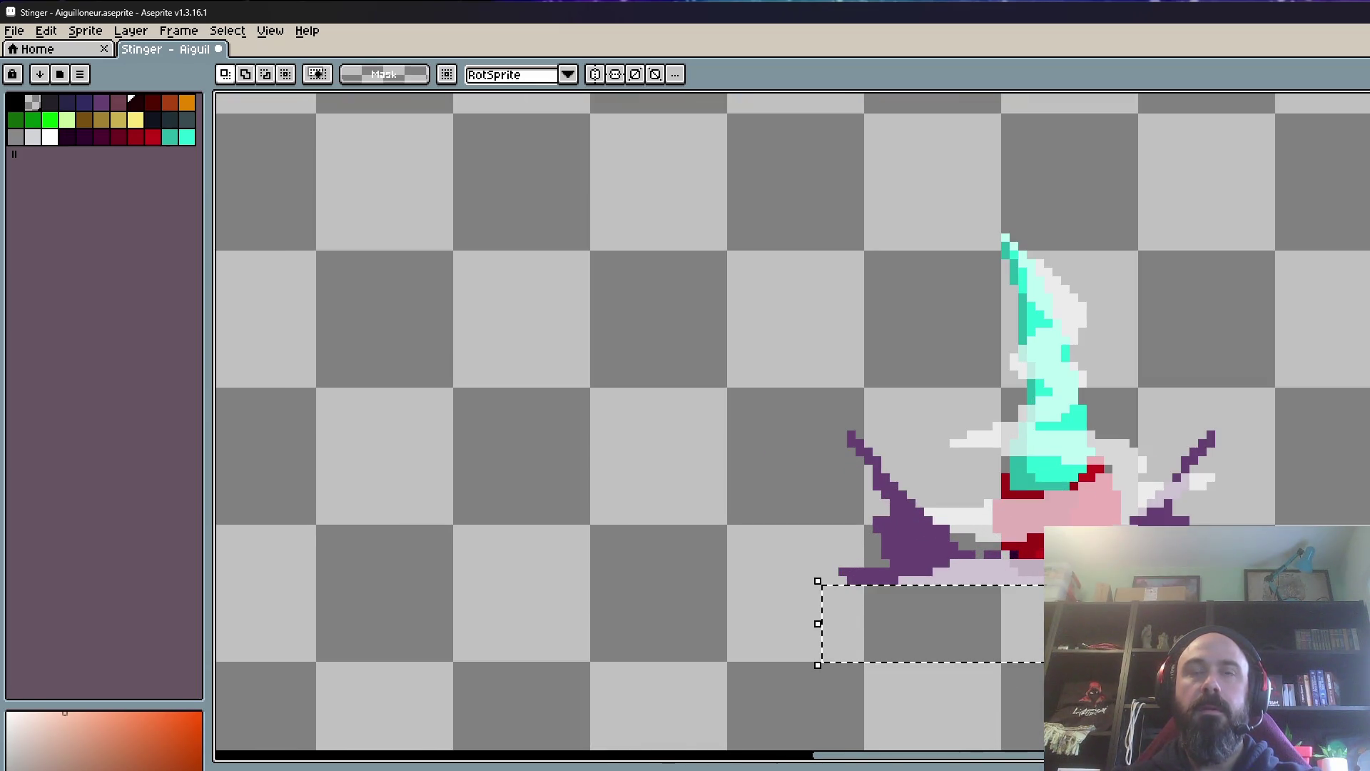
pyautogui.click(680, 418)
pyautogui.scroll(-1, 680, 418)
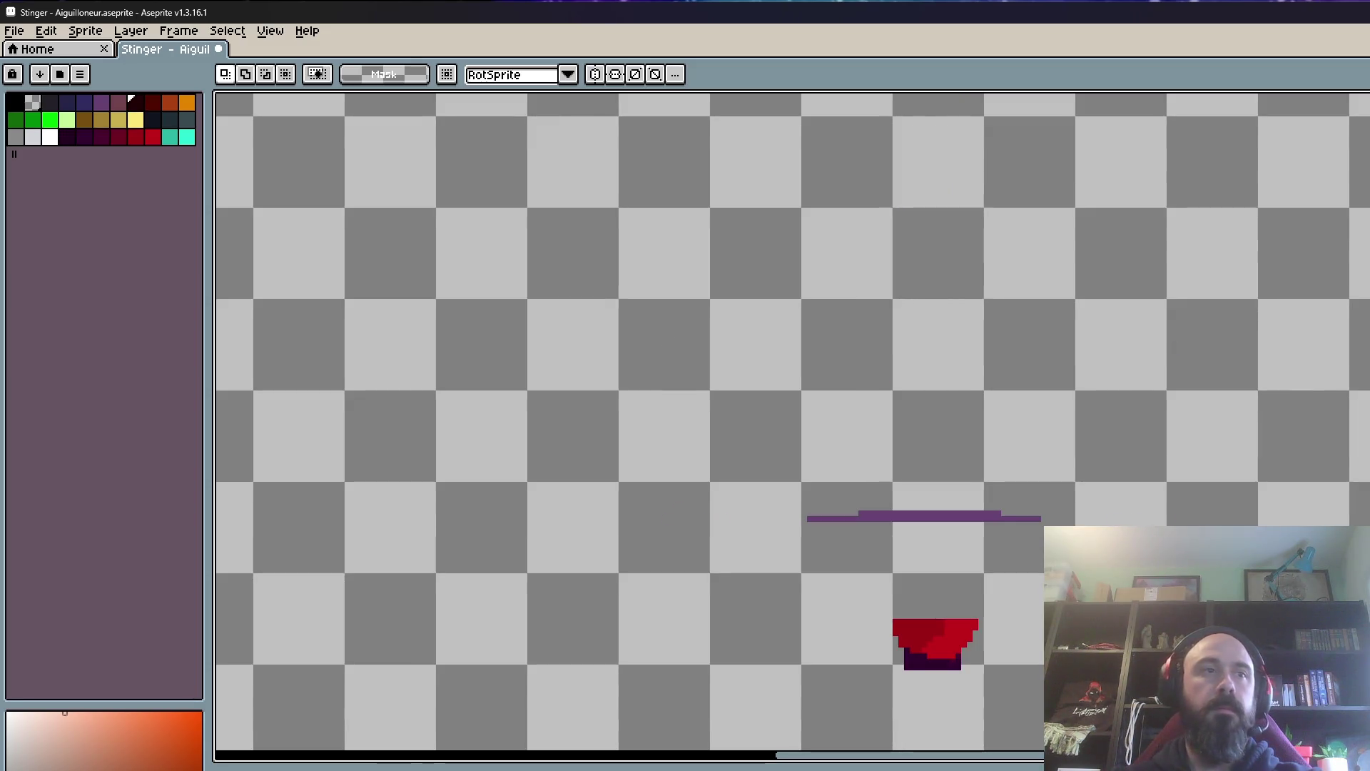
pyautogui.scroll(-2, 983, 535)
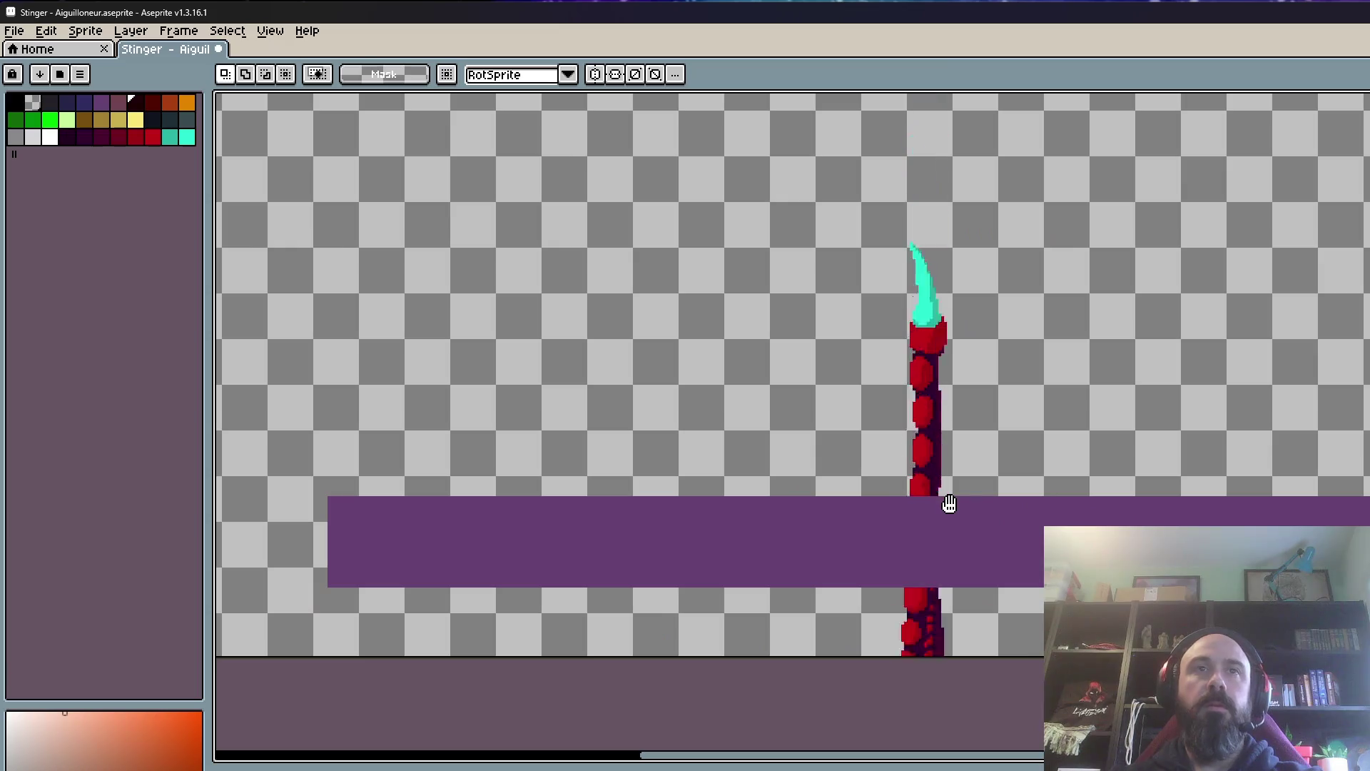
pyautogui.scroll(-2, 996, 503)
pyautogui.scroll(2, 1002, 489)
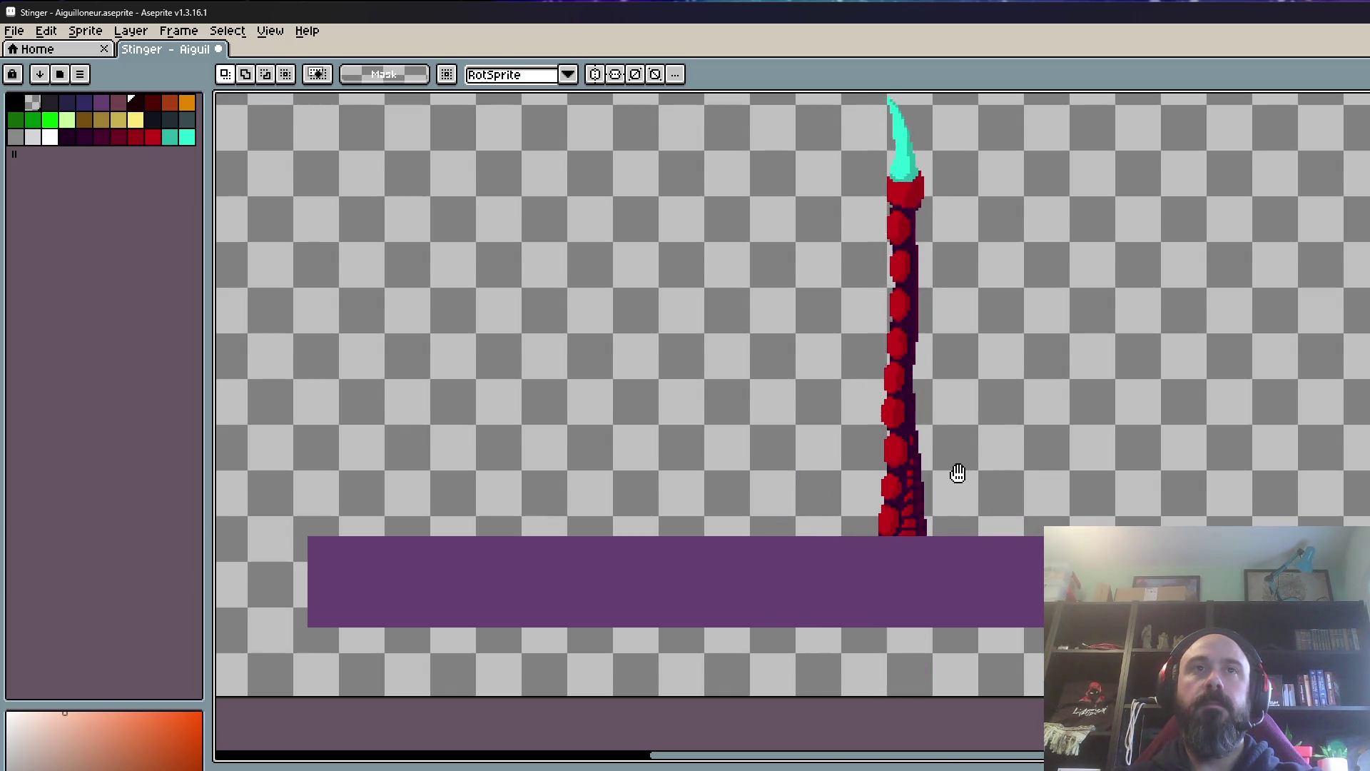
pyautogui.scroll(-1, 953, 474)
pyautogui.scroll(1, 951, 460)
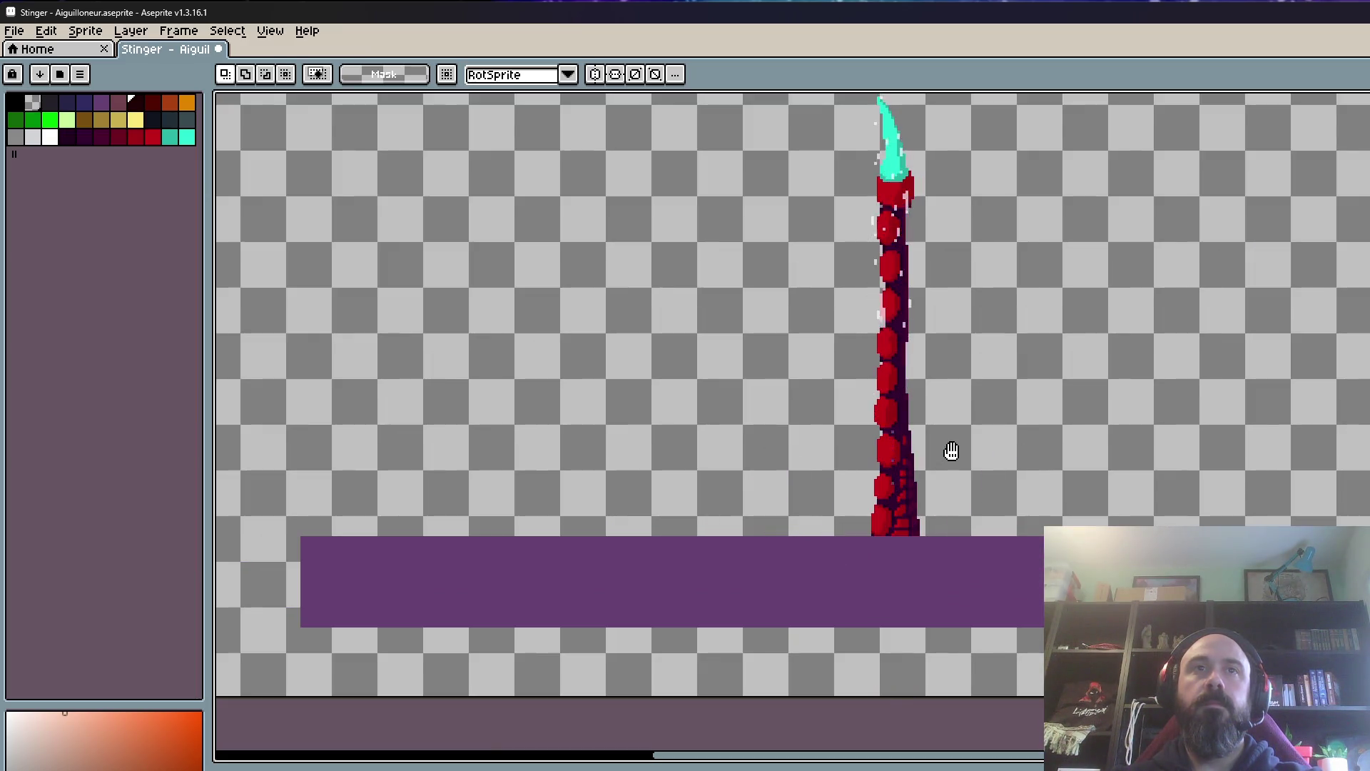
pyautogui.scroll(-1, 947, 448)
pyautogui.scroll(1, 942, 444)
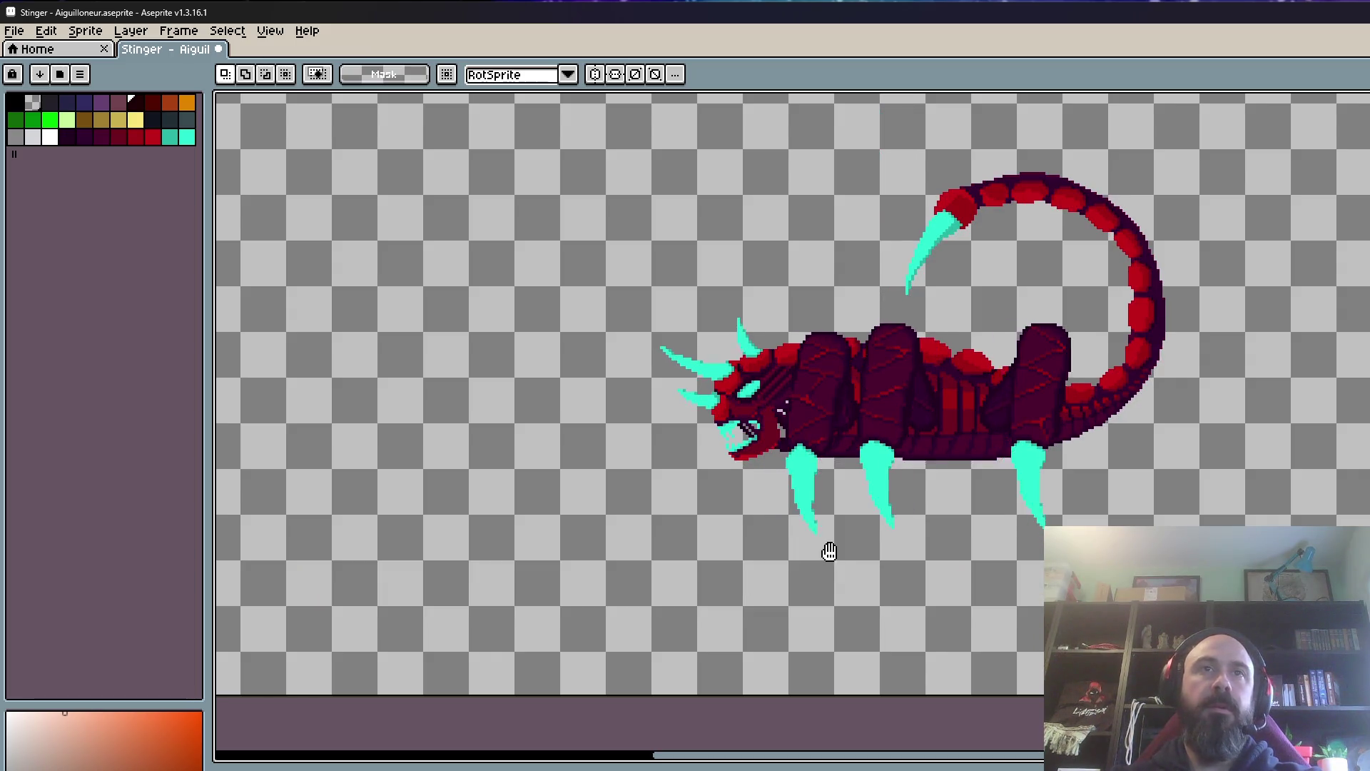
pyautogui.scroll(-2, 964, 504)
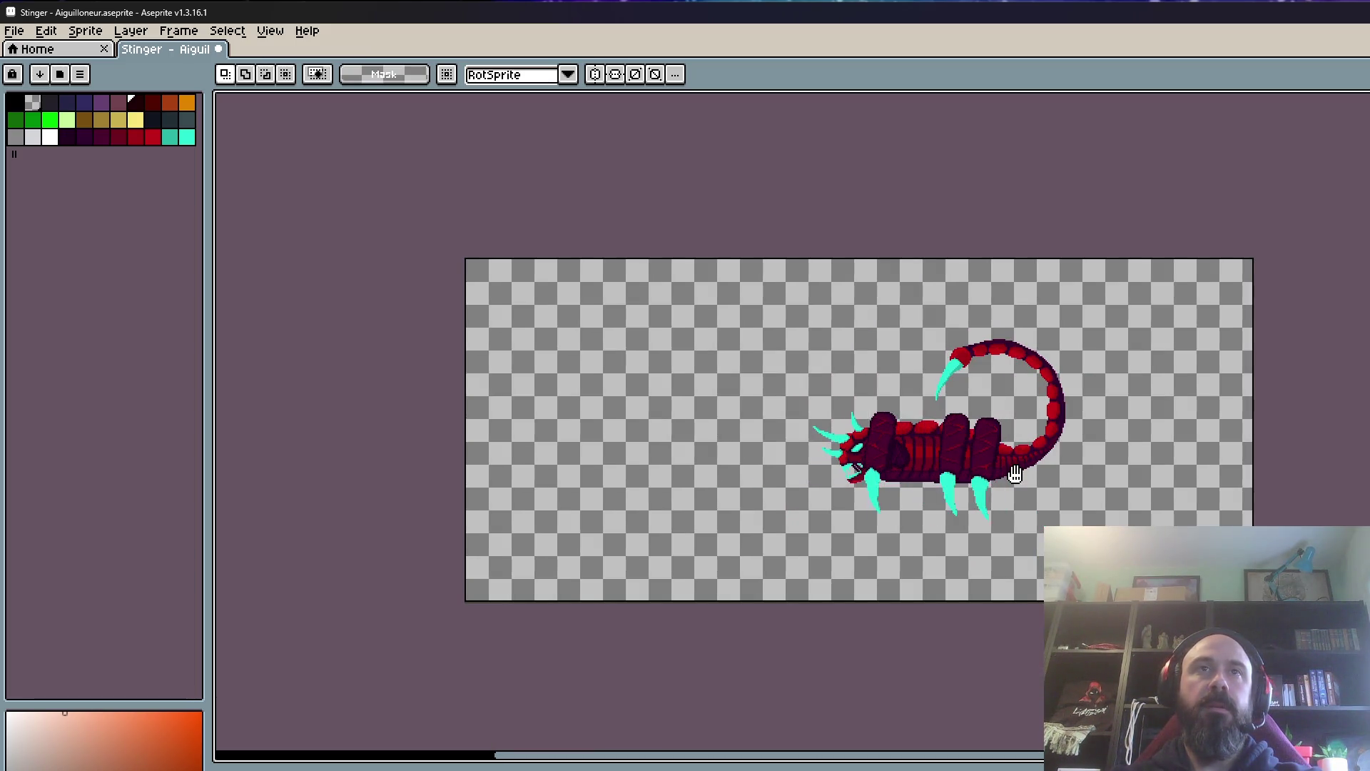
pyautogui.scroll(4, 1015, 474)
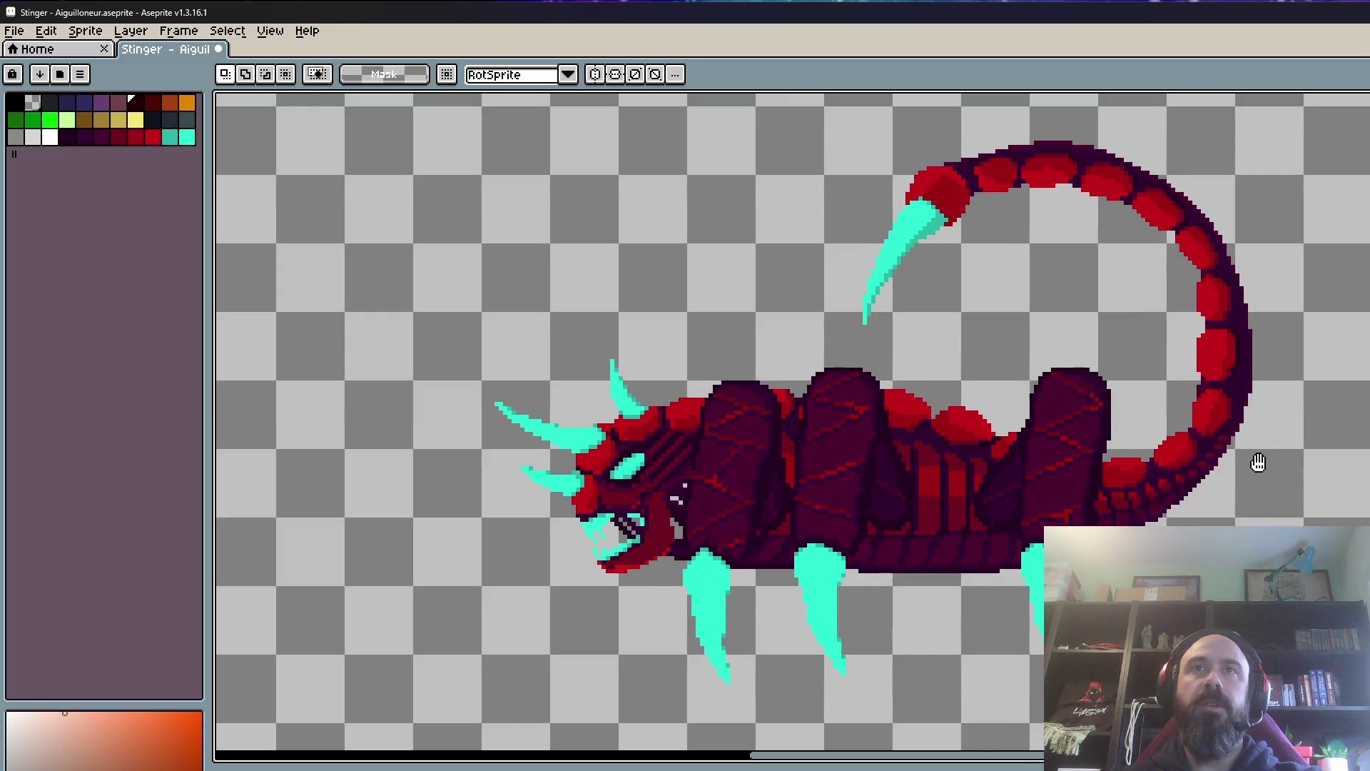
pyautogui.scroll(-2, 1008, 489)
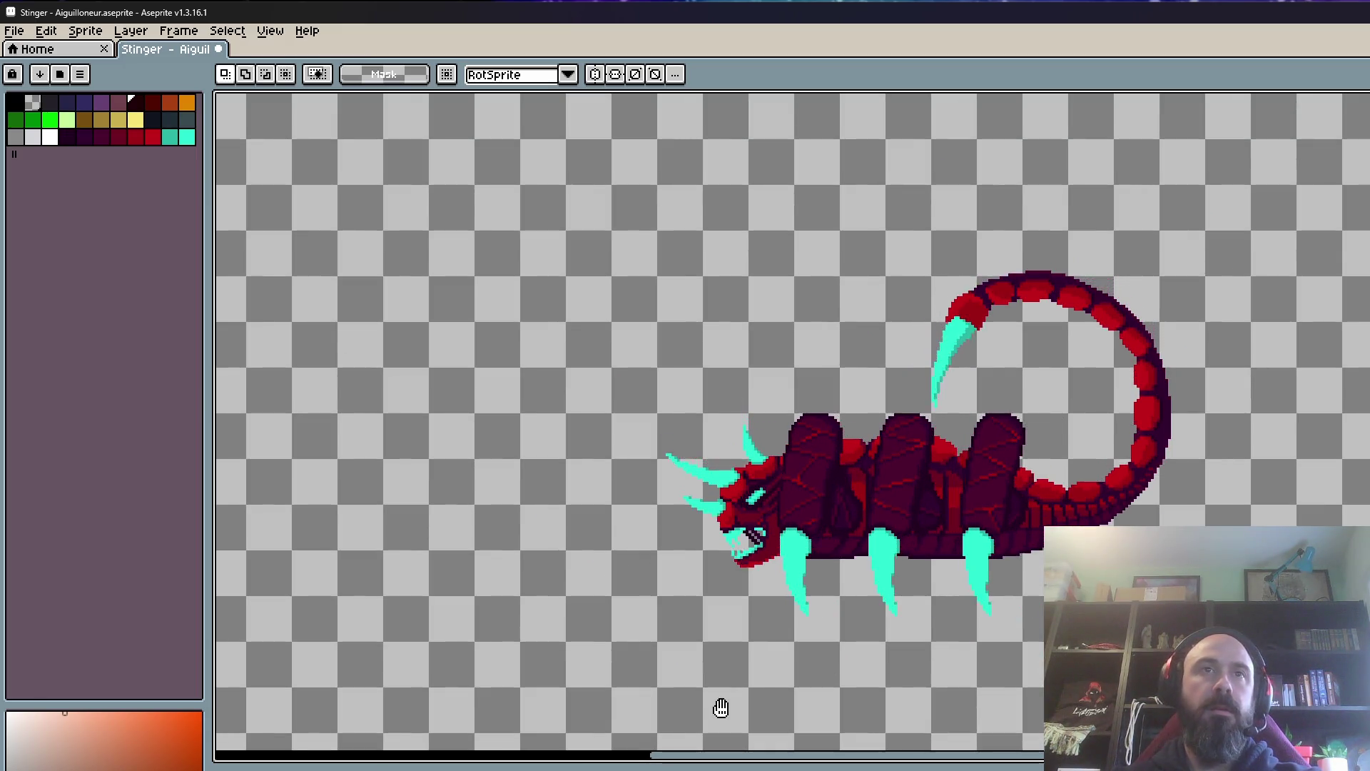
pyautogui.scroll(-2, 968, 592)
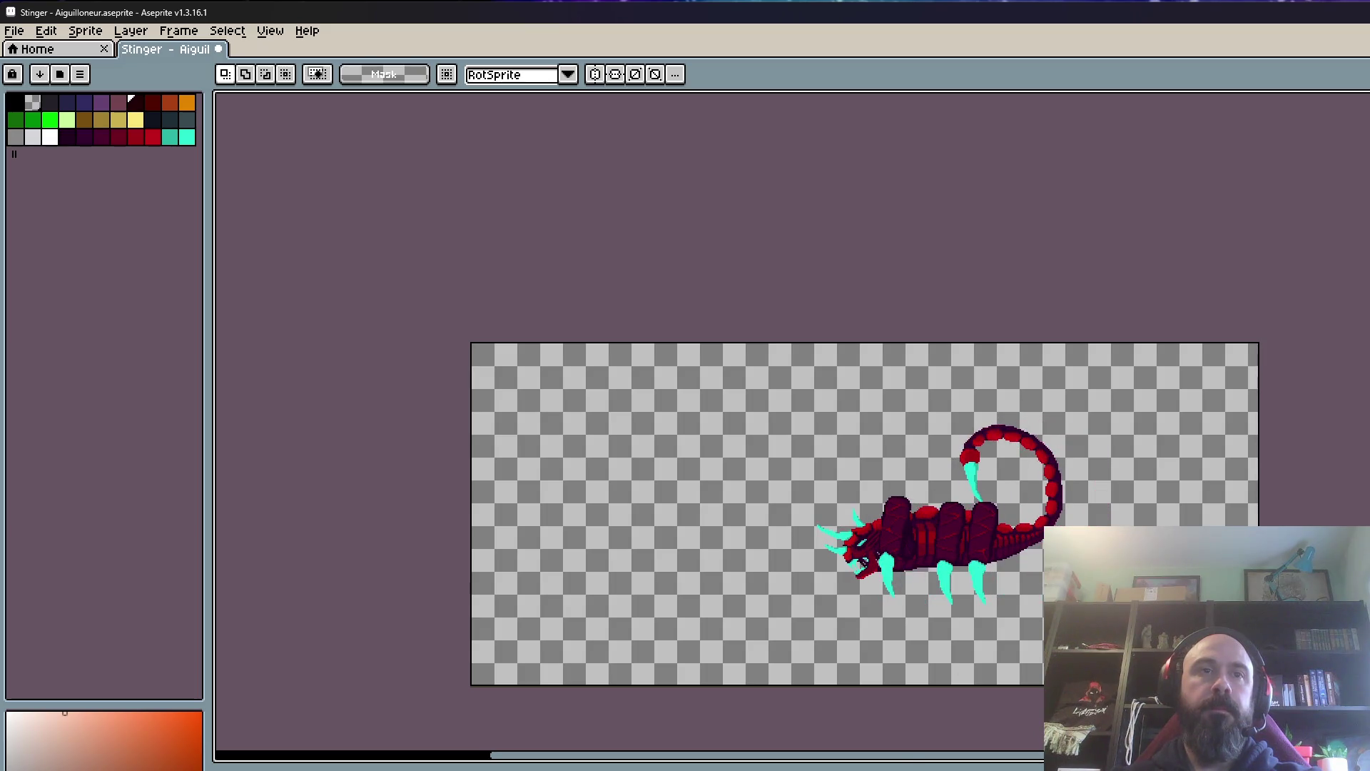
pyautogui.scroll(2, 960, 571)
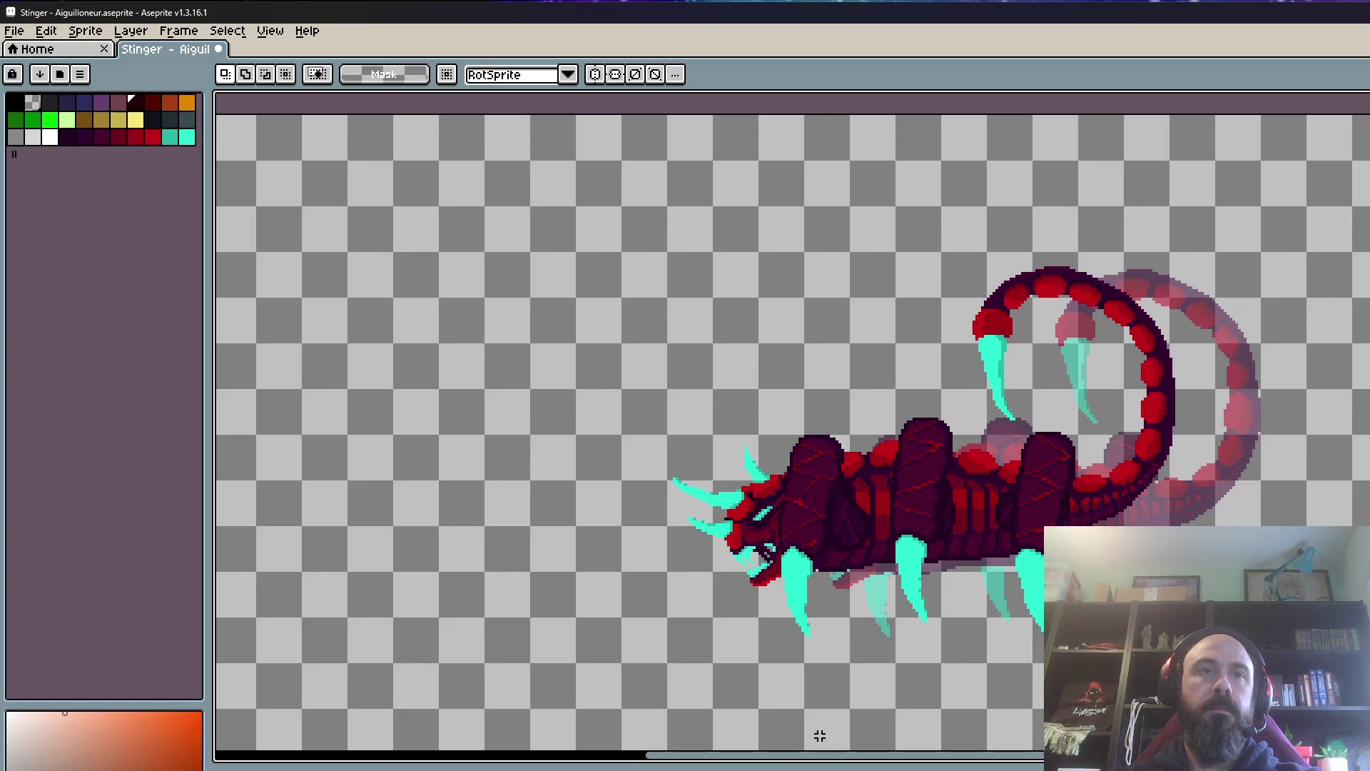
# Step: Select the whole scorpion, reposition it lower and commit the transform
pyautogui.moveTo(663, 189); pyautogui.dragTo(1139, 621)
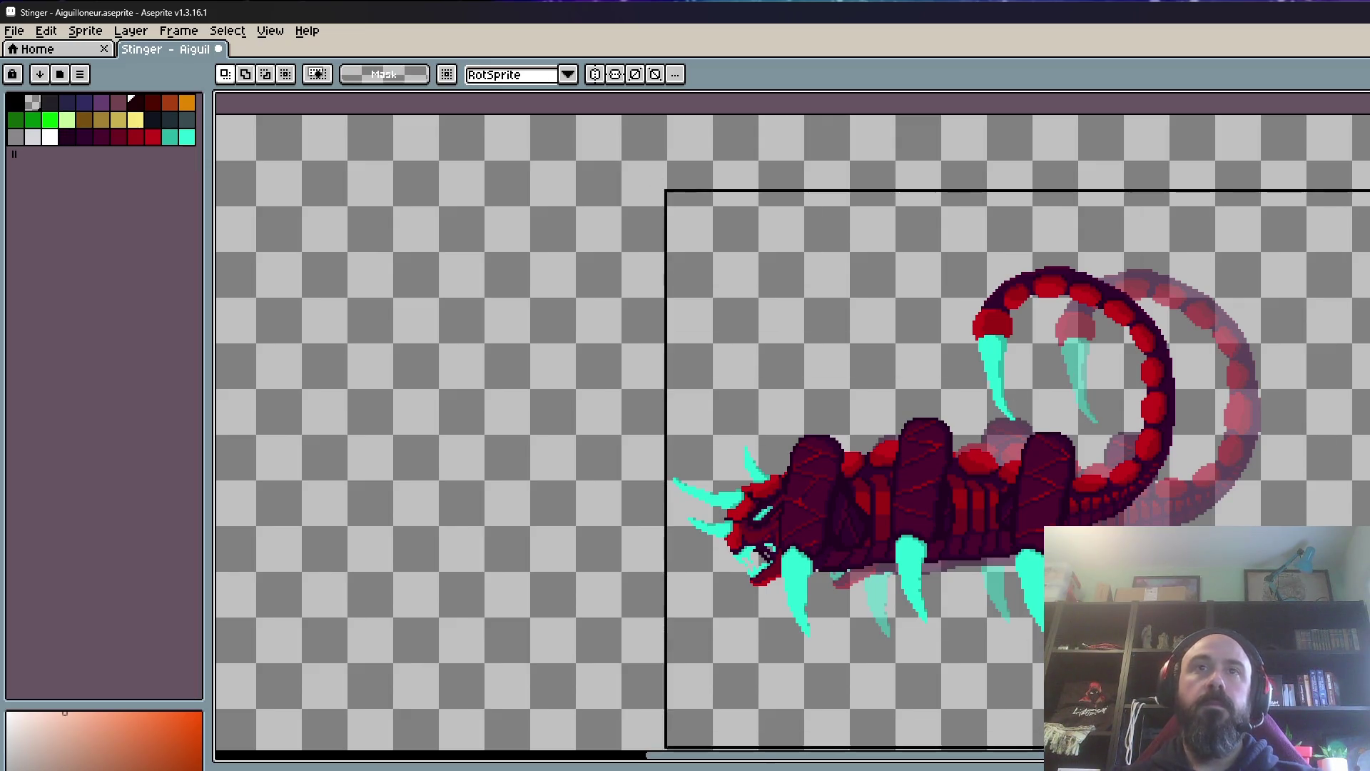
pyautogui.scroll(1, 1139, 621)
pyautogui.moveTo(424, 393); pyautogui.dragTo(364, 393)
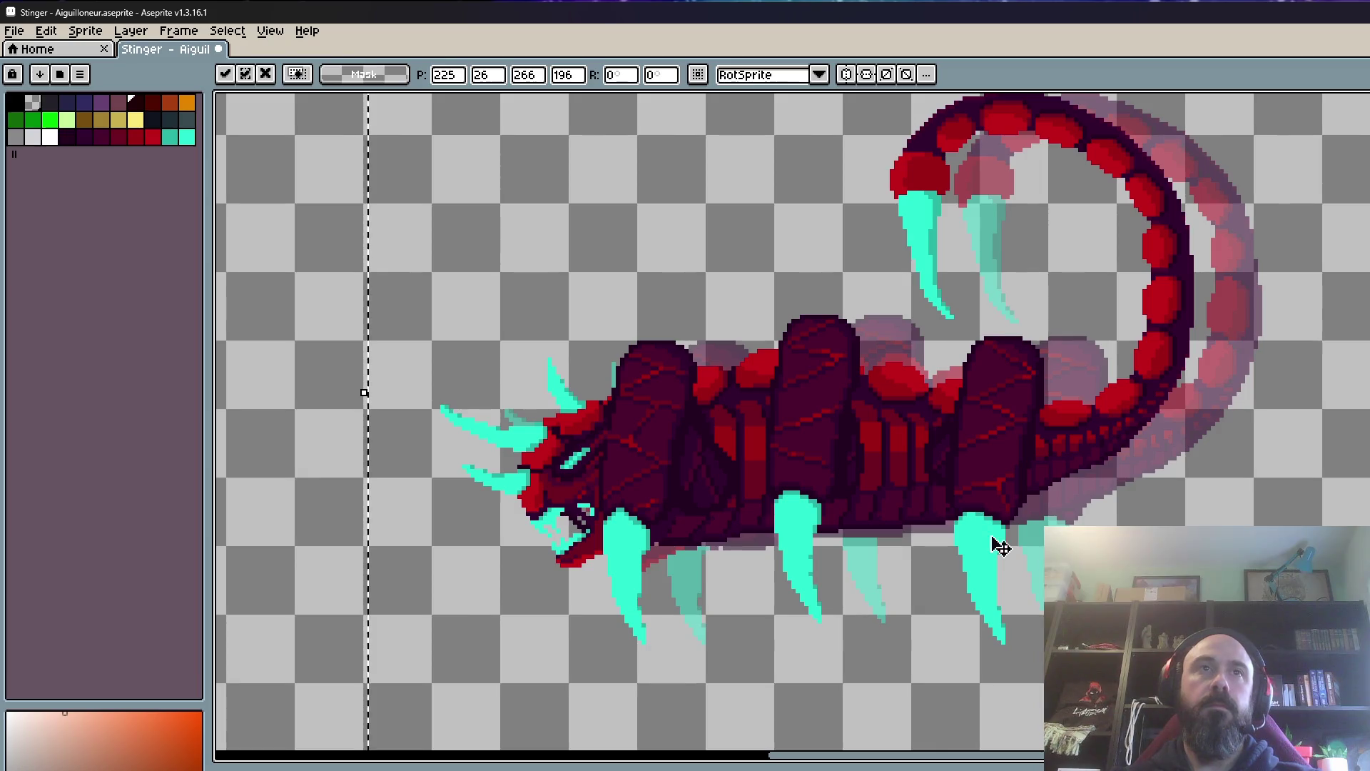
pyautogui.press('Return')
pyautogui.scroll(-1, 900, 589)
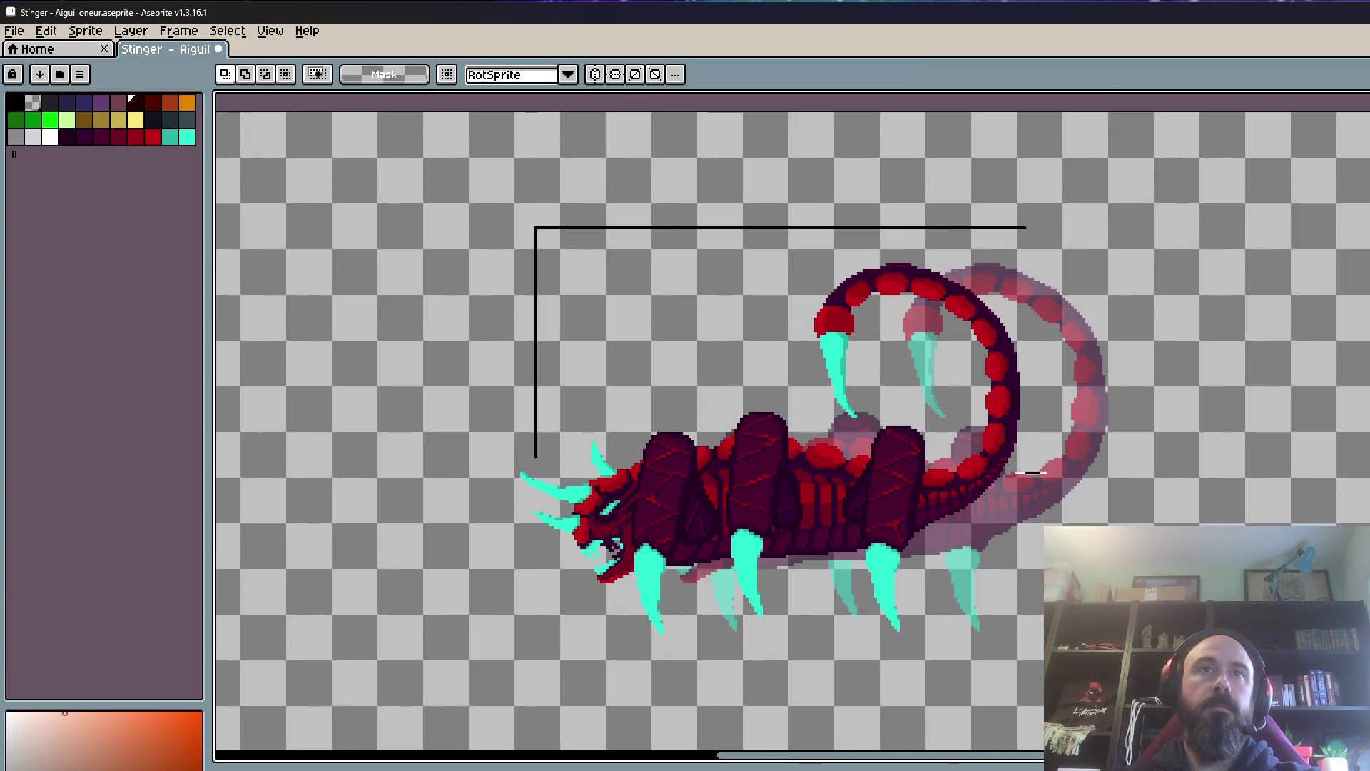
pyautogui.scroll(2, 951, 590)
pyautogui.click(952, 590)
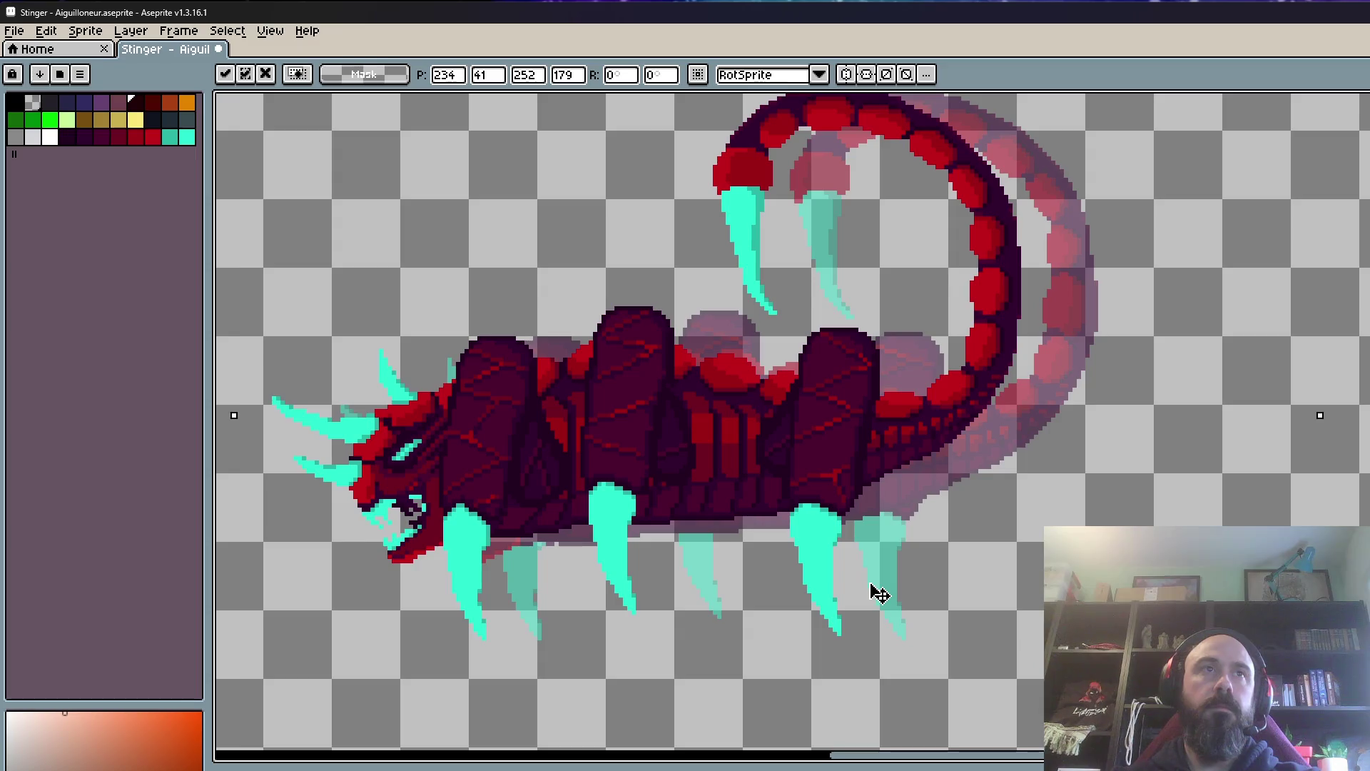
pyautogui.scroll(-1, 876, 594)
pyautogui.press('Return')
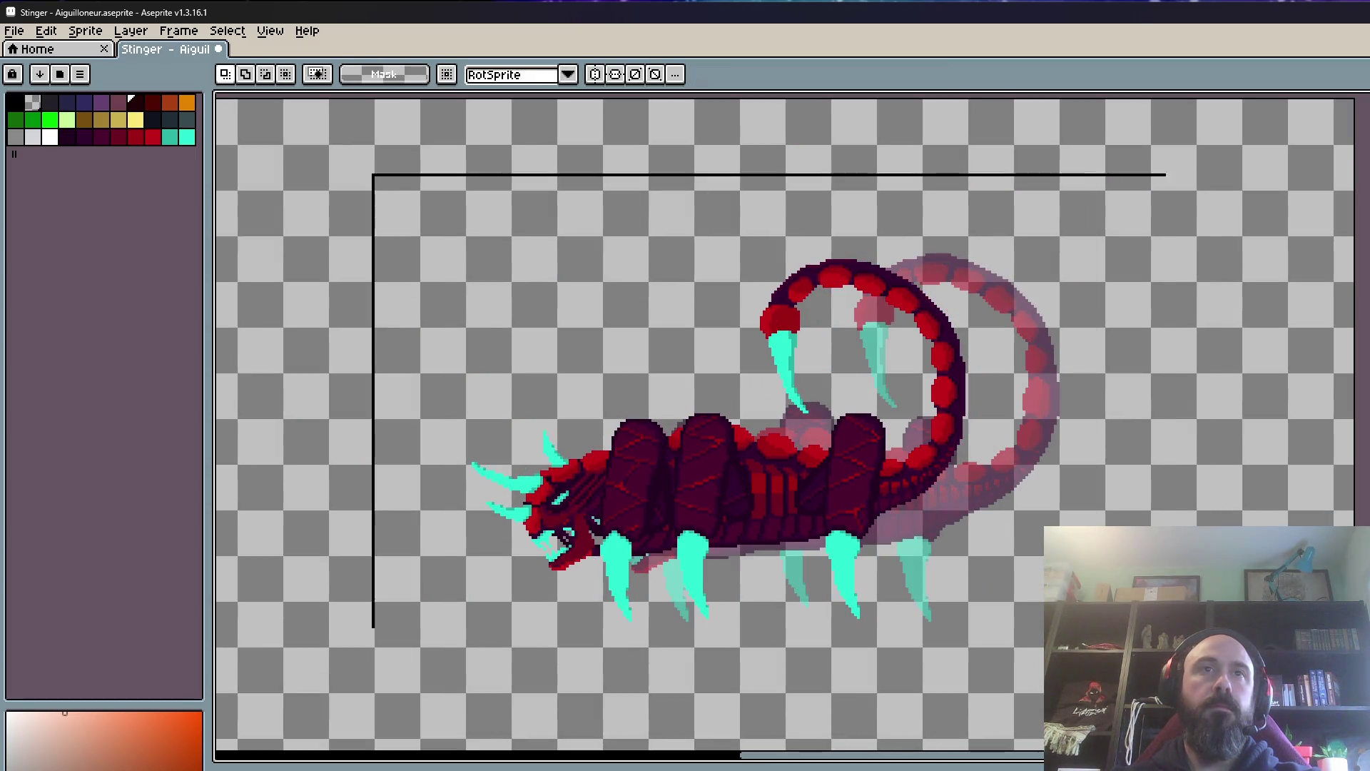
pyautogui.click(865, 569)
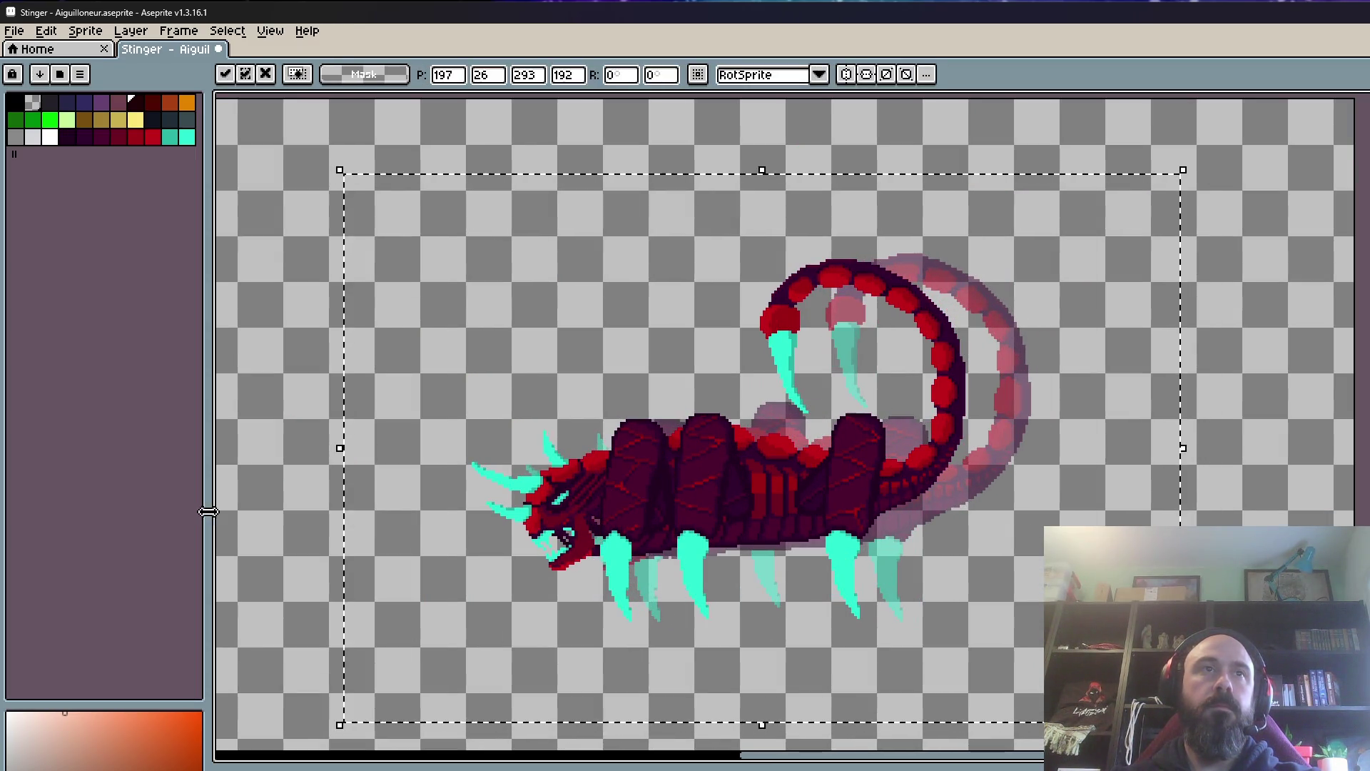
pyautogui.click(272, 550)
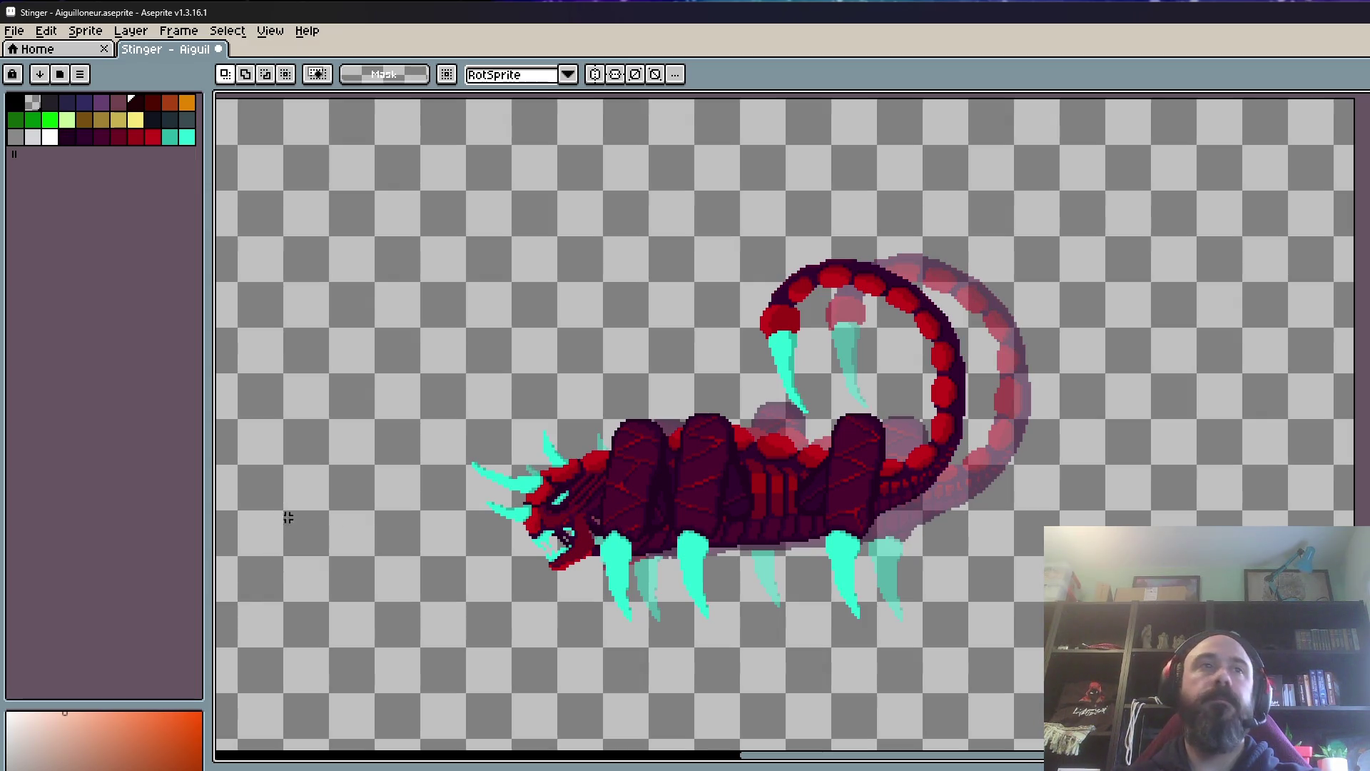
# Step: Preview the animation, then marquee the area around the scorpion for an effect
pyautogui.press('Right')
pyautogui.press('Return')
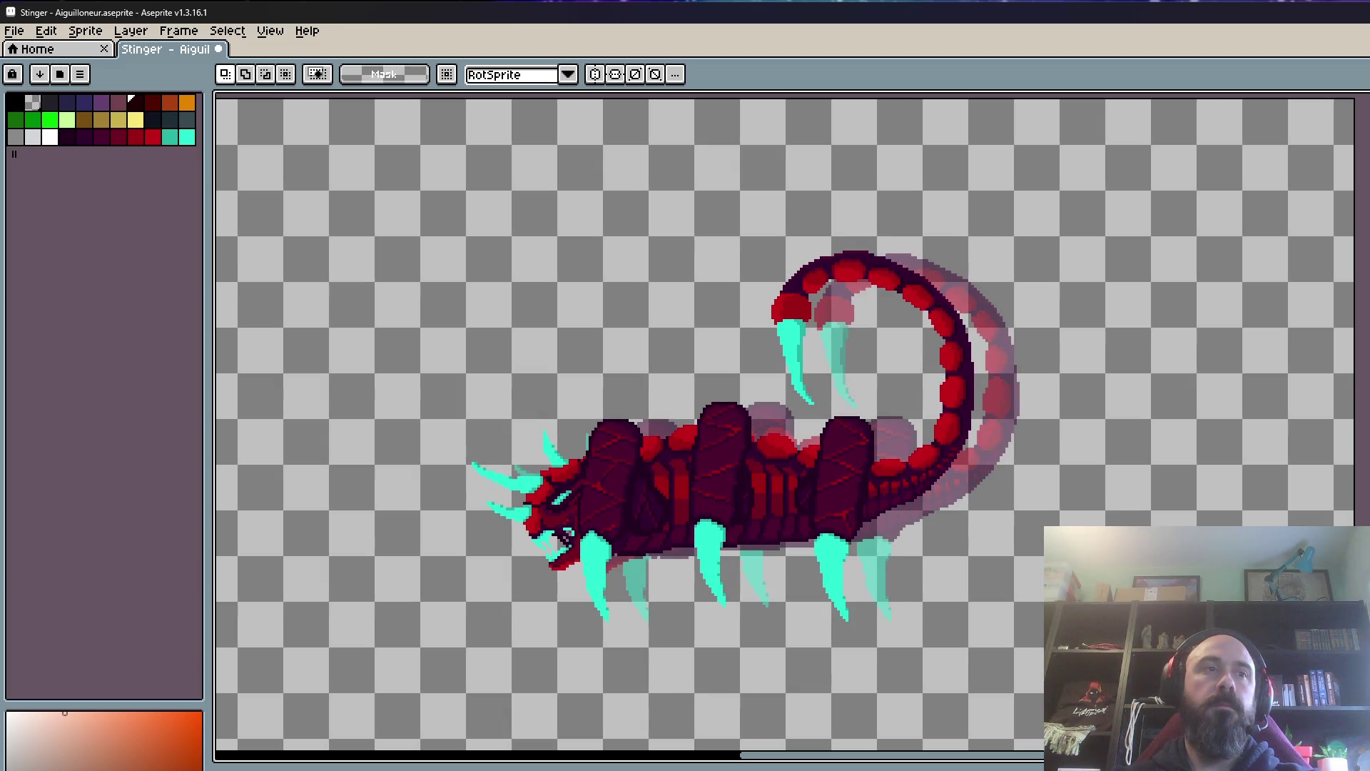
pyautogui.moveTo(360, 199); pyautogui.dragTo(1196, 749)
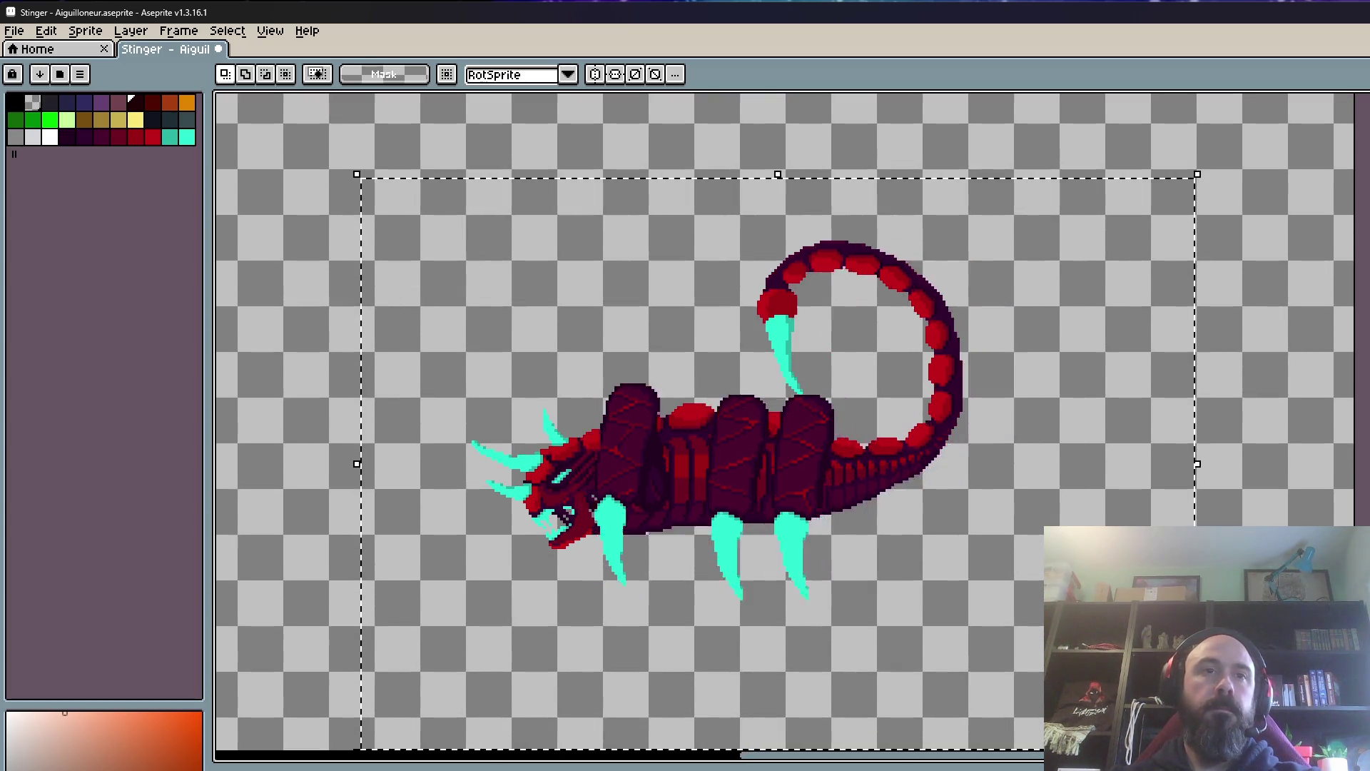
# Step: Compare blur-5x5 and blur-3x3 in the Convolution Matrix and apply the 3x3 blur
pyautogui.press('F9')
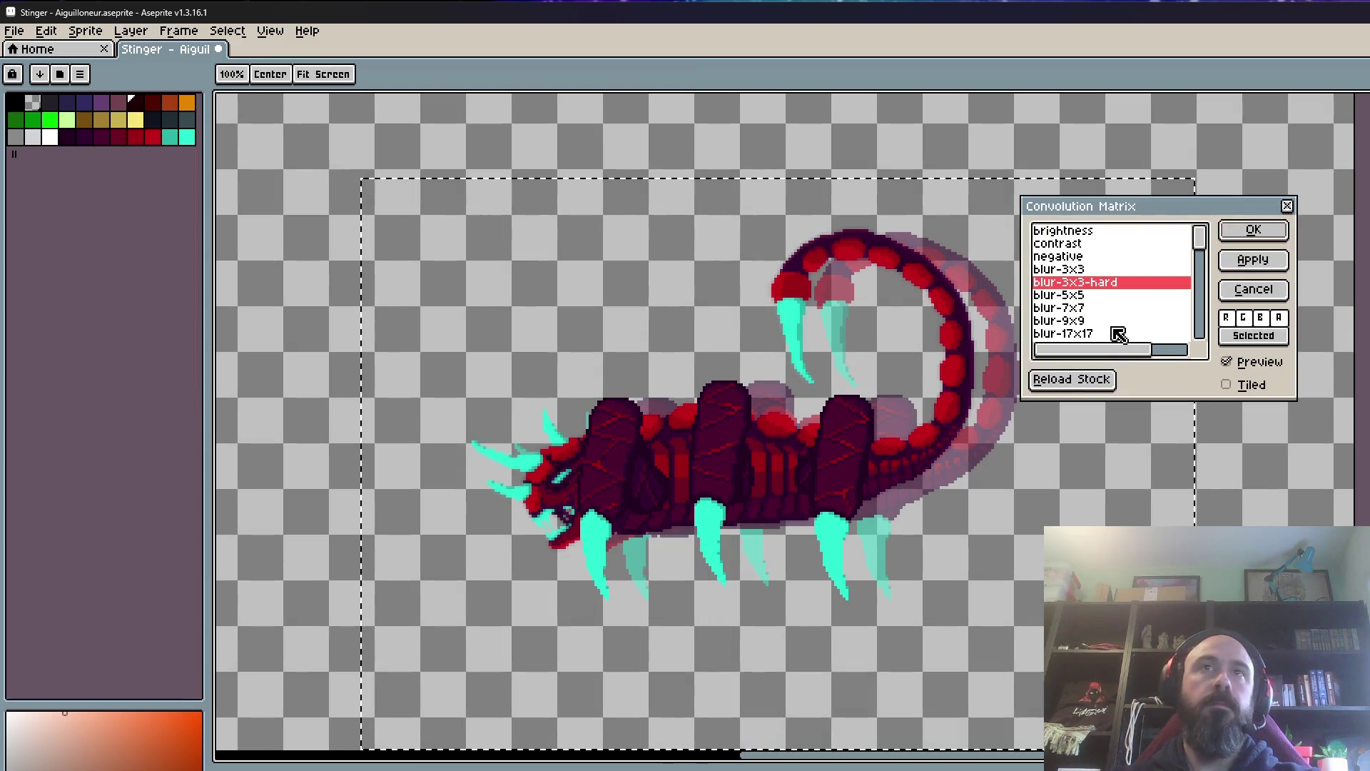
pyautogui.click(1076, 296)
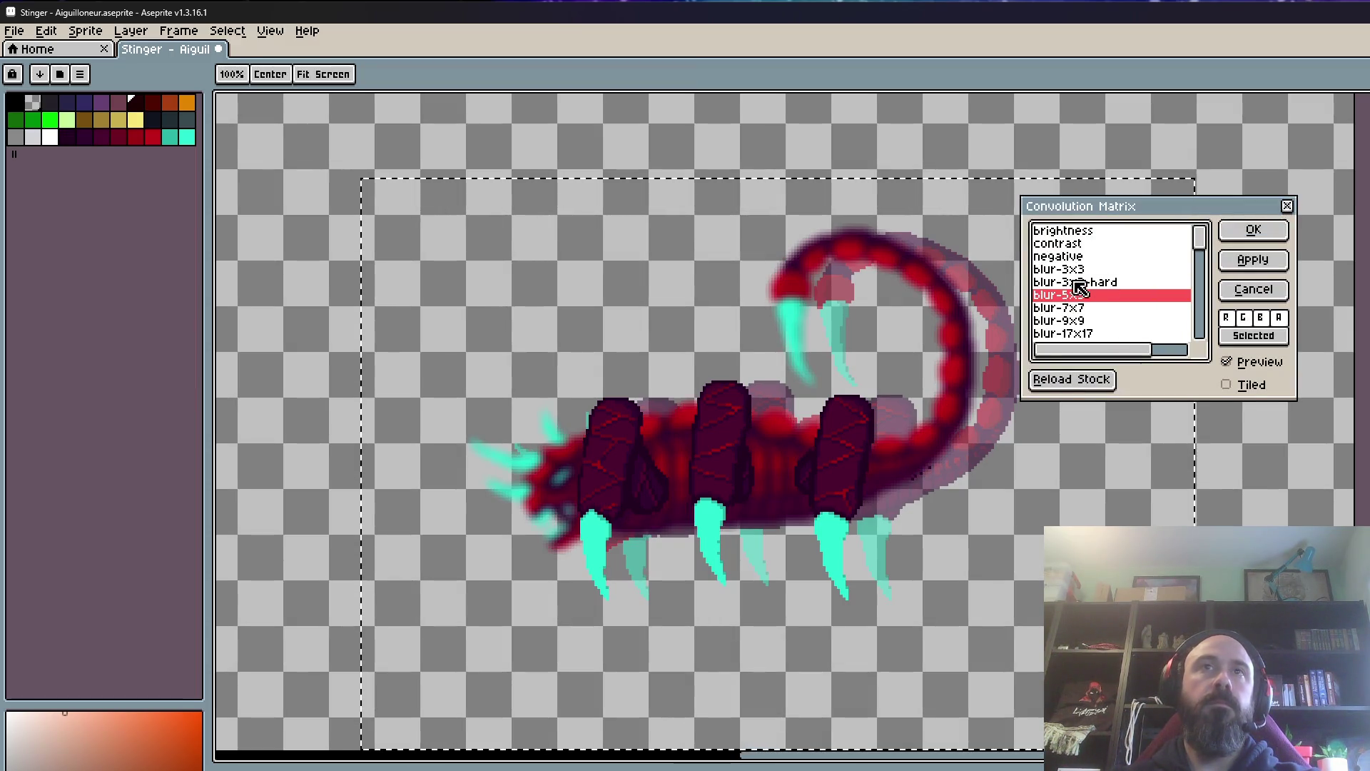
pyautogui.click(1074, 282)
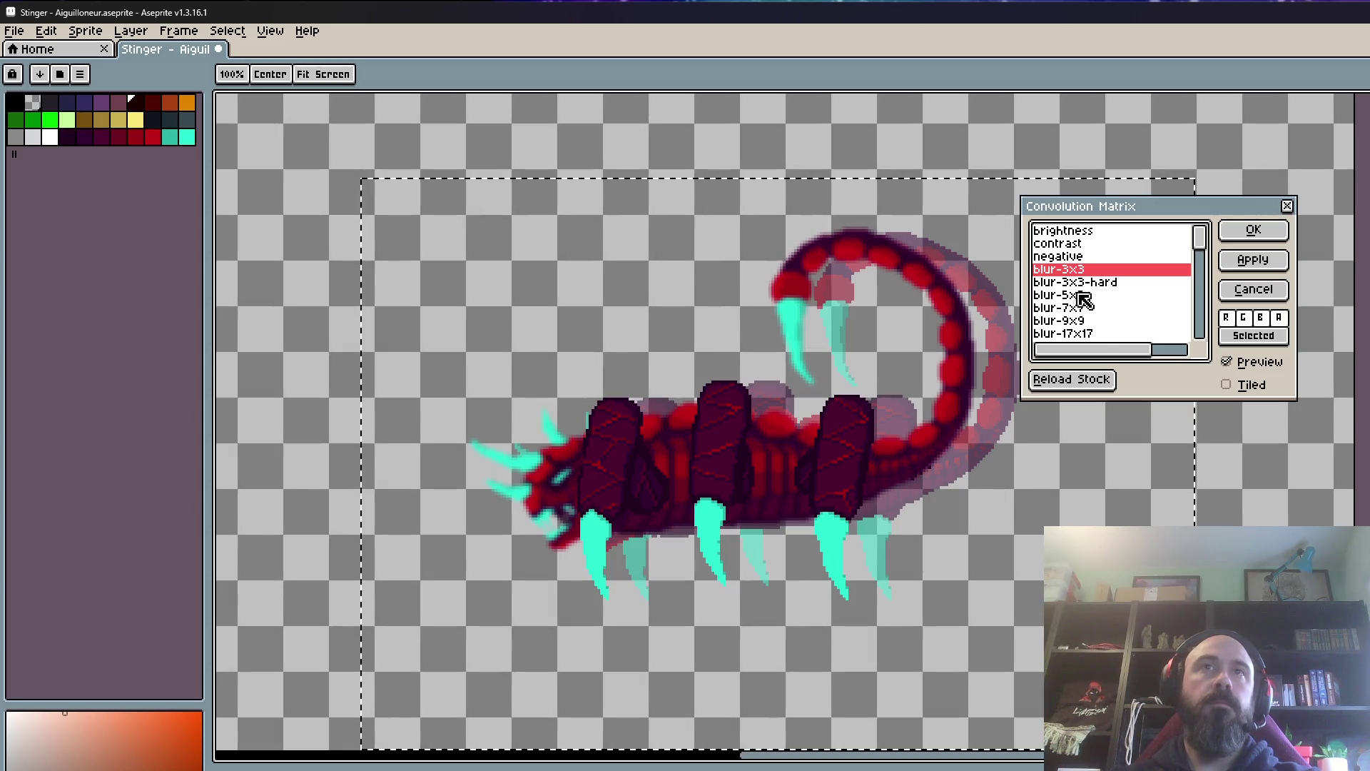
pyautogui.click(1253, 233)
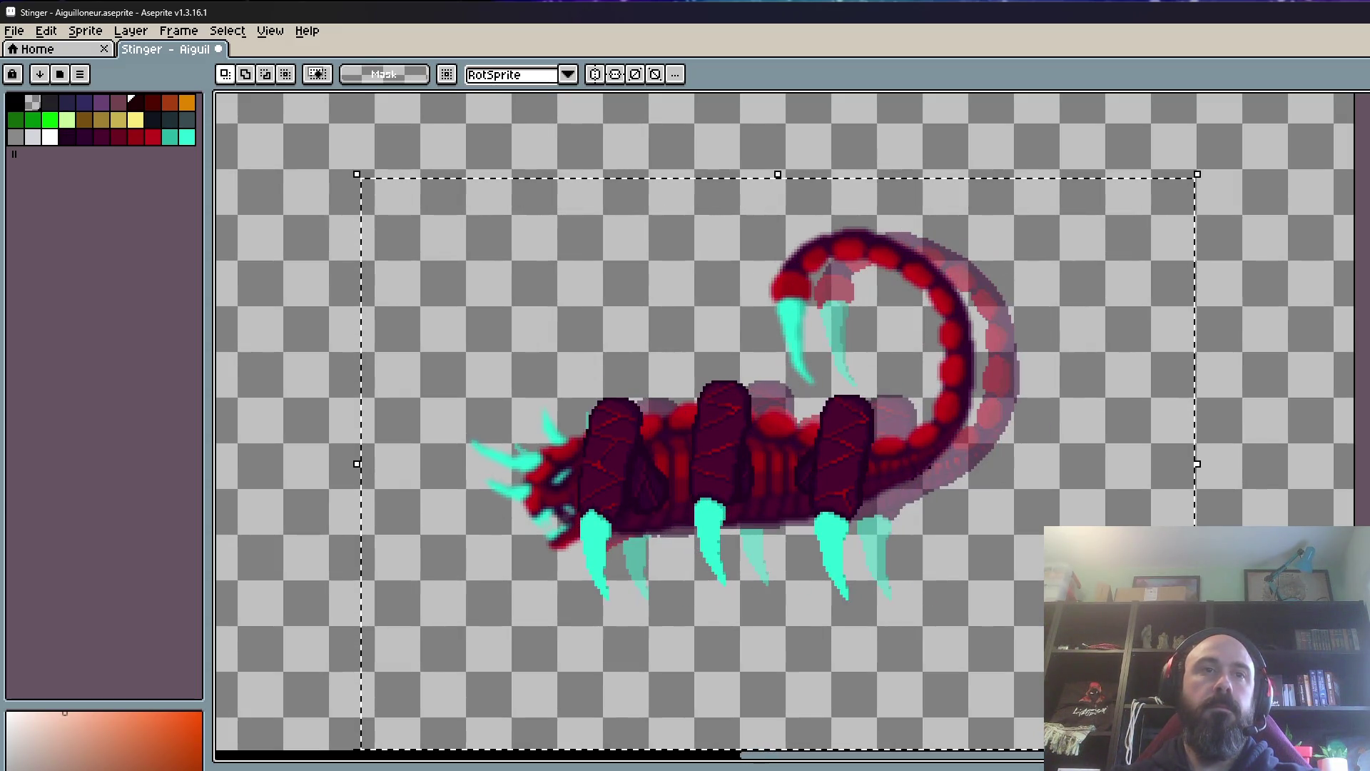
pyautogui.press('F9')
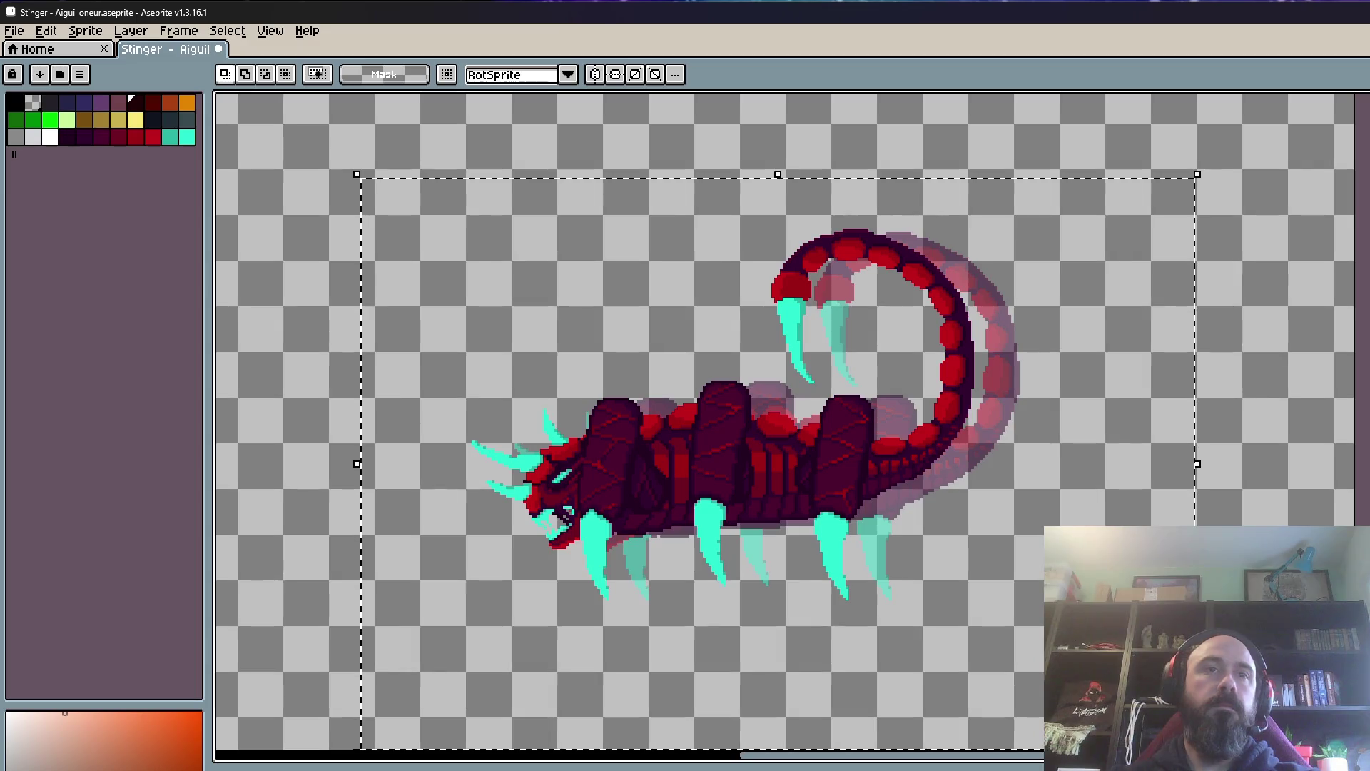
# Step: Repeat the comparison on another frame, apply blur-3x3 there and hide onion skin
pyautogui.press('F9')
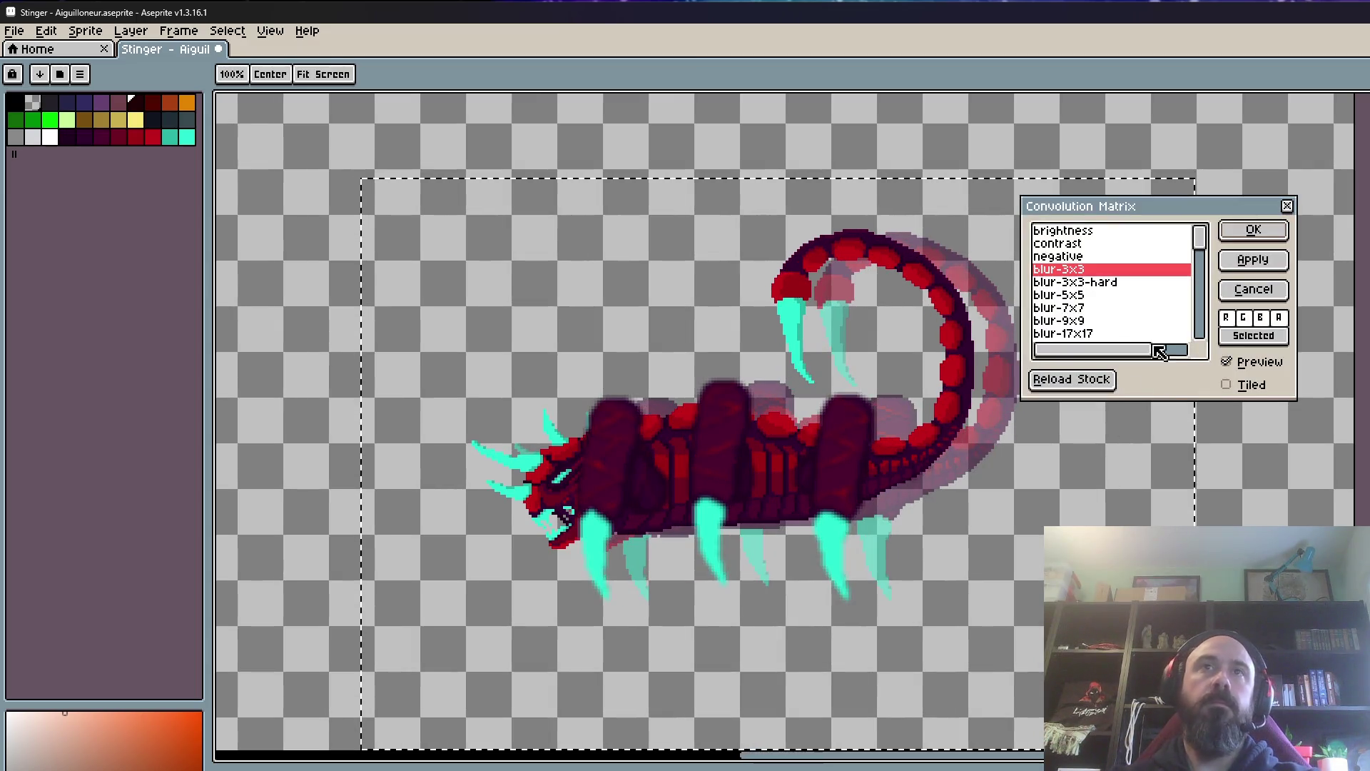
pyautogui.click(1075, 284)
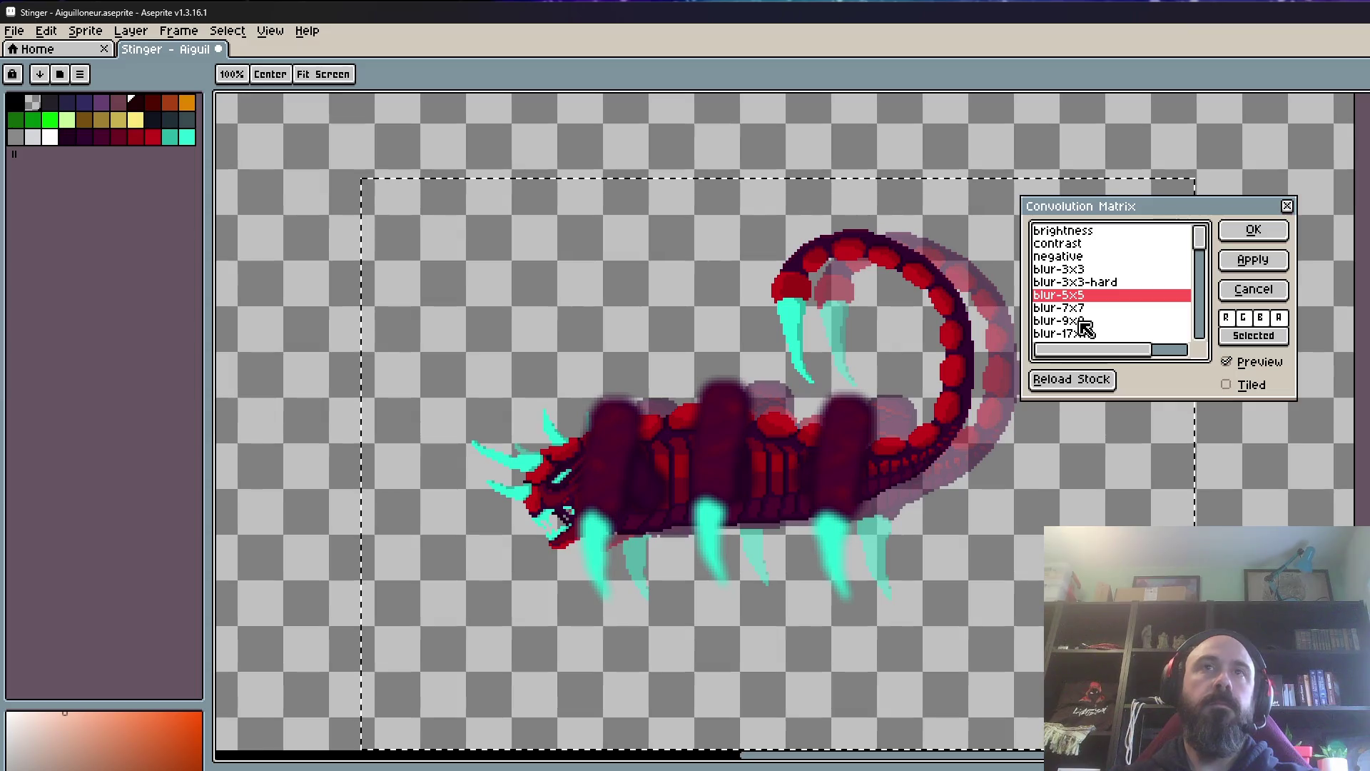
pyautogui.click(1079, 308)
pyautogui.click(1080, 270)
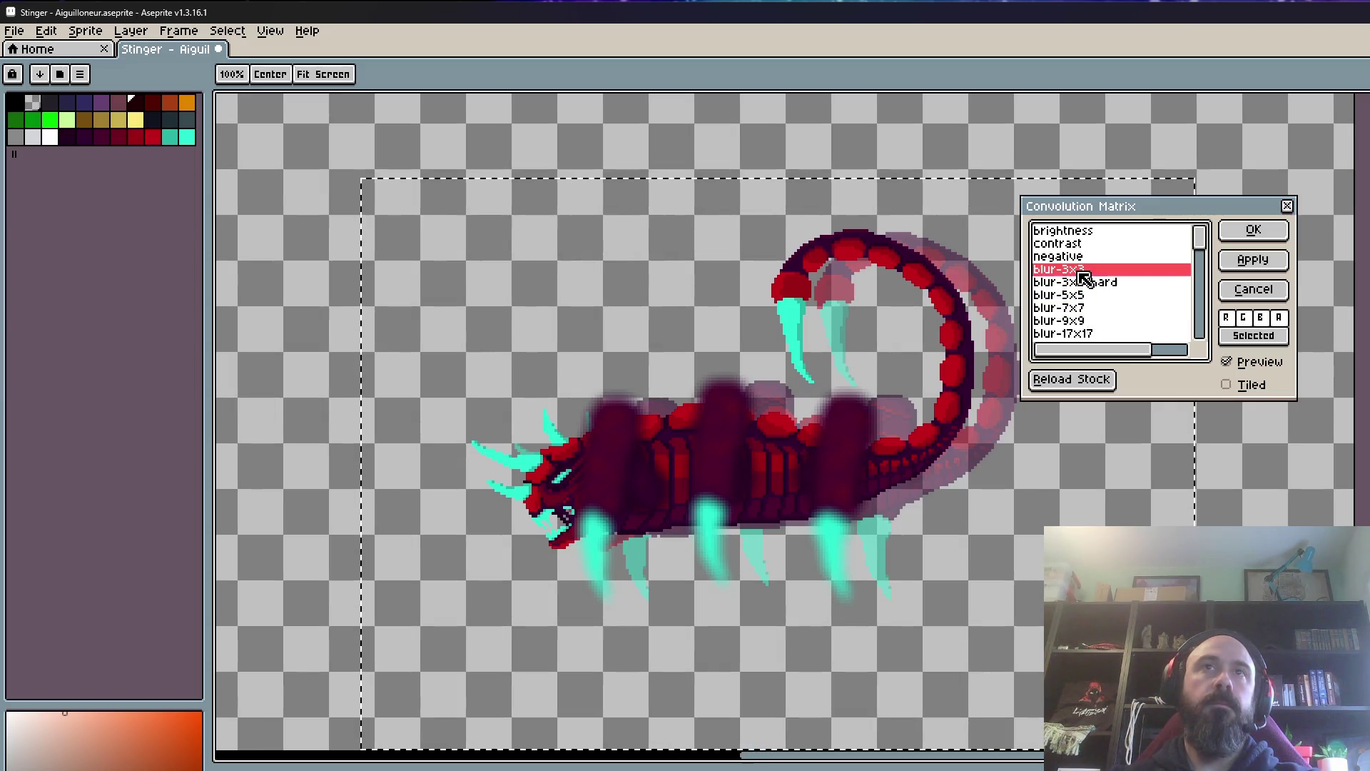
pyautogui.click(1252, 230)
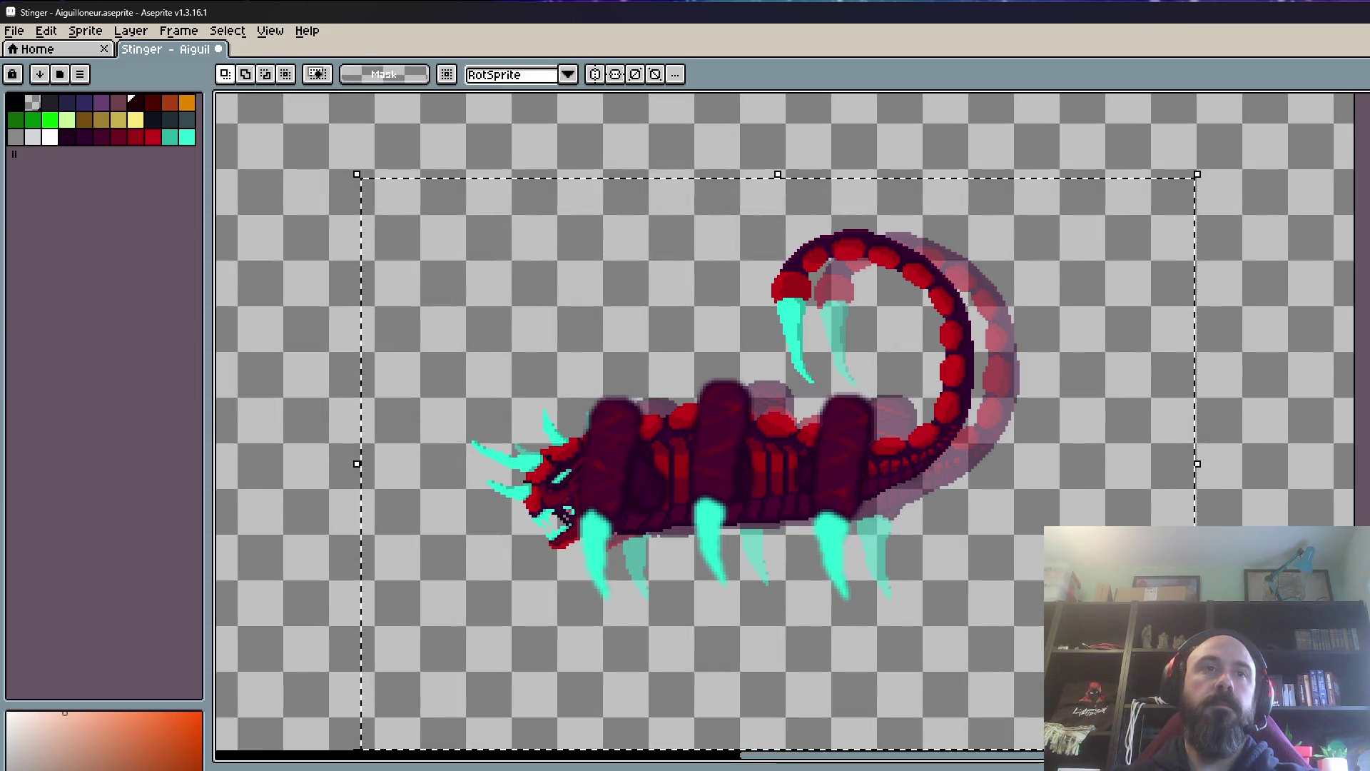
pyautogui.press('F3')
# Step: Play the animation with the selection cleared, toggling onion-skin ghosts on and off
pyautogui.press('Return')
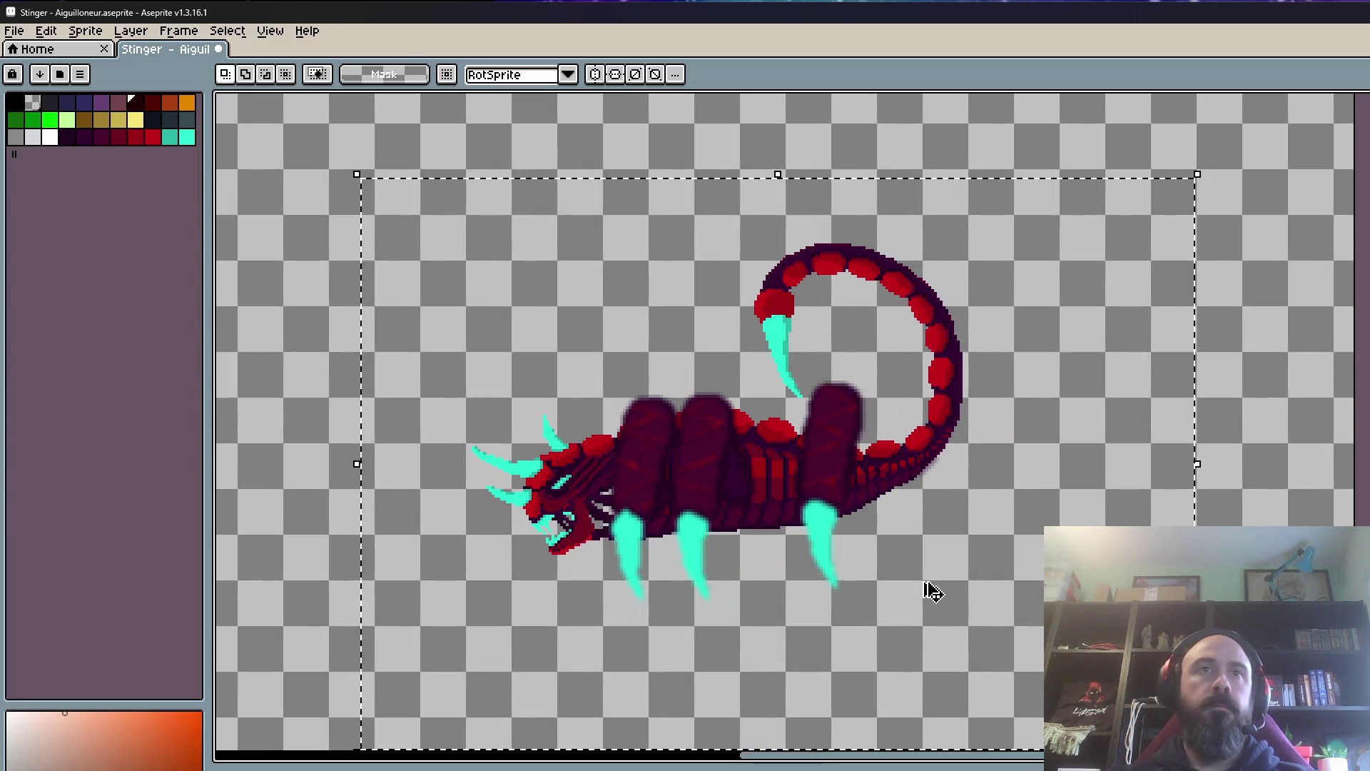
pyautogui.hotkey('ctrl', 'd')
pyautogui.scroll(1, 655, 523)
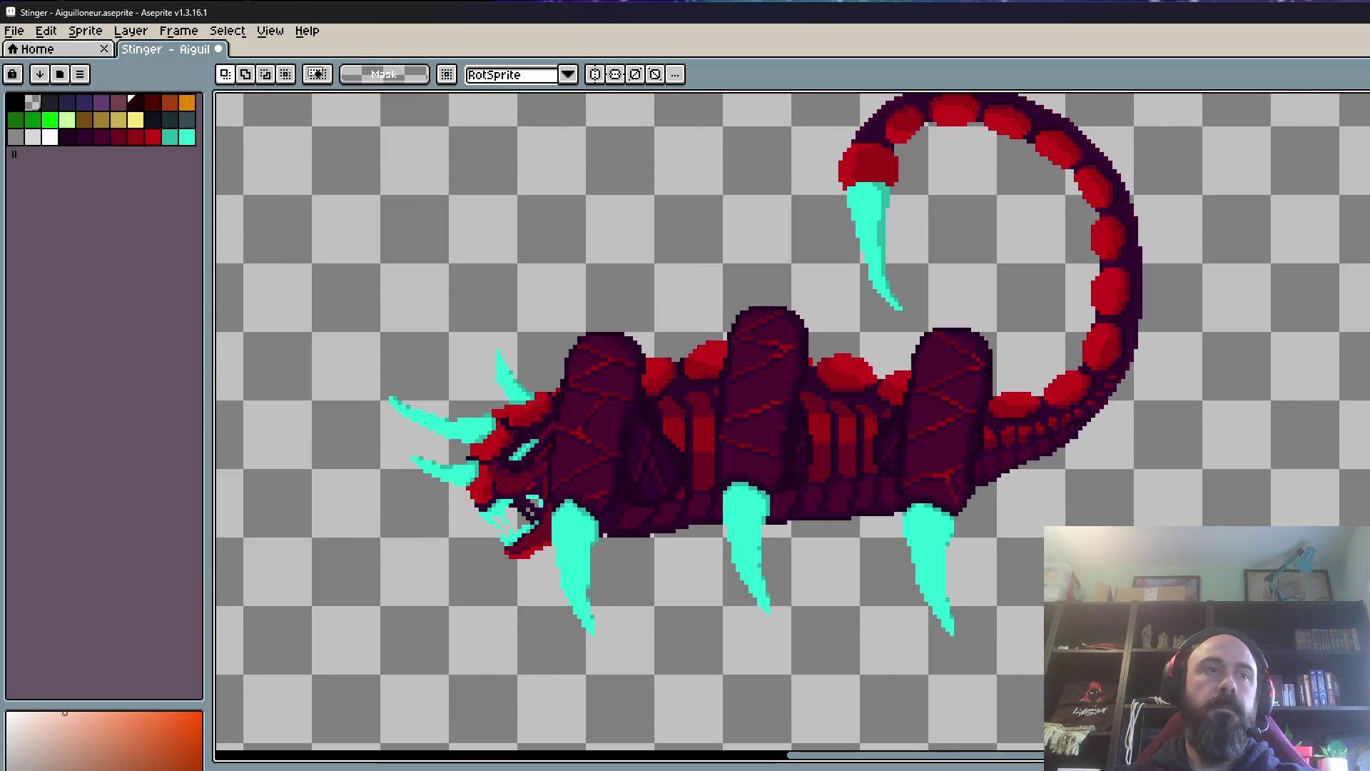
pyautogui.press('F3')
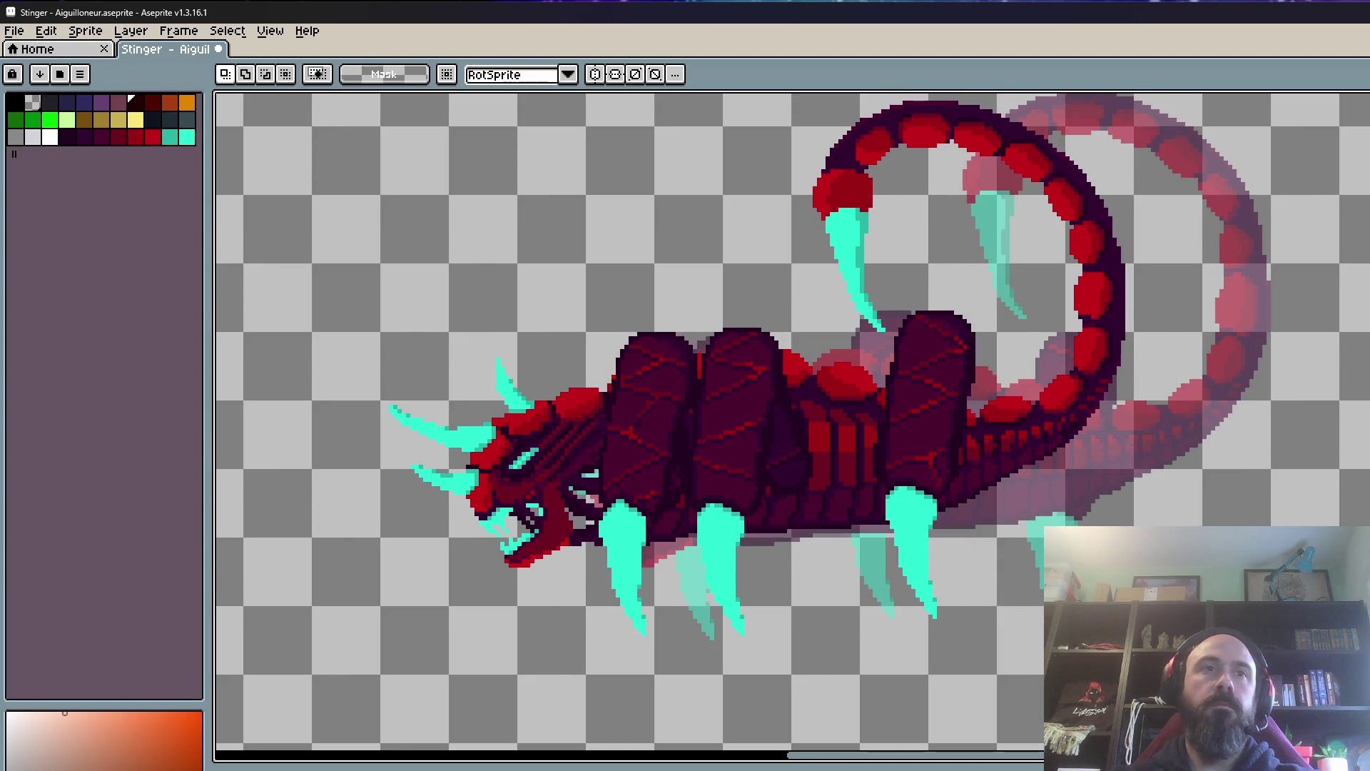
pyautogui.press('F3')
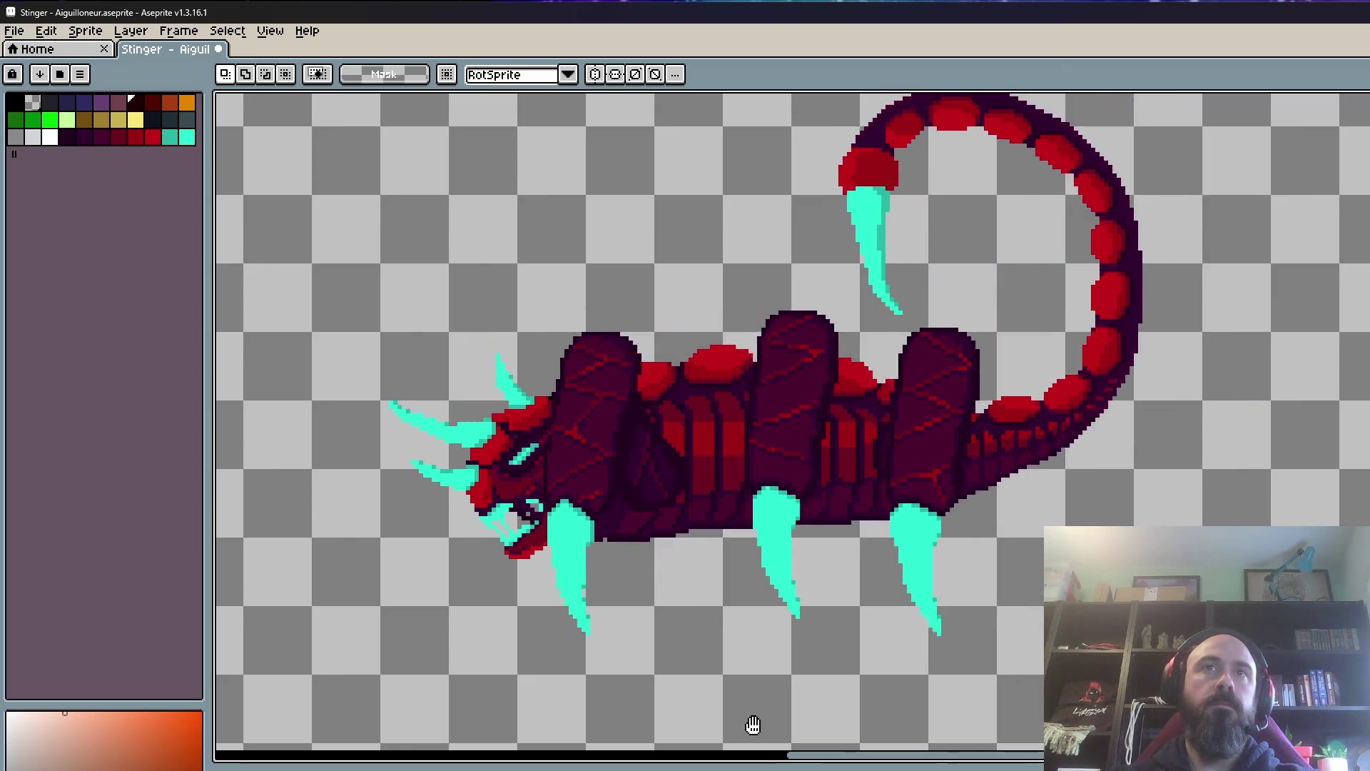
pyautogui.press('F3')
pyautogui.scroll(-1, 886, 507)
pyautogui.press('F3')
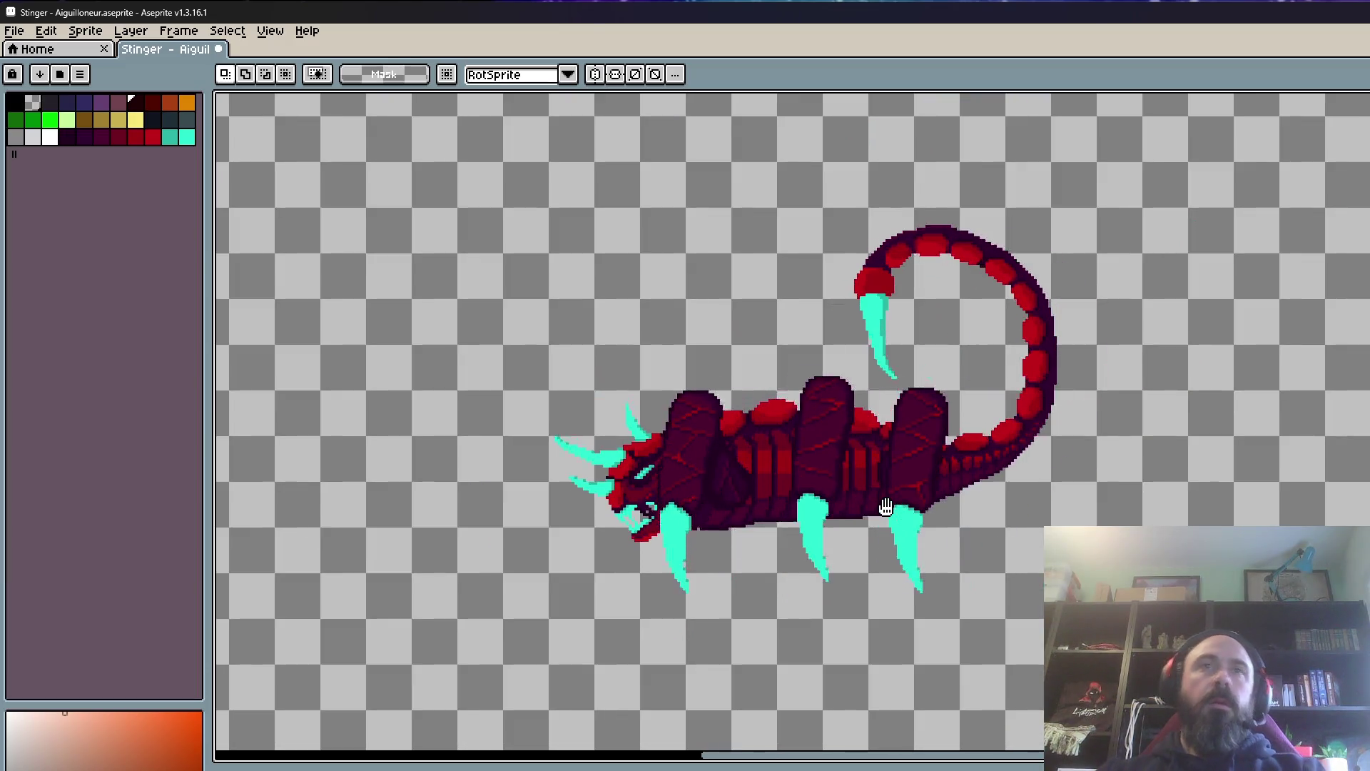
pyautogui.press('Return')
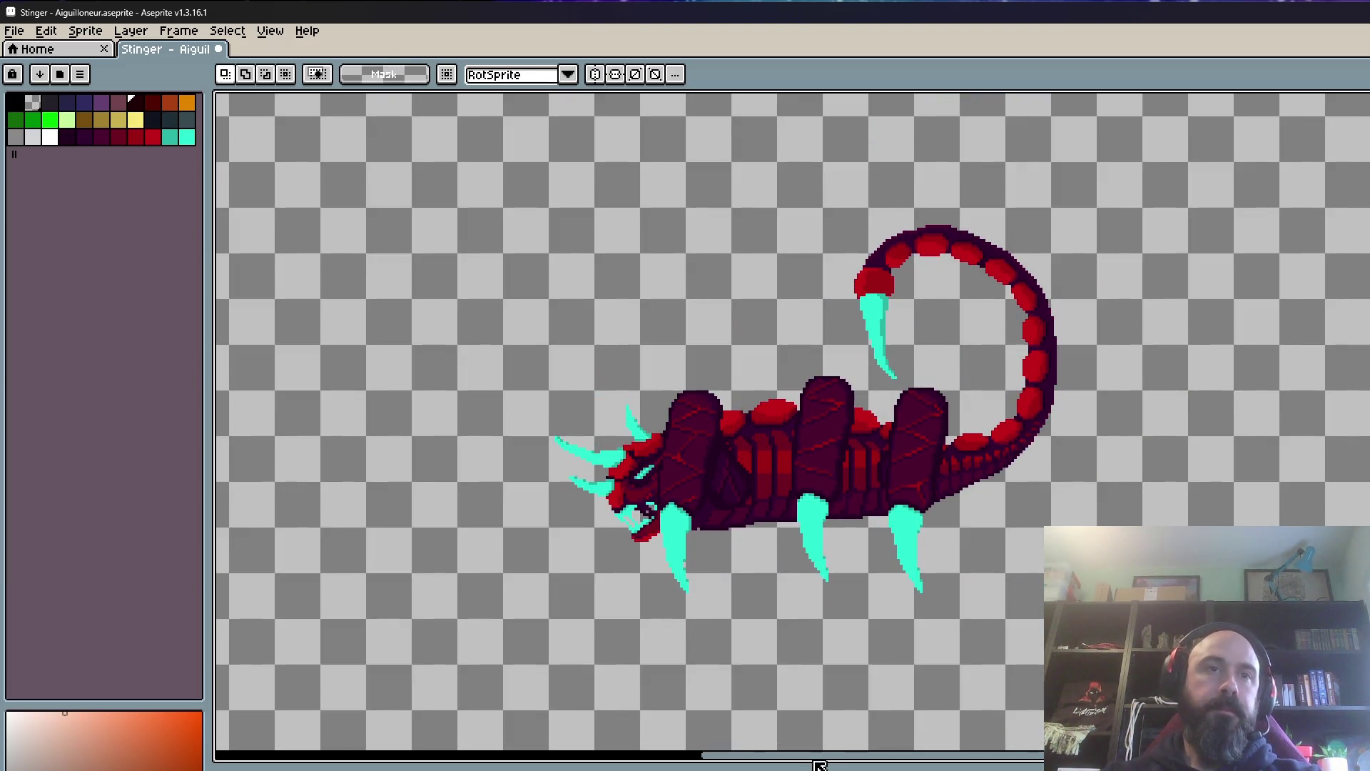
# Step: Step through frames with and without onion skin and show the purple ground strip
pyautogui.press('F3')
pyautogui.press('Right')
pyautogui.press('Right')
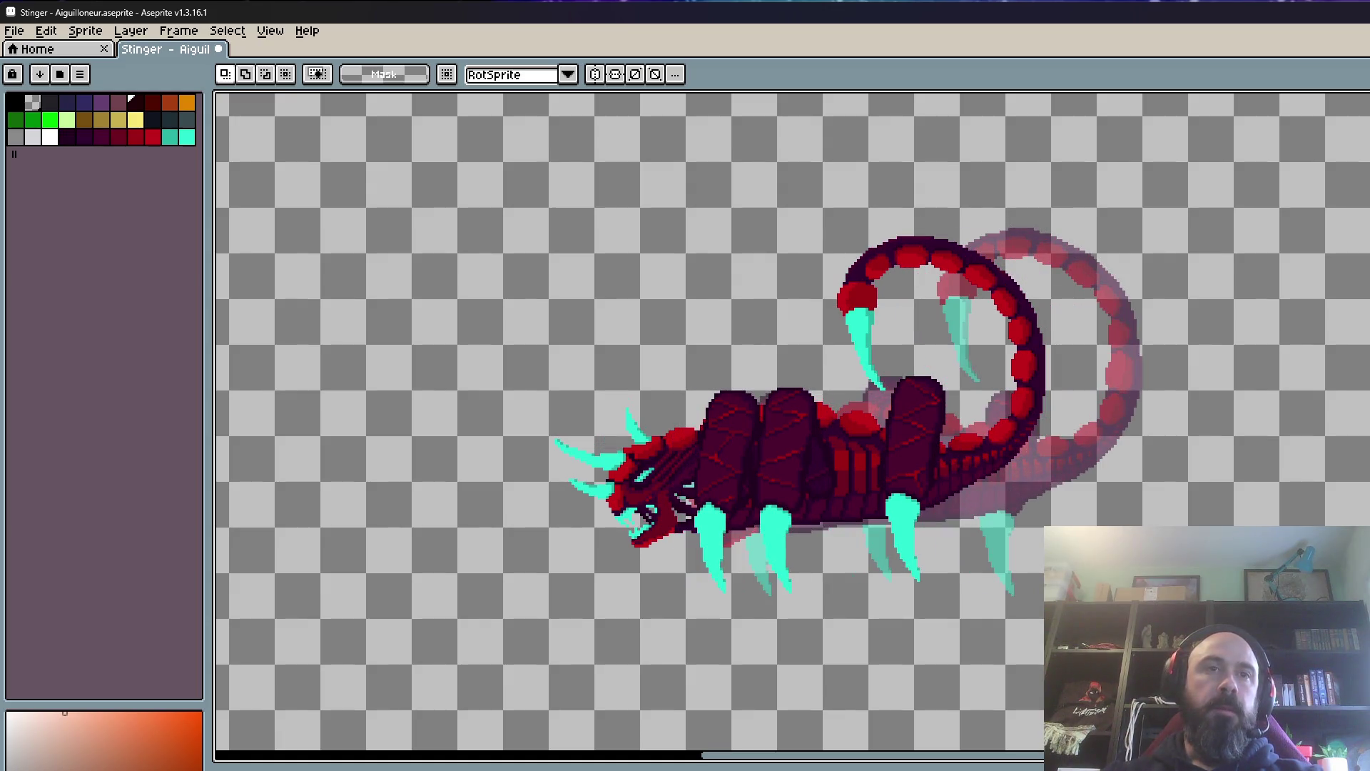
pyautogui.press('Return')
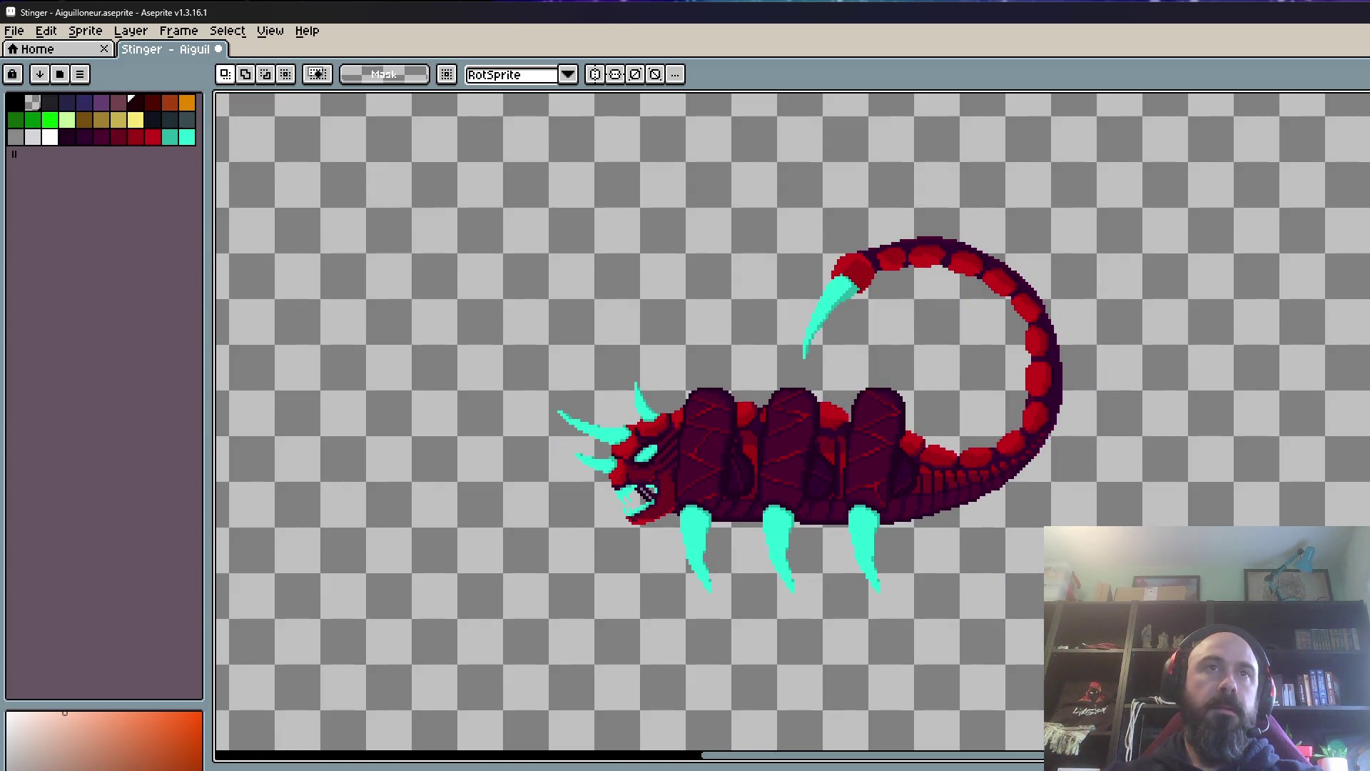
pyautogui.press('Return')
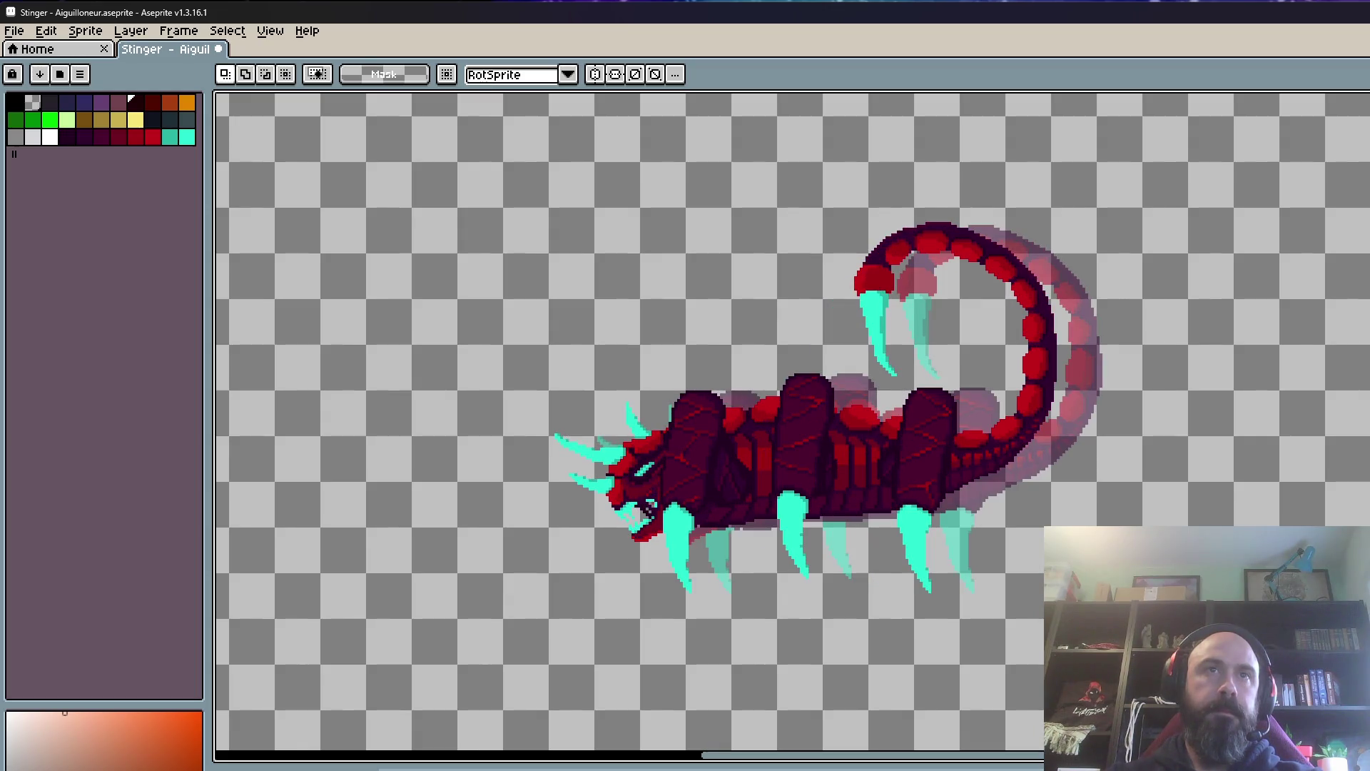
pyautogui.press('Left')
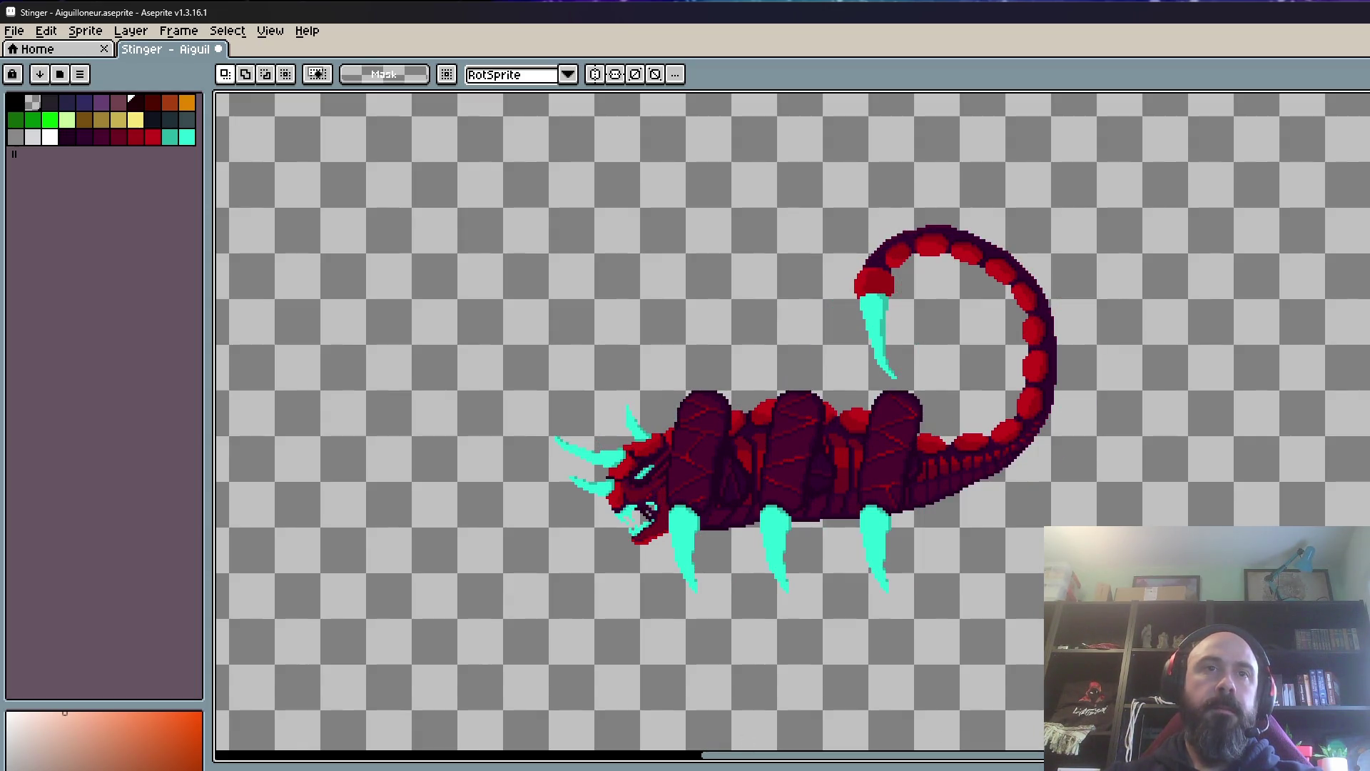
pyautogui.press('Return')
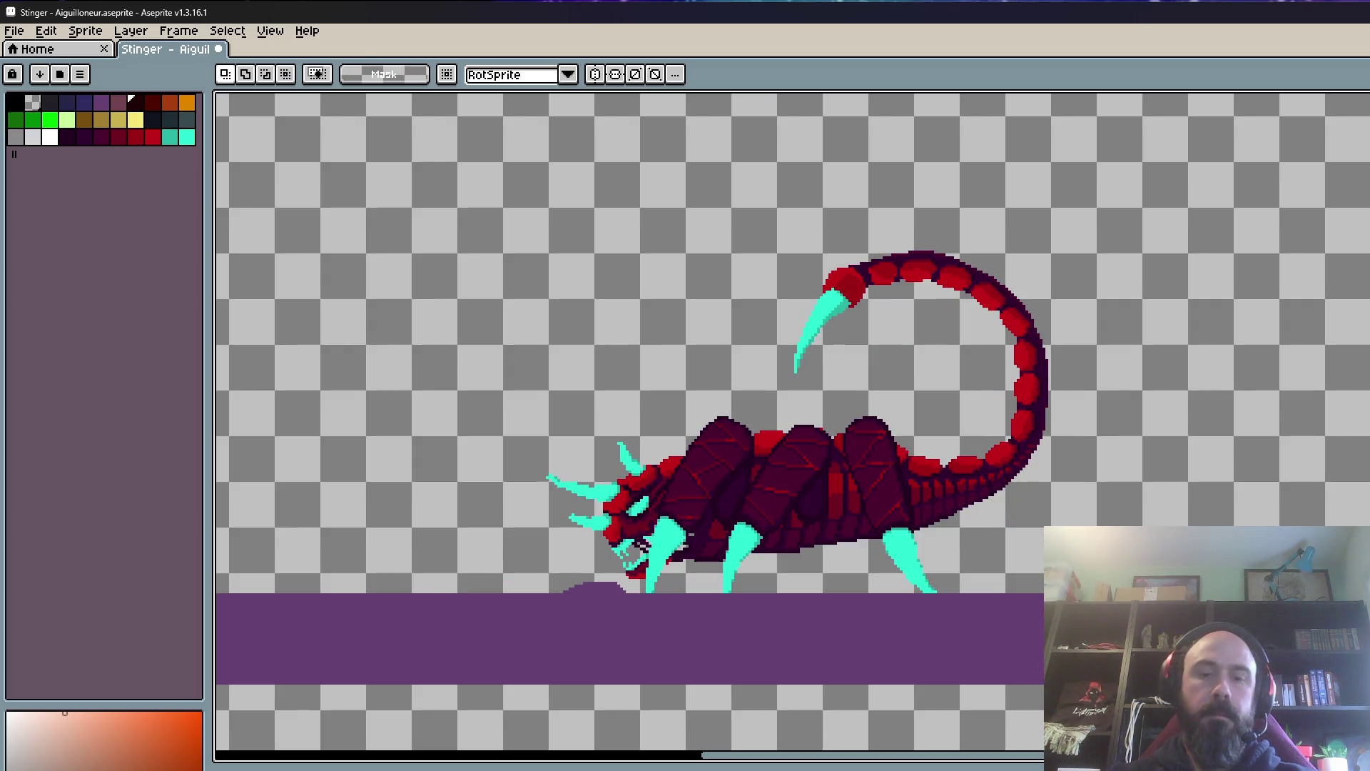
# Step: Marquee around the scorpion then clear it to inspect the poses over the ground strip
pyautogui.moveTo(332, 189)
pyautogui.mouseDown()
pyautogui.moveTo(949, 516)
pyautogui.moveTo(1134, 595)
pyautogui.mouseUp()
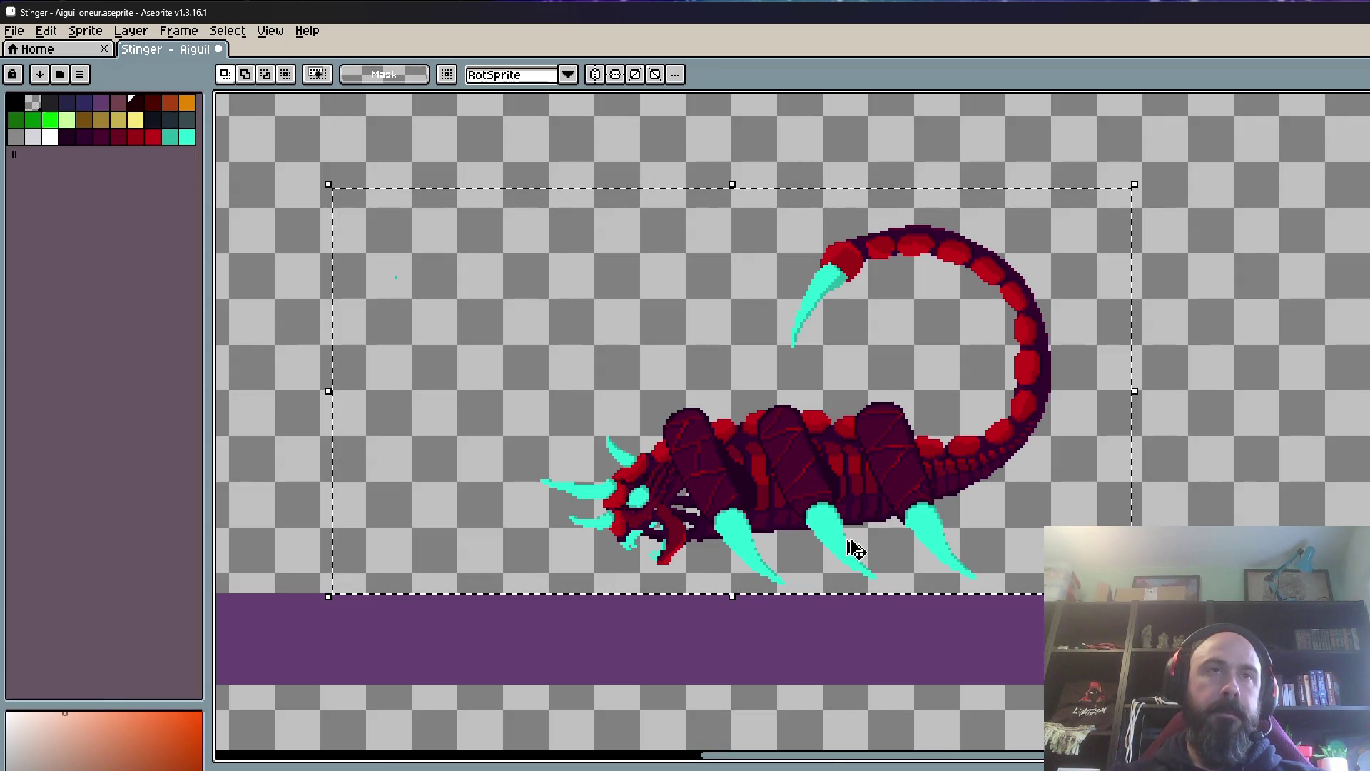
pyautogui.hotkey('ctrl', 'd')
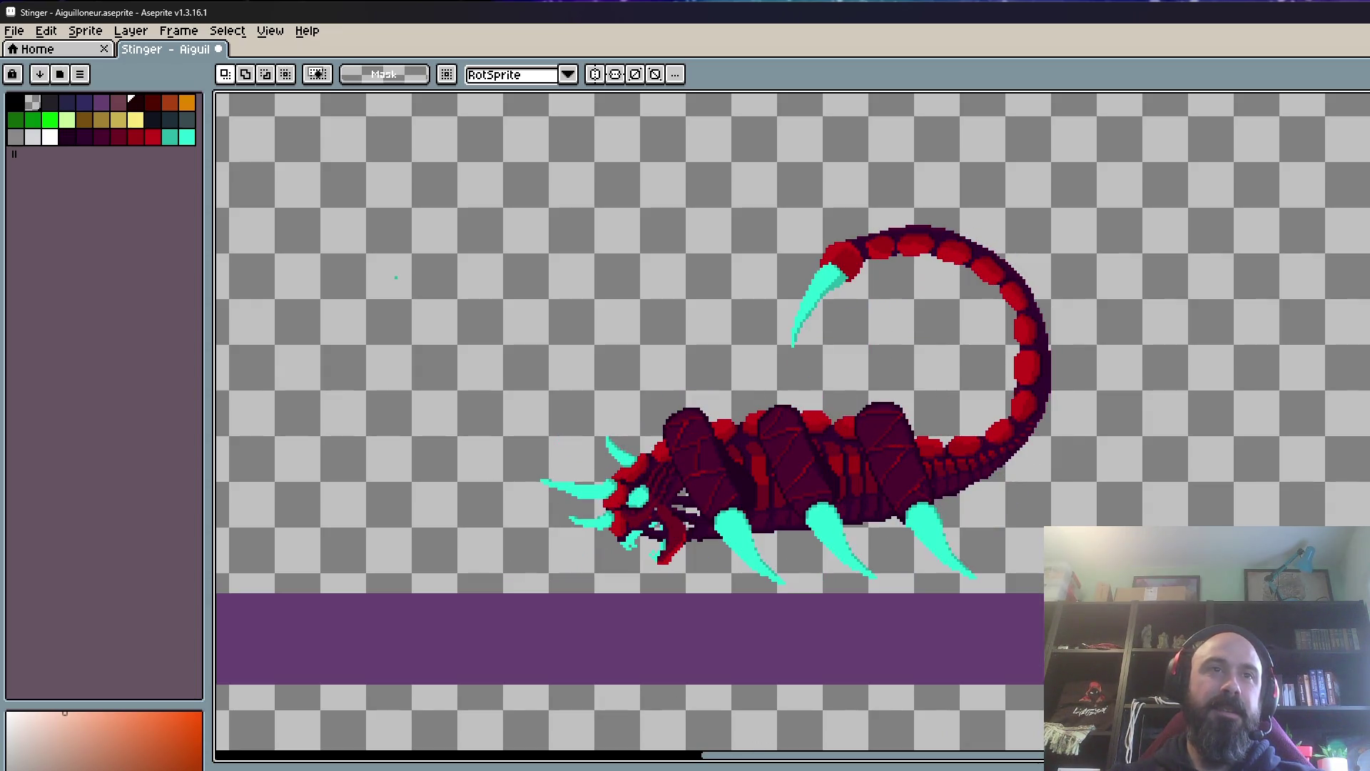
pyautogui.scroll(1, 1112, 594)
pyautogui.scroll(1, 1103, 593)
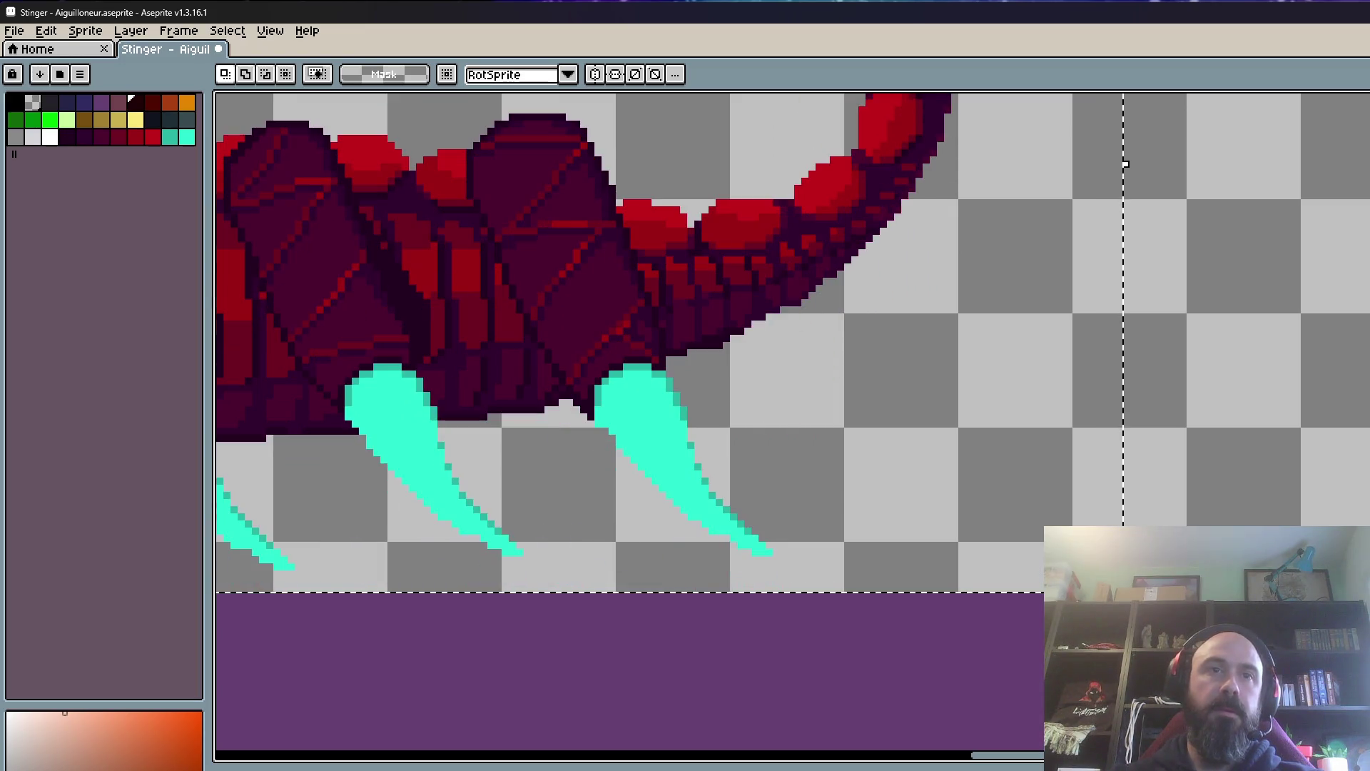
pyautogui.scroll(-2, 841, 734)
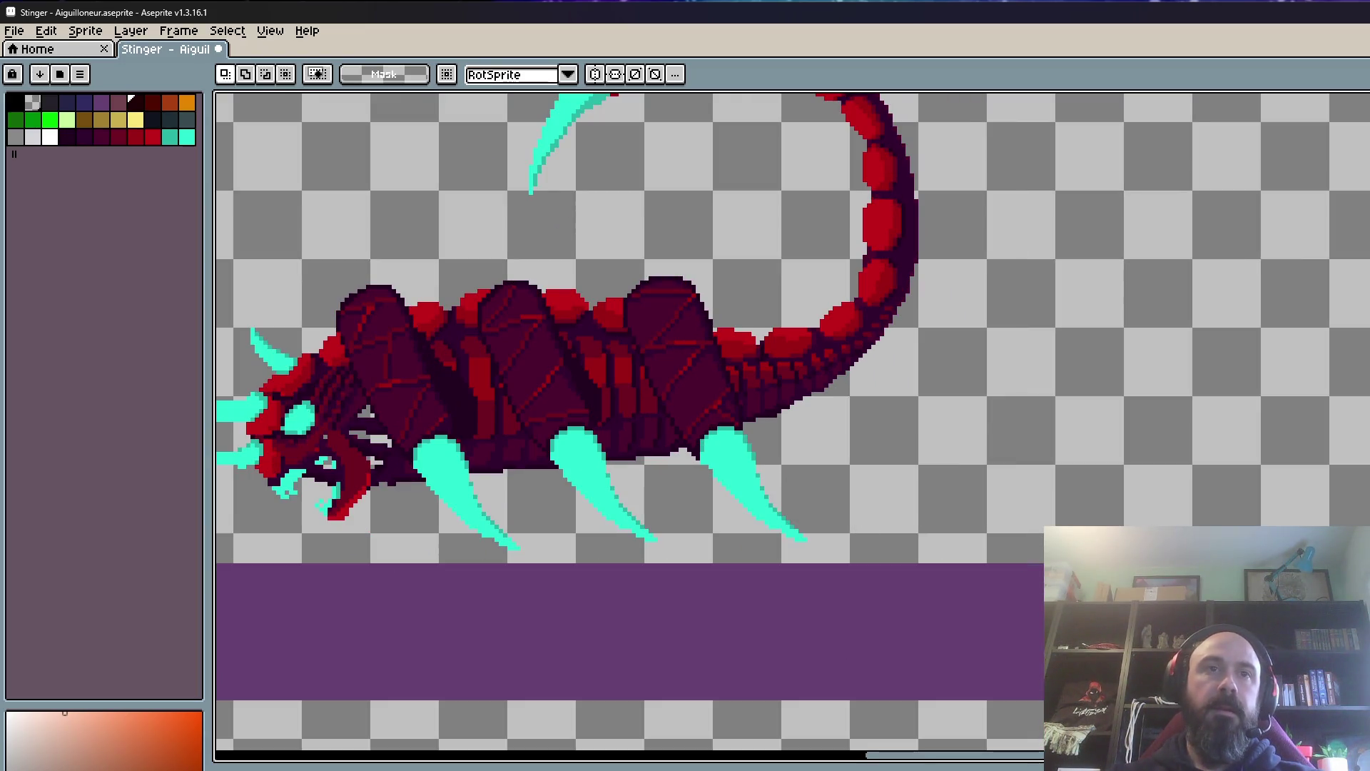
pyautogui.scroll(-3, 857, 504)
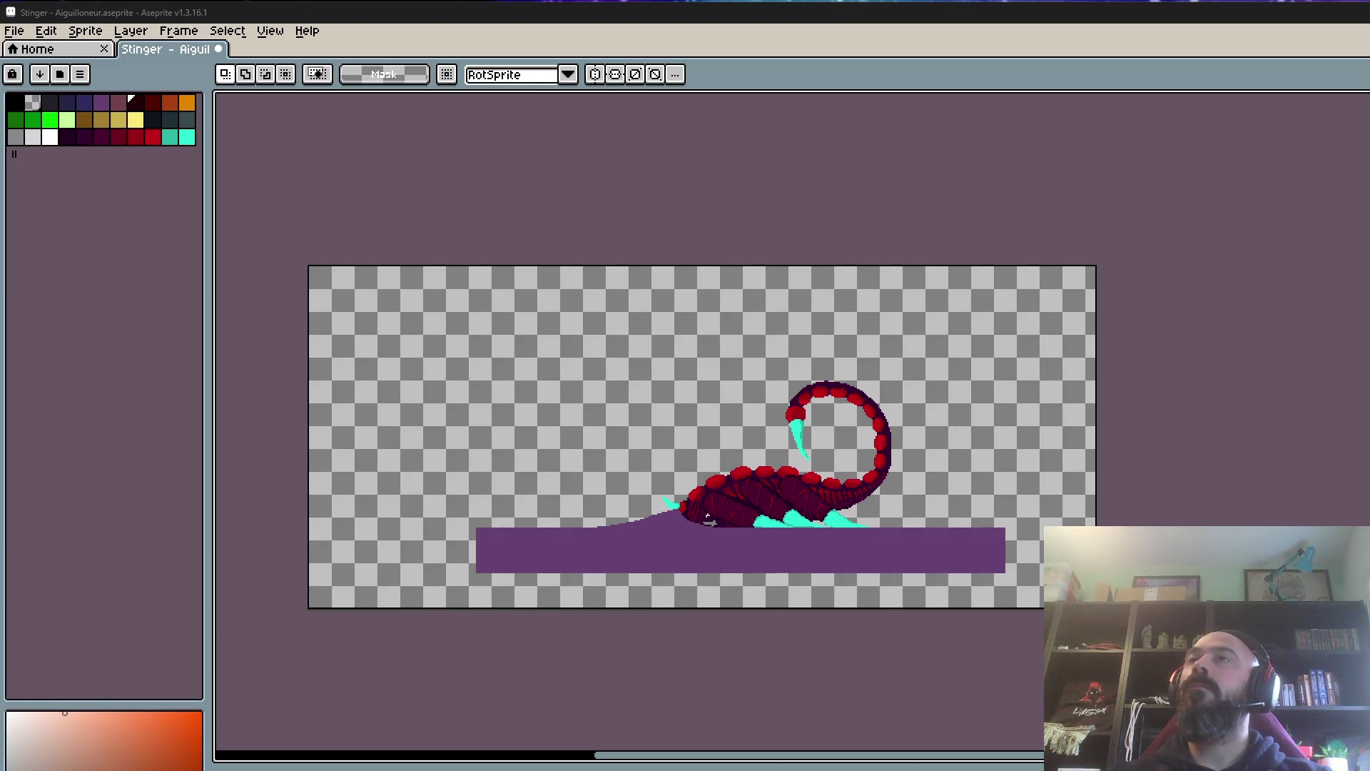
pyautogui.scroll(1, 778, 555)
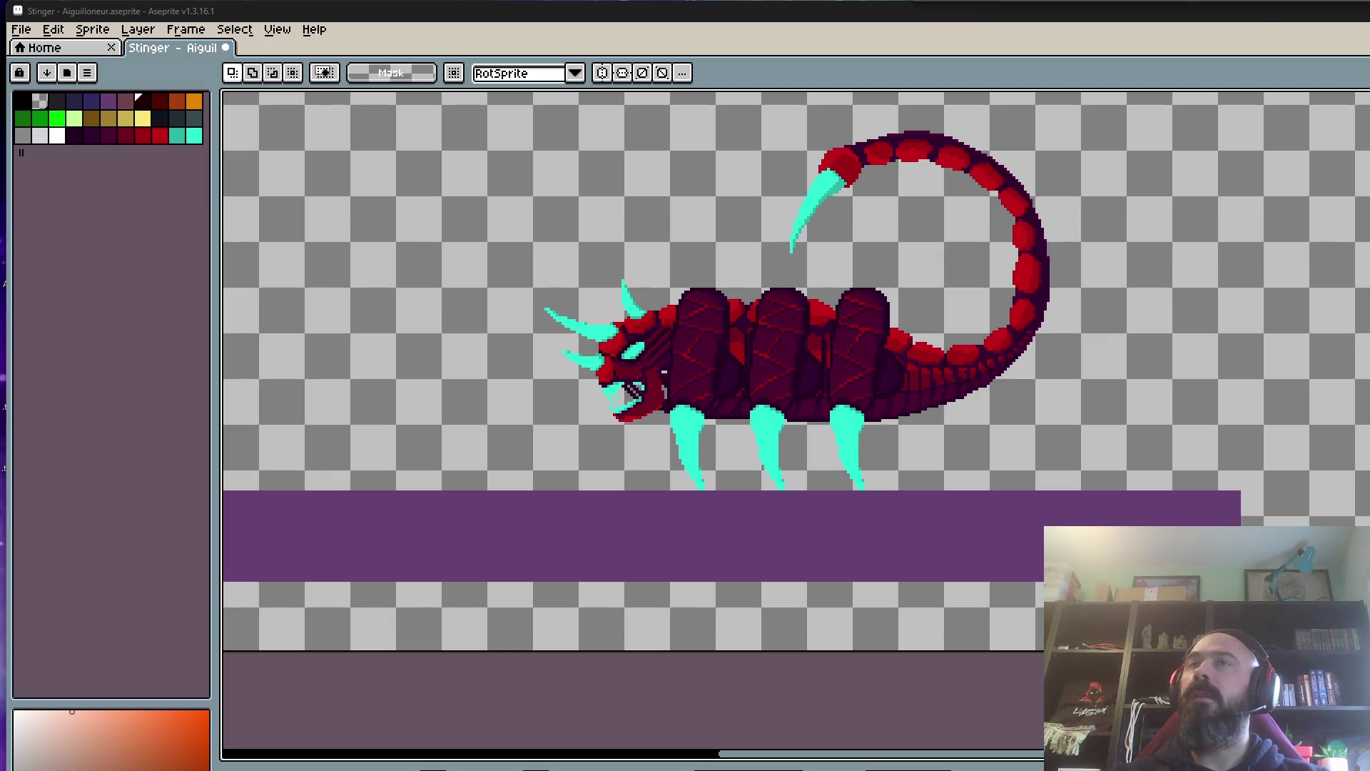
pyautogui.scroll(-1, 884, 271)
pyautogui.scroll(2, 825, 434)
pyautogui.scroll(-2, 826, 435)
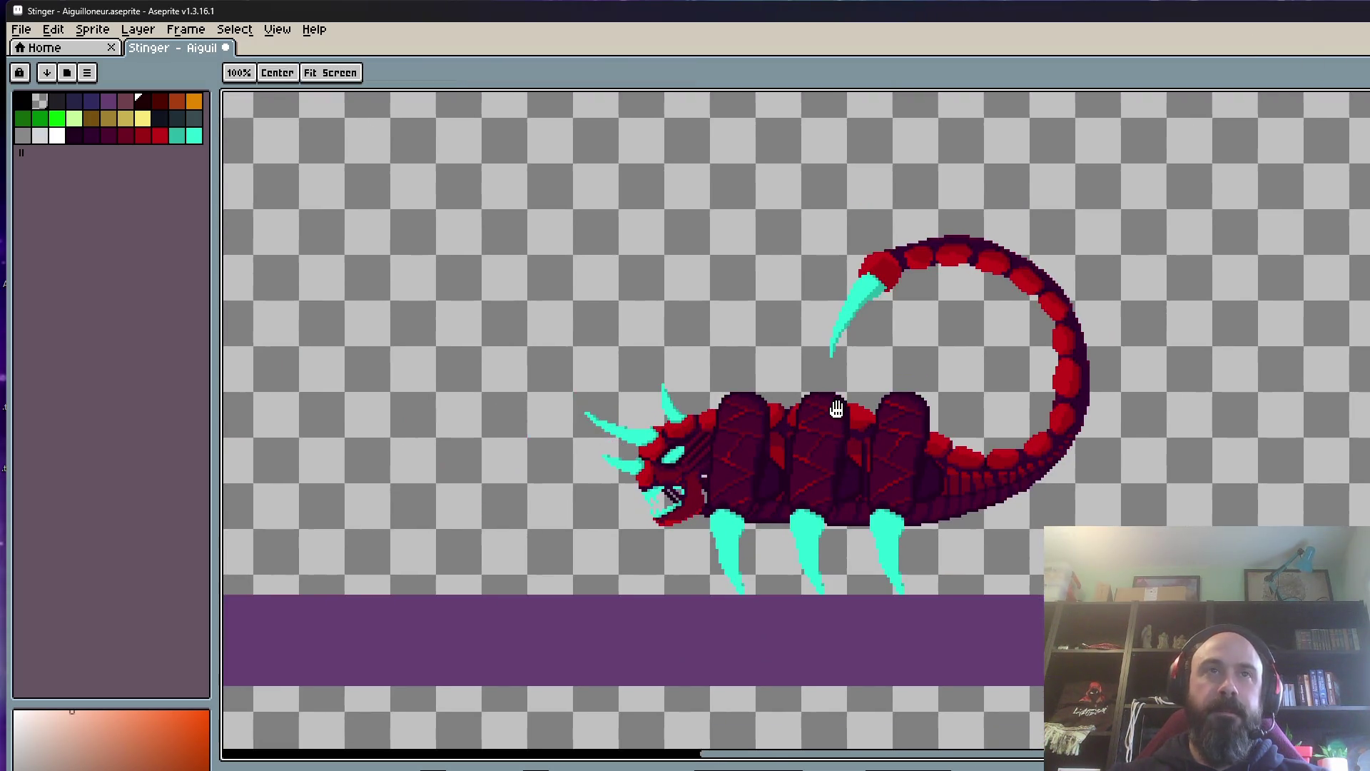
pyautogui.scroll(2, 839, 407)
pyautogui.scroll(-2, 832, 435)
pyautogui.scroll(1, 832, 435)
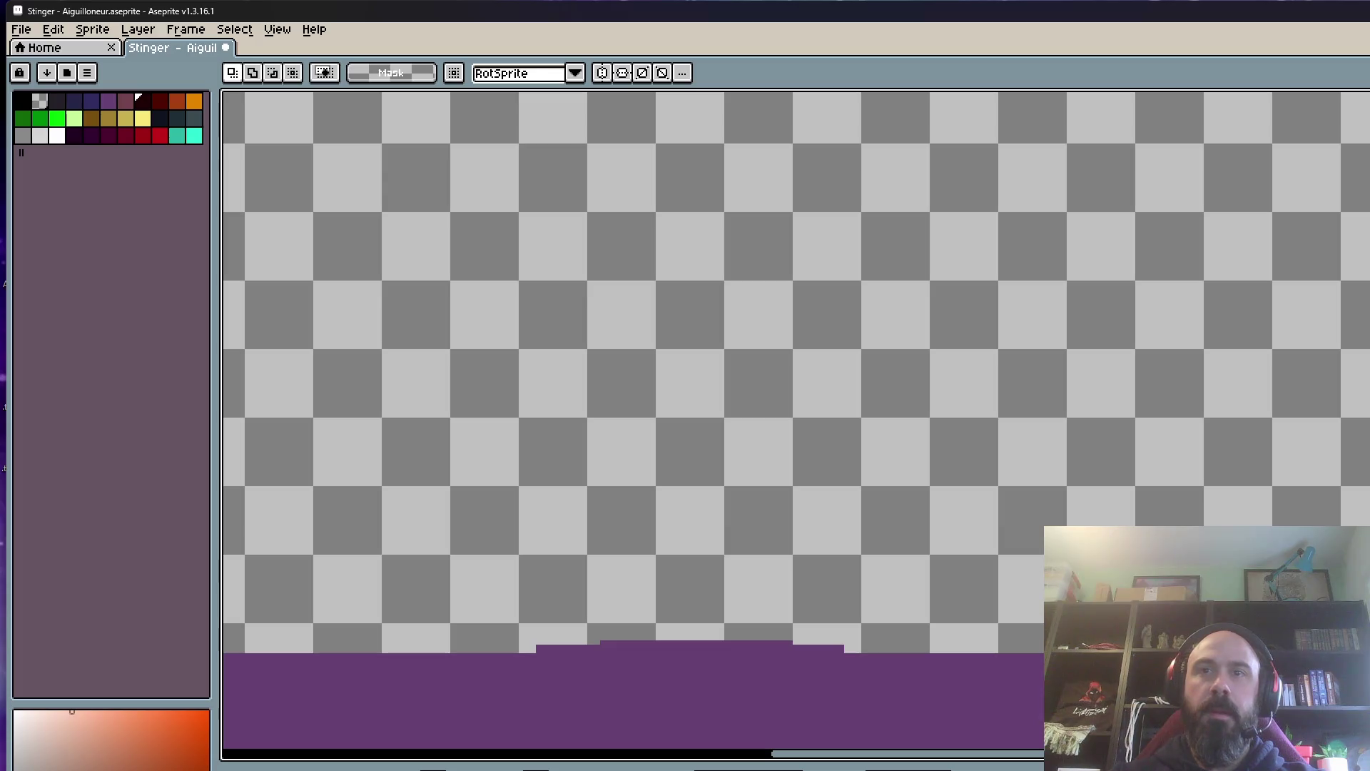
pyautogui.scroll(-1, 1030, 495)
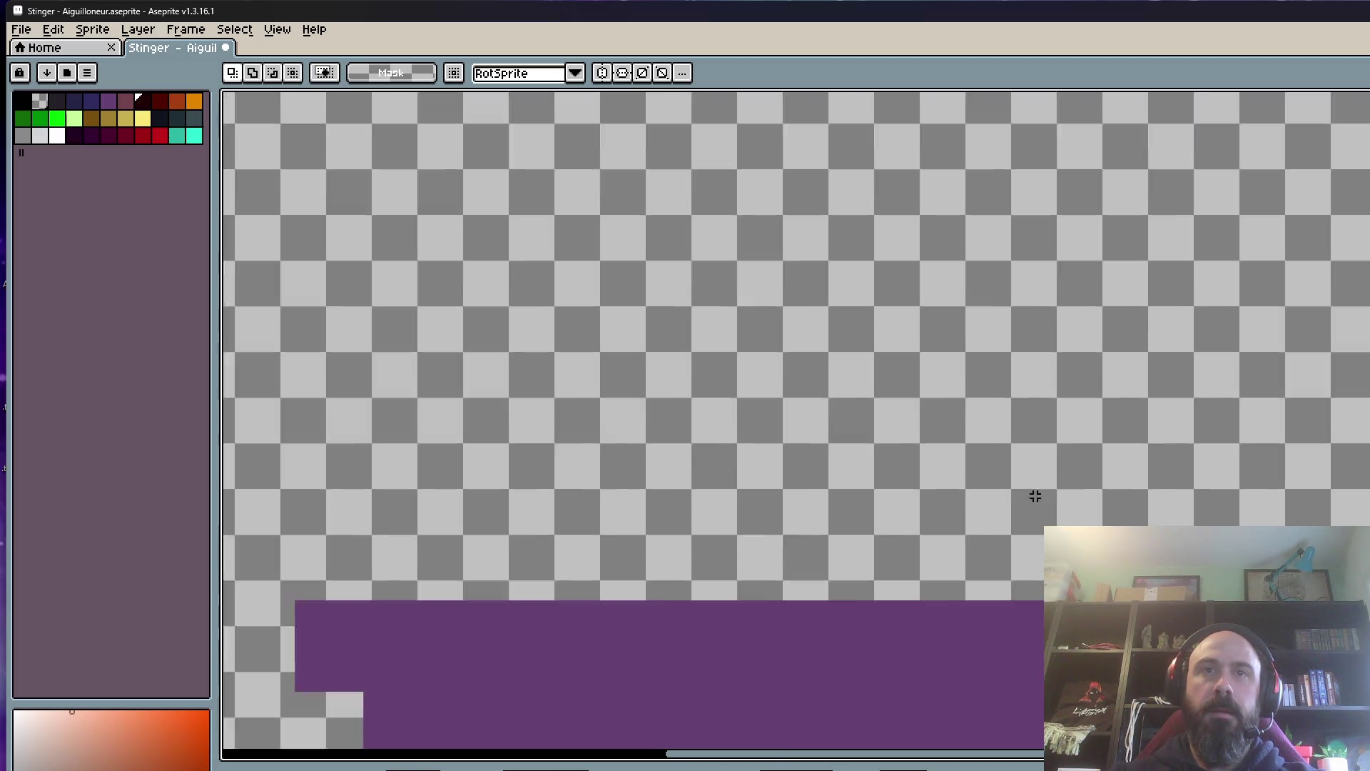
pyautogui.scroll(-1, 1036, 567)
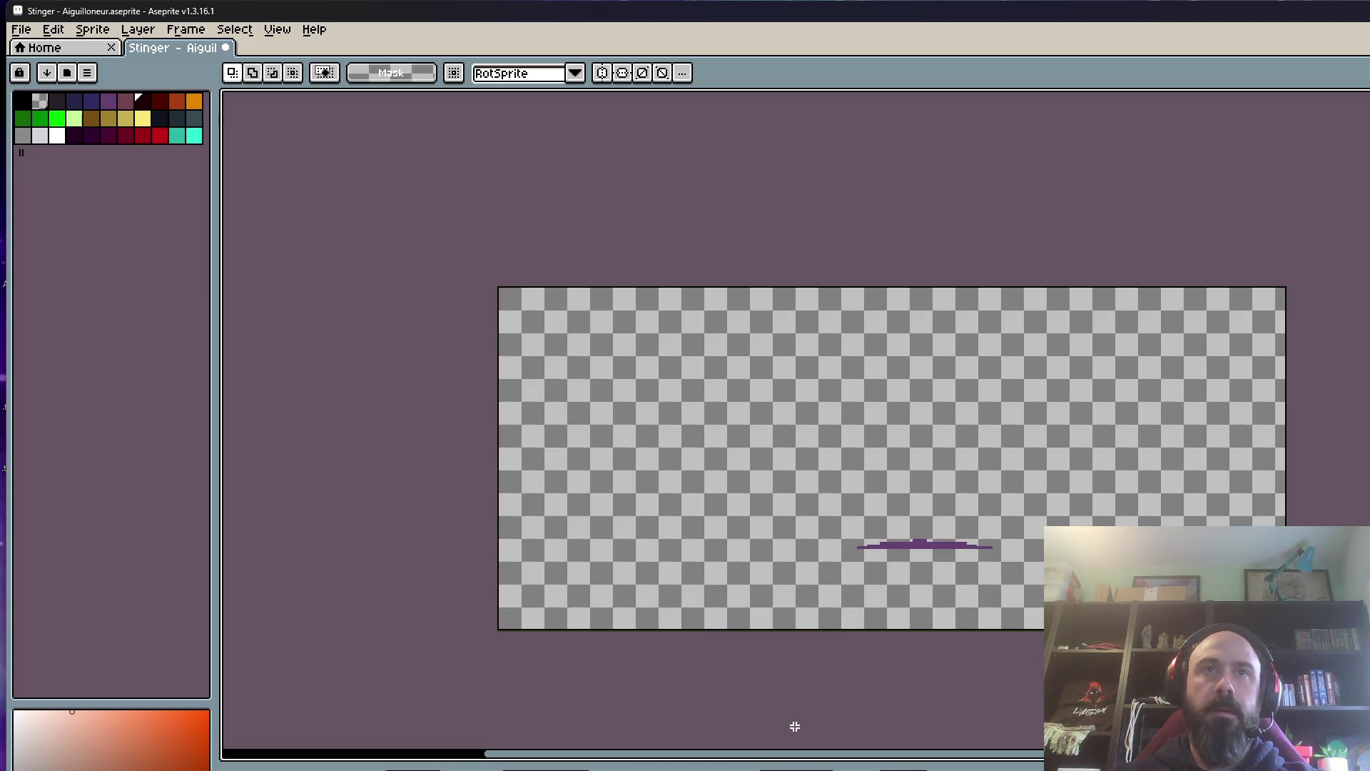
pyautogui.scroll(2, 939, 563)
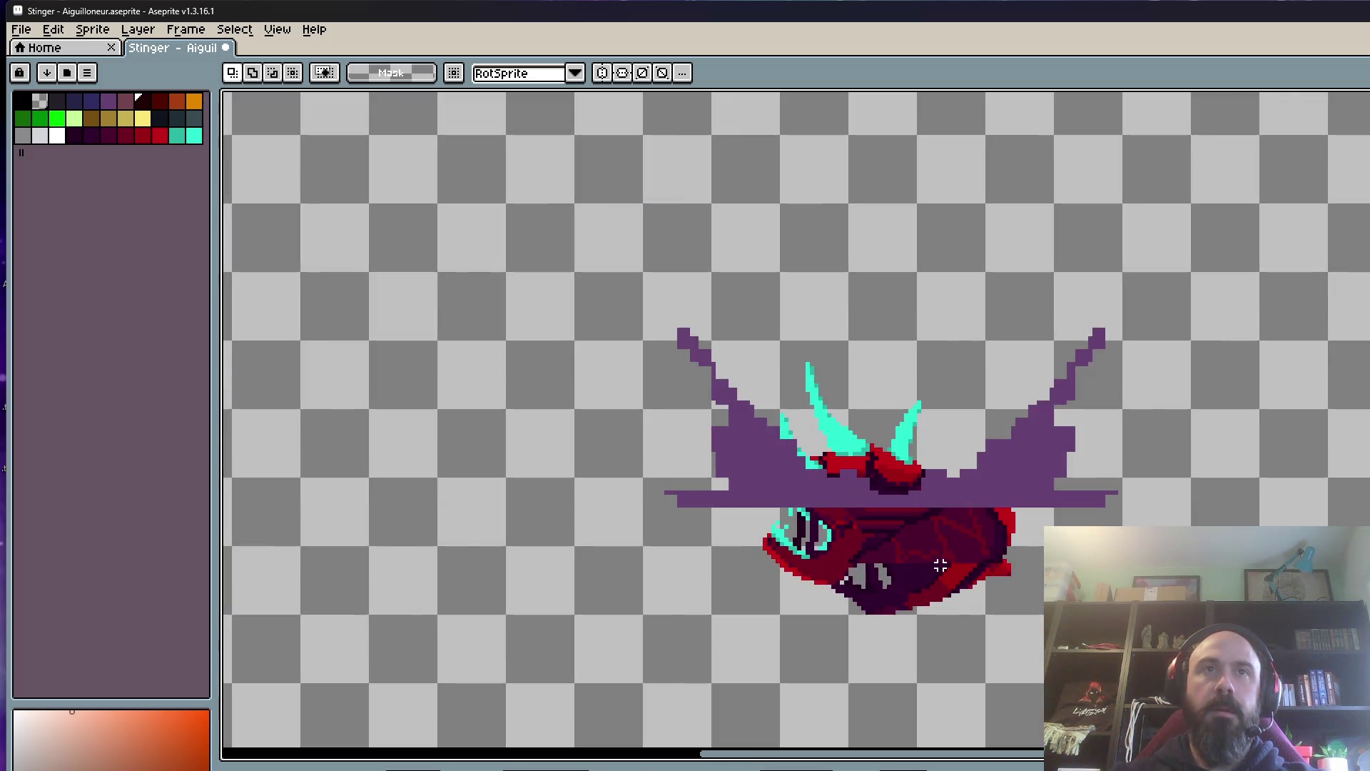
pyautogui.scroll(1, 889, 575)
pyautogui.scroll(1, 558, 483)
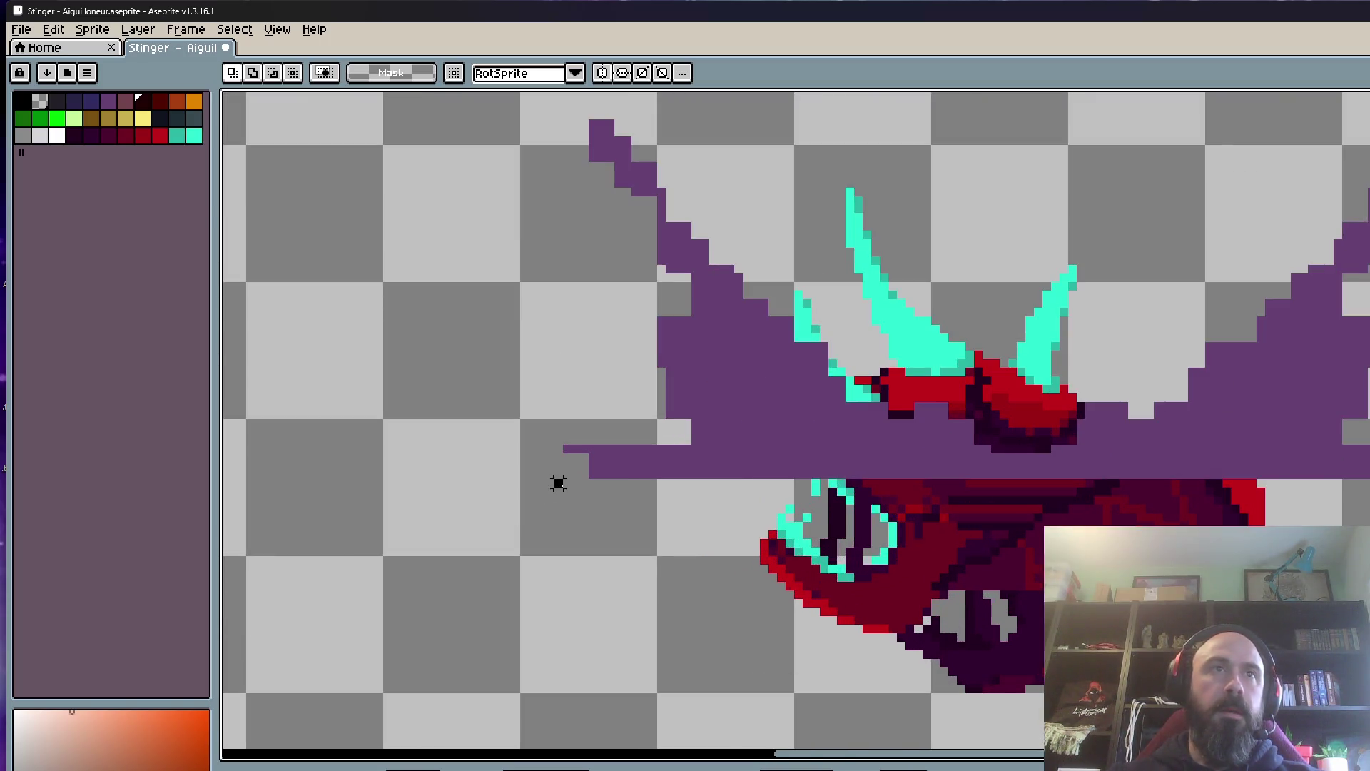
pyautogui.scroll(-1, 557, 482)
pyautogui.scroll(-1, 600, 503)
# Step: Marquee-select the lower part of the burrowing frame beneath the dirt splash
pyautogui.moveTo(623, 526); pyautogui.dragTo(817, 648)
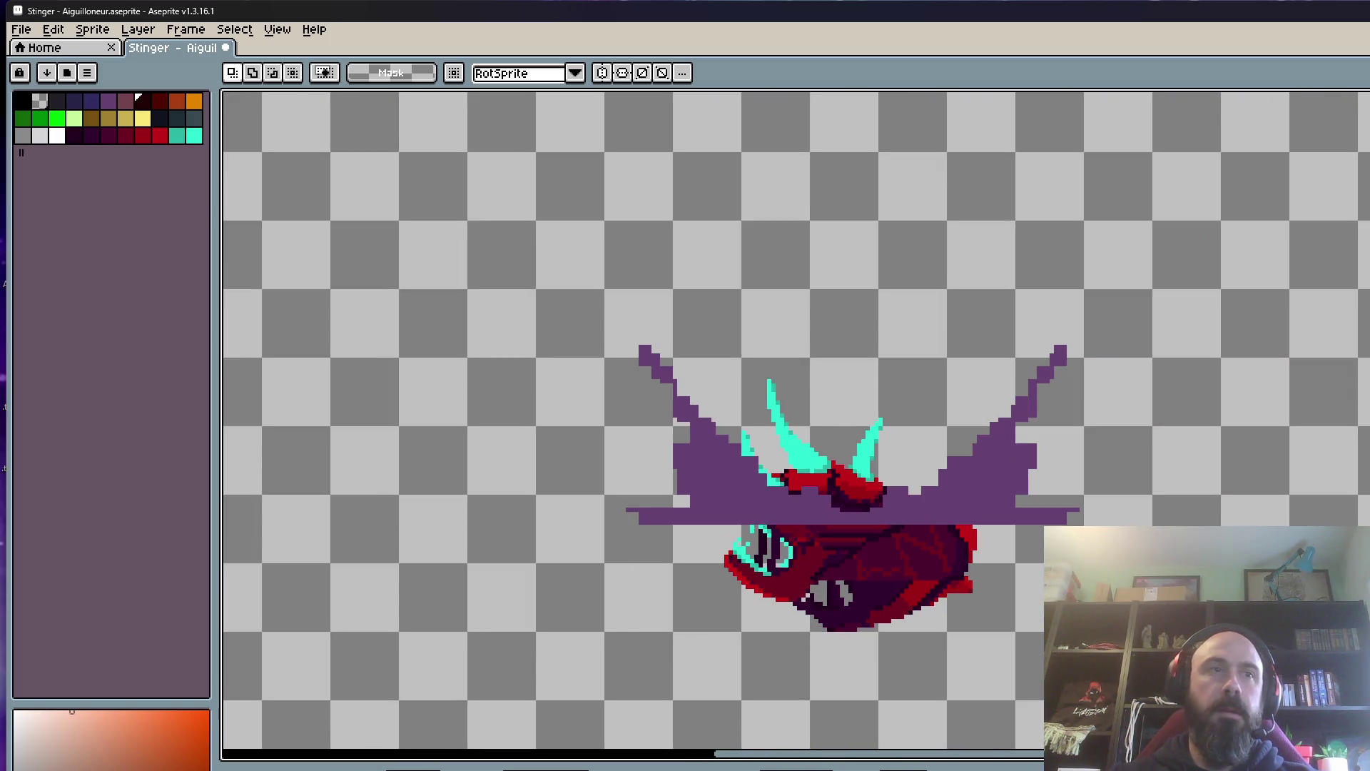
pyautogui.scroll(1, 604, 519)
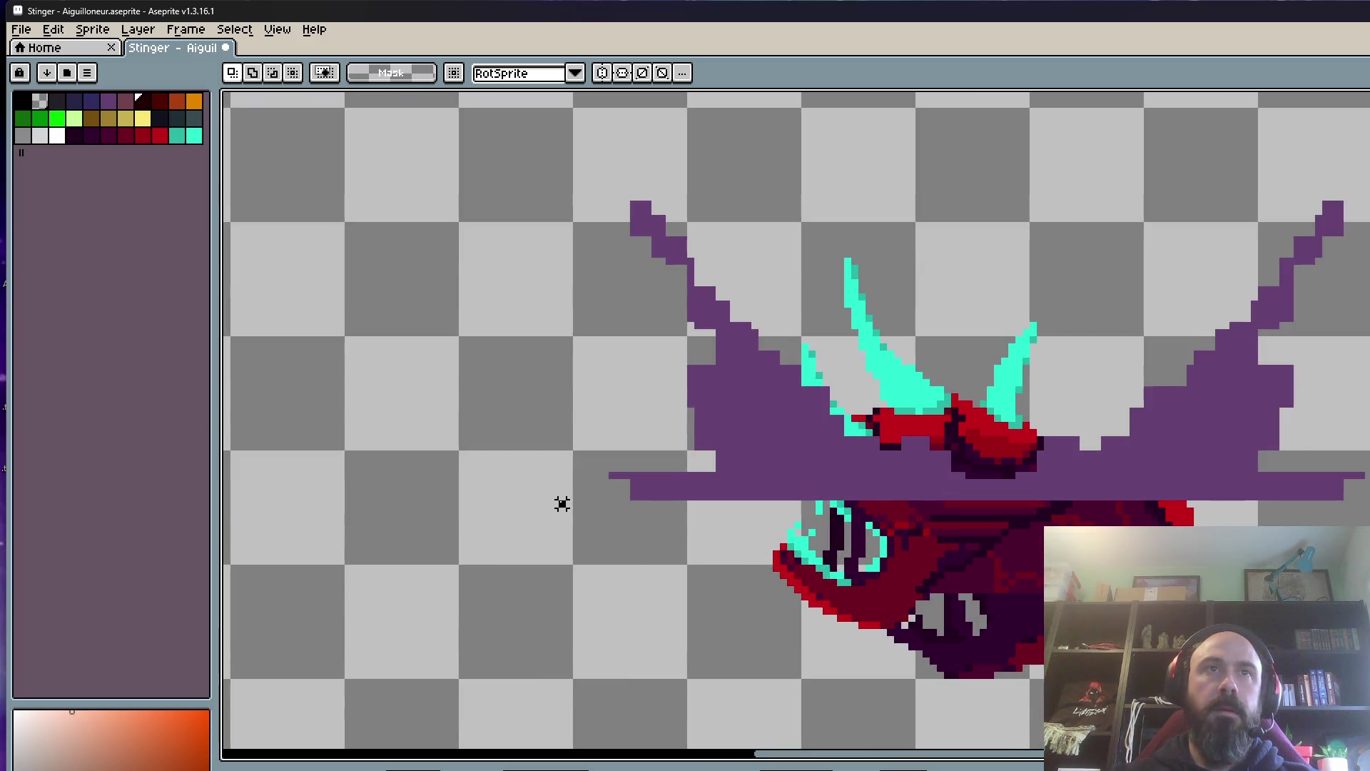
pyautogui.scroll(-3, 562, 504)
pyautogui.scroll(2, 463, 498)
pyautogui.moveTo(293, 498); pyautogui.dragTo(1132, 648)
pyautogui.scroll(-1, 1131, 649)
pyautogui.scroll(-1, 1132, 650)
pyautogui.scroll(-2, 1131, 649)
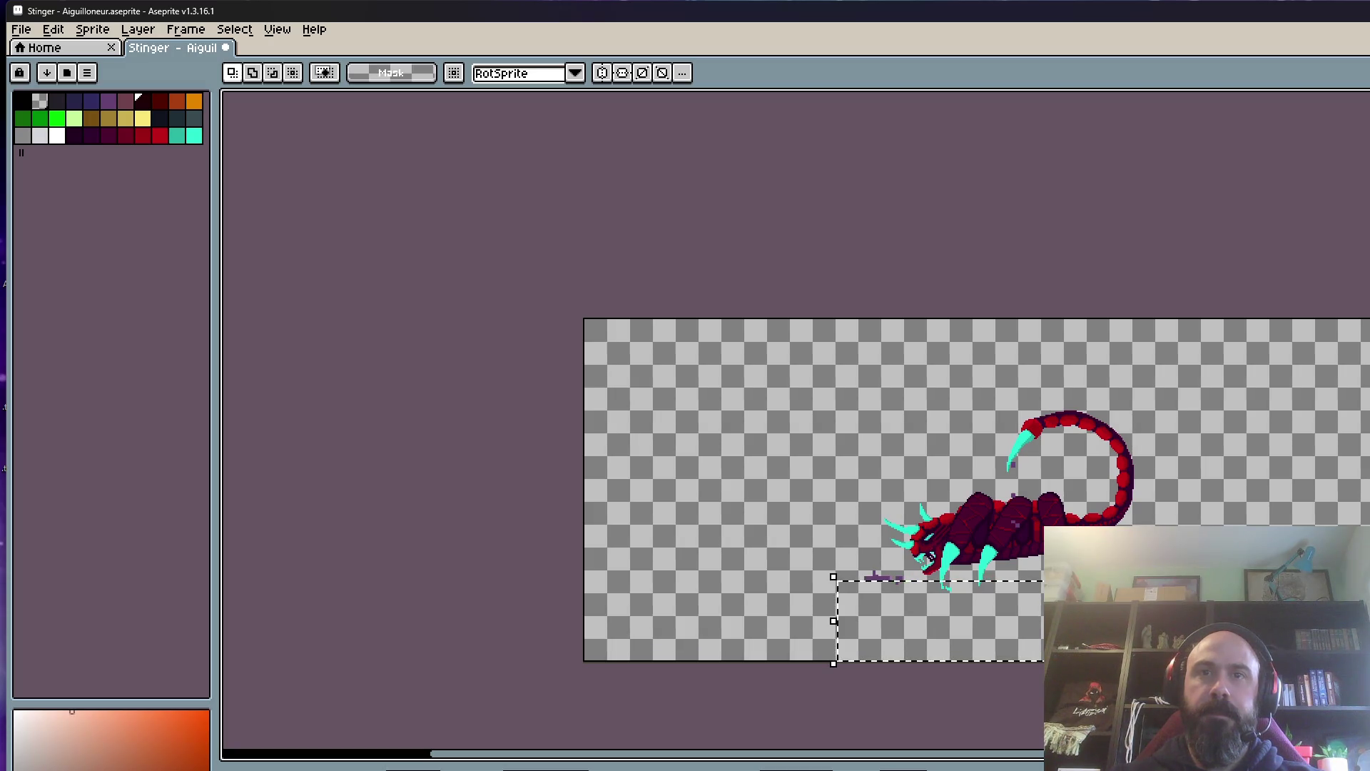
pyautogui.scroll(1, 803, 493)
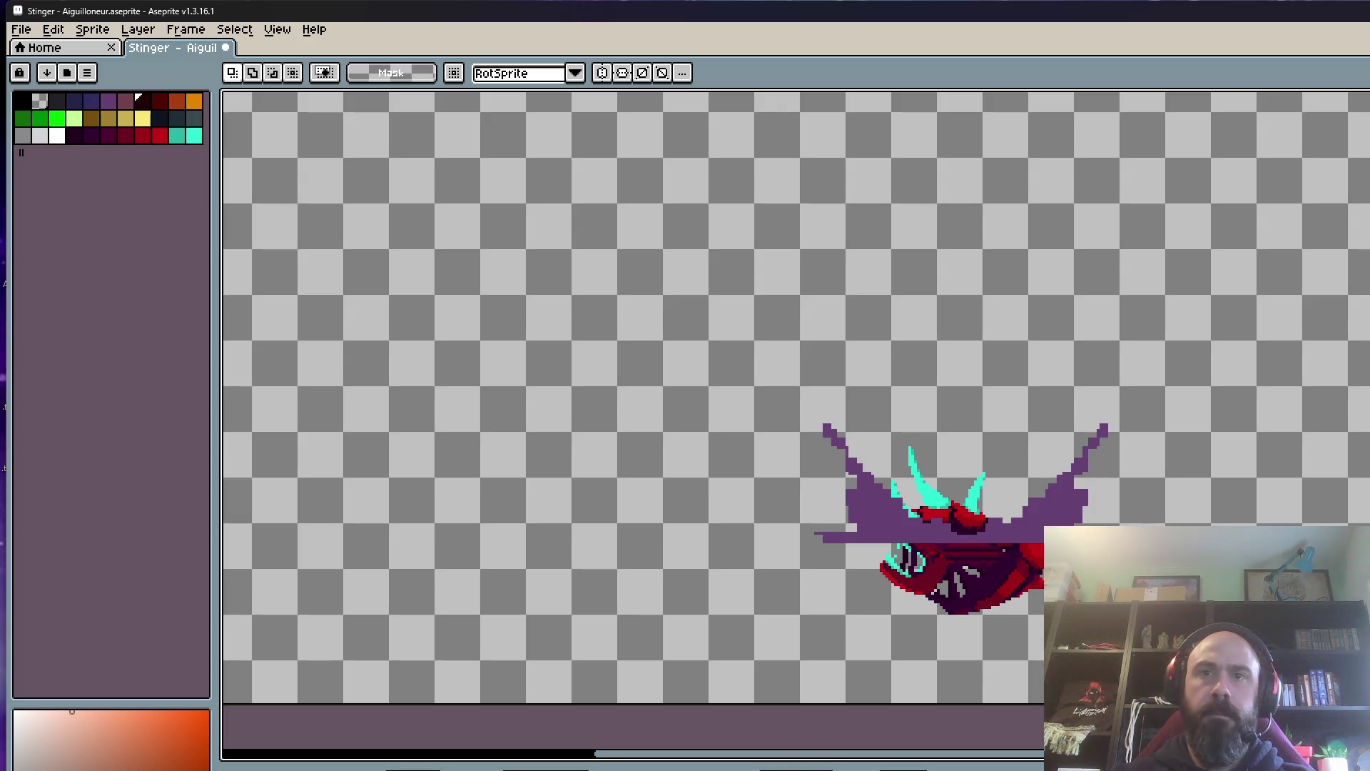
pyautogui.scroll(1, 765, 554)
# Step: Select the scorpion pixels below the dirt splash, delete them and drop the selection
pyautogui.moveTo(454, 537); pyautogui.dragTo(910, 711)
pyautogui.click(445, 544)
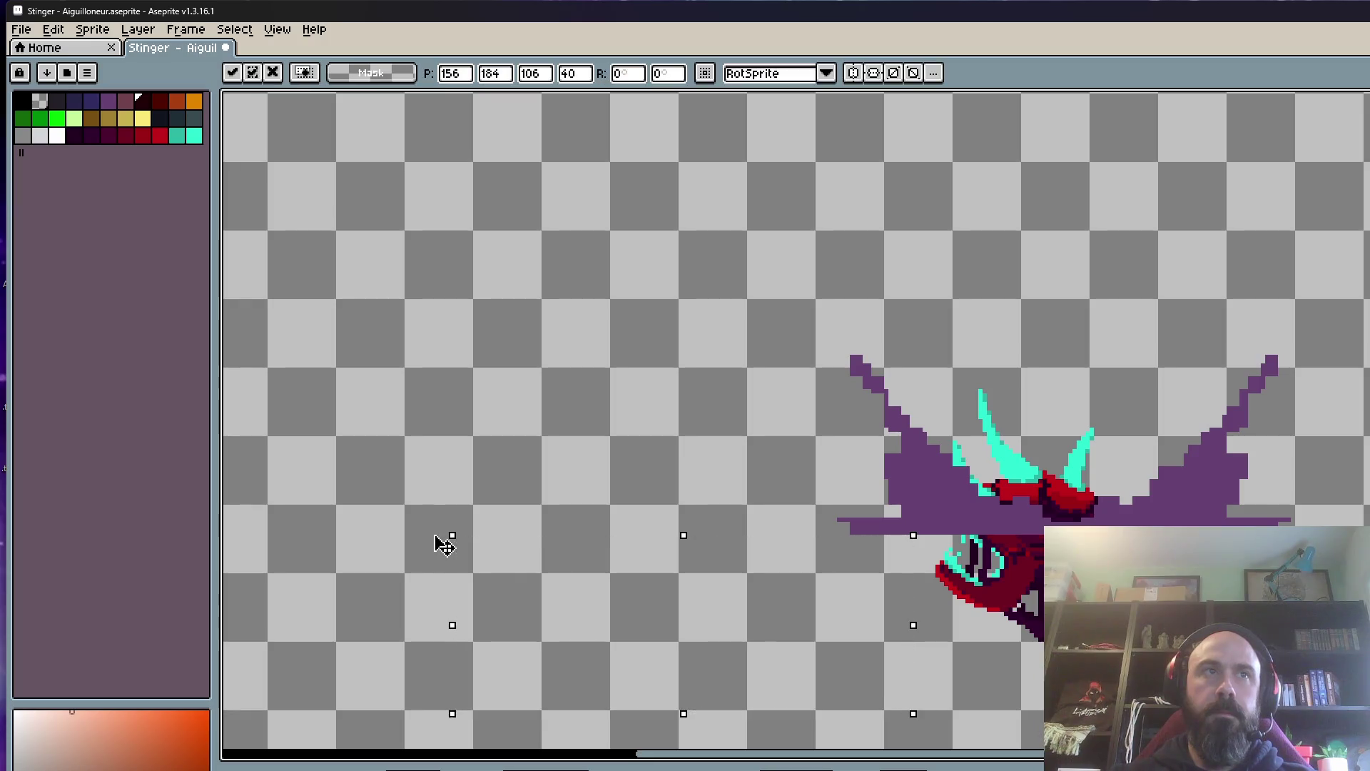
pyautogui.moveTo(434, 535); pyautogui.dragTo(788, 648)
pyautogui.scroll(-3, 897, 543)
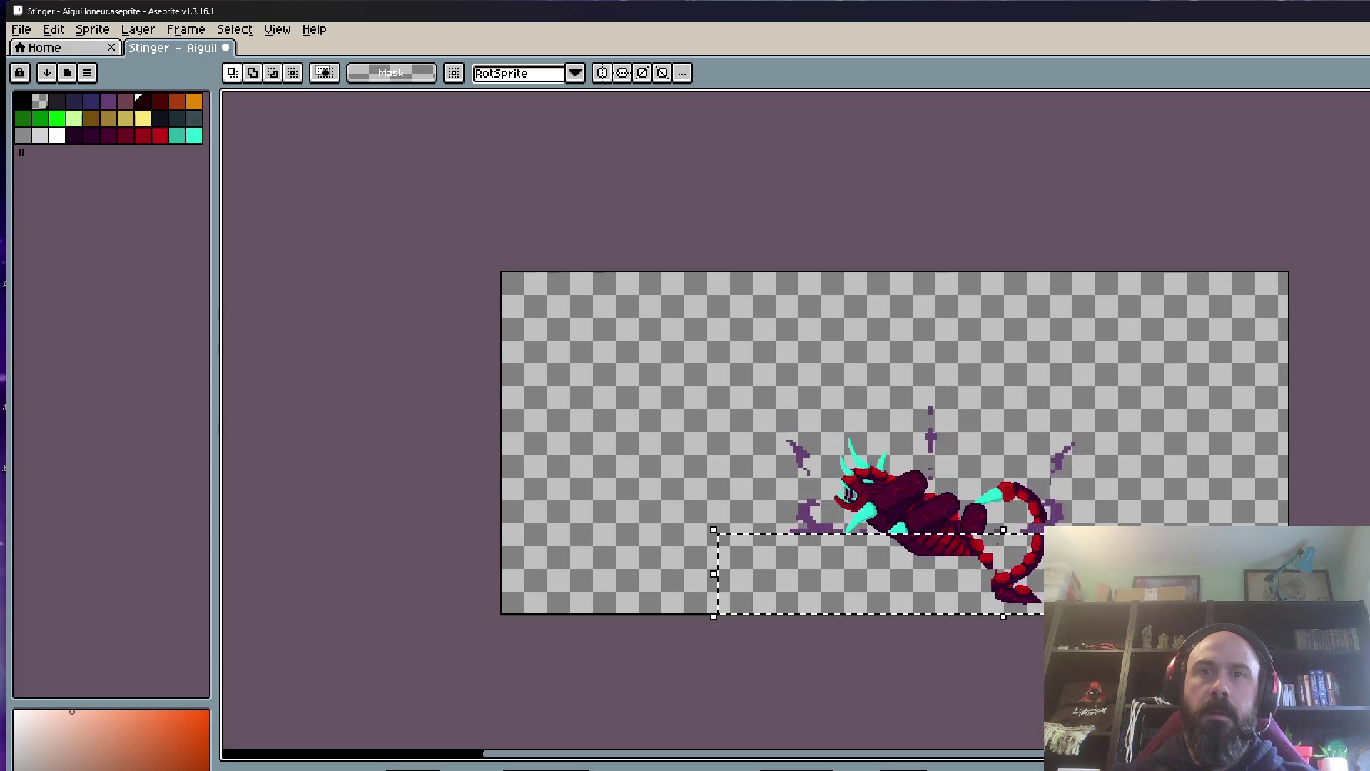
pyautogui.press('Delete')
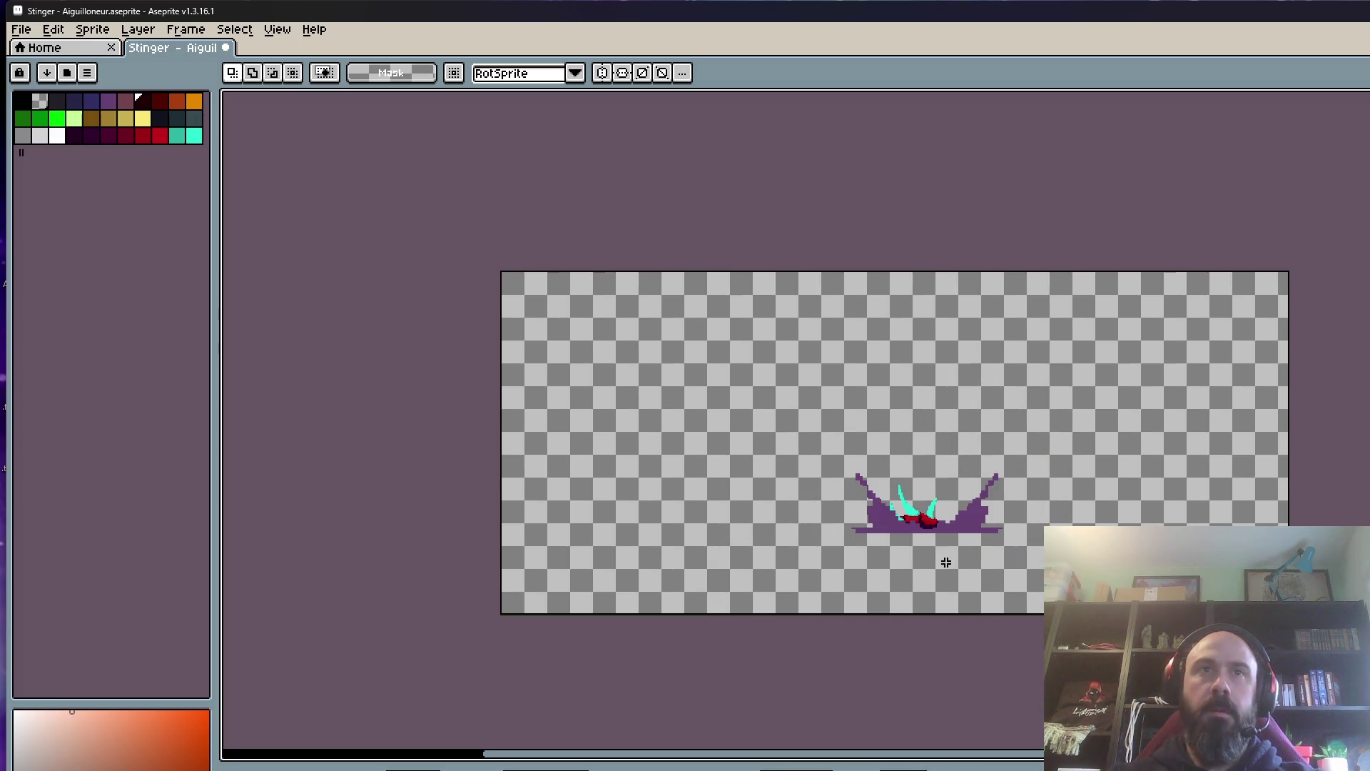
pyautogui.press('Delete')
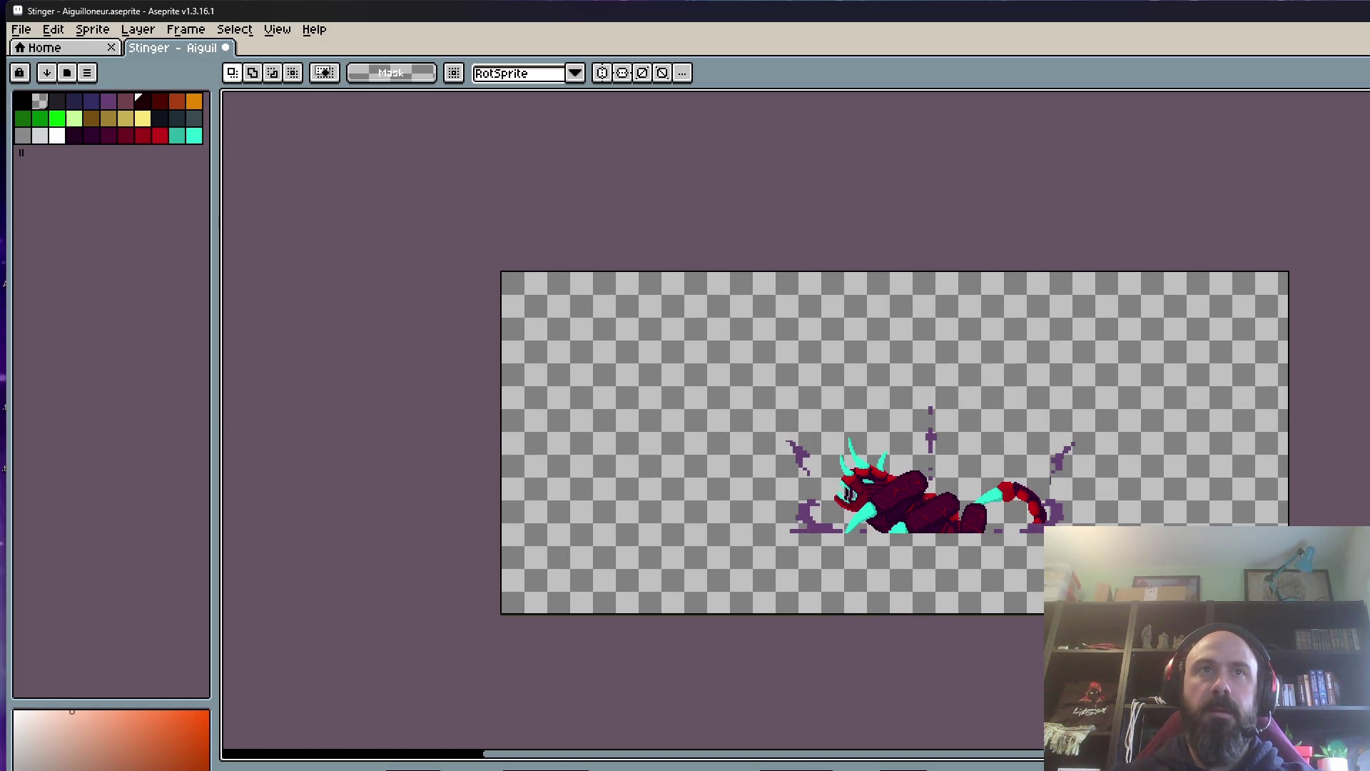
pyautogui.scroll(4, 854, 494)
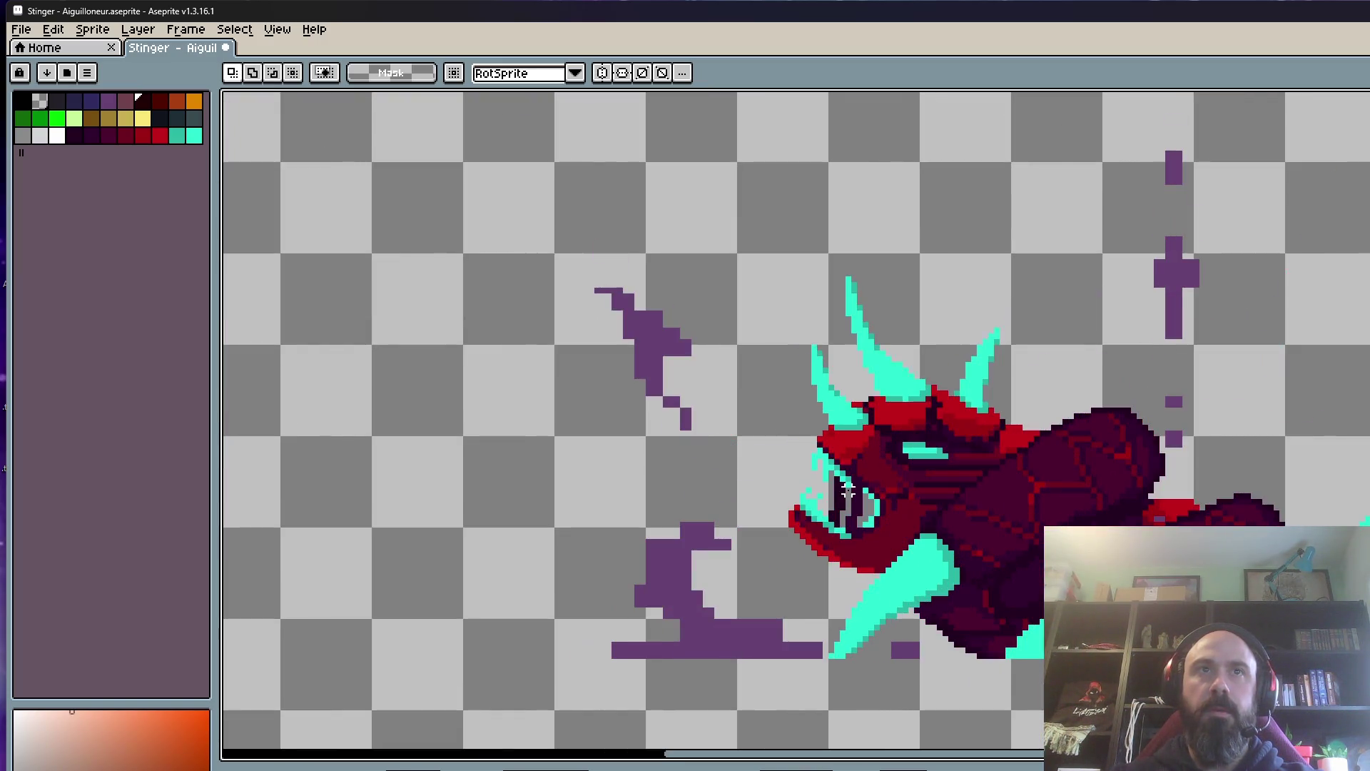
pyautogui.scroll(-1, 852, 494)
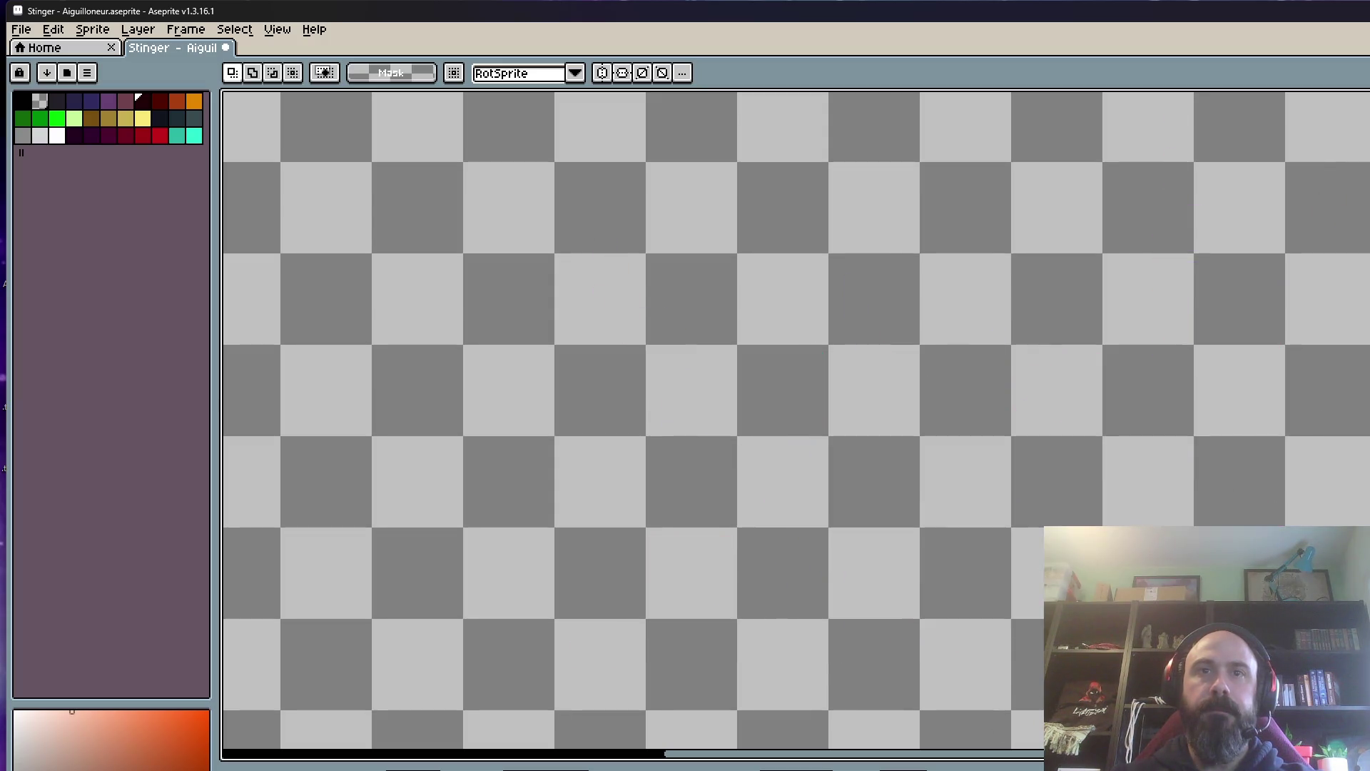
pyautogui.scroll(-1, 853, 494)
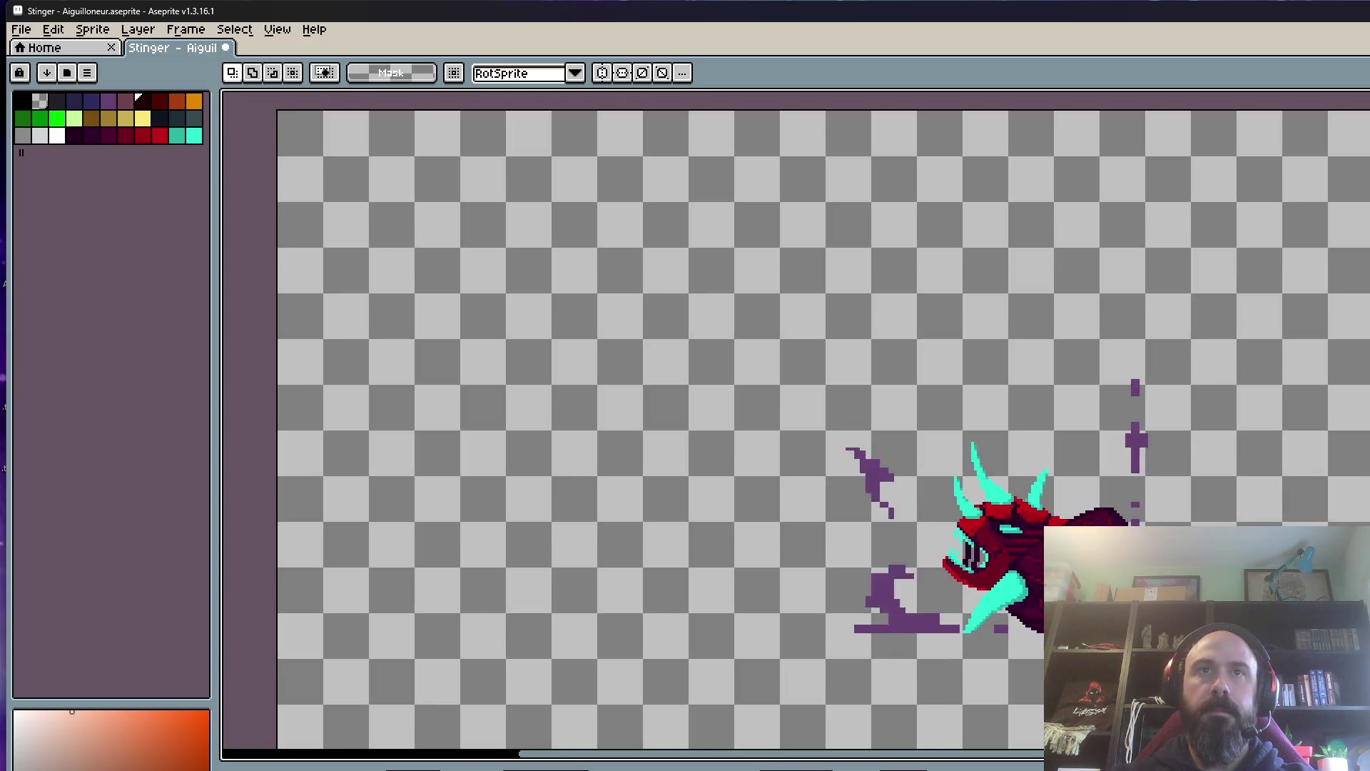
pyautogui.scroll(-2, 1033, 562)
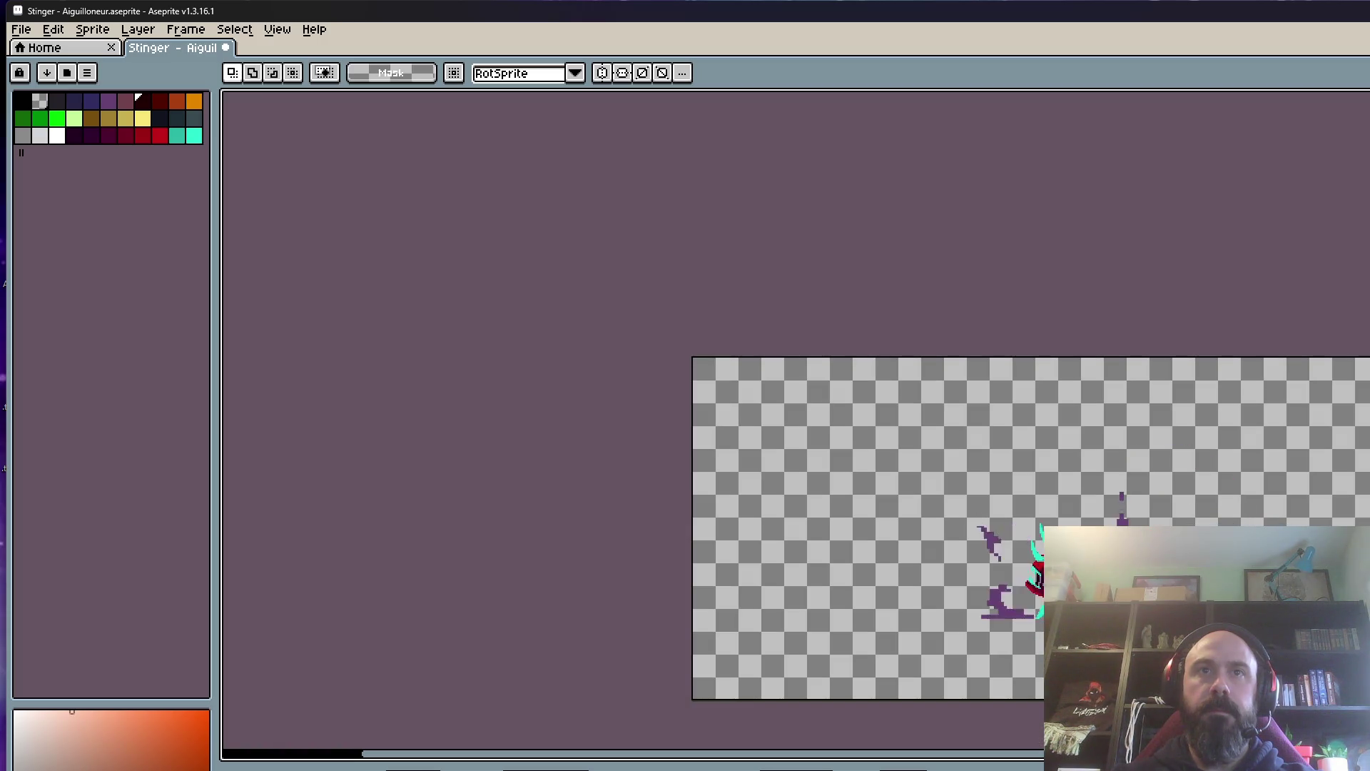
pyautogui.scroll(1, 1274, 599)
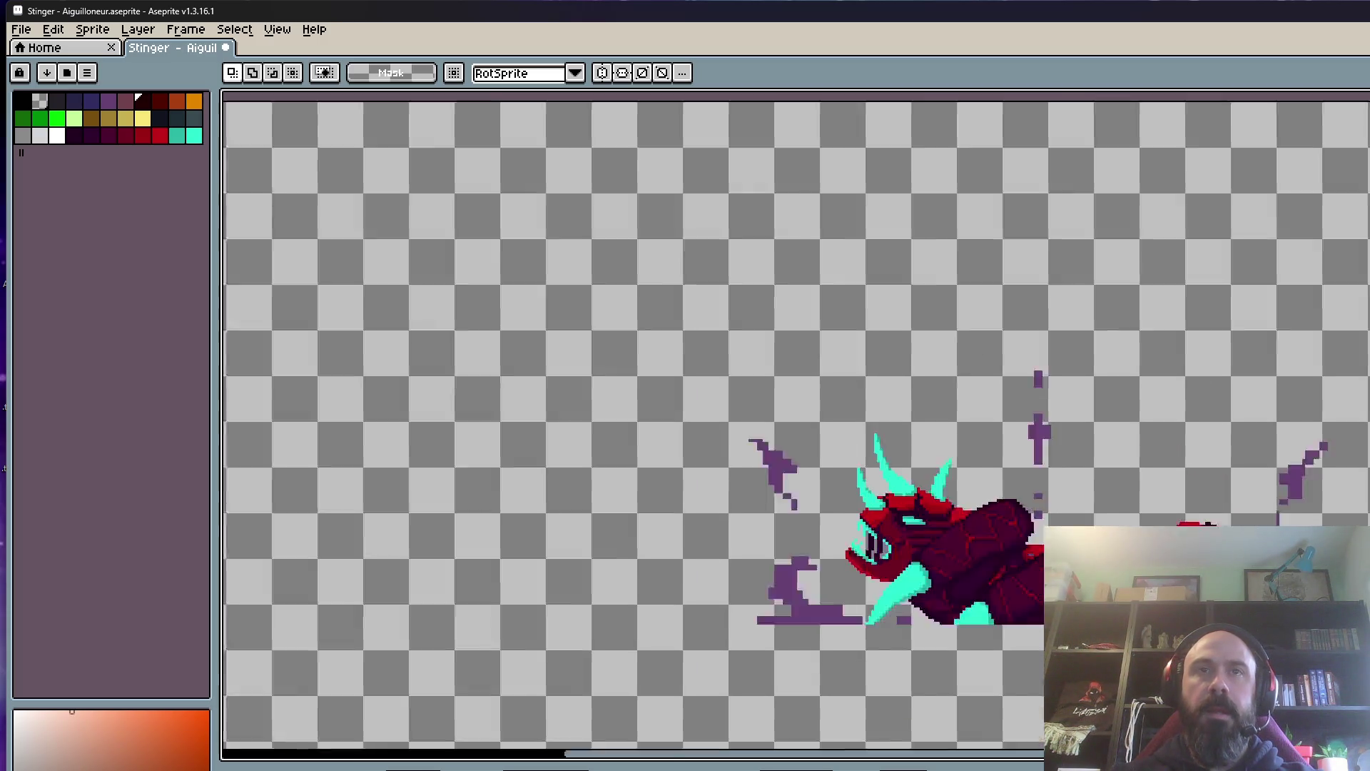
pyautogui.scroll(1, 1274, 599)
pyautogui.scroll(1, 1274, 599)
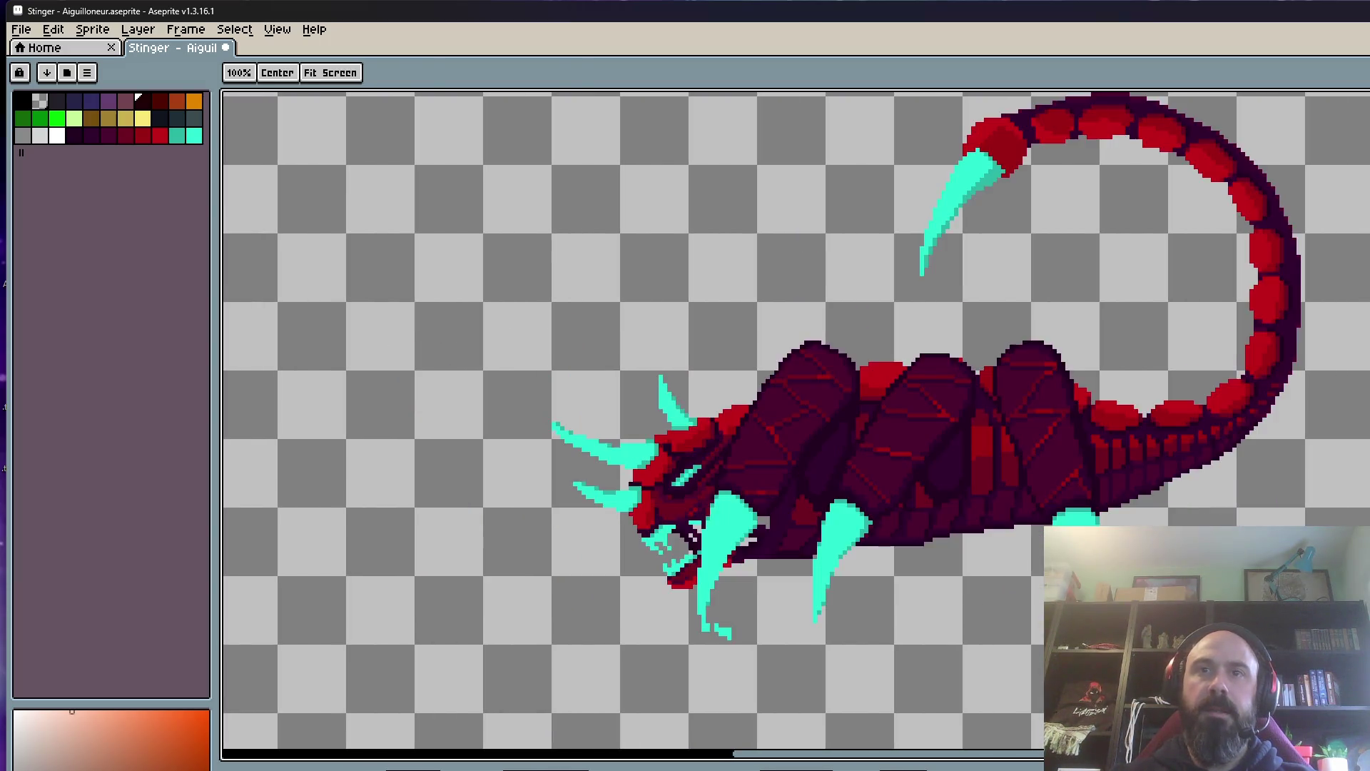
pyautogui.scroll(-3, 974, 607)
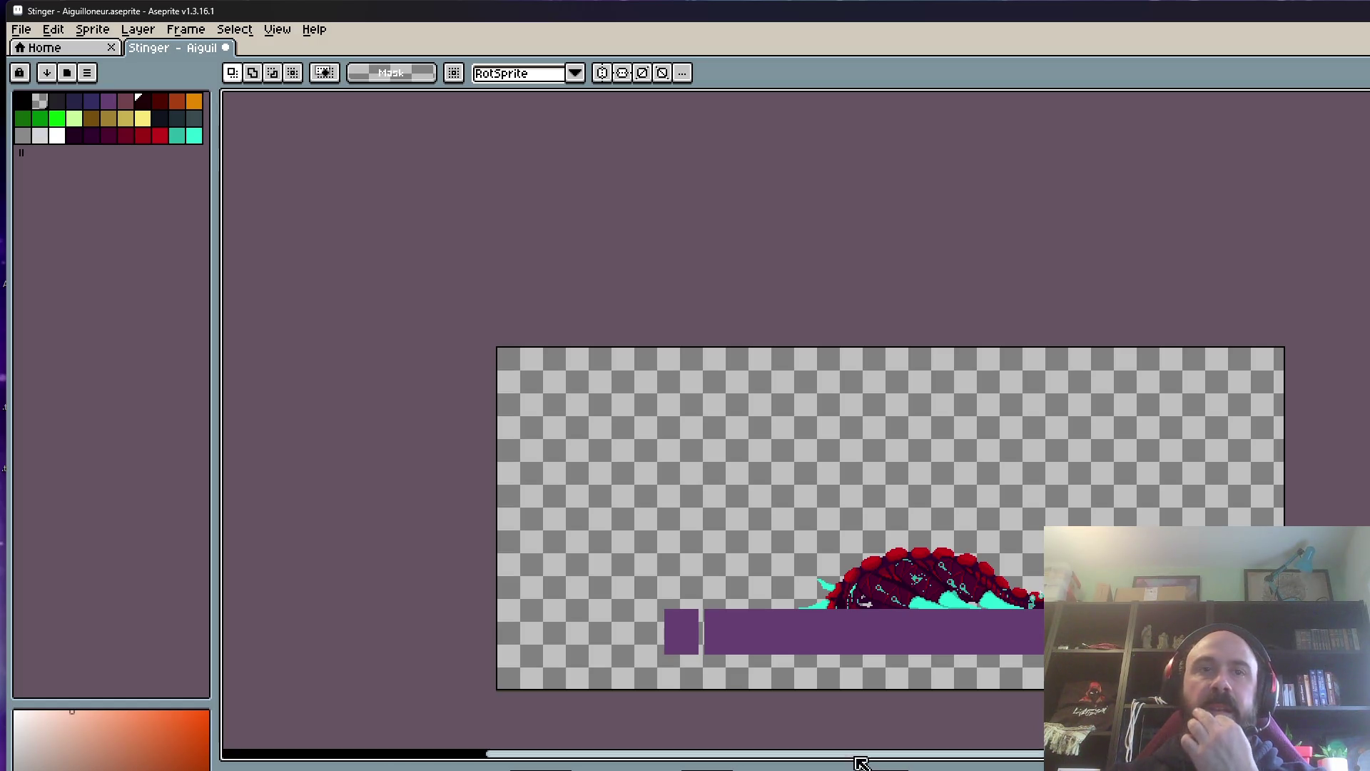
pyautogui.scroll(1, 1010, 582)
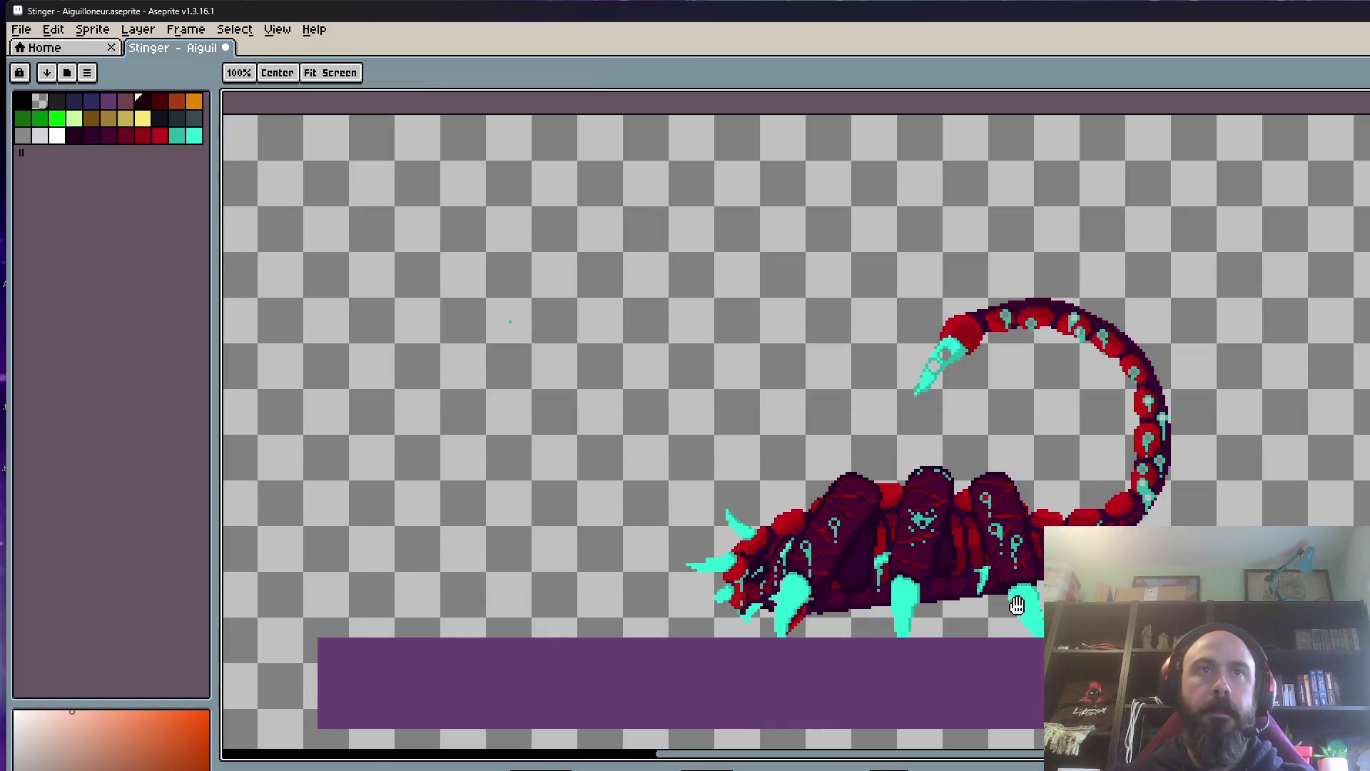
pyautogui.moveTo(986, 607); pyautogui.dragTo(696, 471)
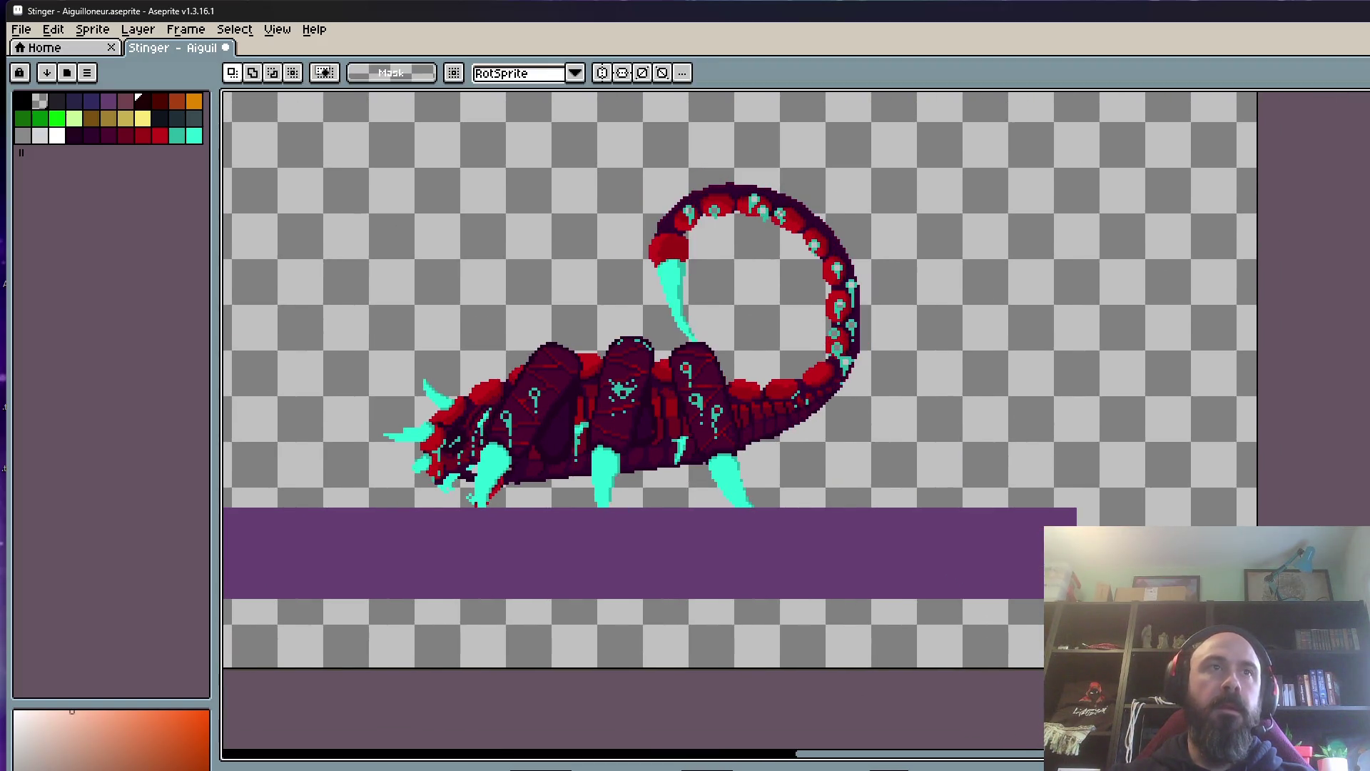
pyautogui.scroll(2, 377, 450)
pyautogui.scroll(-1, 518, 440)
pyautogui.moveTo(518, 440); pyautogui.dragTo(511, 454)
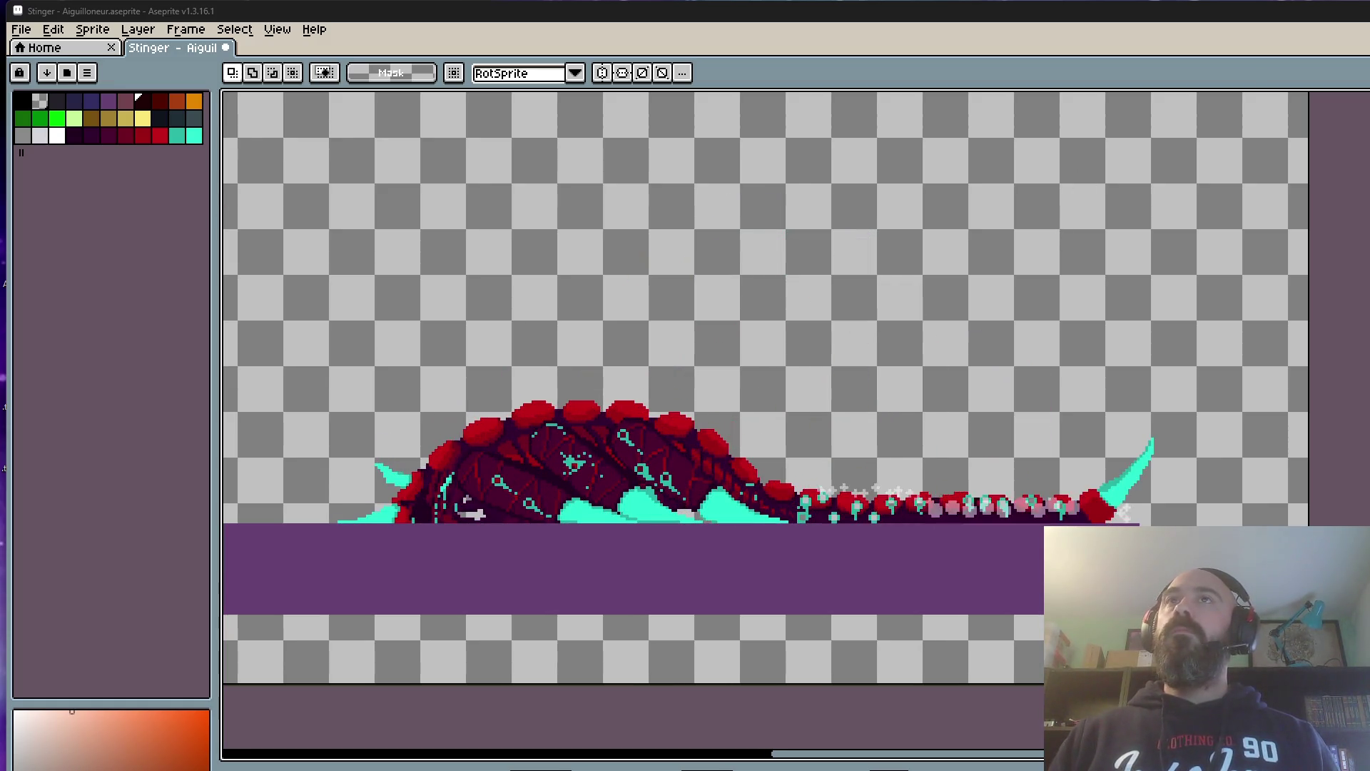
pyautogui.scroll(-2, 668, 402)
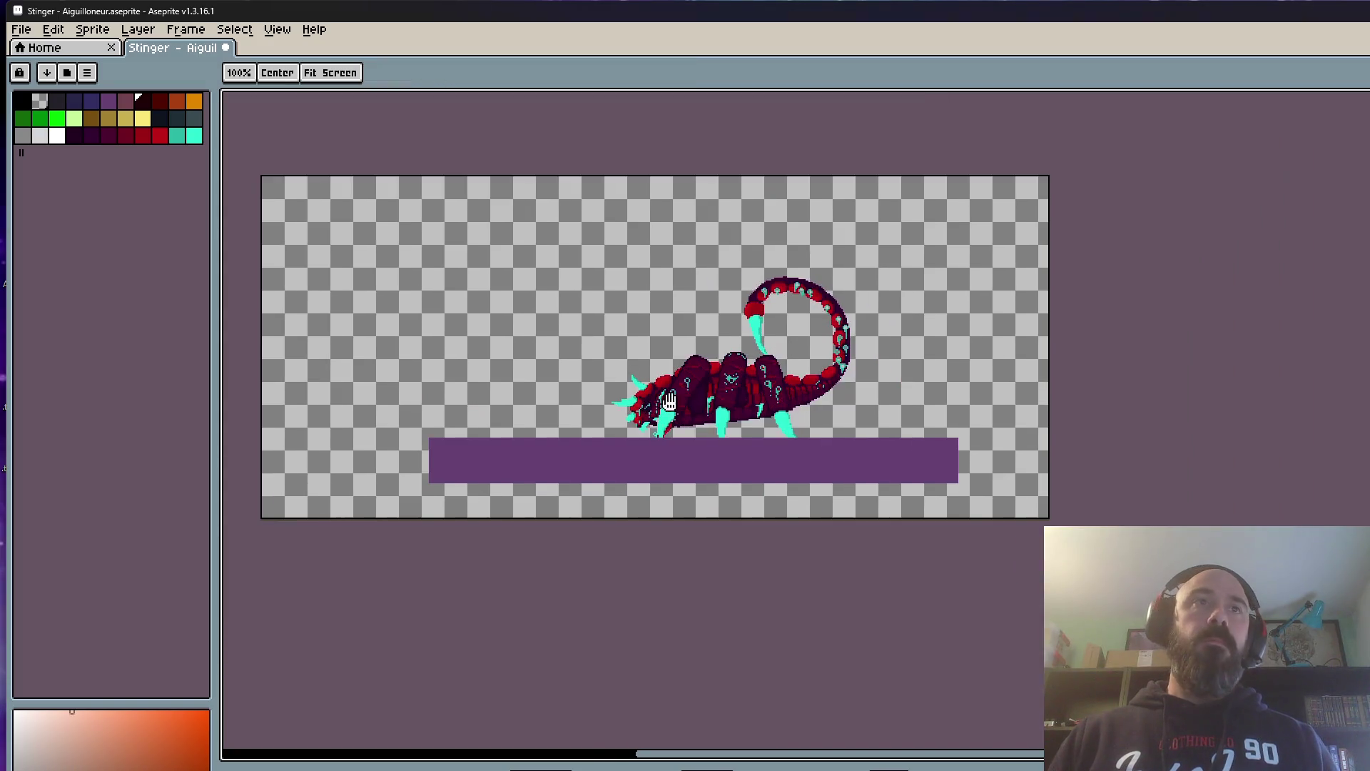
# Step: Pan with the Hand tool to centre the sprite canvas in the view
pyautogui.moveTo(668, 402); pyautogui.dragTo(765, 397)
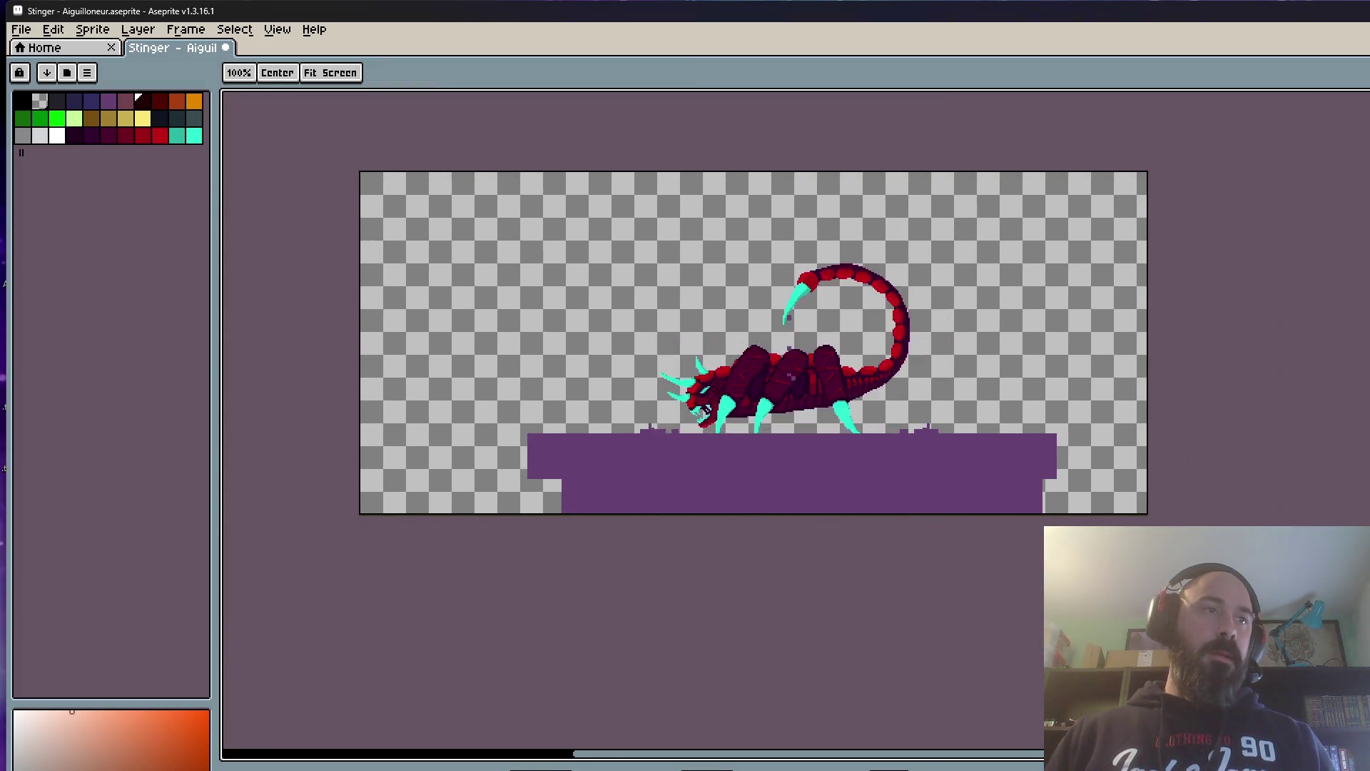
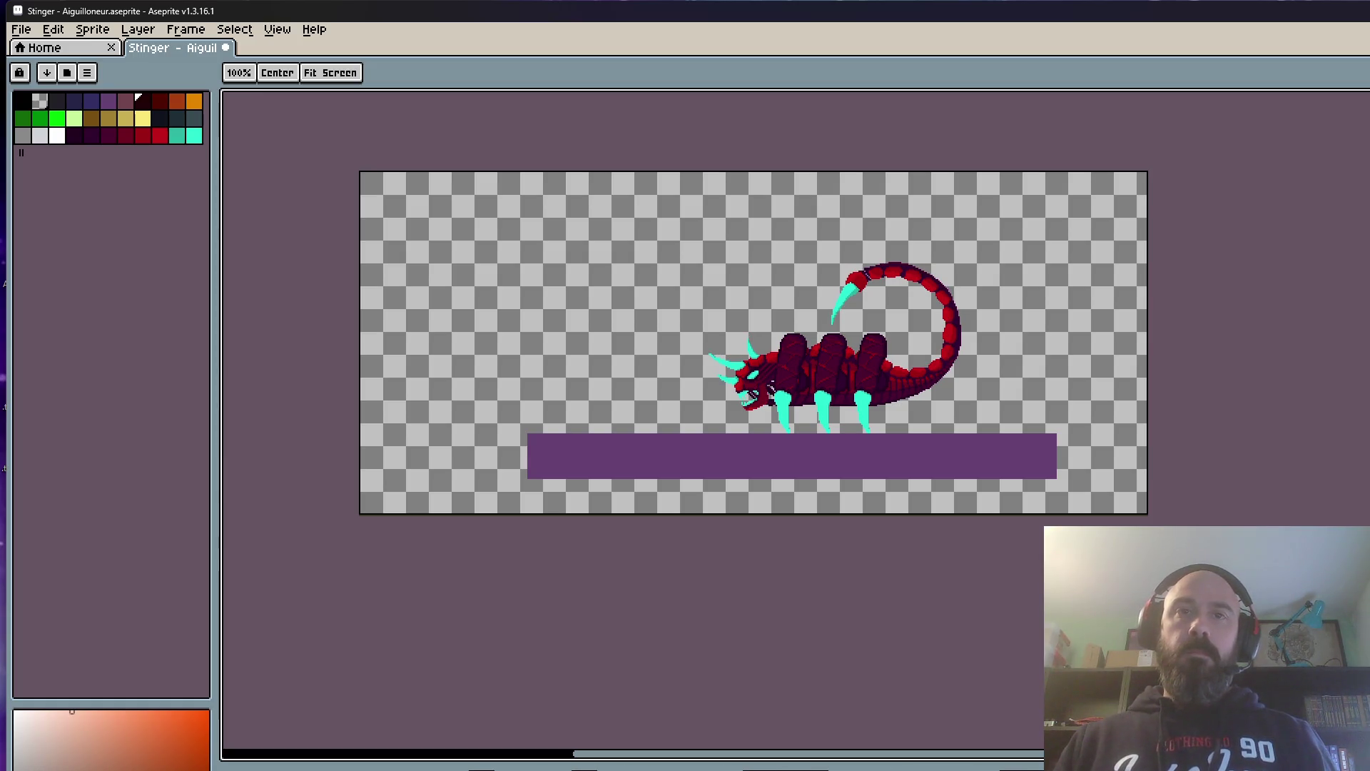
# Step: After a couple of discarded selections, pick up the whole sprite and reposition it in this frame
pyautogui.press('Return')
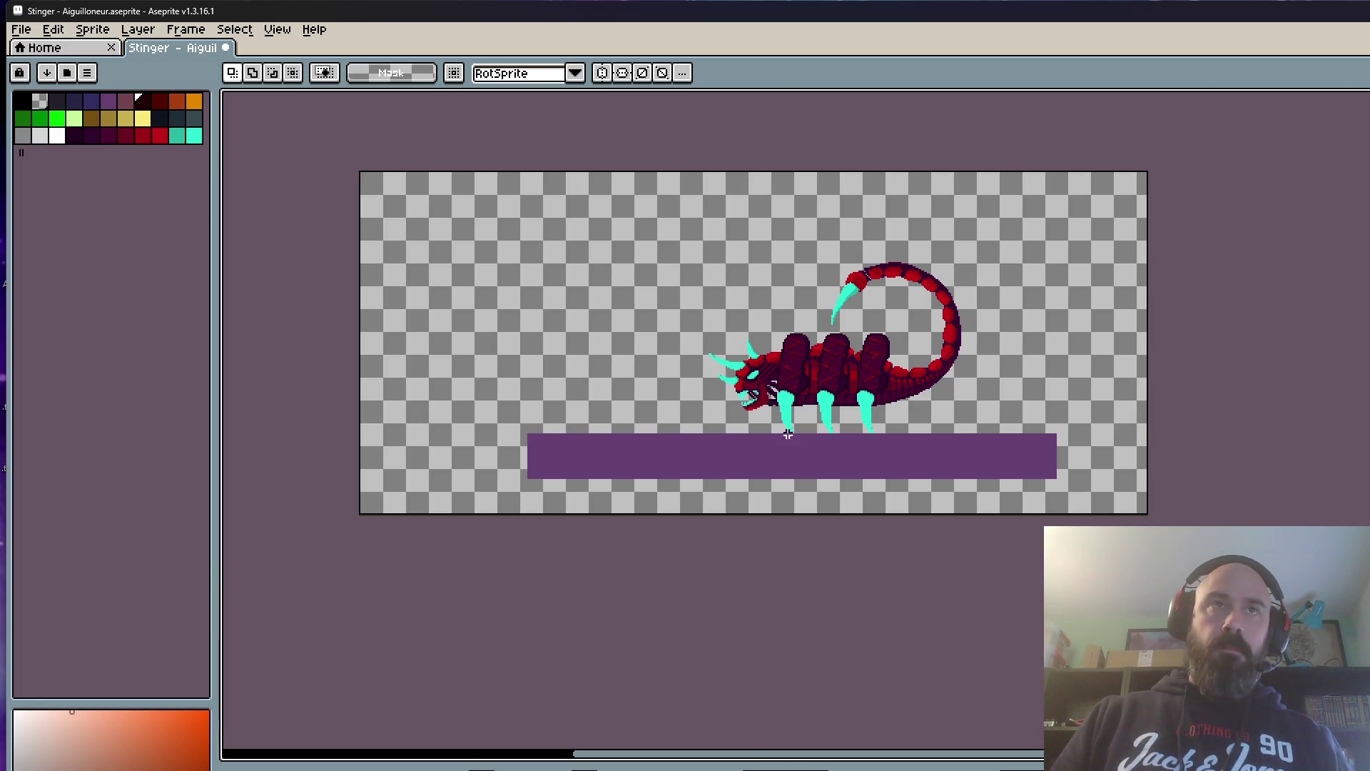
pyautogui.scroll(2, 786, 422)
pyautogui.scroll(-1, 785, 296)
pyautogui.moveTo(580, 142)
pyautogui.mouseDown()
pyautogui.moveTo(1023, 440)
pyautogui.moveTo(1212, 660)
pyautogui.mouseUp()
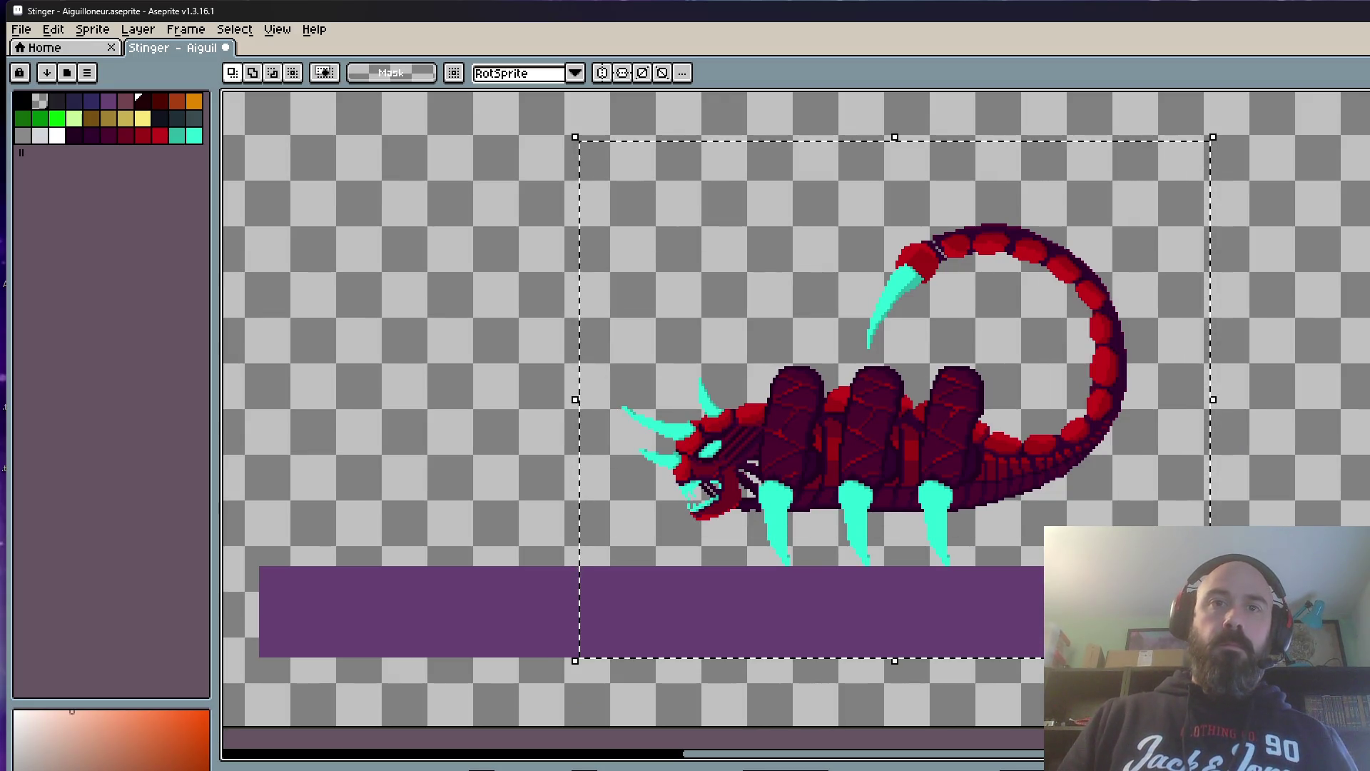
pyautogui.scroll(1, 947, 517)
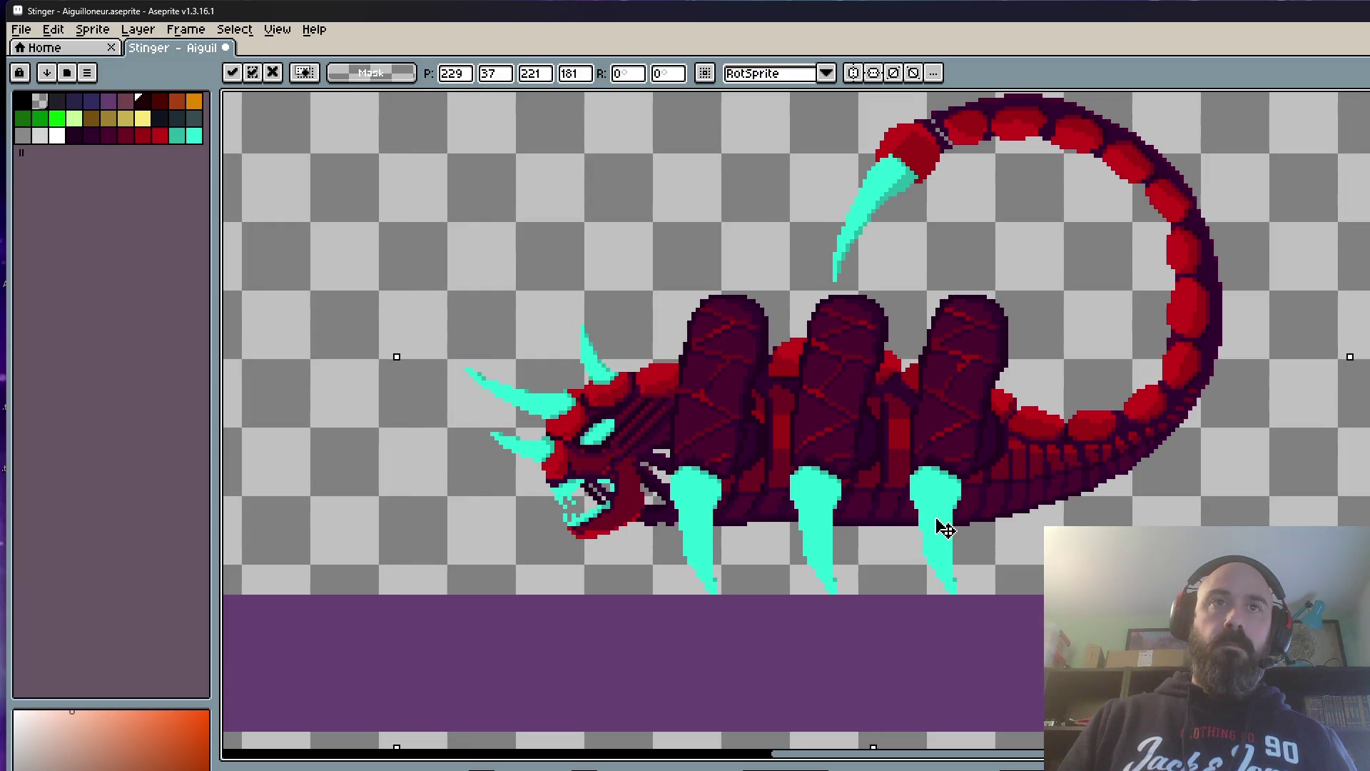
pyautogui.hotkey('ctrl', 'd')
pyautogui.scroll(1, 947, 578)
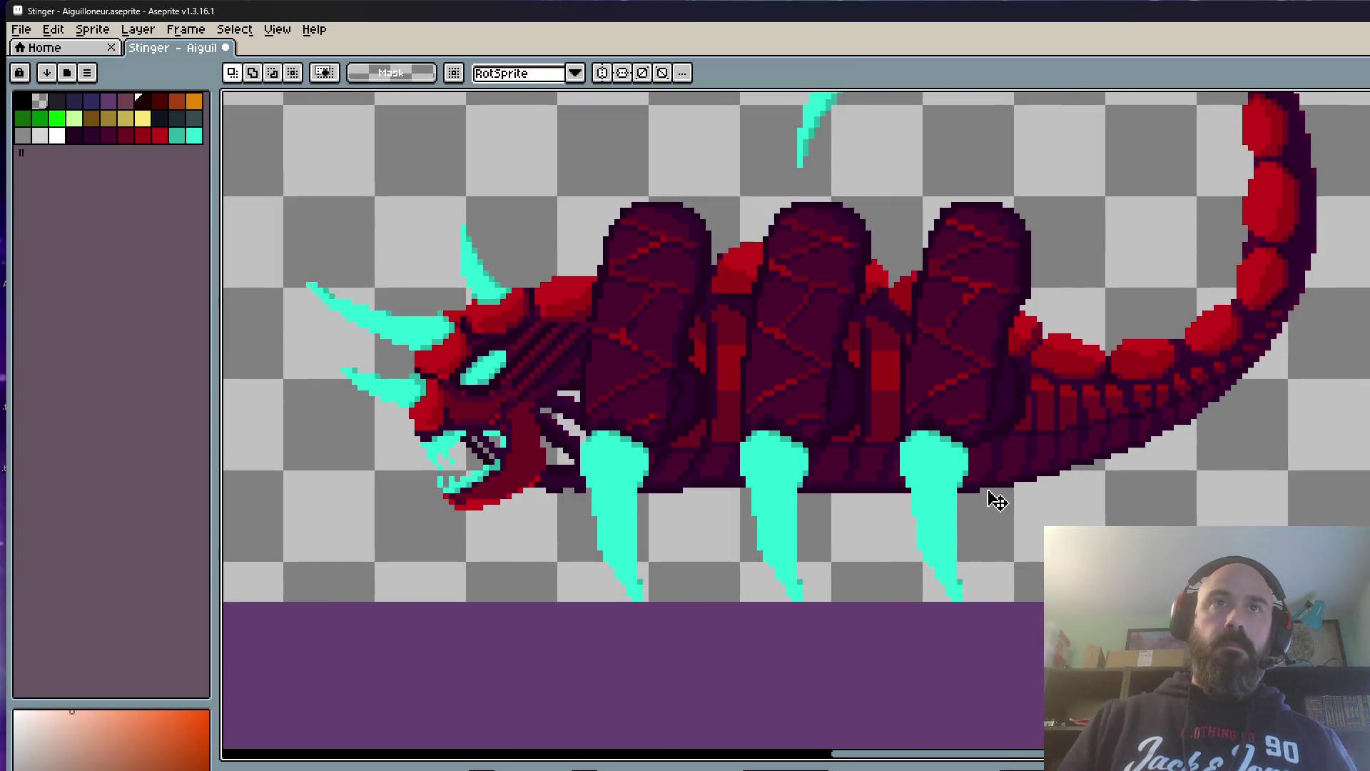
pyautogui.hotkey('ctrl', 't')
pyautogui.scroll(-2, 972, 500)
pyautogui.hotkey('ctrl', 'd')
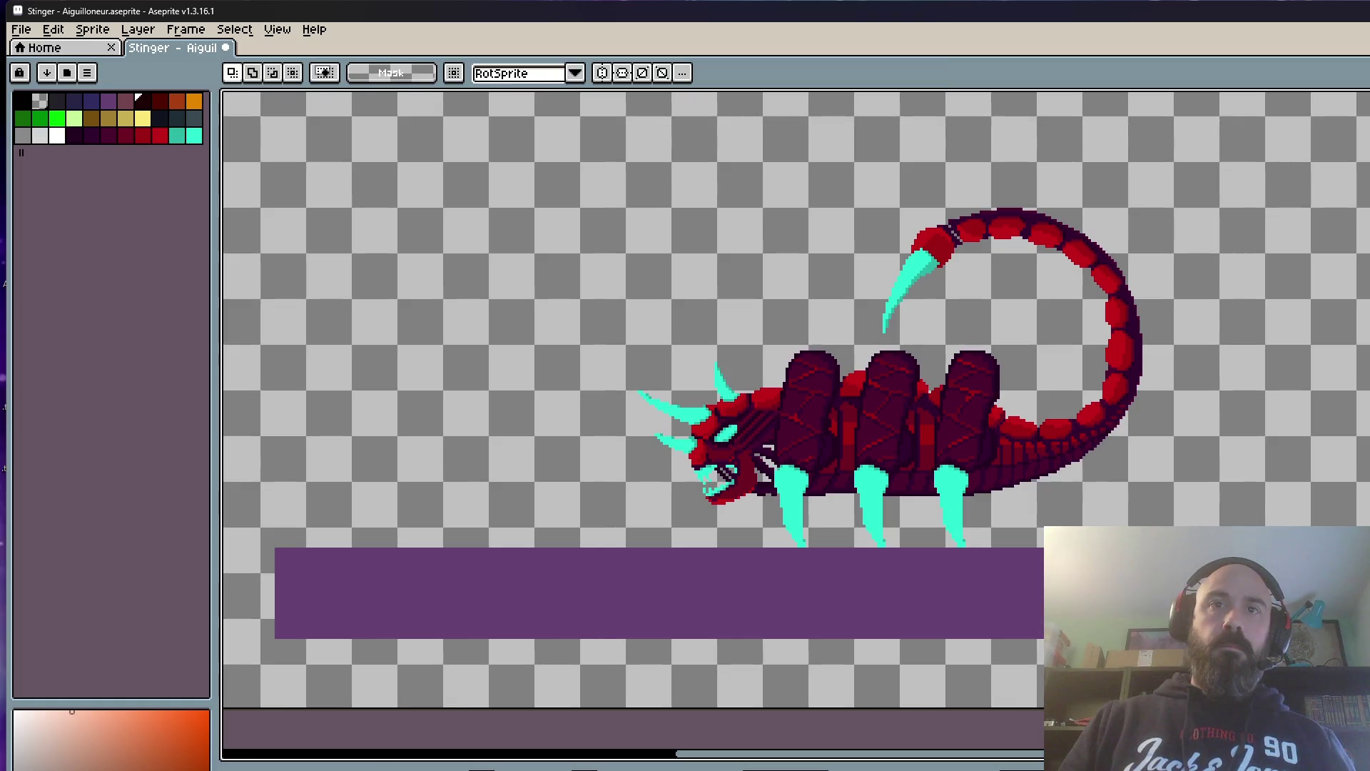
pyautogui.scroll(-2, 1124, 616)
pyautogui.hotkey('ctrl', 'a')
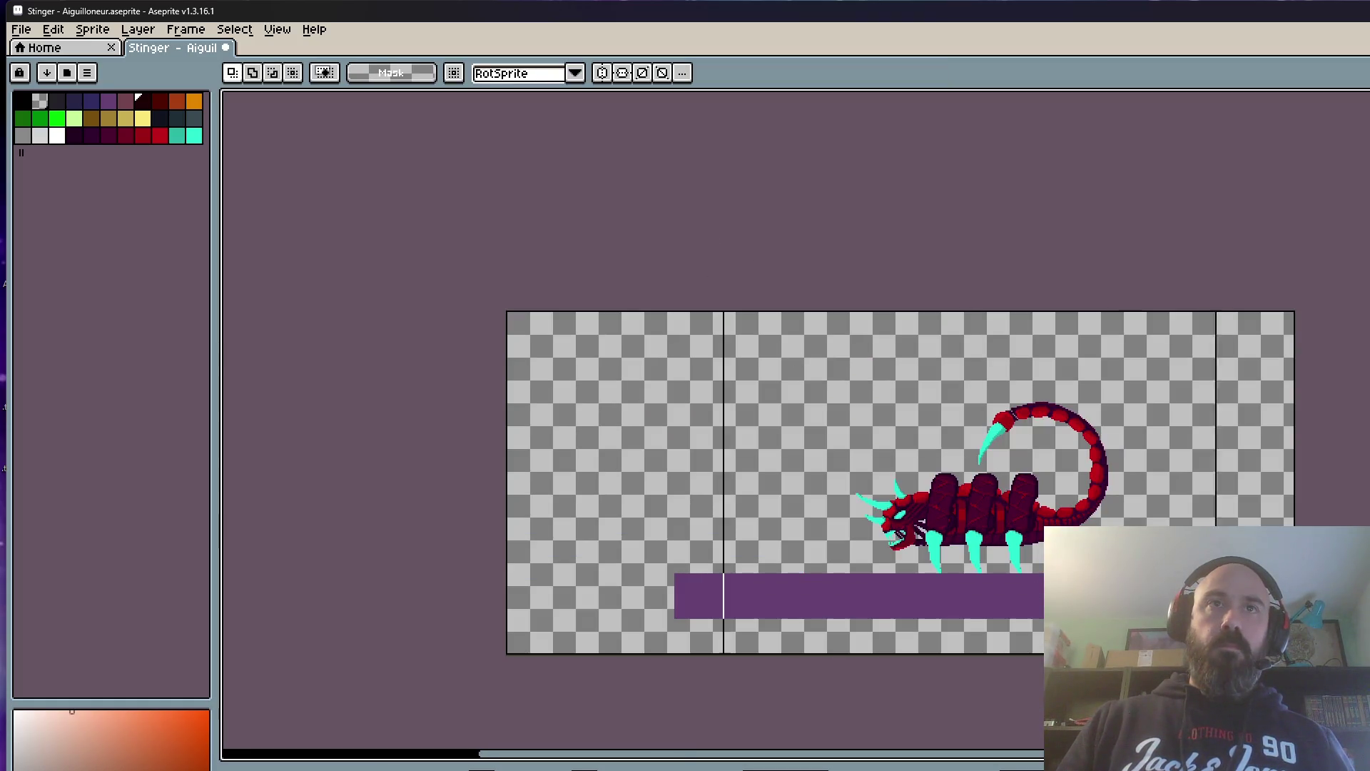
pyautogui.scroll(2, 1124, 615)
pyautogui.scroll(1, 942, 558)
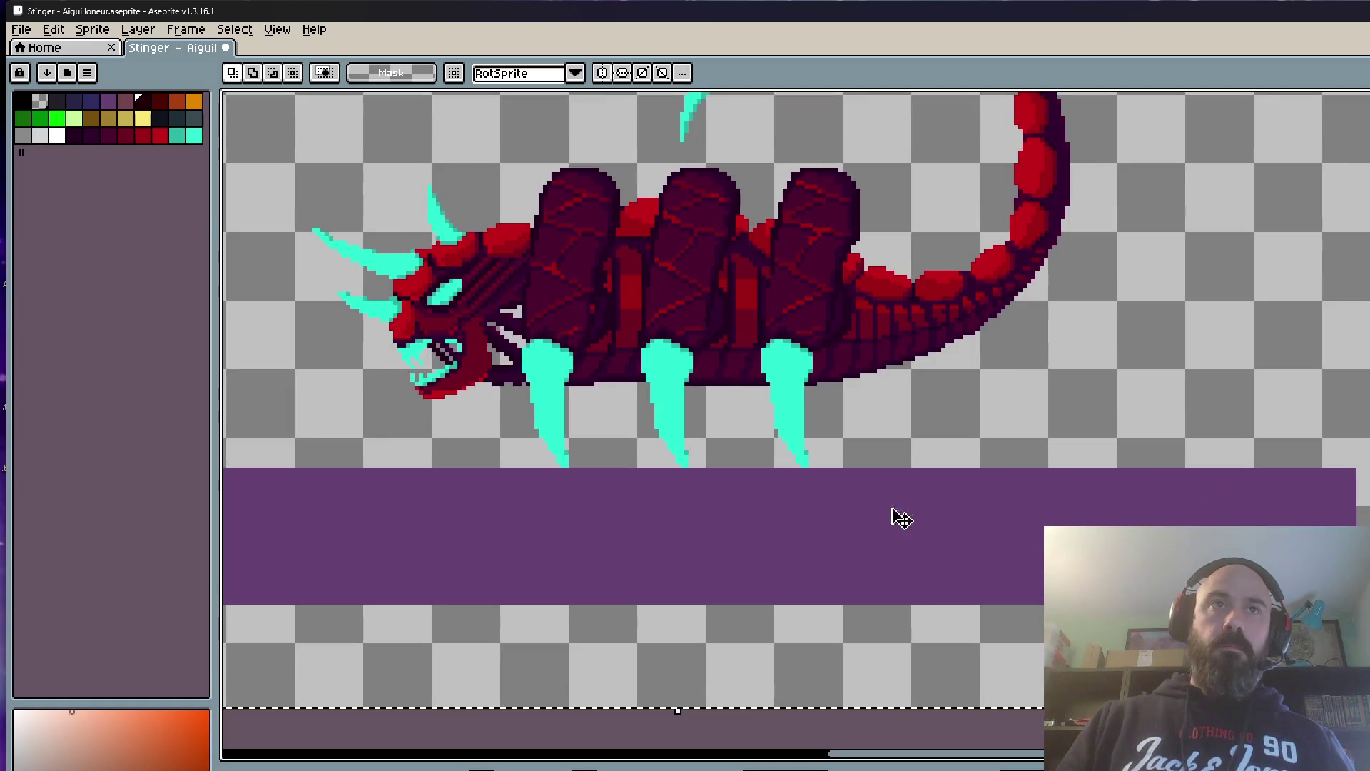
pyautogui.click(809, 416)
pyautogui.press('Right')
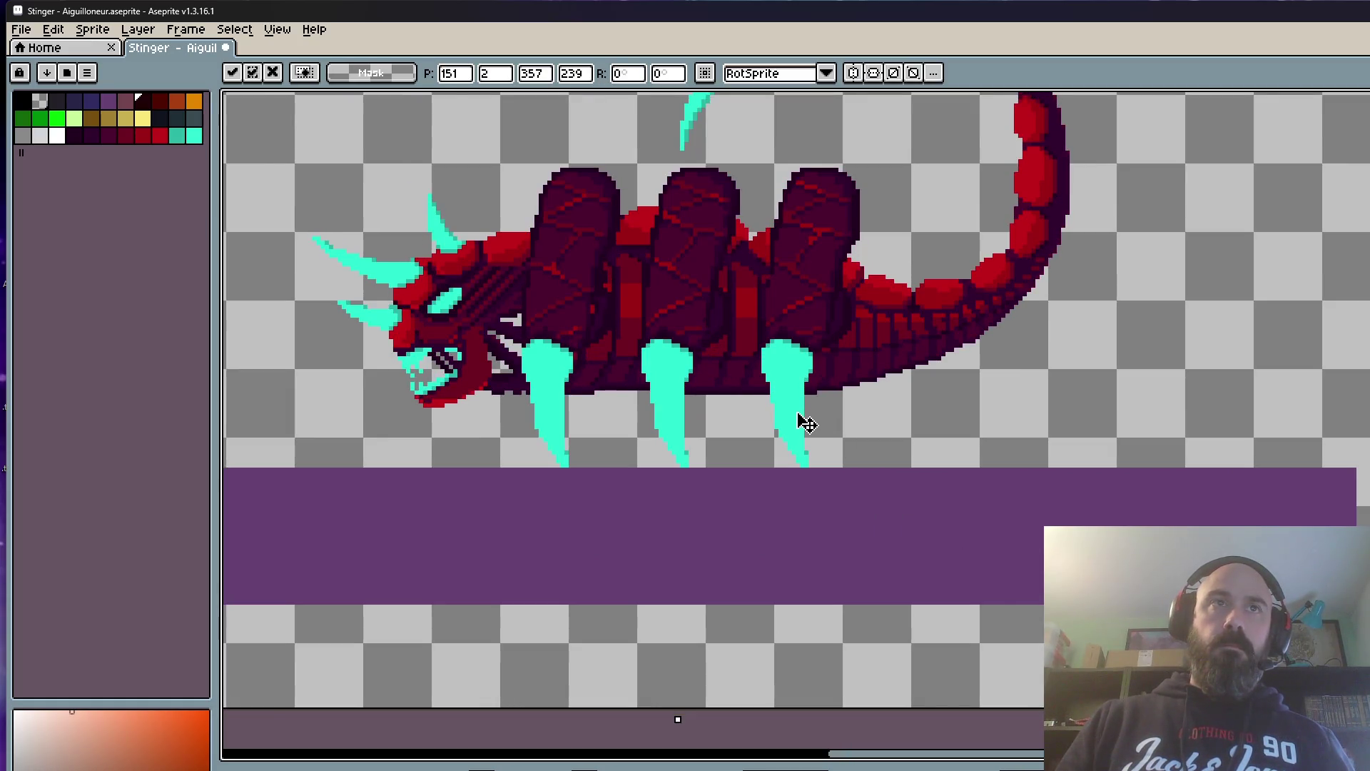
pyautogui.scroll(-1, 802, 422)
pyautogui.click(1276, 451)
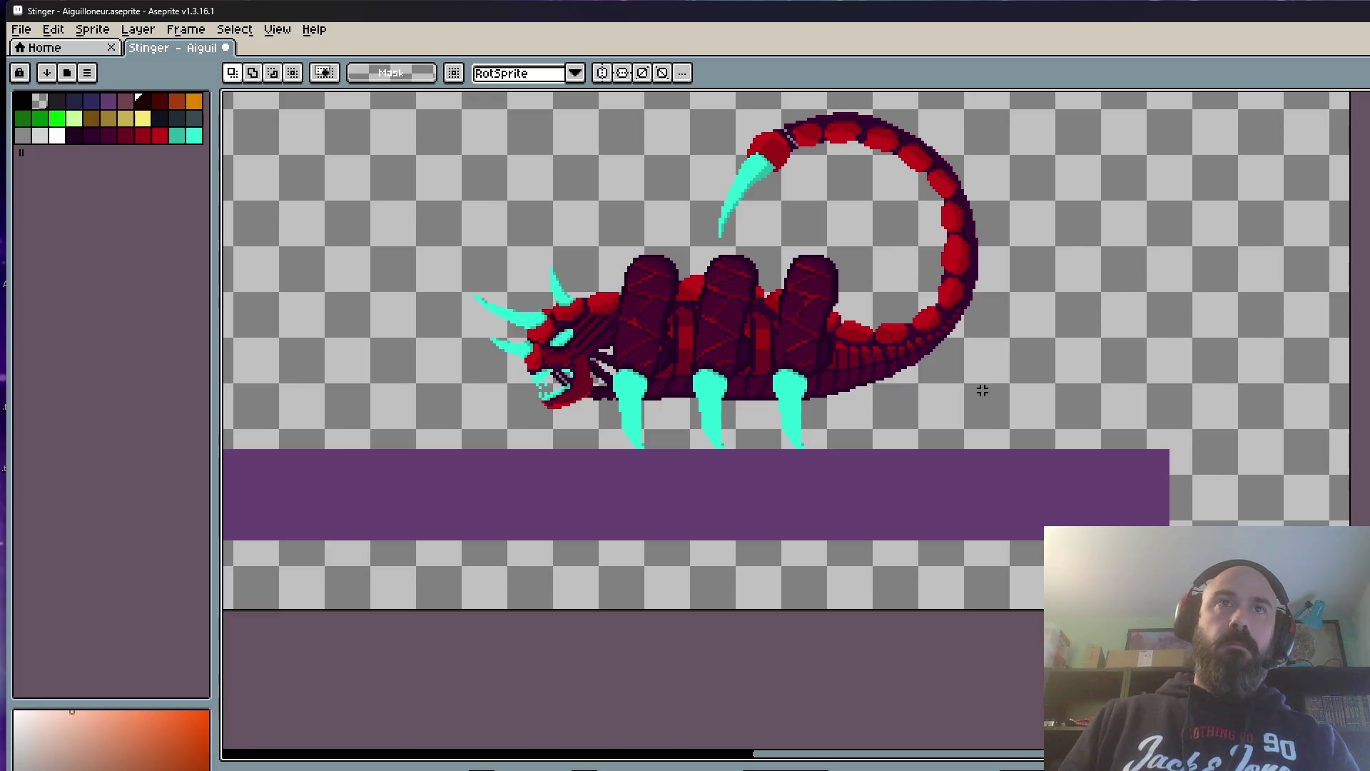
pyautogui.scroll(1, 910, 374)
# Step: Two frames later, nudge the scorpion's body one pixel right and commit
pyautogui.press('Right')
pyautogui.scroll(-1, 1002, 379)
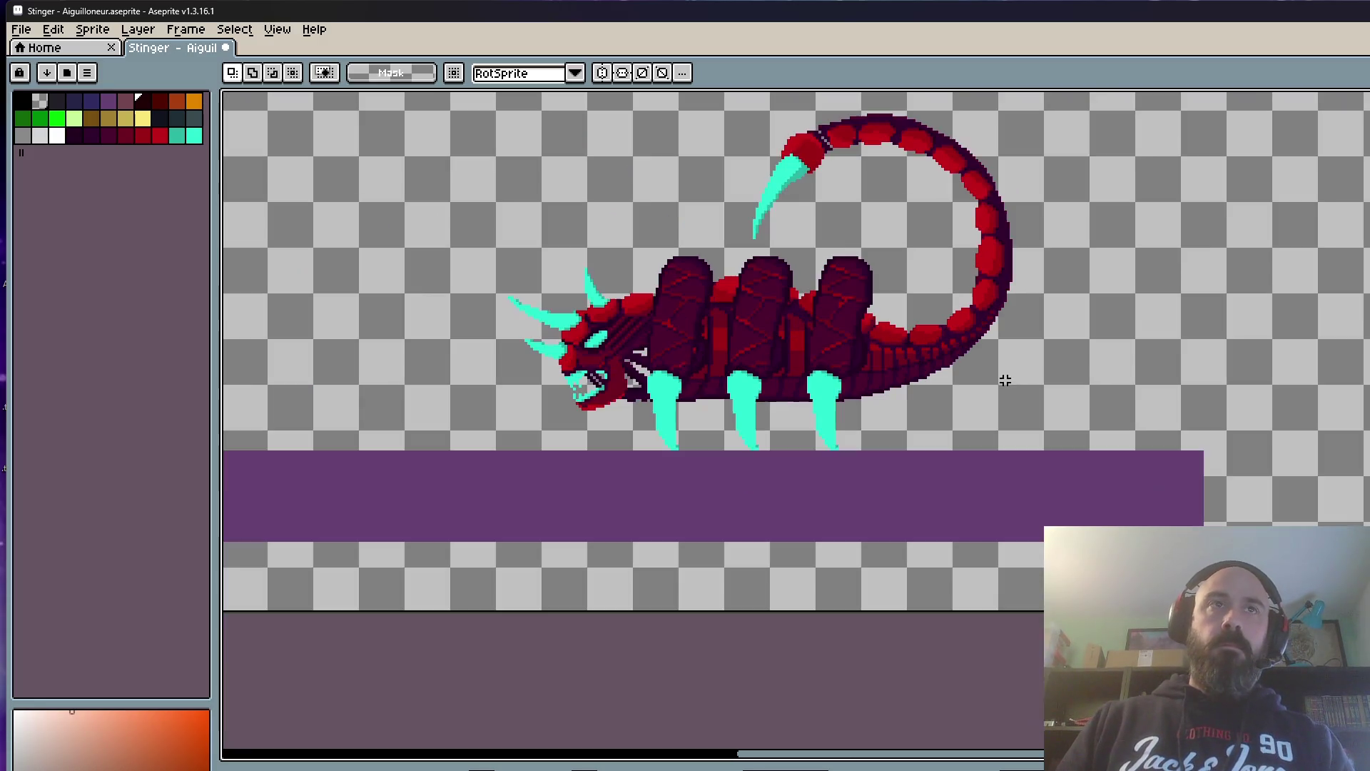
pyautogui.press('Right')
pyautogui.scroll(-1, 862, 281)
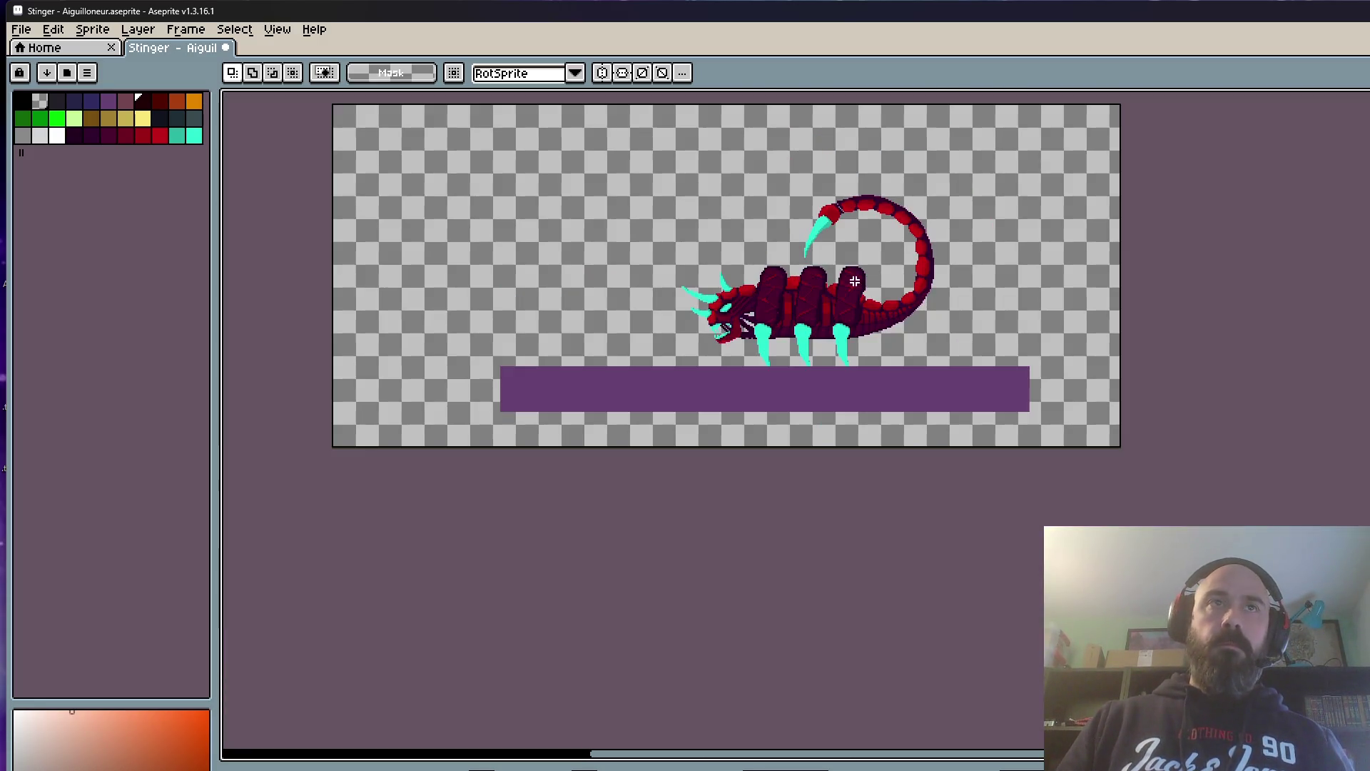
pyautogui.moveTo(628, 140); pyautogui.dragTo(1003, 450)
pyautogui.scroll(2, 953, 414)
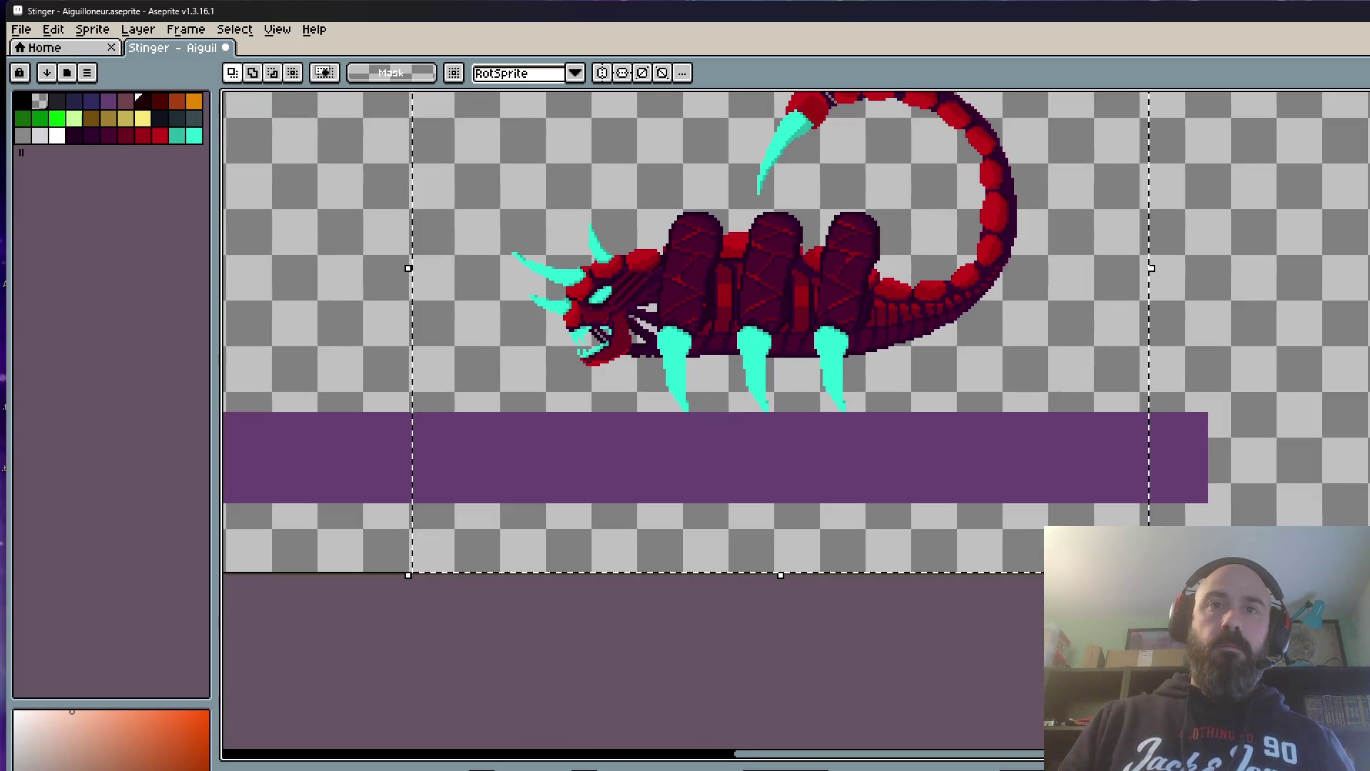
pyautogui.scroll(1, 774, 376)
pyautogui.click(966, 311)
pyautogui.press('Right')
pyautogui.scroll(-1, 967, 313)
pyautogui.hotkey('ctrl', 'd')
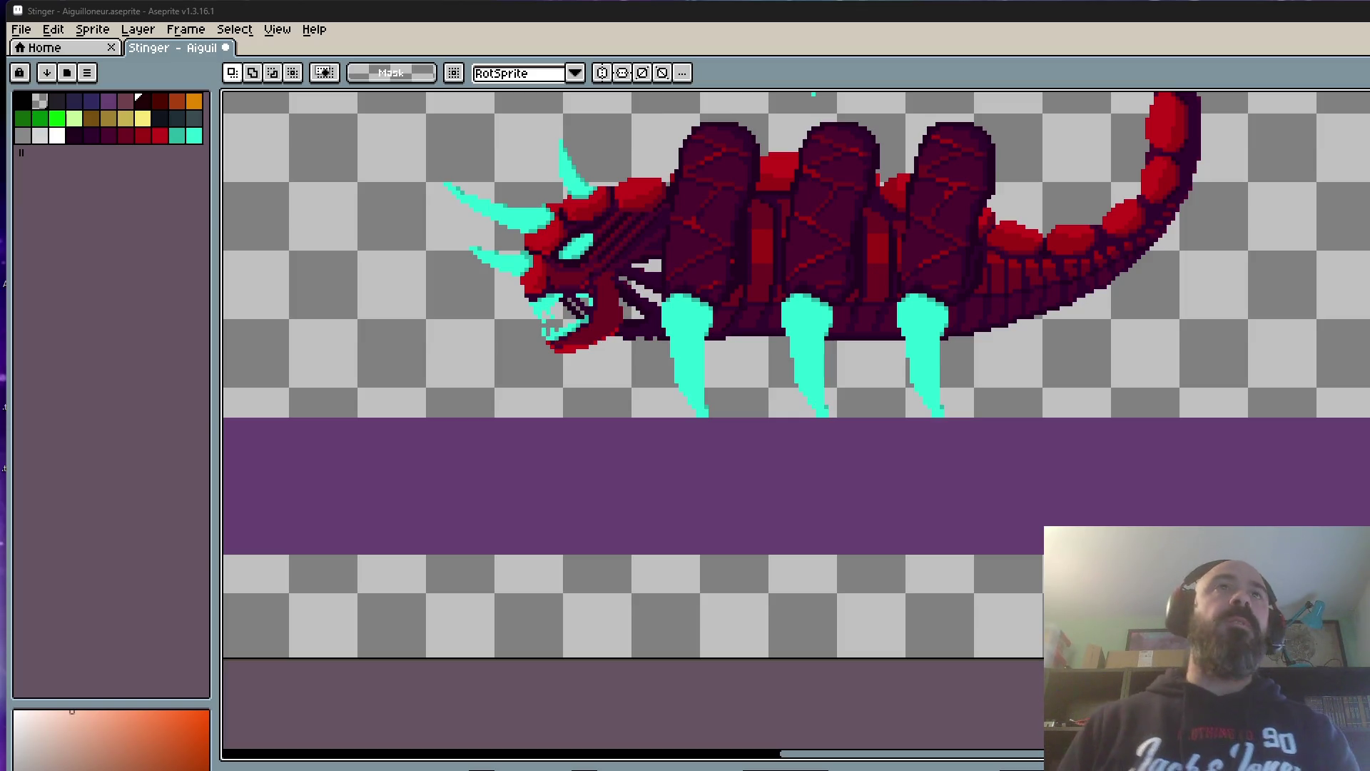
pyautogui.scroll(-3, 772, 181)
pyautogui.scroll(-2, 772, 181)
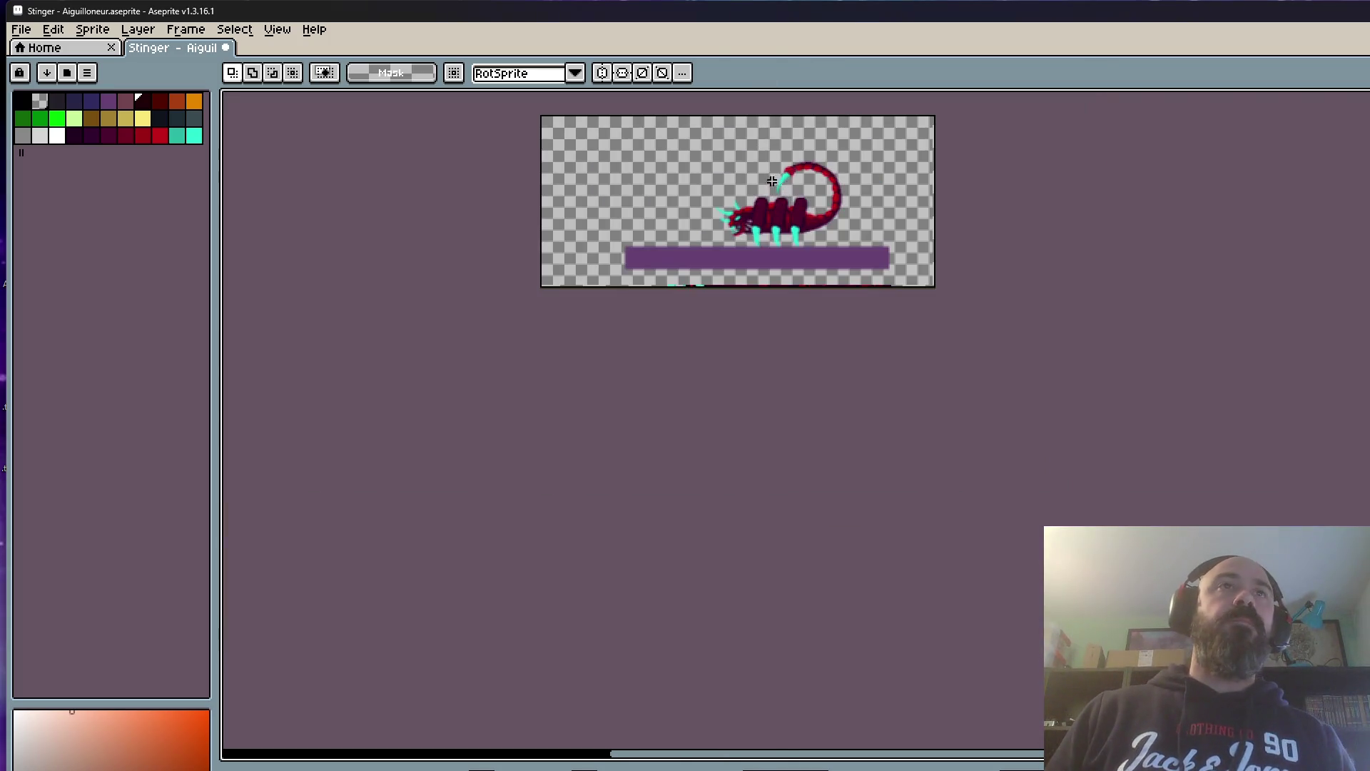
pyautogui.scroll(3, 772, 180)
pyautogui.scroll(1, 817, 284)
pyautogui.scroll(-1, 818, 284)
pyautogui.scroll(1, 817, 284)
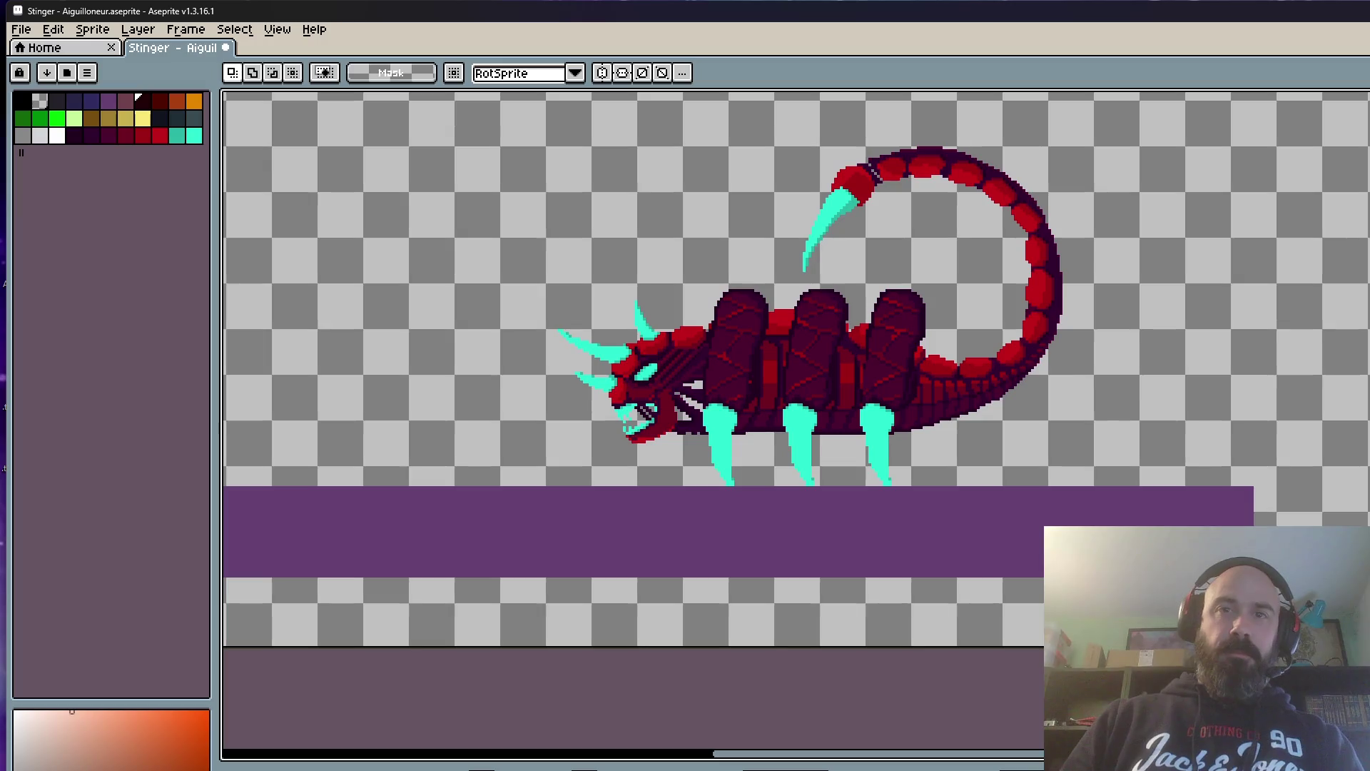
# Step: Undo a stray leftward nudge, then lower the body and platform area one pixel and commit
pyautogui.press('alt')
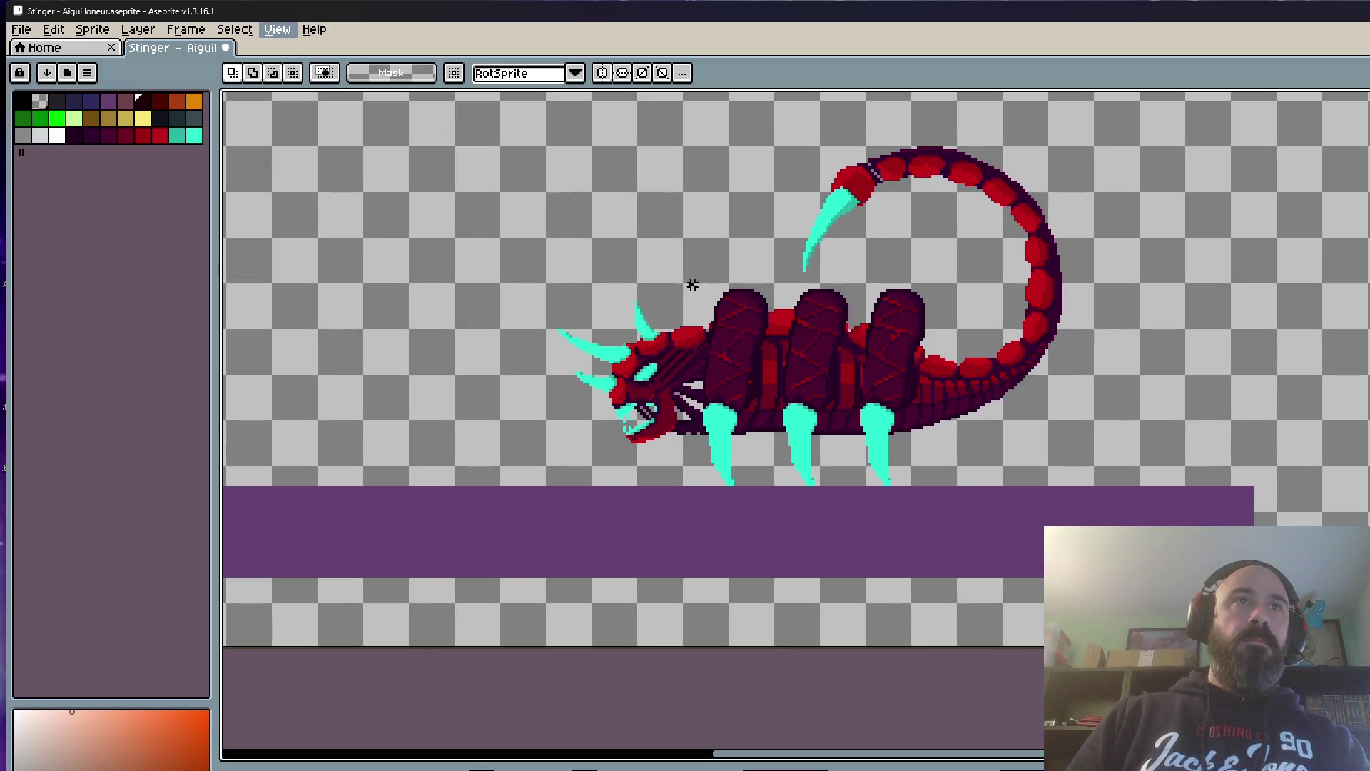
pyautogui.press('Left')
pyautogui.press('Left')
pyautogui.press('Left')
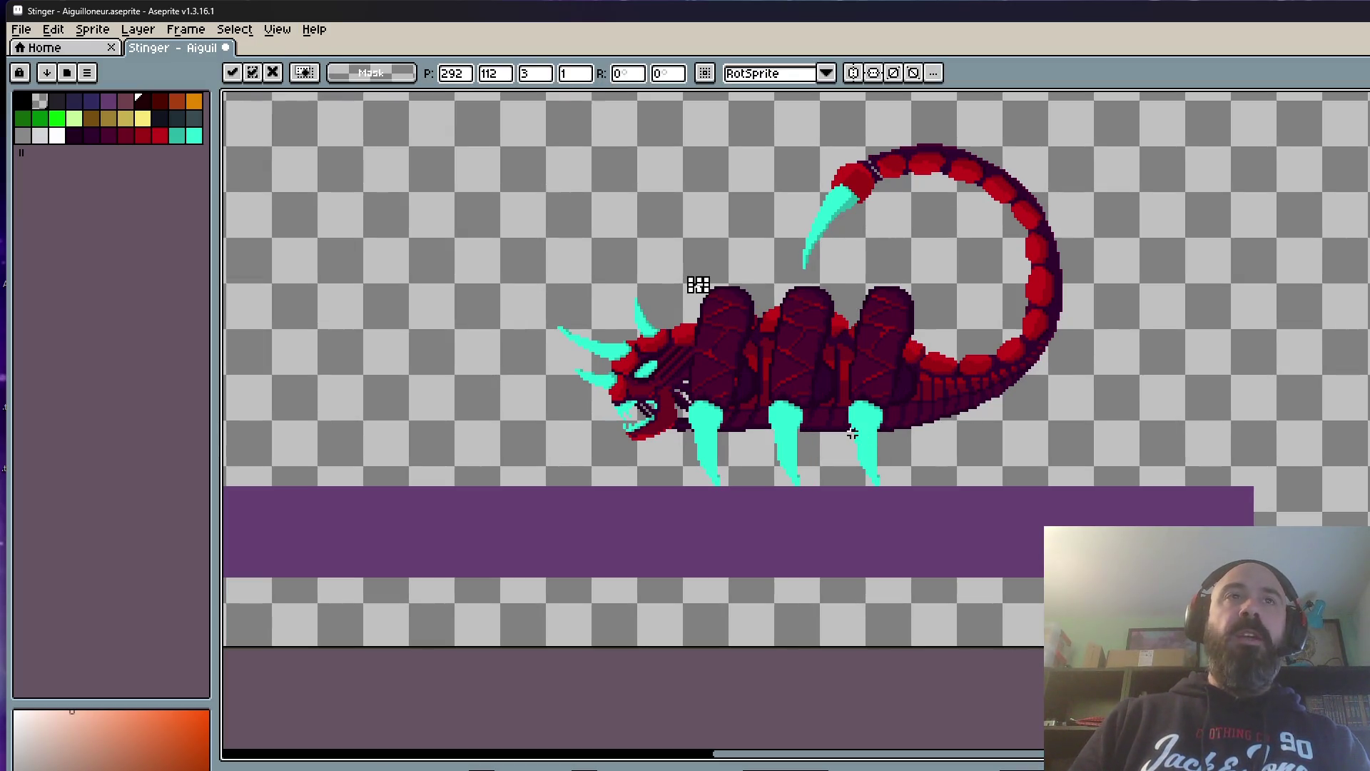
pyautogui.hotkey('ctrl', 'z')
pyautogui.hotkey('ctrl', 'z')
pyautogui.hotkey('ctrl', 'z')
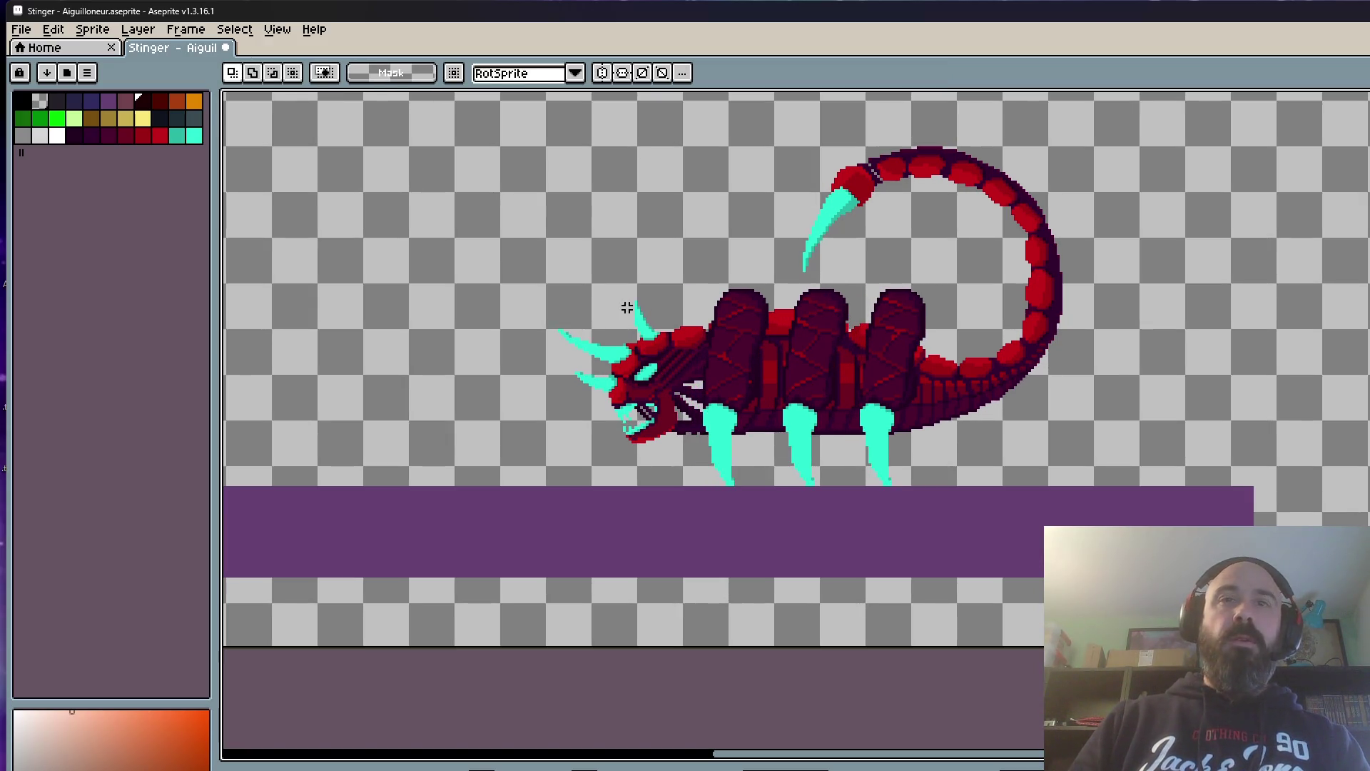
pyautogui.scroll(-2, 648, 253)
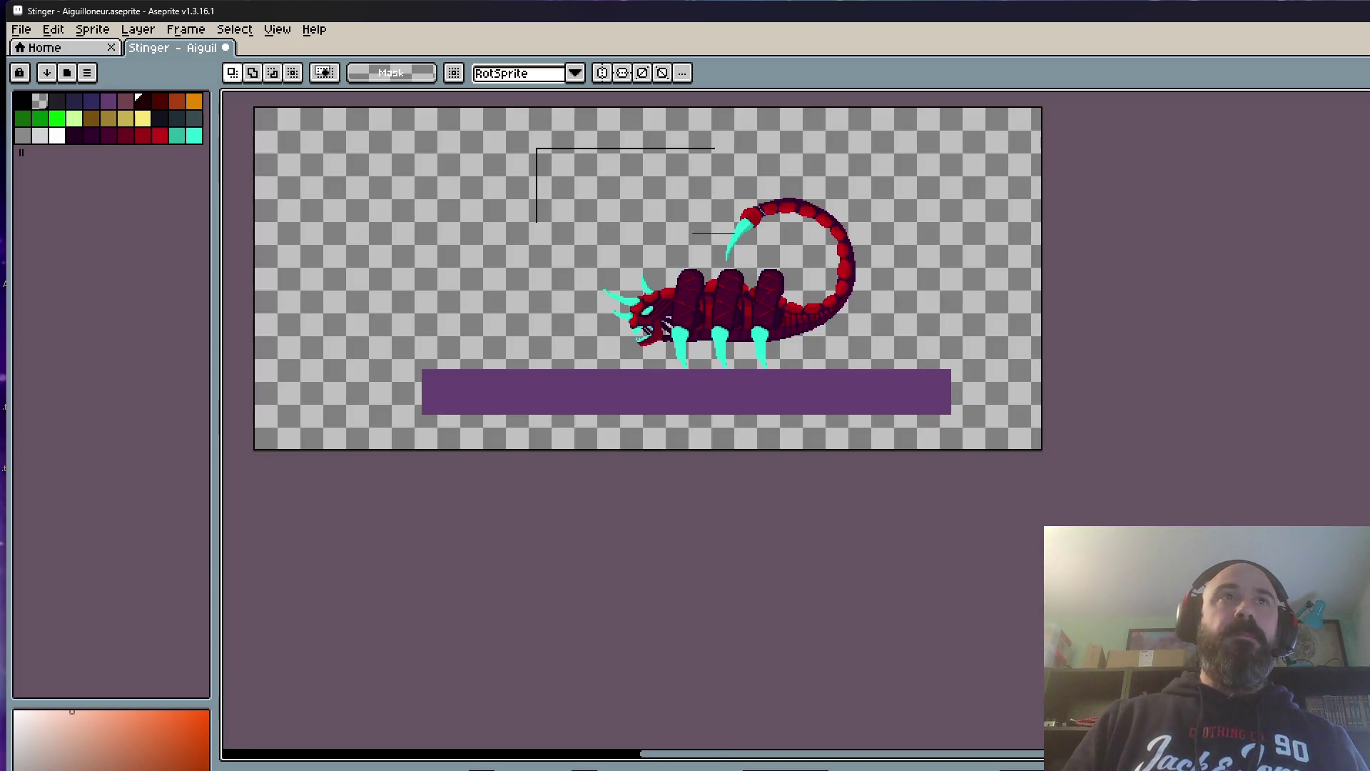
pyautogui.moveTo(535, 148); pyautogui.dragTo(964, 450)
pyautogui.scroll(2, 829, 386)
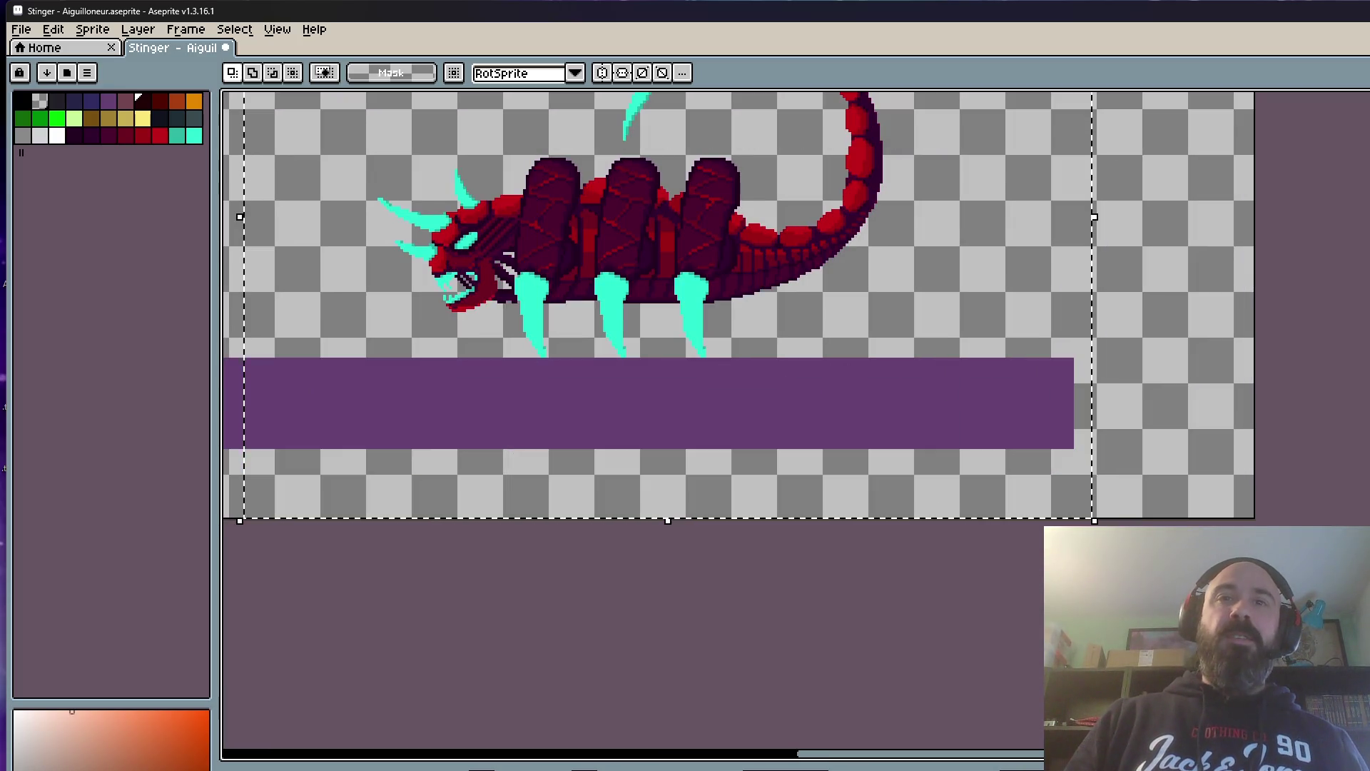
pyautogui.scroll(1, 652, 311)
pyautogui.scroll(1, 656, 308)
pyautogui.click(659, 308)
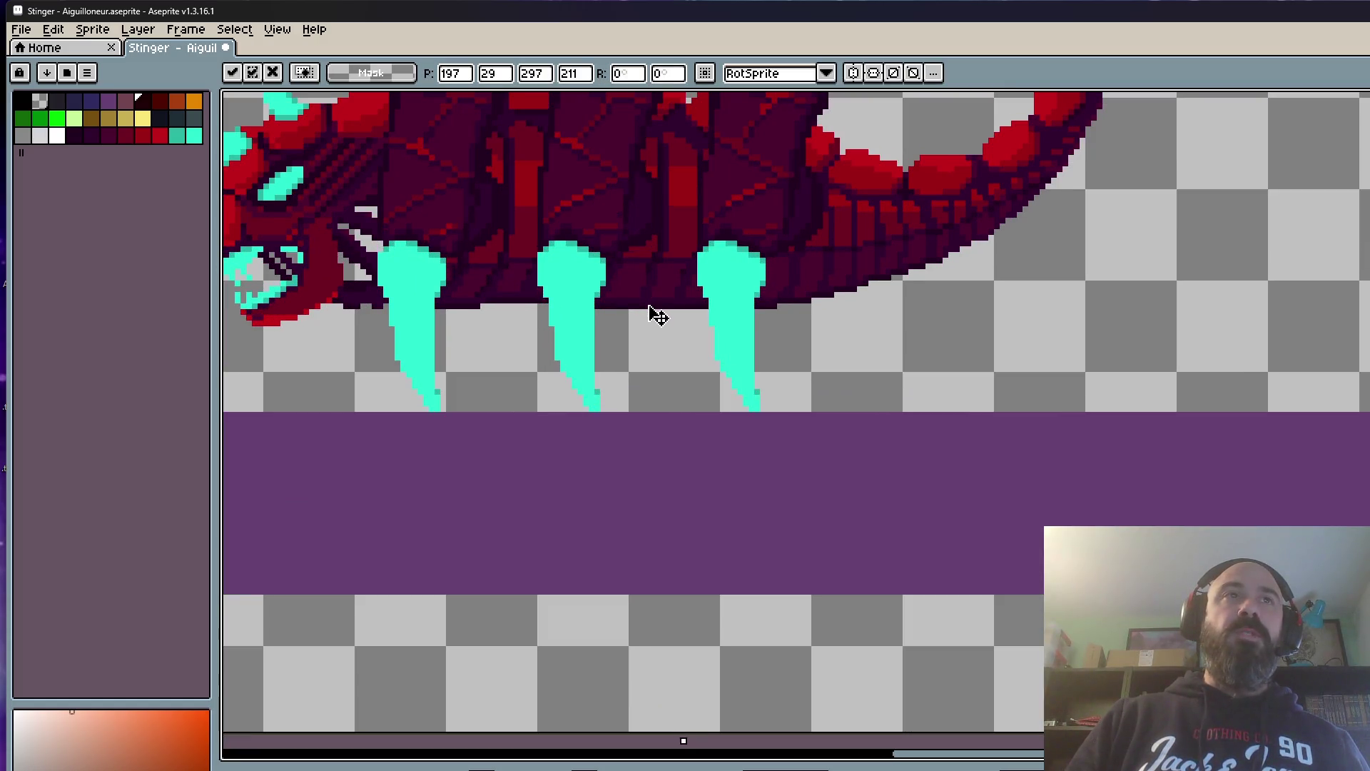
pyautogui.moveTo(659, 308); pyautogui.dragTo(658, 315)
pyautogui.scroll(-2, 657, 314)
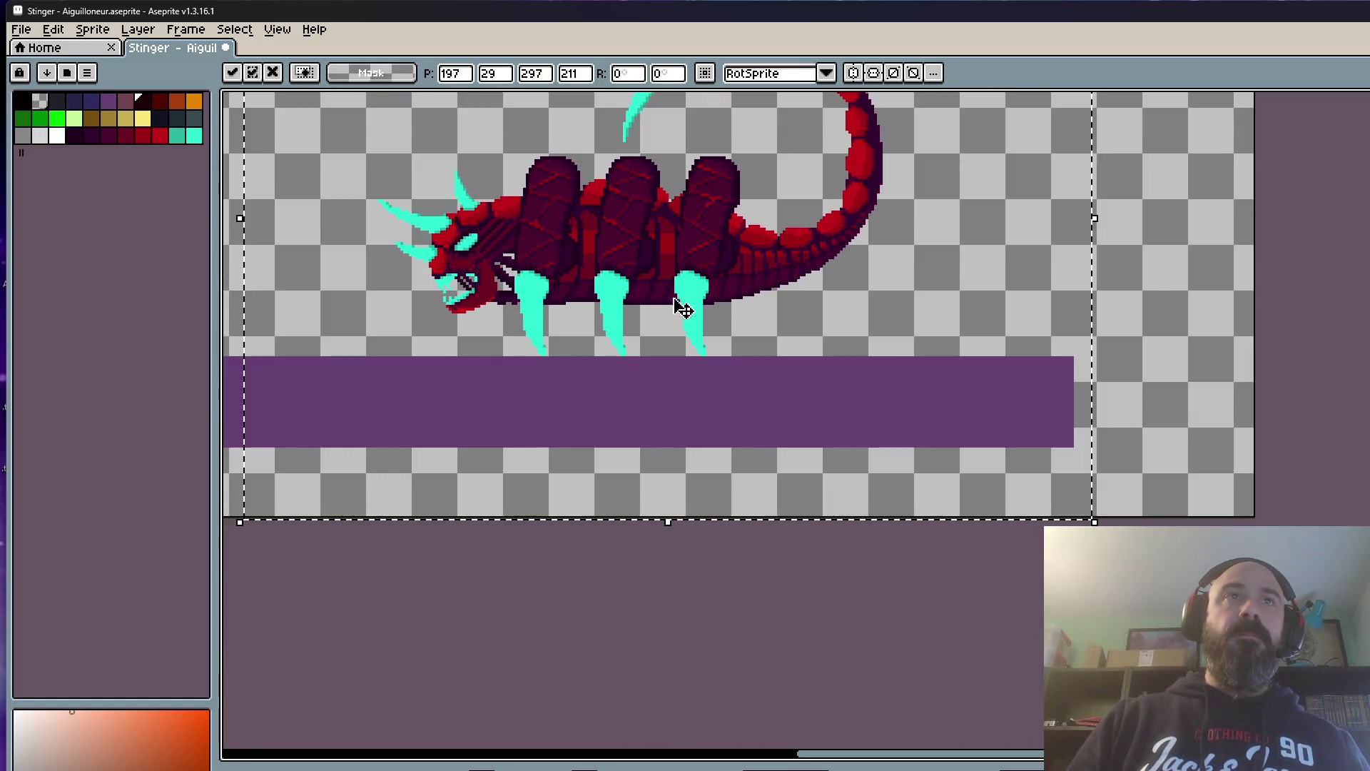
pyautogui.click(1141, 296)
pyautogui.press('Return')
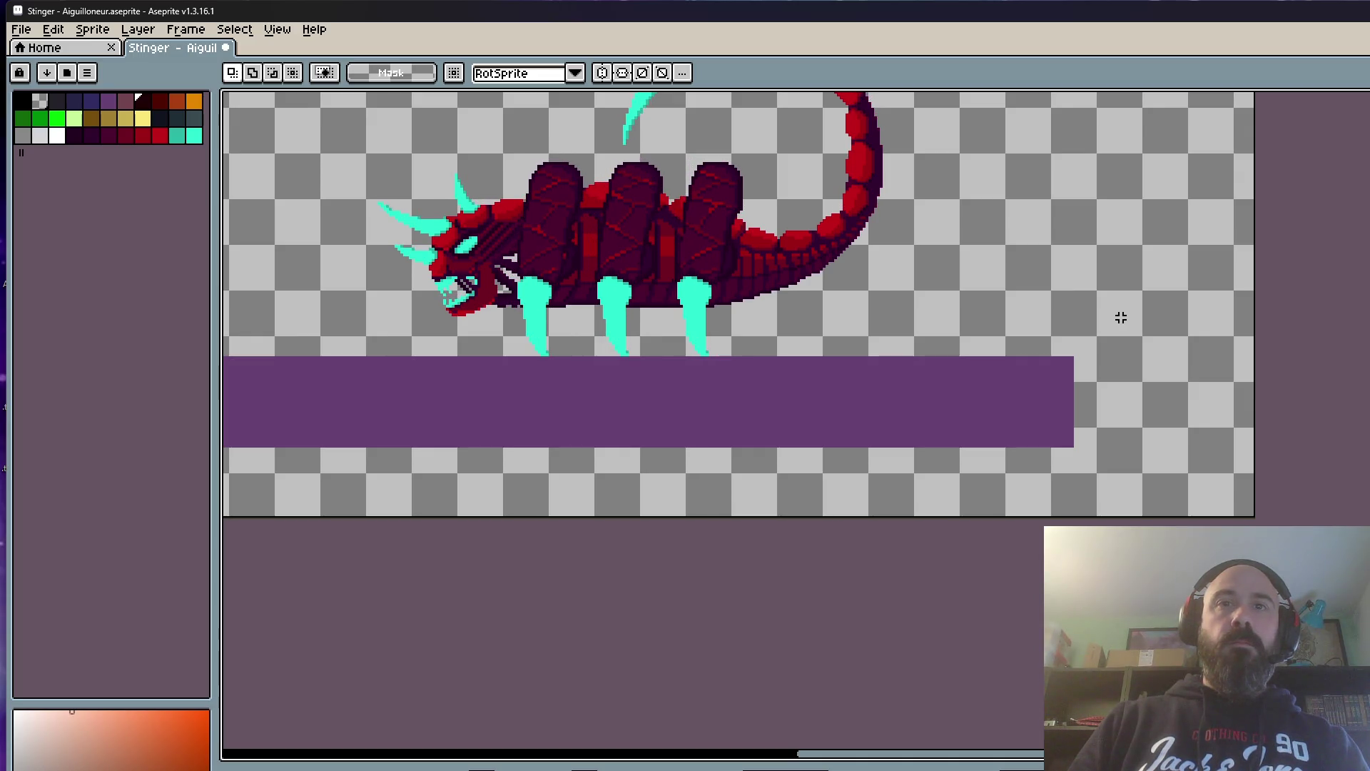
pyautogui.scroll(-2, 1121, 317)
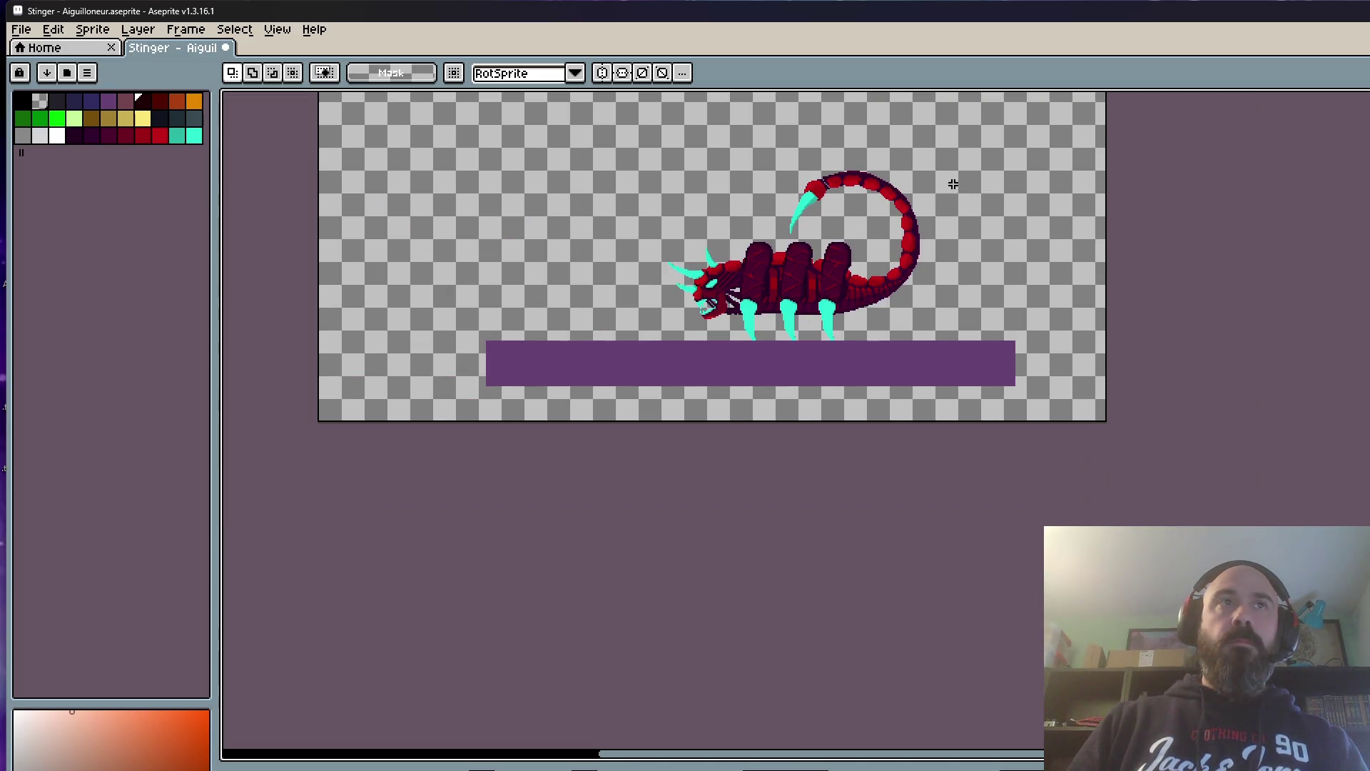
# Step: Lower the scorpion's body and legs one pixel in this frame
pyautogui.moveTo(646, 111); pyautogui.dragTo(995, 428)
pyautogui.scroll(2, 862, 369)
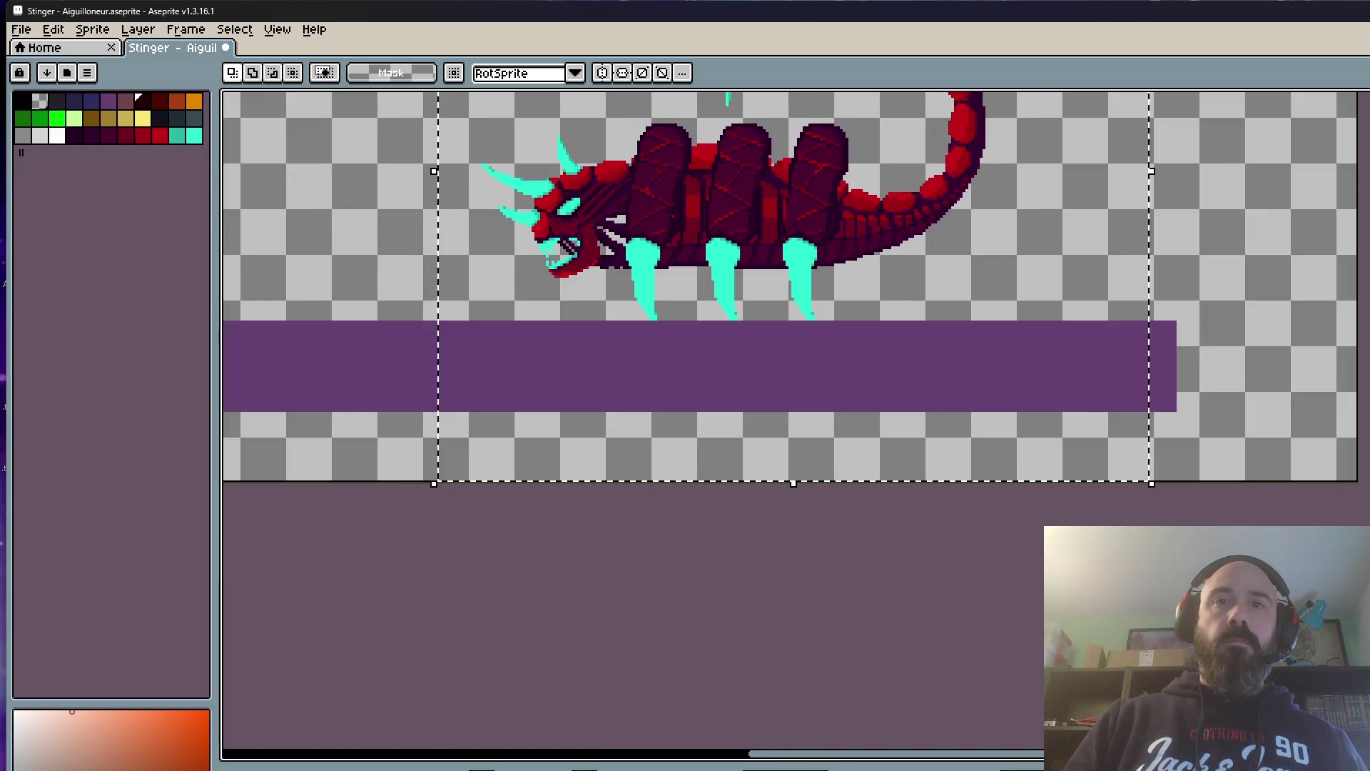
pyautogui.scroll(1, 934, 391)
pyautogui.scroll(1, 826, 275)
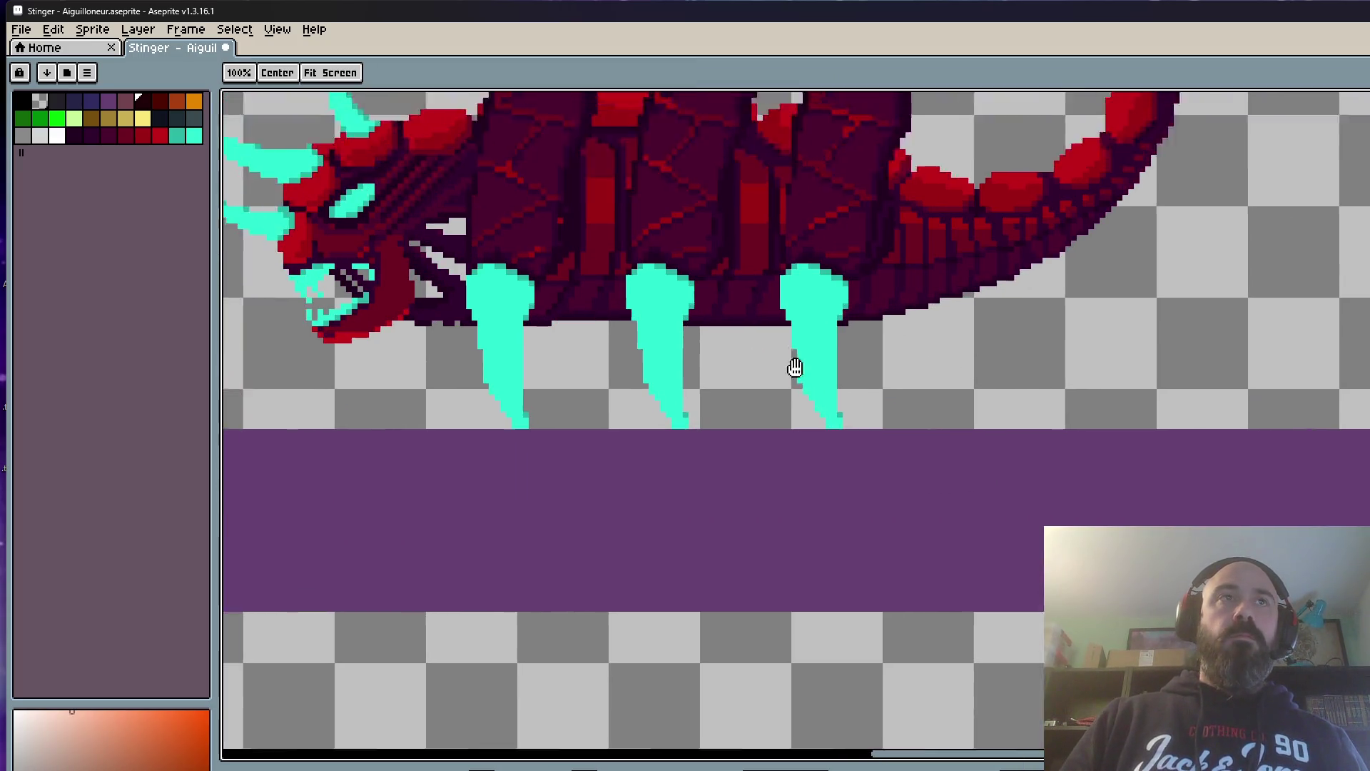
pyautogui.scroll(1, 795, 373)
pyautogui.click(815, 380)
pyautogui.moveTo(814, 379); pyautogui.dragTo(814, 386)
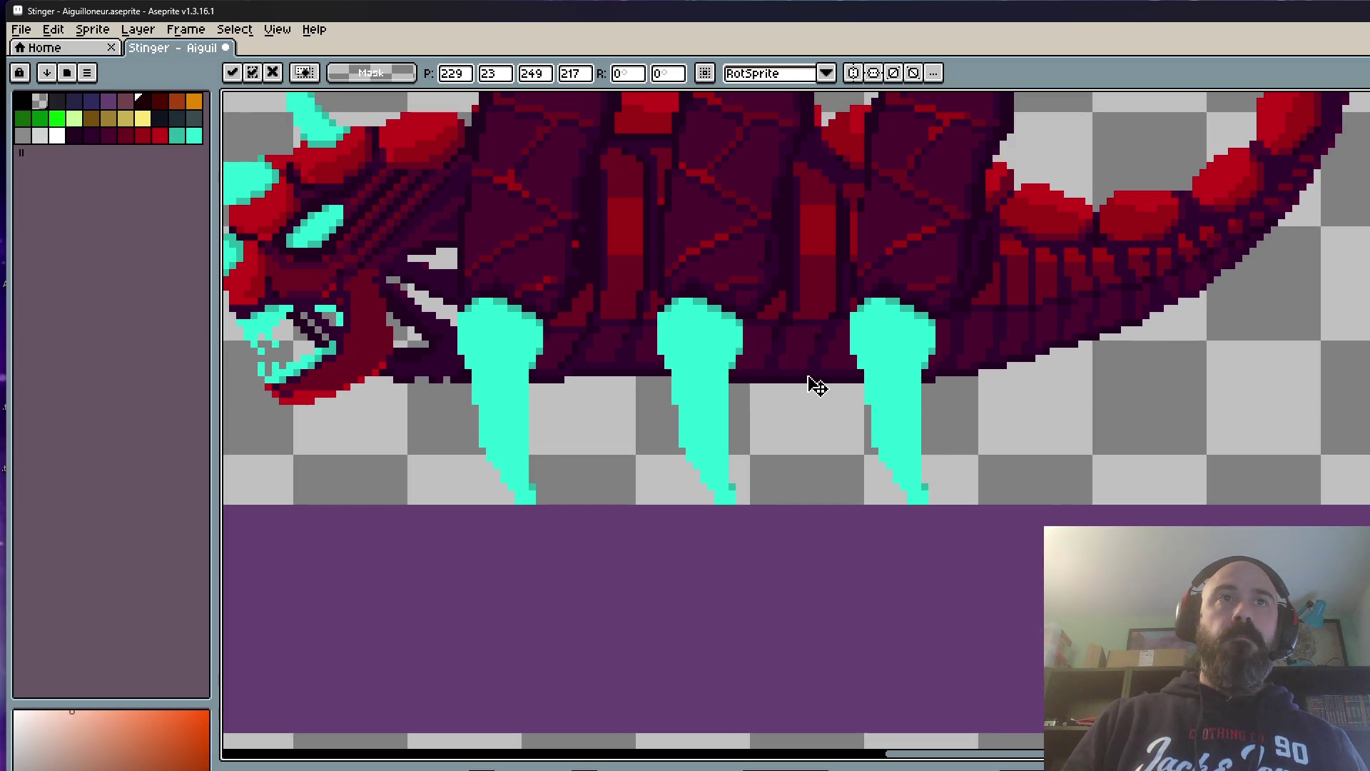
pyautogui.scroll(-1, 817, 387)
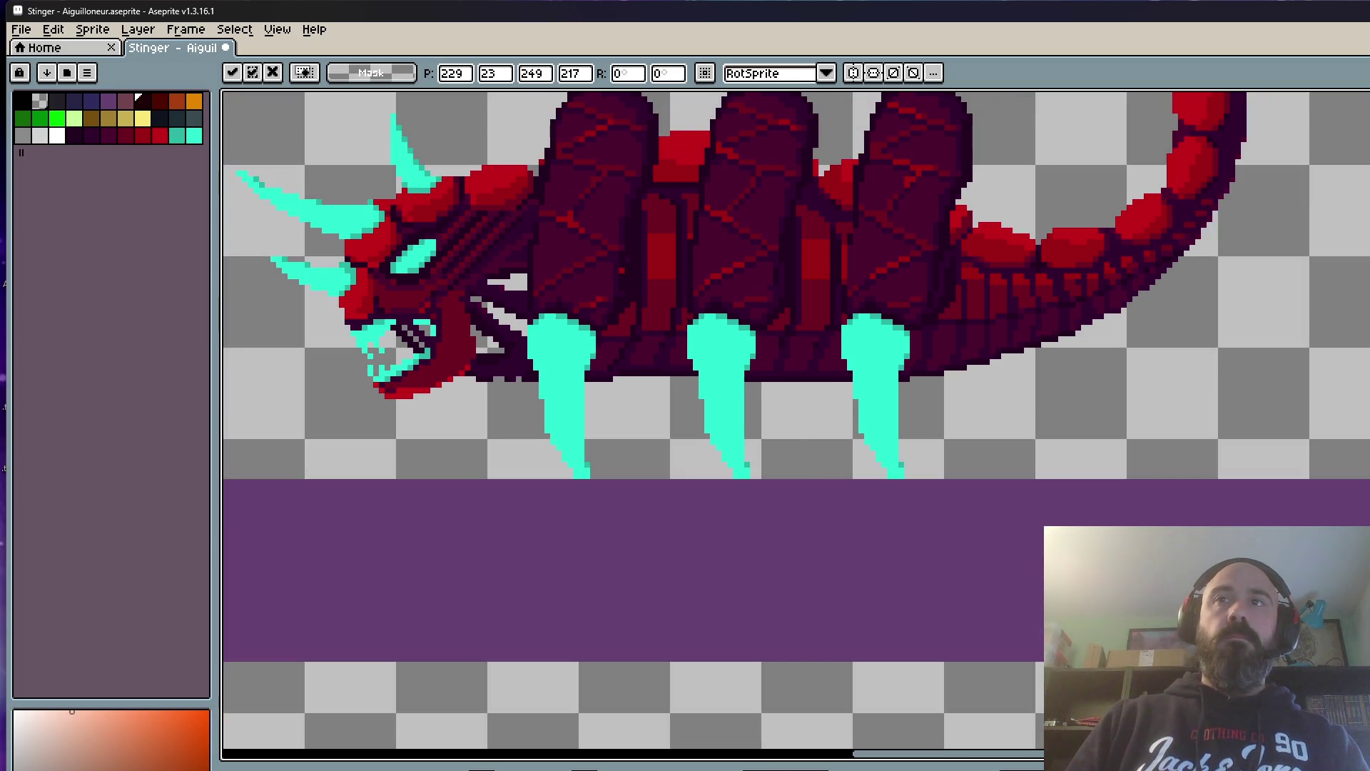
pyautogui.press('Return')
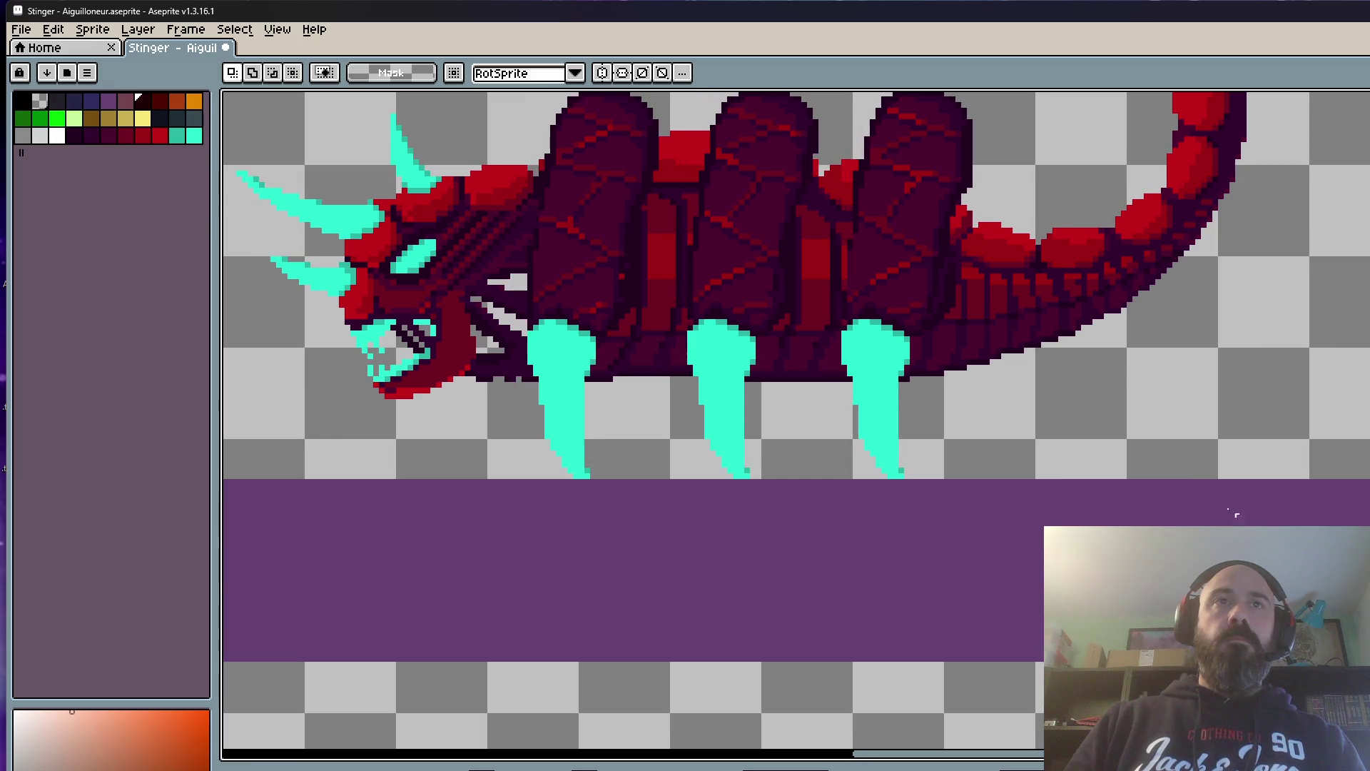
pyautogui.scroll(-1, 815, 286)
pyautogui.scroll(-1, 816, 285)
# Step: Reselect the whole scorpion and lower it about three pixels
pyautogui.moveTo(712, 229); pyautogui.dragTo(674, 297)
pyautogui.moveTo(555, 112); pyautogui.dragTo(1232, 608)
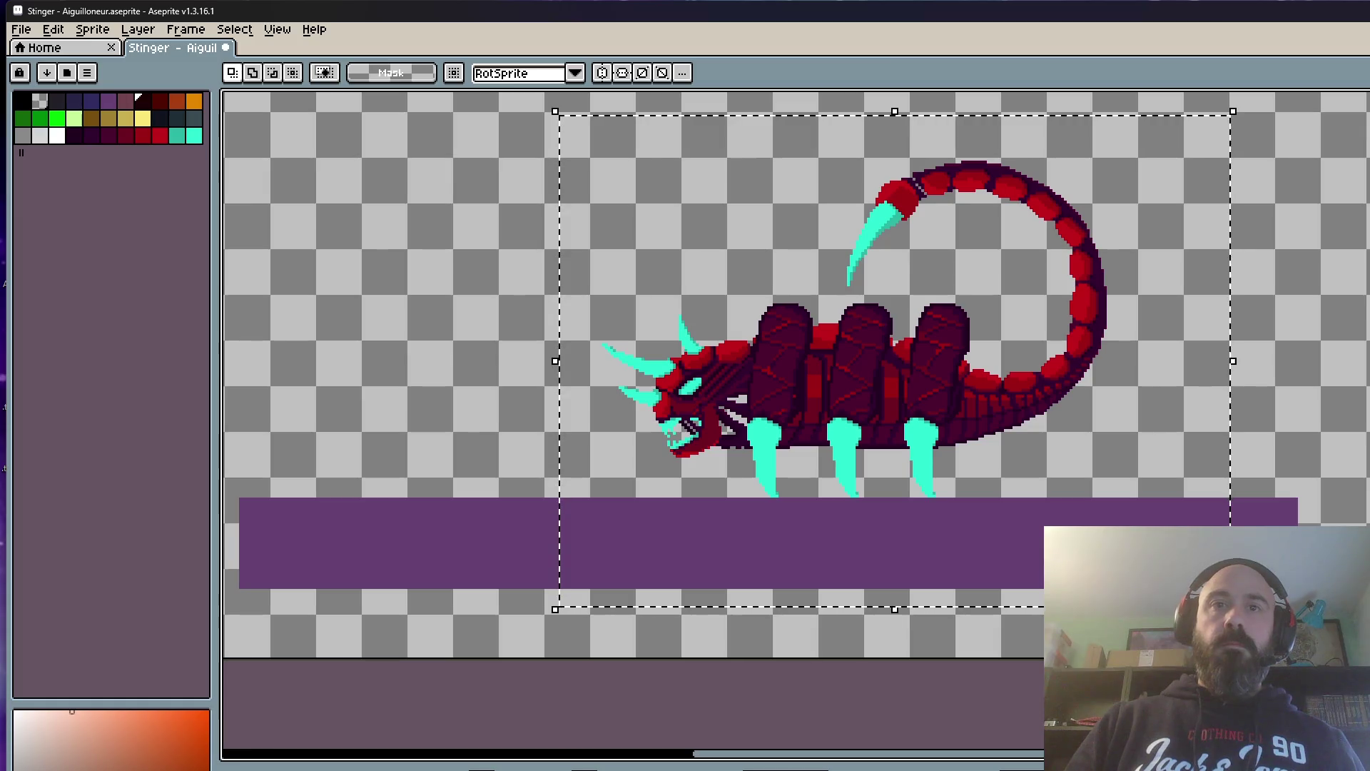
pyautogui.scroll(3, 865, 453)
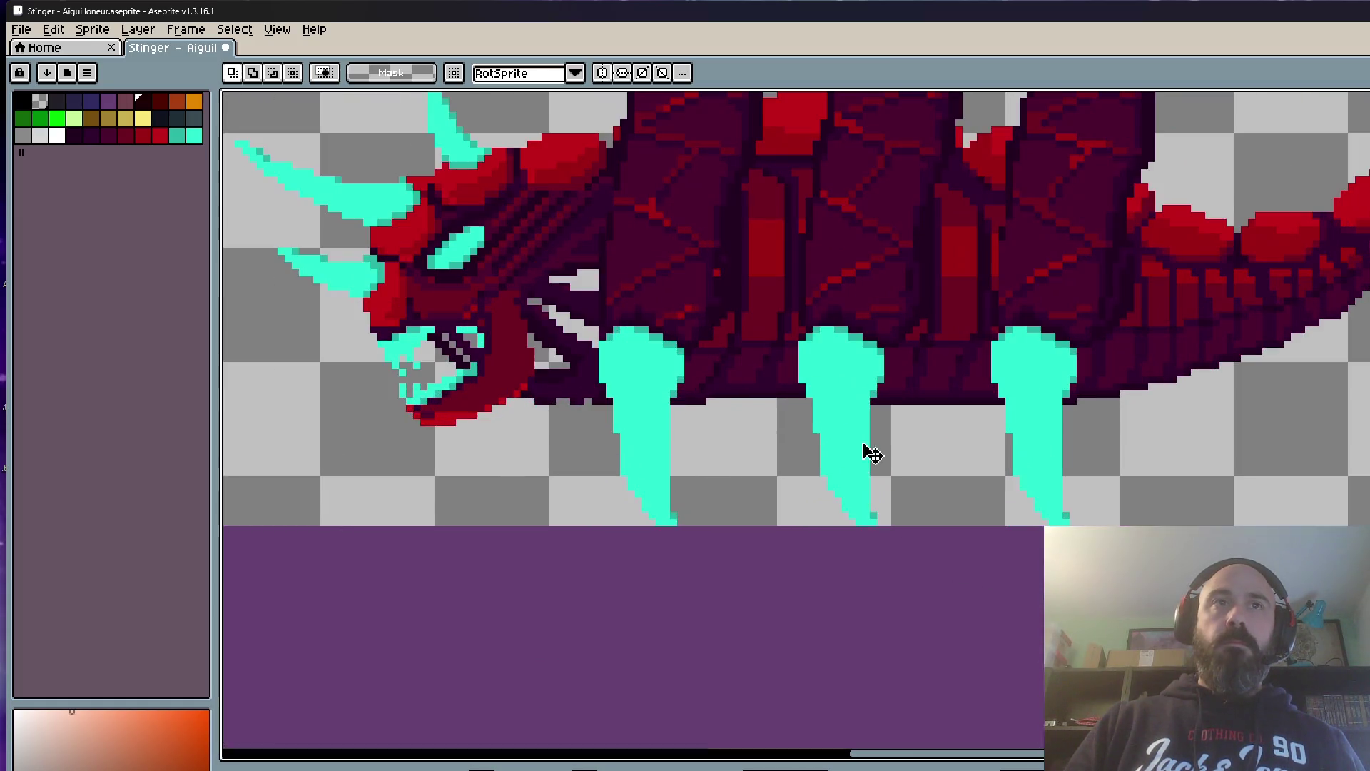
pyautogui.click(939, 390)
pyautogui.scroll(-4, 932, 393)
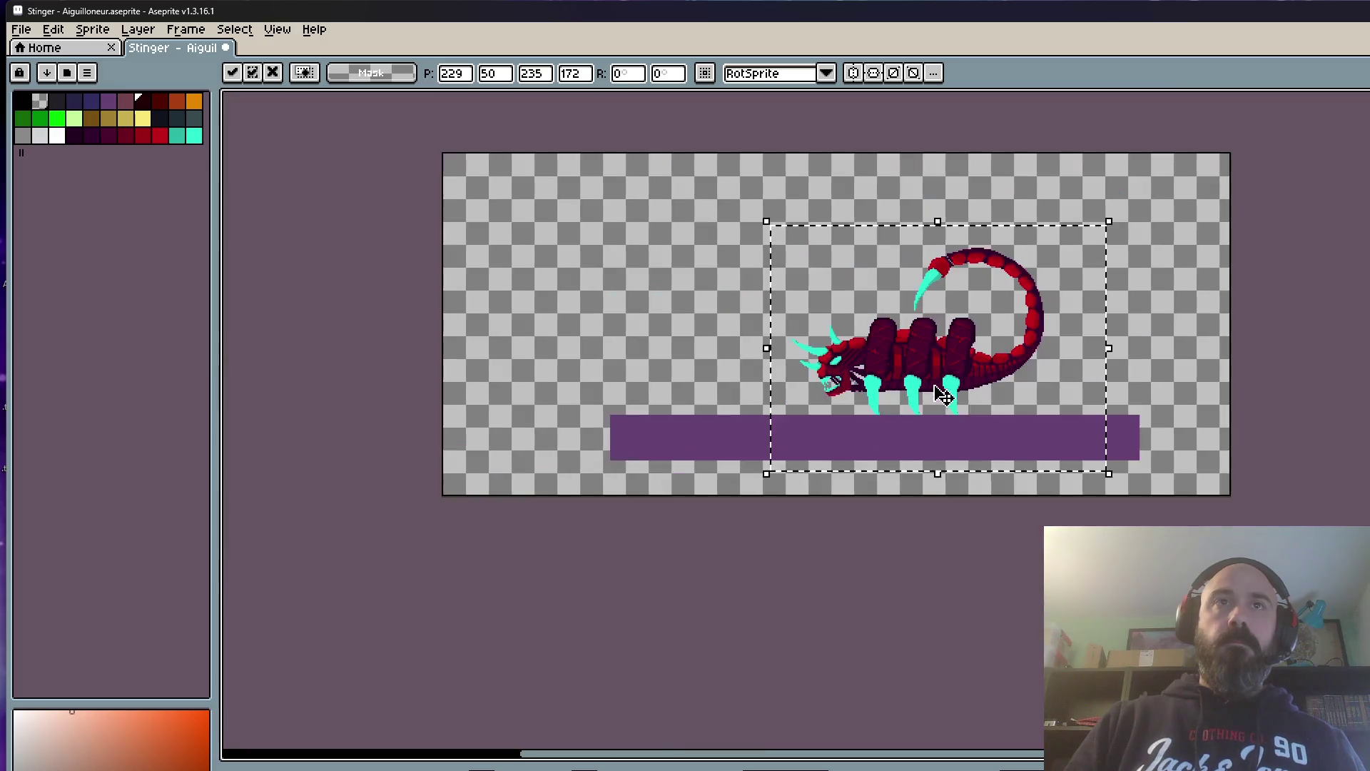
pyautogui.click(1161, 421)
pyautogui.moveTo(713, 180); pyautogui.dragTo(1180, 497)
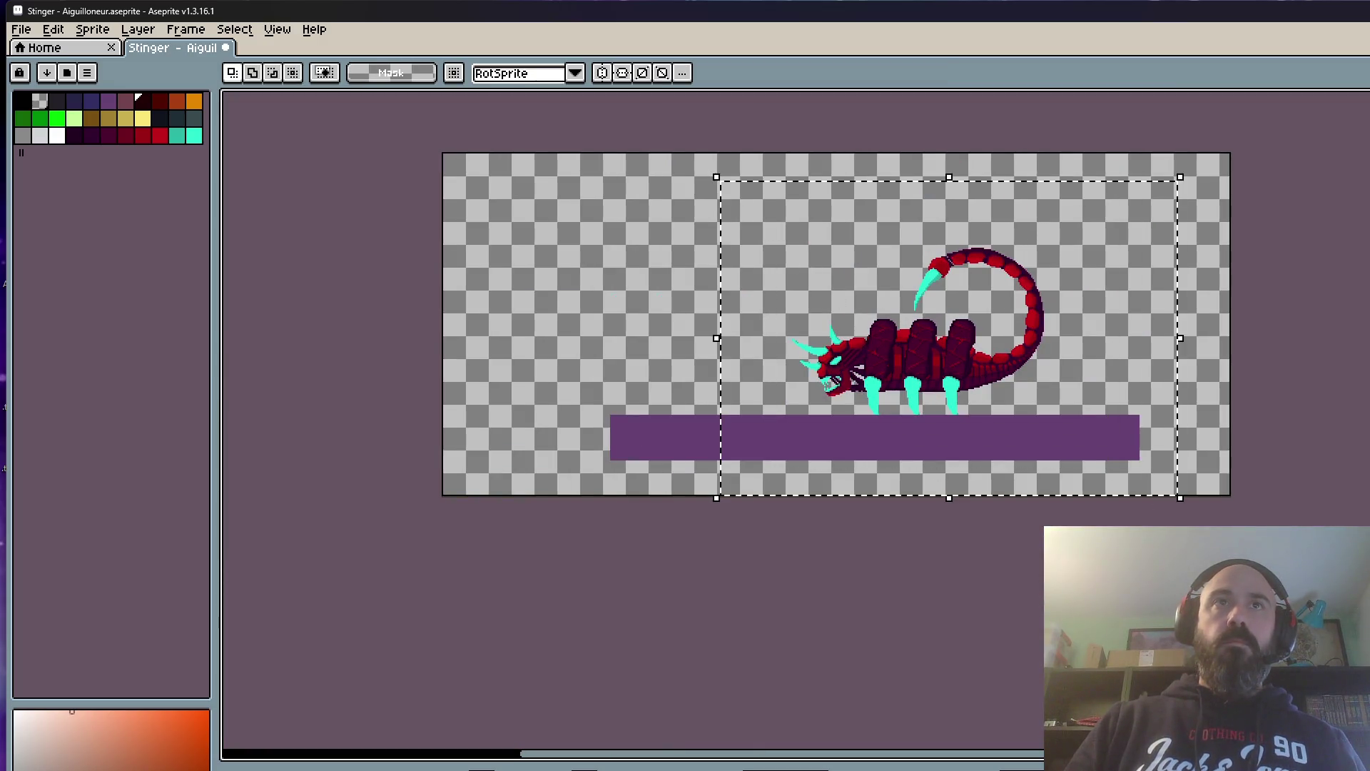
pyautogui.scroll(2, 912, 437)
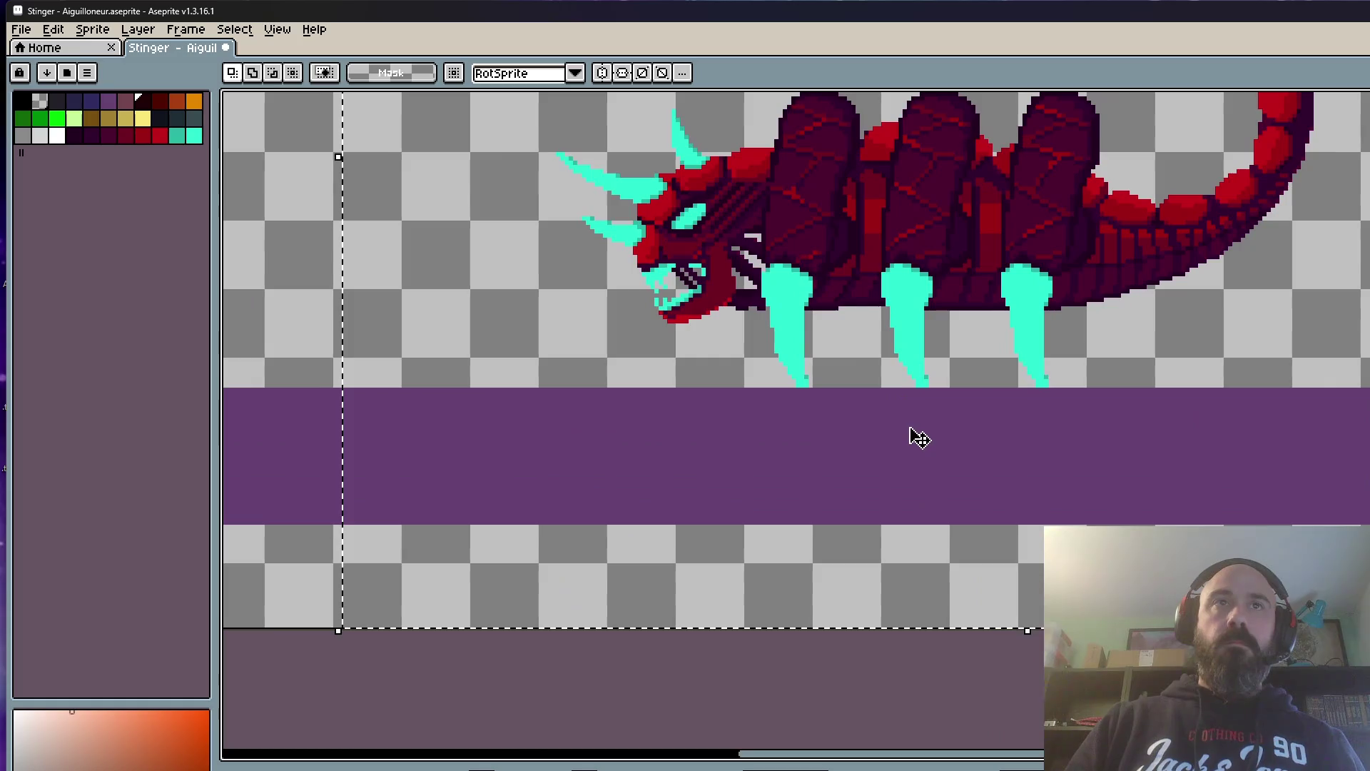
pyautogui.scroll(1, 842, 311)
pyautogui.click(851, 311)
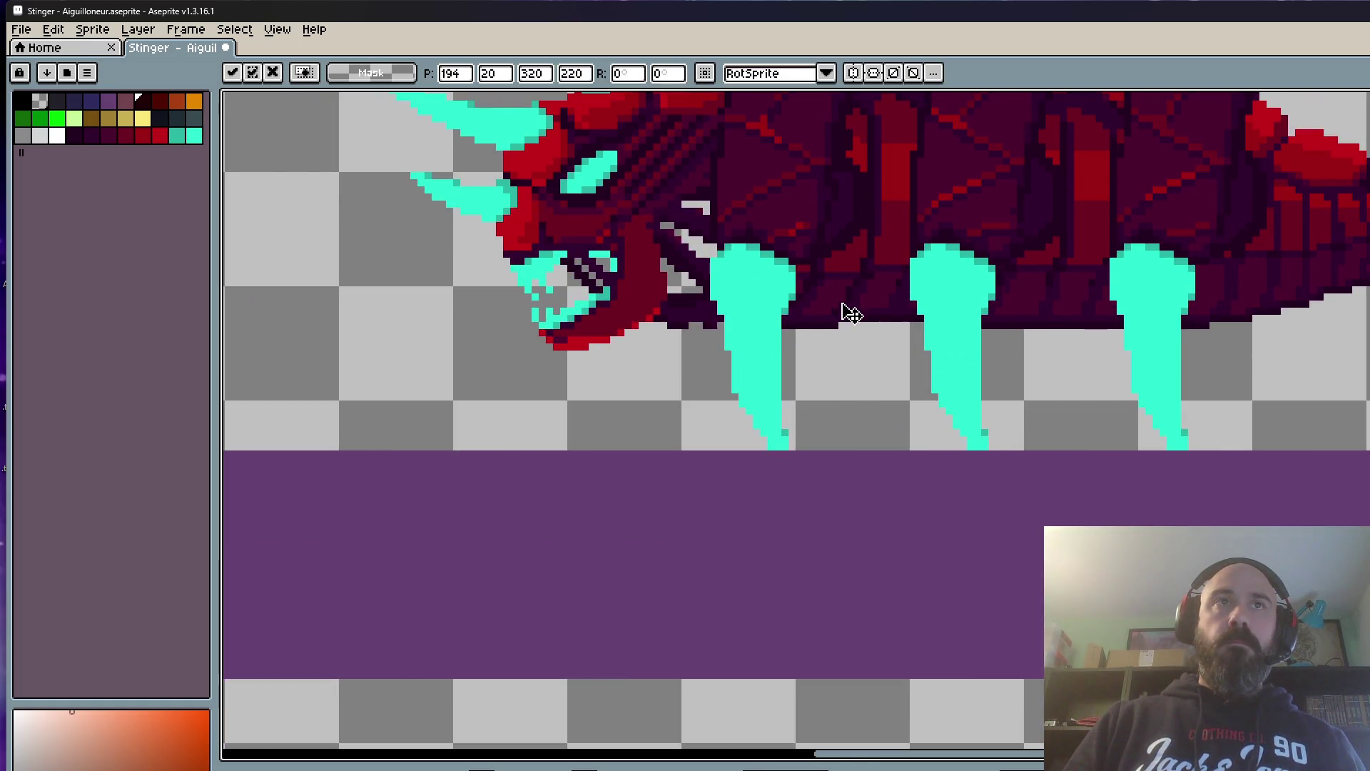
pyautogui.moveTo(851, 312); pyautogui.dragTo(852, 319)
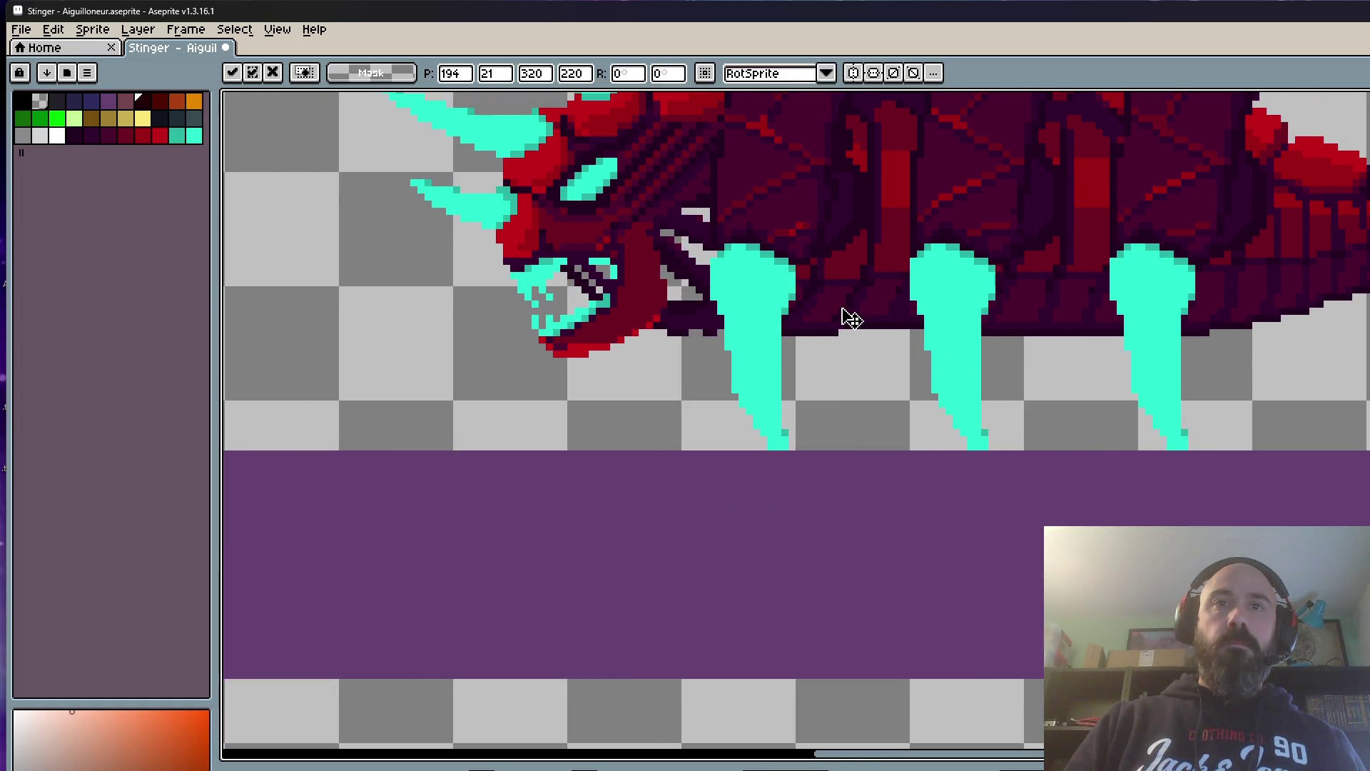
pyautogui.moveTo(851, 318); pyautogui.dragTo(849, 334)
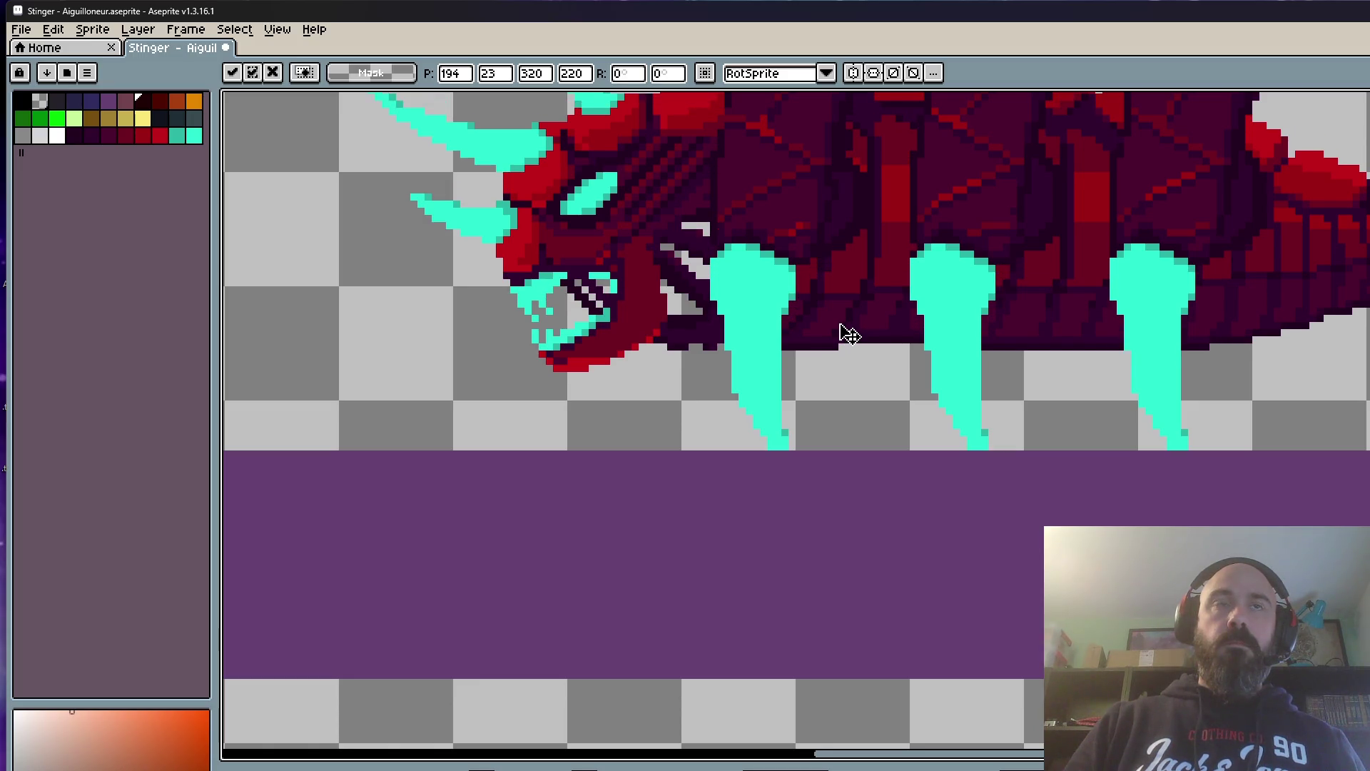
pyautogui.scroll(-2, 848, 334)
pyautogui.hotkey('ctrl', 'd')
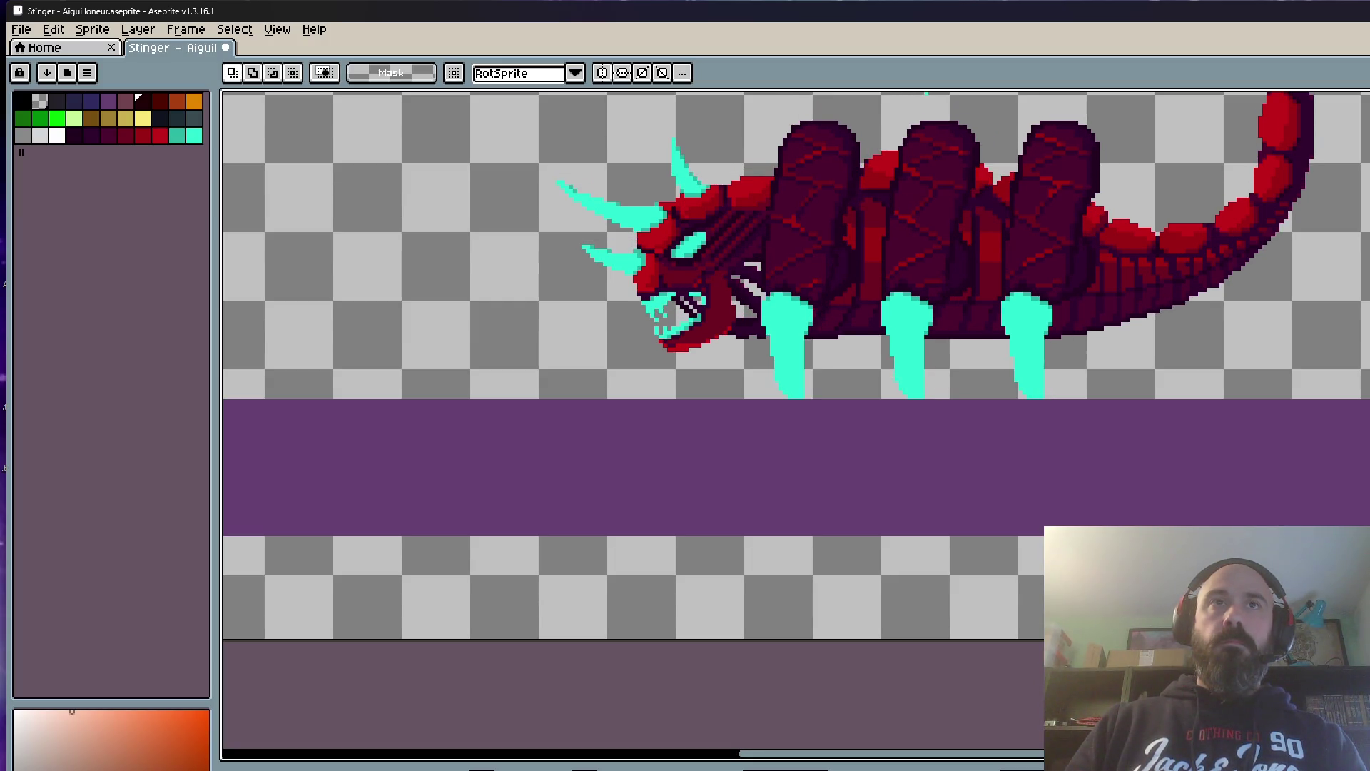
pyautogui.scroll(-3, 1303, 510)
# Step: Drop the body and tail a few pixels on the following frames and step ahead
pyautogui.moveTo(1009, 245); pyautogui.dragTo(1231, 599)
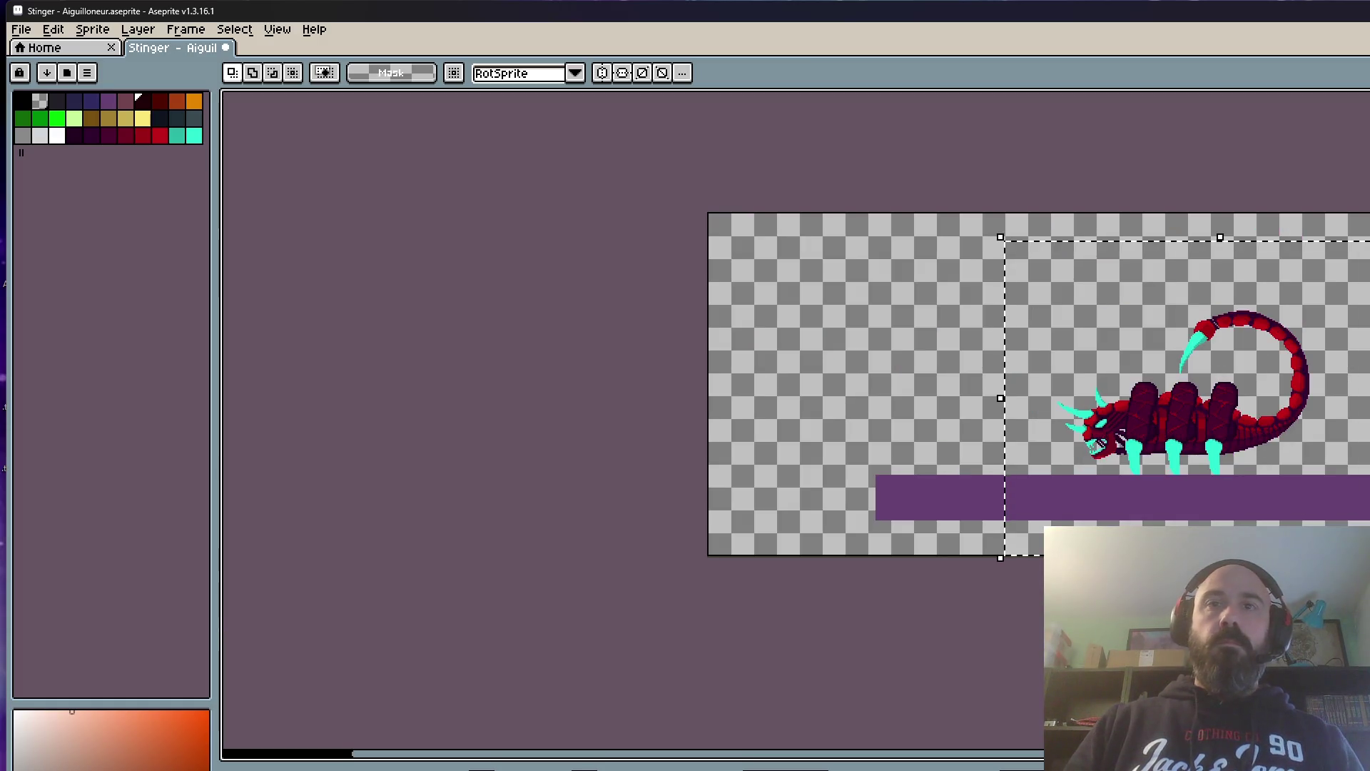
pyautogui.scroll(2, 1161, 403)
pyautogui.scroll(1, 1161, 403)
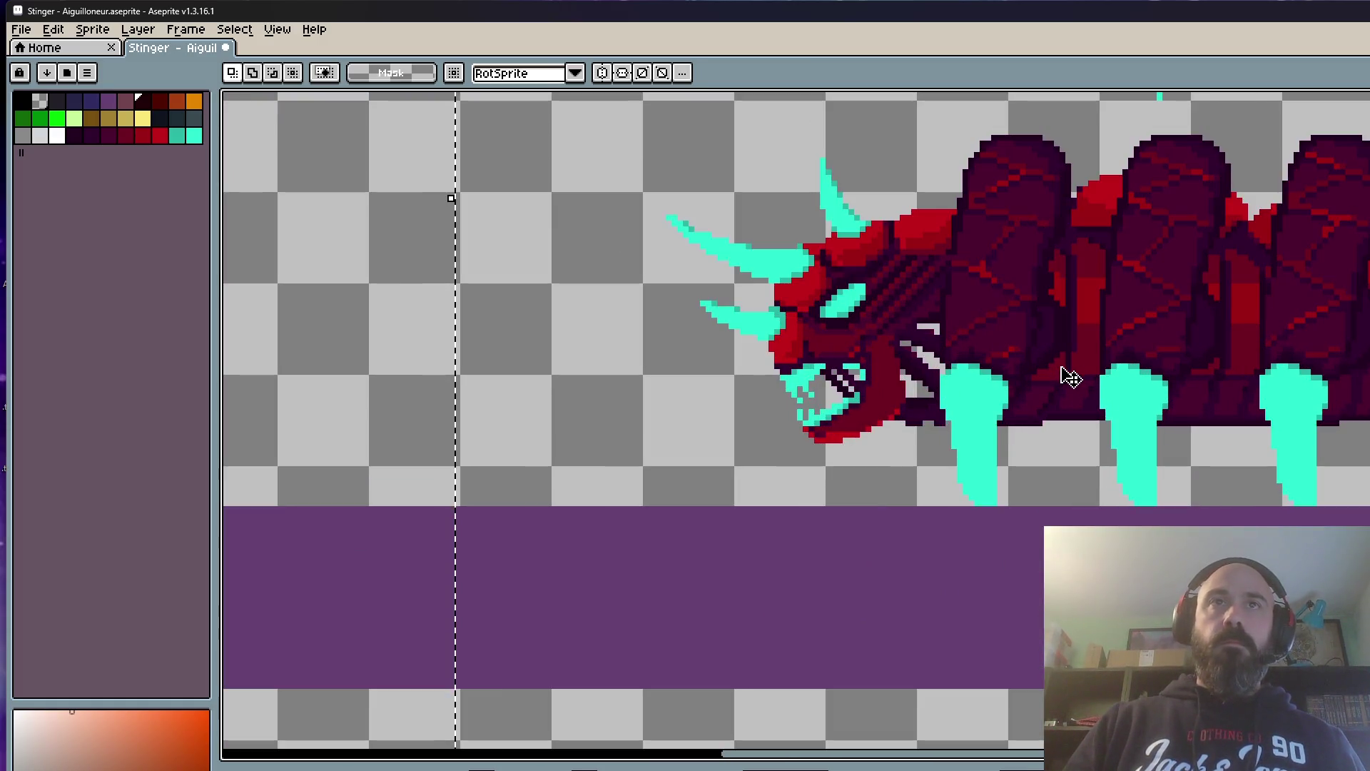
pyautogui.click(1071, 377)
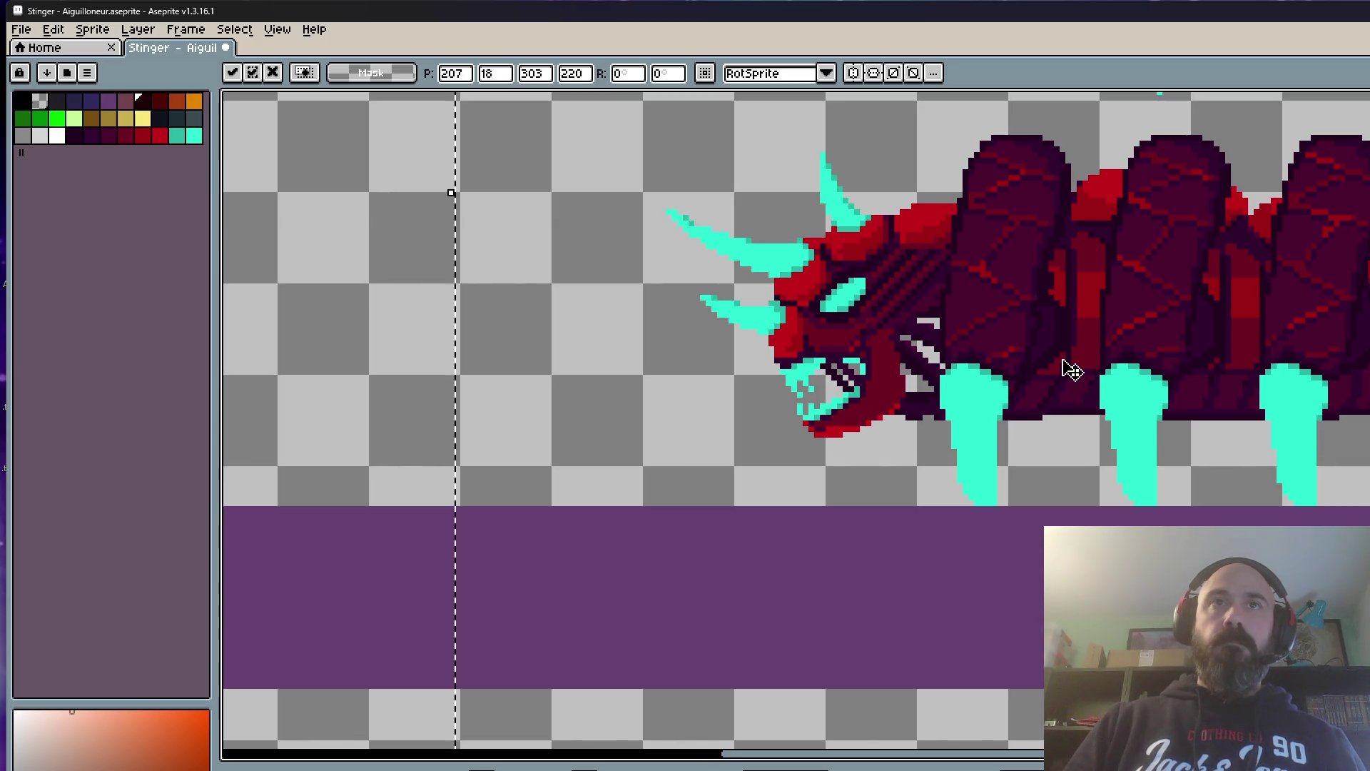
pyautogui.scroll(-2, 1071, 375)
pyautogui.press('Return')
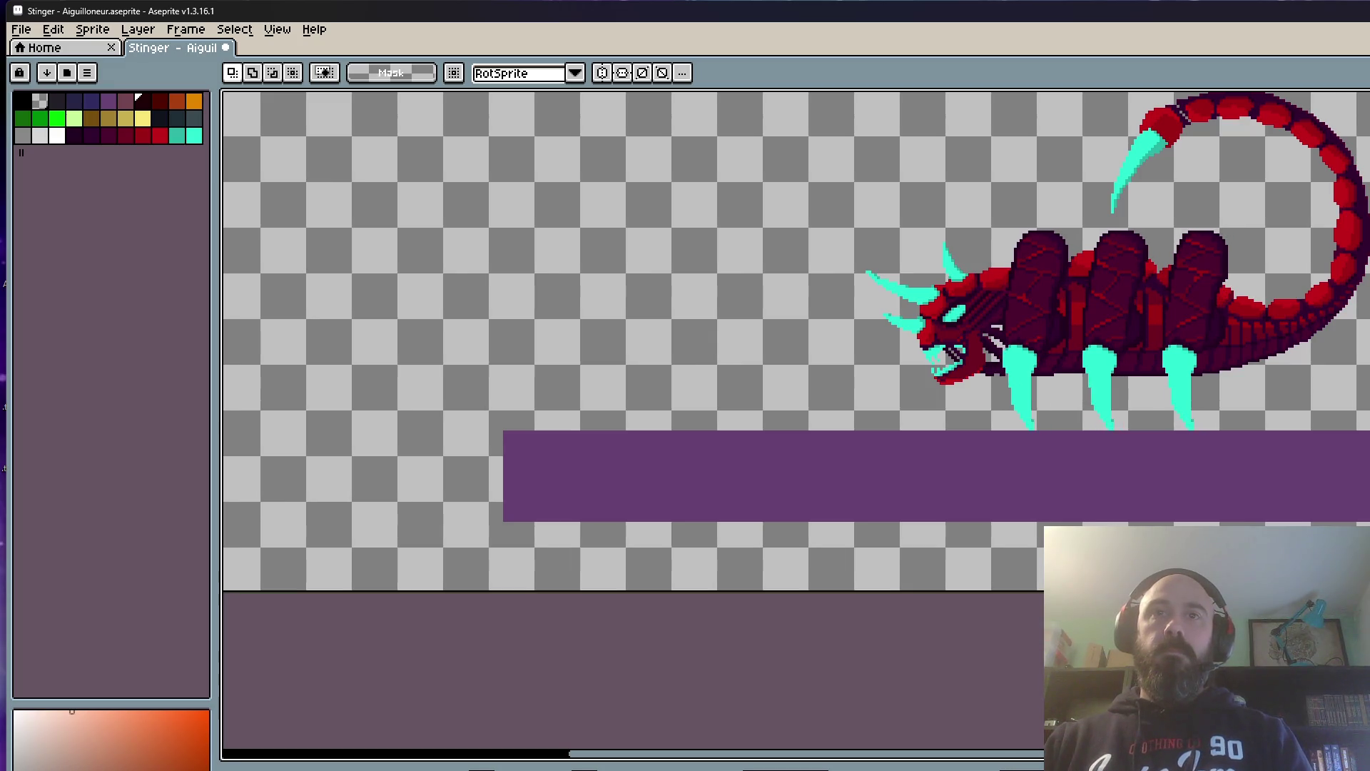
pyautogui.scroll(-2, 1167, 583)
pyautogui.moveTo(929, 246); pyautogui.dragTo(1368, 587)
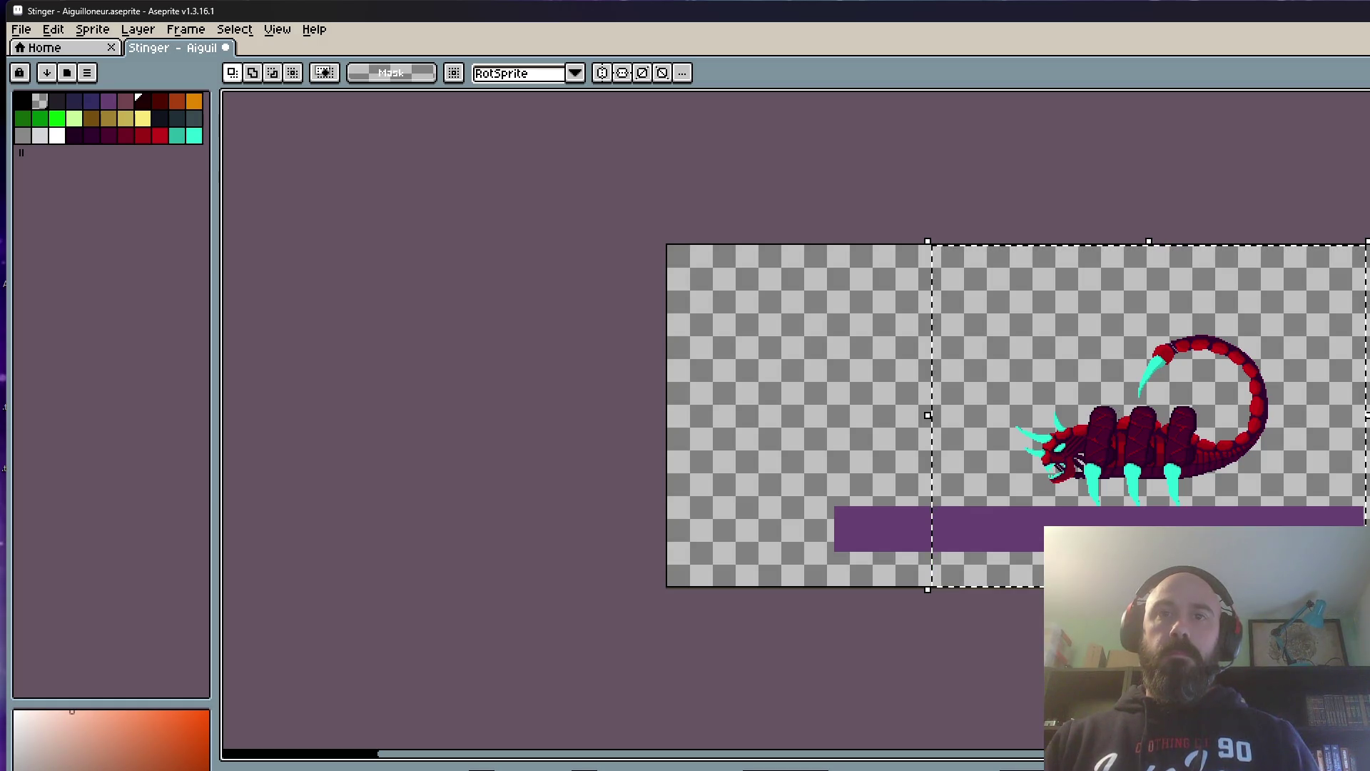
pyautogui.scroll(3, 1095, 429)
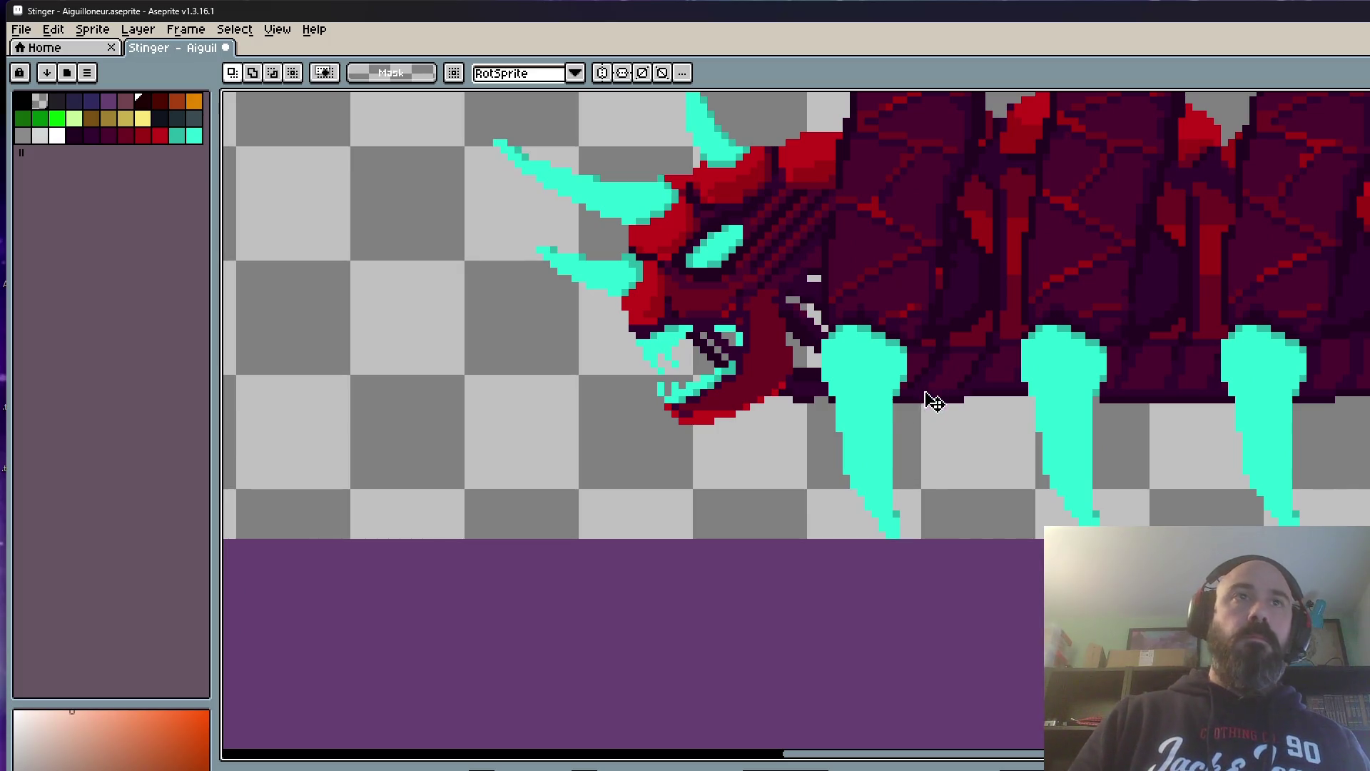
pyautogui.click(735, 421)
pyautogui.moveTo(735, 420); pyautogui.dragTo(735, 460)
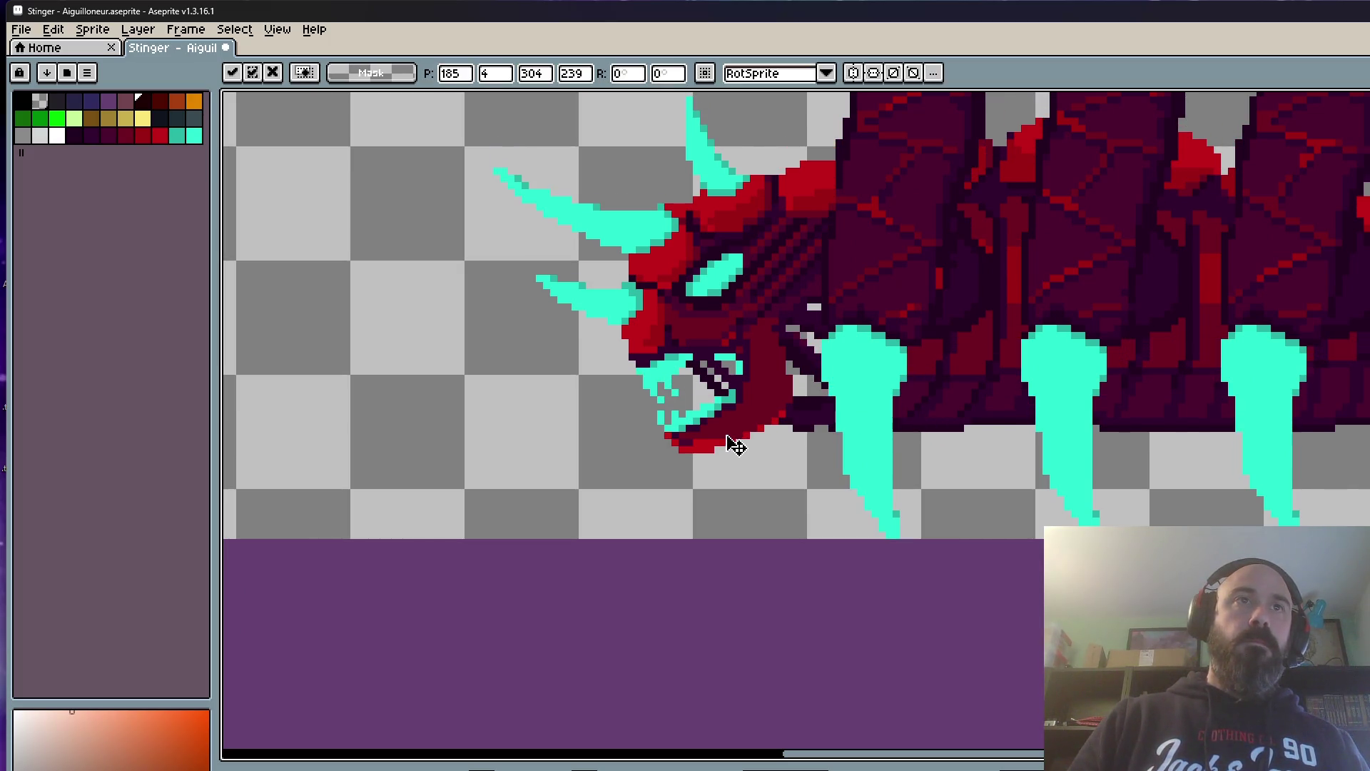
pyautogui.scroll(-1, 735, 460)
pyautogui.scroll(-1, 736, 461)
pyautogui.press('Return')
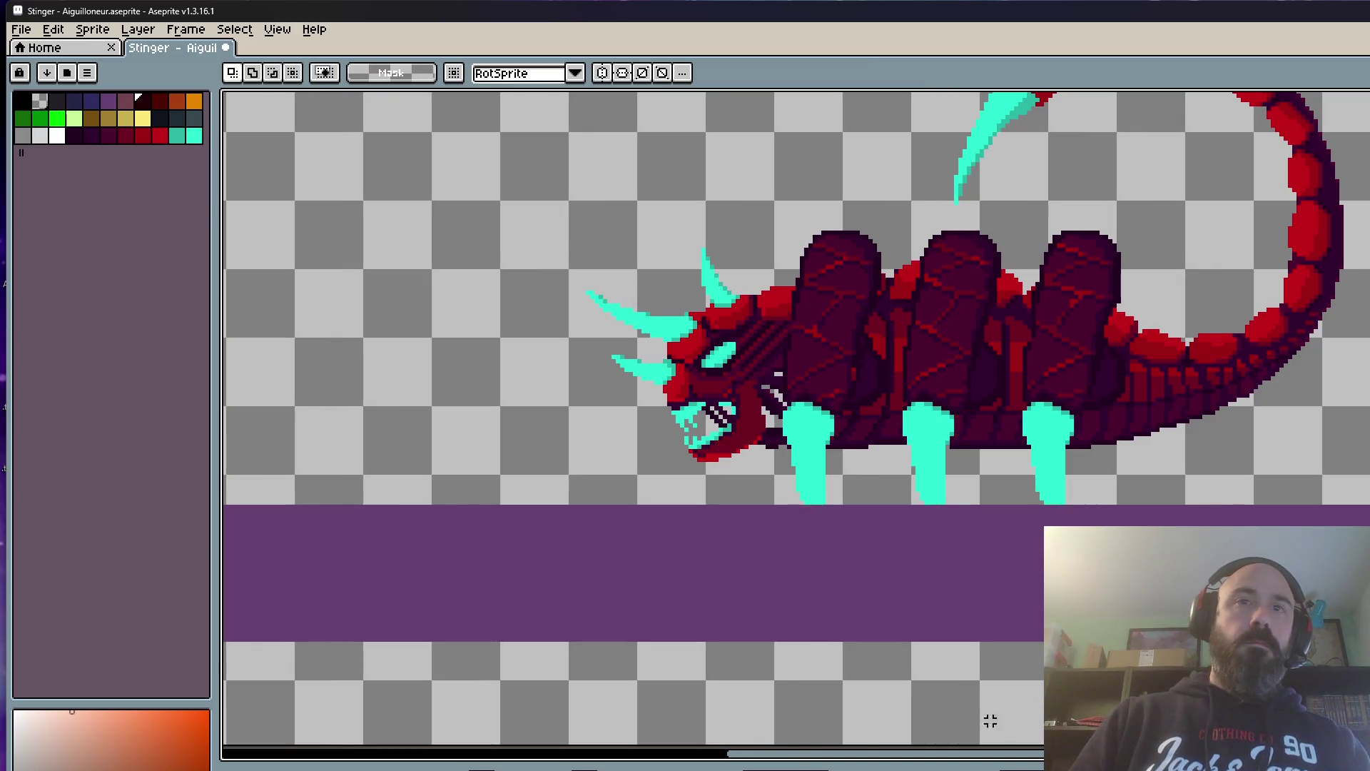
pyautogui.press('Right')
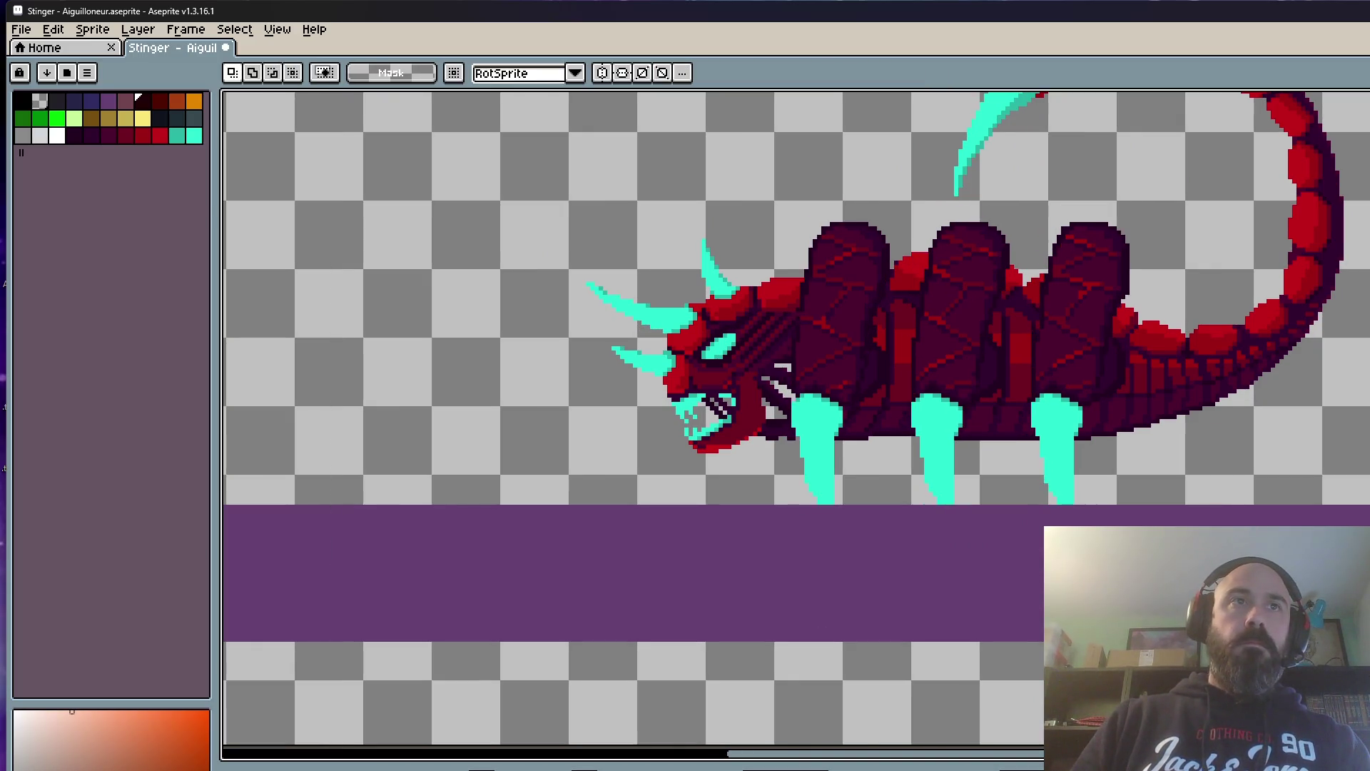
pyautogui.press('Right')
pyautogui.scroll(-1, 1017, 611)
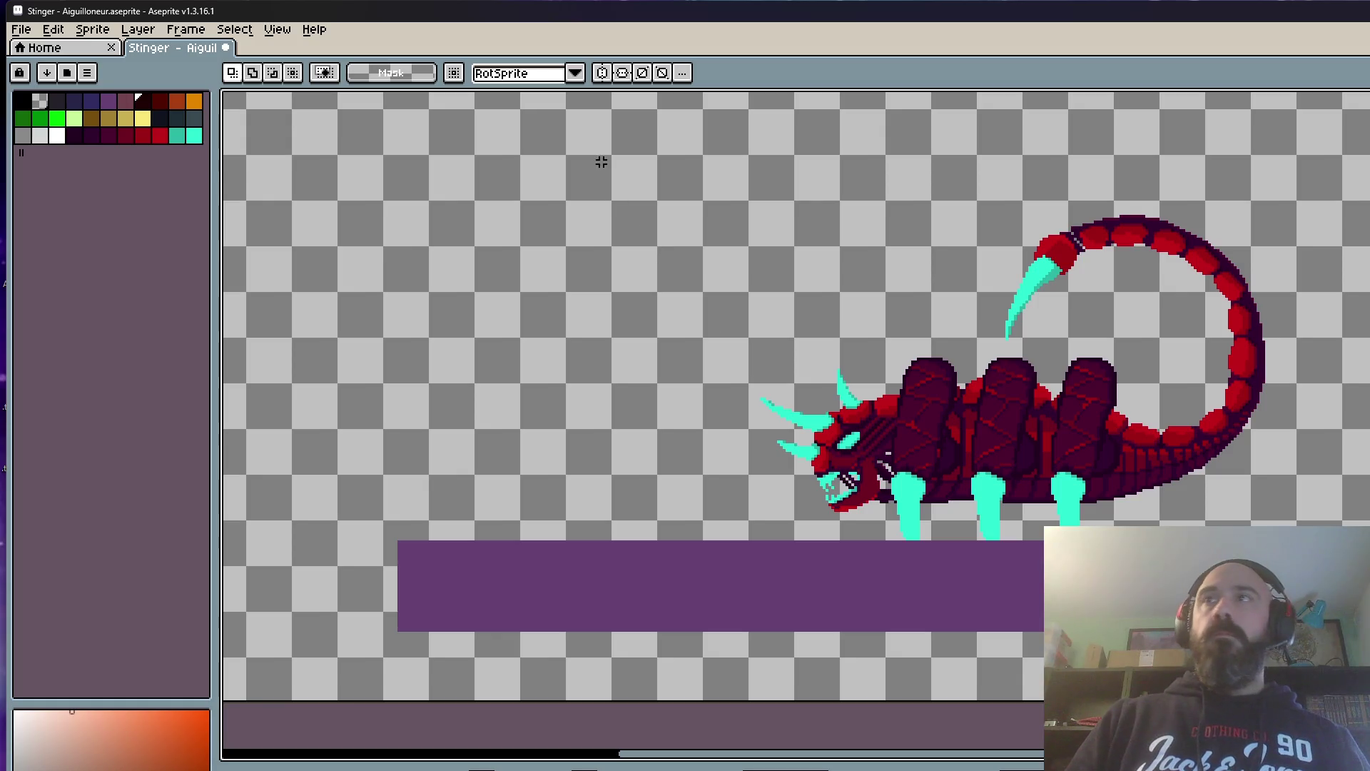
# Step: Reselect the scorpion on this frame, leave it in place and advance a frame
pyautogui.moveTo(555, 95); pyautogui.dragTo(1179, 727)
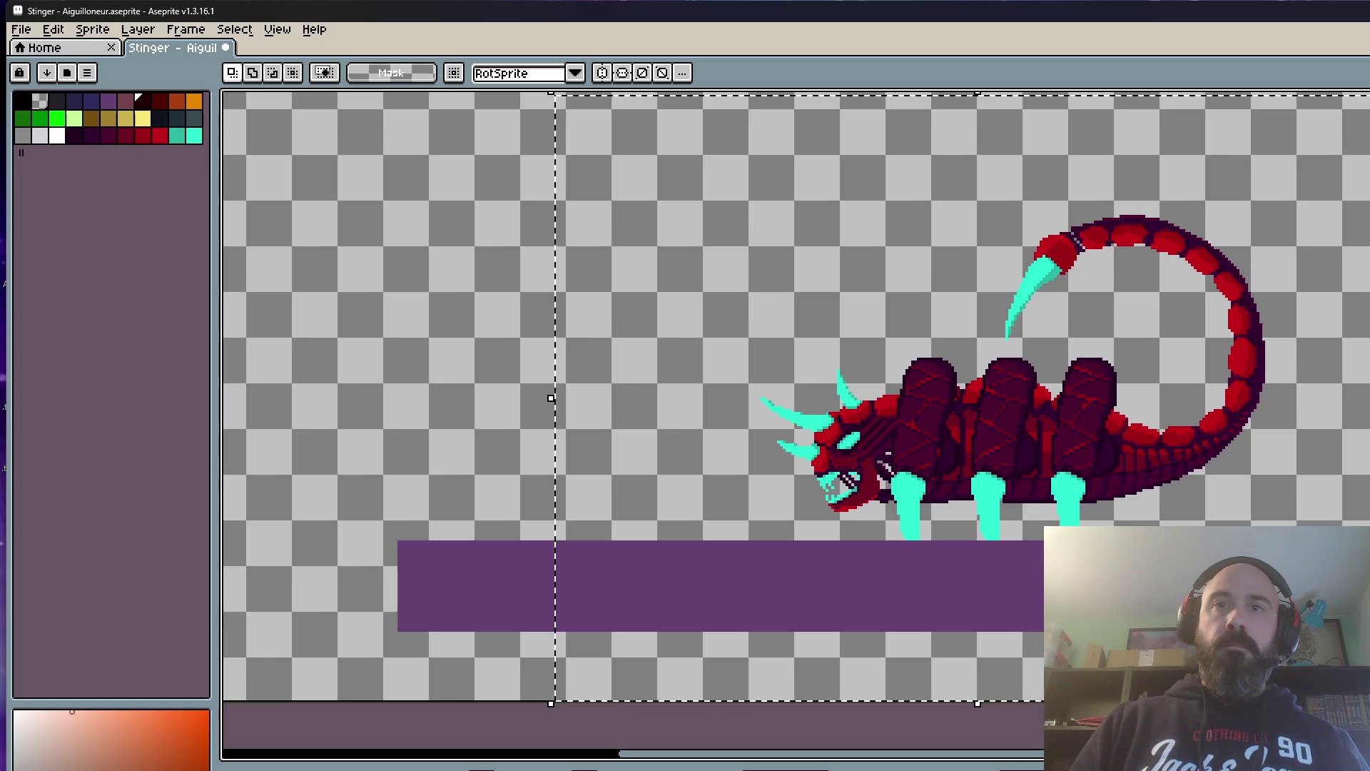
pyautogui.scroll(-2, 1113, 524)
pyautogui.moveTo(773, 271)
pyautogui.mouseDown()
pyautogui.moveTo(1085, 458)
pyautogui.moveTo(1348, 592)
pyautogui.mouseUp()
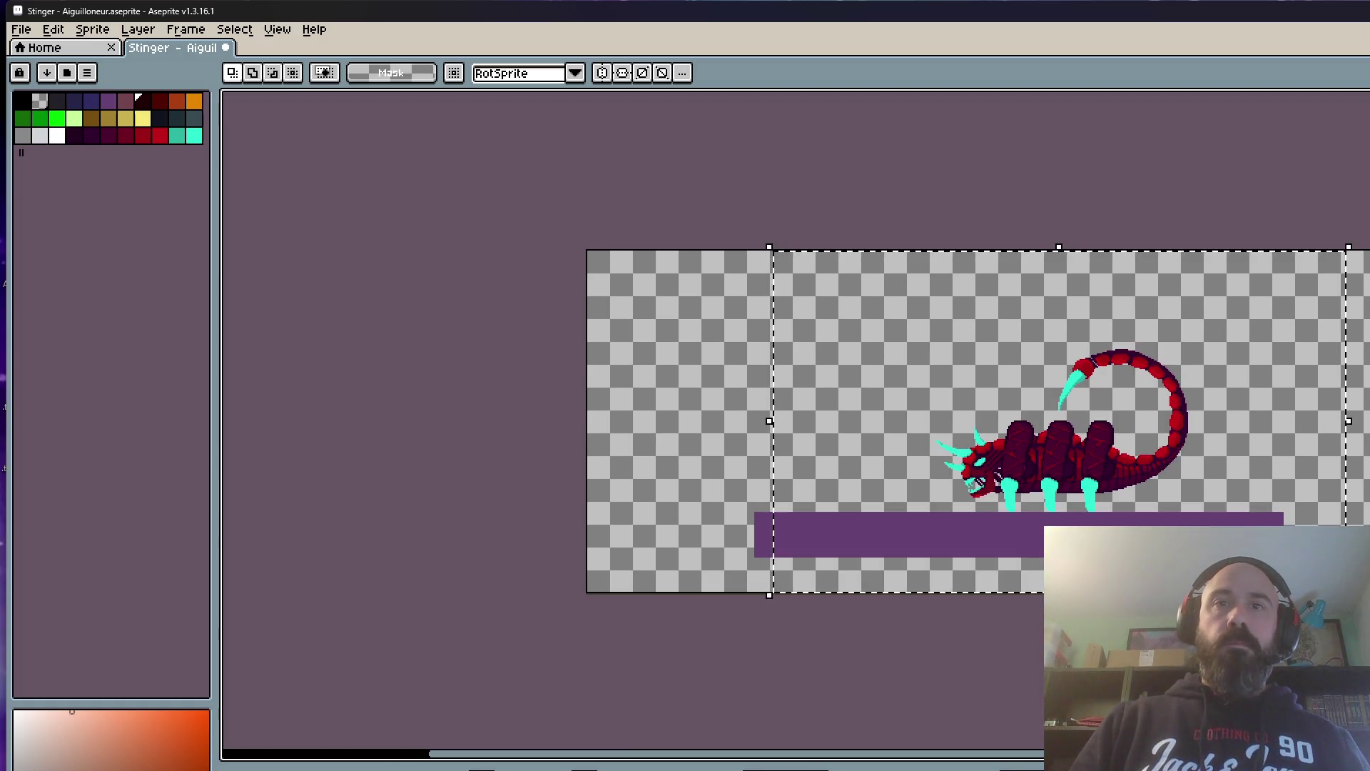
pyautogui.scroll(1, 1053, 441)
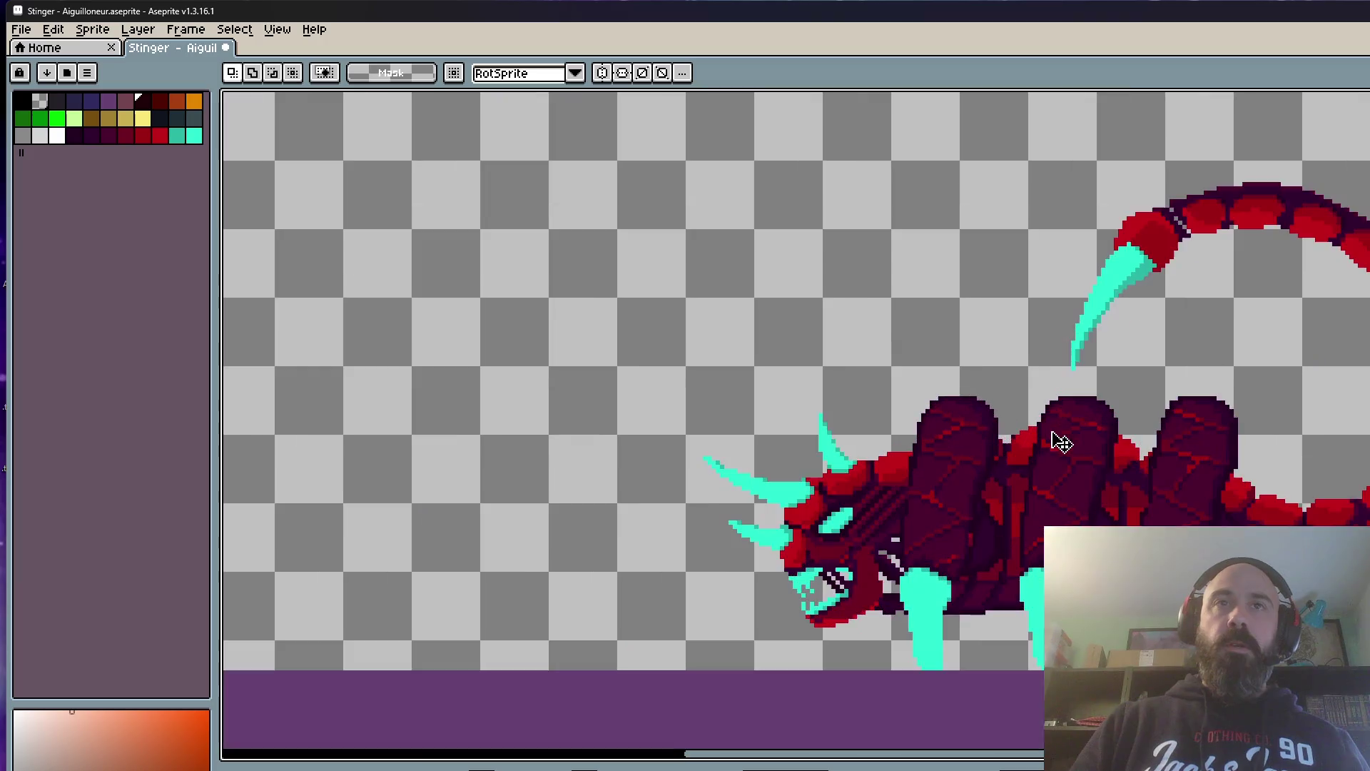
pyautogui.scroll(1, 833, 544)
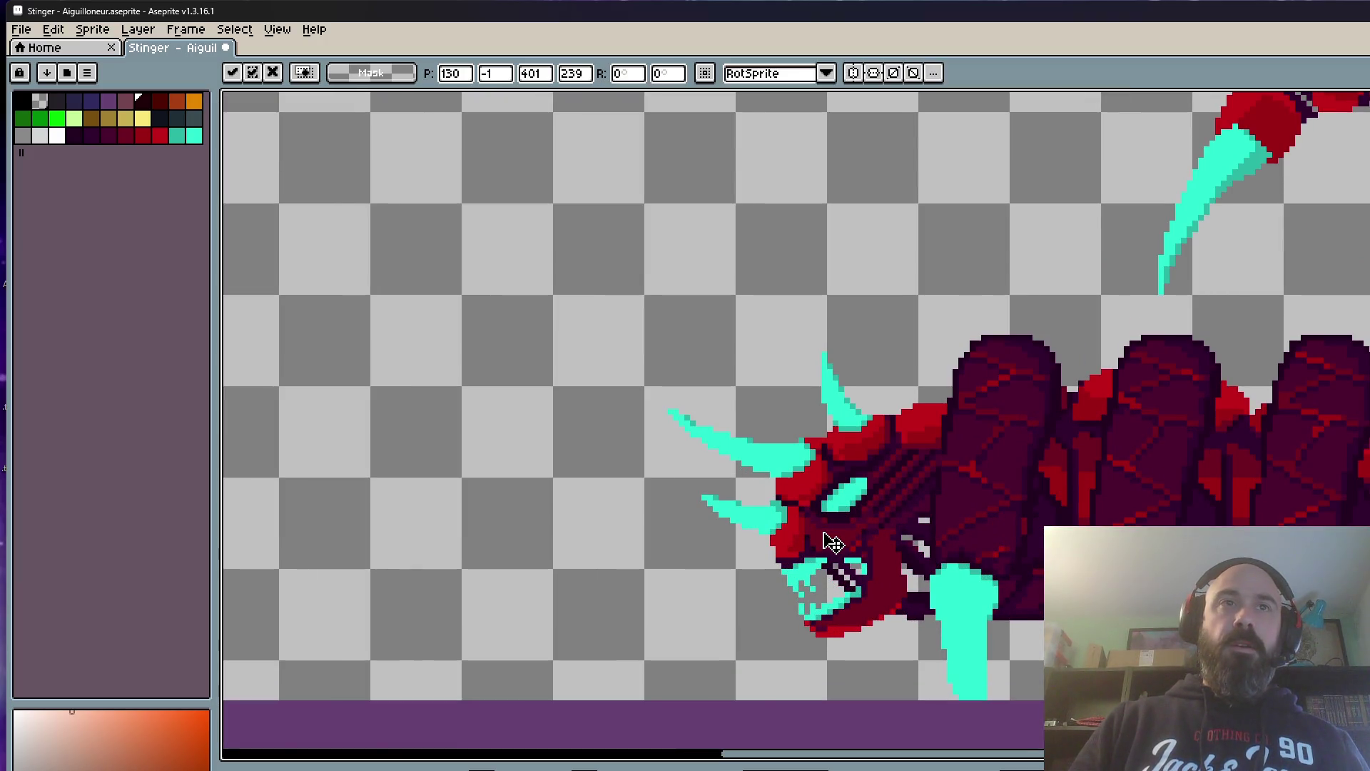
pyautogui.scroll(-1, 833, 544)
pyautogui.click(377, 526)
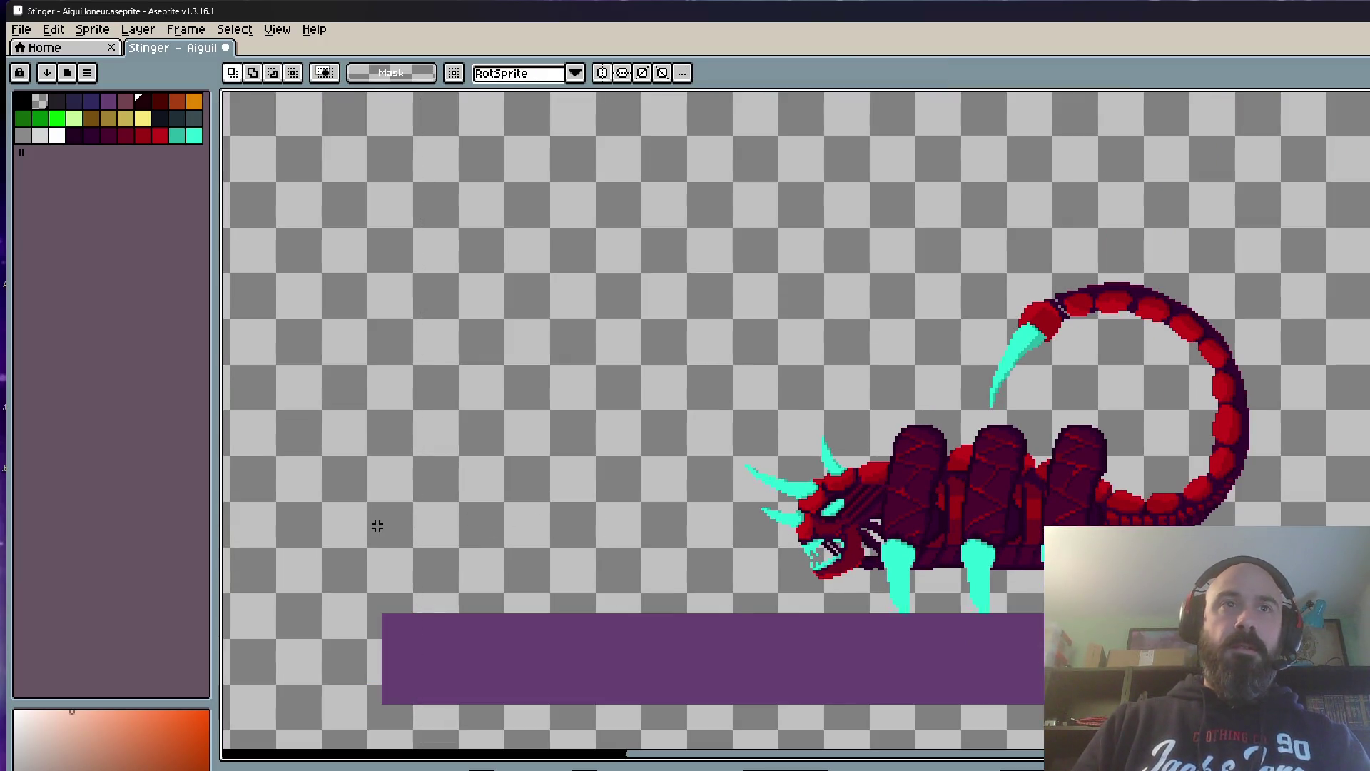
pyautogui.scroll(1, 857, 597)
pyautogui.press('Right')
pyautogui.scroll(-1, 920, 473)
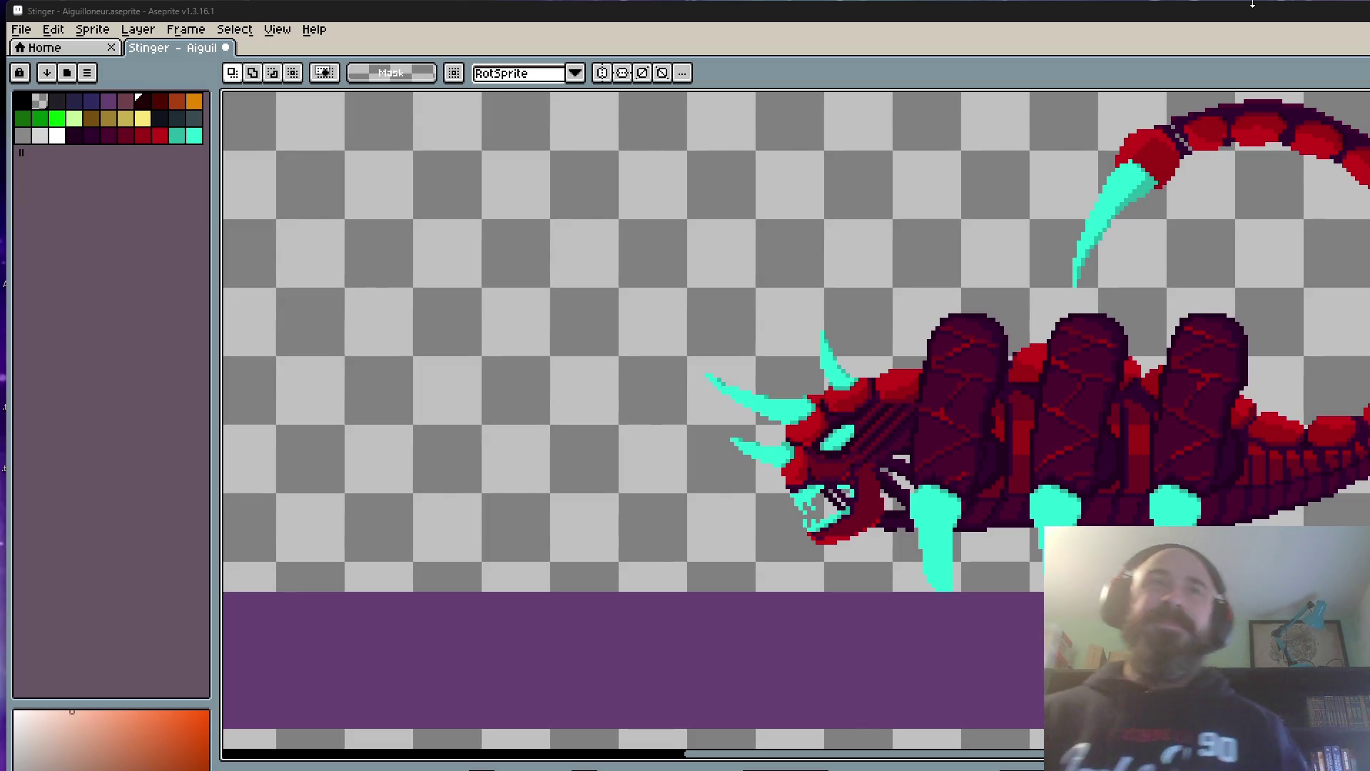
pyautogui.scroll(-3, 1094, 397)
pyautogui.scroll(1, 939, 422)
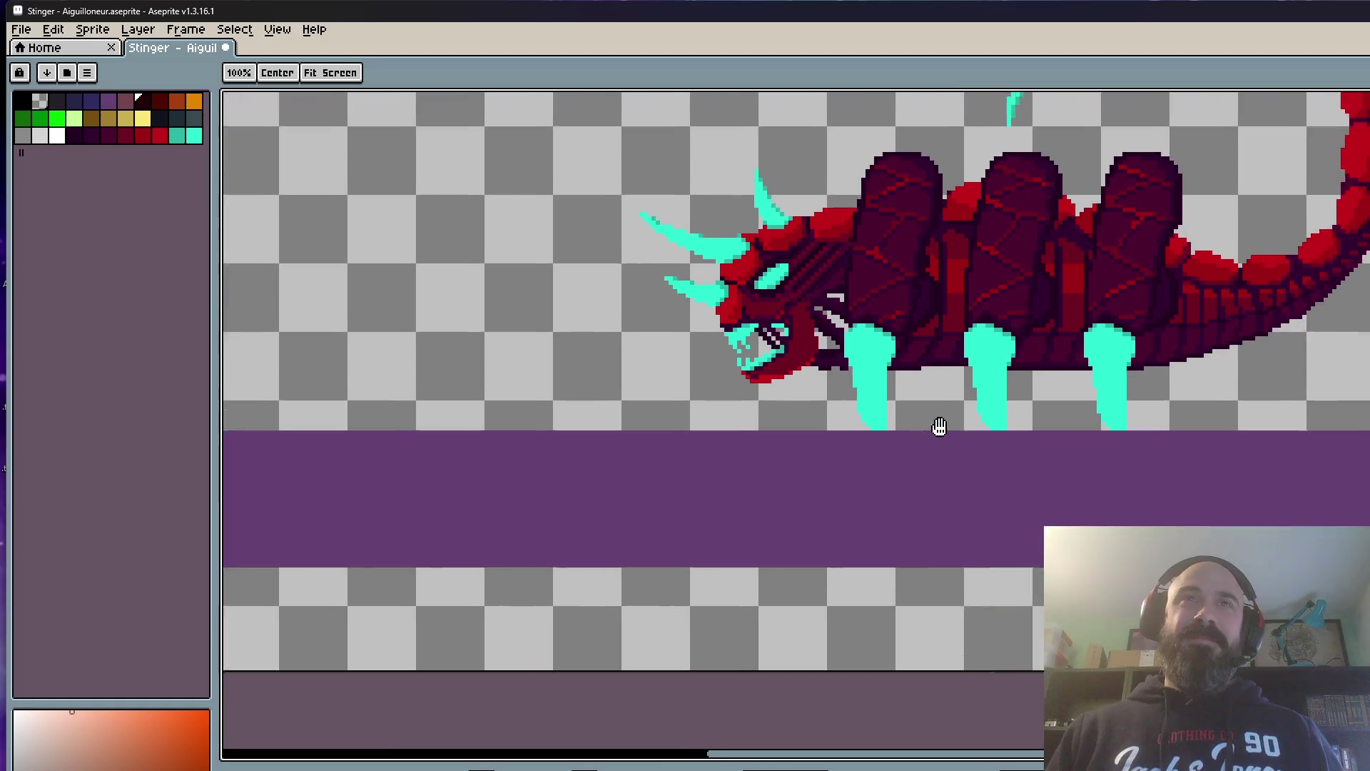
pyautogui.scroll(1, 917, 367)
pyautogui.scroll(1, 917, 368)
pyautogui.scroll(-2, 1028, 503)
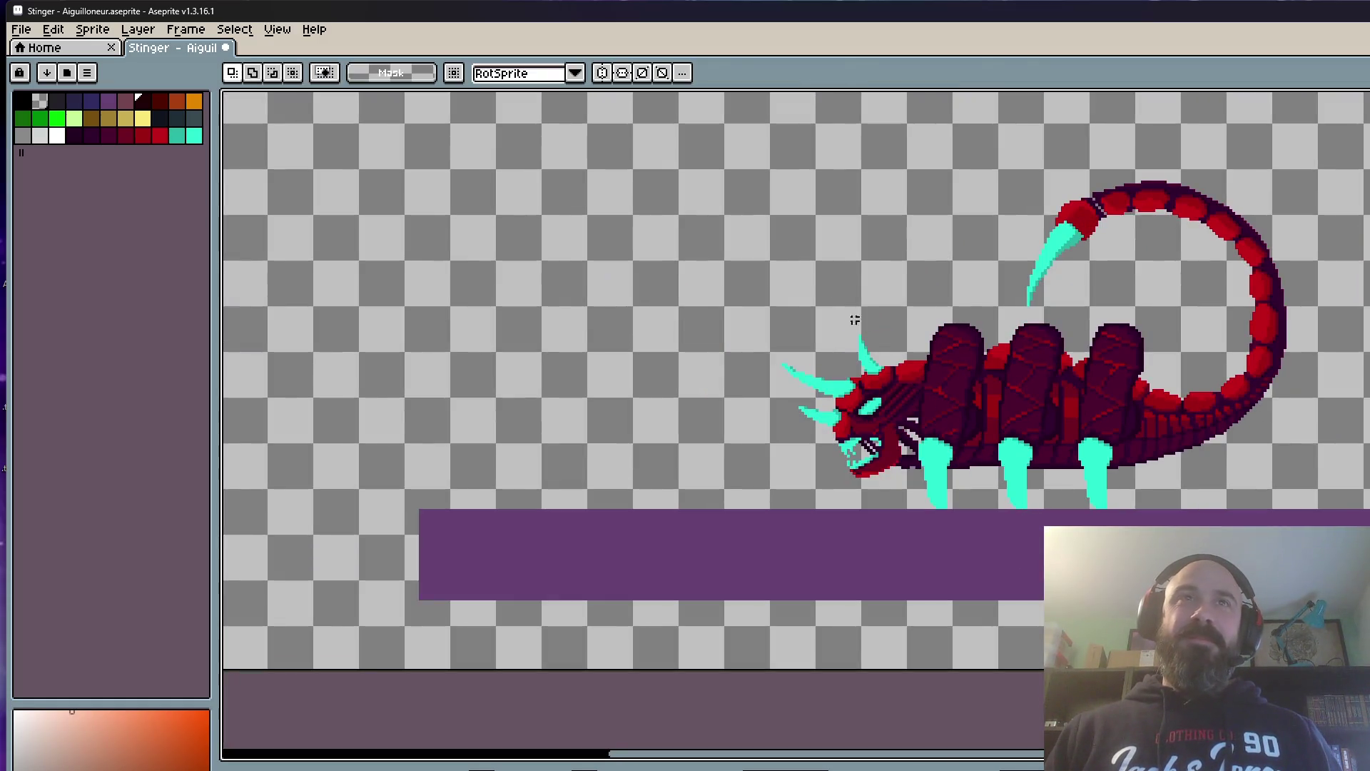
# Step: Pick up the scorpion's upper part twice and commit it without a net move
pyautogui.moveTo(854, 318); pyautogui.dragTo(835, 361)
pyautogui.moveTo(575, 117); pyautogui.dragTo(958, 331)
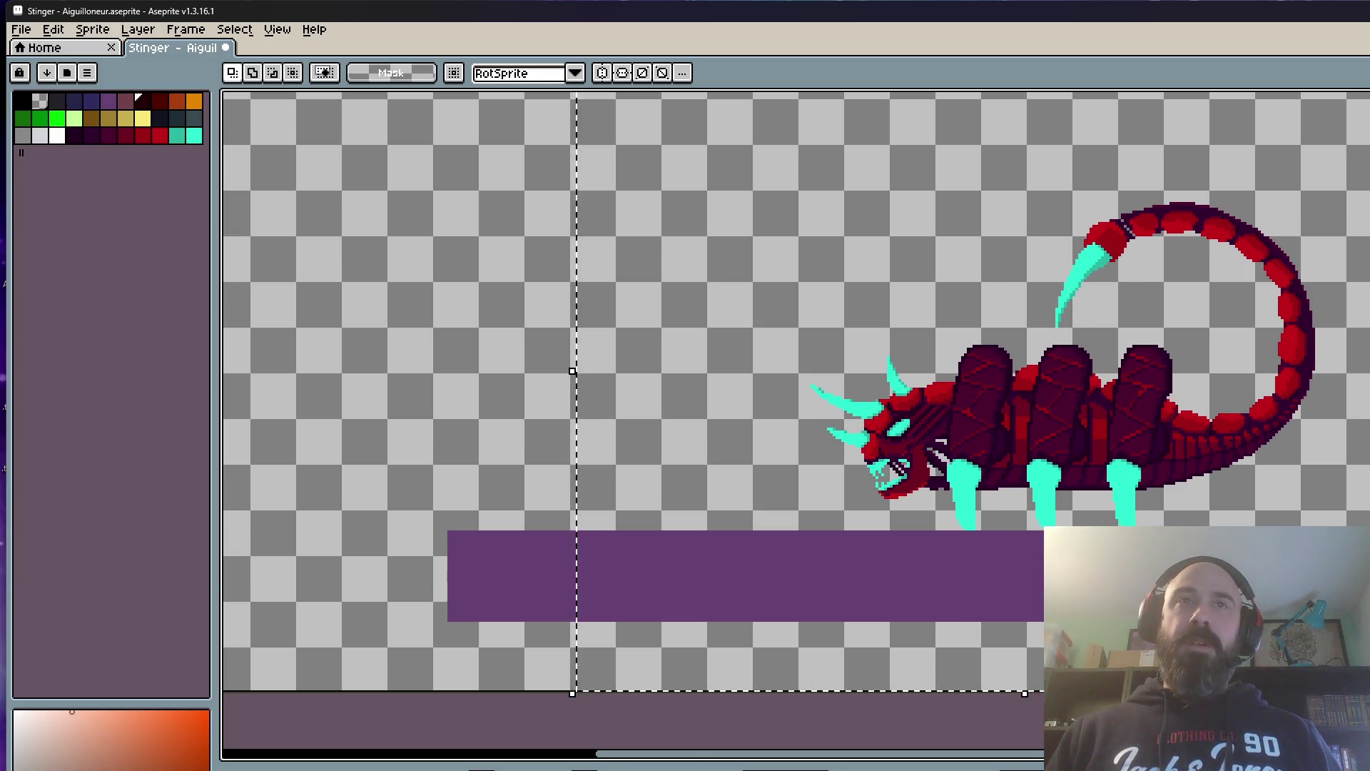
pyautogui.scroll(1, 1071, 438)
pyautogui.scroll(1, 1036, 524)
pyautogui.scroll(1, 932, 519)
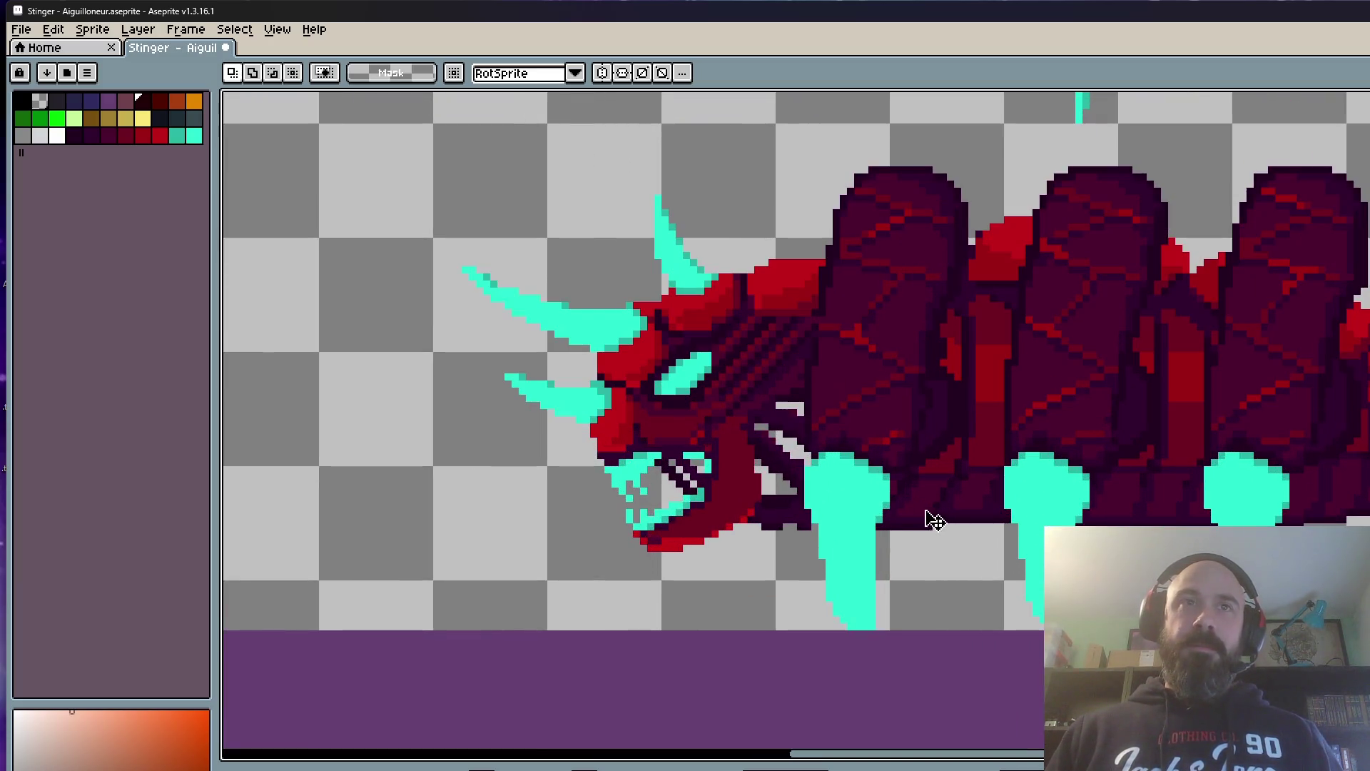
pyautogui.scroll(-1, 932, 514)
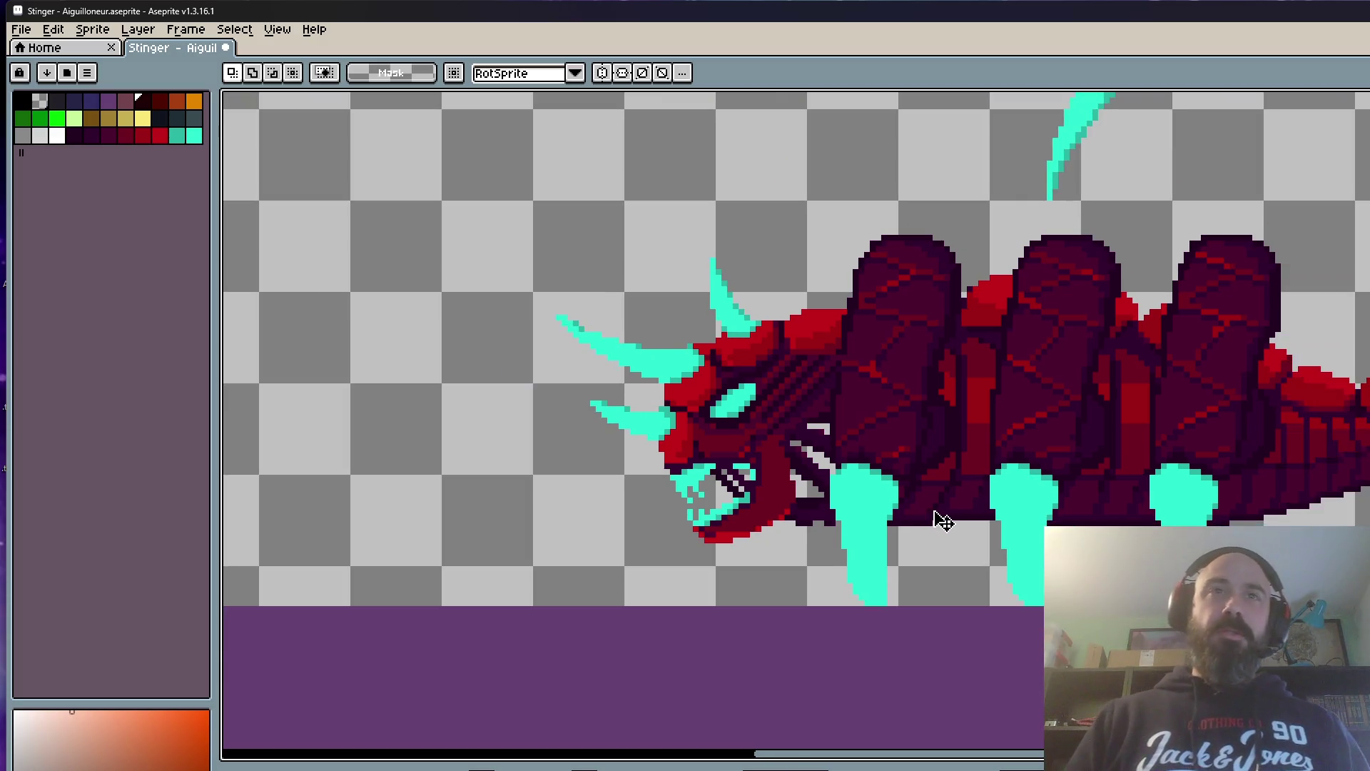
pyautogui.scroll(2, 939, 520)
pyautogui.click(927, 515)
pyautogui.scroll(-1, 928, 515)
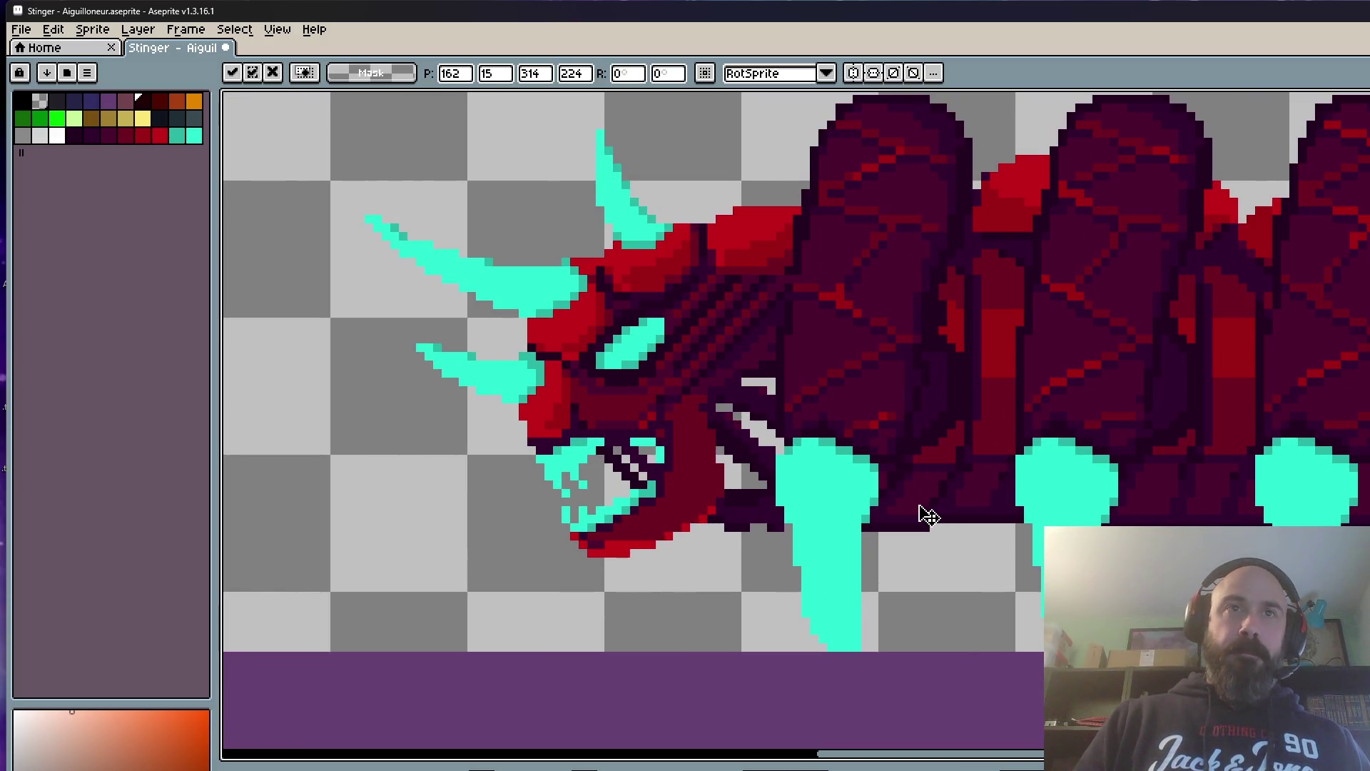
pyautogui.scroll(-2, 917, 518)
pyautogui.press('Return')
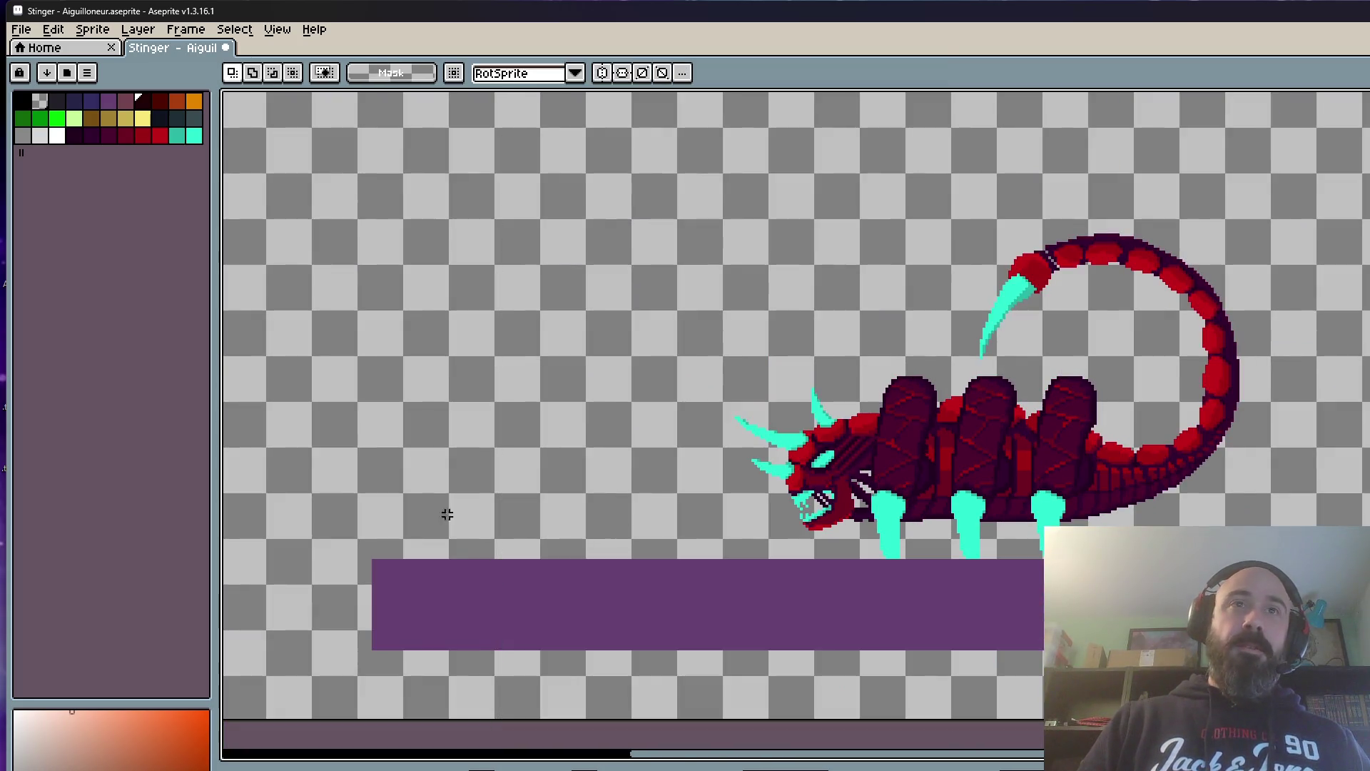
pyautogui.scroll(-1, 609, 379)
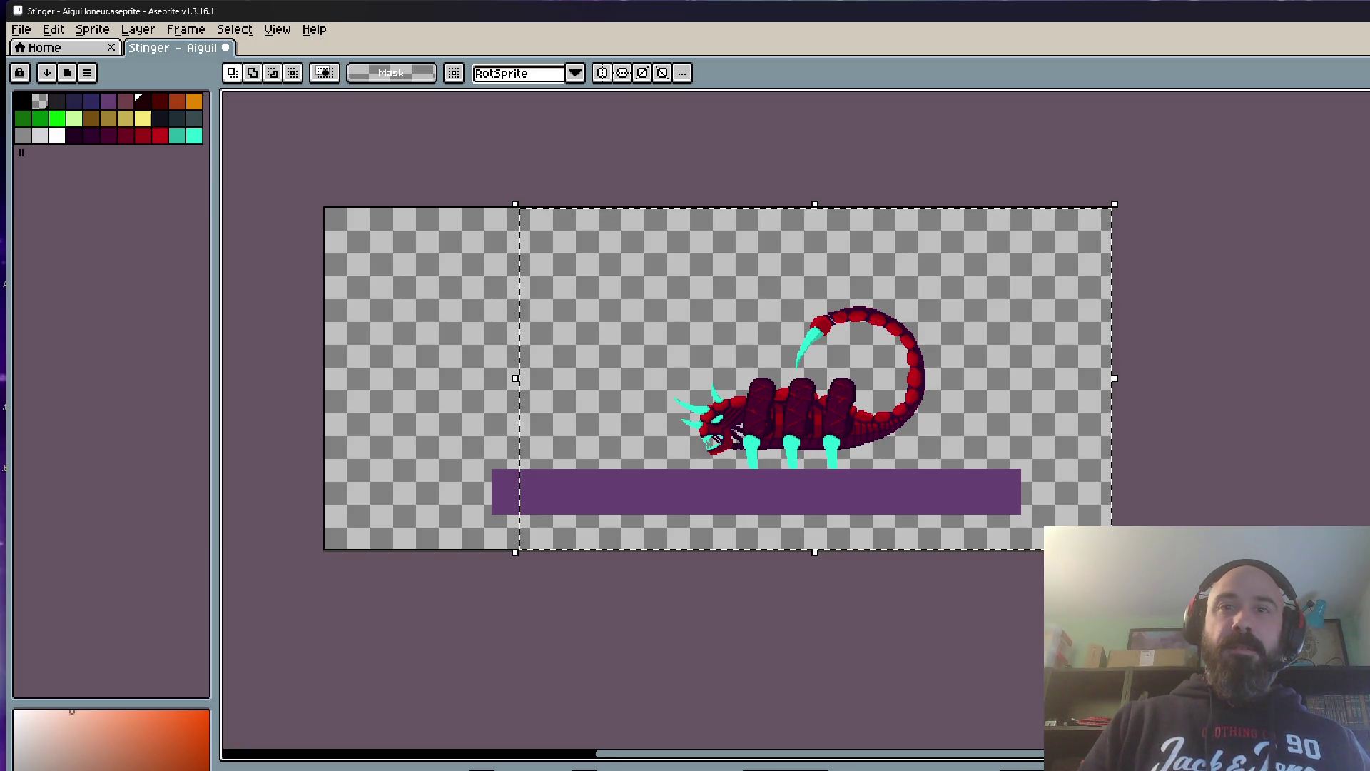
pyautogui.scroll(3, 764, 498)
pyautogui.click(779, 316)
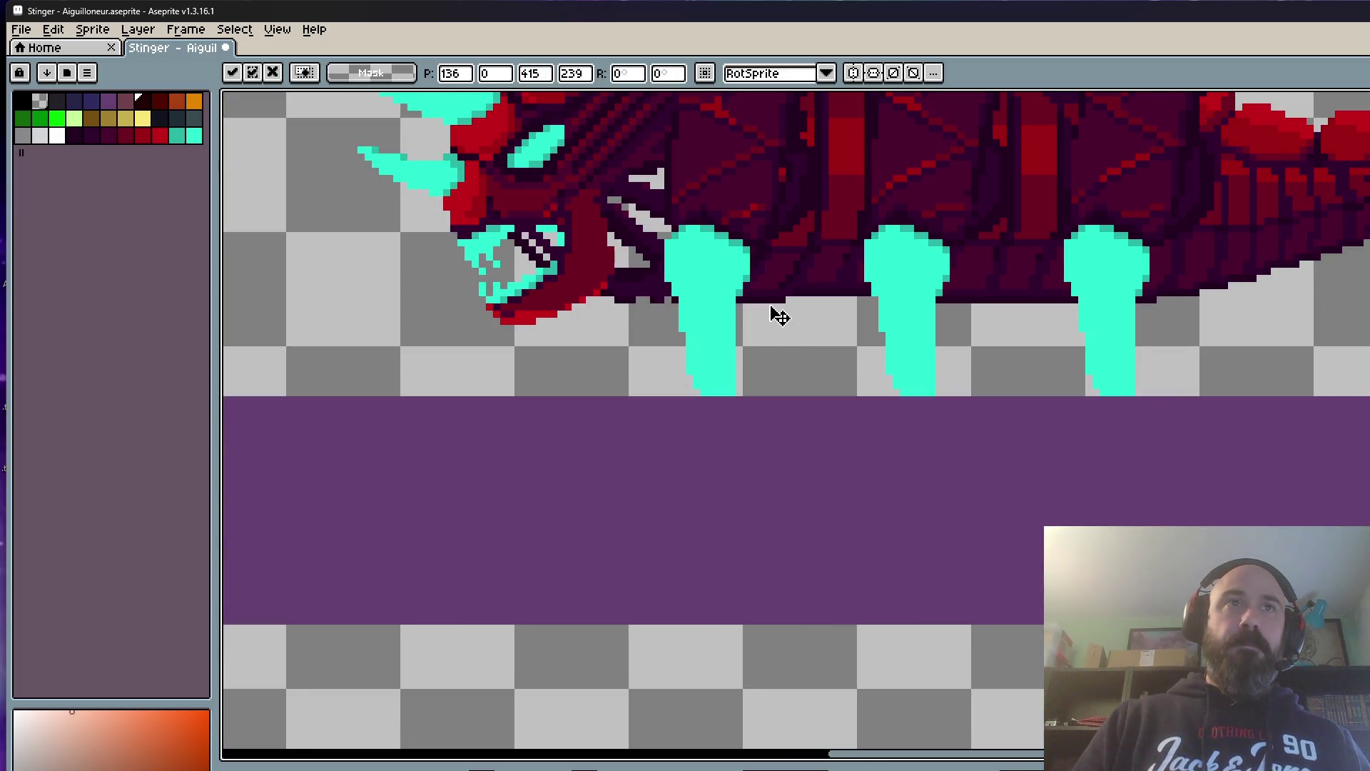
pyautogui.scroll(-3, 770, 315)
pyautogui.press('Return')
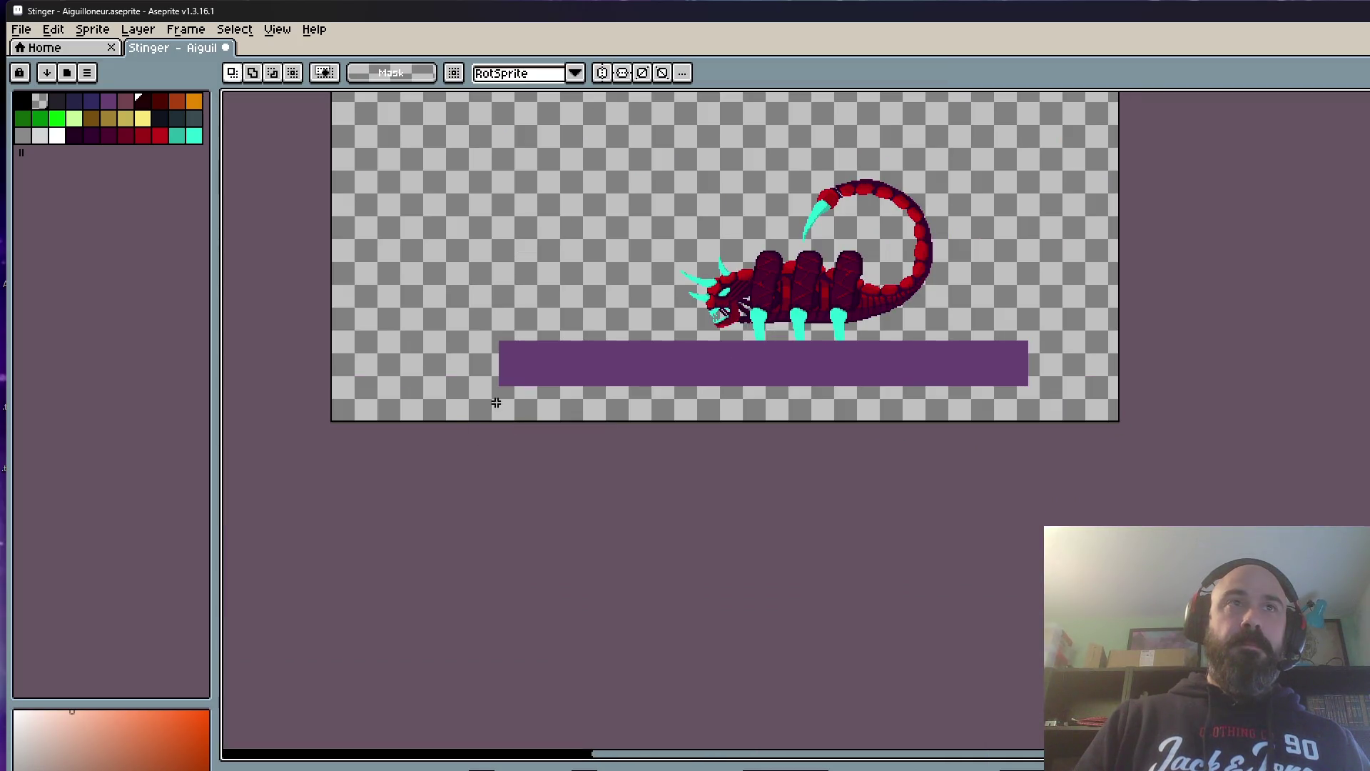
pyautogui.scroll(-1, 874, 321)
pyautogui.scroll(1, 835, 279)
# Step: Shift the scorpion's head, body and tail one pixel left, then advance two frames
pyautogui.moveTo(655, 180); pyautogui.dragTo(1162, 531)
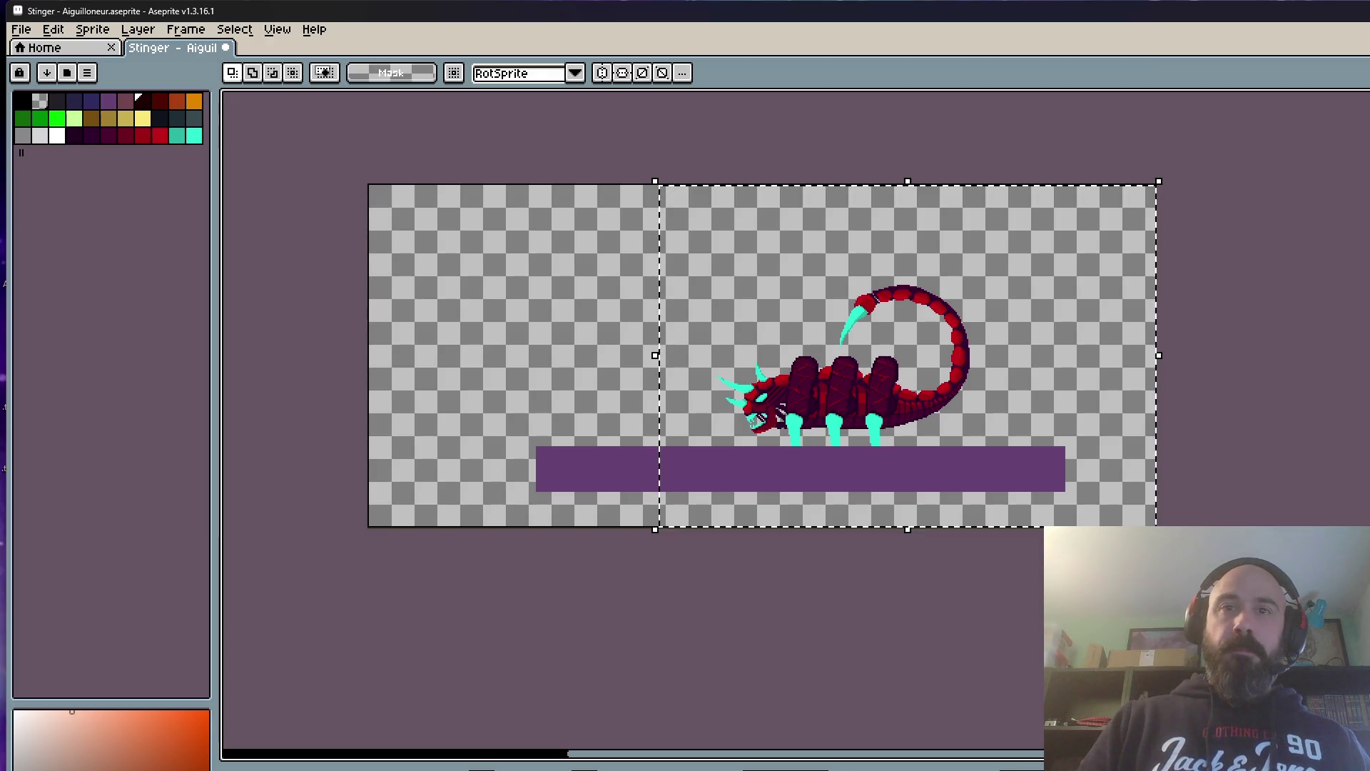
pyautogui.scroll(2, 825, 435)
pyautogui.scroll(1, 802, 409)
pyautogui.click(798, 404)
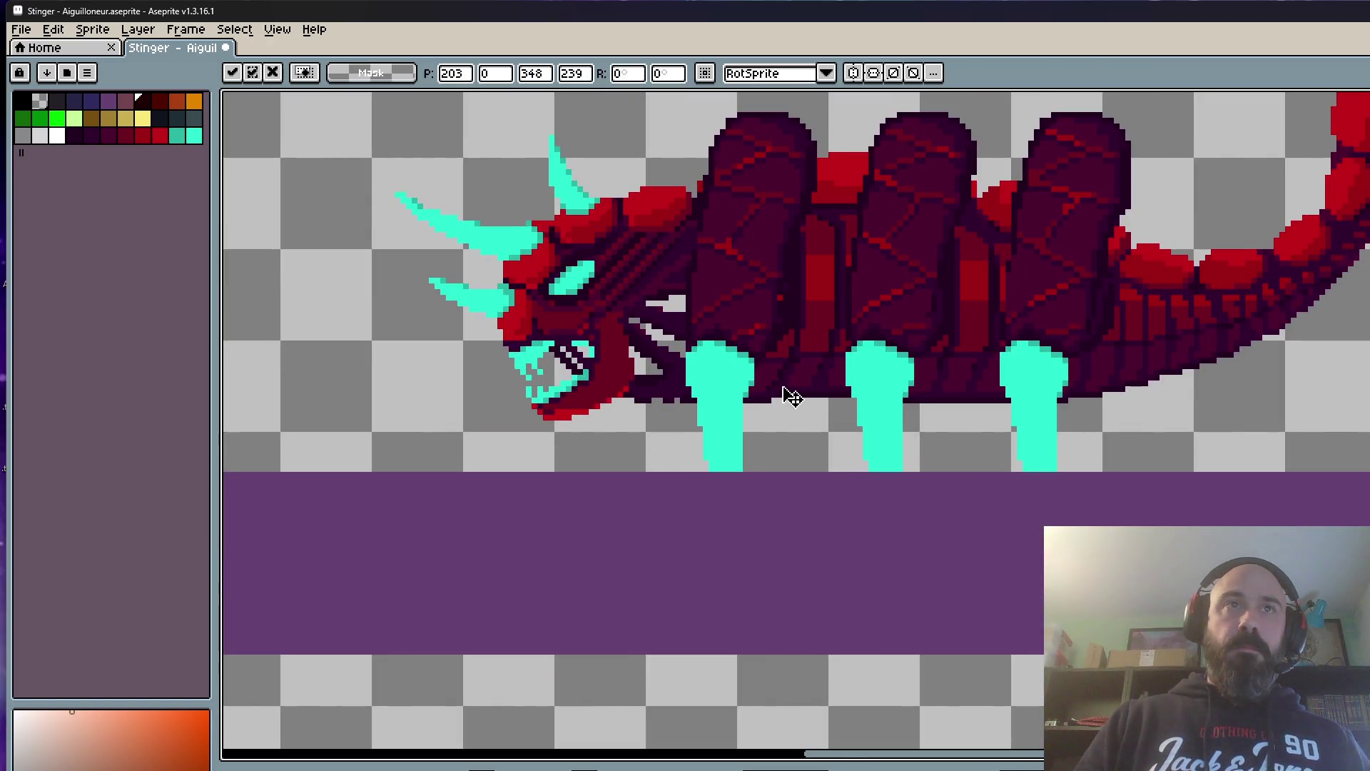
pyautogui.moveTo(793, 402); pyautogui.dragTo(790, 416)
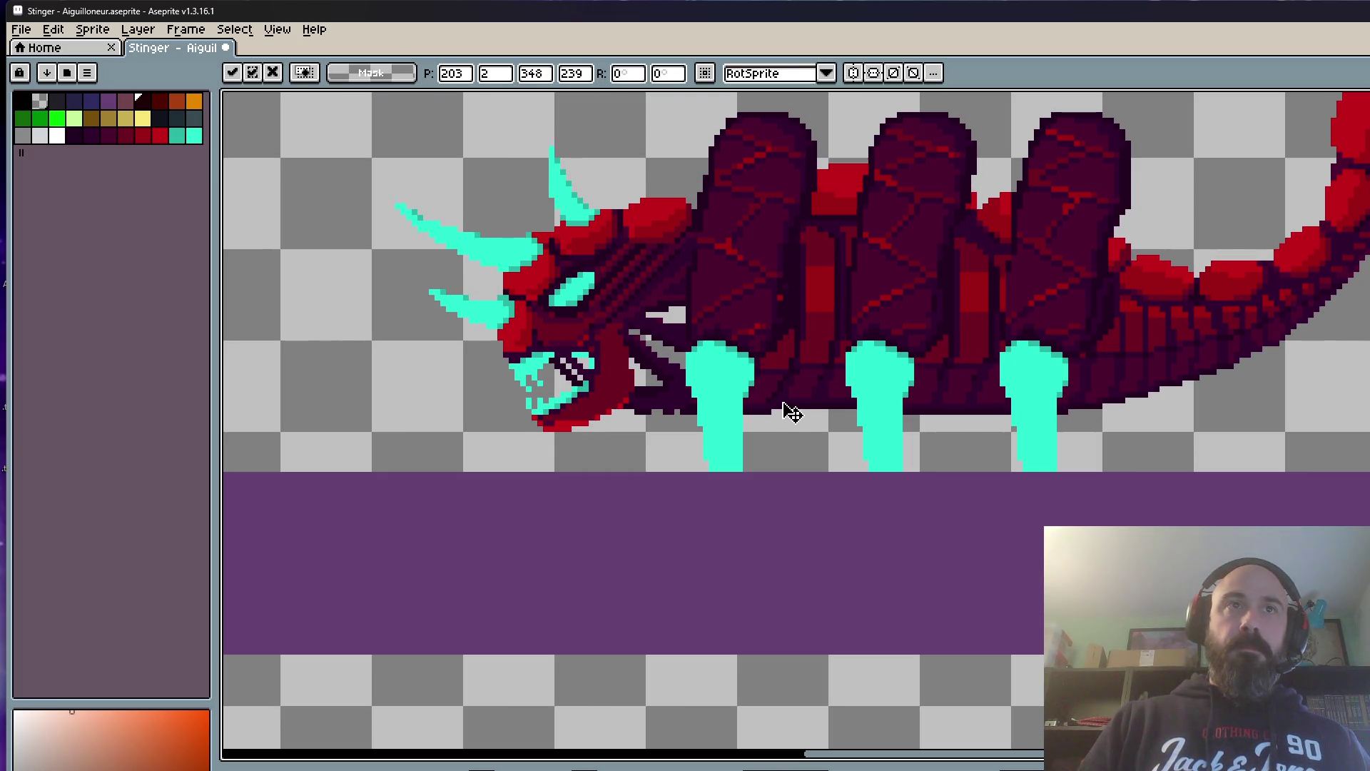
pyautogui.scroll(-3, 793, 413)
pyautogui.press('Return')
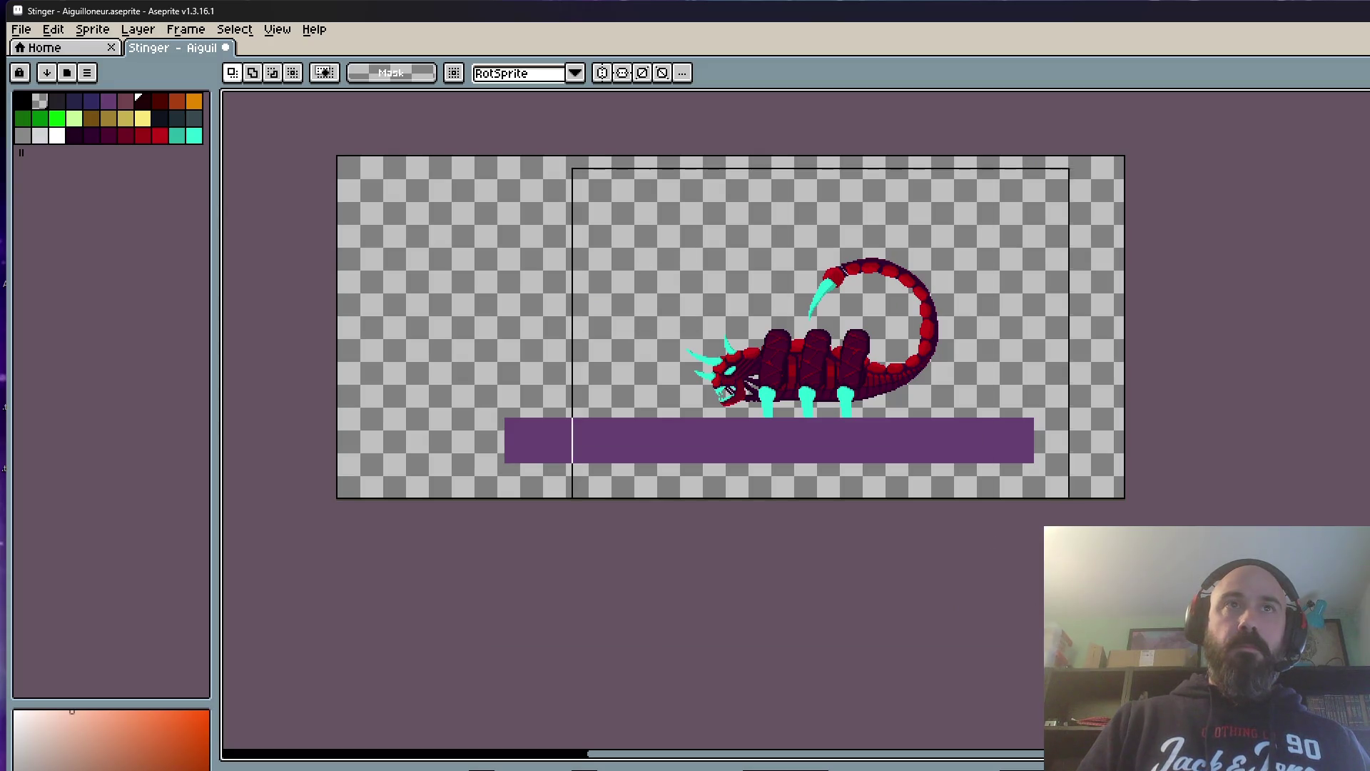
pyautogui.press('Right')
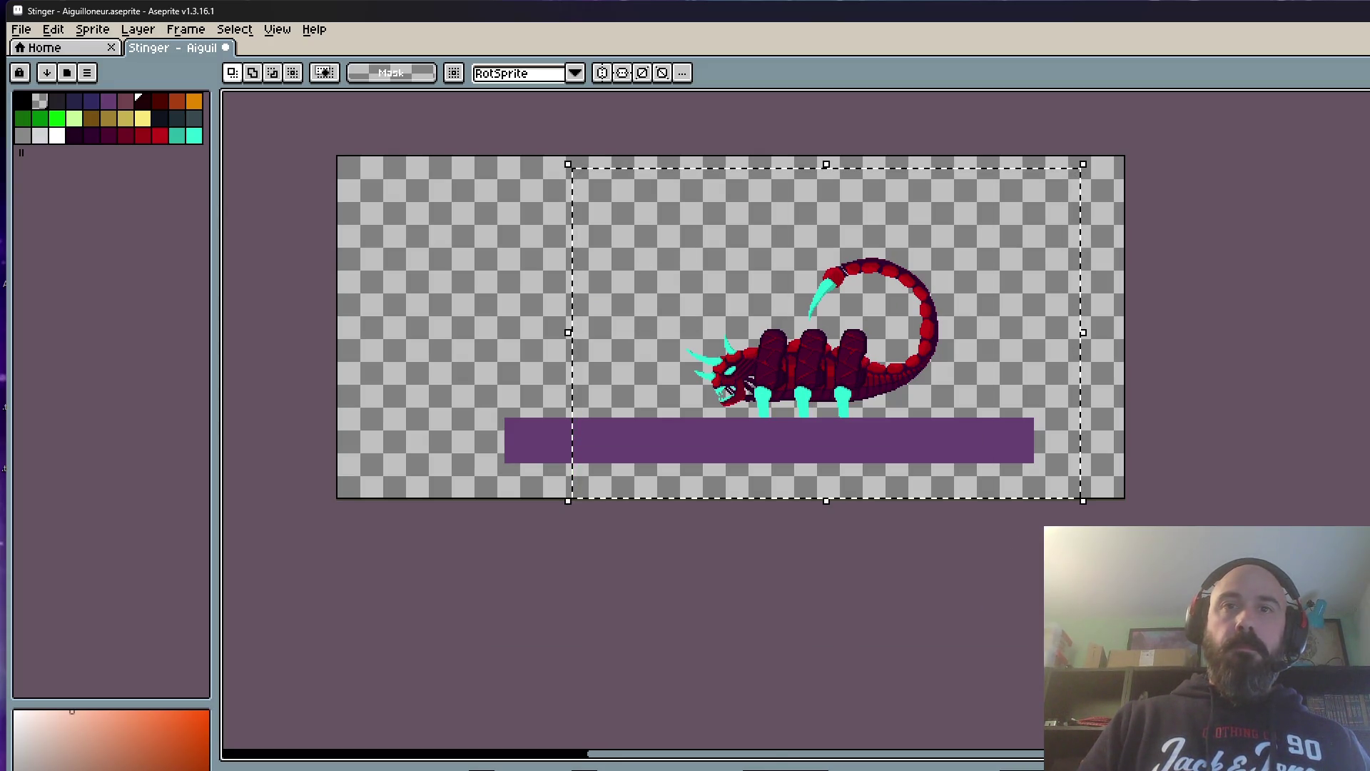
pyautogui.scroll(3, 728, 334)
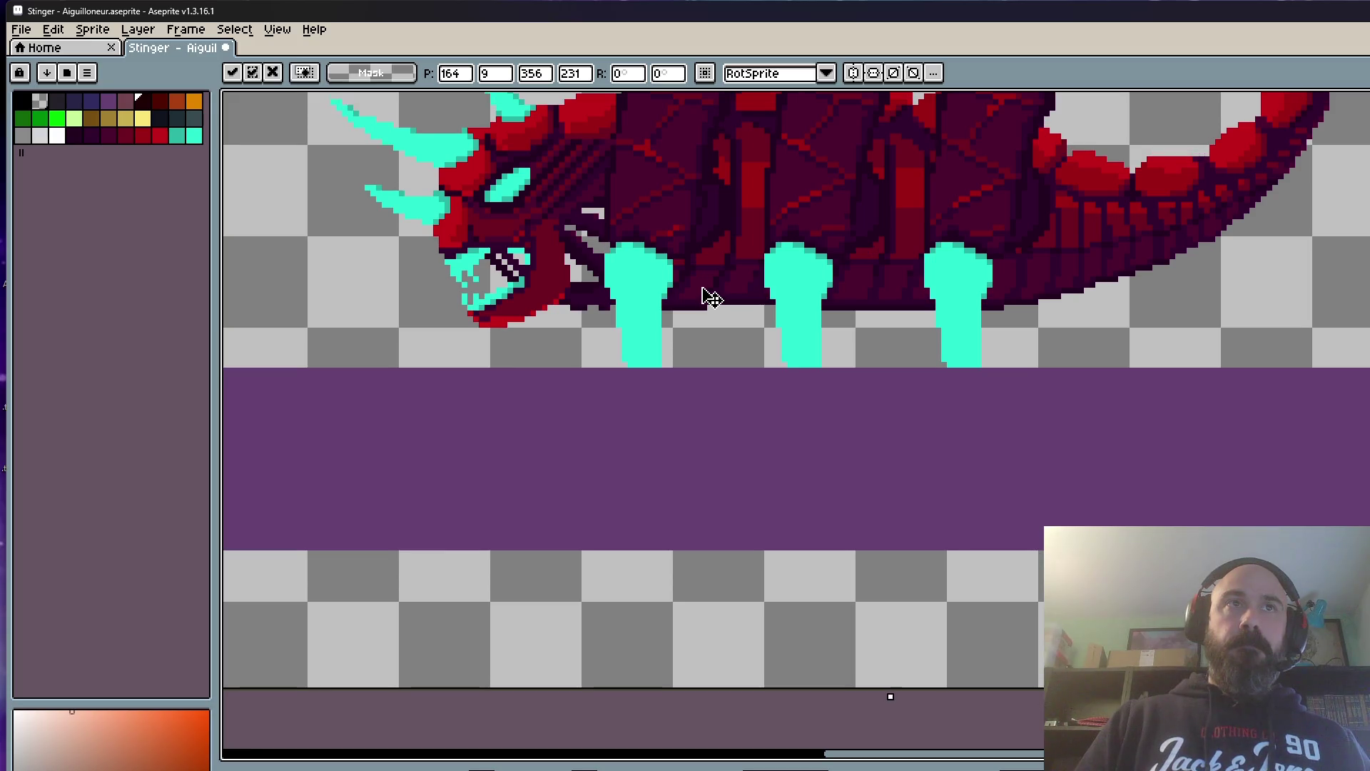
pyautogui.scroll(-3, 709, 291)
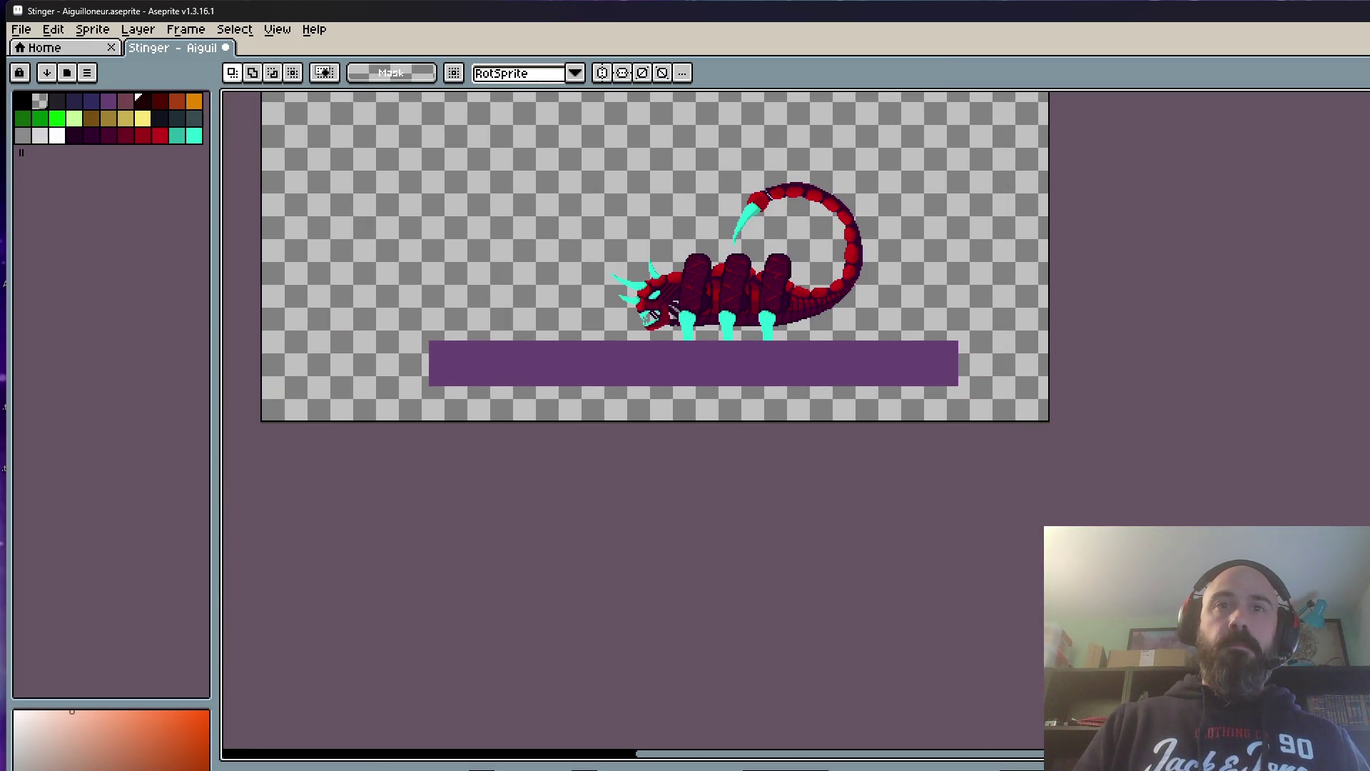
pyautogui.press('Right')
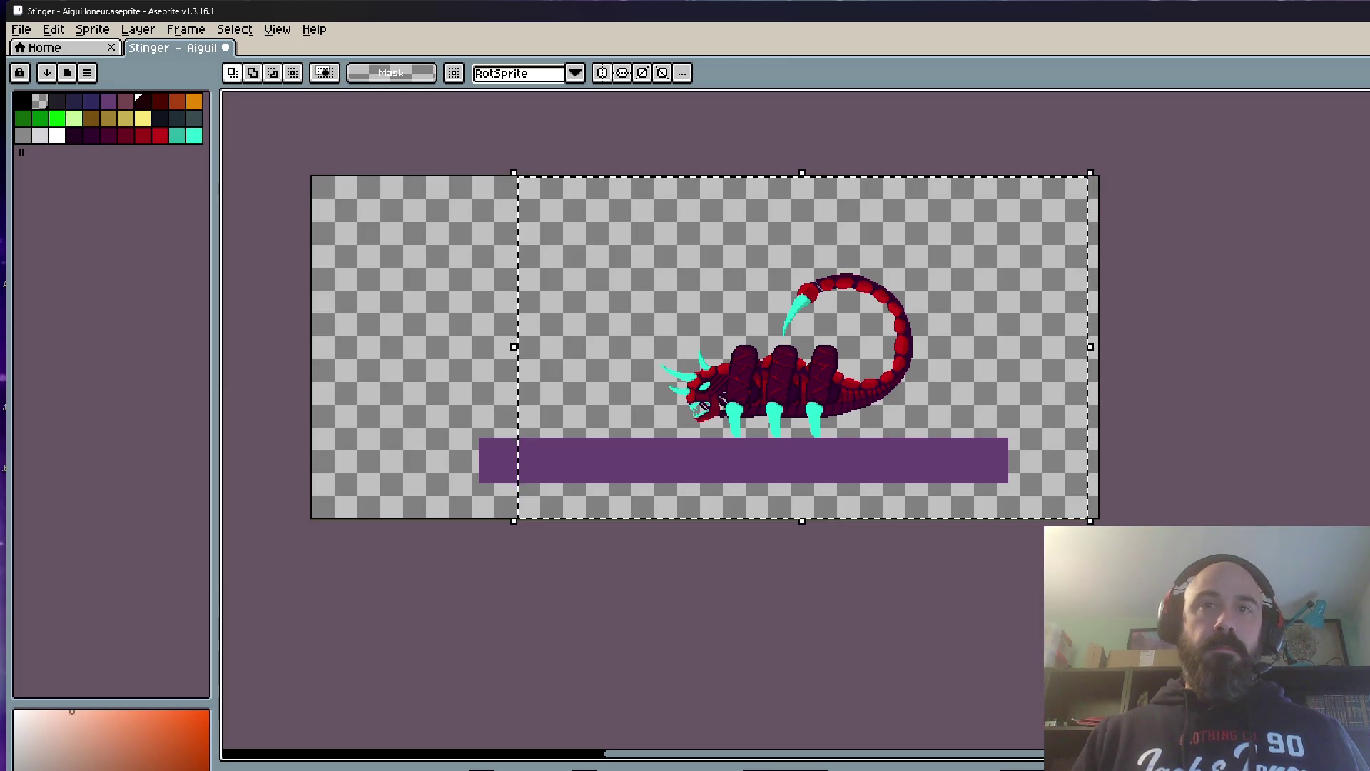
pyautogui.scroll(1, 770, 432)
pyautogui.scroll(1, 778, 434)
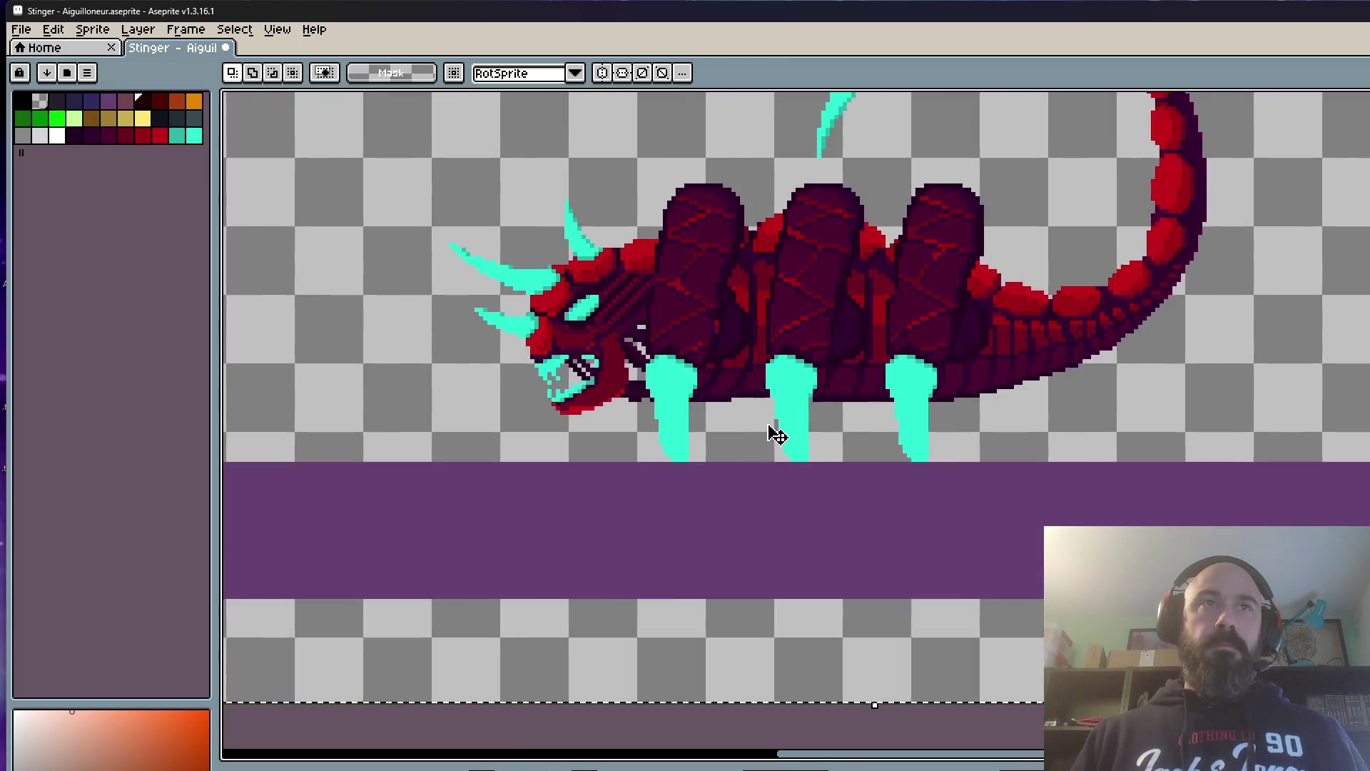
pyautogui.scroll(1, 793, 436)
# Step: Compare frames, then pick up and re-drop the scorpion twice to settle its position
pyautogui.press('Return')
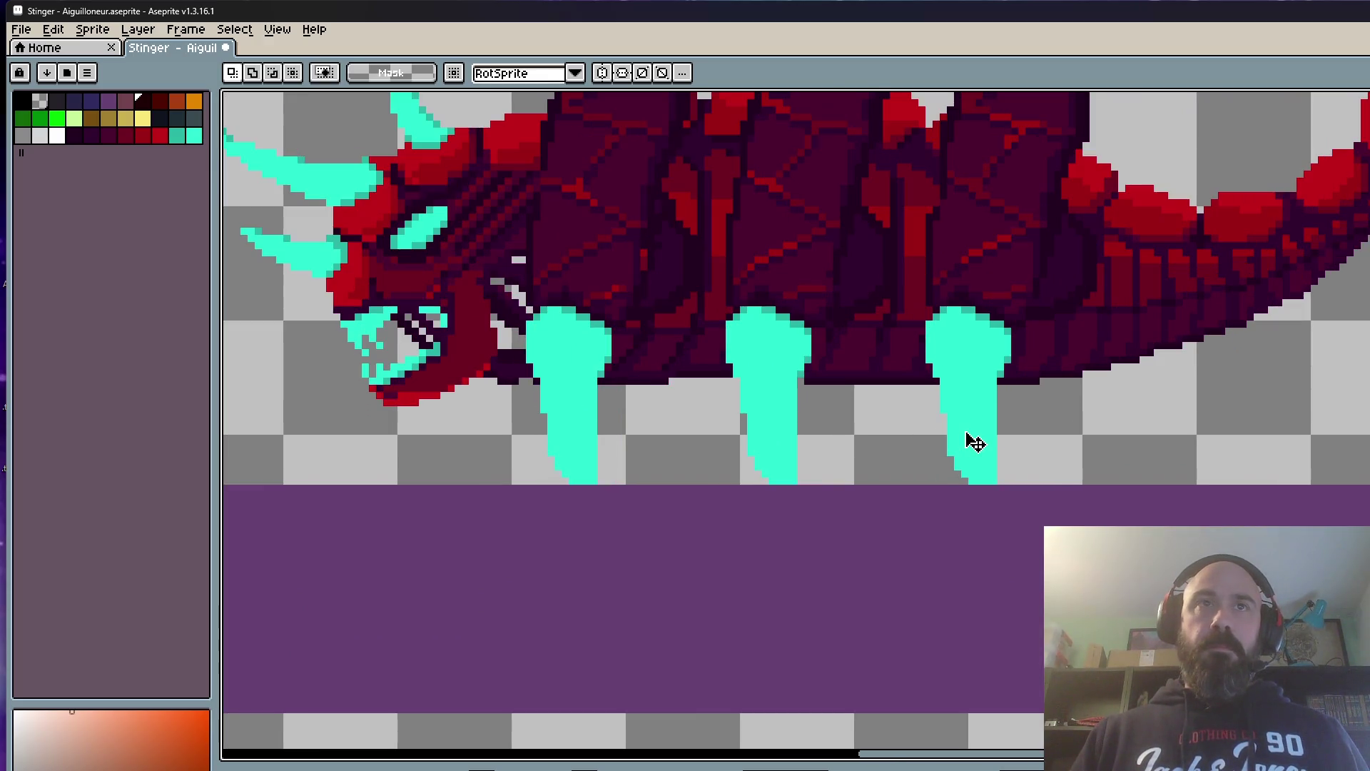
pyautogui.click(969, 443)
pyautogui.scroll(-2, 967, 444)
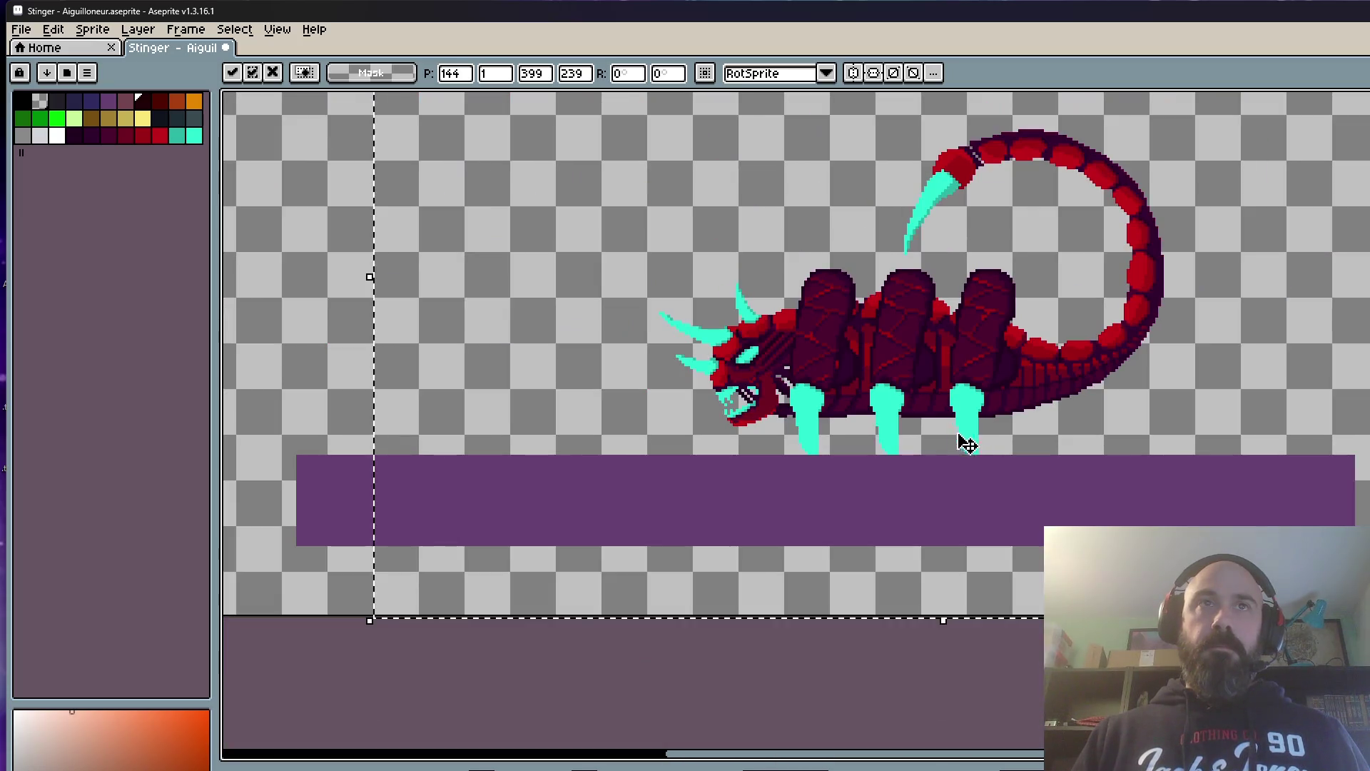
pyautogui.click(313, 420)
pyautogui.scroll(-2, 374, 443)
pyautogui.press('m')
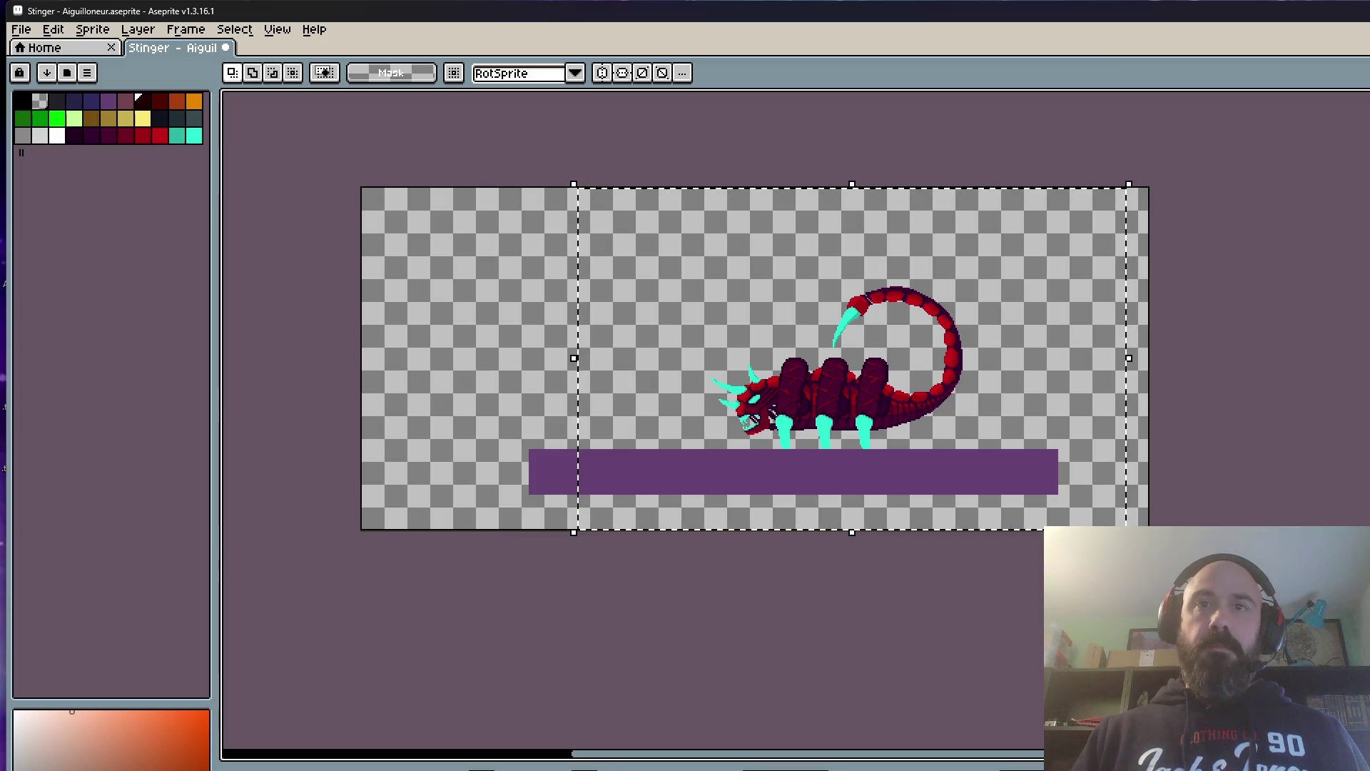
pyautogui.scroll(2, 803, 426)
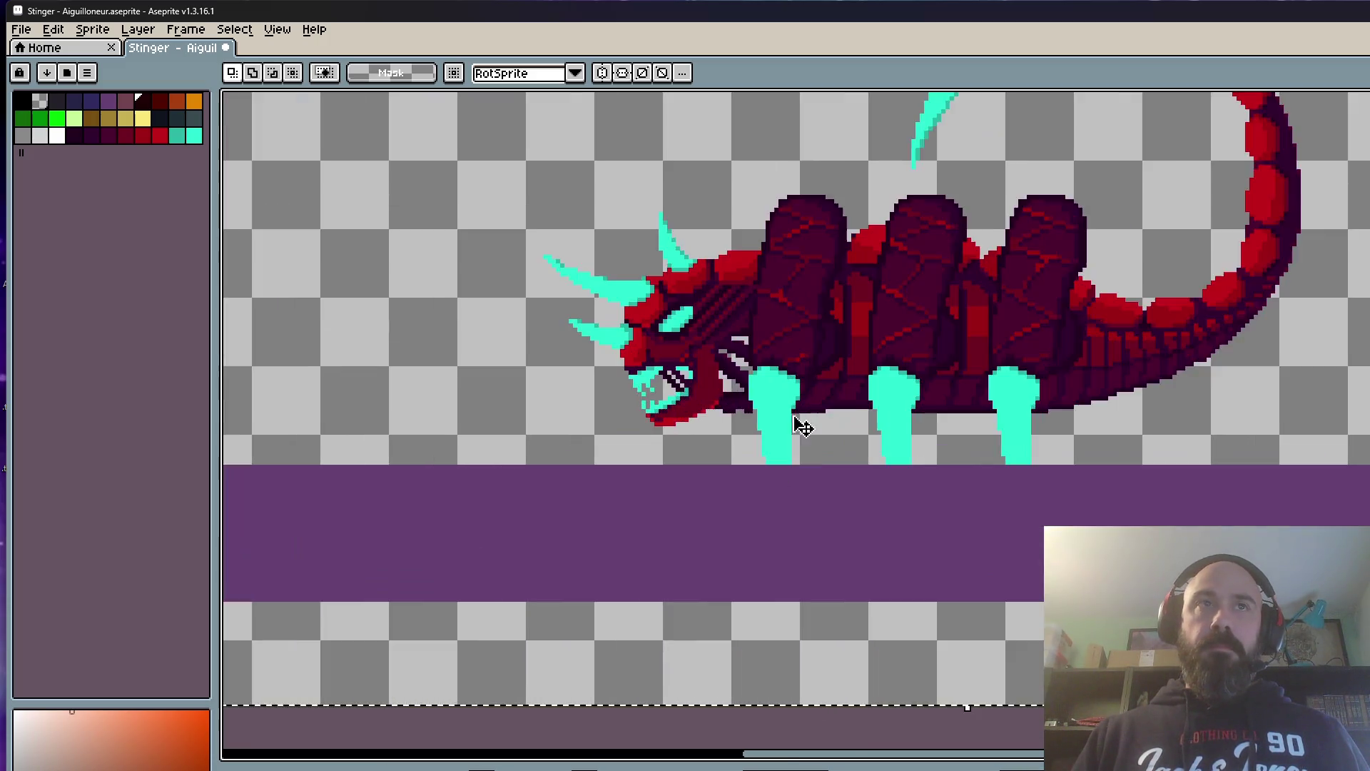
pyautogui.scroll(-1, 803, 426)
pyautogui.click(825, 408)
pyautogui.scroll(-2, 835, 418)
pyautogui.click(536, 402)
# Step: Flip through frames to compare poses, then pick up the body on this frame and commit it
pyautogui.moveTo(607, 145); pyautogui.dragTo(1172, 507)
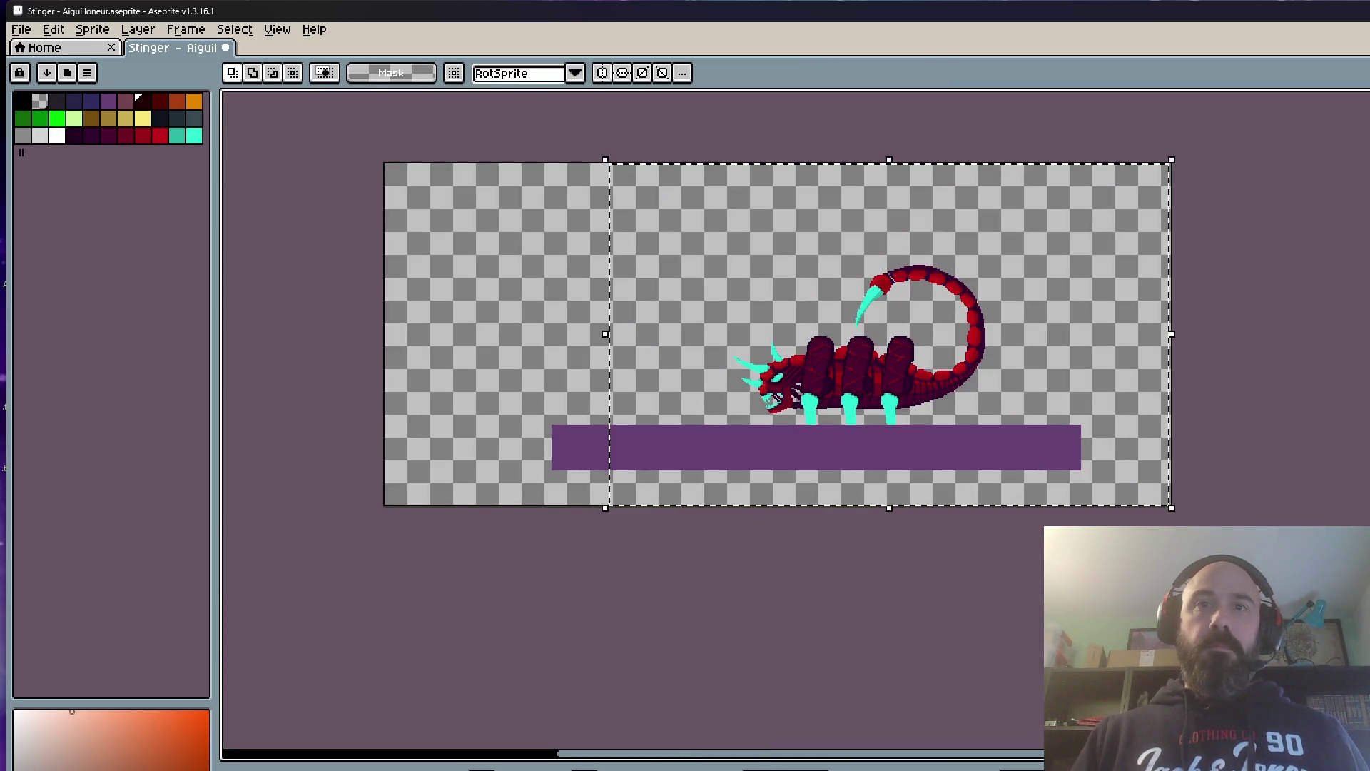
pyautogui.press('Right')
pyautogui.hotkey('ctrl', 'd')
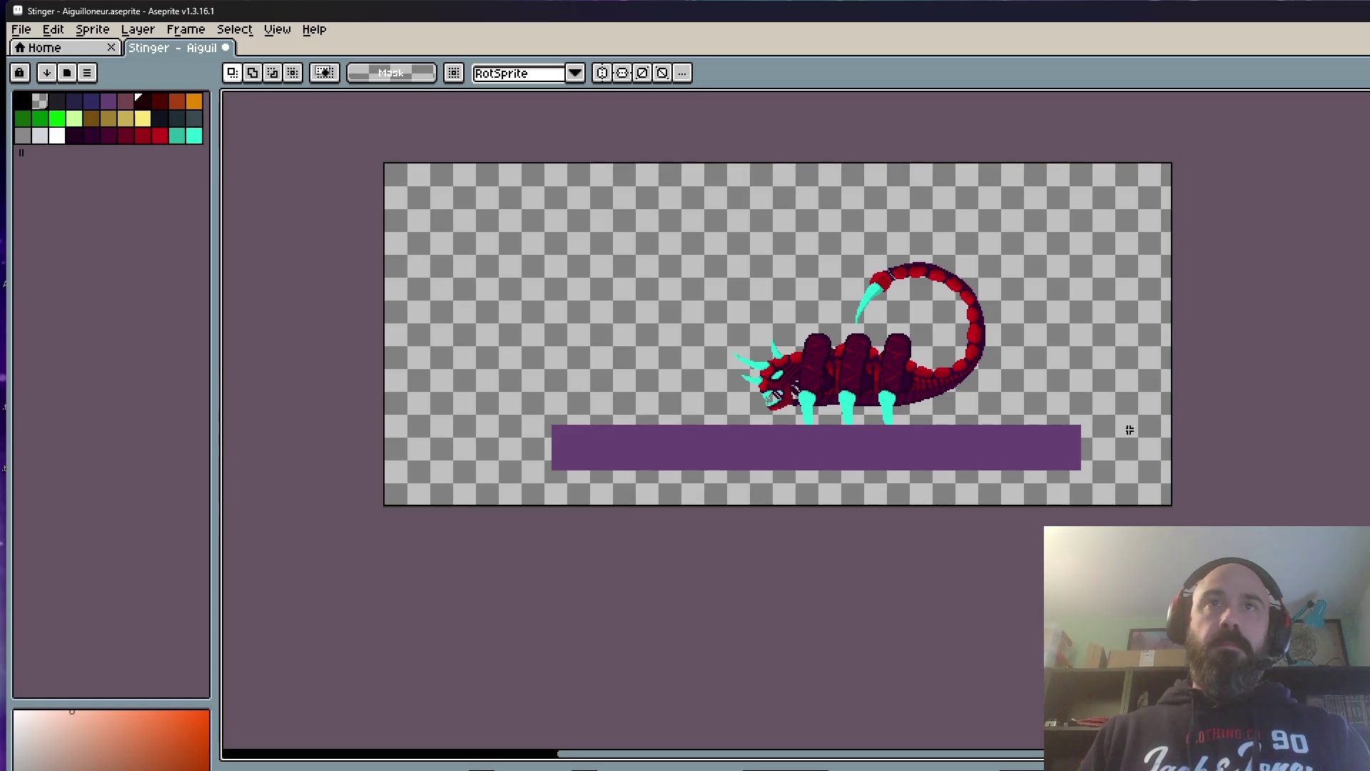
pyautogui.scroll(3, 1006, 393)
pyautogui.press('Right')
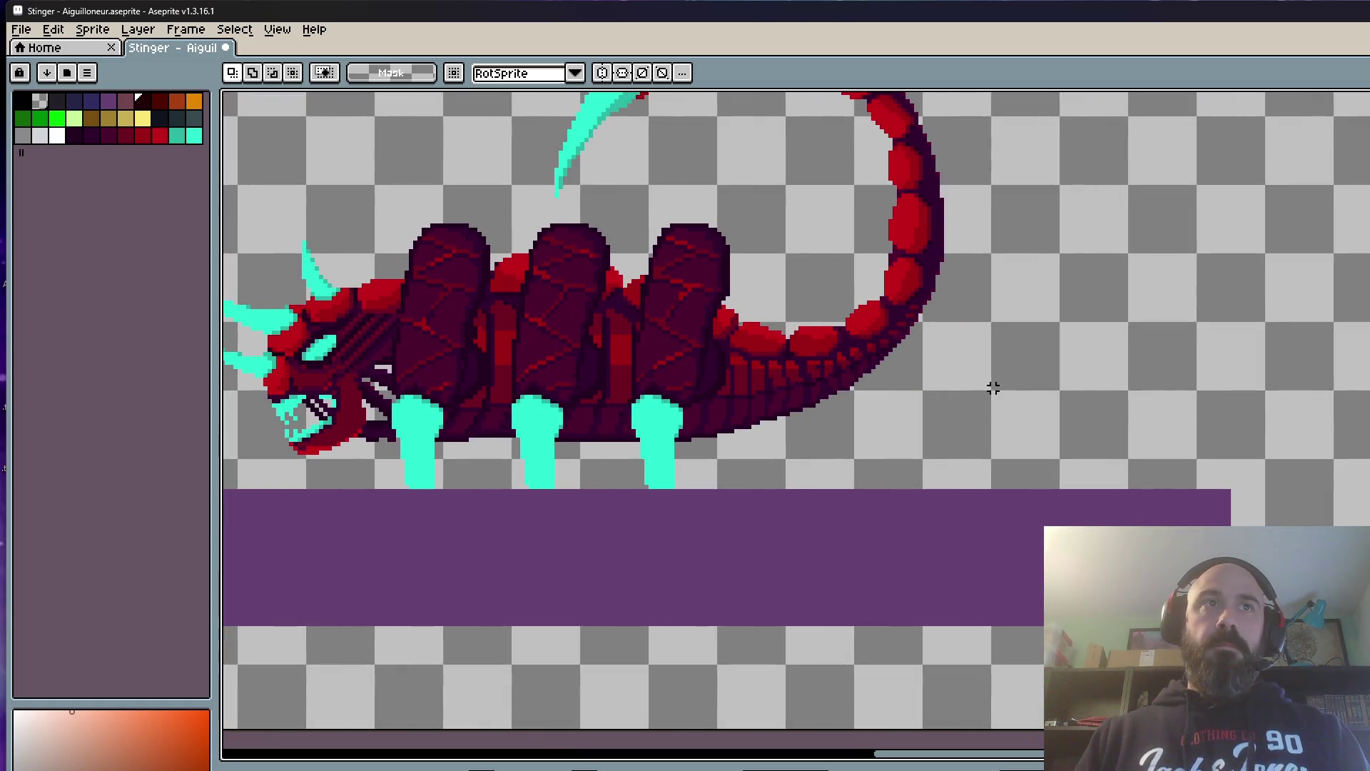
pyautogui.scroll(-2, 1006, 393)
pyautogui.scroll(3, 512, 436)
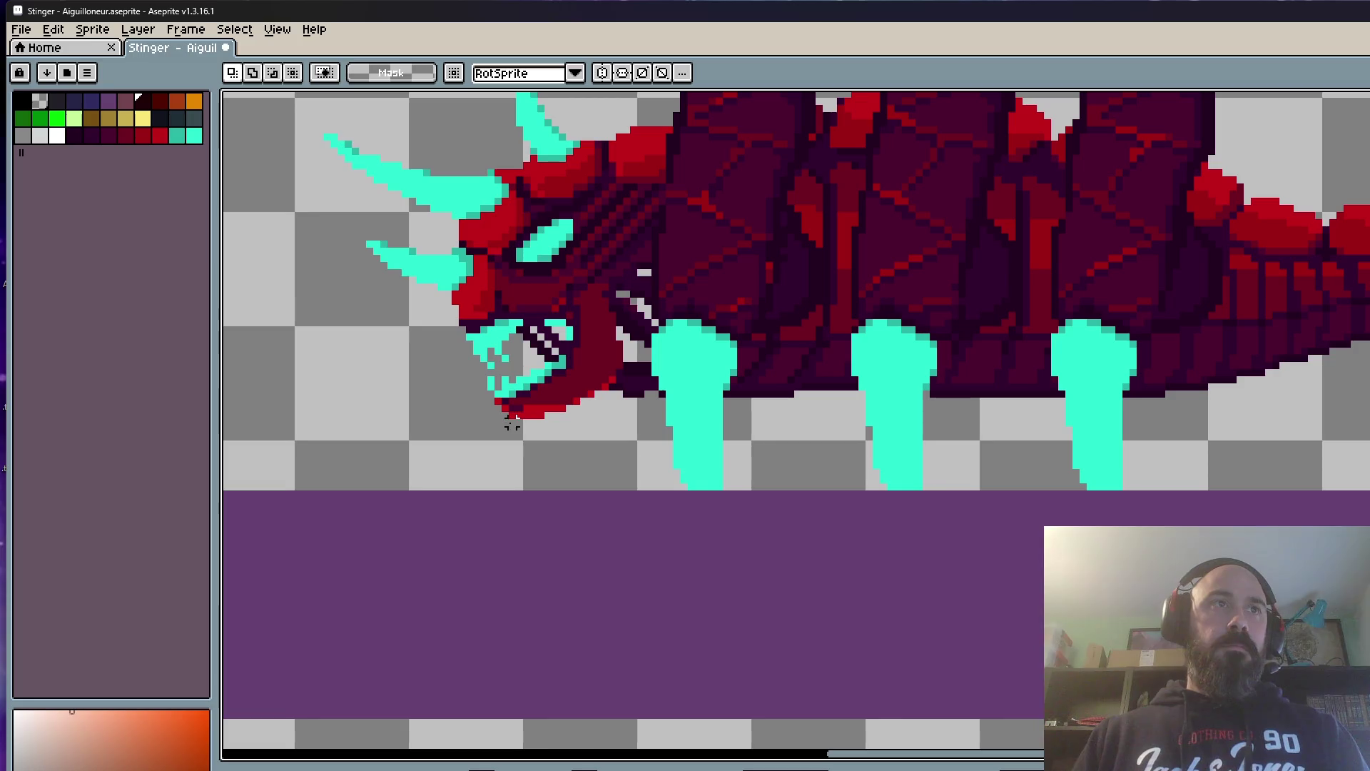
pyautogui.press('Right')
pyautogui.scroll(-2, 511, 421)
pyautogui.scroll(-2, 512, 421)
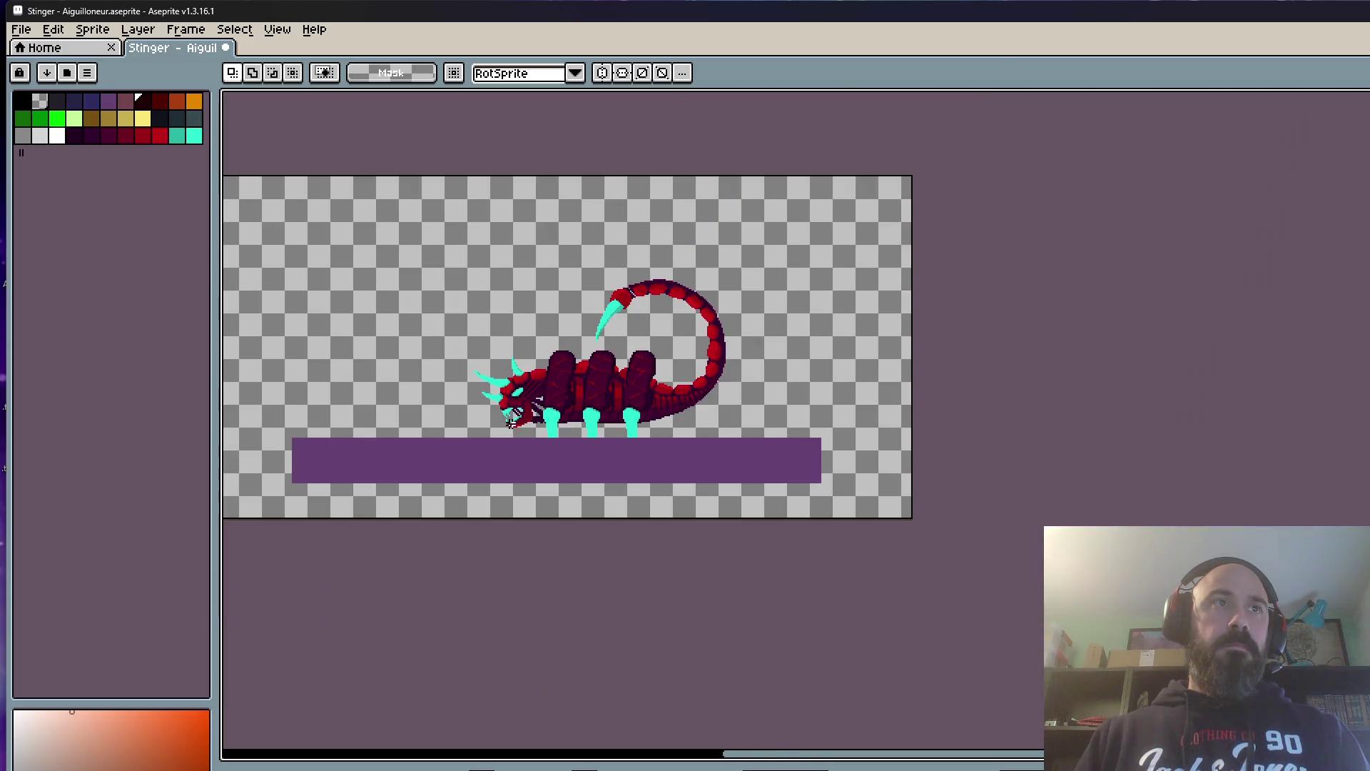
pyautogui.moveTo(386, 154); pyautogui.dragTo(845, 530)
pyautogui.press('Right')
pyautogui.press('Left')
pyautogui.scroll(2, 511, 503)
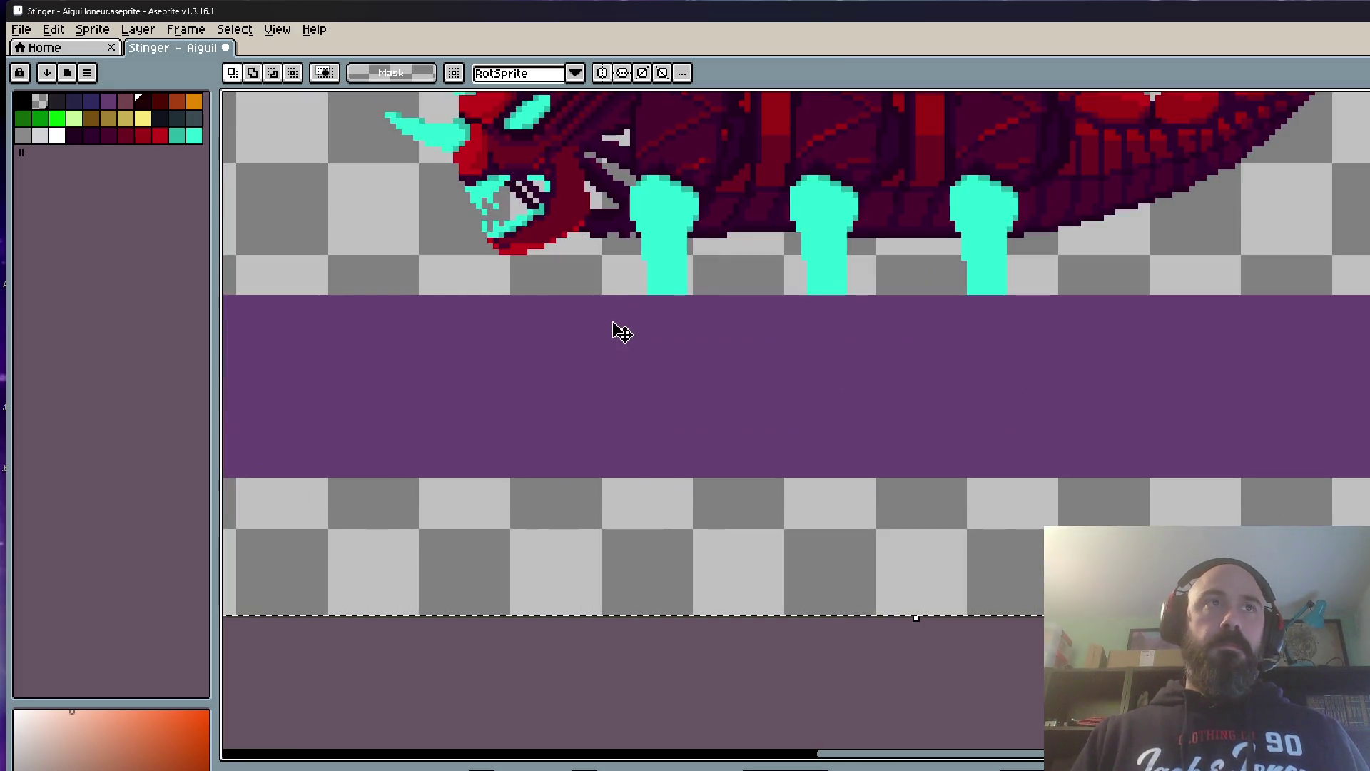
pyautogui.click(606, 258)
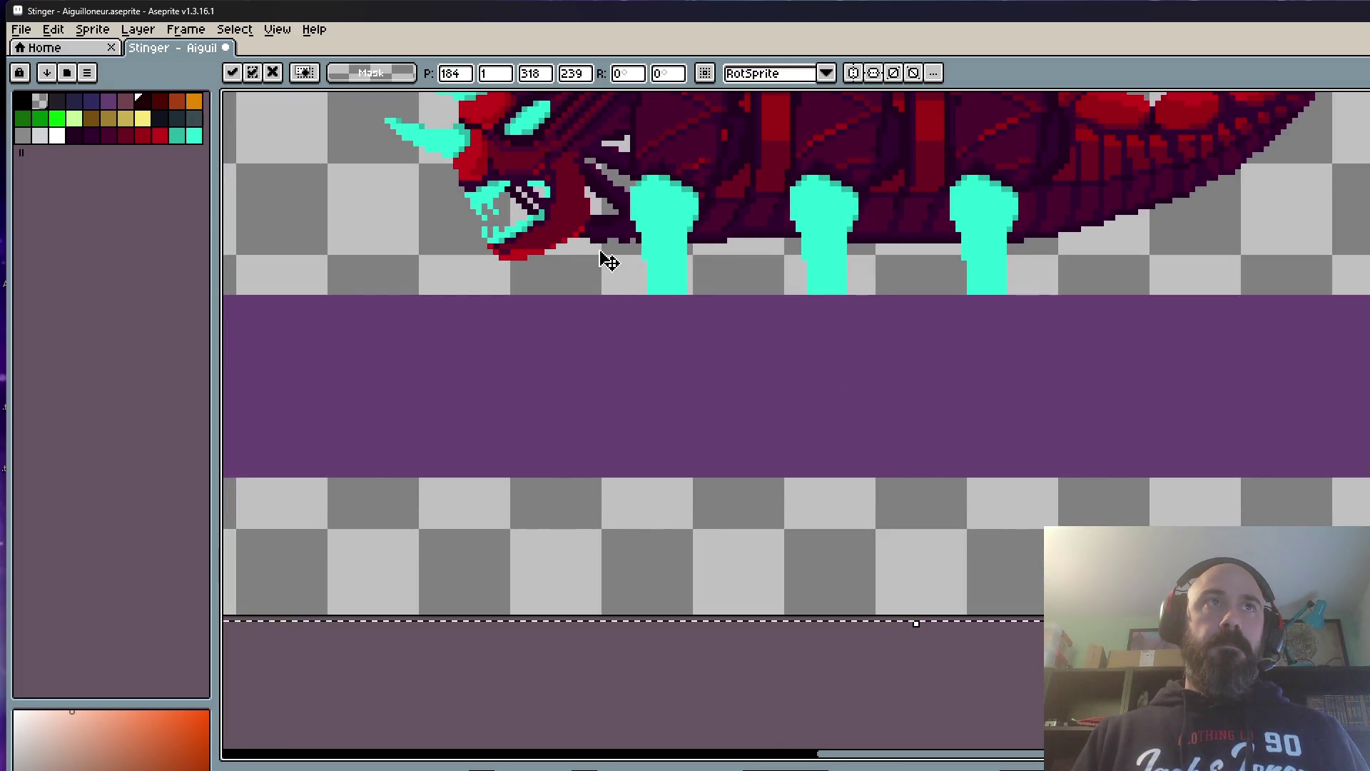
pyautogui.scroll(-2, 578, 321)
pyautogui.press('Return')
pyautogui.scroll(1, 389, 384)
pyautogui.scroll(-1, 390, 384)
# Step: Shift the scorpion one pixel right in this frame and step through the frames
pyautogui.moveTo(458, 128); pyautogui.dragTo(922, 439)
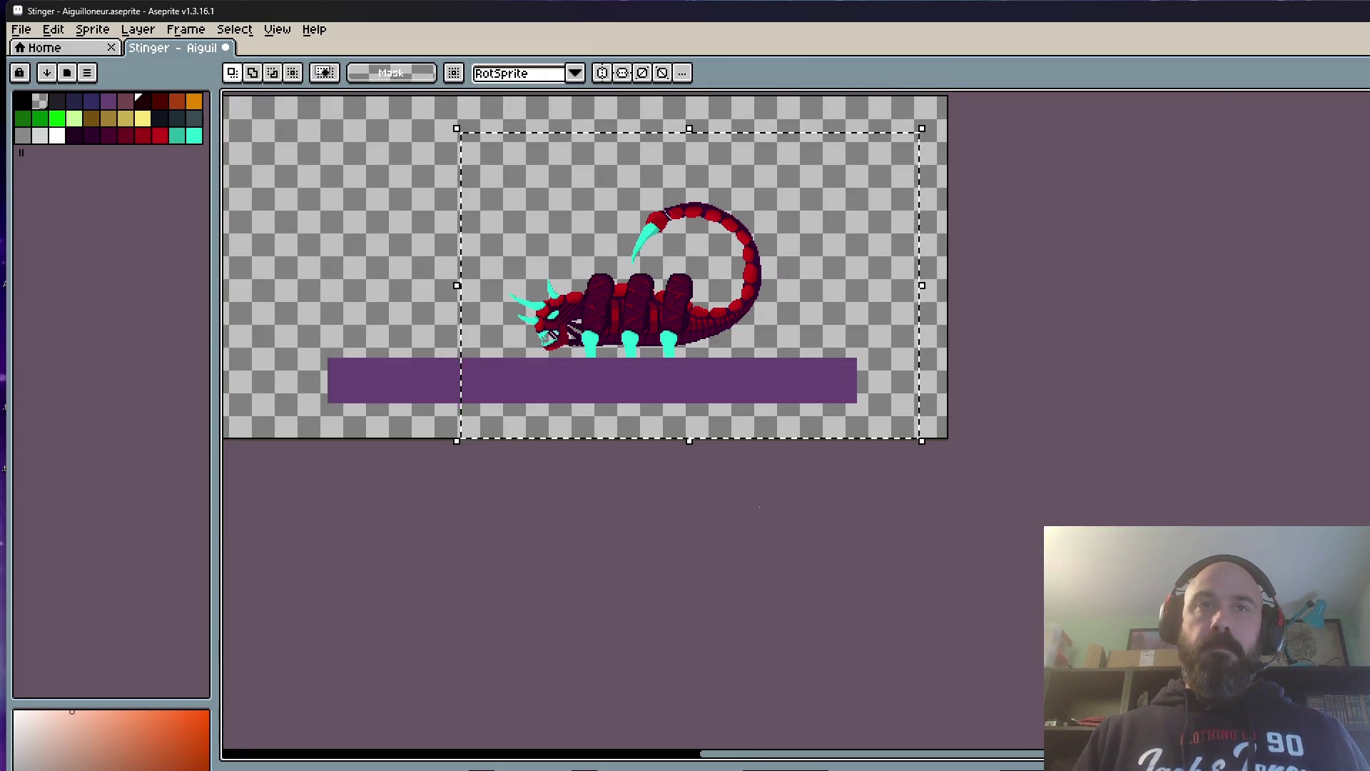
pyautogui.scroll(3, 657, 306)
pyautogui.click(578, 391)
pyautogui.moveTo(578, 392); pyautogui.dragTo(582, 397)
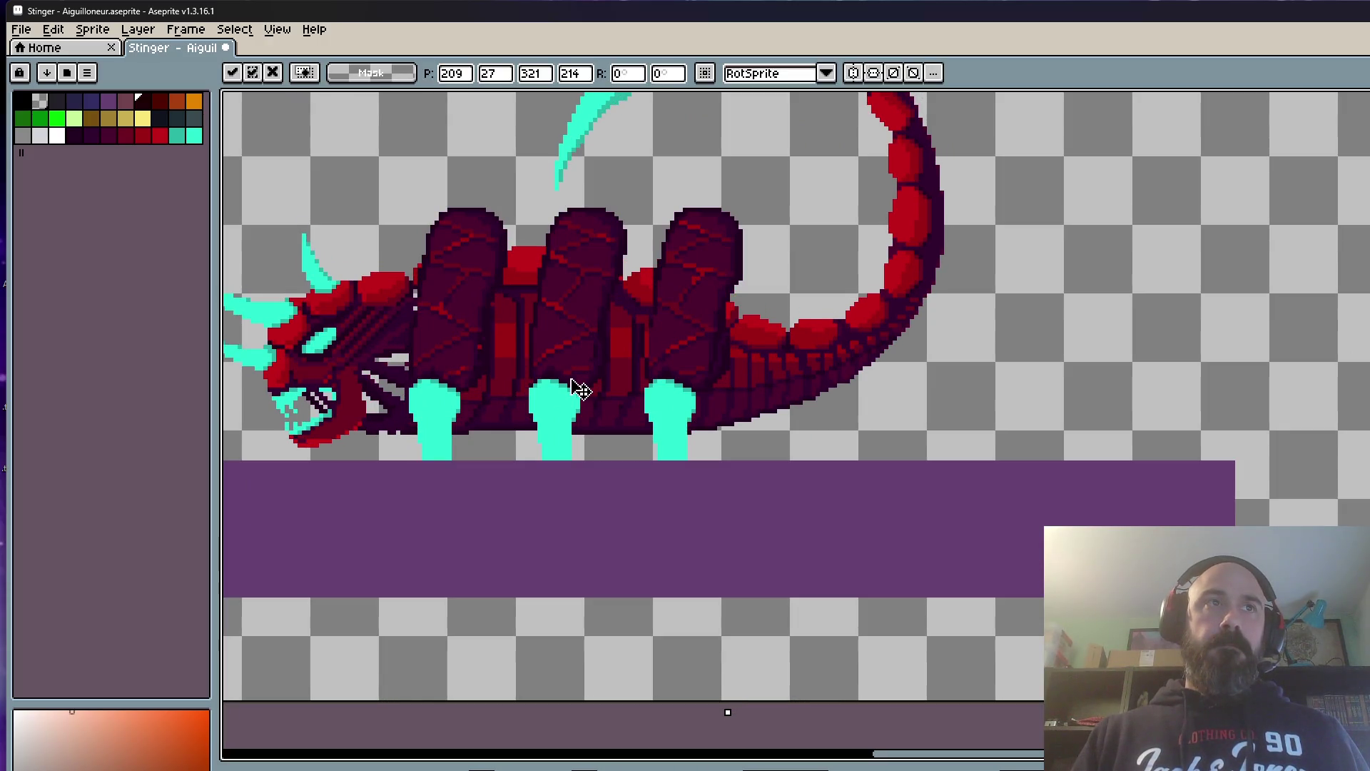
pyautogui.scroll(-3, 581, 397)
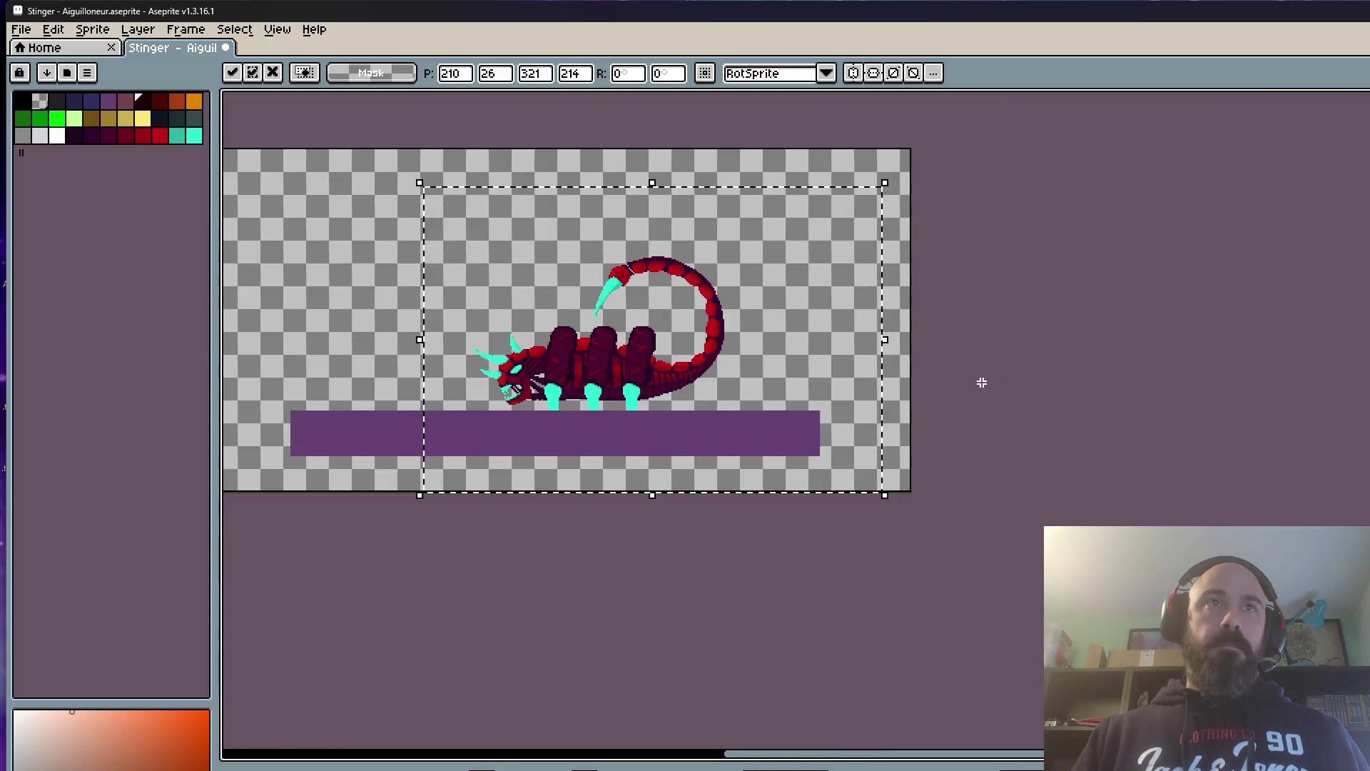
pyautogui.hotkey('ctrl', 'd')
pyautogui.scroll(1, 817, 386)
pyautogui.press('Return')
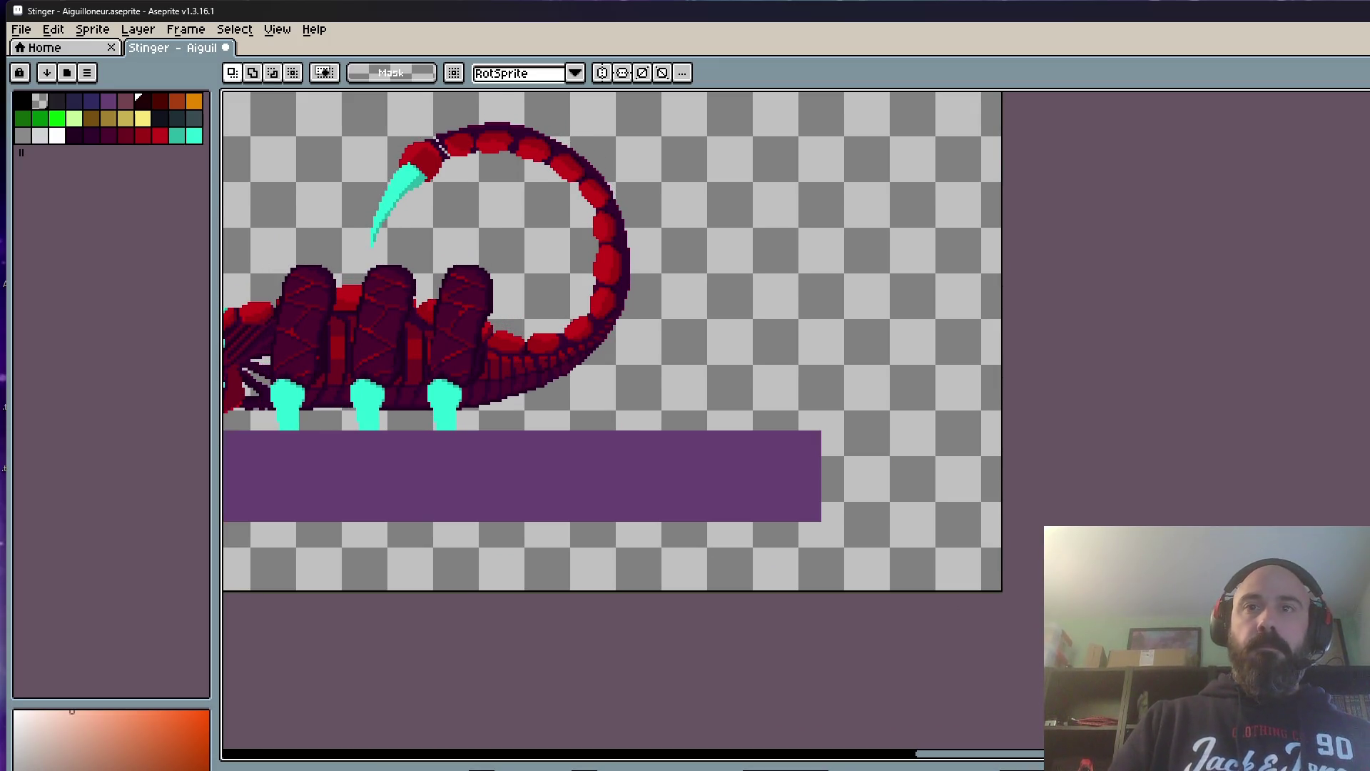
pyautogui.scroll(-2, 866, 582)
# Step: Nudge the scorpion two pixels down, commit and advance a frame
pyautogui.moveTo(510, 270); pyautogui.dragTo(1040, 615)
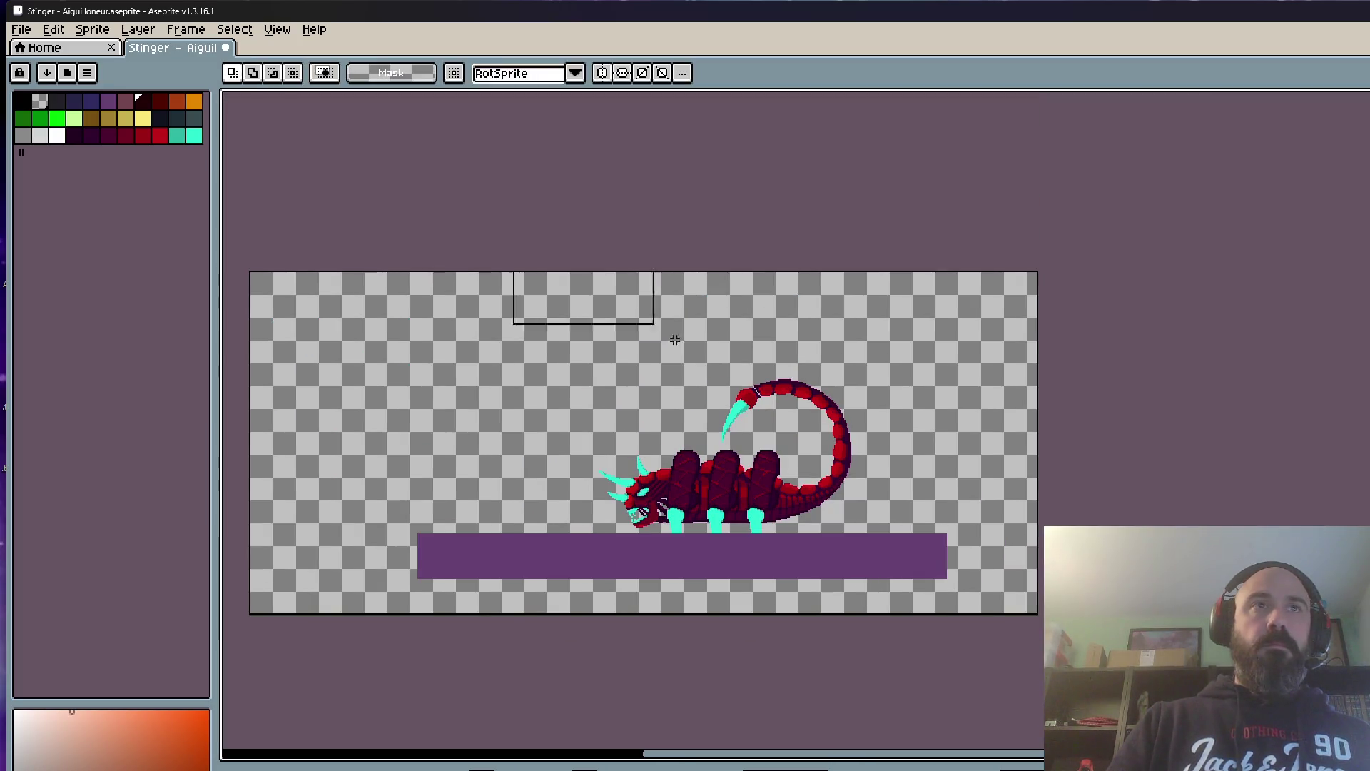
pyautogui.scroll(3, 617, 518)
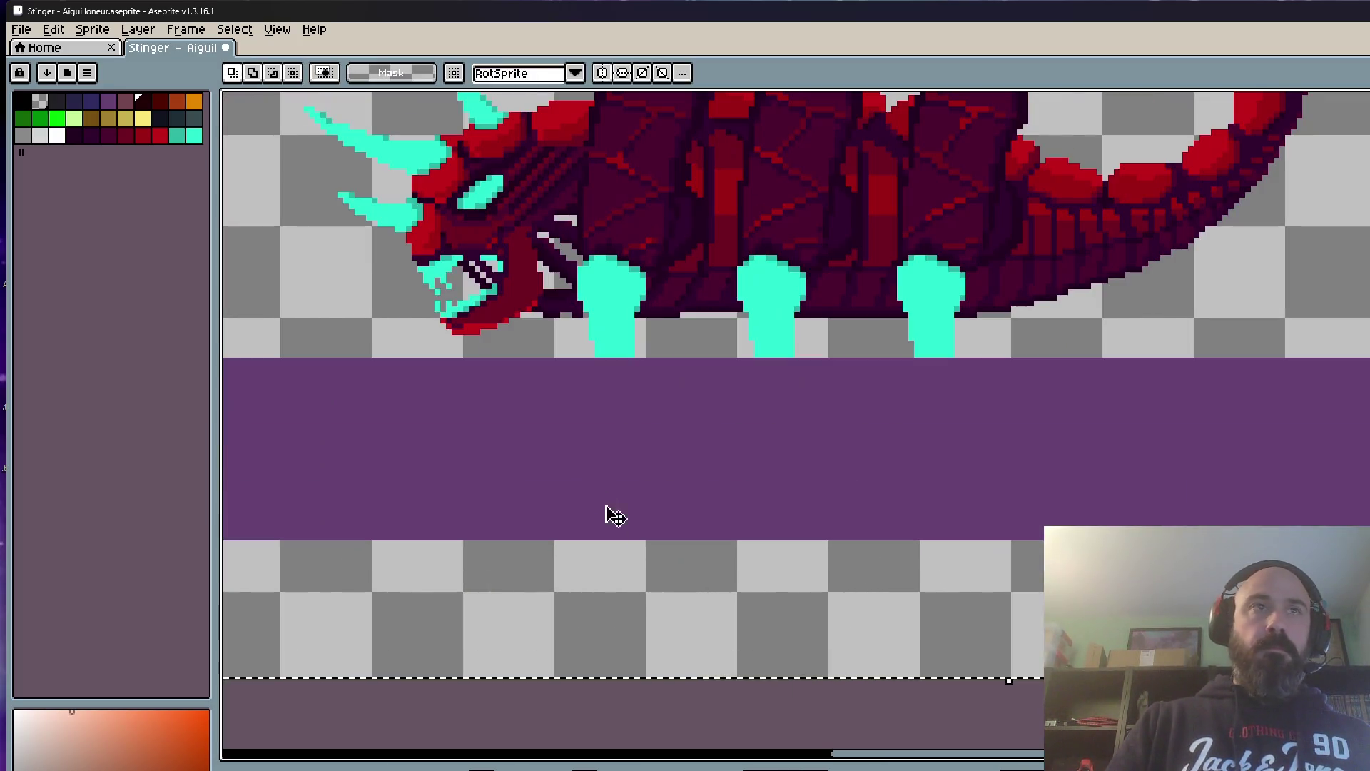
pyautogui.scroll(1, 477, 362)
pyautogui.scroll(1, 477, 363)
pyautogui.click(473, 324)
pyautogui.press('Down')
pyautogui.press('Down')
pyautogui.scroll(-2, 450, 334)
pyautogui.scroll(-2, 755, 345)
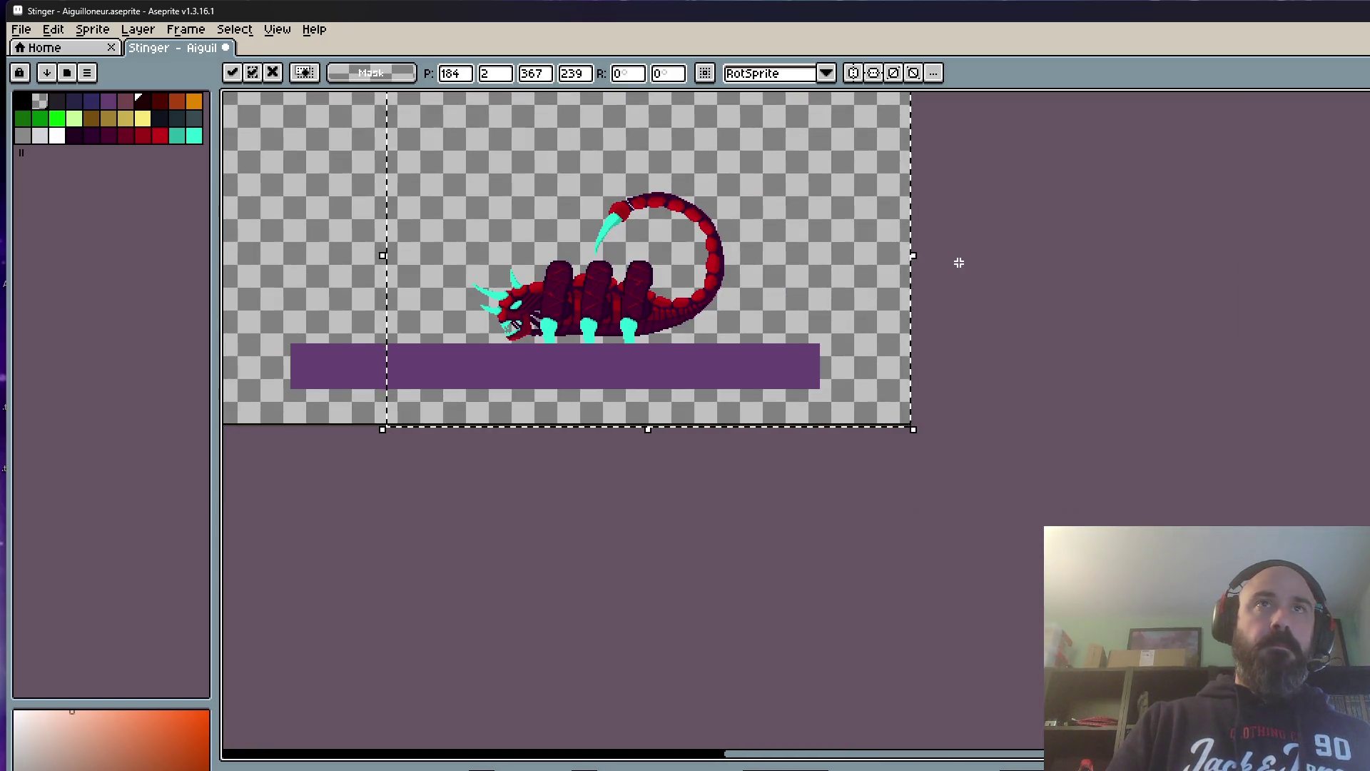
pyautogui.hotkey('ctrl', 'd')
pyautogui.scroll(3, 524, 269)
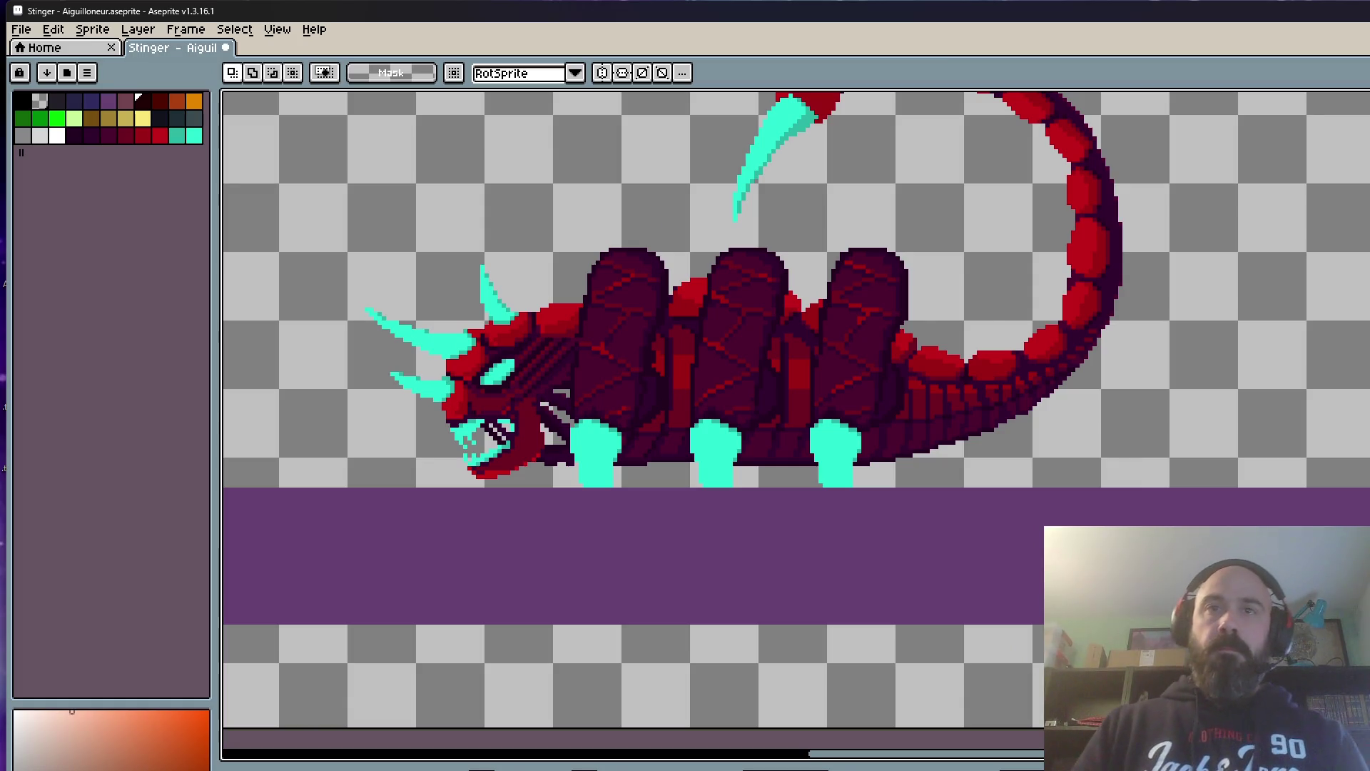
pyautogui.press('Right')
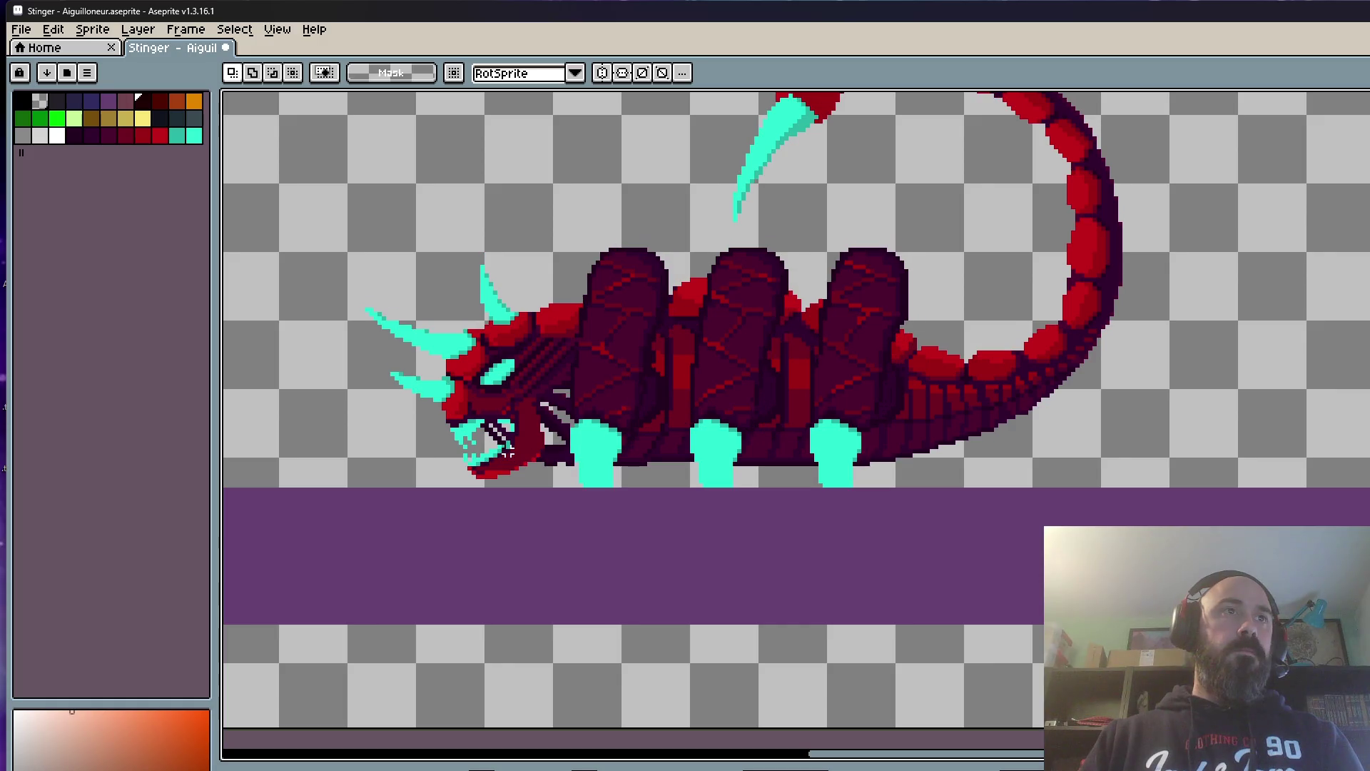
pyautogui.scroll(-2, 509, 452)
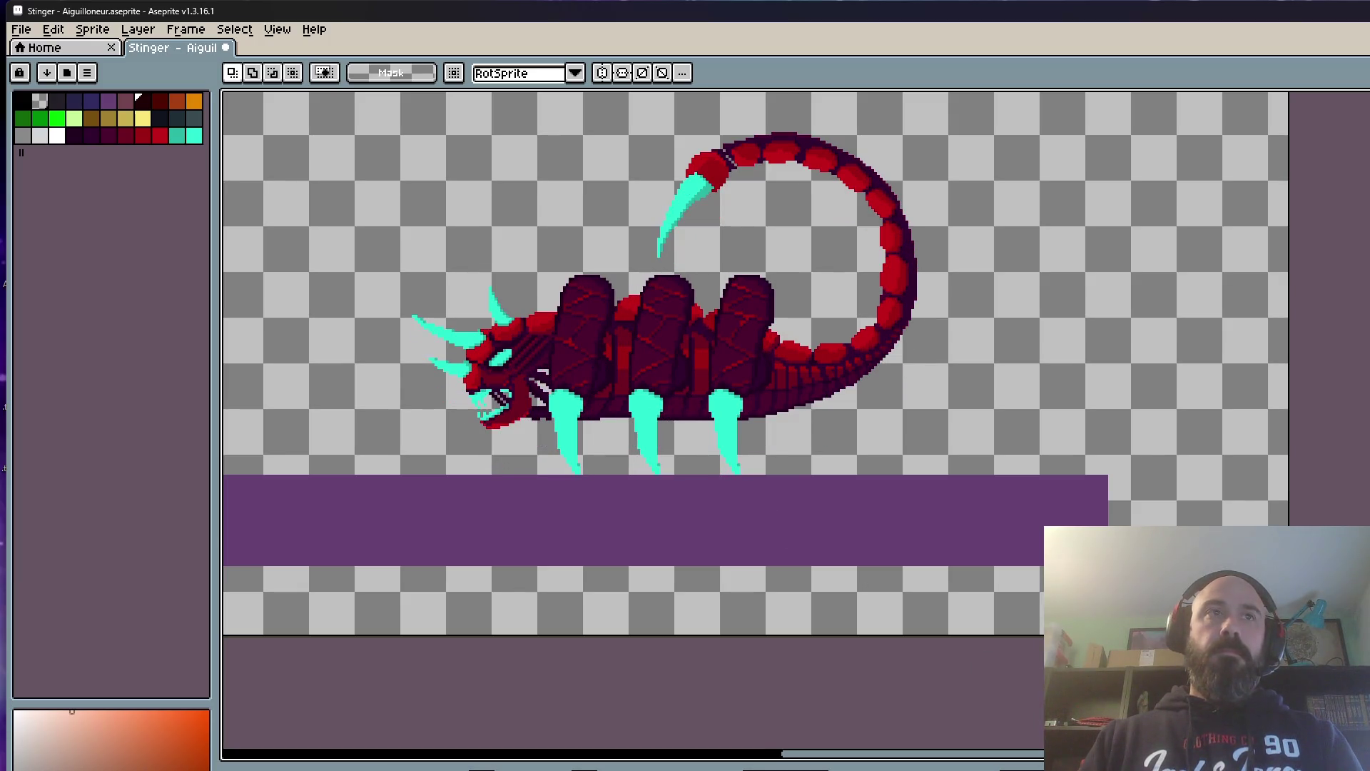
pyautogui.scroll(-2, 488, 378)
pyautogui.scroll(2, 397, 301)
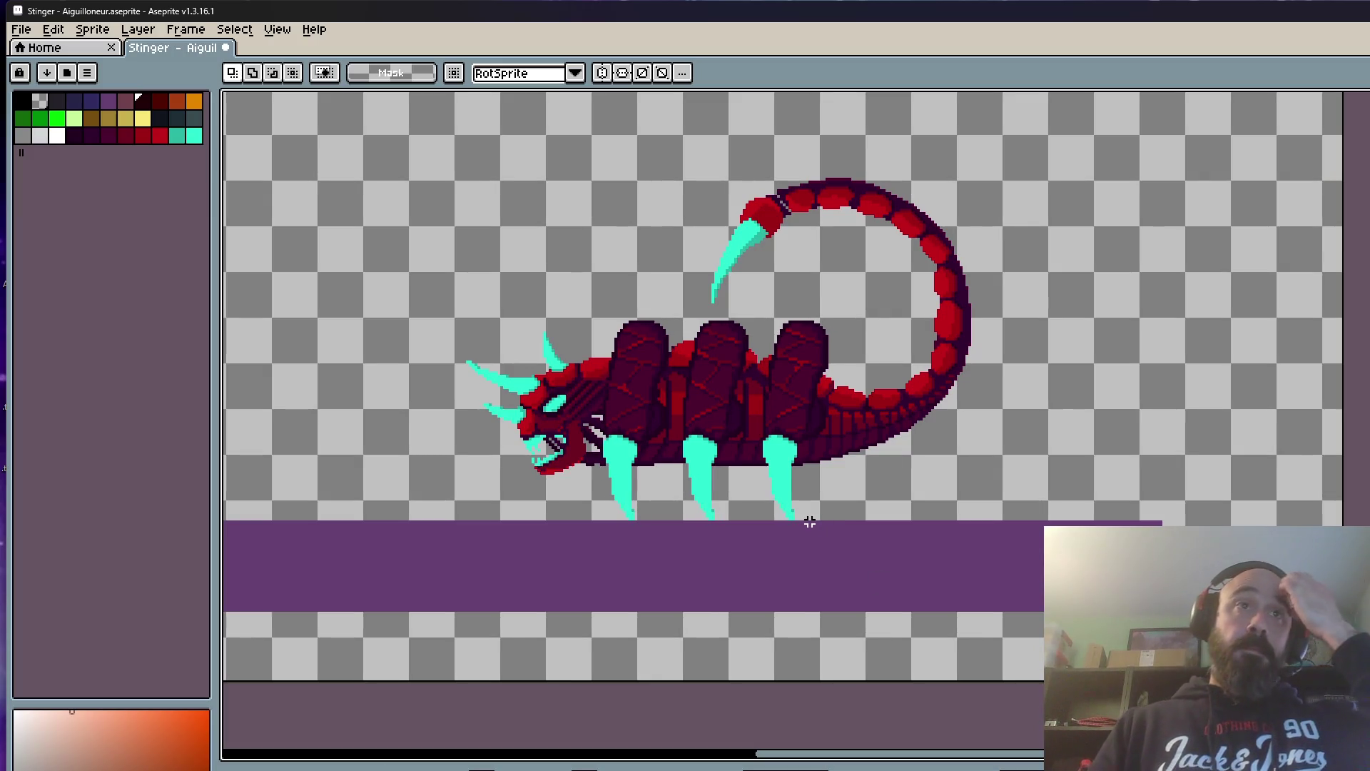
pyautogui.scroll(-1, 755, 369)
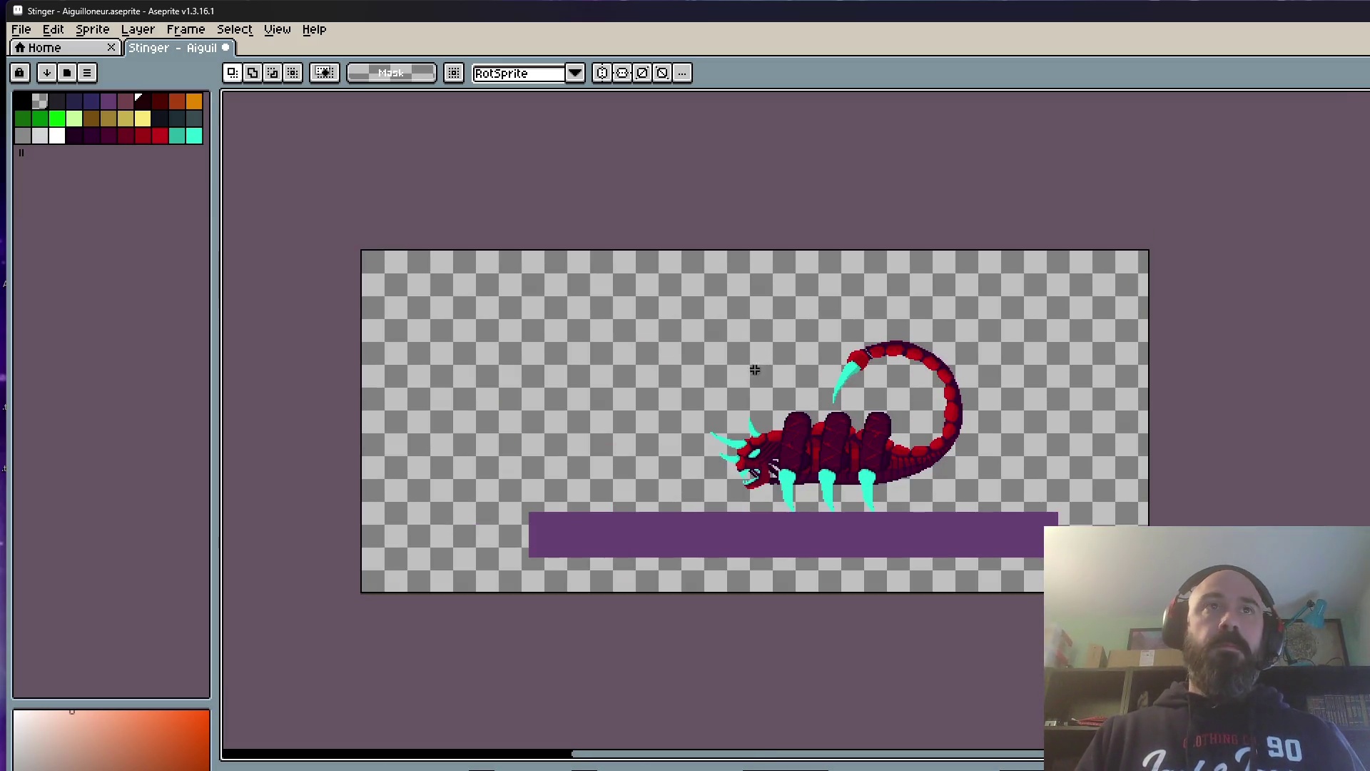
pyautogui.scroll(1, 911, 551)
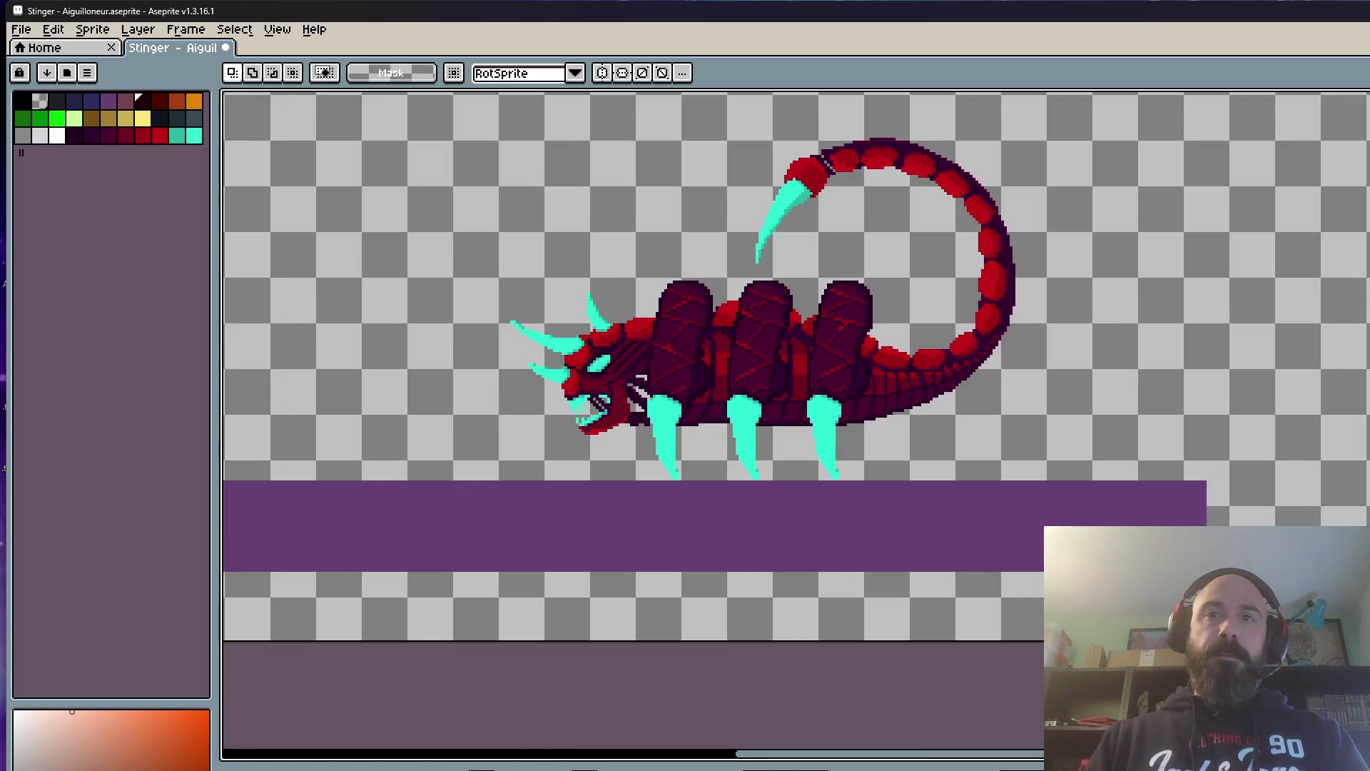
pyautogui.scroll(-1, 888, 618)
# Step: Lower the creature onto the platform, then drop creature and platform one more pixel
pyautogui.moveTo(569, 233); pyautogui.dragTo(1167, 653)
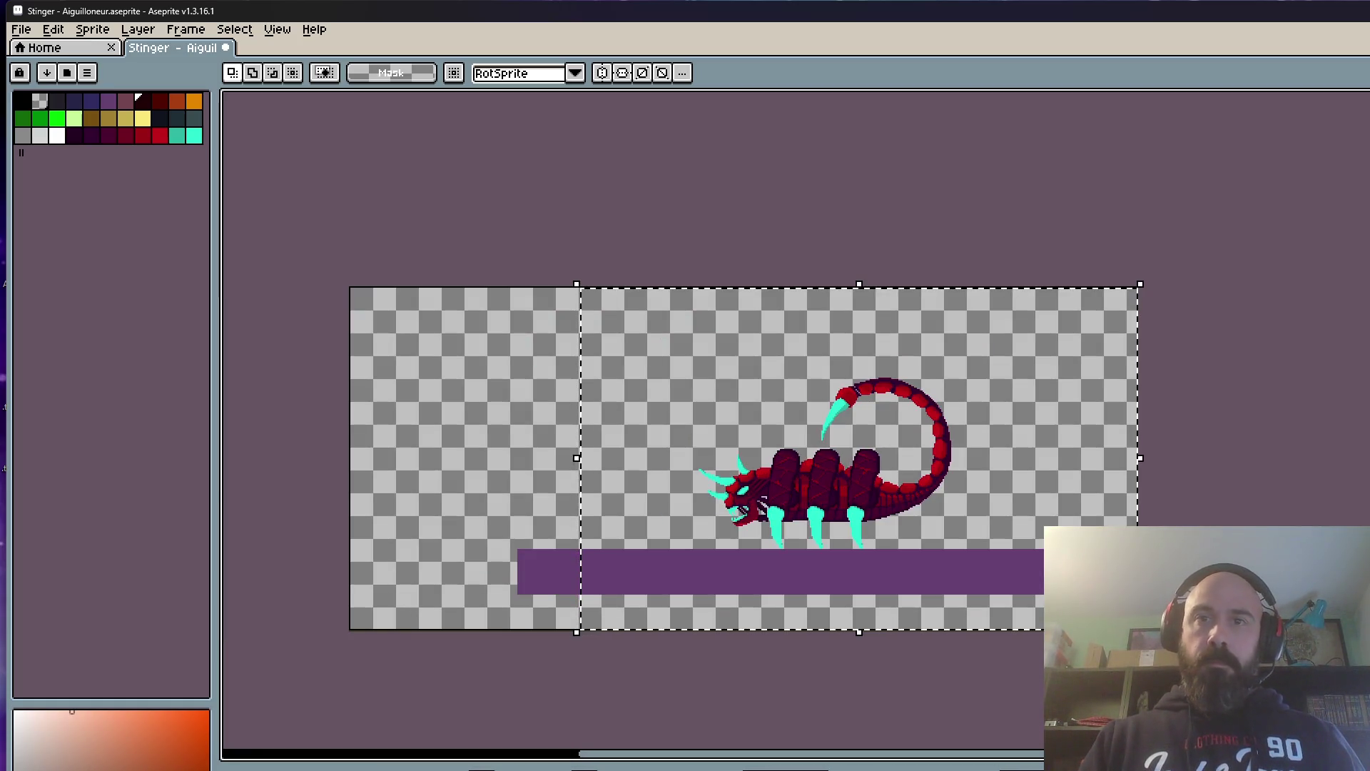
pyautogui.scroll(1, 759, 499)
pyautogui.scroll(1, 679, 459)
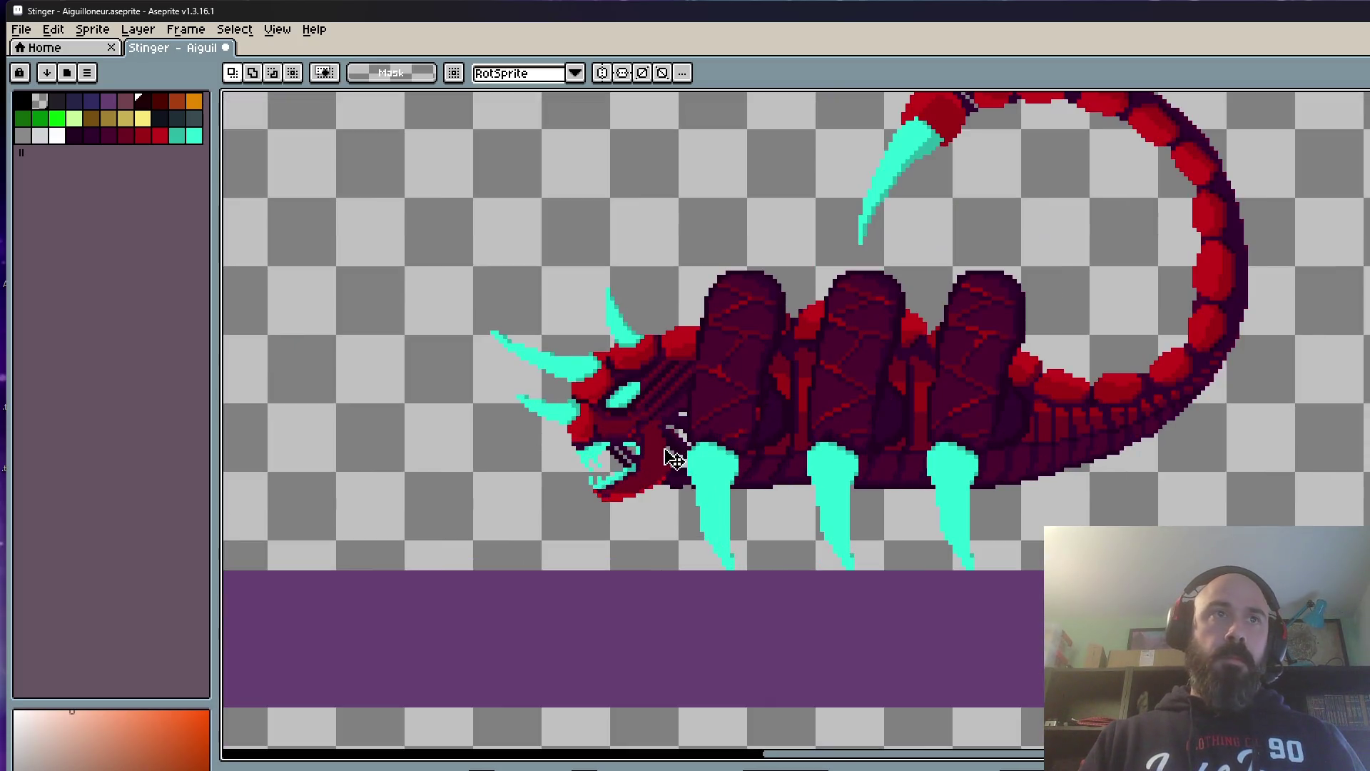
pyautogui.click(671, 471)
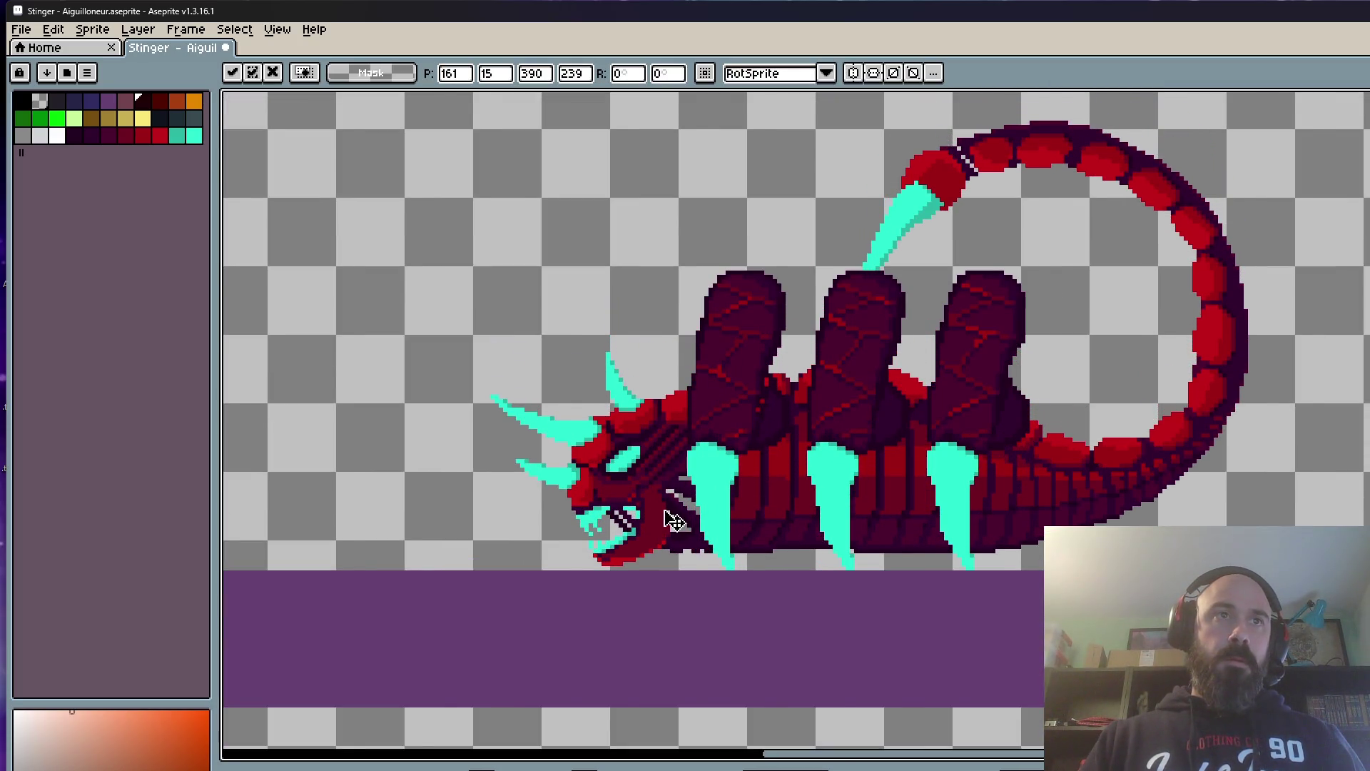
pyautogui.scroll(-1, 671, 519)
pyautogui.click(285, 357)
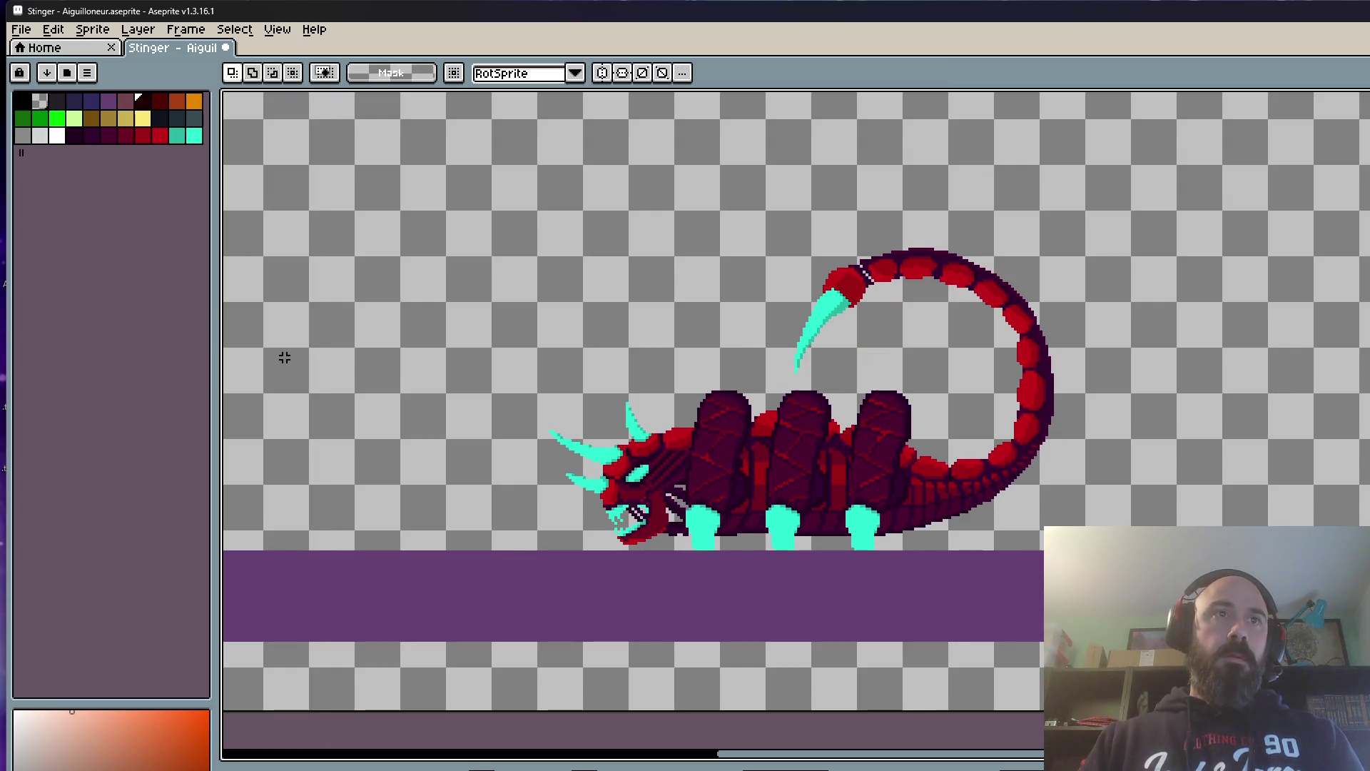
pyautogui.moveTo(404, 160); pyautogui.dragTo(1296, 713)
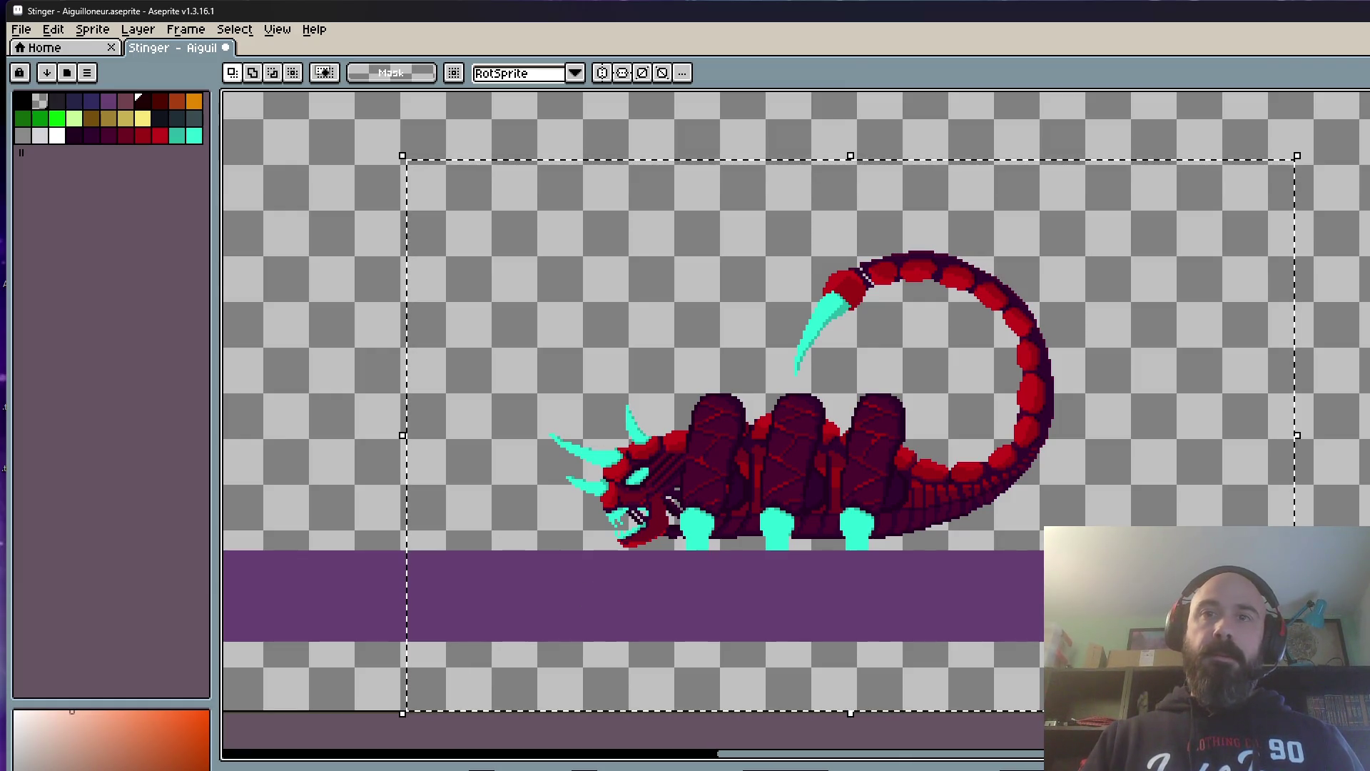
pyautogui.scroll(1, 666, 578)
pyautogui.scroll(1, 664, 584)
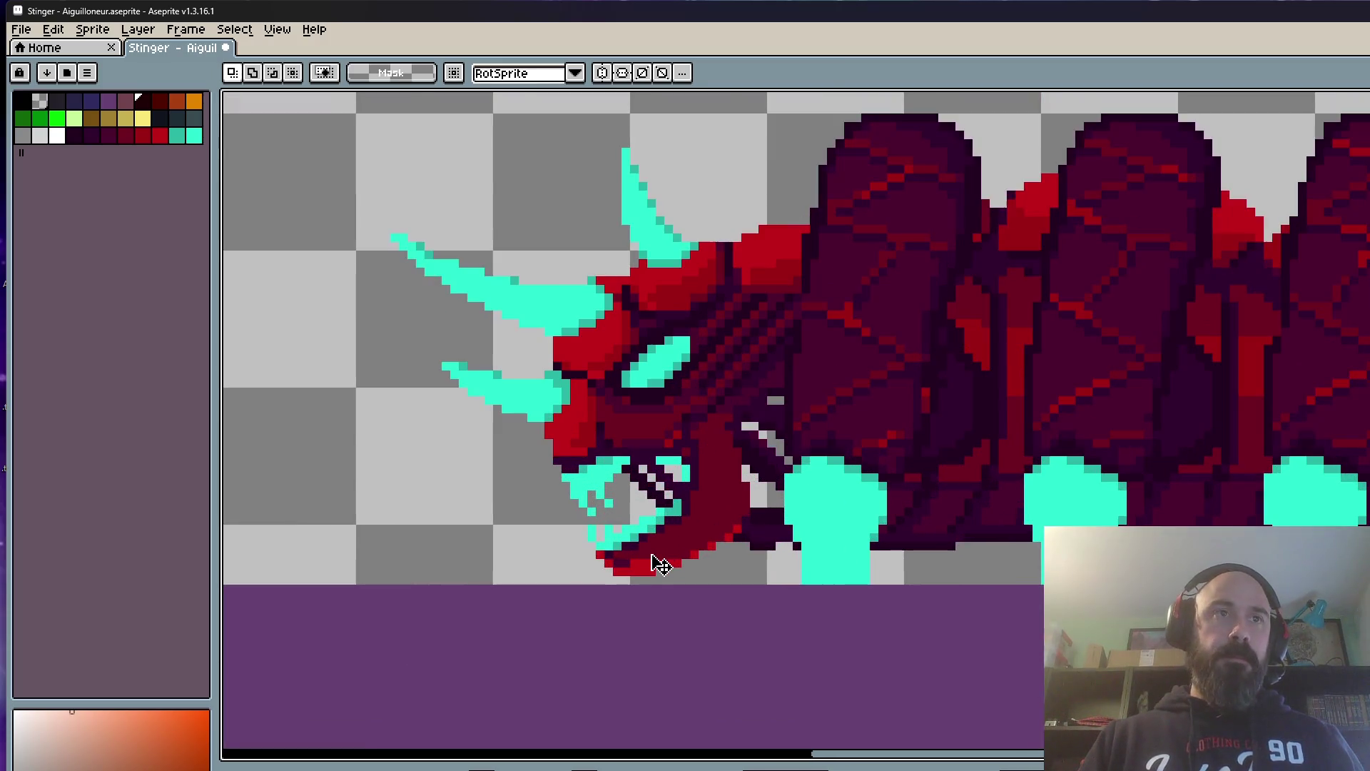
pyautogui.moveTo(663, 583); pyautogui.dragTo(661, 590)
pyautogui.scroll(-2, 660, 590)
pyautogui.scroll(-1, 407, 481)
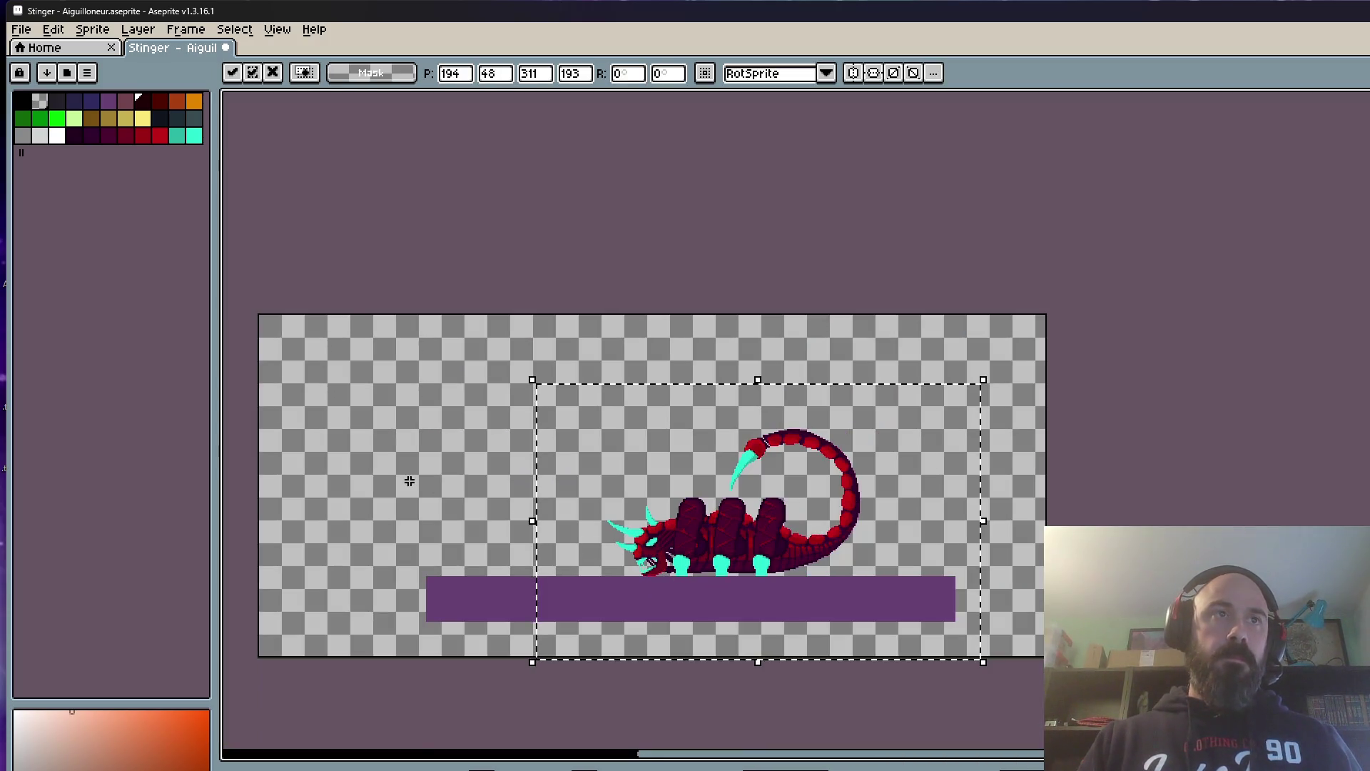
pyautogui.click(410, 481)
pyautogui.scroll(2, 428, 483)
pyautogui.scroll(1, 677, 532)
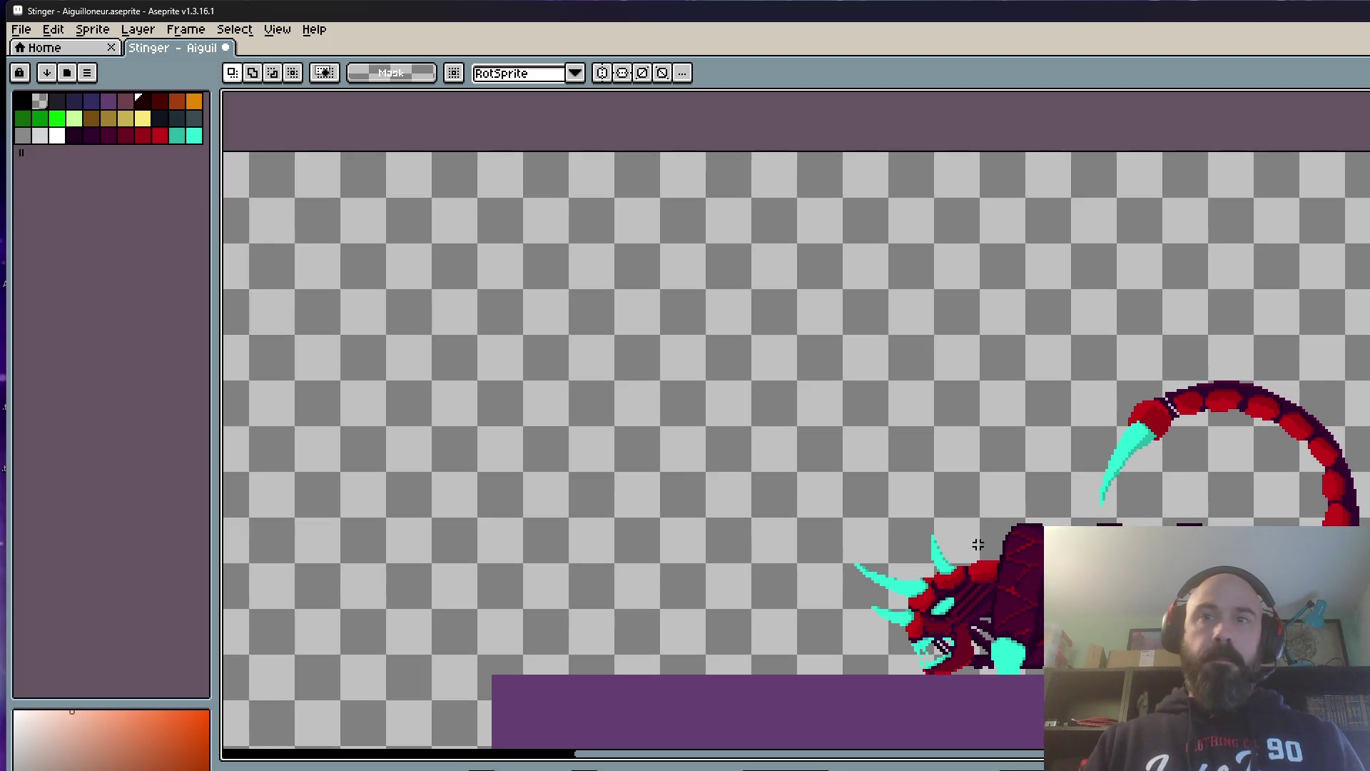
pyautogui.scroll(-1, 968, 543)
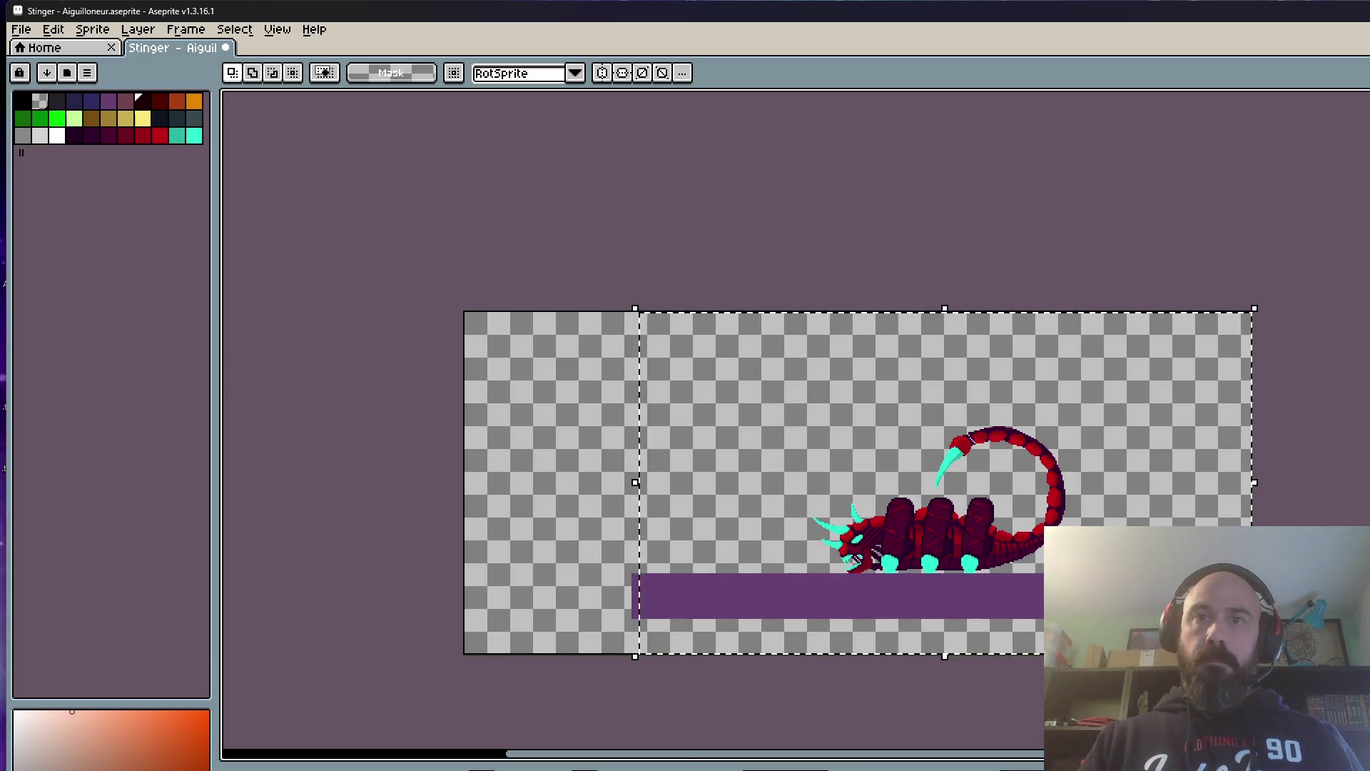
pyautogui.scroll(3, 878, 557)
pyautogui.scroll(1, 842, 514)
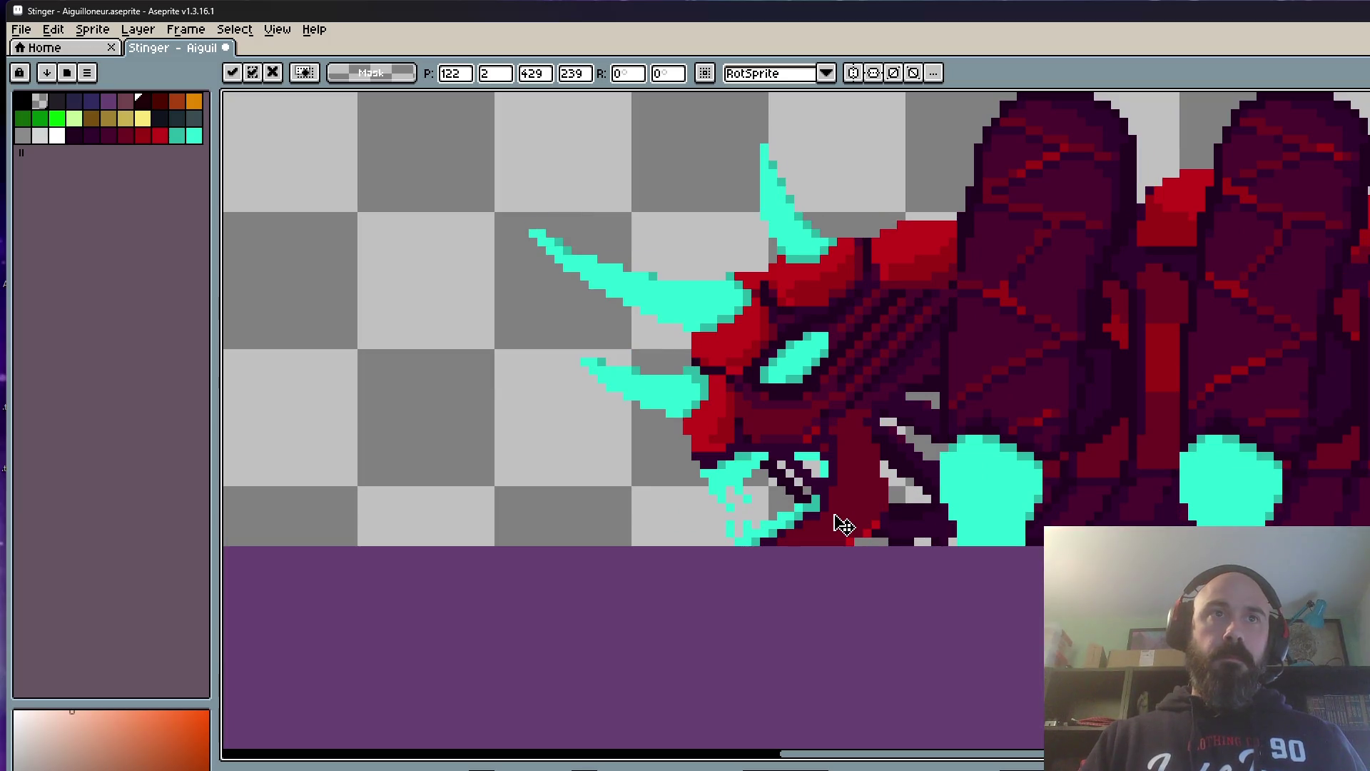
pyautogui.scroll(-2, 841, 523)
pyautogui.scroll(-2, 842, 522)
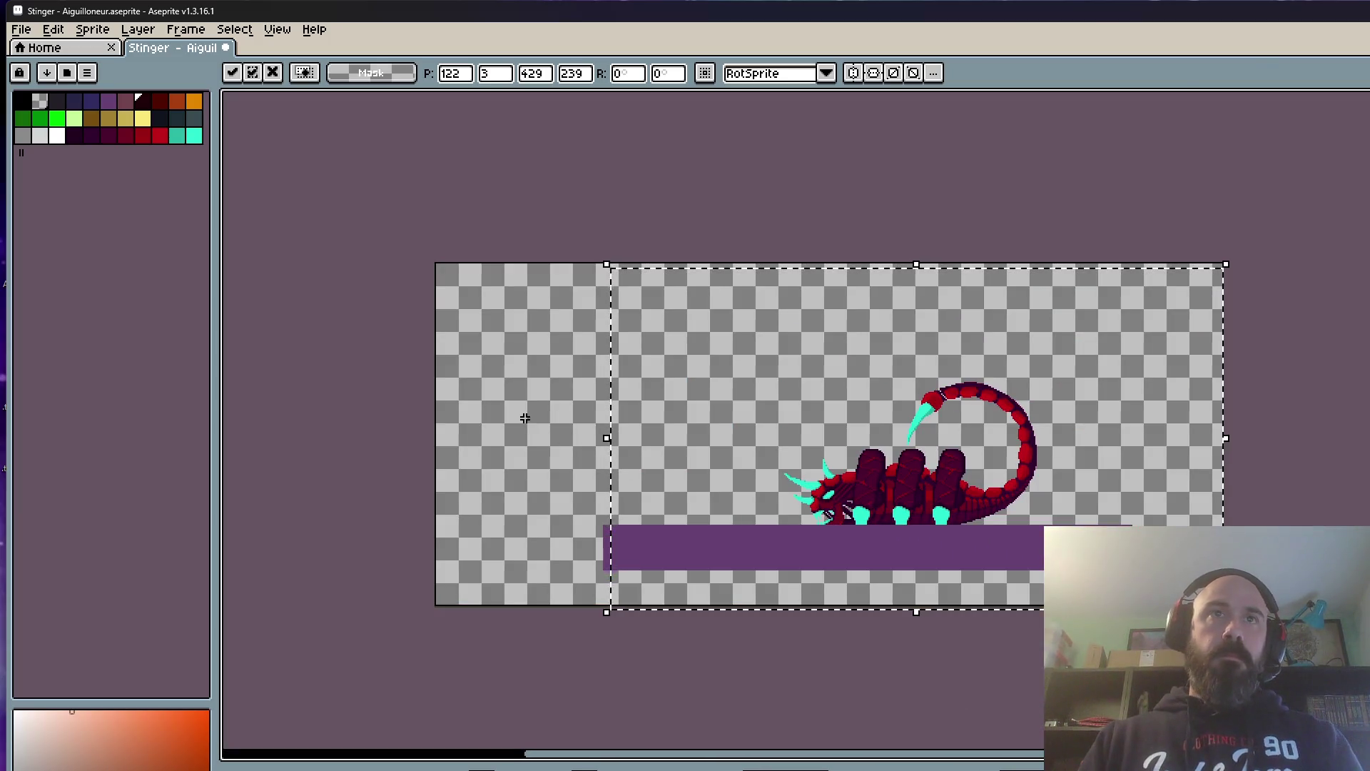
pyautogui.click(525, 418)
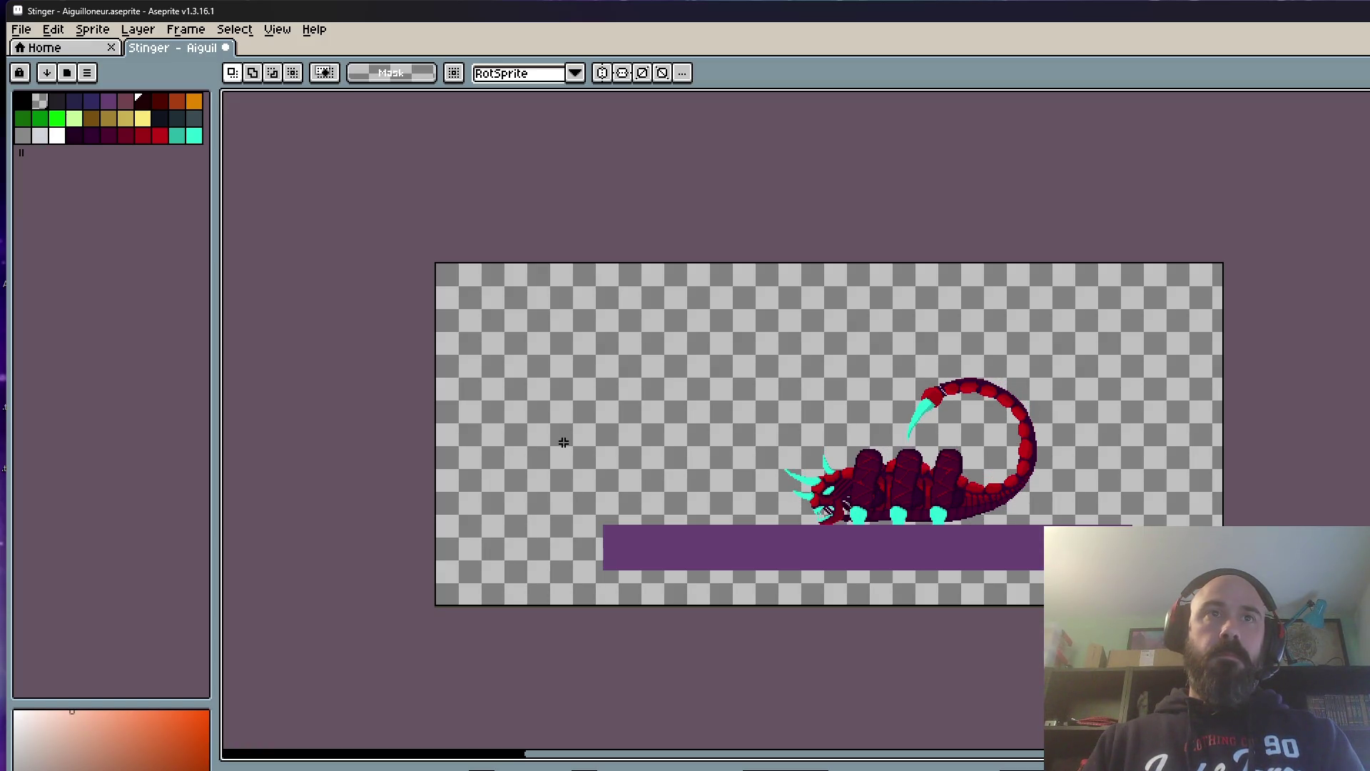
# Step: Move the crouching scorpion down three pixels and commit
pyautogui.moveTo(549, 264); pyautogui.dragTo(1220, 659)
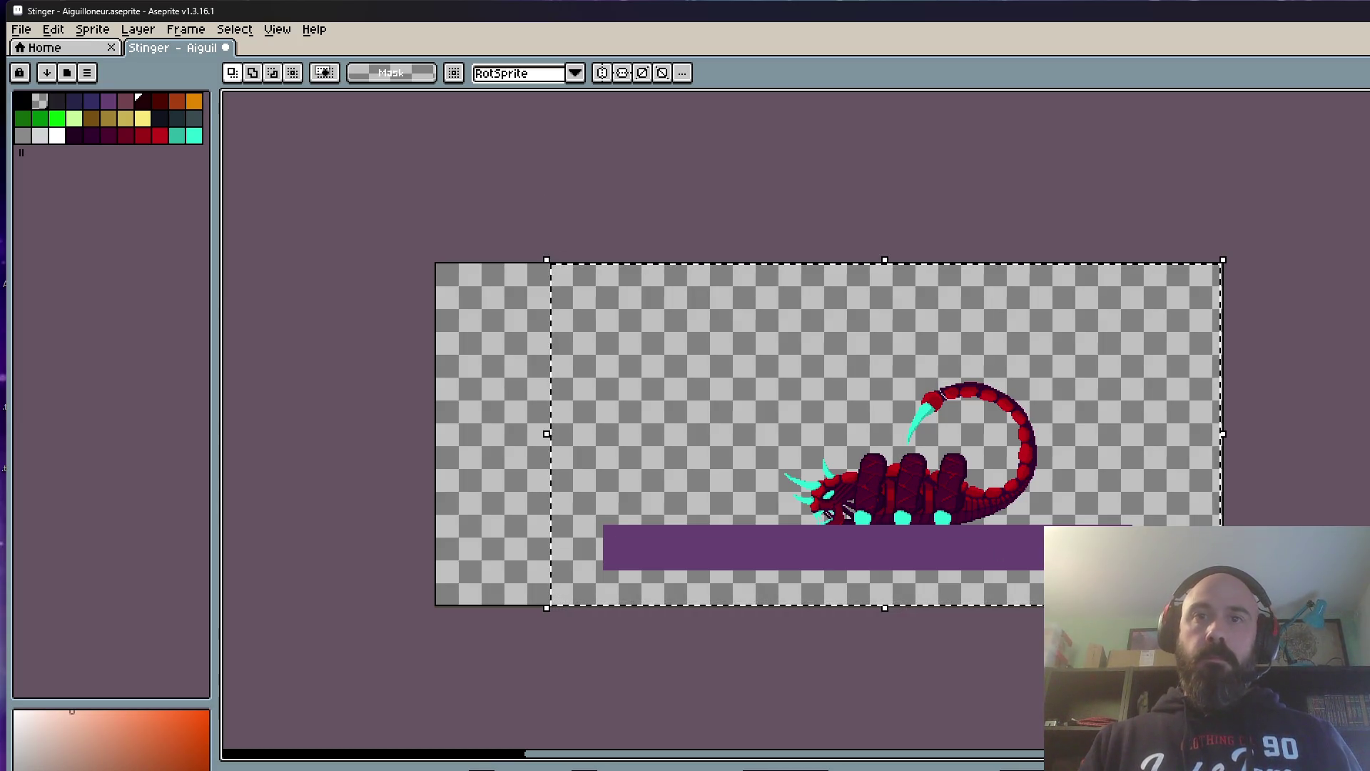
pyautogui.scroll(3, 817, 492)
pyautogui.scroll(2, 817, 493)
pyautogui.scroll(-1, 963, 504)
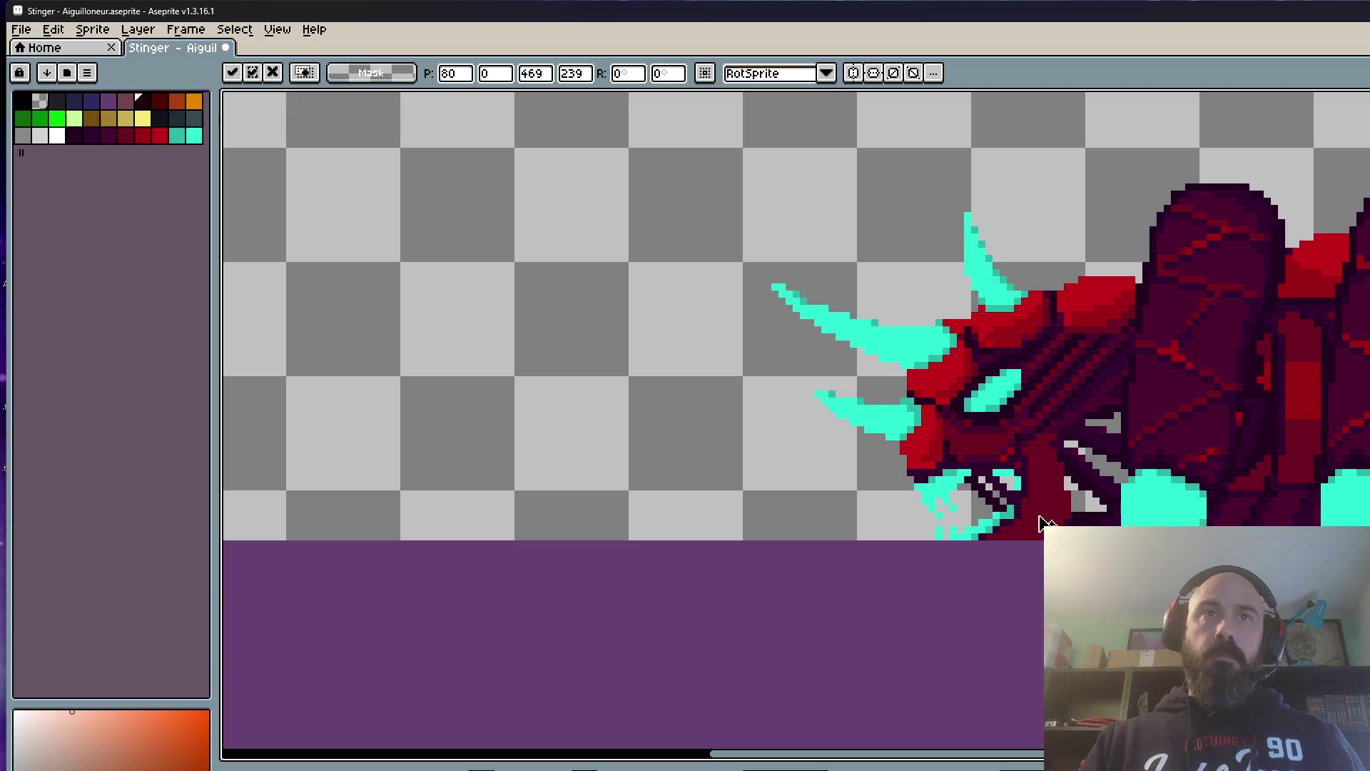
pyautogui.scroll(-3, 544, 434)
pyautogui.click(411, 407)
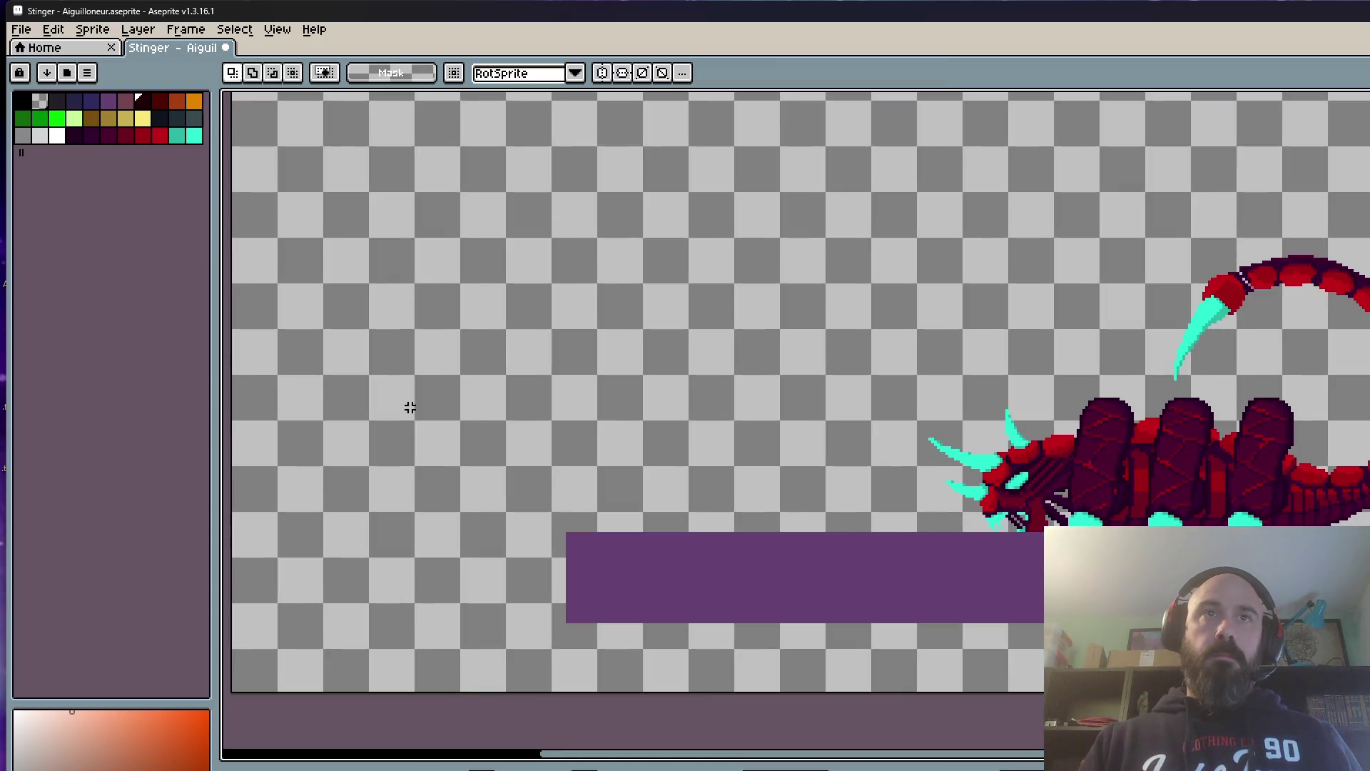
pyautogui.scroll(-3, 409, 407)
pyautogui.moveTo(580, 184); pyautogui.dragTo(1136, 563)
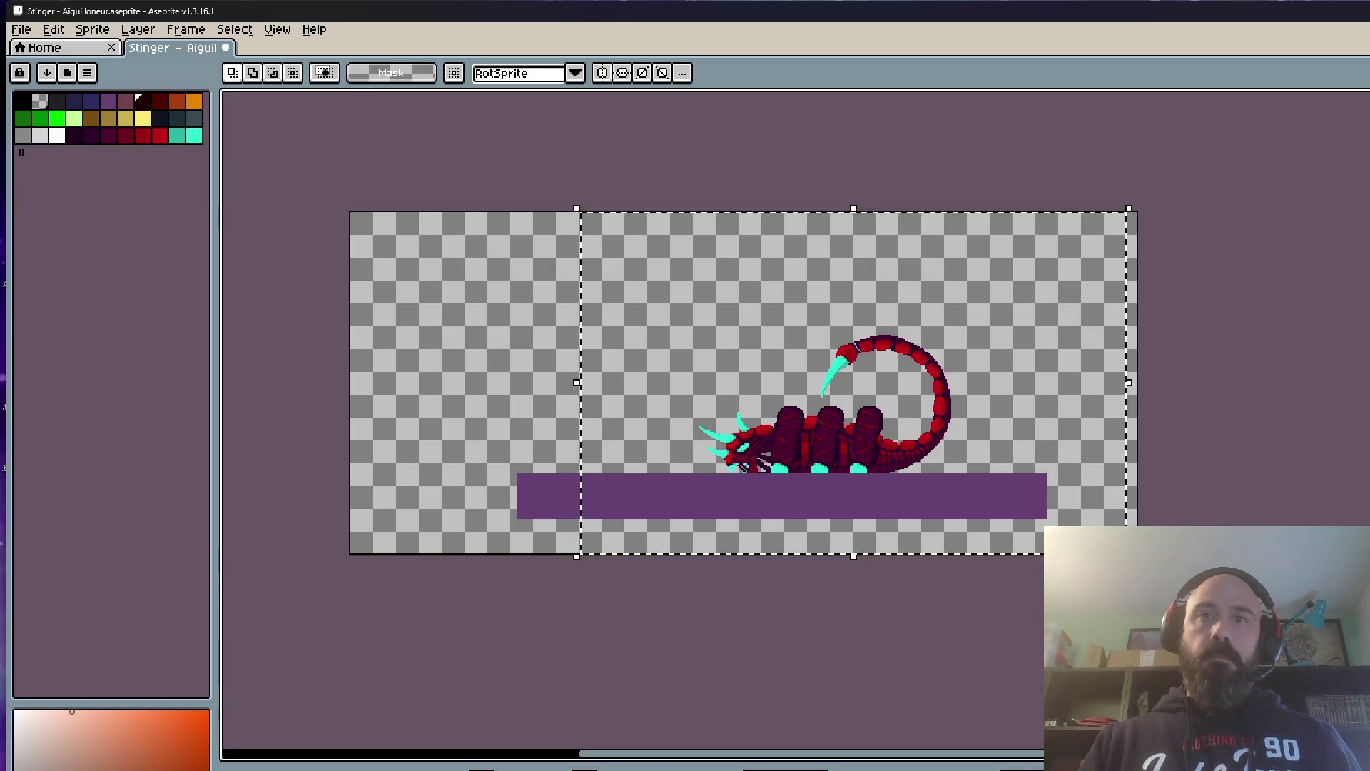
pyautogui.scroll(3, 749, 474)
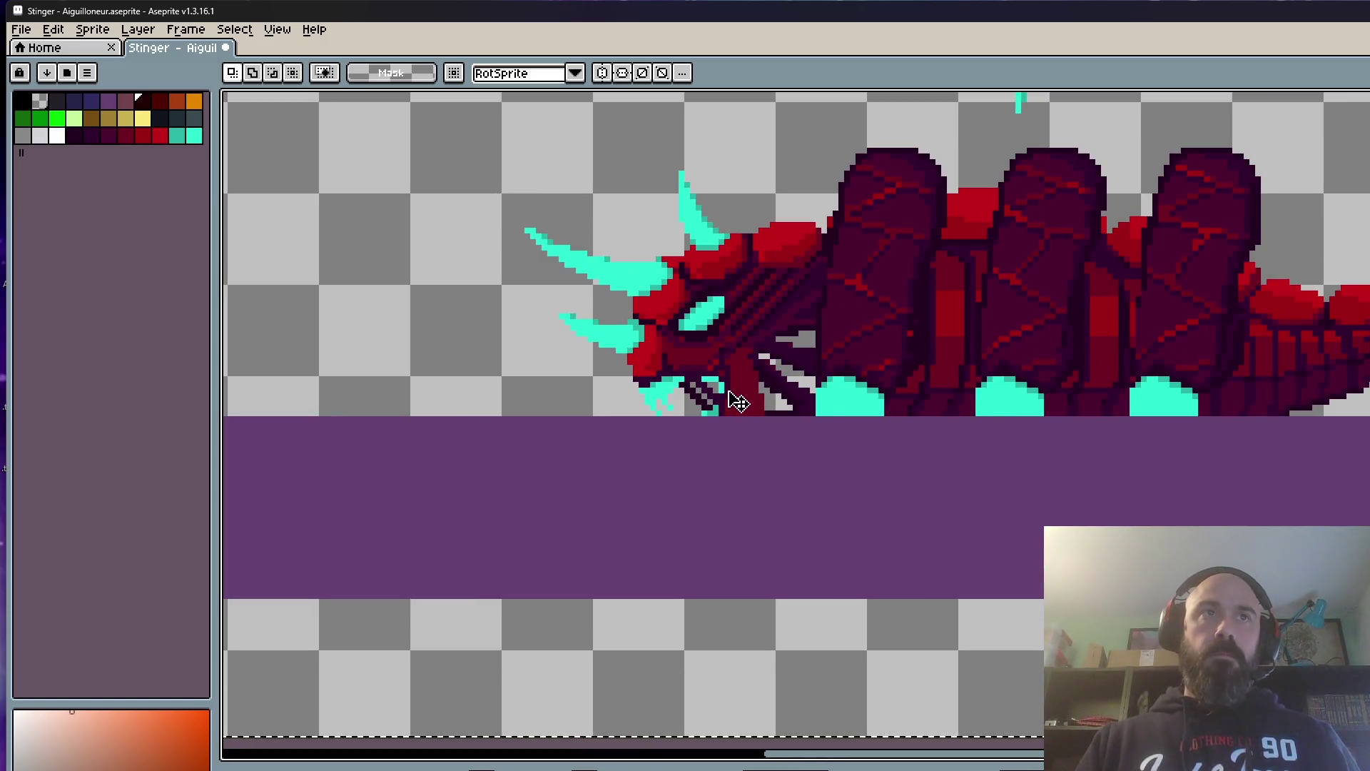
pyautogui.click(738, 402)
pyautogui.moveTo(731, 402); pyautogui.dragTo(730, 420)
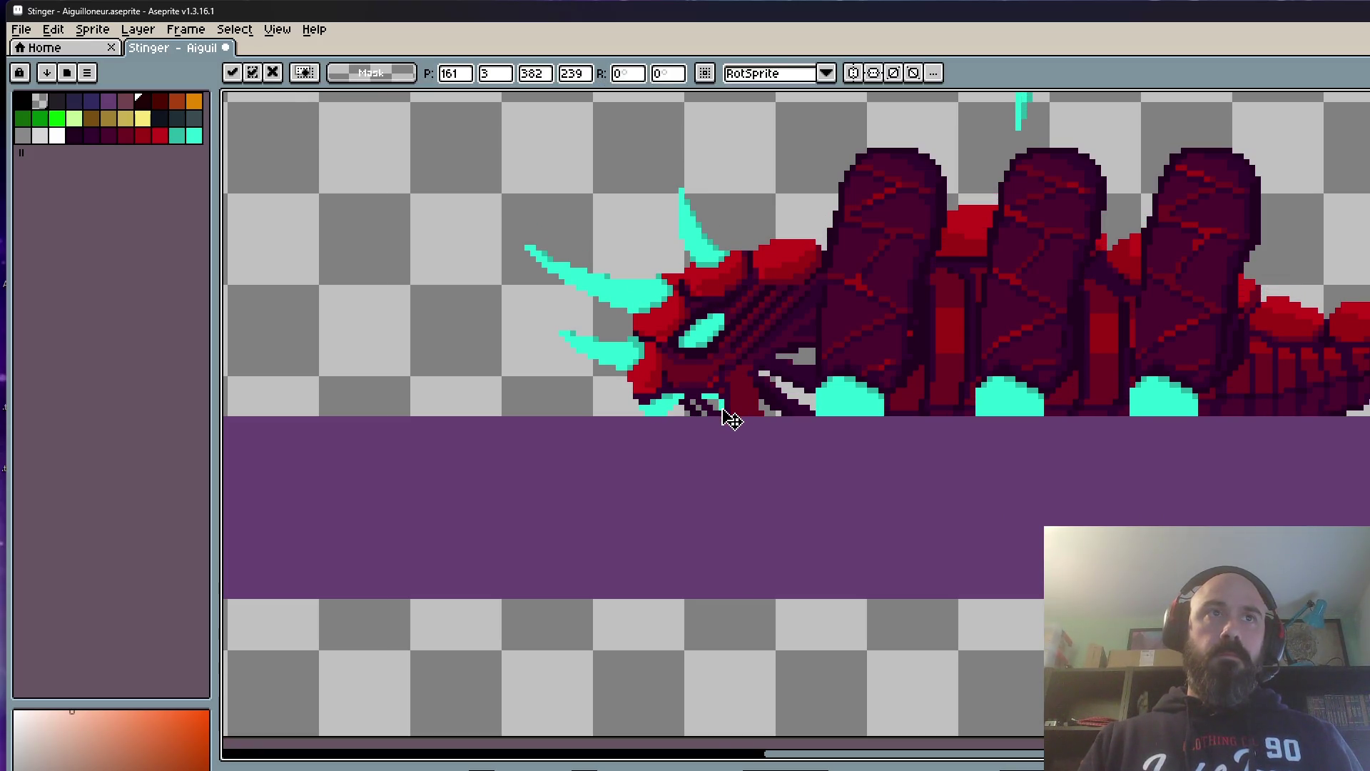
pyautogui.scroll(-3, 730, 419)
pyautogui.click(482, 426)
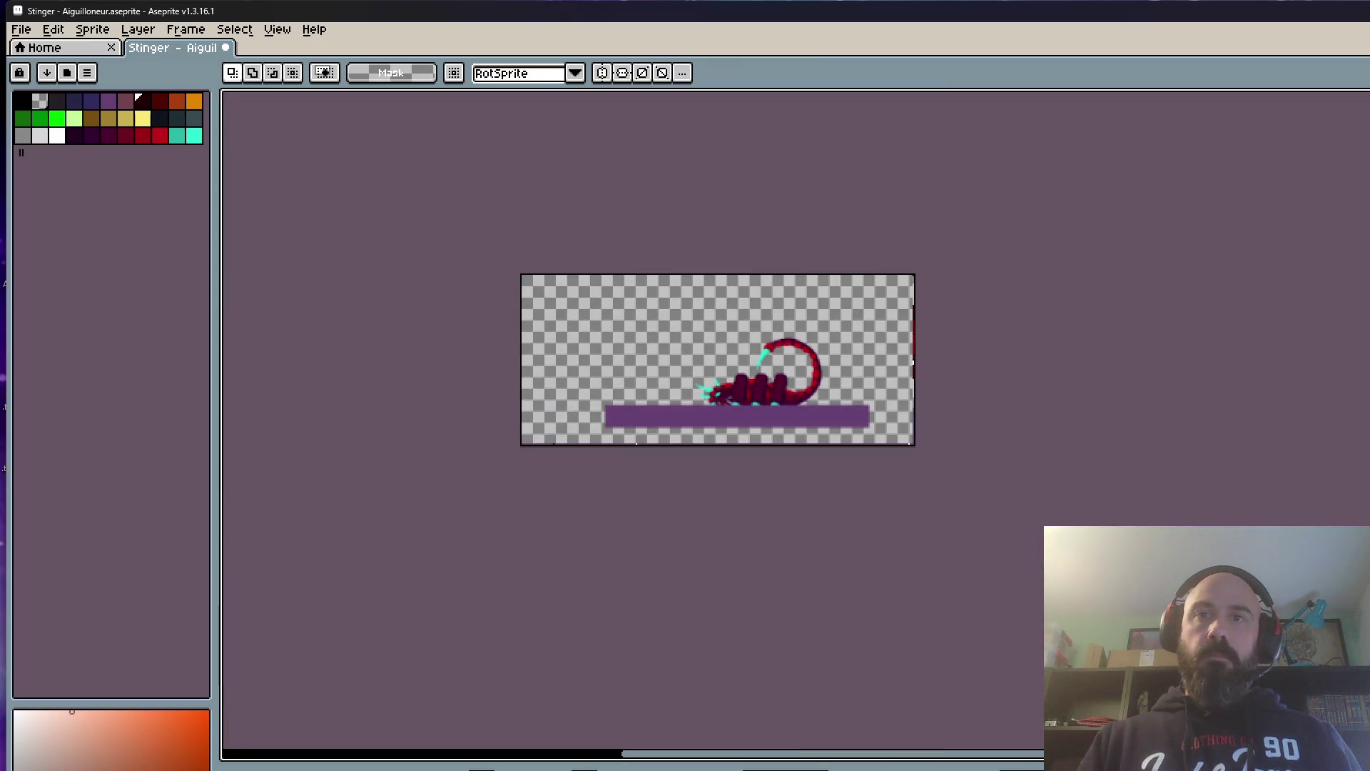
# Step: Select the whole sprite, lower it about two more pixels, then play the animation
pyautogui.hotkey('ctrl', 'a')
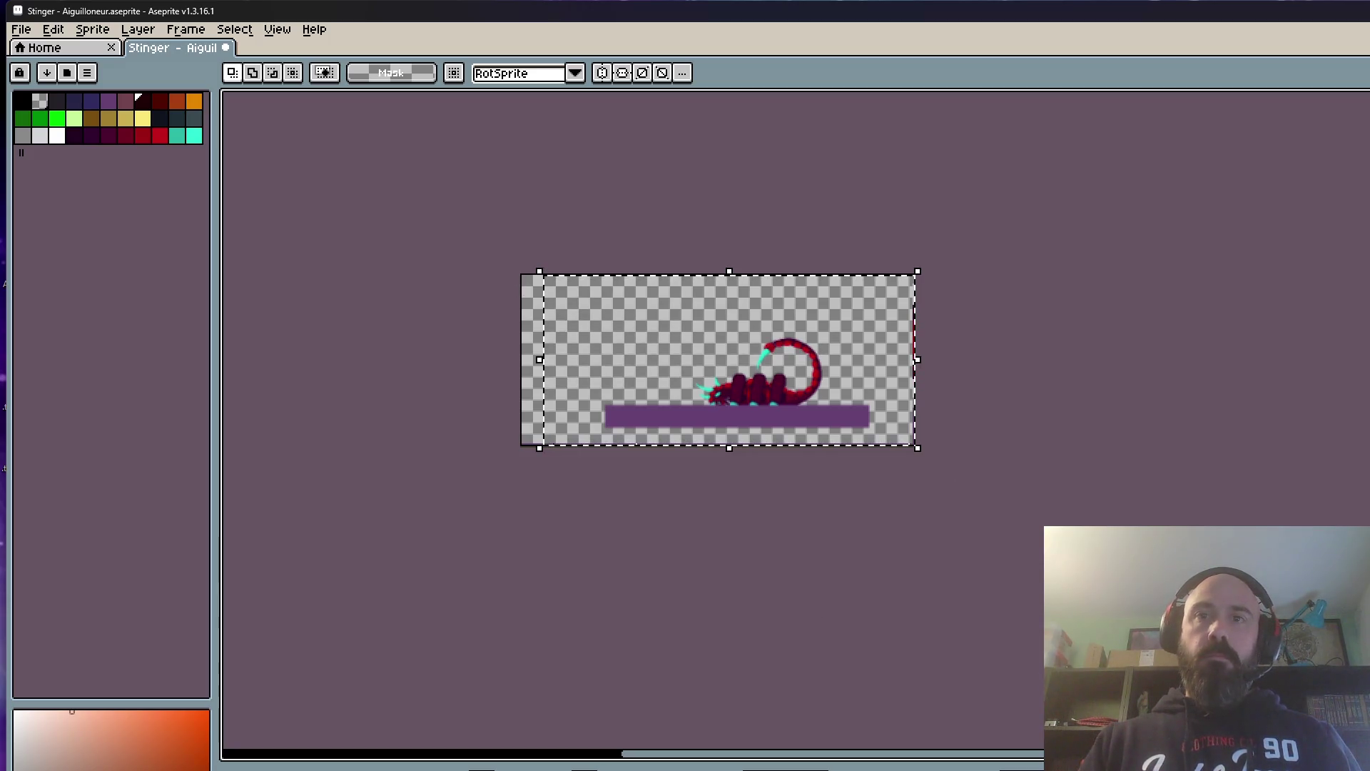
pyautogui.scroll(2, 649, 340)
pyautogui.scroll(1, 688, 353)
pyautogui.scroll(1, 846, 425)
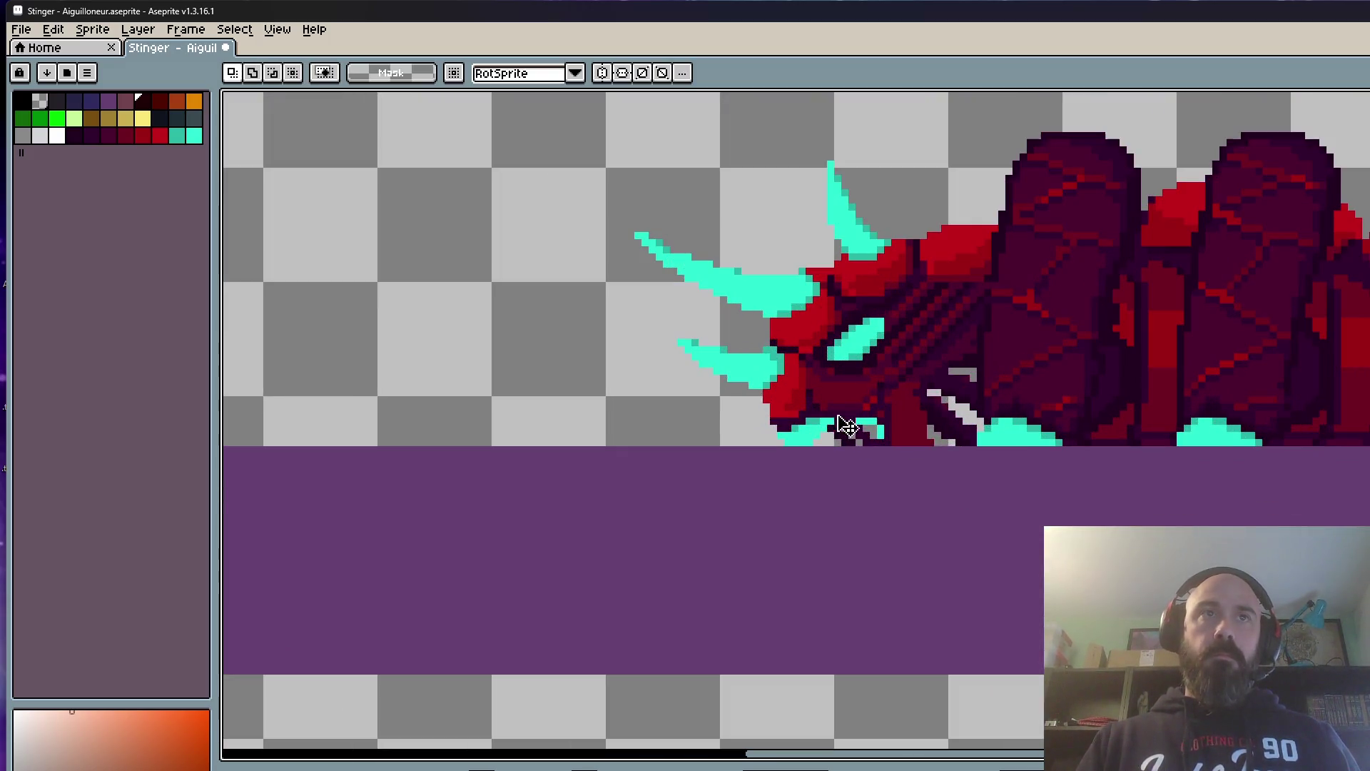
pyautogui.moveTo(846, 425); pyautogui.dragTo(826, 445)
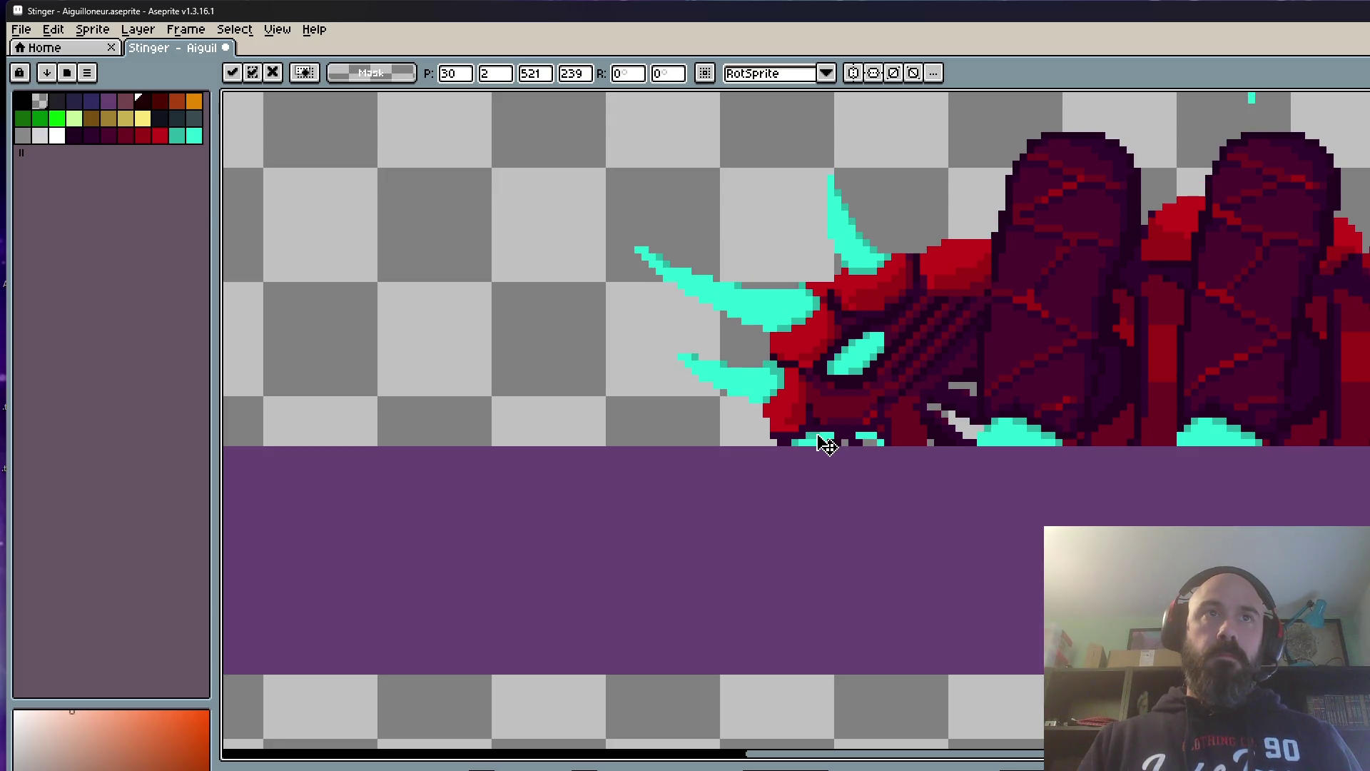
pyautogui.scroll(-2, 827, 444)
pyautogui.scroll(-2, 642, 407)
pyautogui.press('Return')
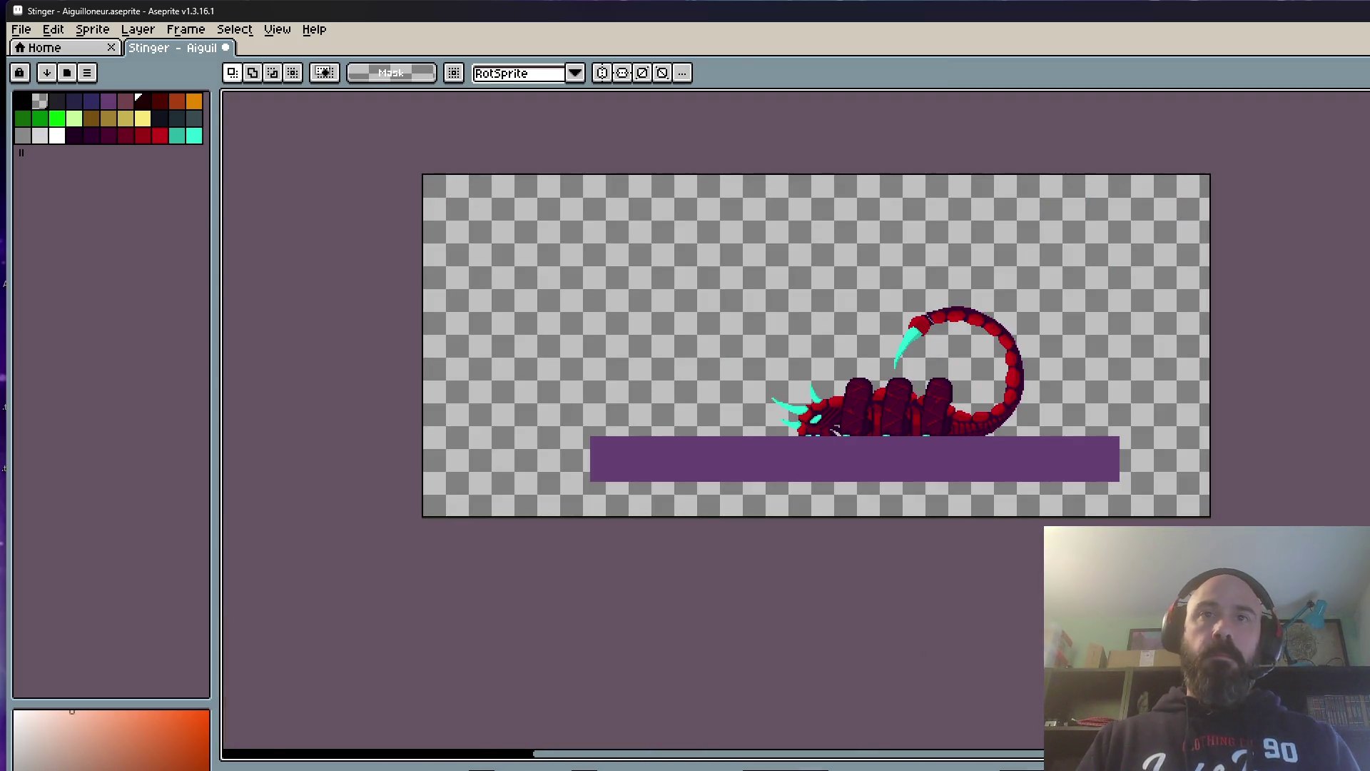
pyautogui.press('Return')
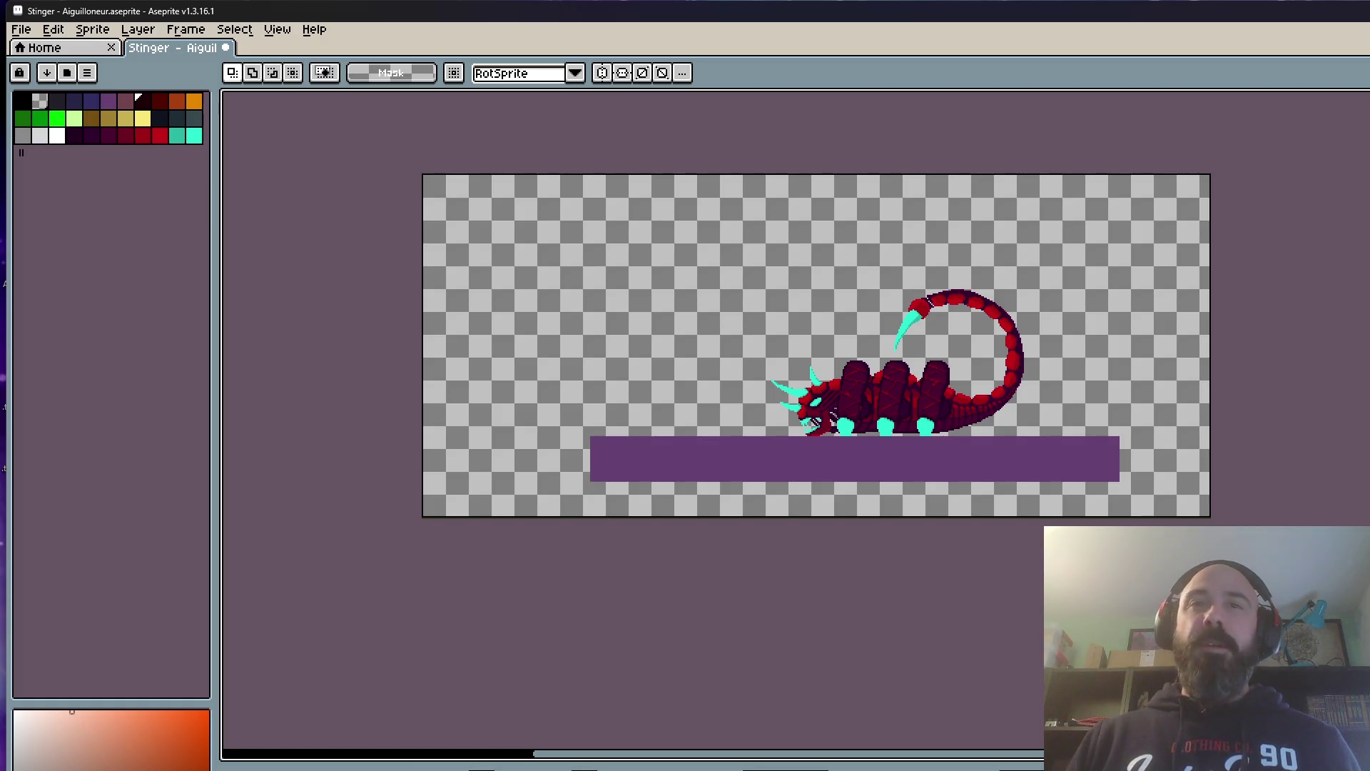
pyautogui.scroll(1, 845, 378)
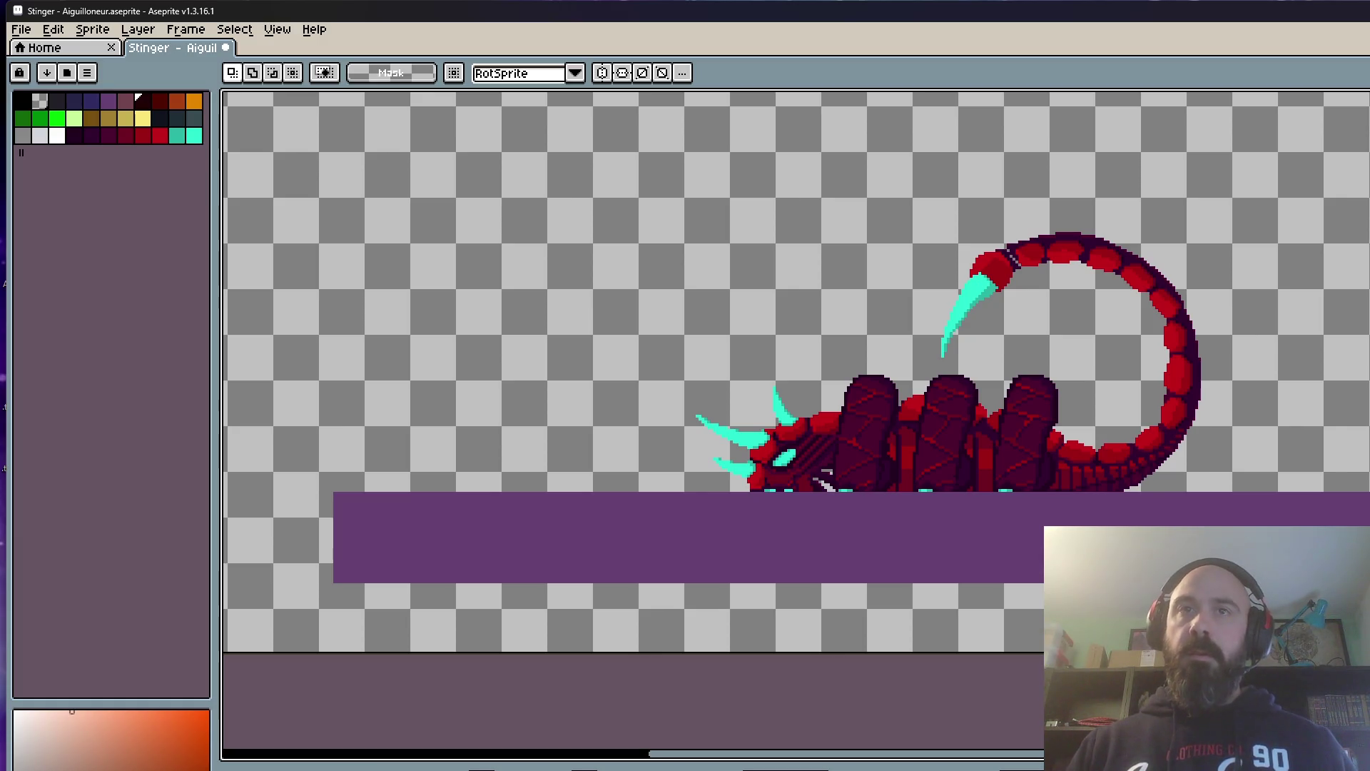
pyautogui.scroll(-2, 821, 476)
# Step: Compare neighbouring frames, then push the collapsed scorpion down a few pixels onto the platform
pyautogui.moveTo(882, 324); pyautogui.dragTo(1341, 610)
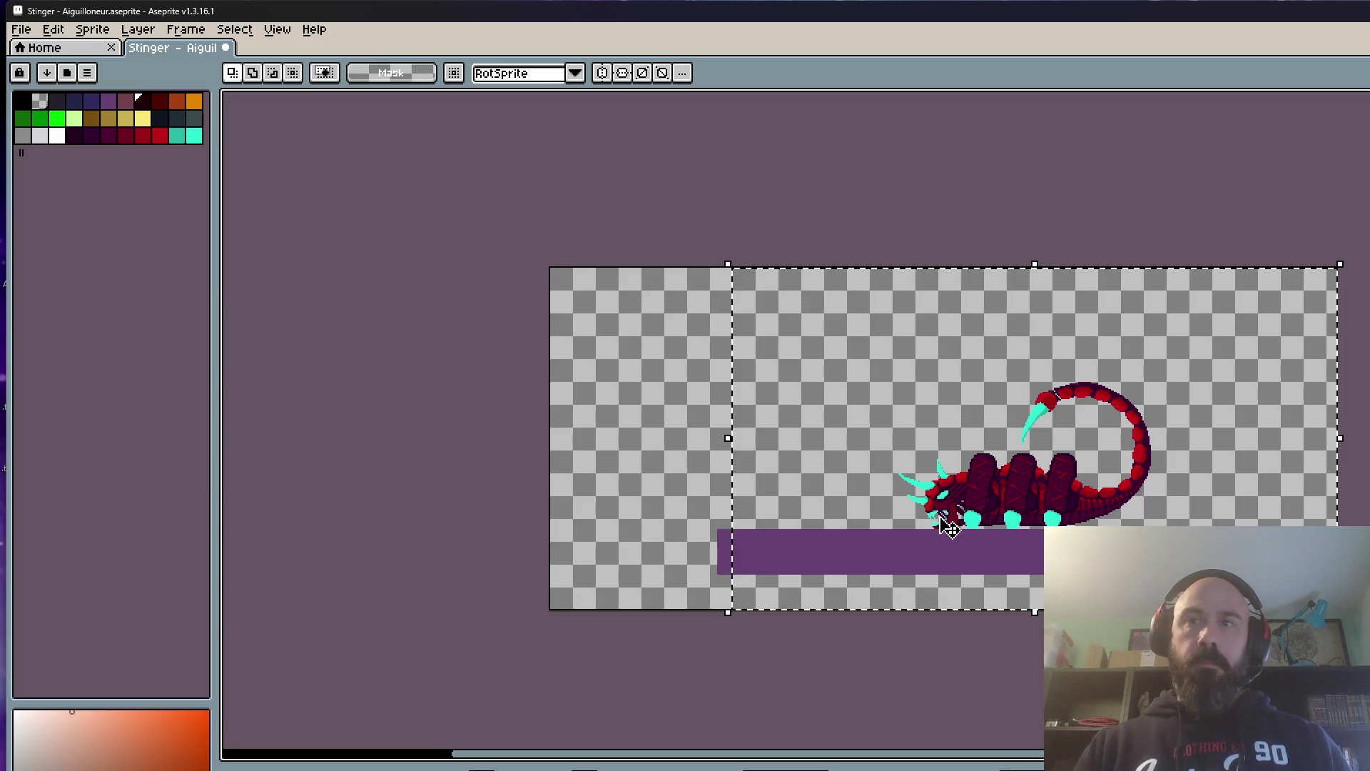
pyautogui.scroll(2, 949, 527)
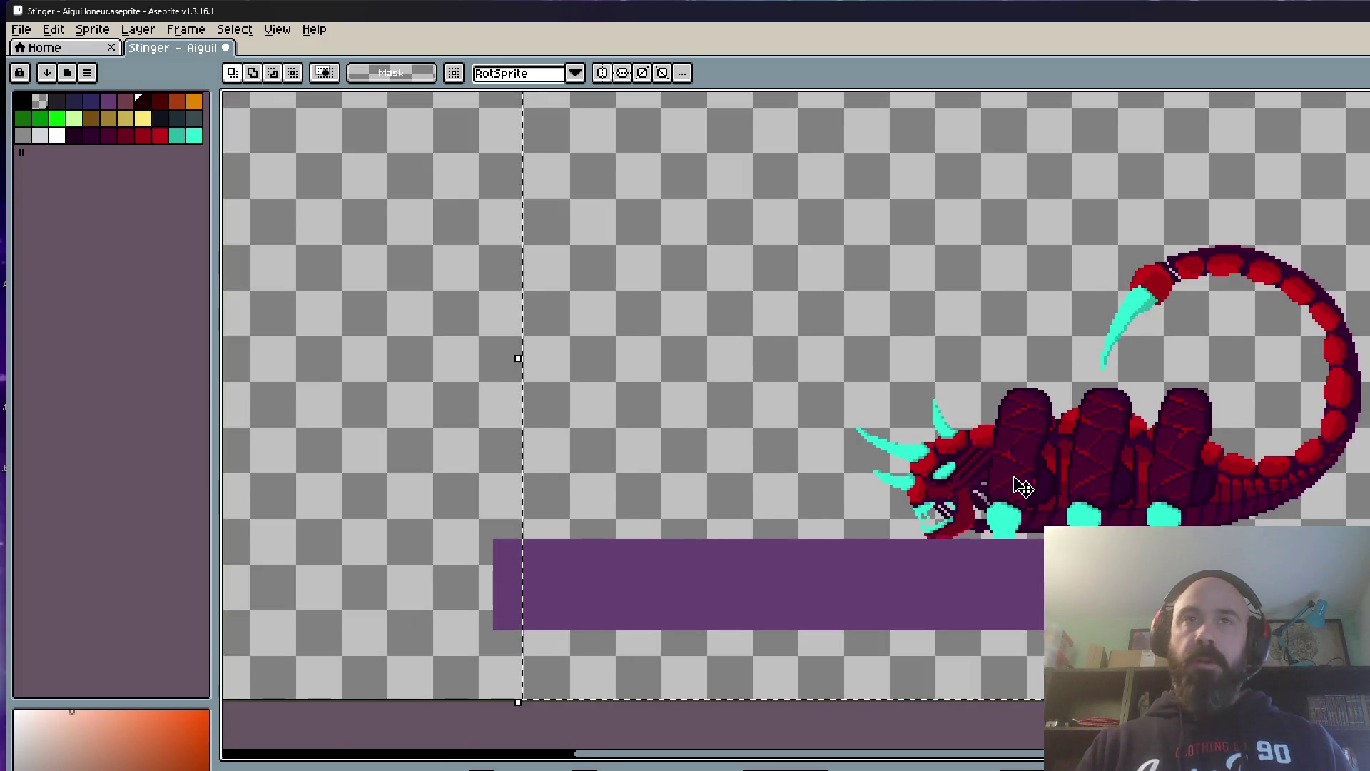
pyautogui.scroll(-2, 1141, 563)
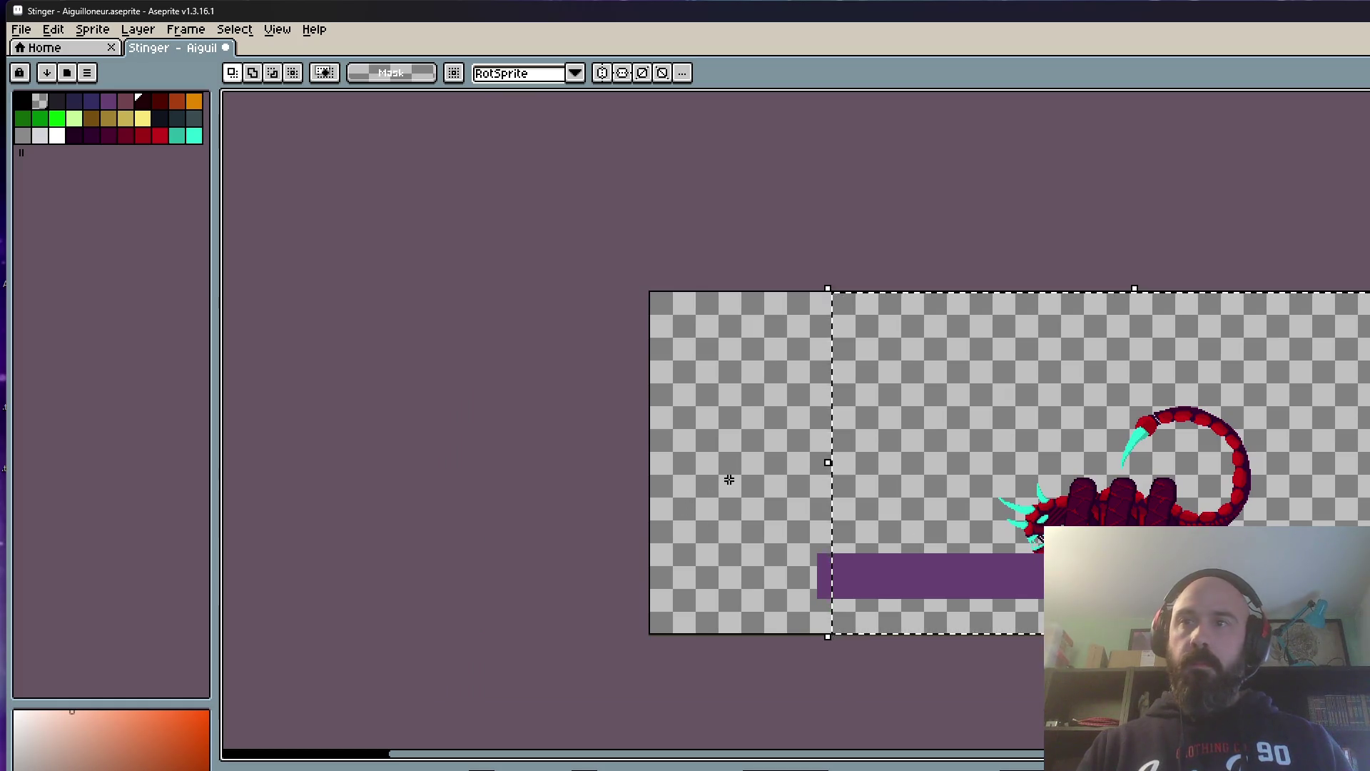
pyautogui.scroll(2, 1036, 545)
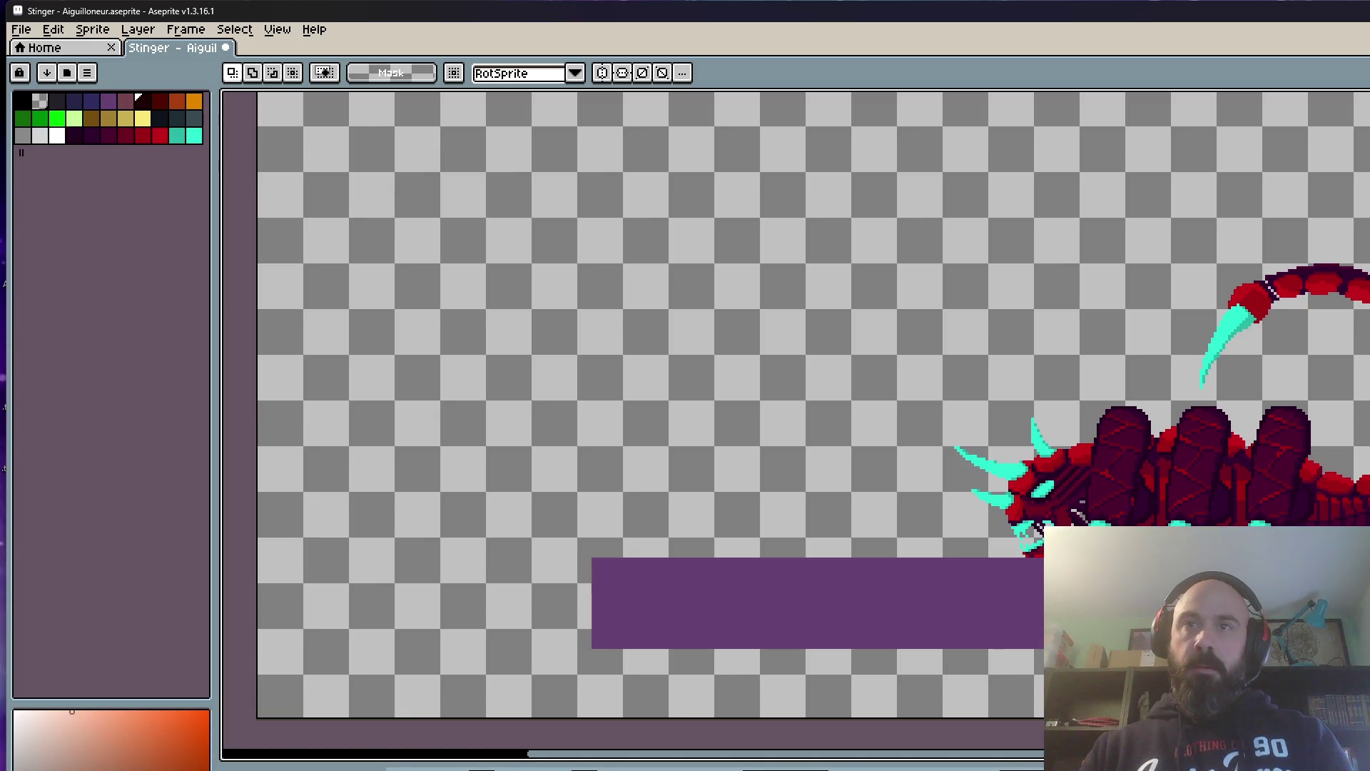
pyautogui.press('Right')
pyautogui.press('Right')
pyautogui.press('Right')
pyautogui.press('Right')
pyautogui.press('Right')
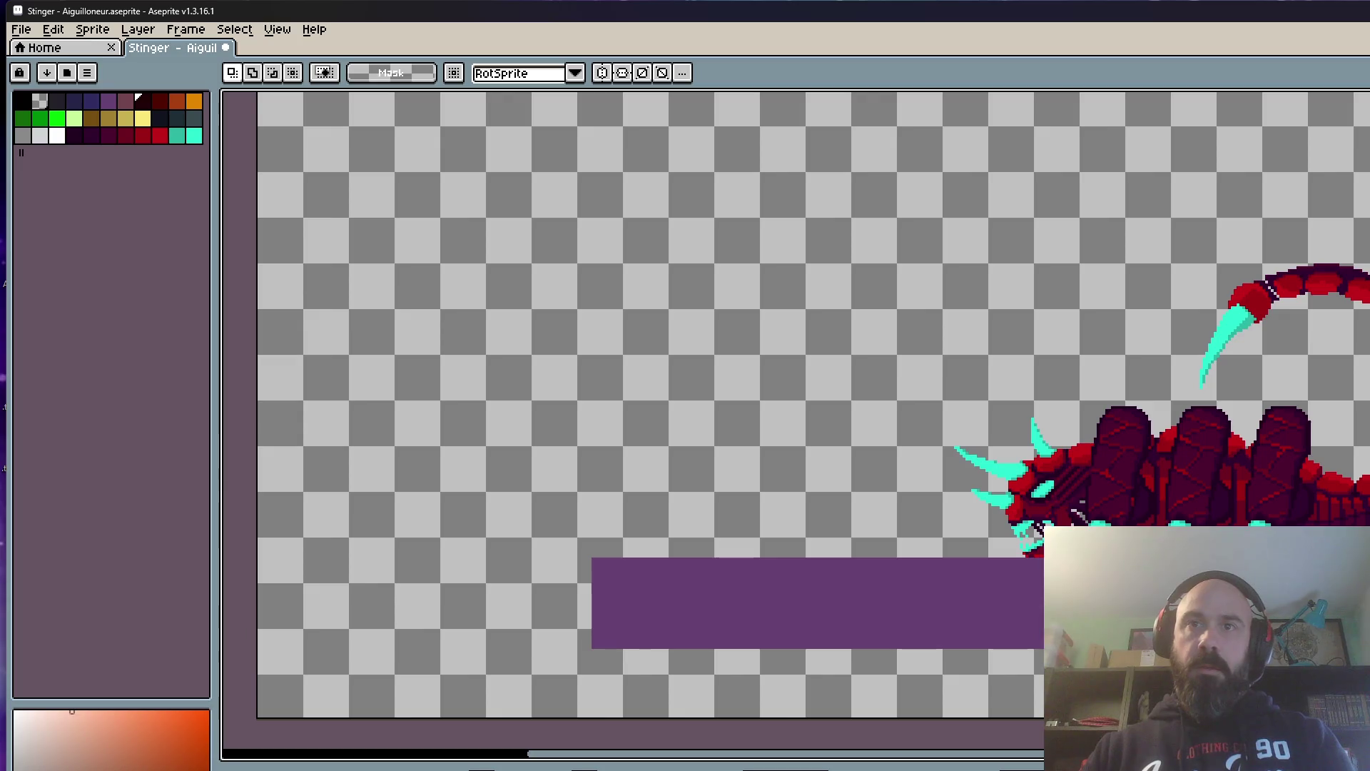
pyautogui.press('Right')
pyautogui.press('Right')
pyautogui.press('Left')
pyautogui.scroll(-2, 1218, 584)
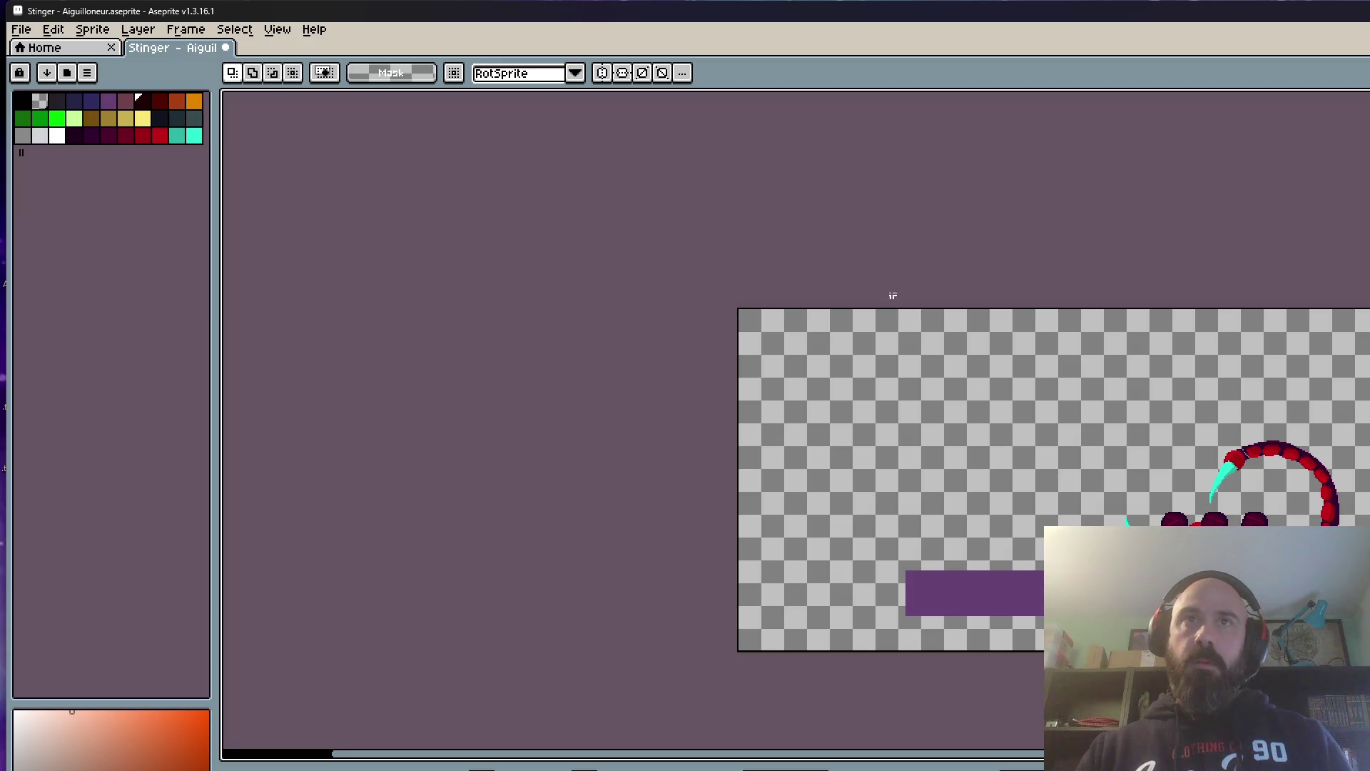
pyautogui.moveTo(846, 309); pyautogui.dragTo(1284, 651)
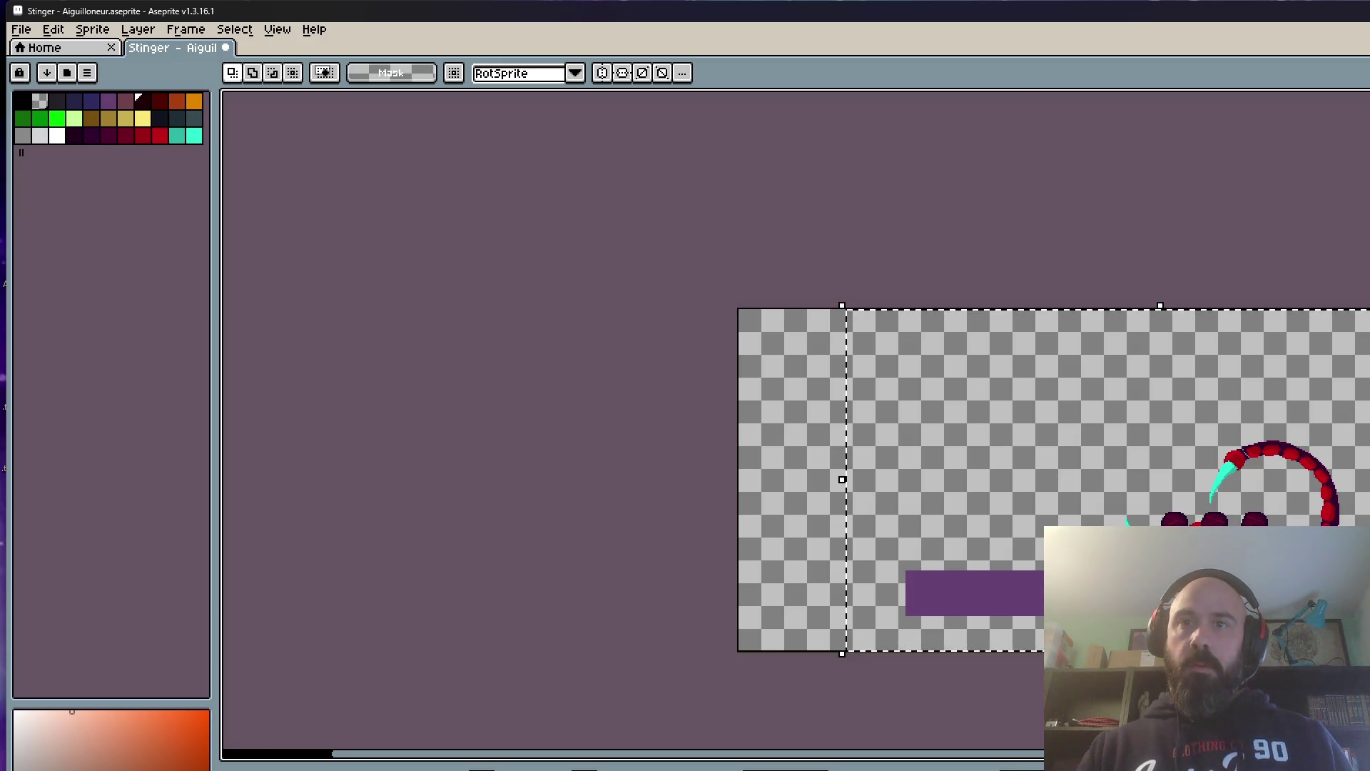
pyautogui.press('Return')
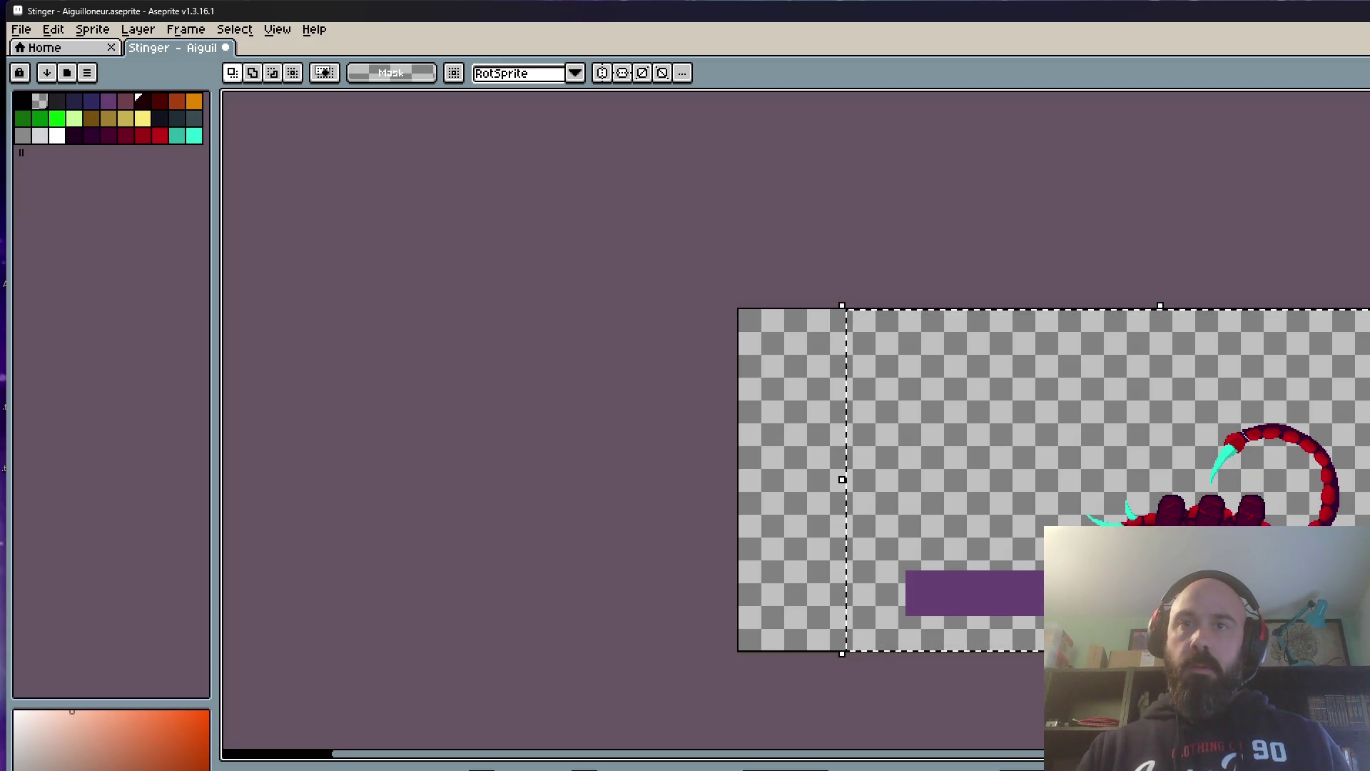
pyautogui.scroll(2, 1076, 310)
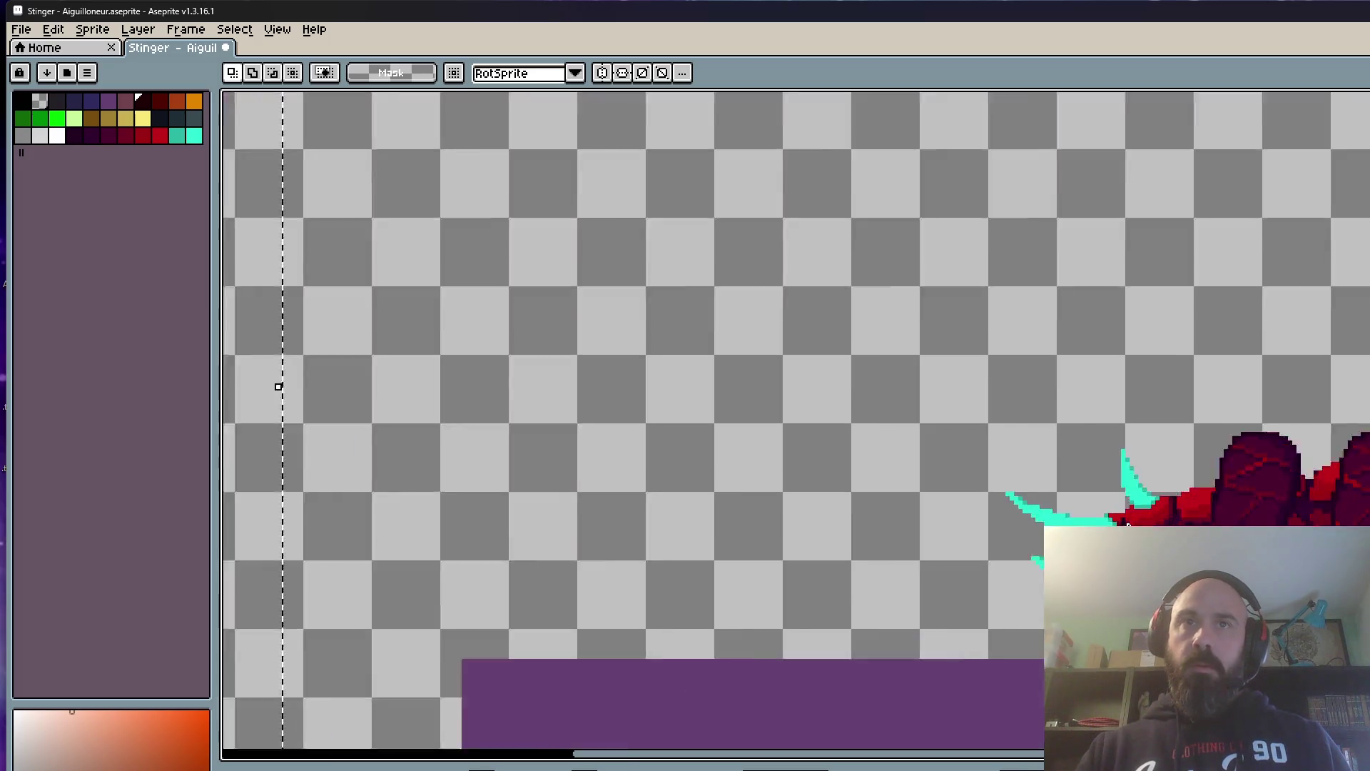
pyautogui.scroll(1, 1075, 309)
pyautogui.scroll(1, 1075, 309)
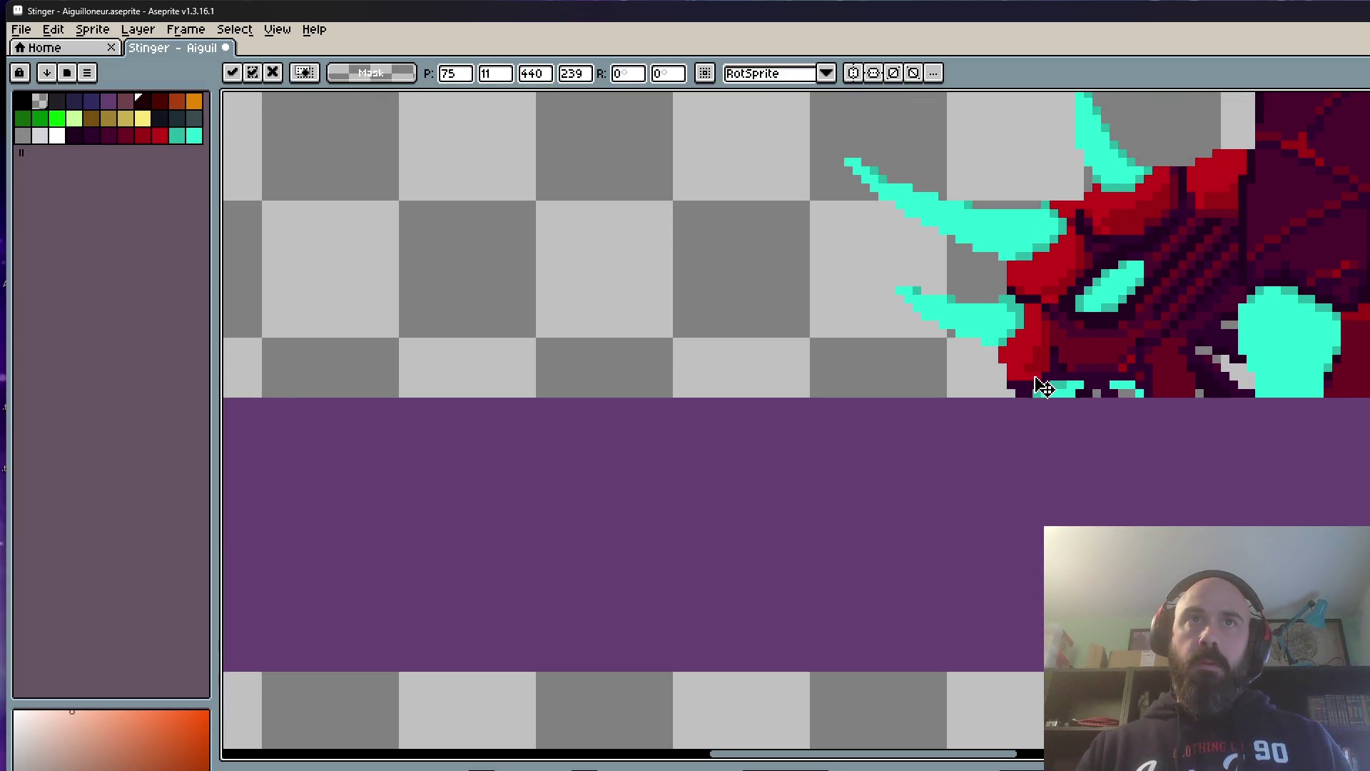
pyautogui.press('Down')
pyautogui.moveTo(1047, 398); pyautogui.dragTo(1046, 419)
pyautogui.scroll(-2, 1045, 419)
pyautogui.scroll(-2, 756, 399)
pyautogui.click(807, 379)
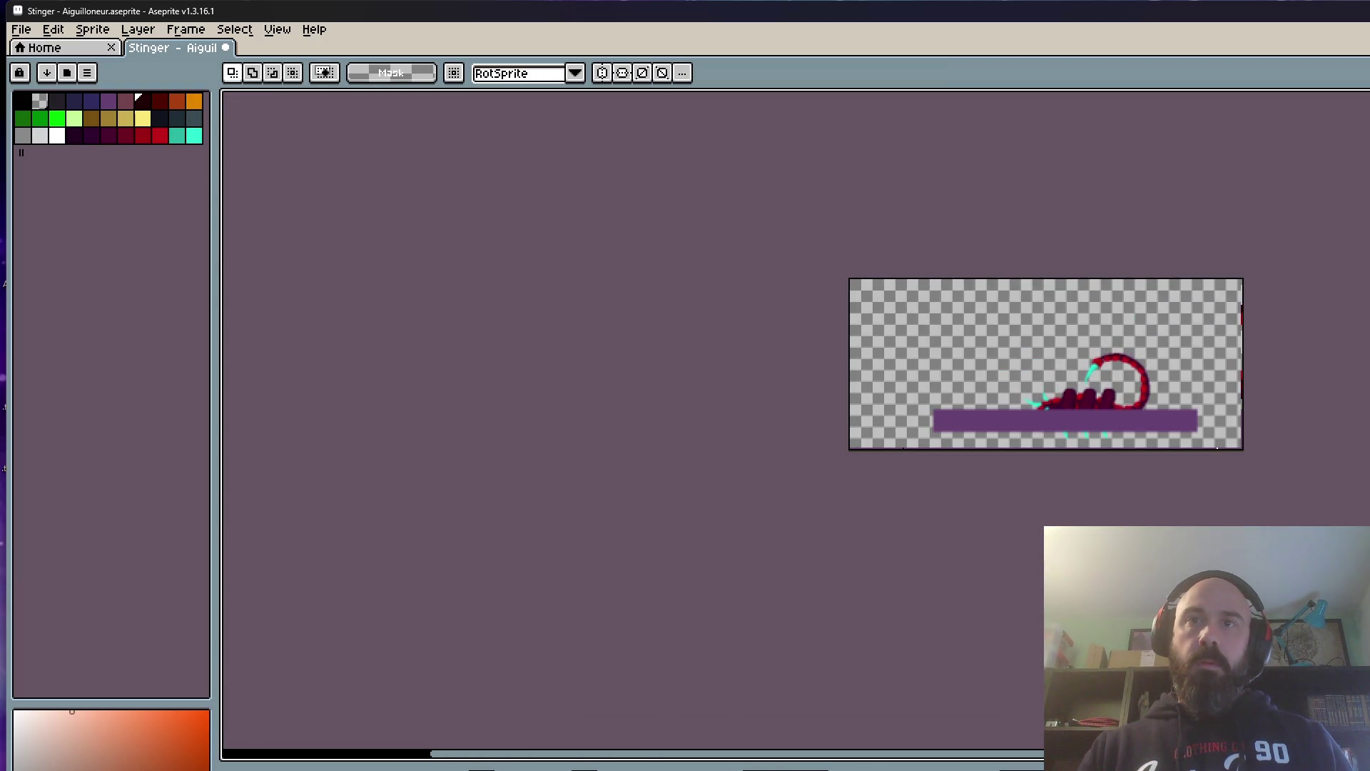
pyautogui.scroll(2, 1167, 481)
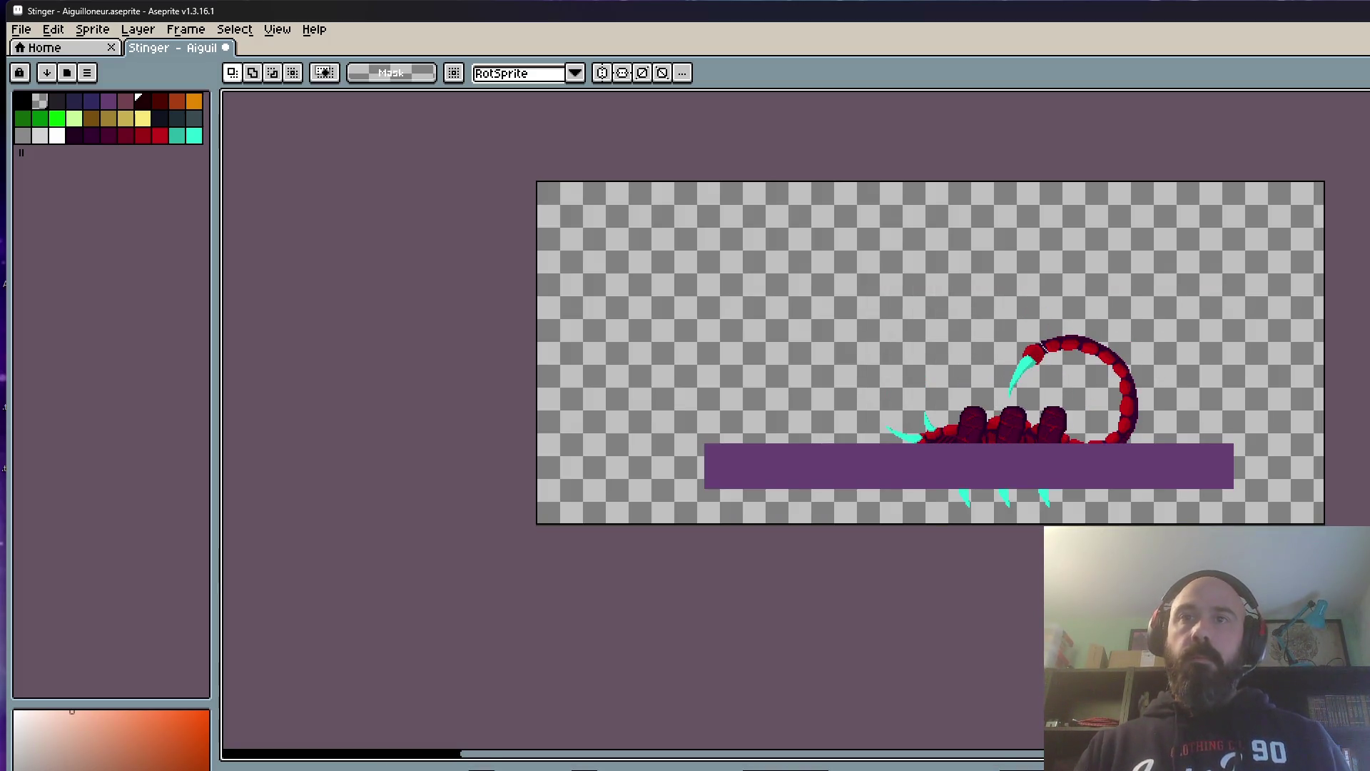
pyautogui.write('p')
pyautogui.write('40')
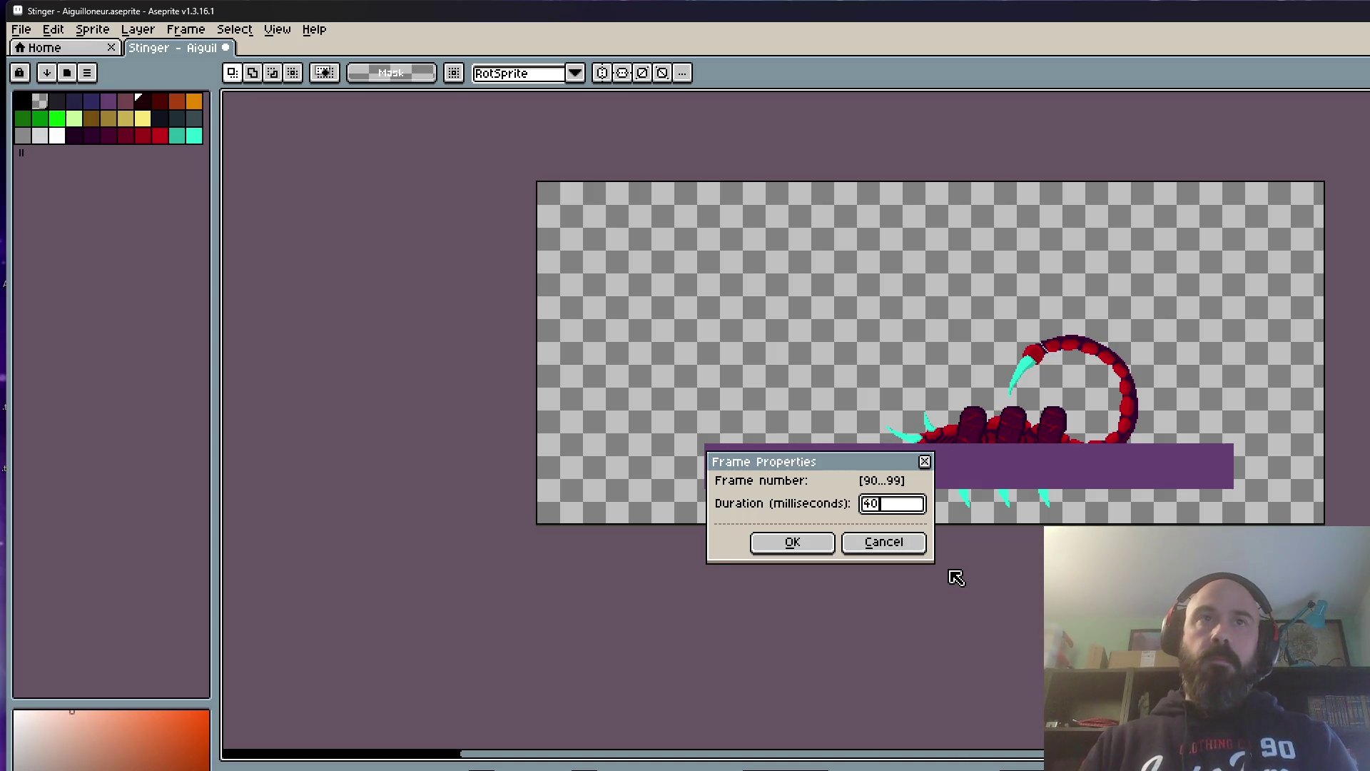
# Step: Set durations of 40 ms for frames 90–99, 50 ms for 85–89 and 80 ms for 80–84
pyautogui.click(756, 545)
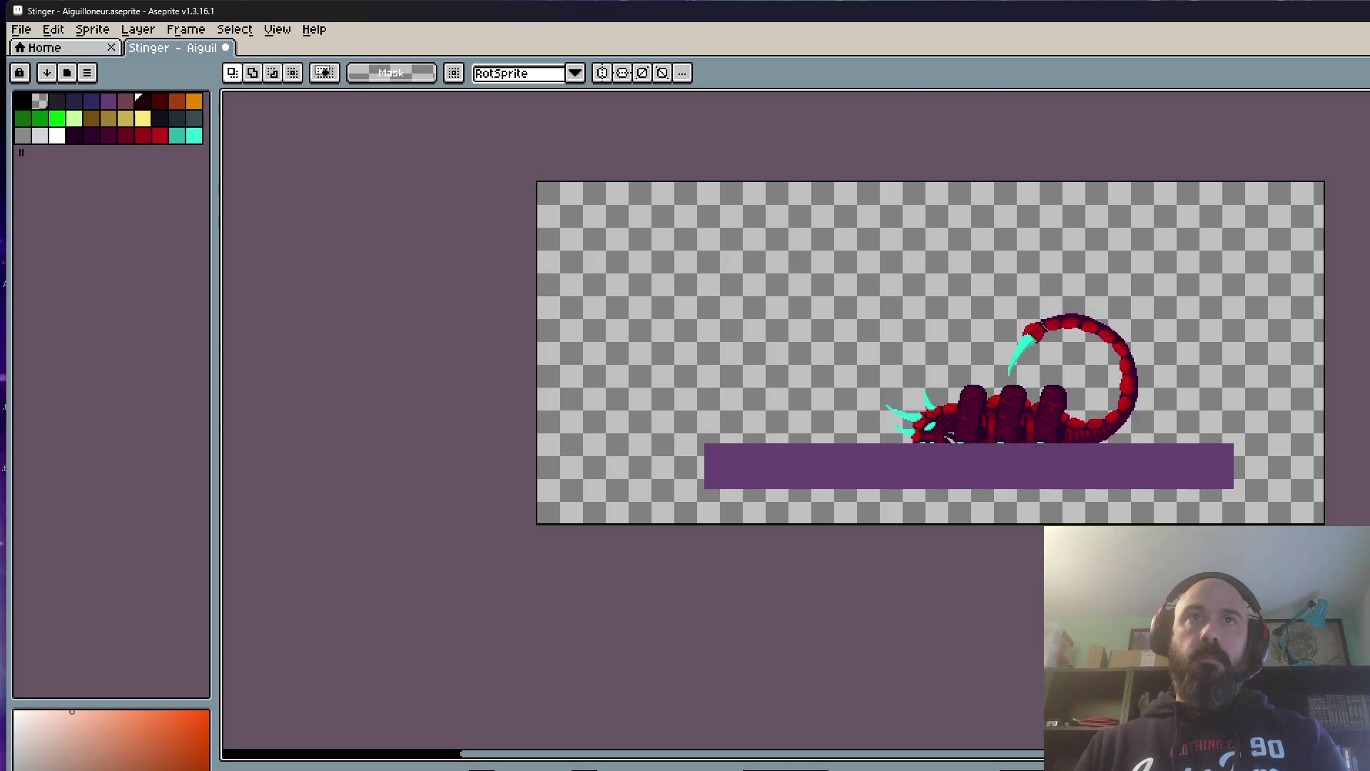
pyautogui.press('F2')
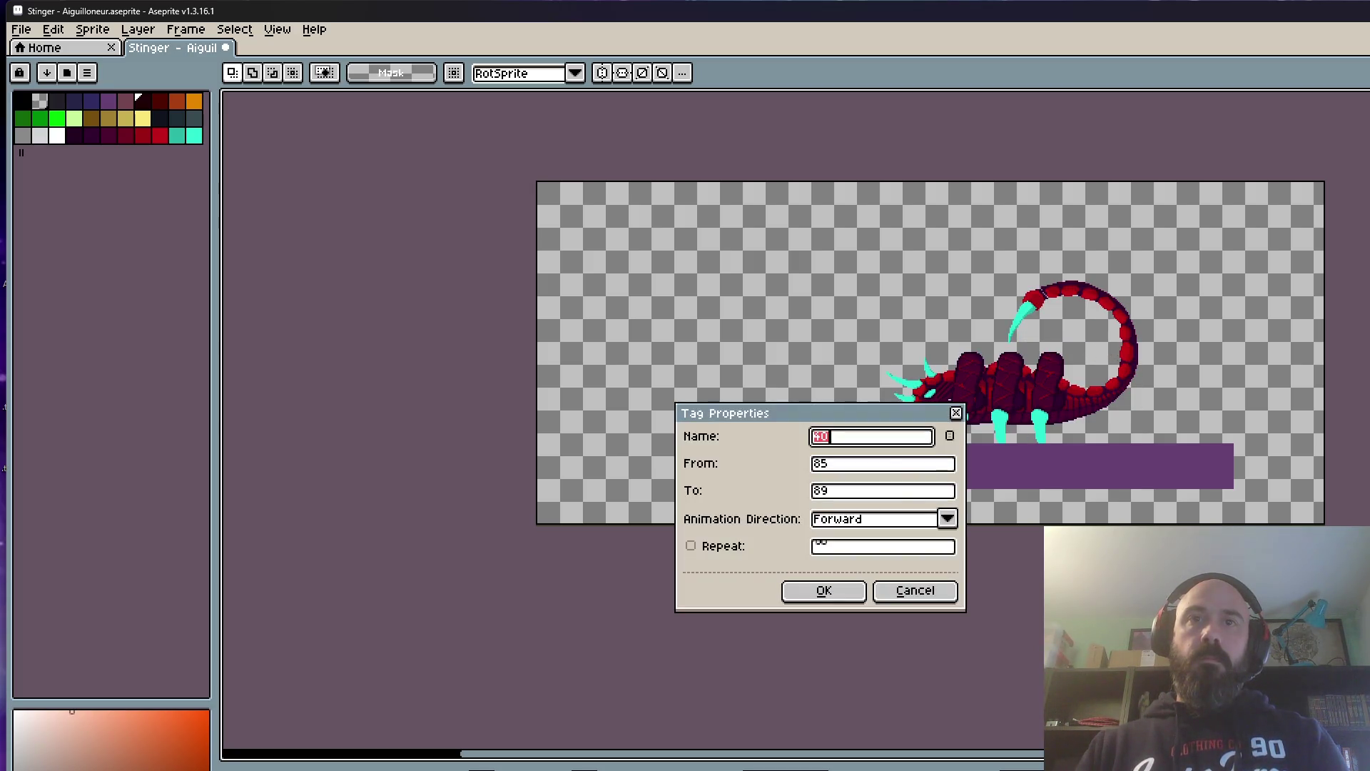
pyautogui.click(908, 590)
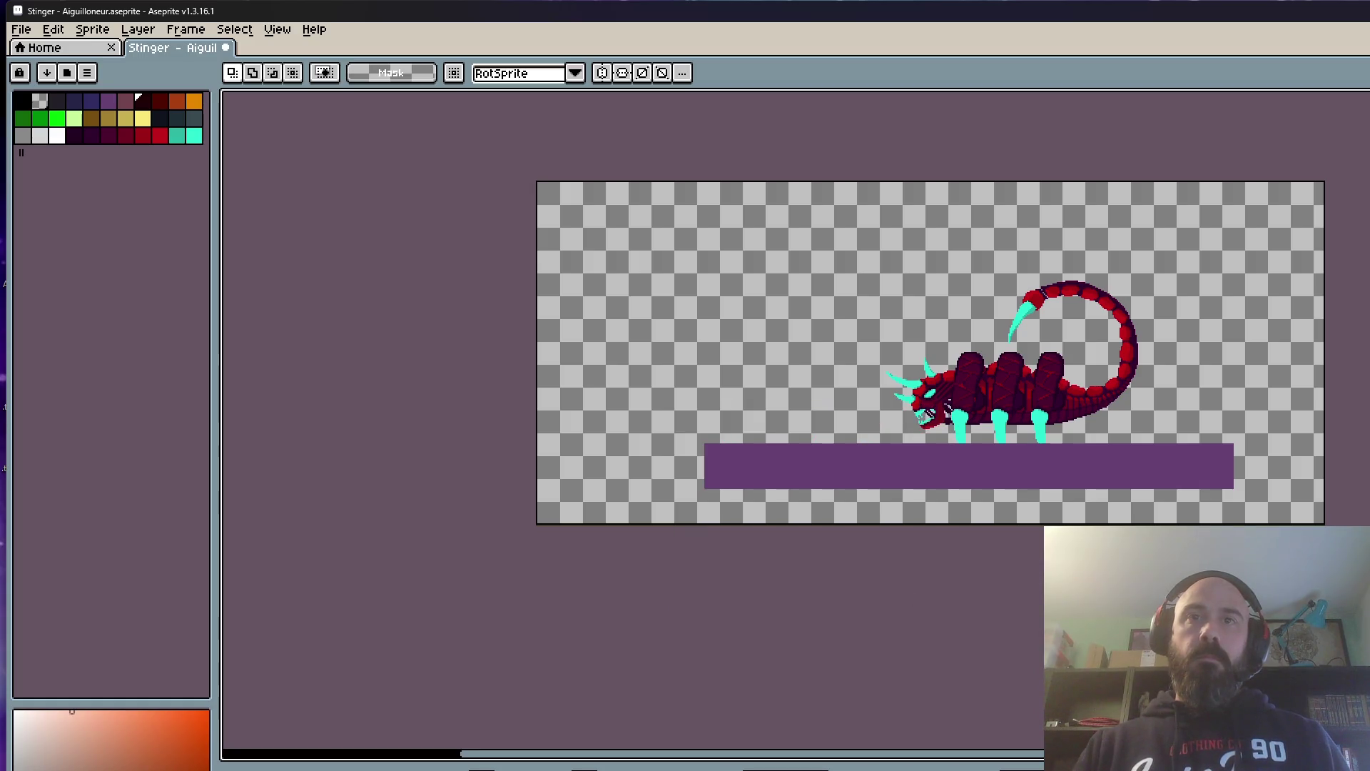
pyautogui.write('p50')
pyautogui.press('Return')
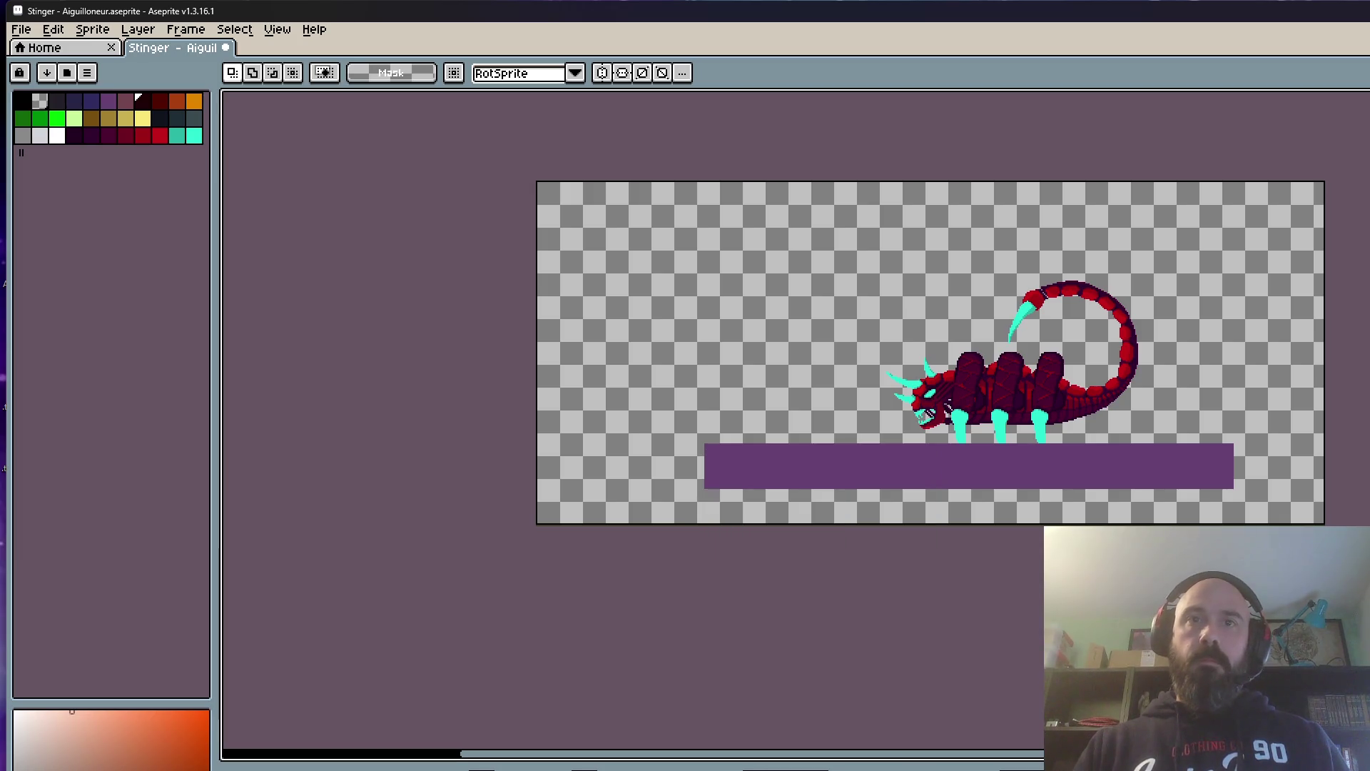
pyautogui.press('p')
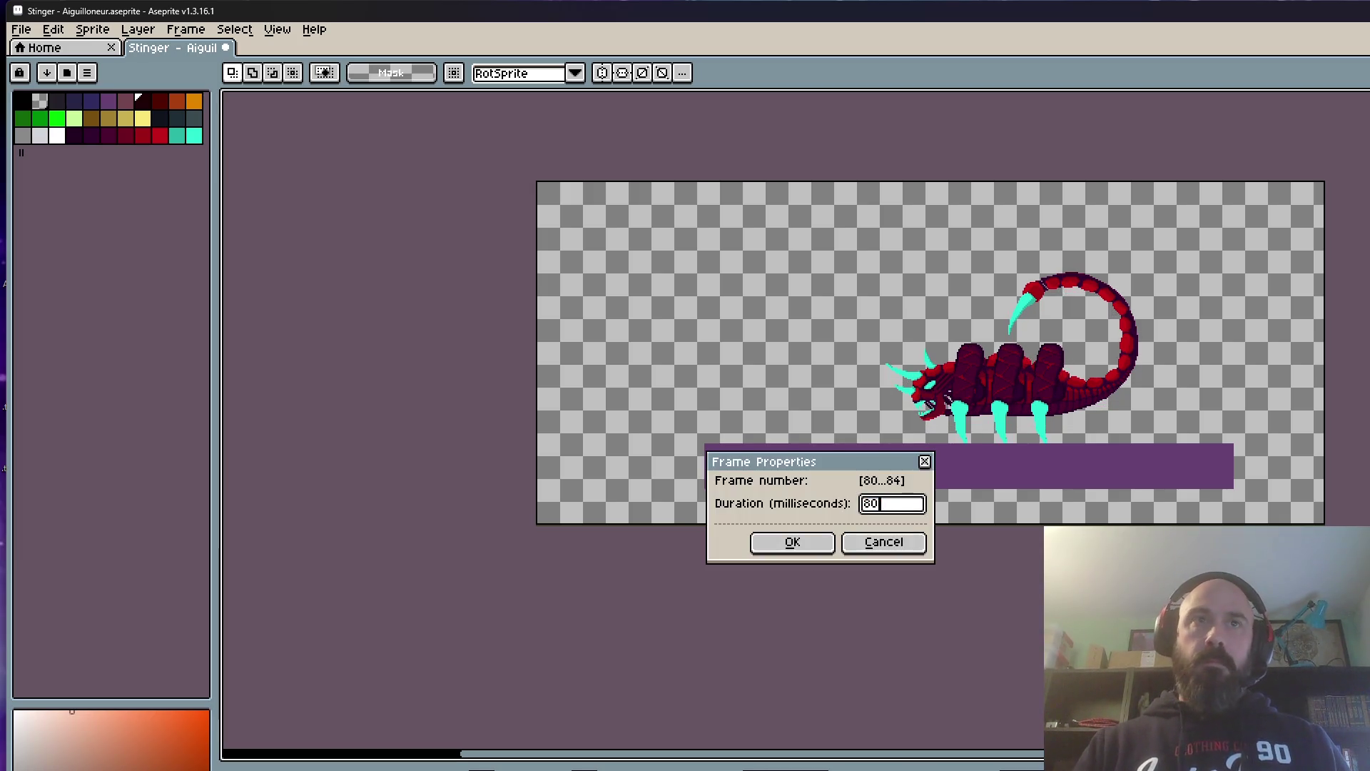
pyautogui.press('Return')
# Step: Review the tag properties of ranges 80–84 and 85–89, then play the animation
pyautogui.hotkey('alt', 'F5')
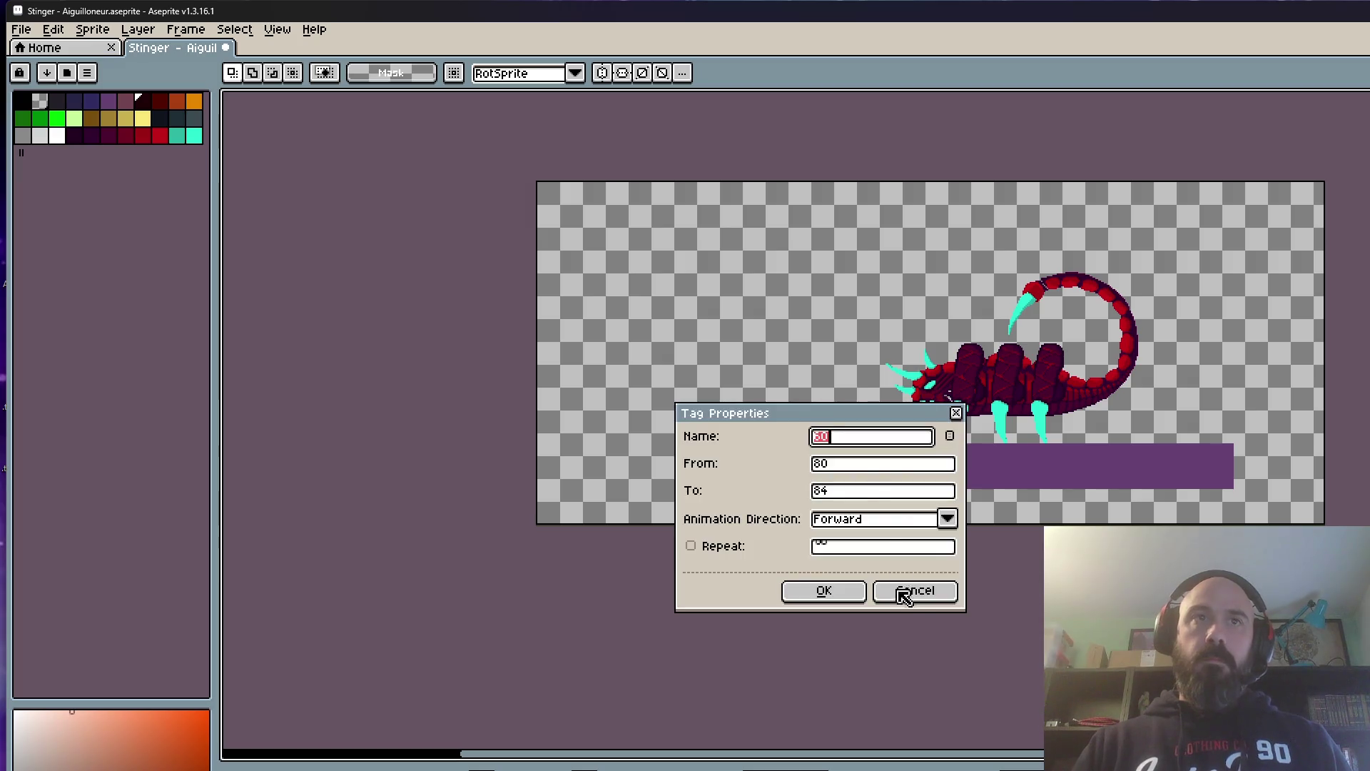
pyautogui.write('80')
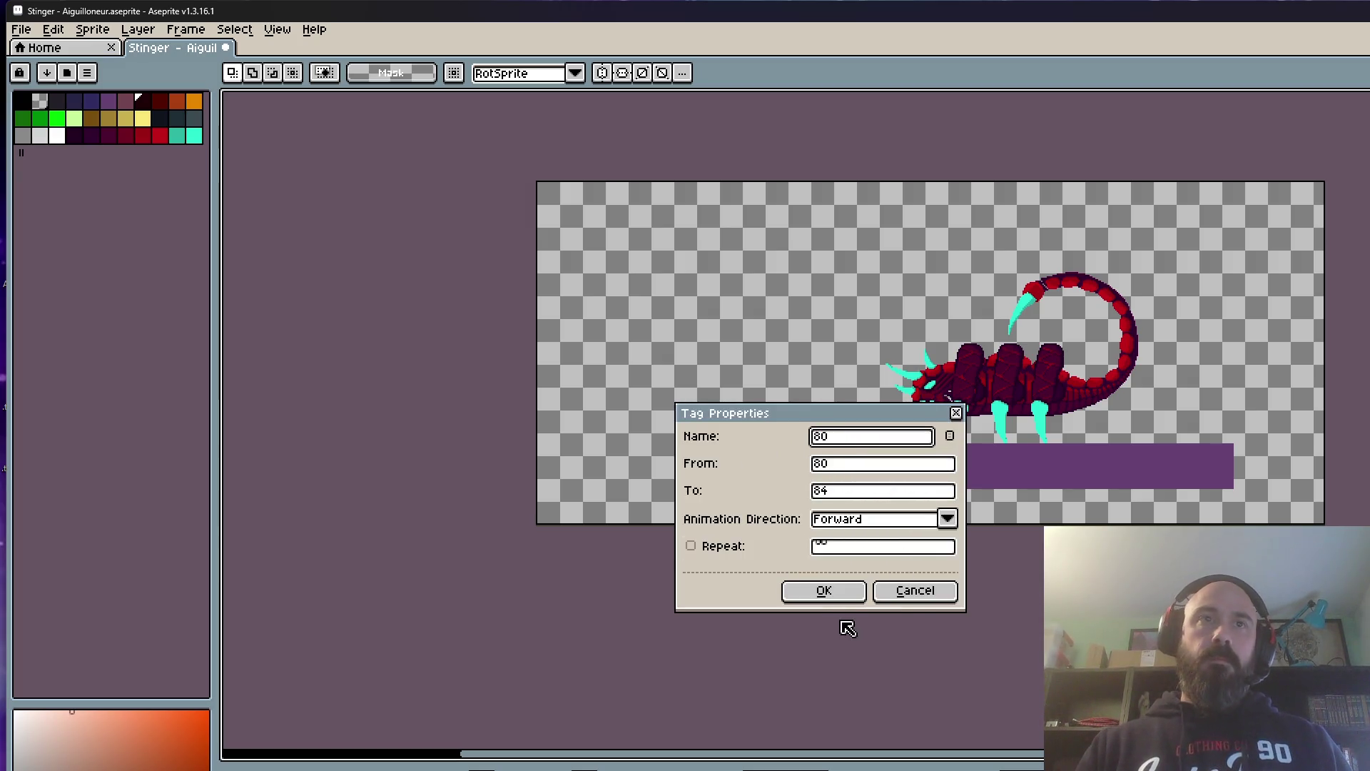
pyautogui.press('Return')
pyautogui.hotkey('alt', 'F5')
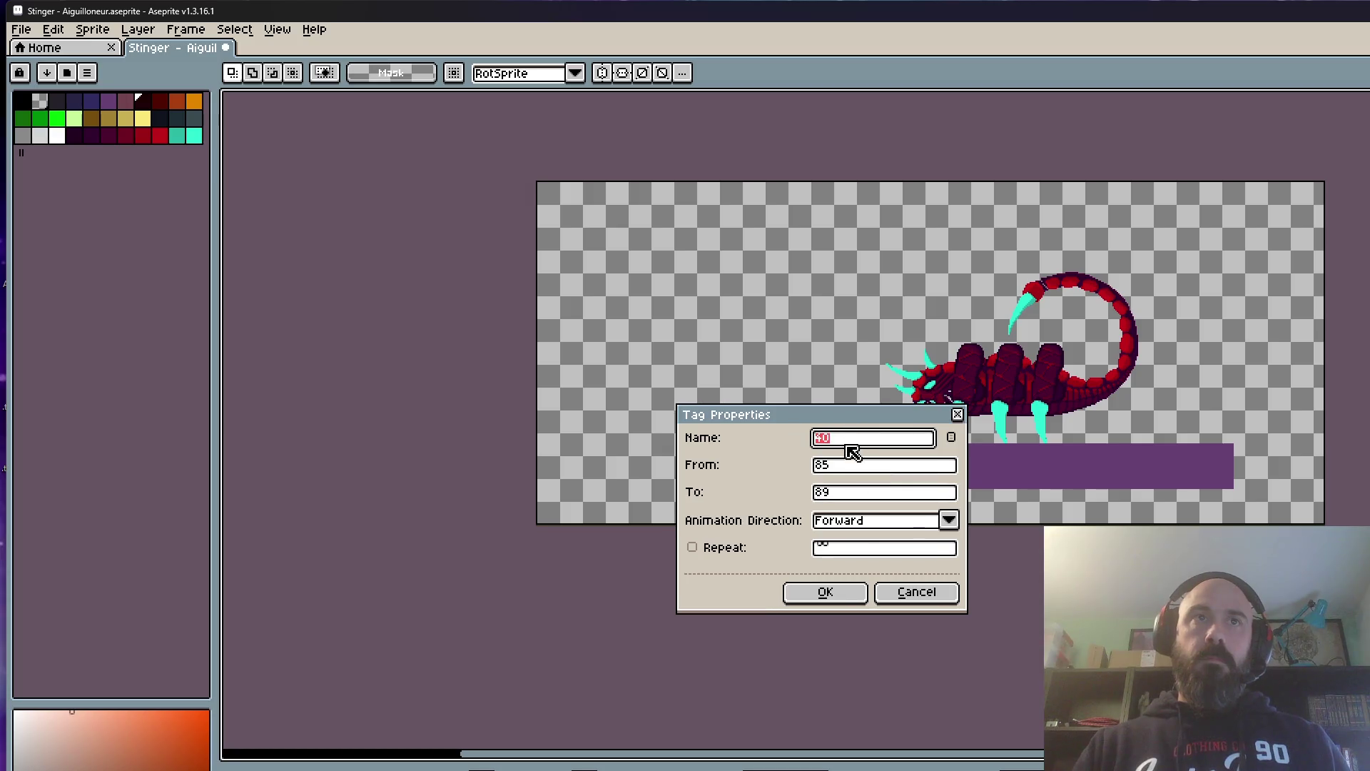
pyautogui.click(852, 588)
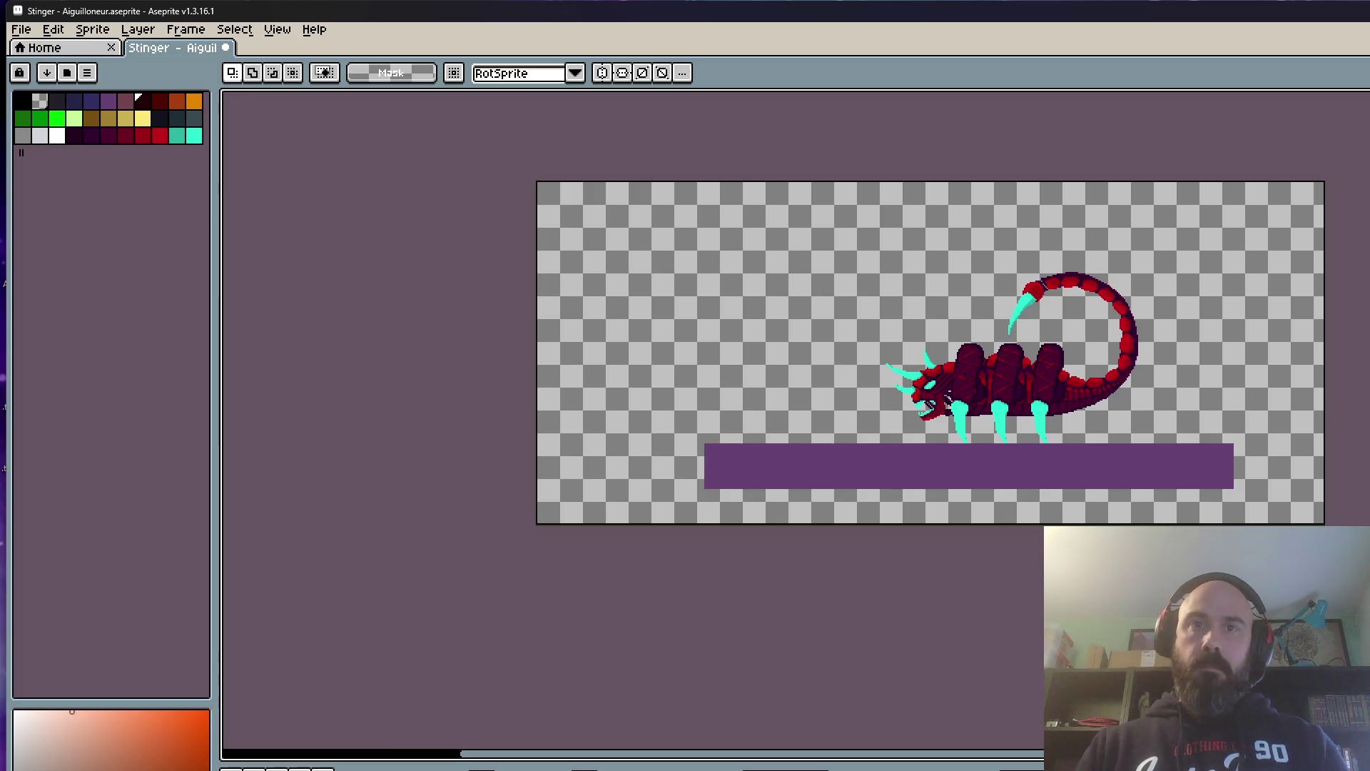
pyautogui.press('Return')
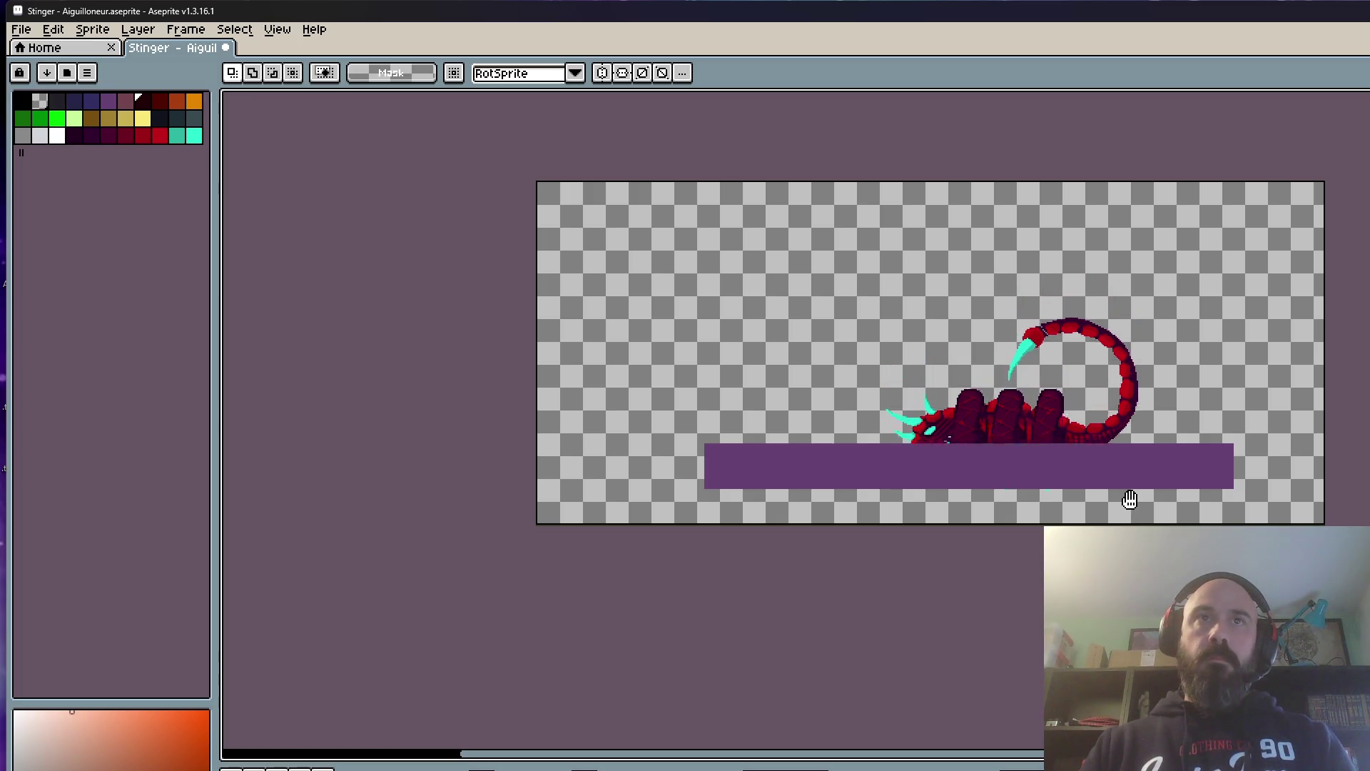
pyautogui.scroll(2, 1019, 419)
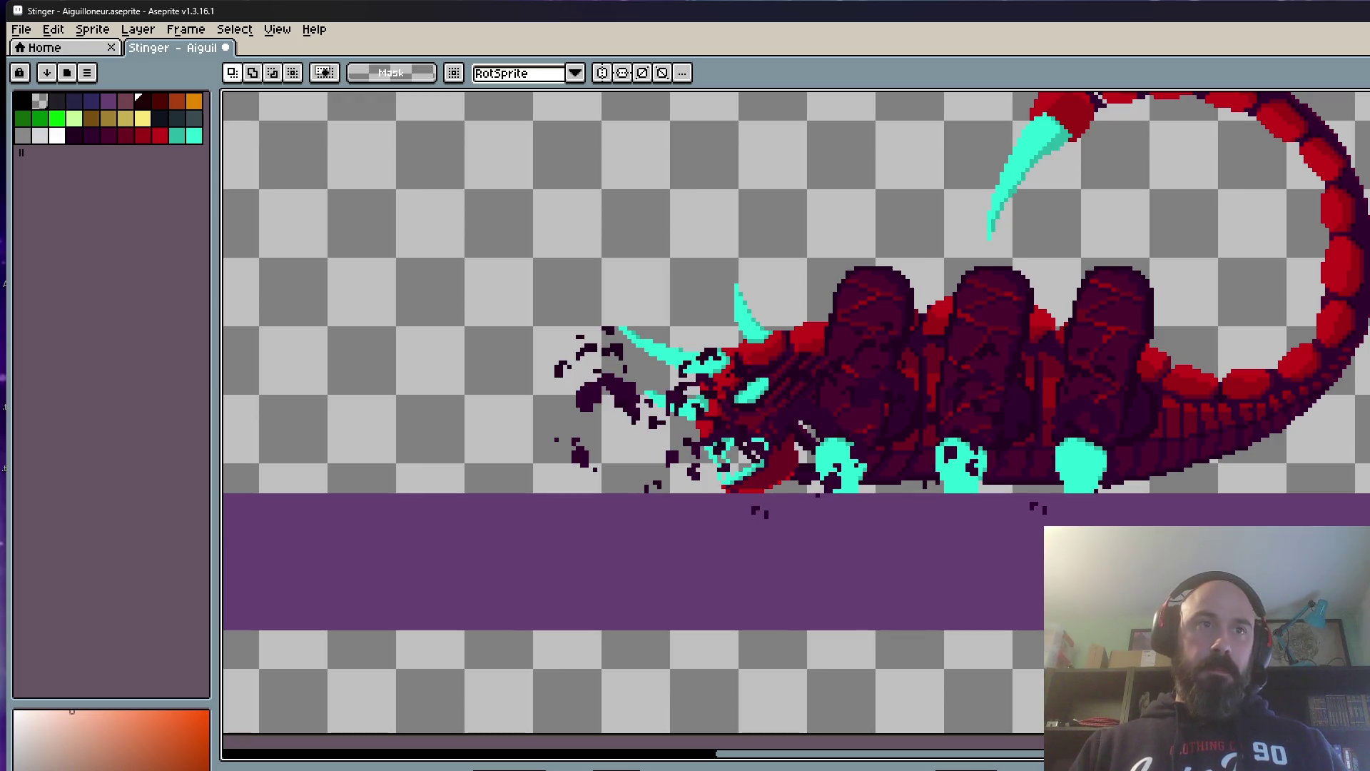
pyautogui.scroll(-3, 766, 583)
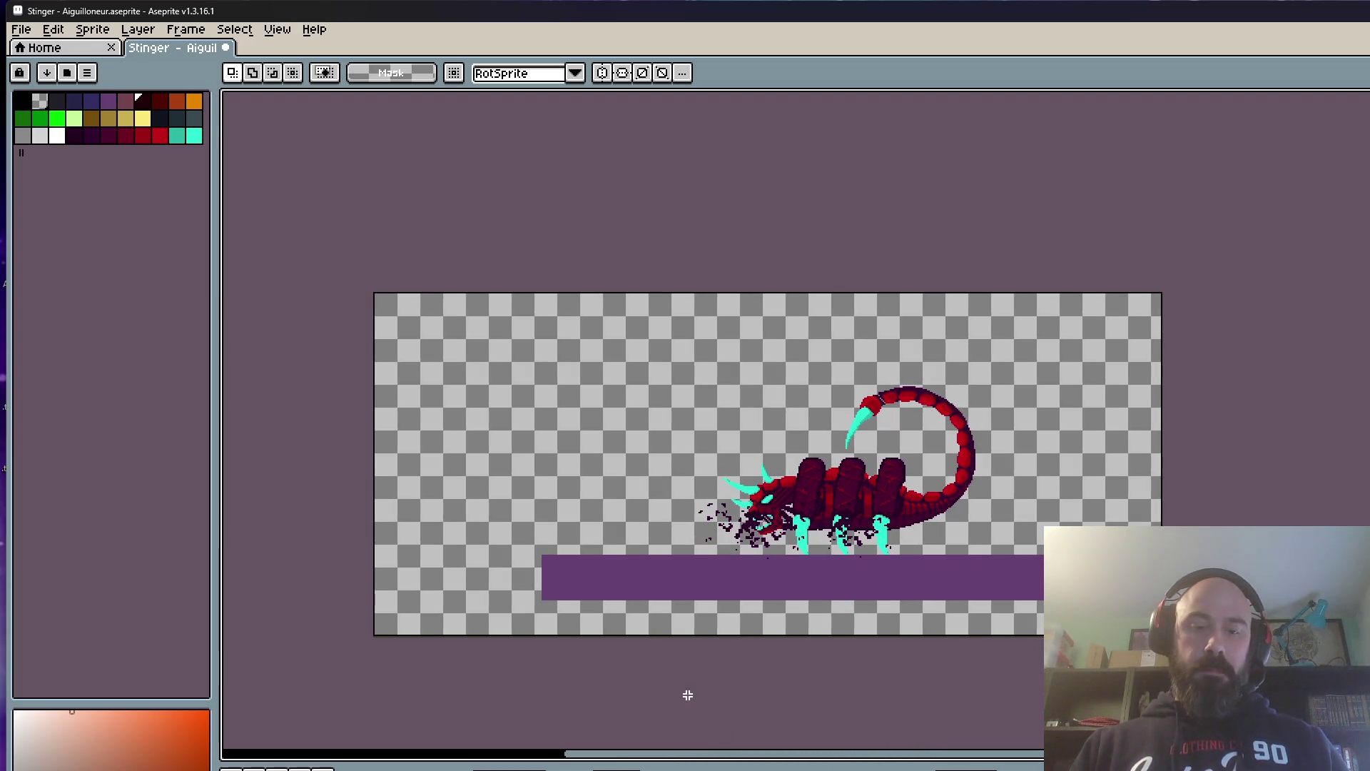
# Step: Move the dissolving scorpion slightly right and down in this frame and commit
pyautogui.moveTo(535, 190); pyautogui.dragTo(1105, 663)
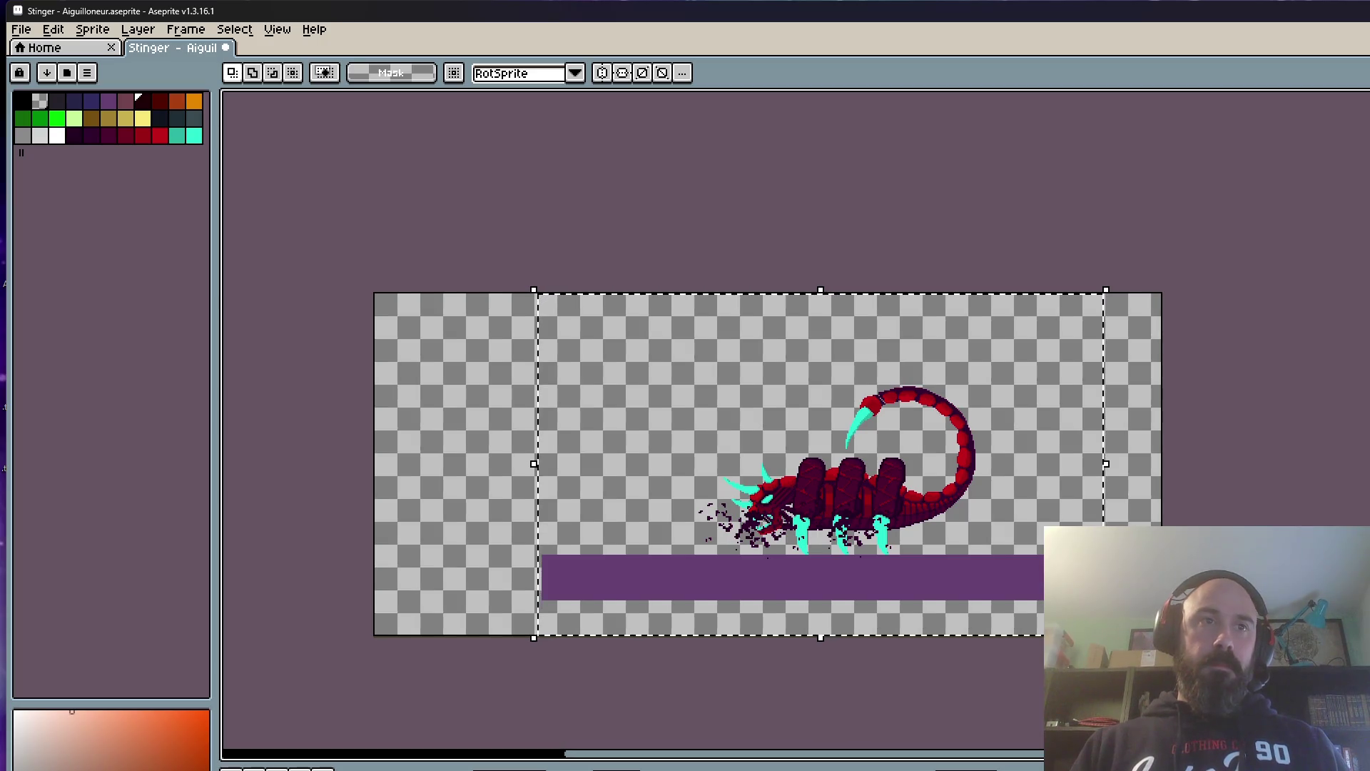
pyautogui.scroll(2, 771, 515)
pyautogui.moveTo(771, 514); pyautogui.dragTo(916, 609)
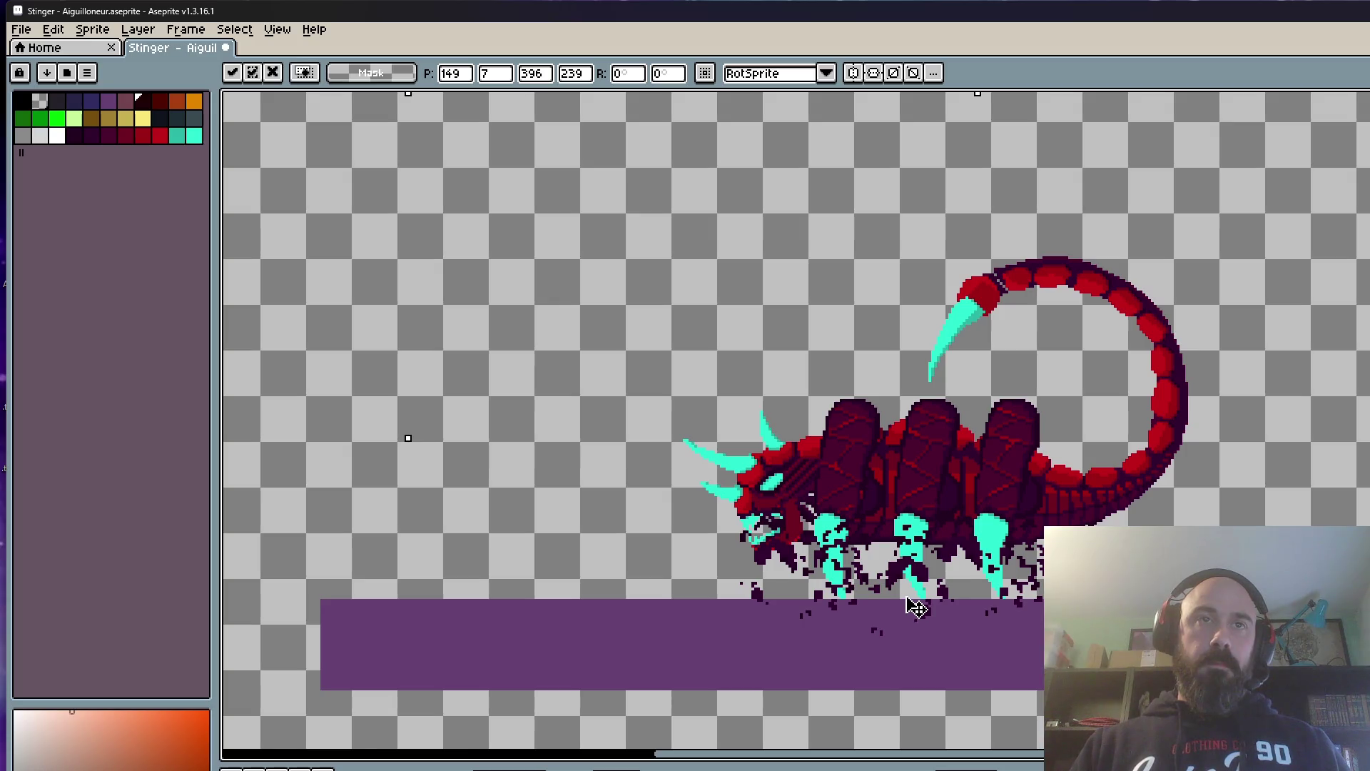
pyautogui.scroll(-2, 915, 599)
pyautogui.click(615, 512)
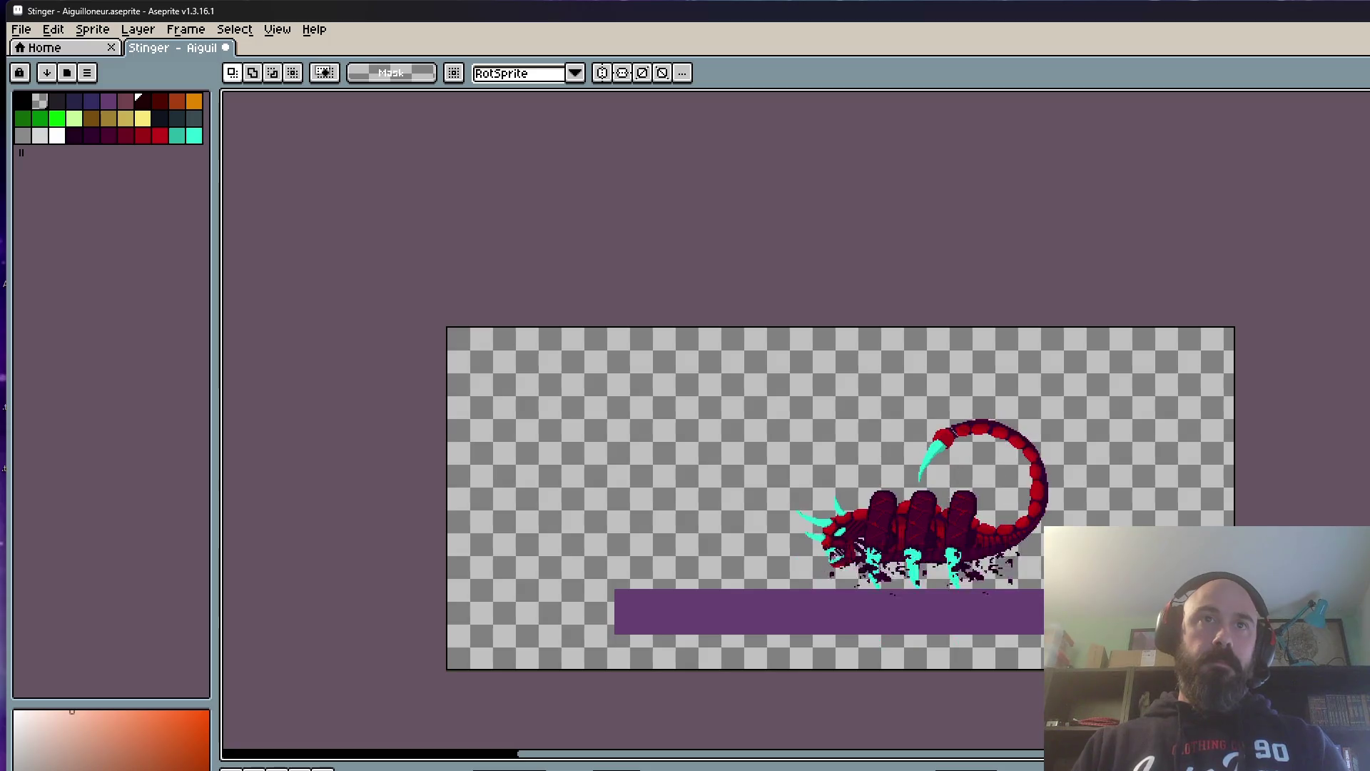
pyautogui.scroll(1, 984, 579)
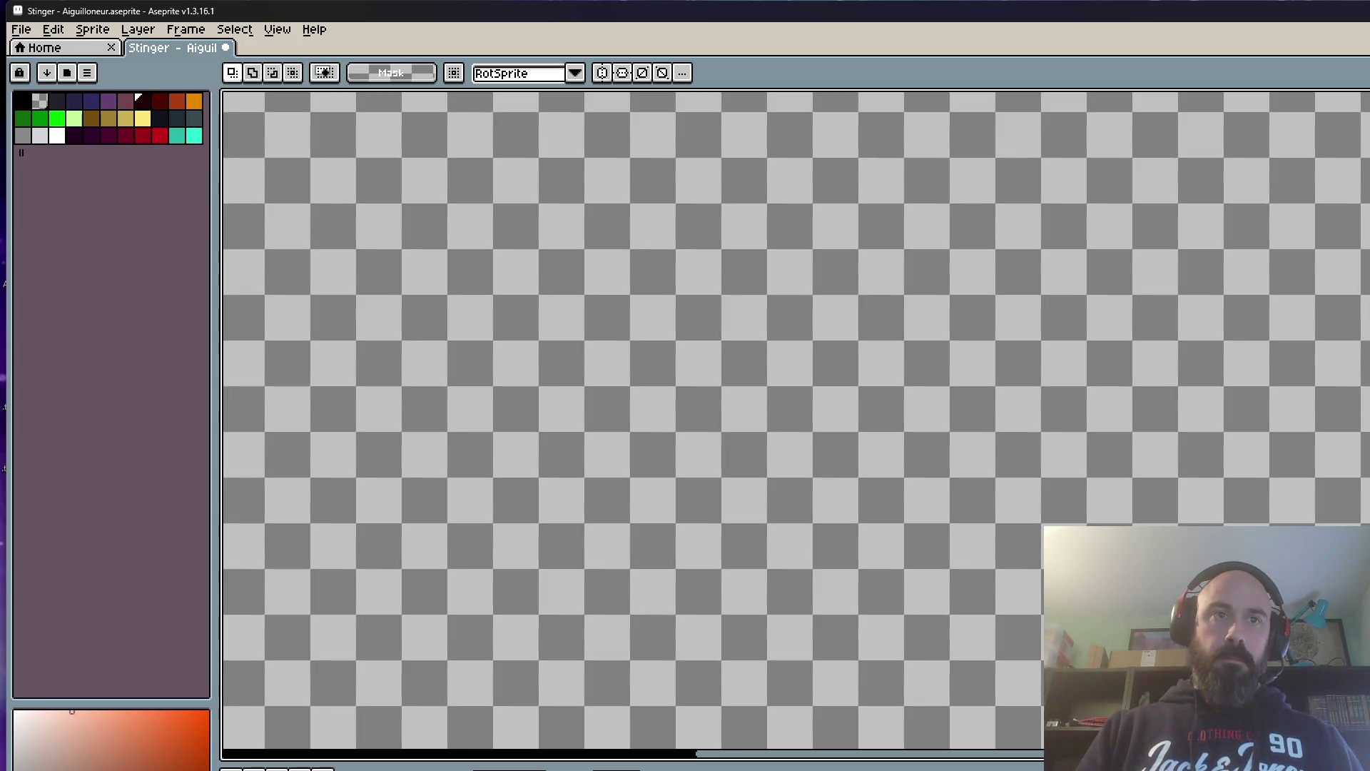
# Step: Play back the Stinger's death animation to review the dissolving frames
pyautogui.press('Return')
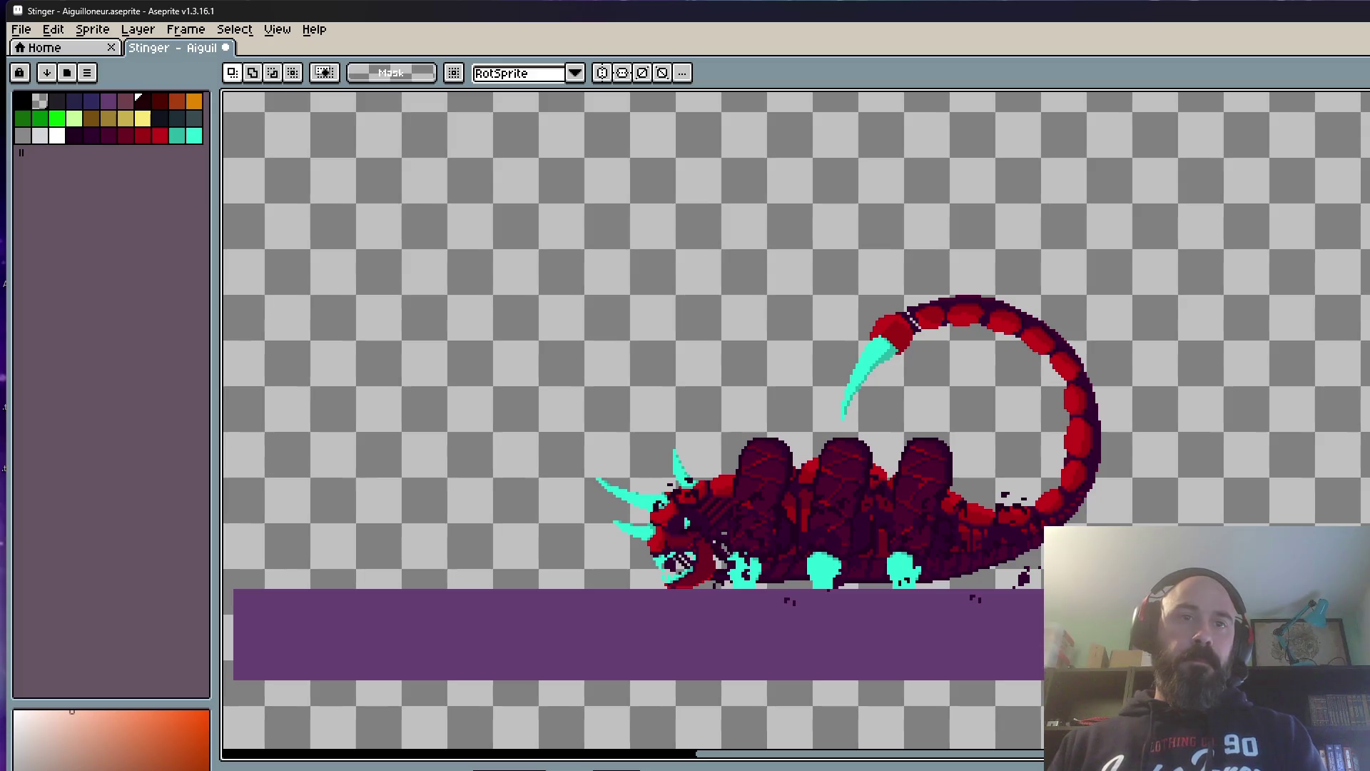
pyautogui.press('Return')
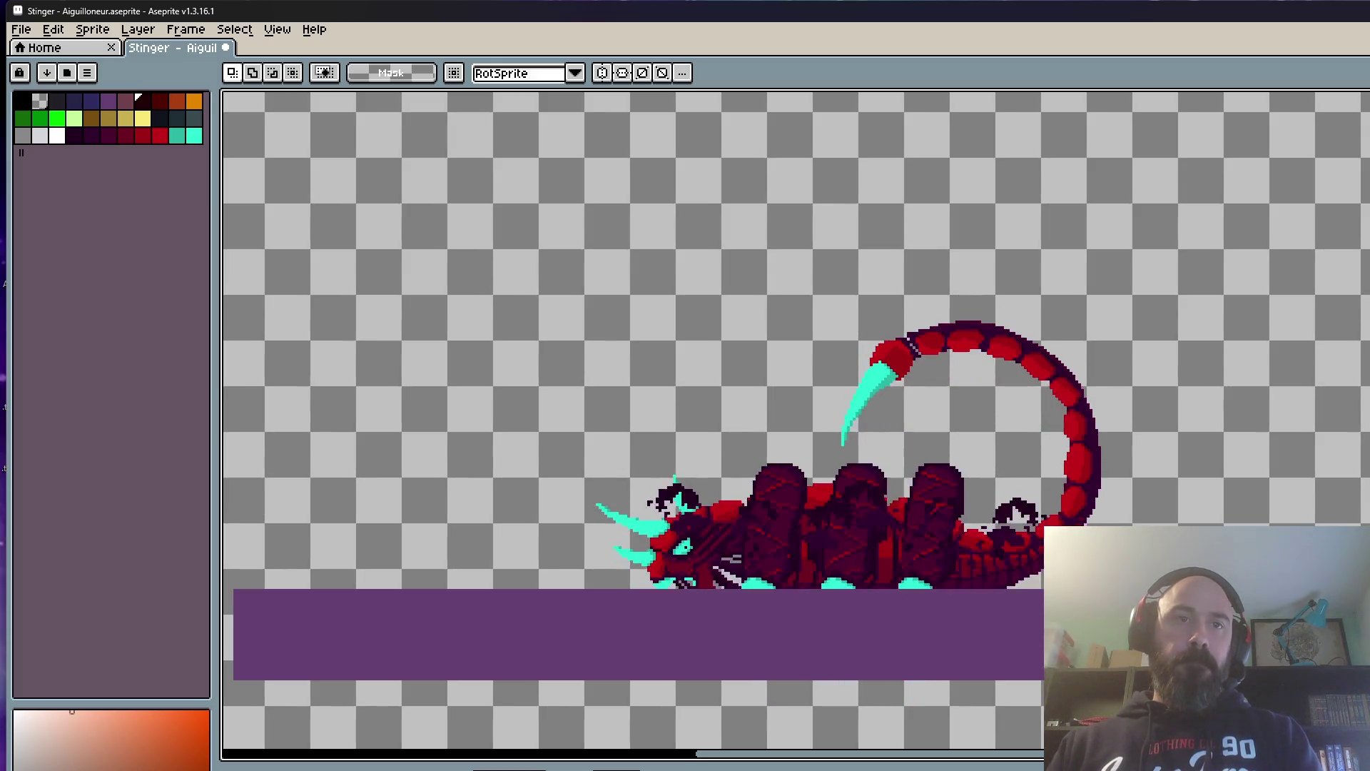
pyautogui.scroll(-2, 872, 584)
pyautogui.scroll(1, 871, 584)
pyautogui.scroll(1, 872, 585)
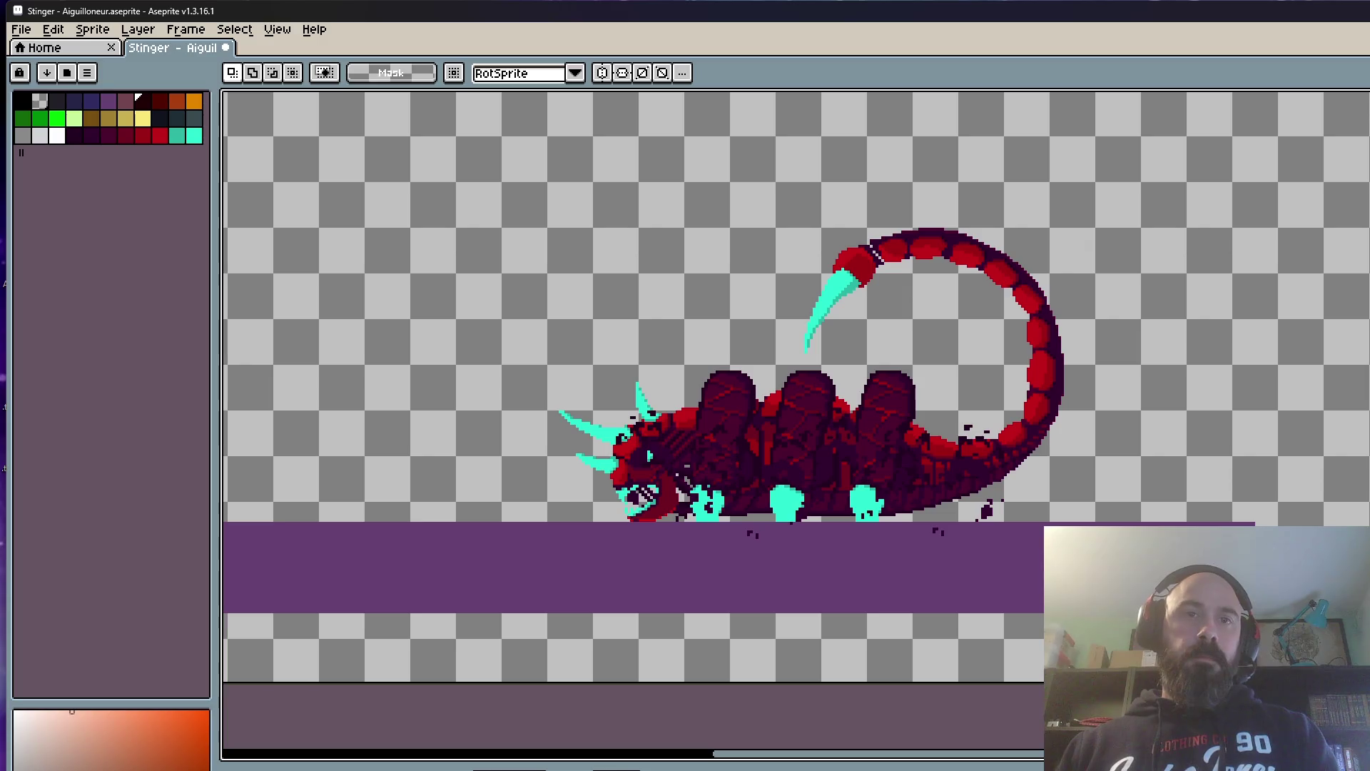
pyautogui.press('Return')
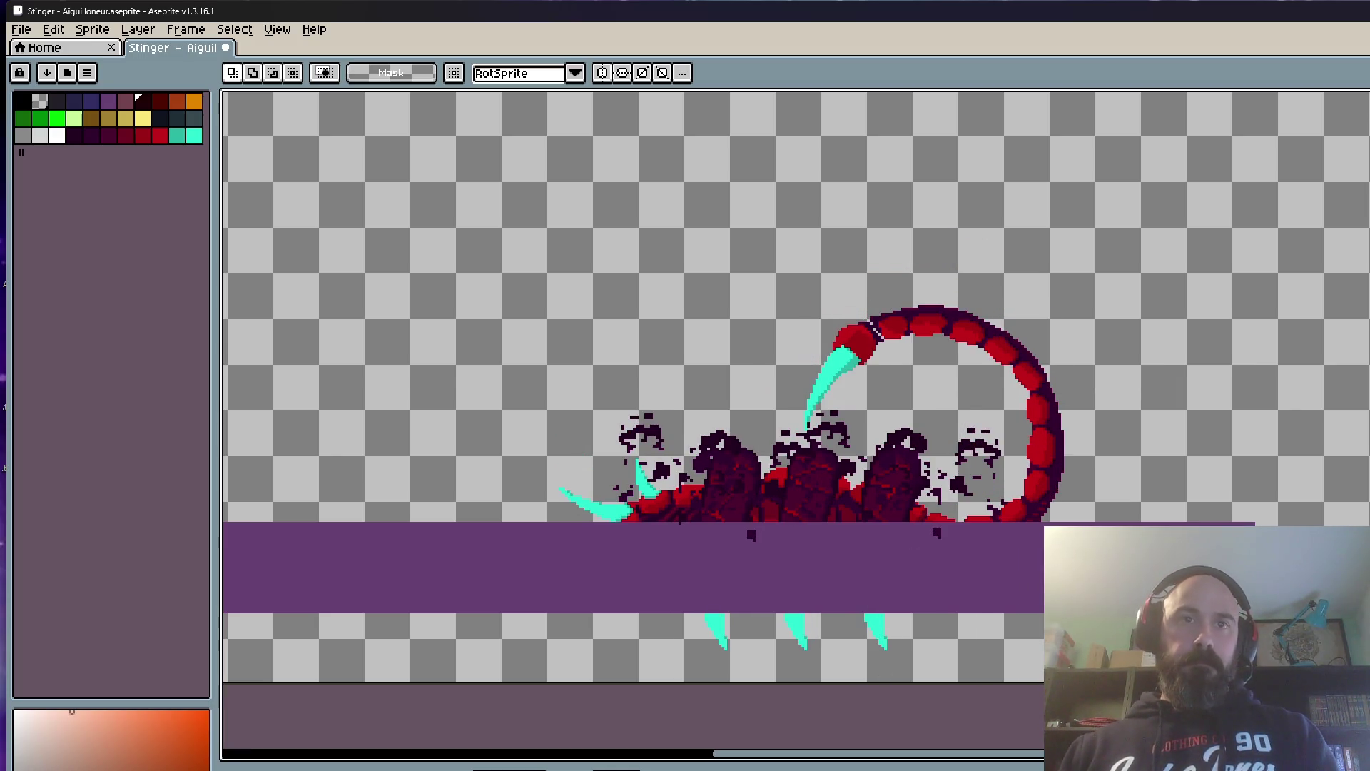
pyautogui.scroll(-1, 891, 656)
# Step: Lower the scorpion's head a few pixels in one of the death frames
pyautogui.moveTo(587, 290); pyautogui.dragTo(1089, 635)
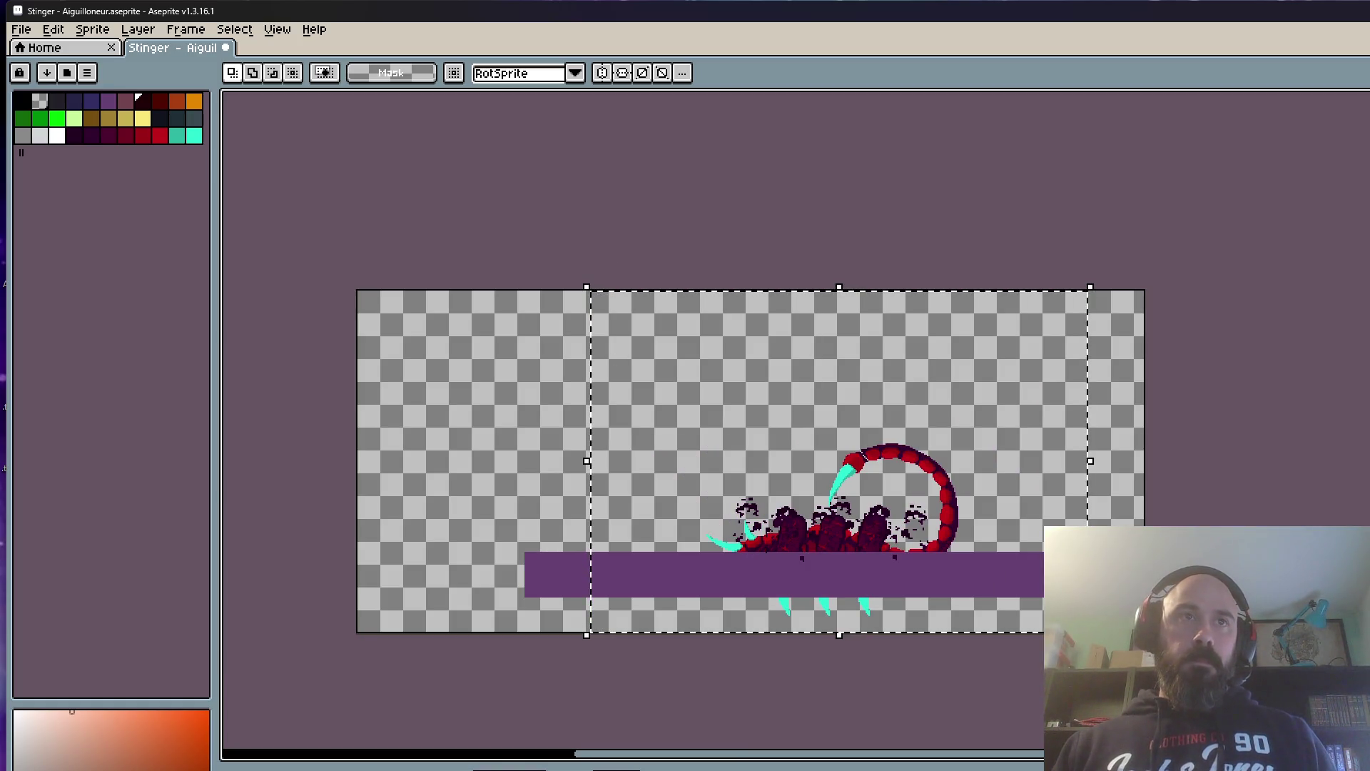
pyautogui.press('Right')
pyautogui.press('Right')
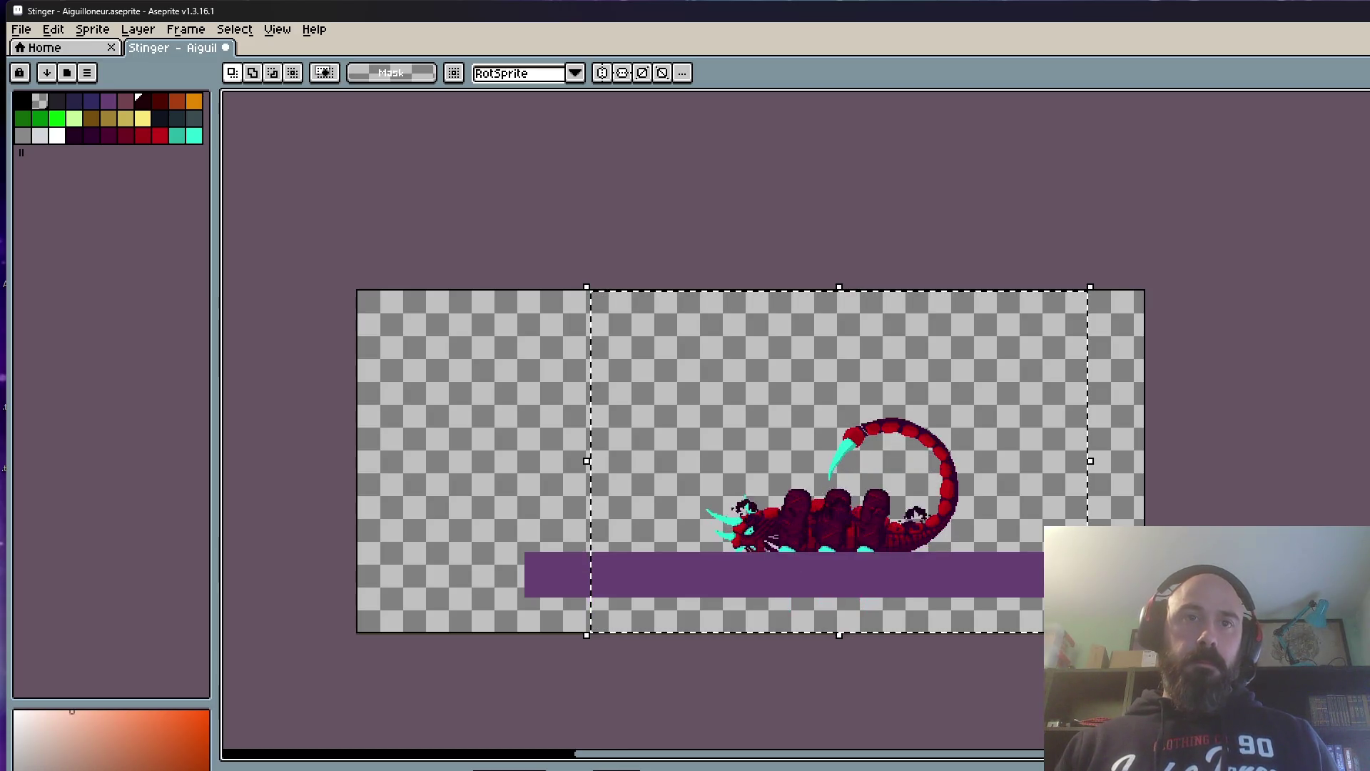
pyautogui.press('Right')
pyautogui.scroll(1, 732, 524)
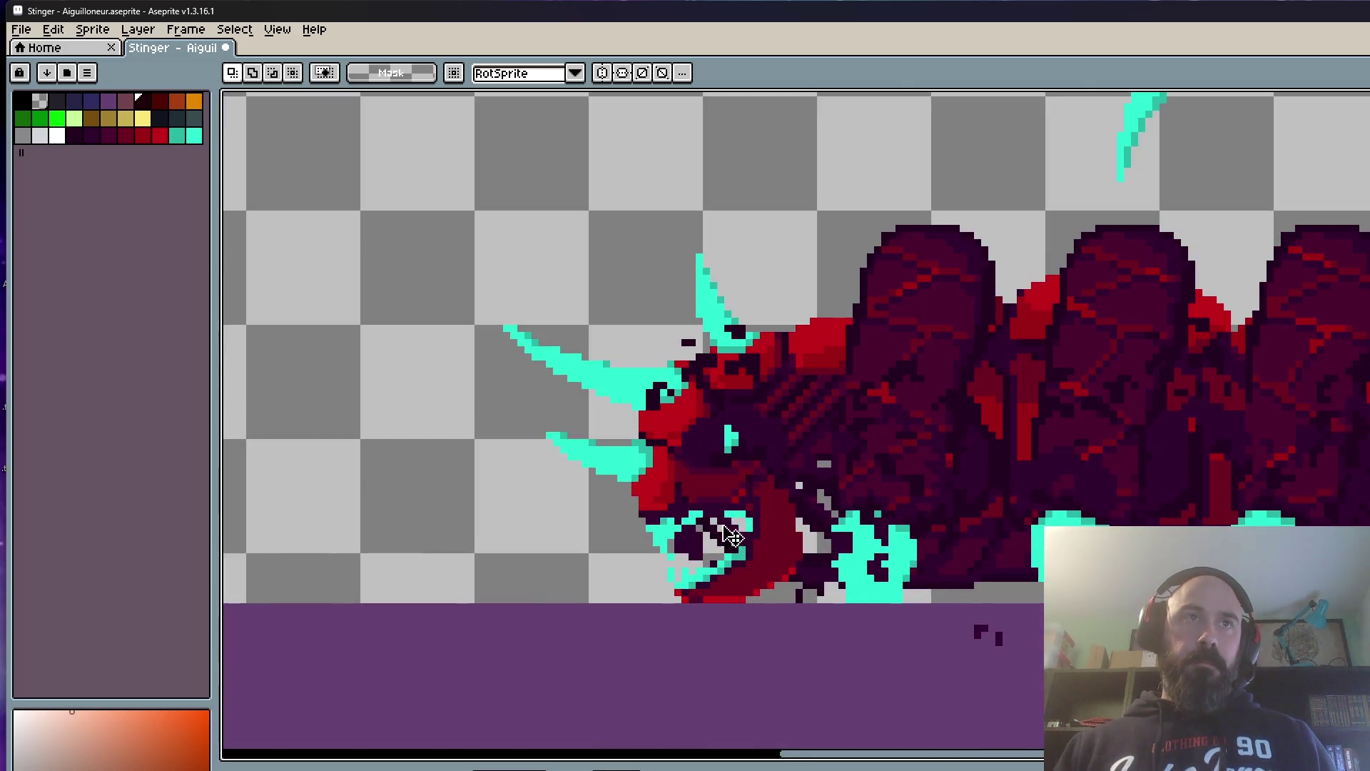
pyautogui.scroll(1, 732, 525)
pyautogui.click(731, 525)
pyautogui.moveTo(731, 525); pyautogui.dragTo(725, 710)
pyautogui.scroll(-1, 724, 710)
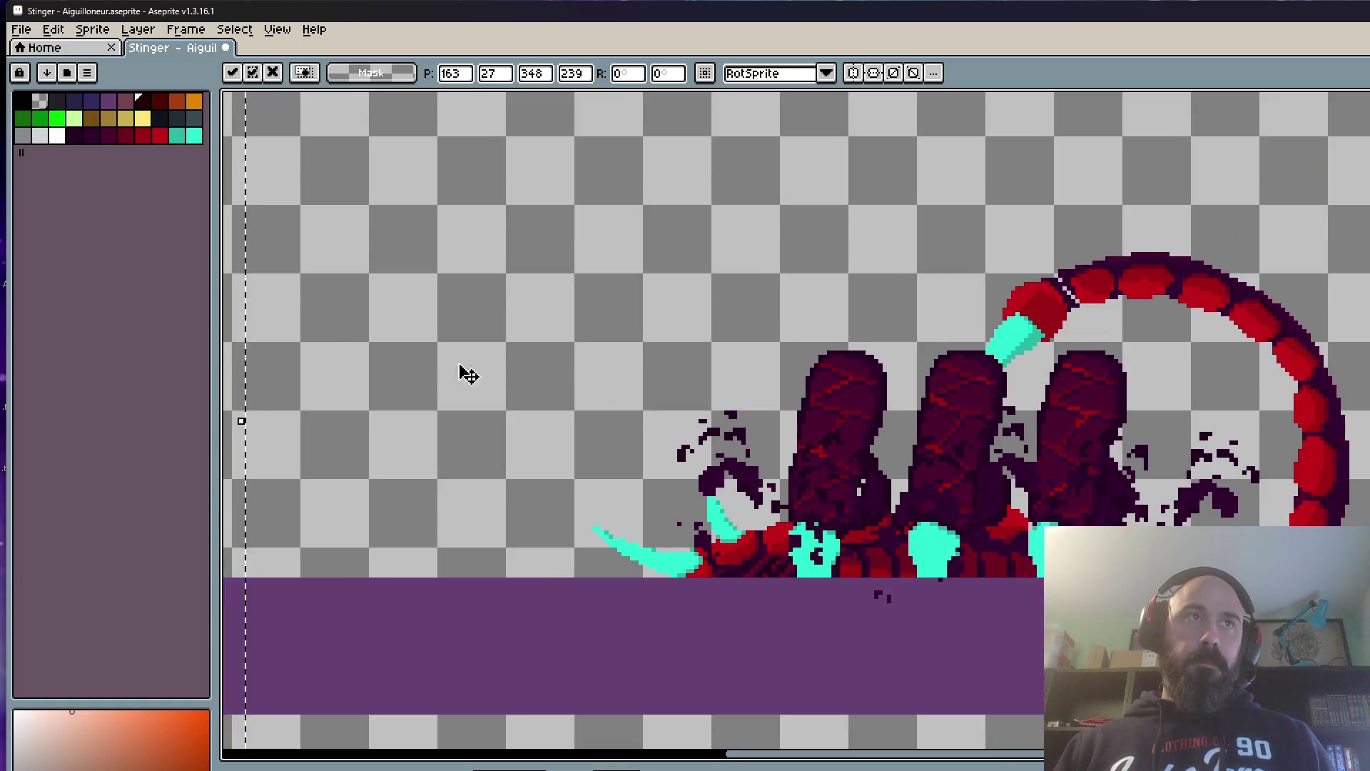
pyautogui.scroll(-1, 465, 374)
pyautogui.click(269, 386)
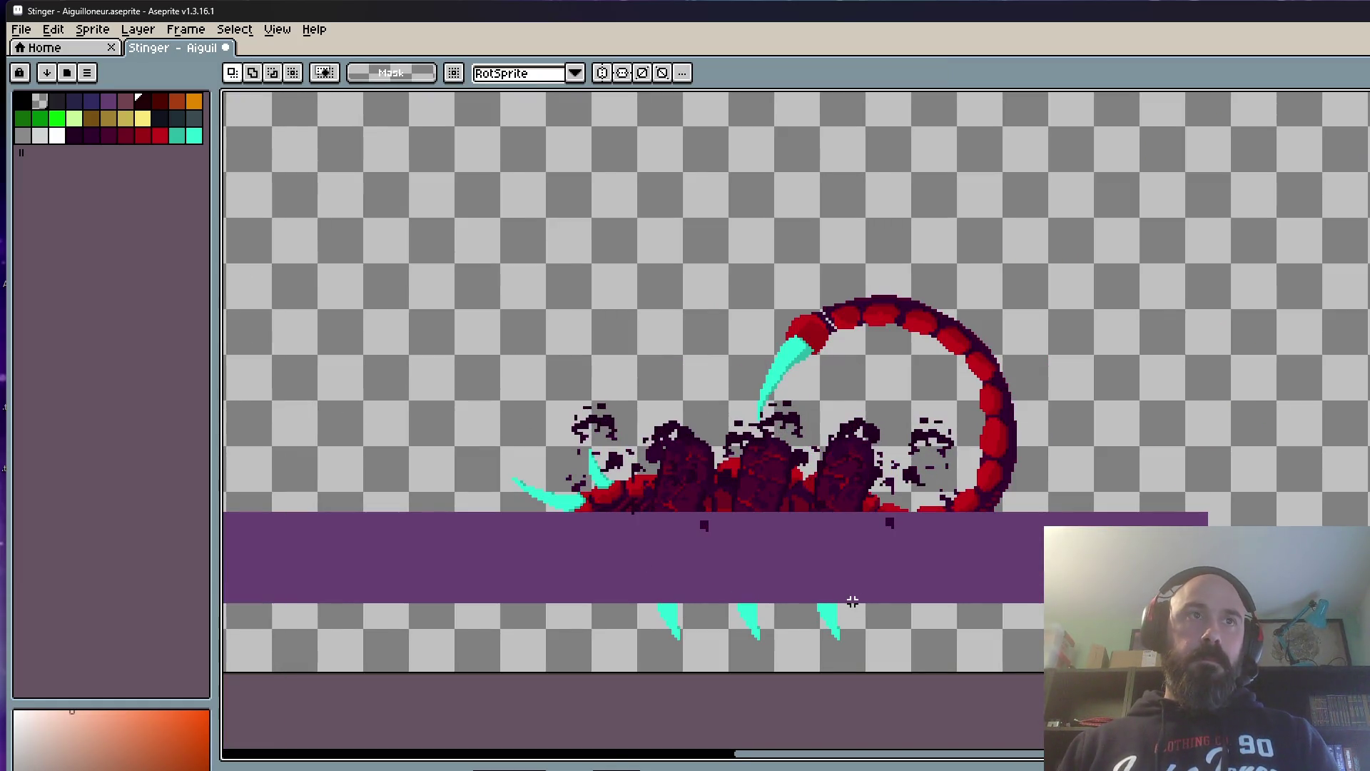
pyautogui.scroll(-1, 697, 493)
# Step: Nudge the whole creature down a pixel in the next frame and preview the result
pyautogui.moveTo(466, 214); pyautogui.dragTo(1060, 600)
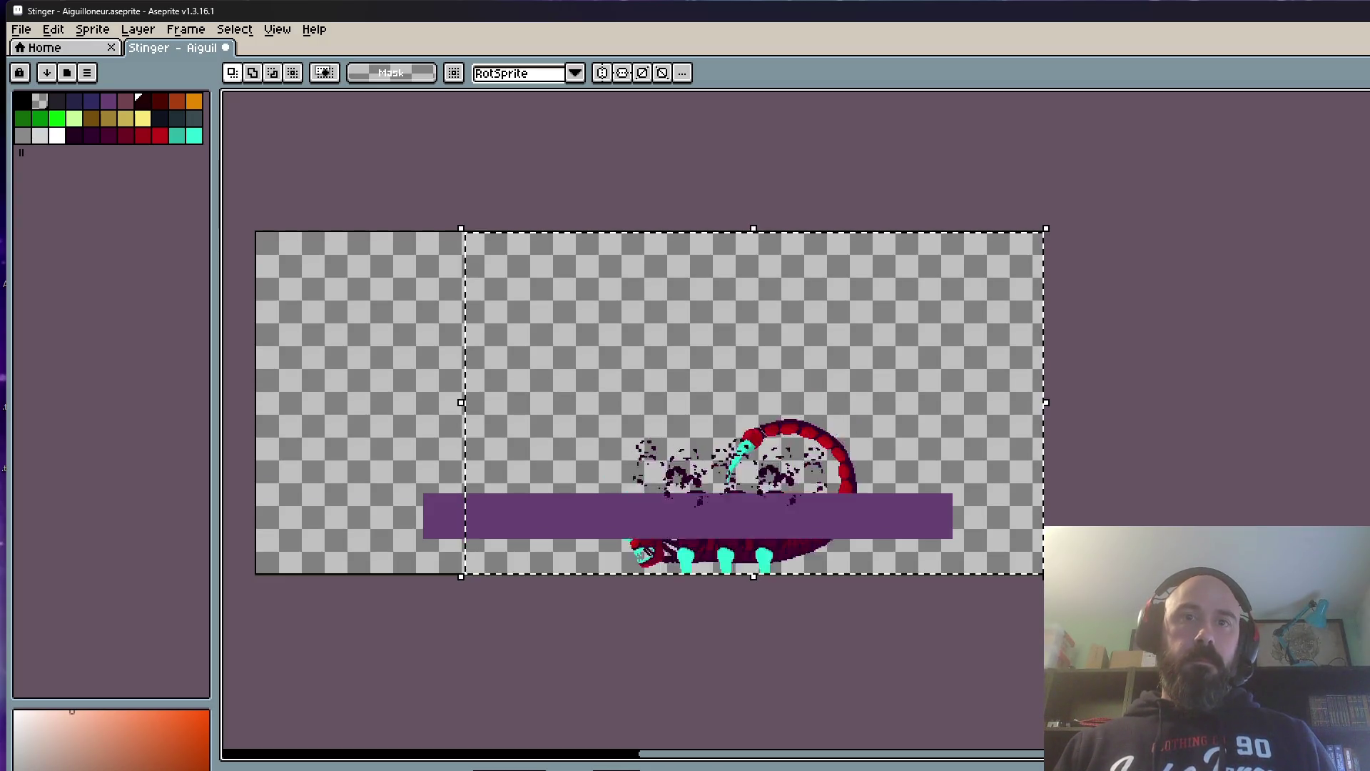
pyautogui.scroll(3, 637, 526)
pyautogui.scroll(1, 658, 269)
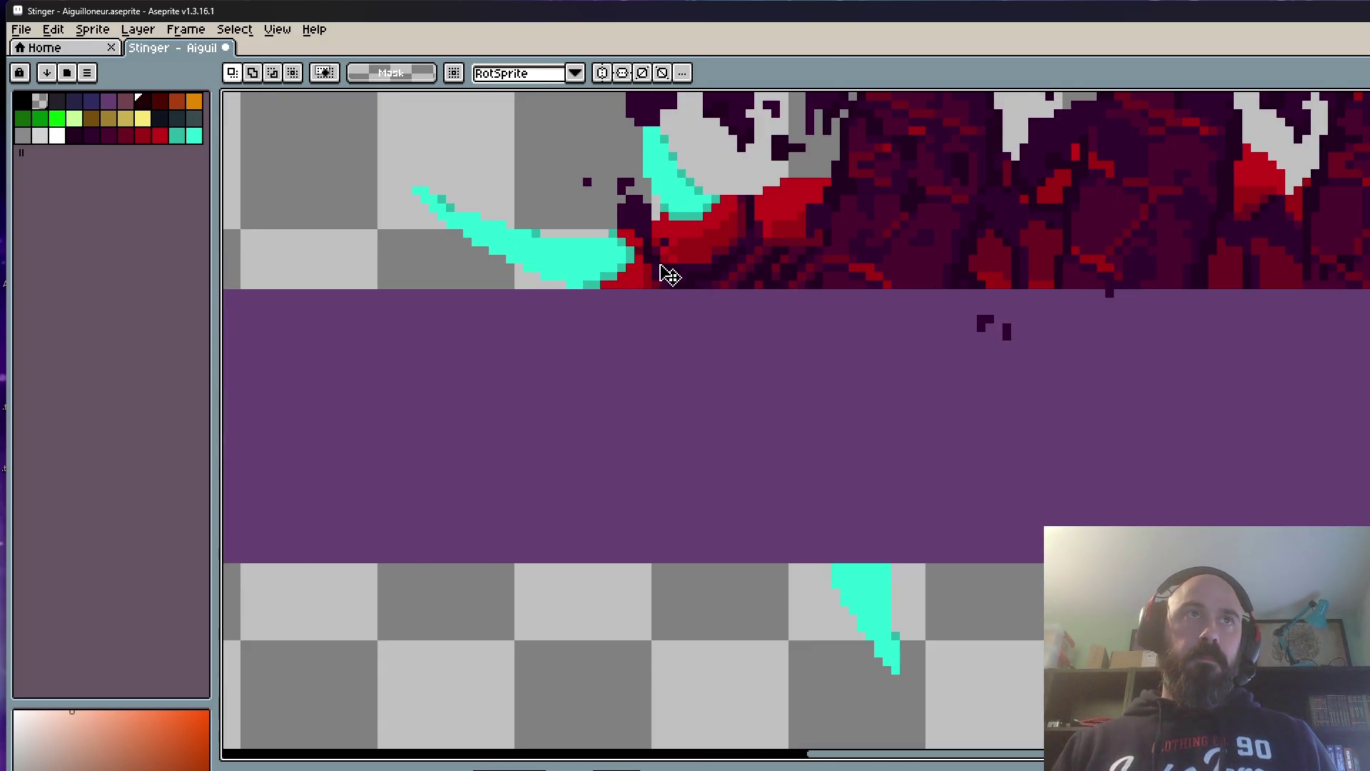
pyautogui.moveTo(670, 276); pyautogui.dragTo(673, 299)
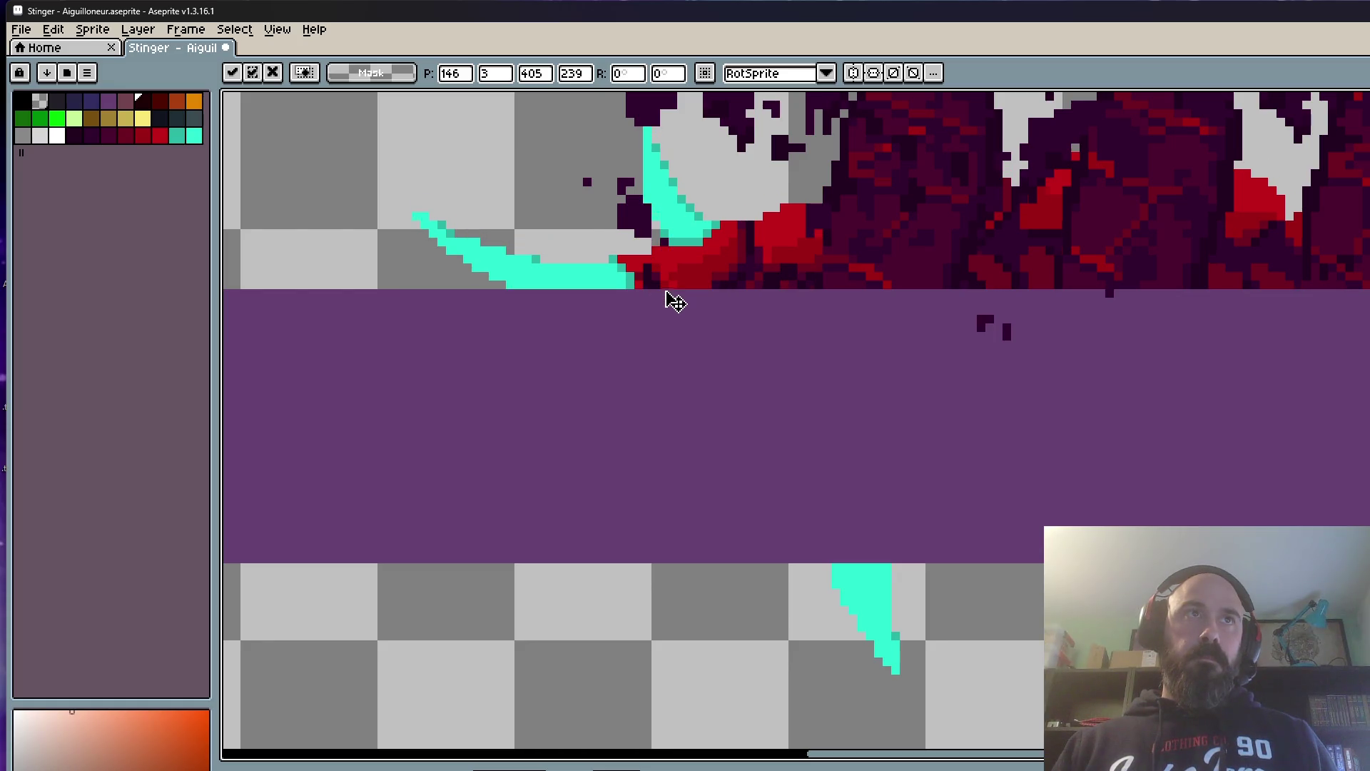
pyautogui.scroll(-2, 674, 299)
pyautogui.scroll(-2, 686, 290)
pyautogui.click(700, 150)
pyautogui.scroll(3, 701, 150)
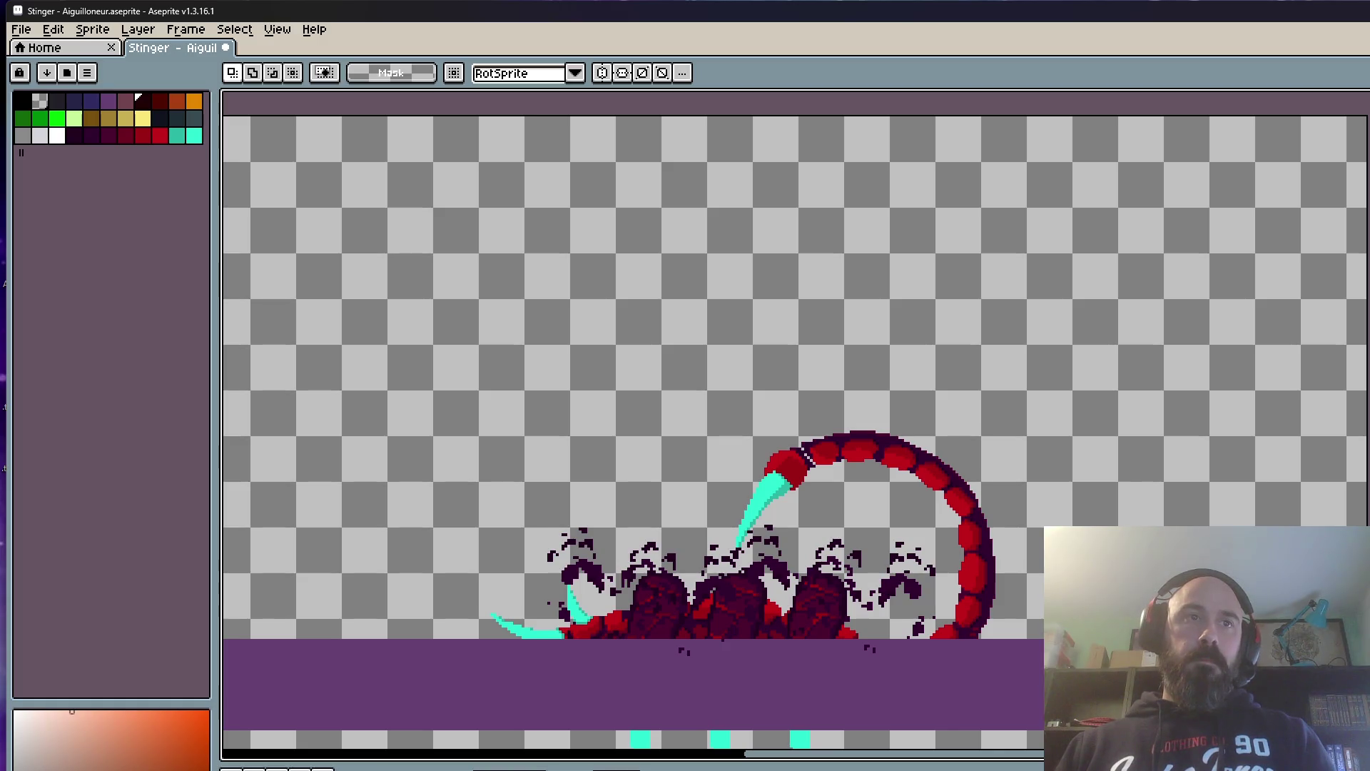
pyautogui.press('Return')
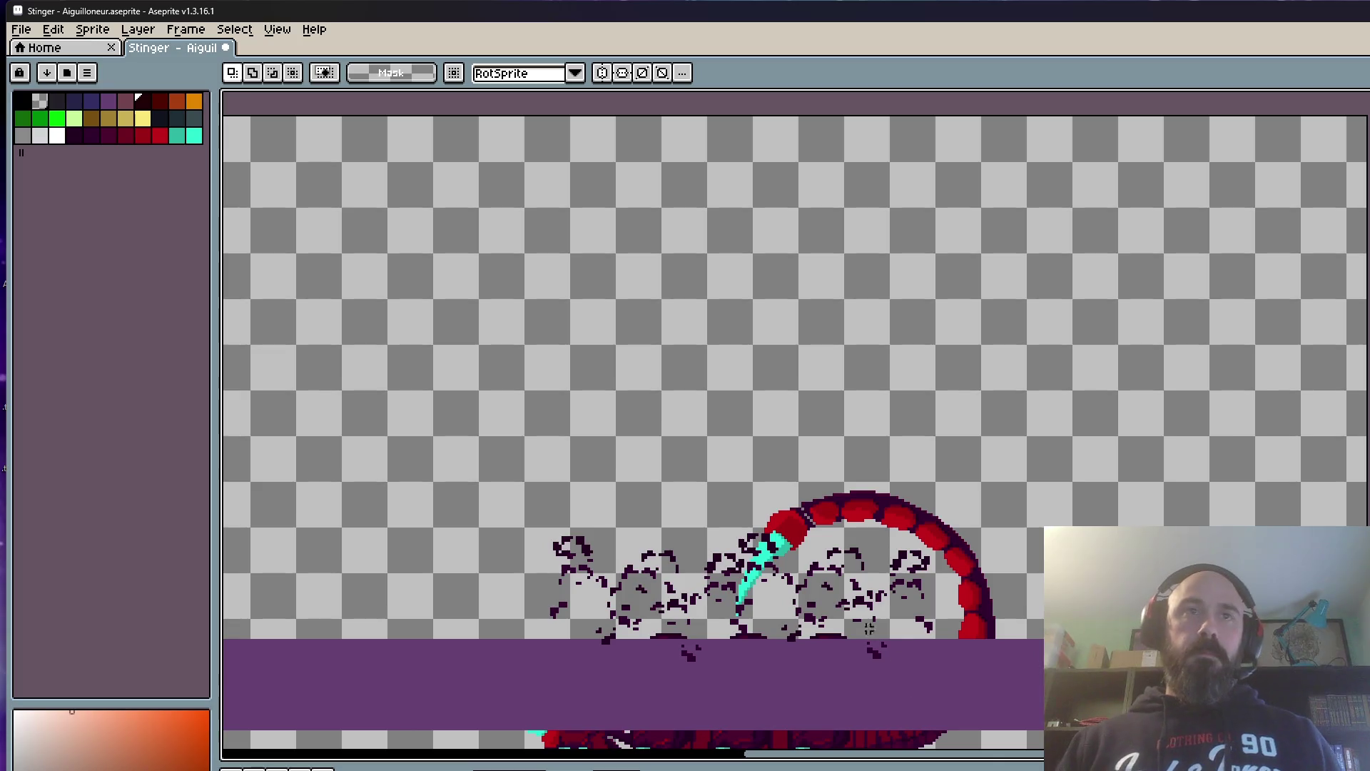
pyautogui.scroll(-2, 795, 429)
# Step: Lower the tail and then the whole creature in two further death frames
pyautogui.moveTo(533, 317); pyautogui.dragTo(1038, 649)
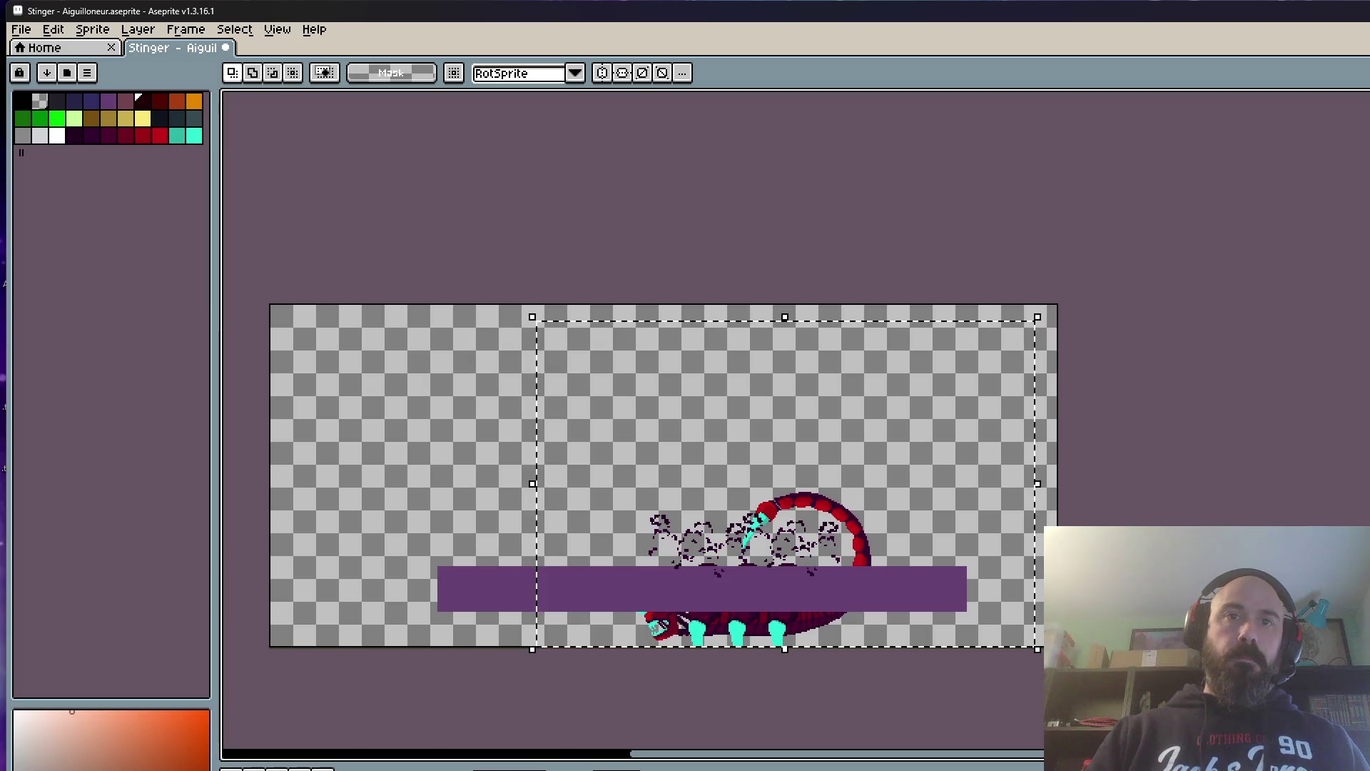
pyautogui.scroll(3, 938, 522)
pyautogui.moveTo(938, 522); pyautogui.dragTo(941, 598)
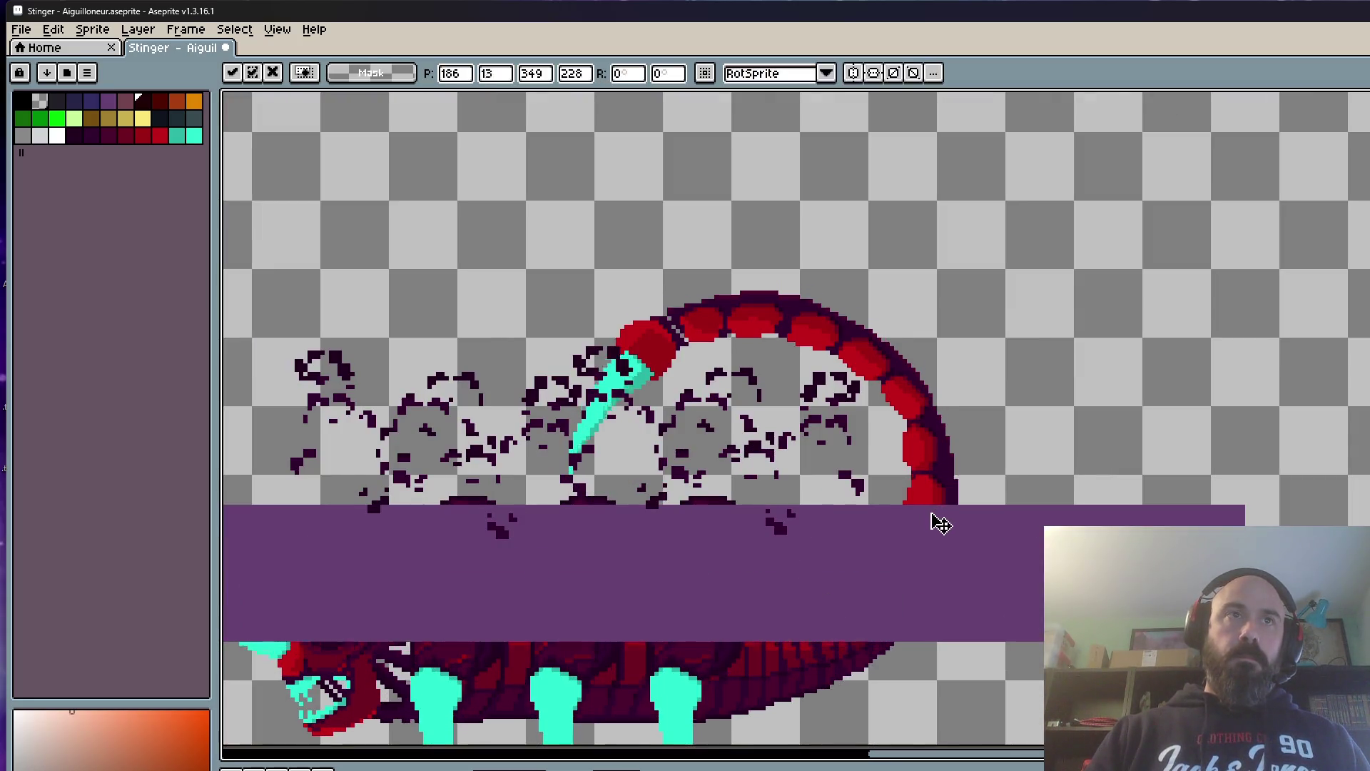
pyautogui.scroll(-2, 940, 597)
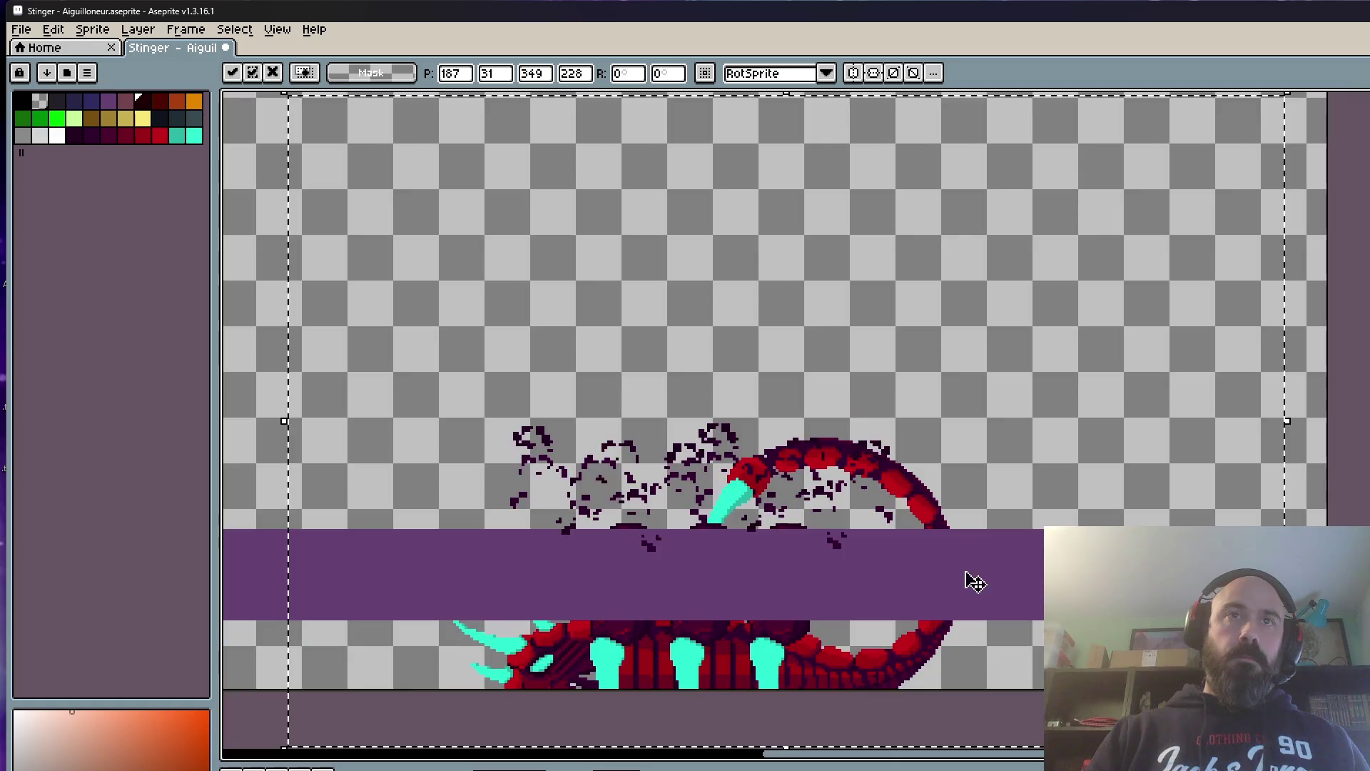
pyautogui.press('Return')
pyautogui.scroll(-2, 1138, 437)
pyautogui.moveTo(586, 200); pyautogui.dragTo(1205, 564)
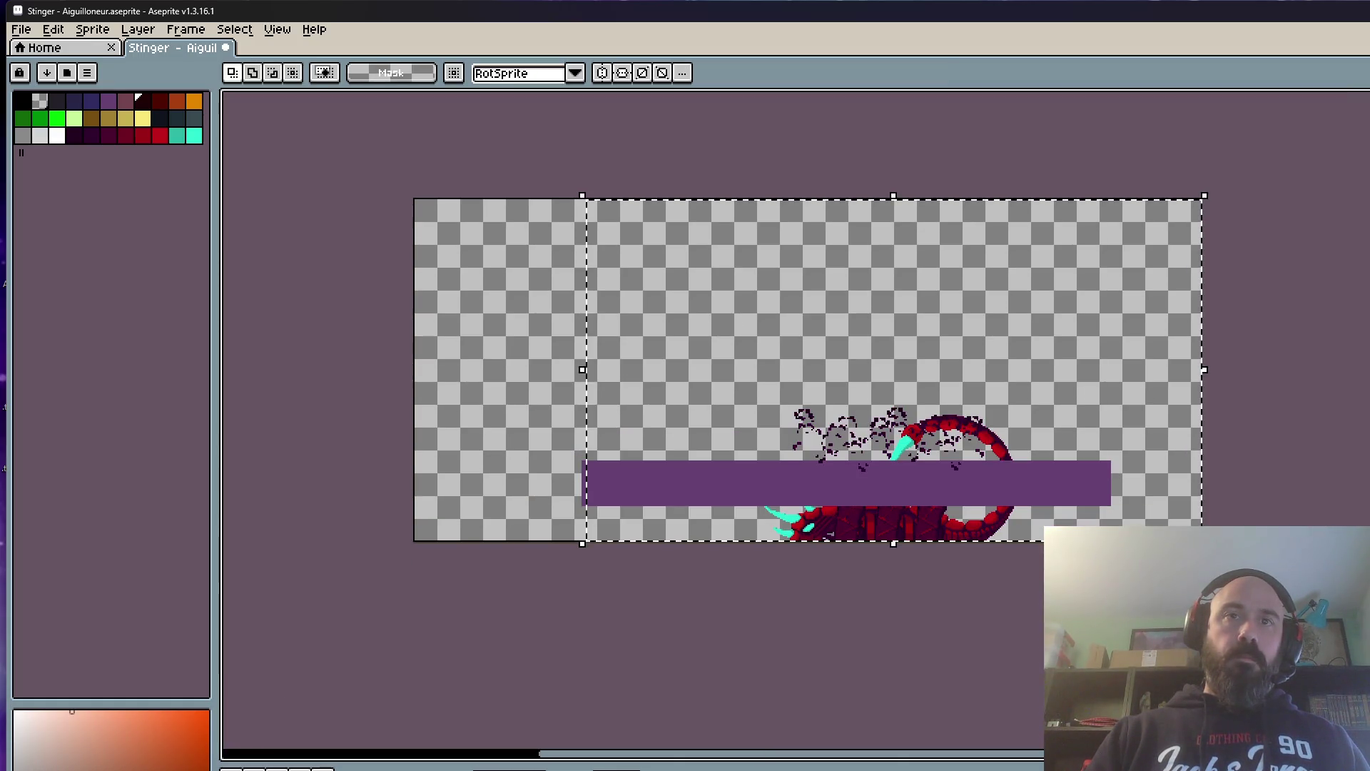
pyautogui.scroll(3, 1019, 493)
pyautogui.moveTo(1018, 493); pyautogui.dragTo(1014, 575)
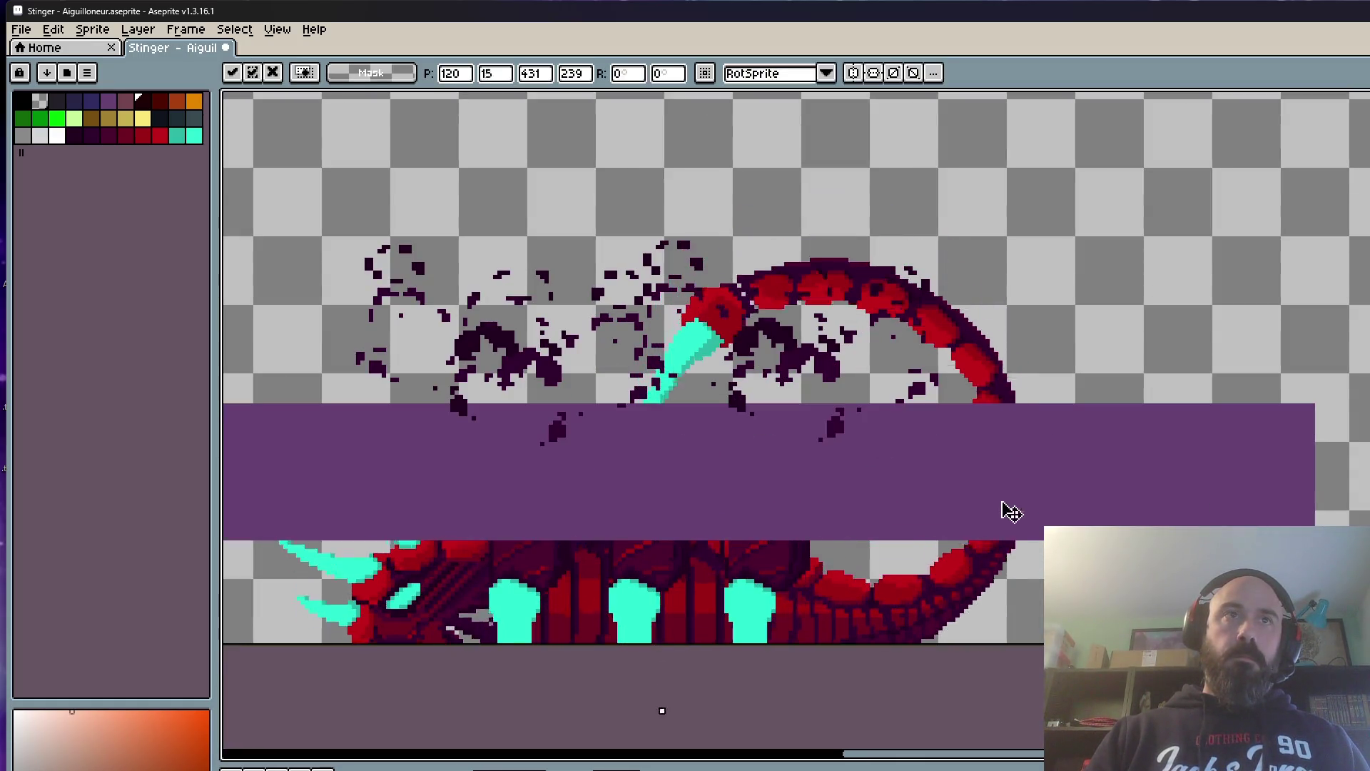
pyautogui.write('31')
pyautogui.scroll(-1, 1012, 573)
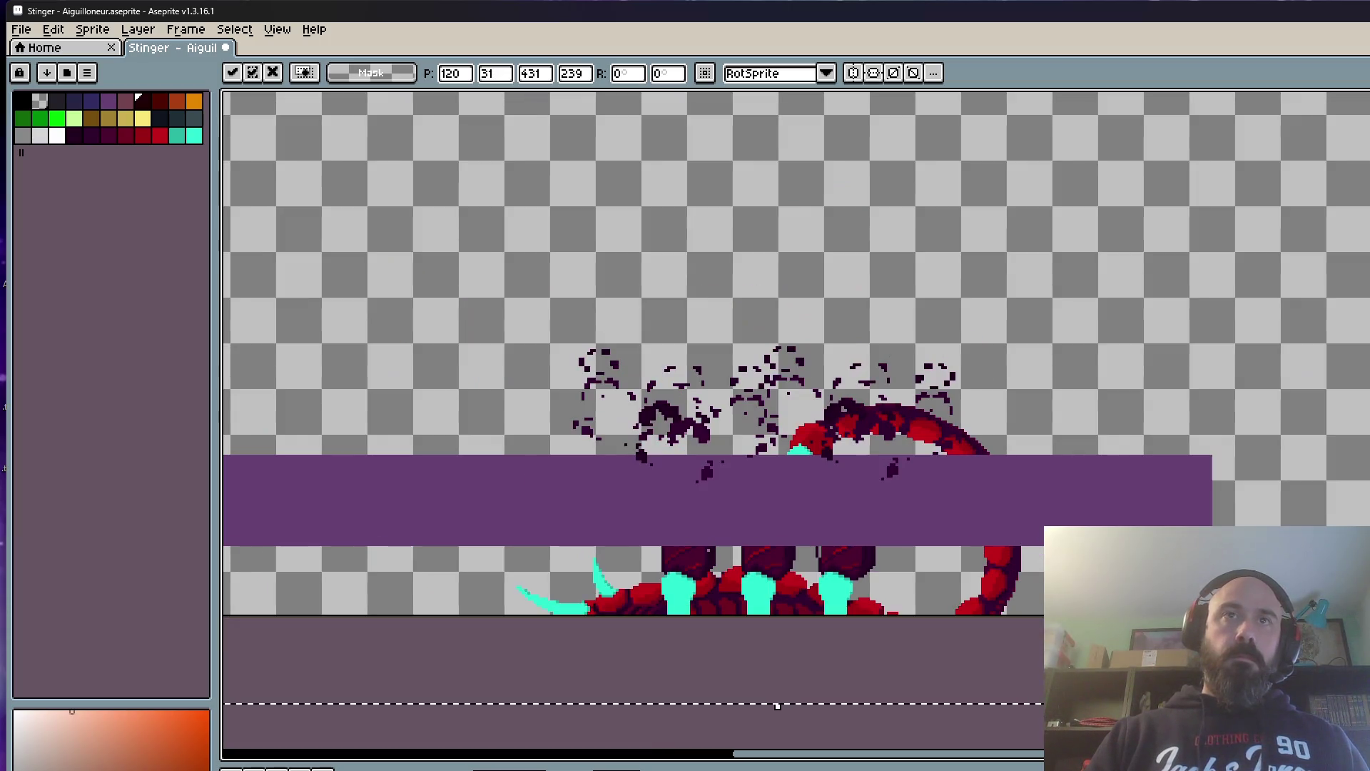
pyautogui.press('Return')
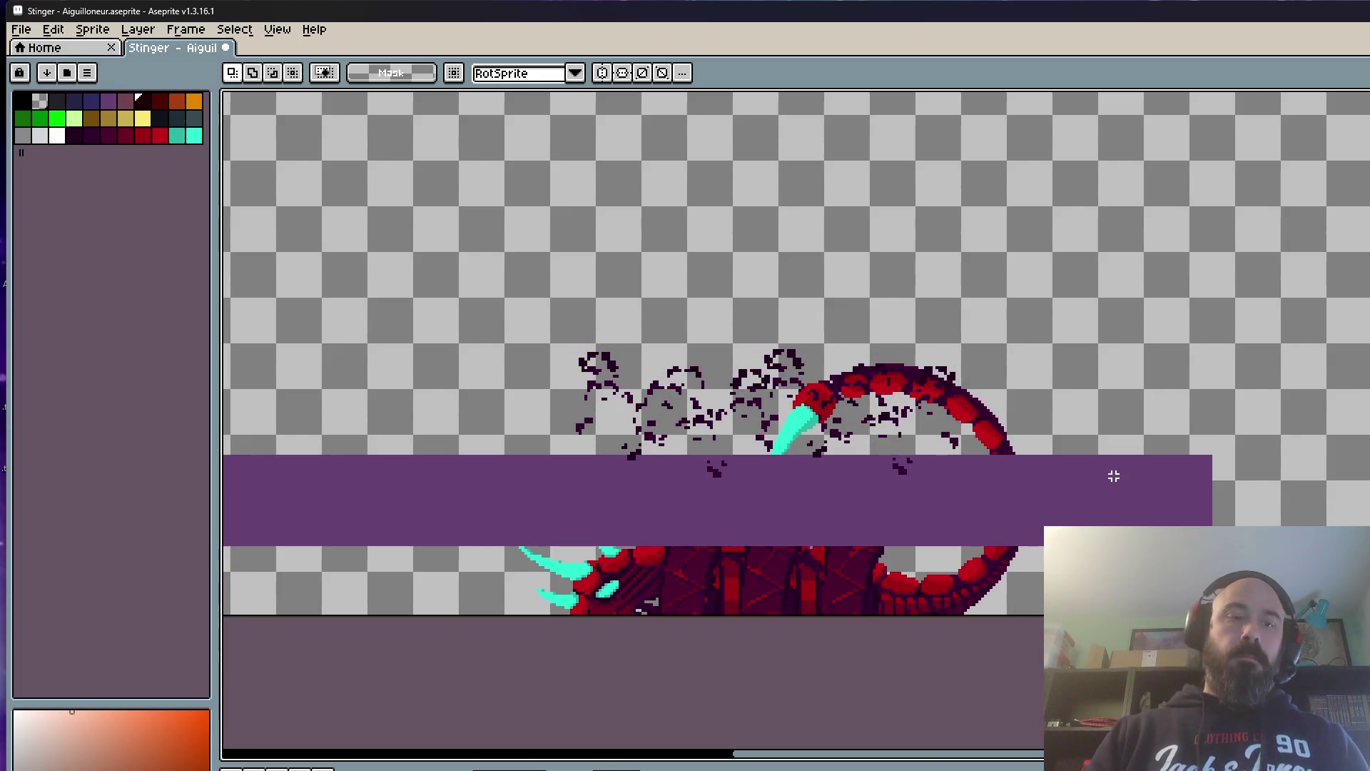
# Step: Make and discard selections around the scorpion without moving anything
pyautogui.hotkey('ctrl', 'a')
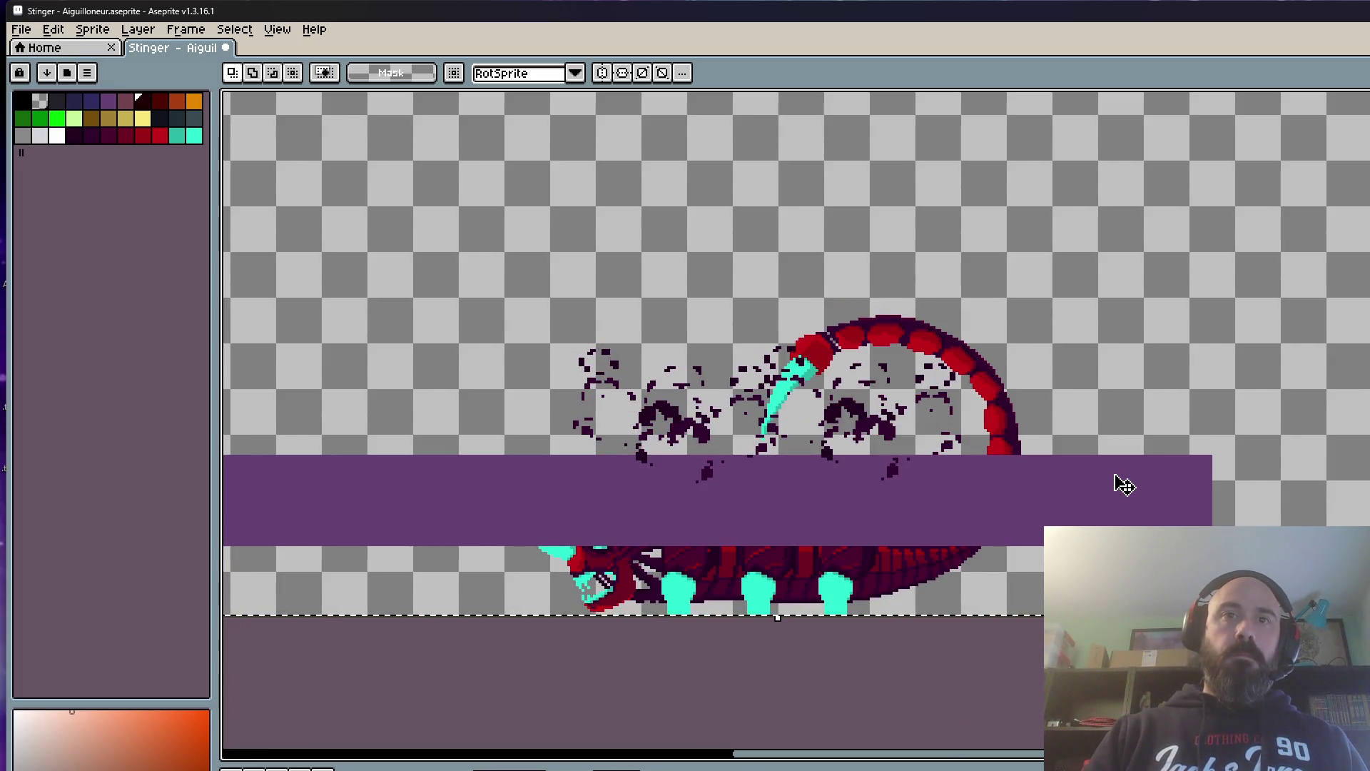
pyautogui.scroll(-2, 1119, 484)
pyautogui.hotkey('ctrl', 'd')
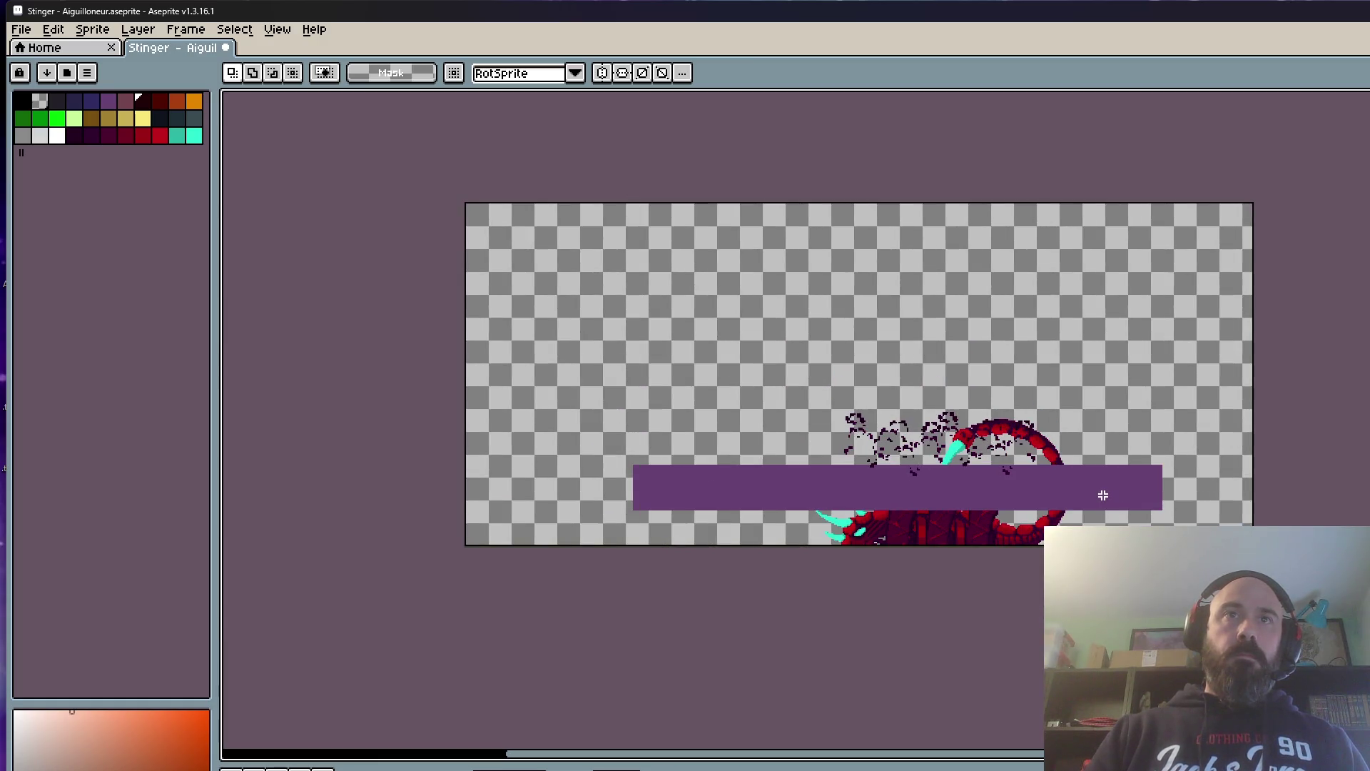
pyautogui.moveTo(729, 212); pyautogui.dragTo(1242, 547)
pyautogui.hotkey('ctrl', 'd')
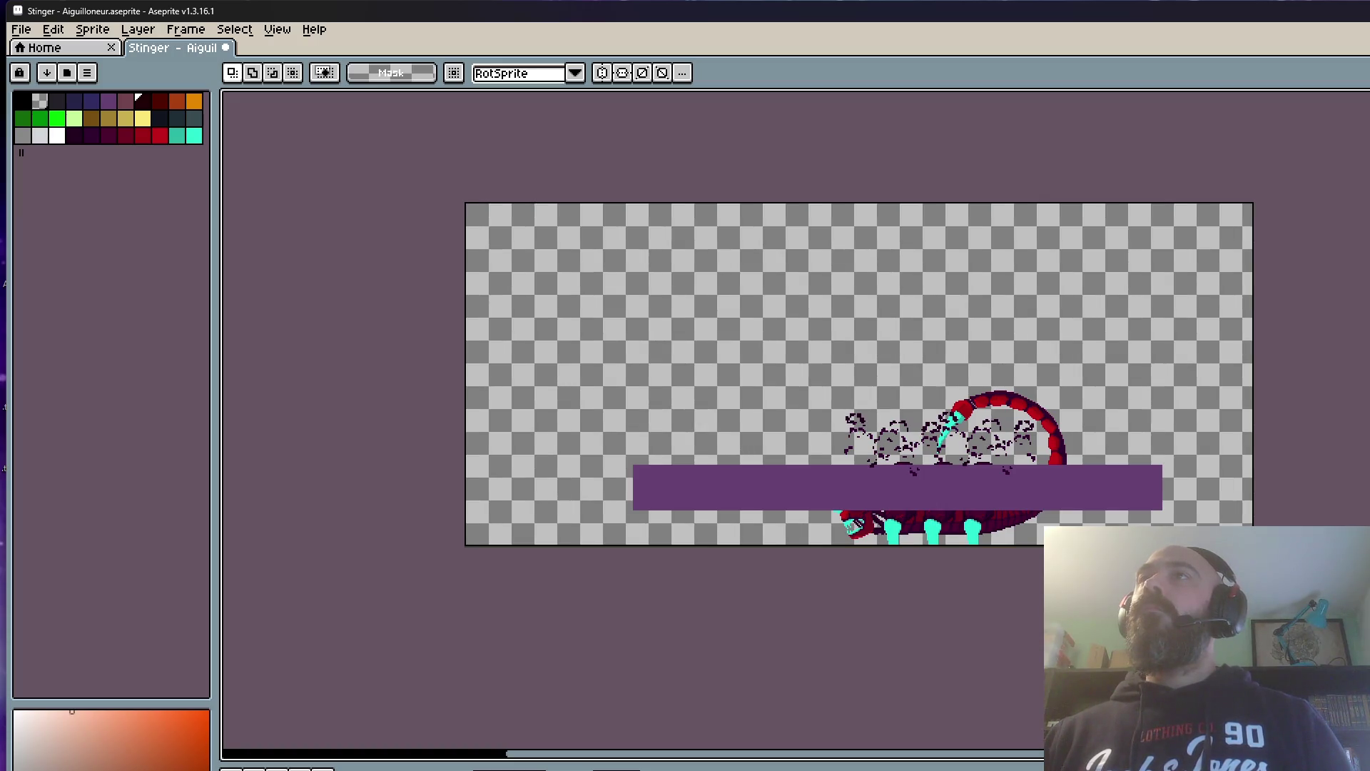
pyautogui.scroll(-1, 1085, 388)
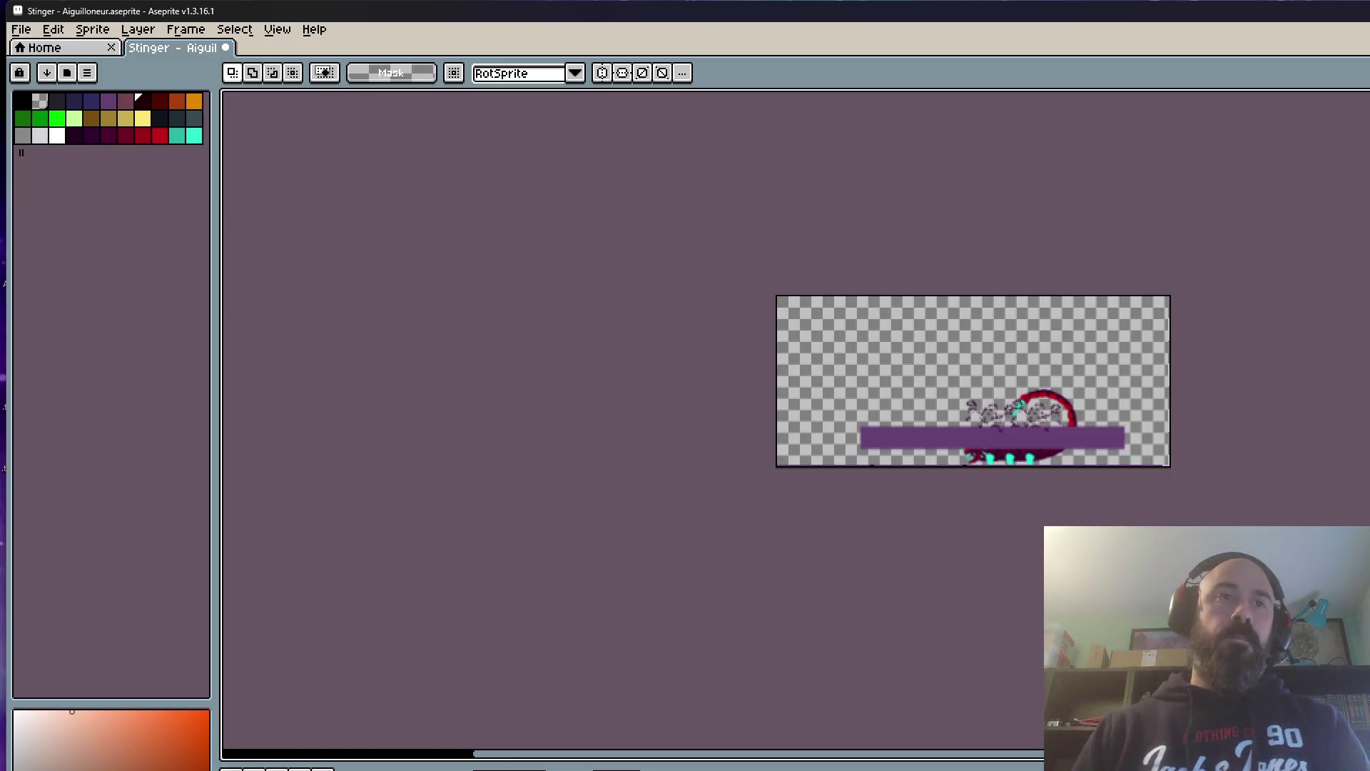
pyautogui.scroll(1, 1139, 380)
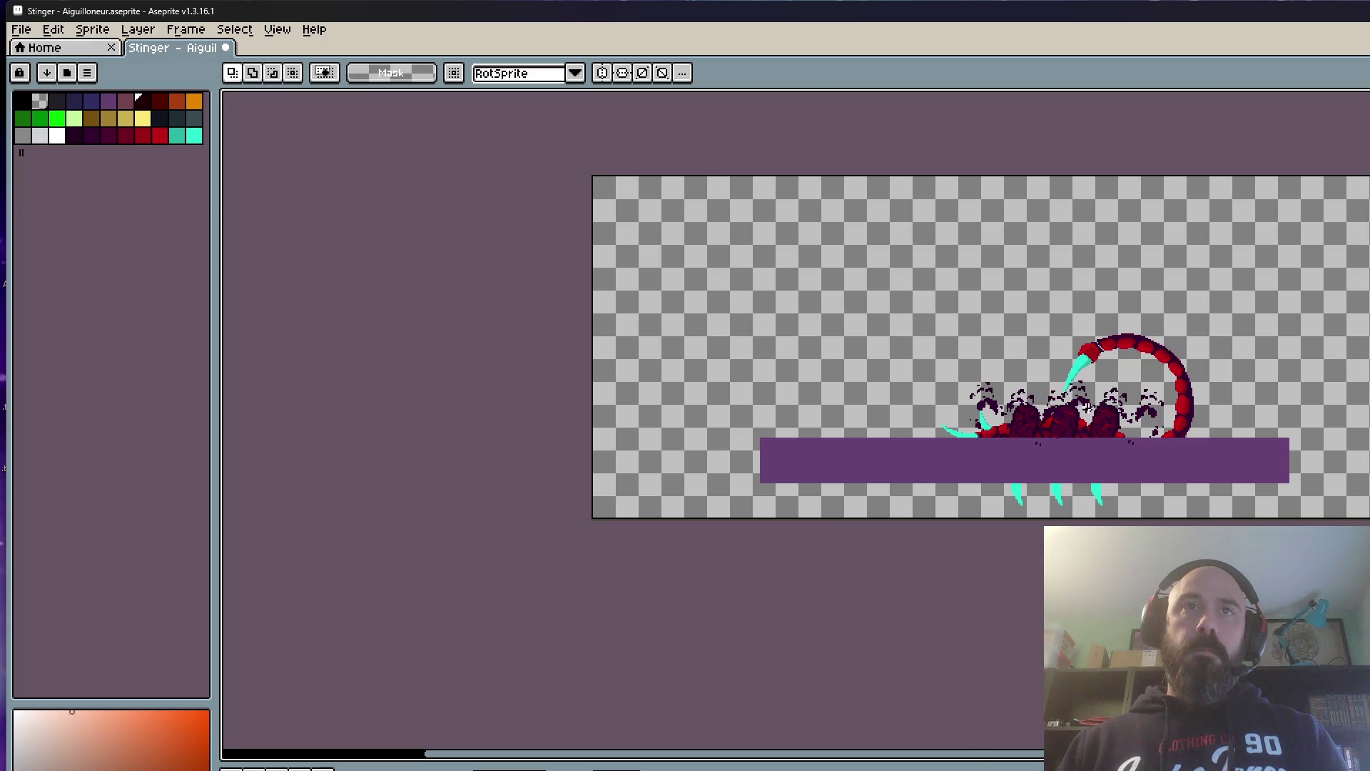
# Step: Marquee-select the right part of the canvas around the dissolving scorpion
pyautogui.moveTo(878, 183); pyautogui.dragTo(1326, 521)
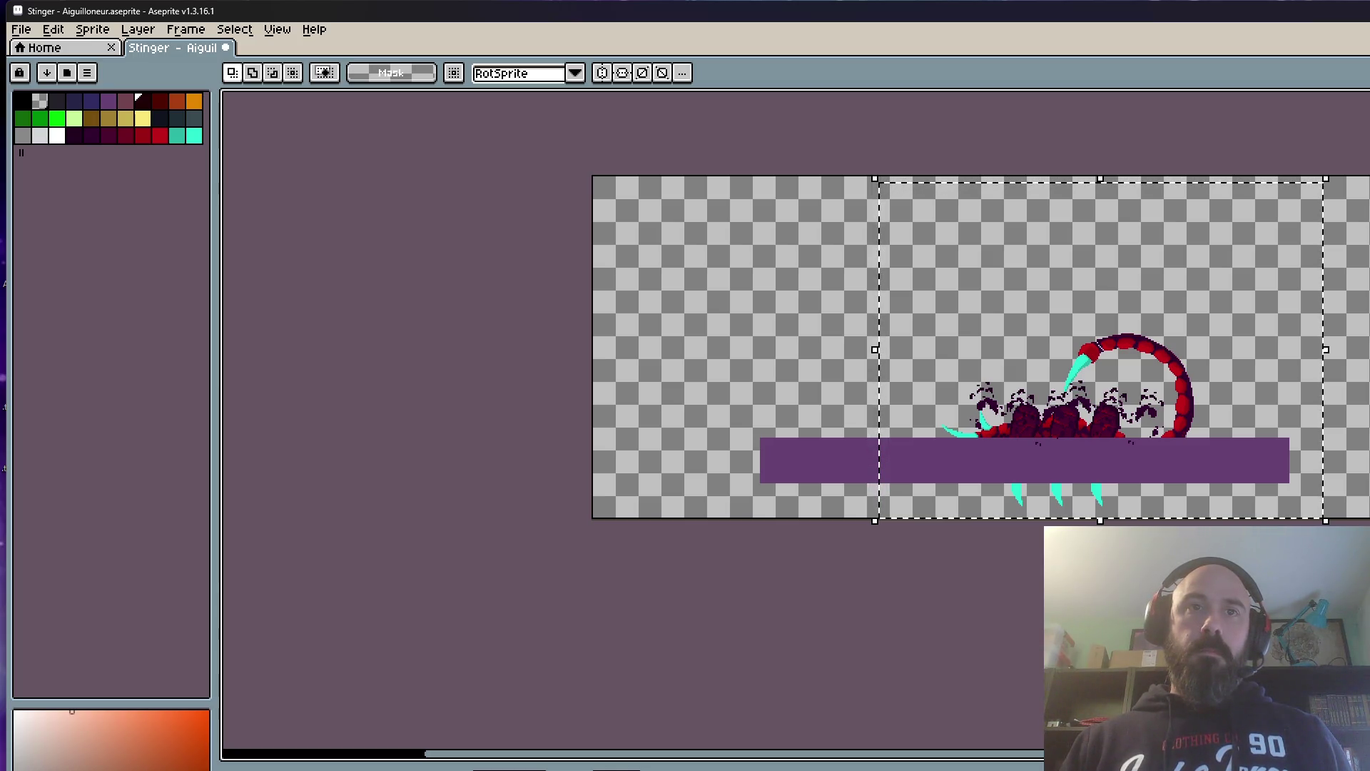
pyautogui.hotkey('ctrl', 'p')
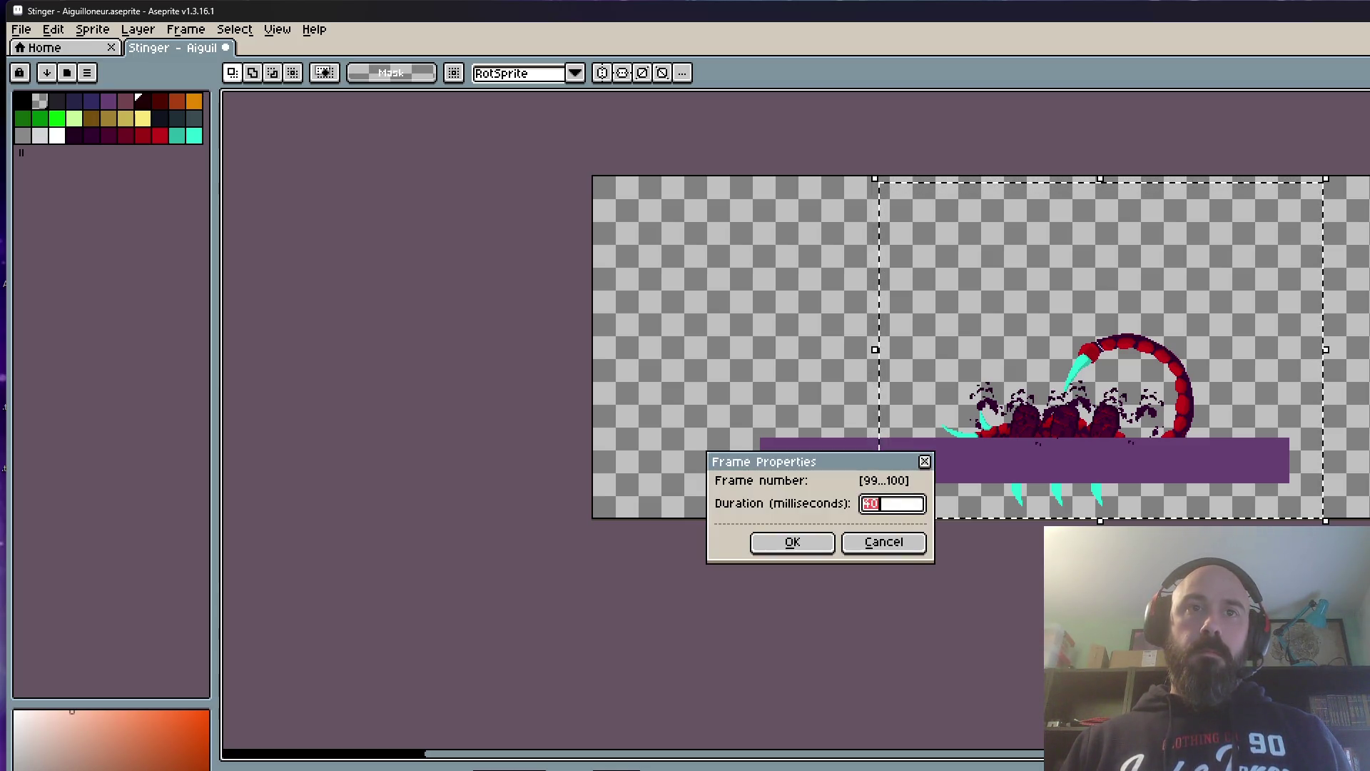
pyautogui.click(885, 544)
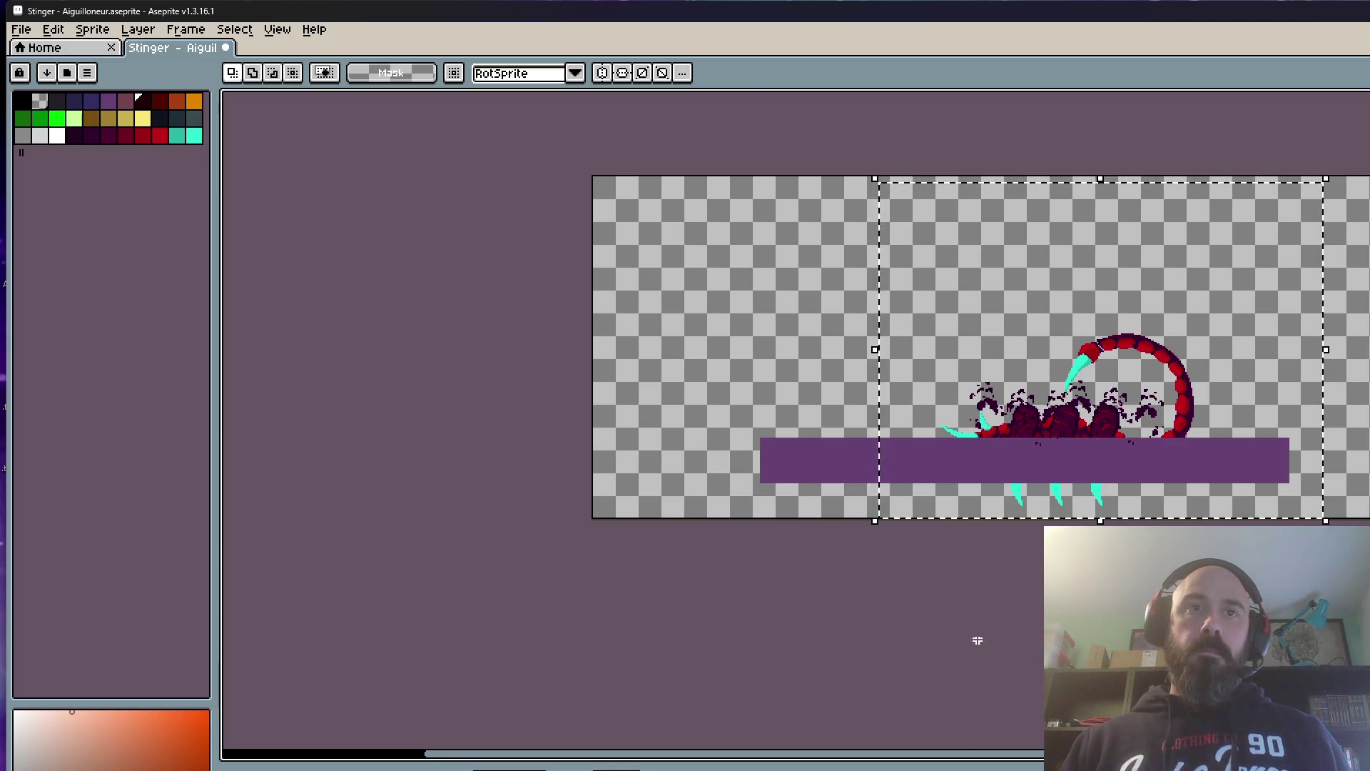
pyautogui.scroll(-1, 984, 510)
pyautogui.scroll(1, 1130, 512)
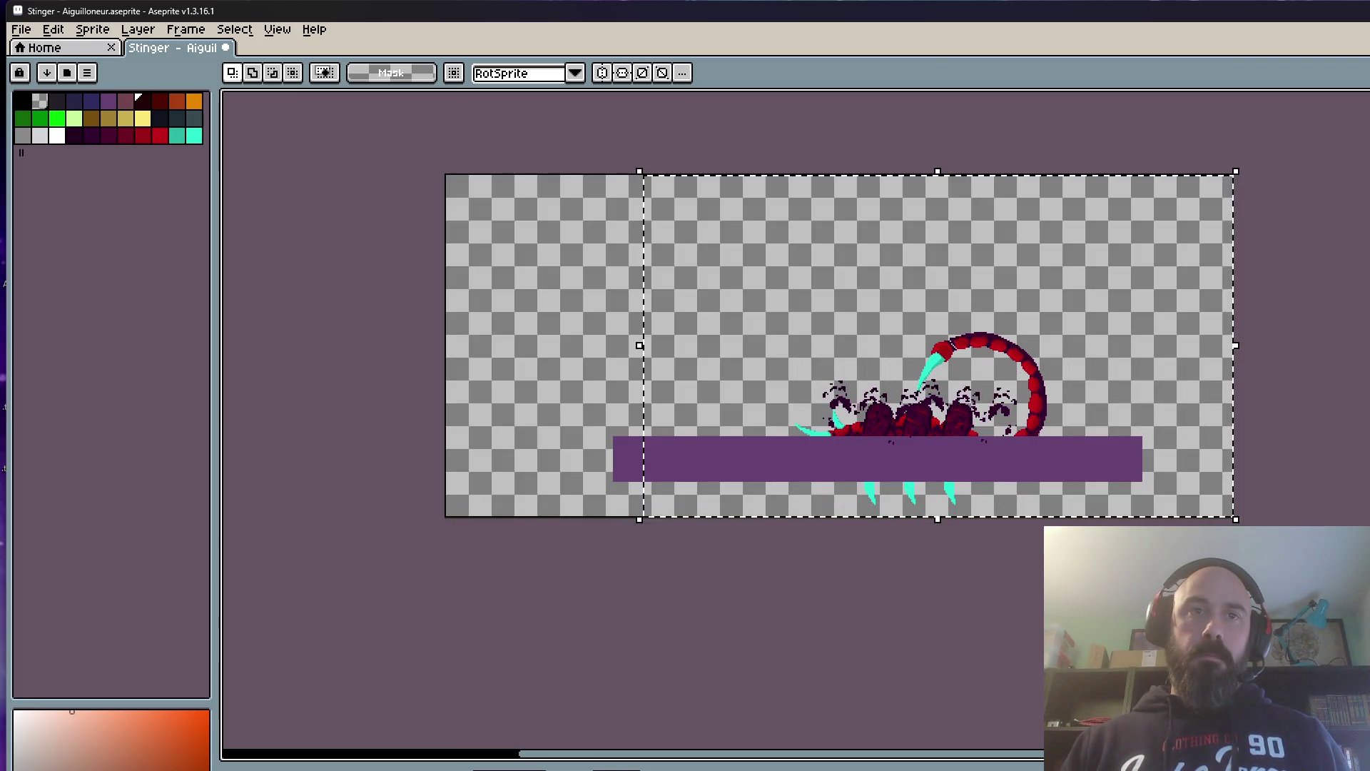
pyautogui.scroll(3, 996, 420)
# Step: Shift the selected head-area pixels down by one pixel and commit
pyautogui.moveTo(600, 486); pyautogui.dragTo(960, 471)
pyautogui.scroll(1, 927, 452)
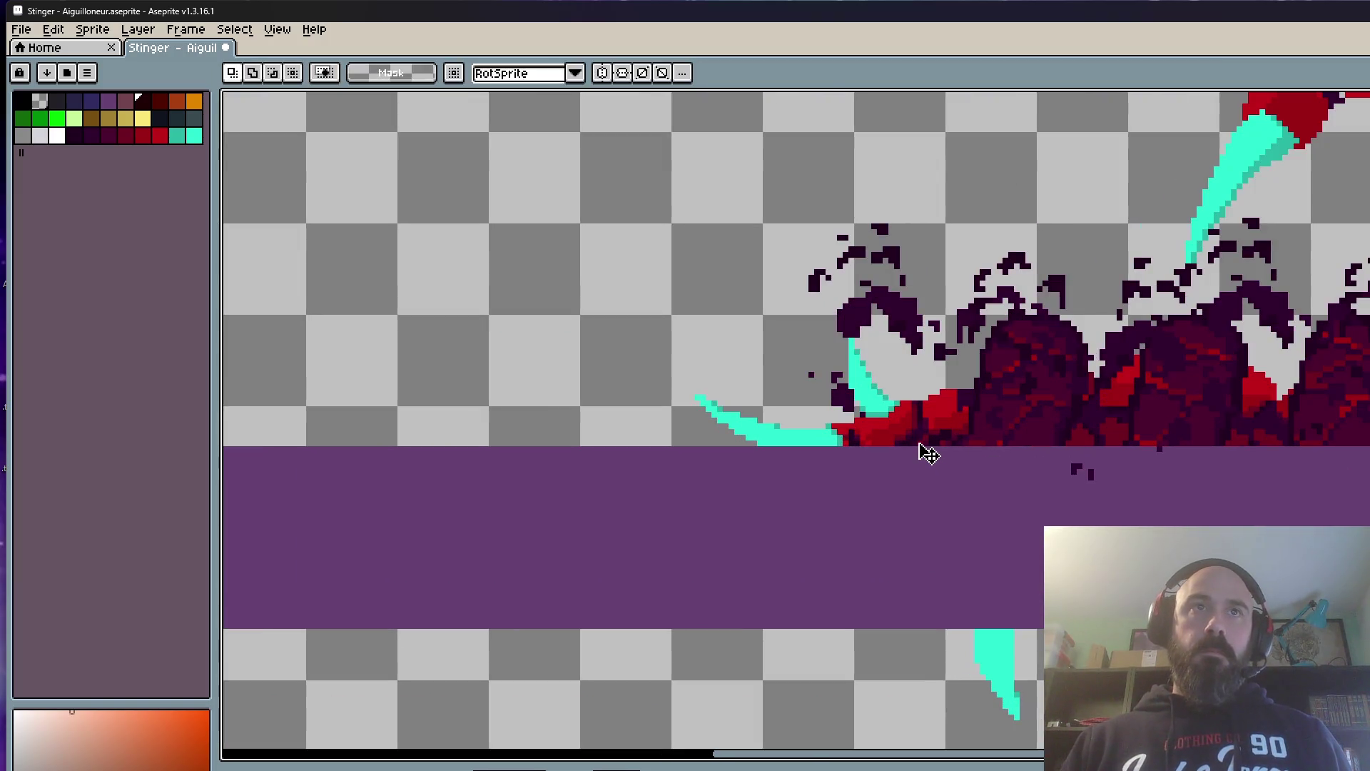
pyautogui.click(927, 456)
pyautogui.press('Return')
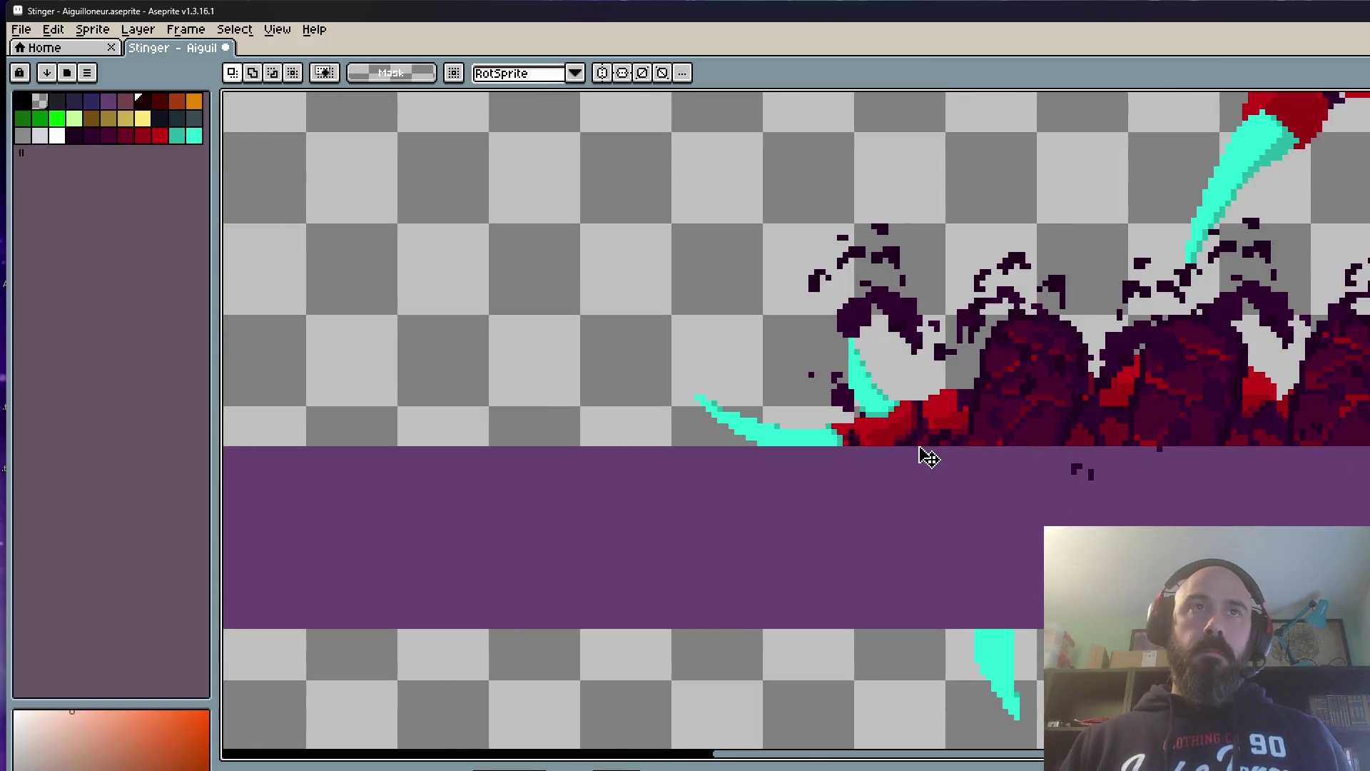
pyautogui.moveTo(918, 447); pyautogui.dragTo(920, 462)
pyautogui.scroll(-1, 920, 462)
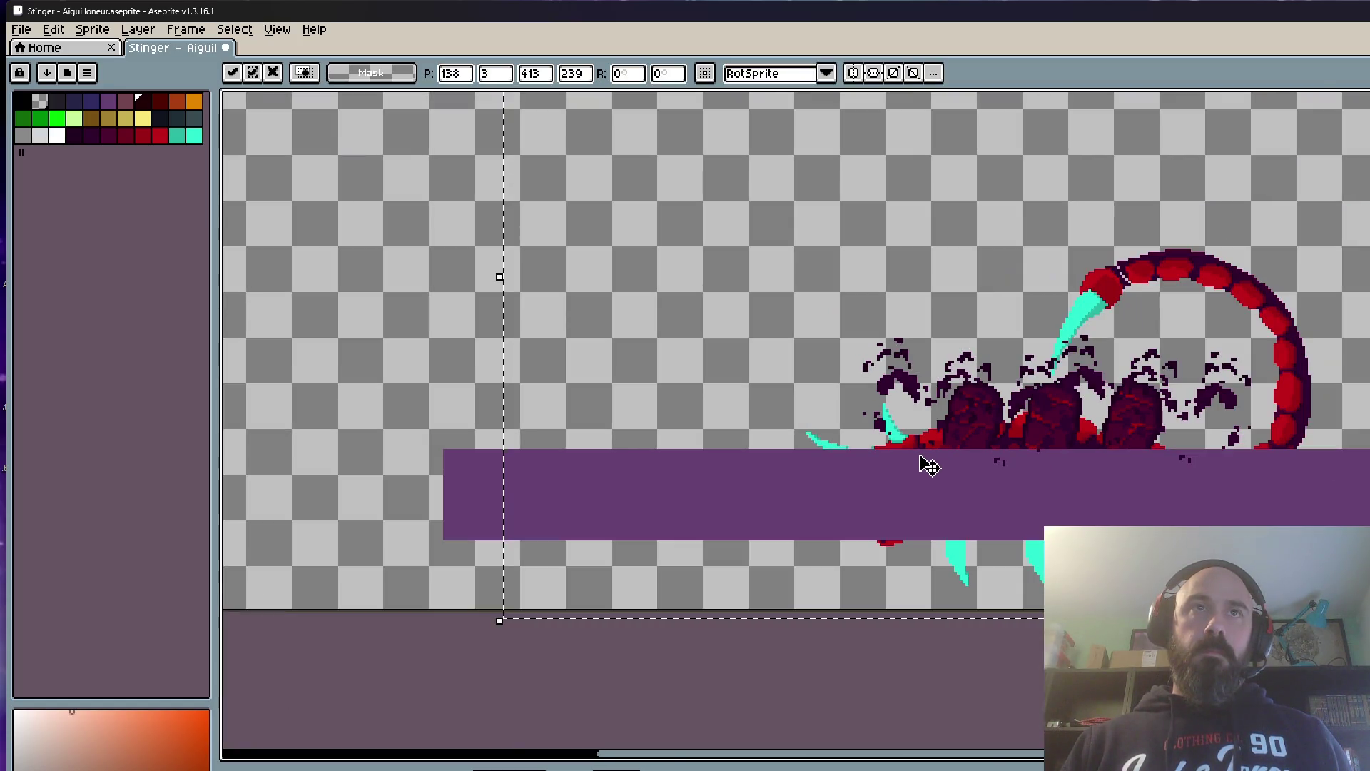
pyautogui.hotkey('ctrl', 'd')
pyautogui.scroll(-1, 900, 431)
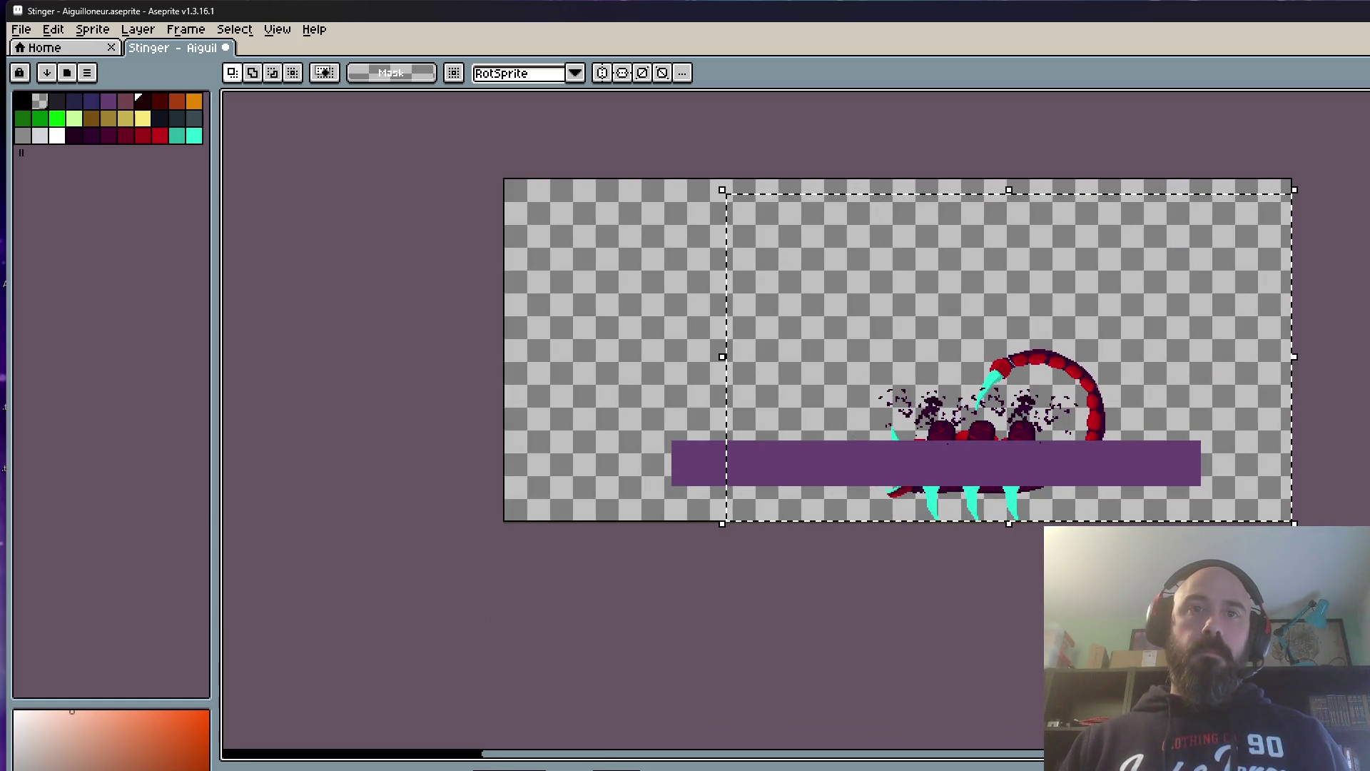
pyautogui.scroll(2, 905, 423)
# Step: Move the claw pixels down slightly, then reposition another sprite piece
pyautogui.click(900, 507)
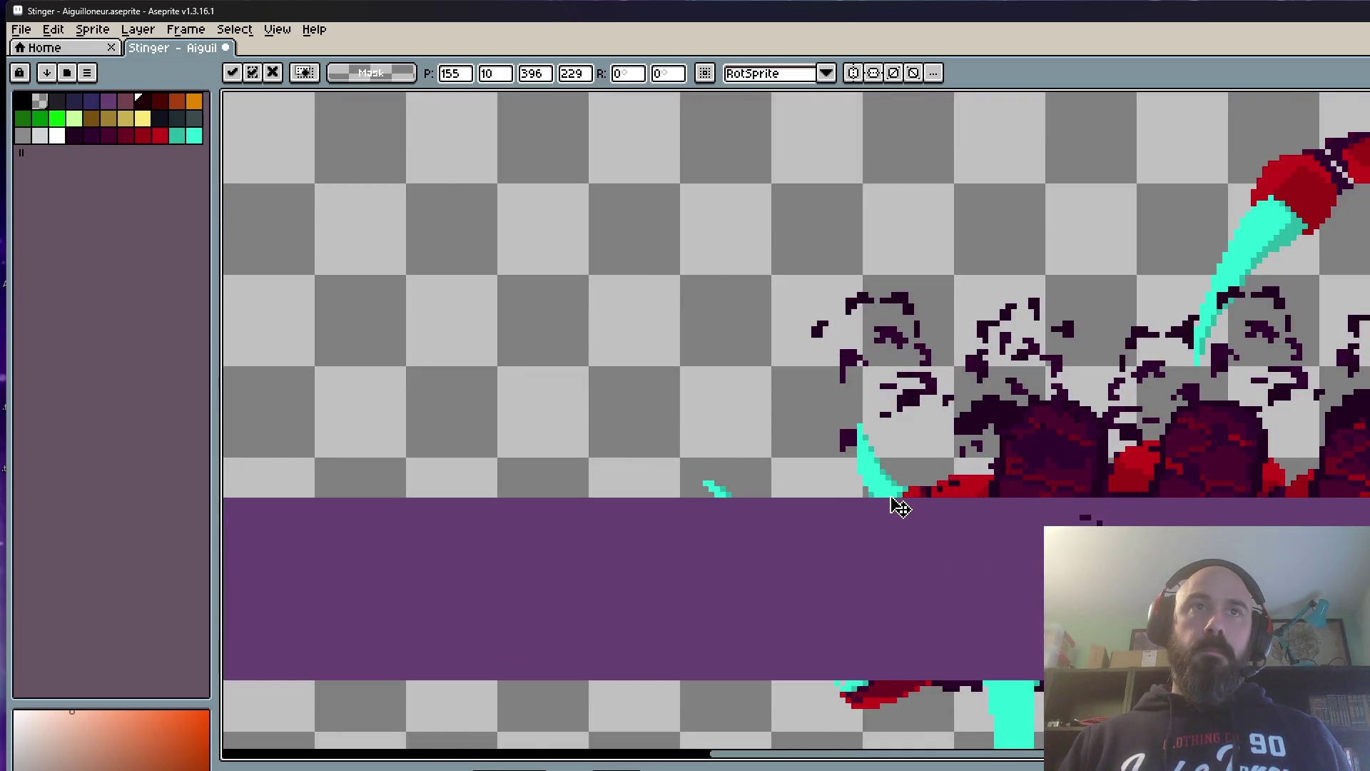
pyautogui.moveTo(900, 508); pyautogui.dragTo(897, 526)
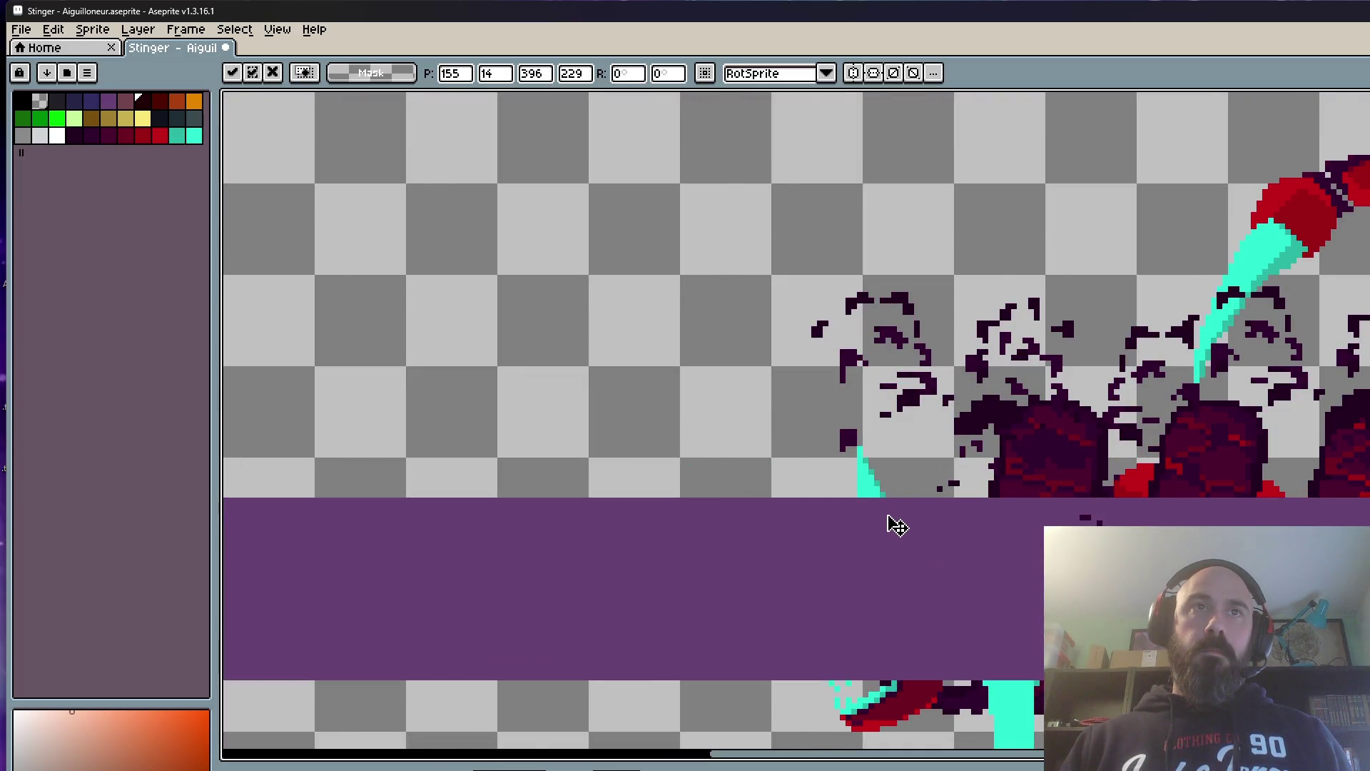
pyautogui.scroll(-1, 898, 525)
pyautogui.scroll(-1, 888, 512)
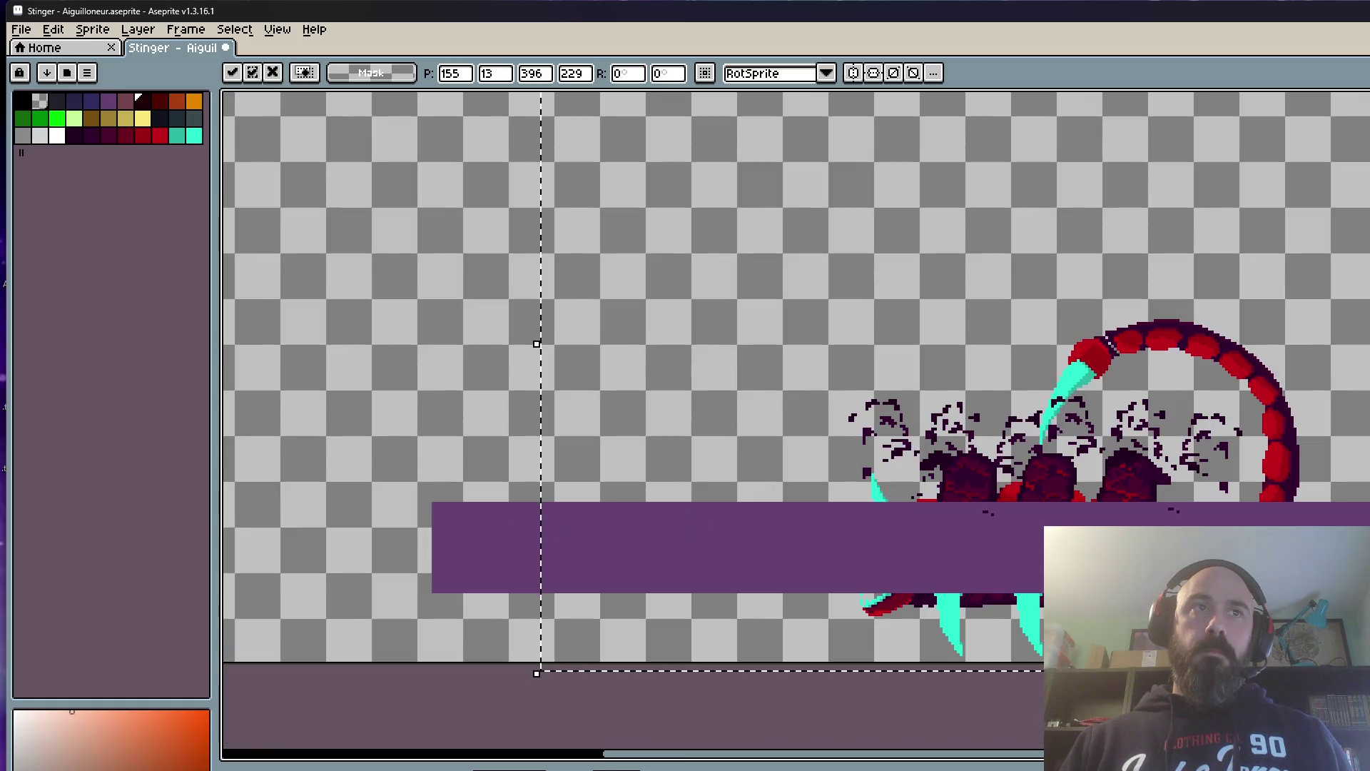
pyautogui.click(752, 550)
pyautogui.scroll(-2, 741, 417)
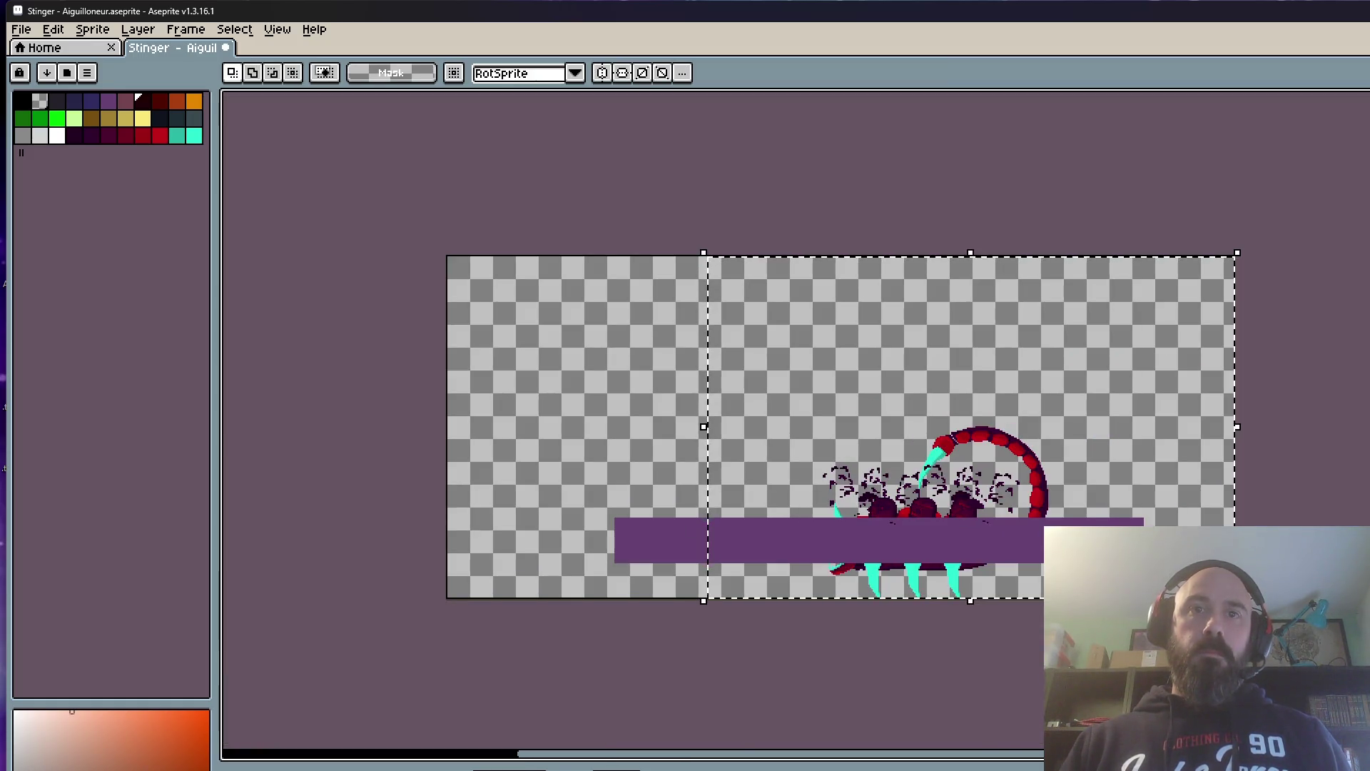
pyautogui.scroll(3, 877, 598)
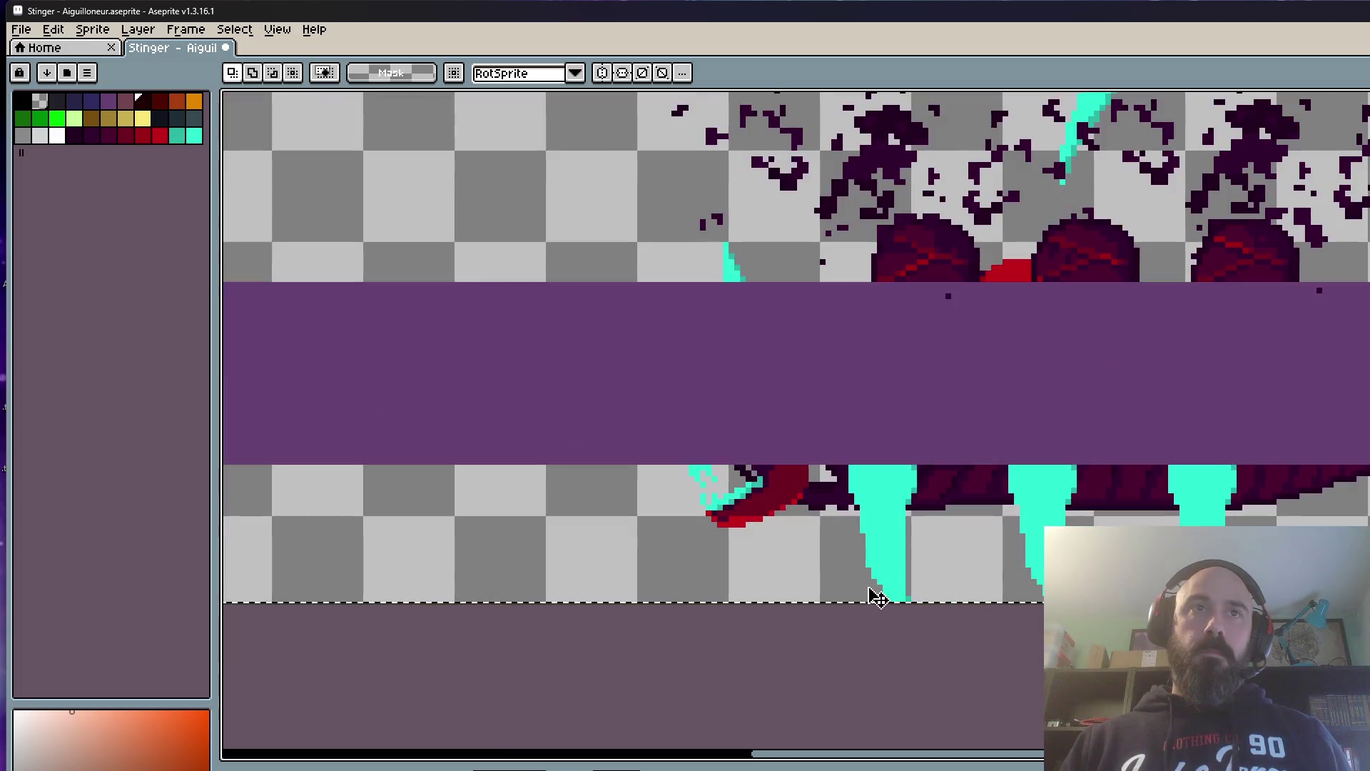
pyautogui.click(784, 510)
pyautogui.scroll(-3, 776, 644)
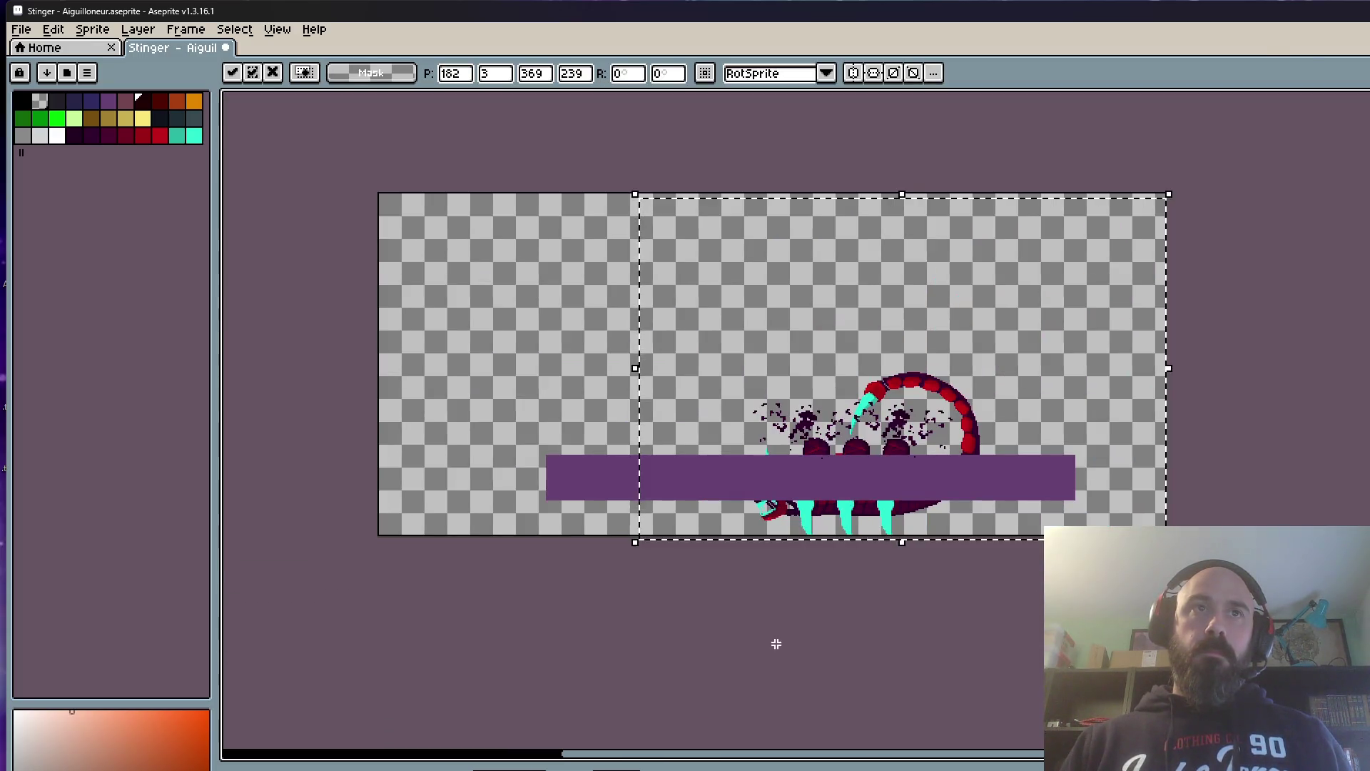
pyautogui.click(775, 643)
# Step: Reposition the right part of the creature in two more passes and select its lower middle
pyautogui.hotkey('ctrl', 'shift', 'd')
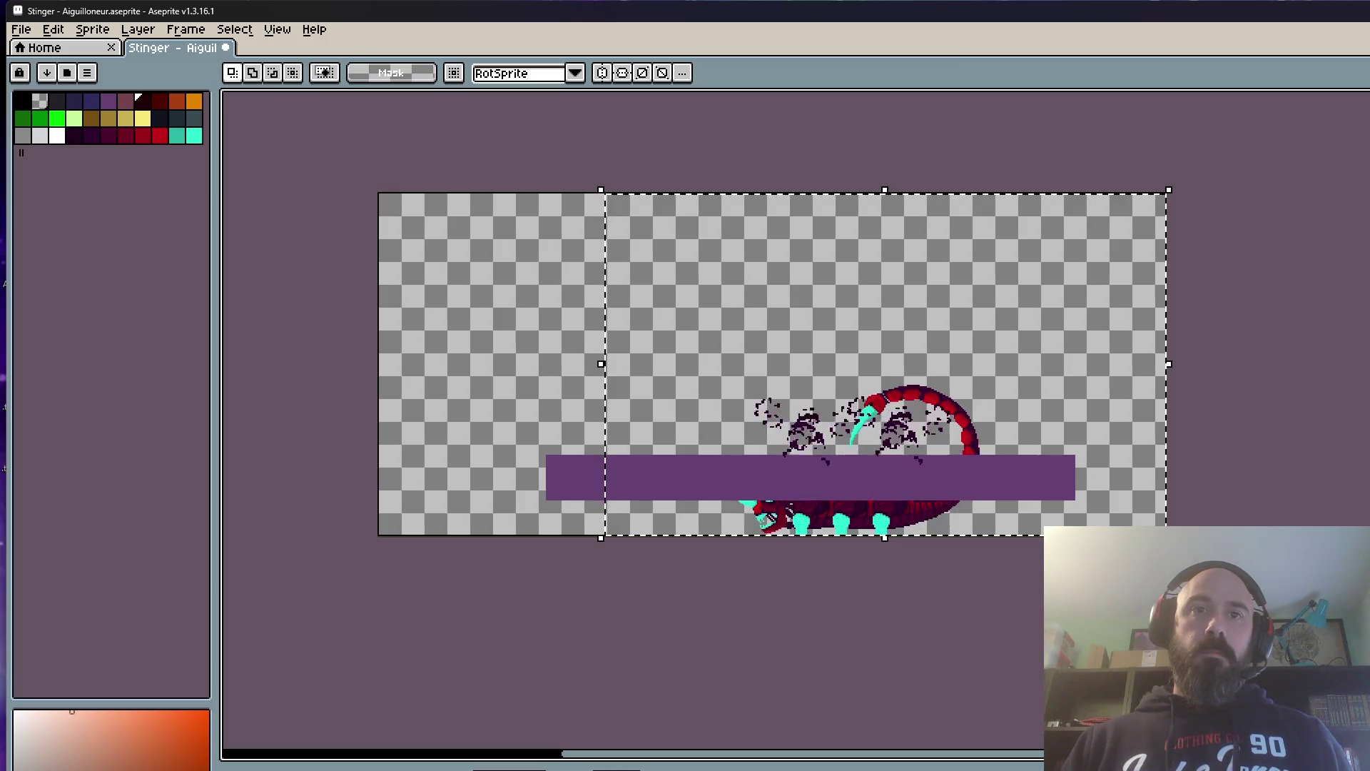
pyautogui.scroll(1, 805, 504)
pyautogui.scroll(1, 805, 503)
pyautogui.click(781, 522)
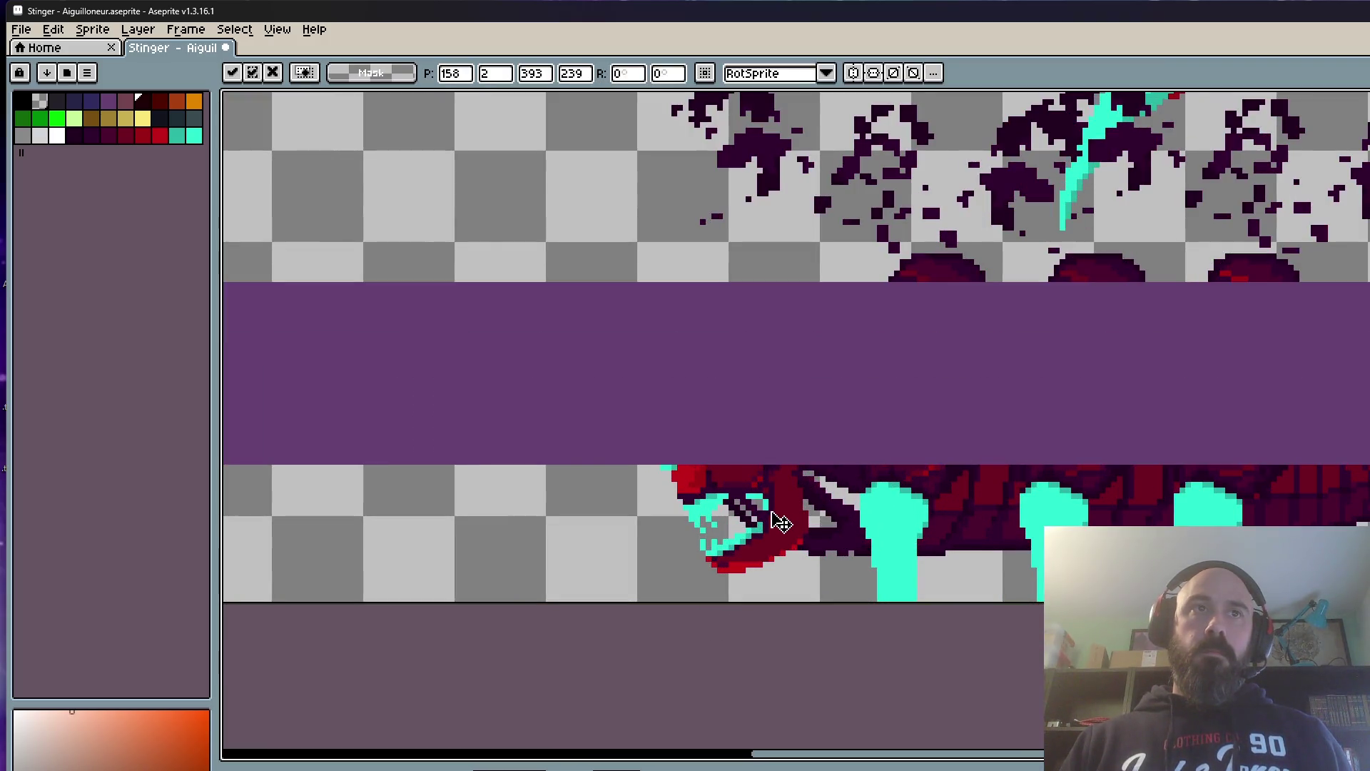
pyautogui.scroll(-1, 783, 524)
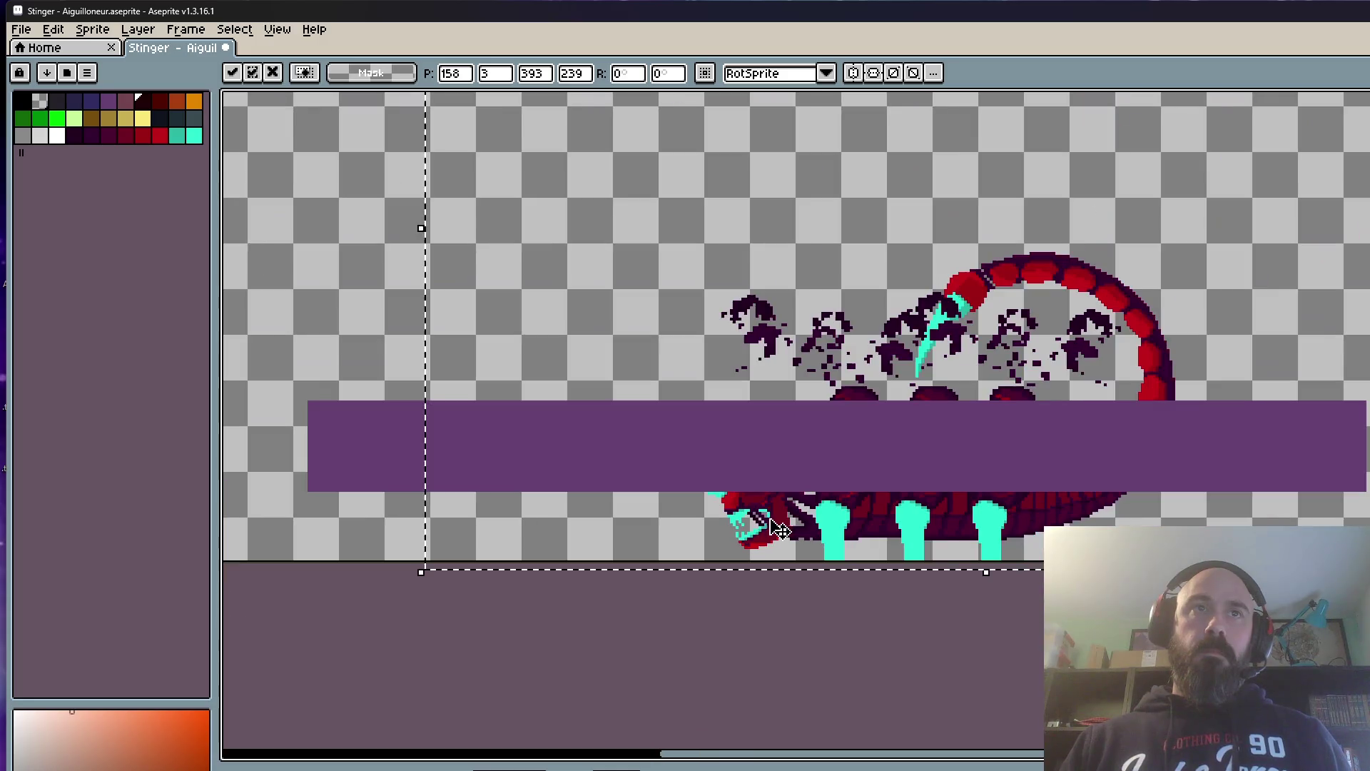
pyautogui.click(813, 636)
pyautogui.moveTo(509, 110); pyautogui.dragTo(1325, 561)
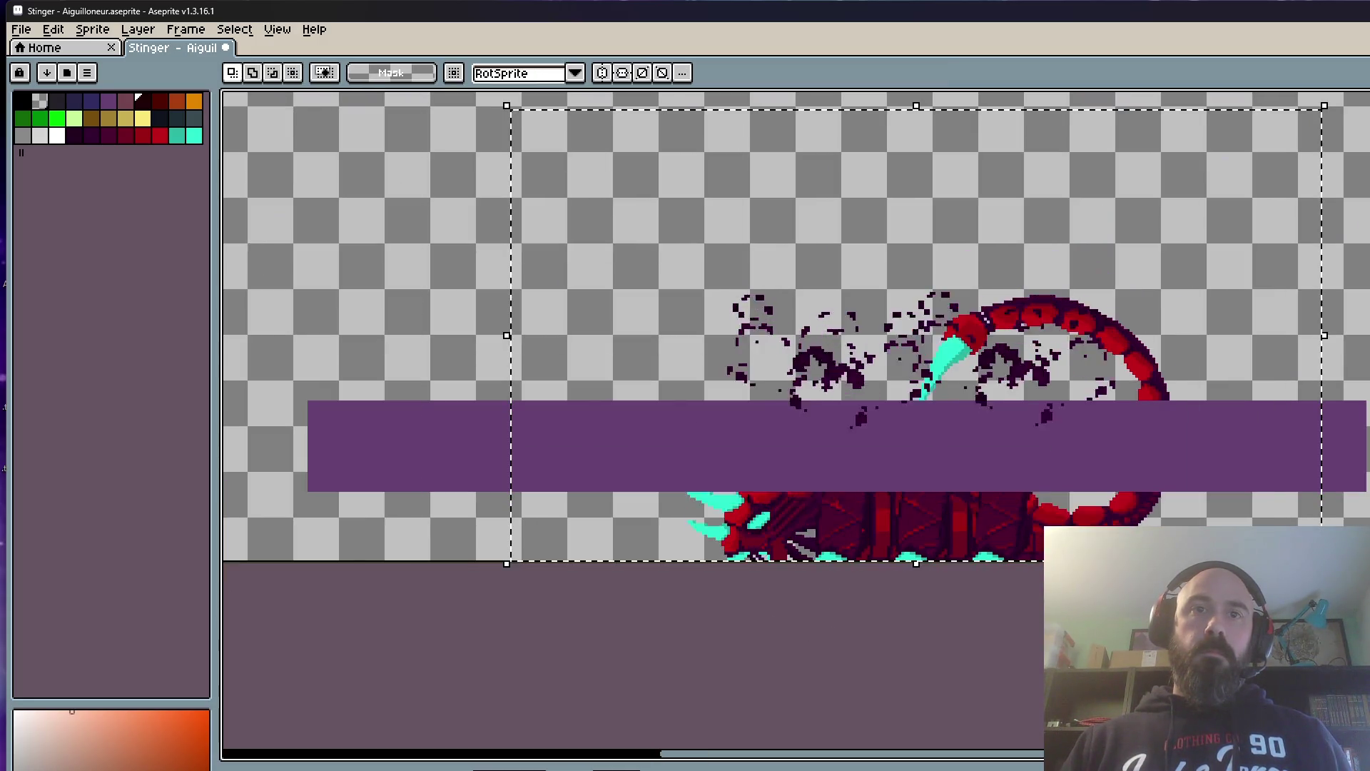
pyautogui.scroll(1, 759, 528)
pyautogui.click(759, 528)
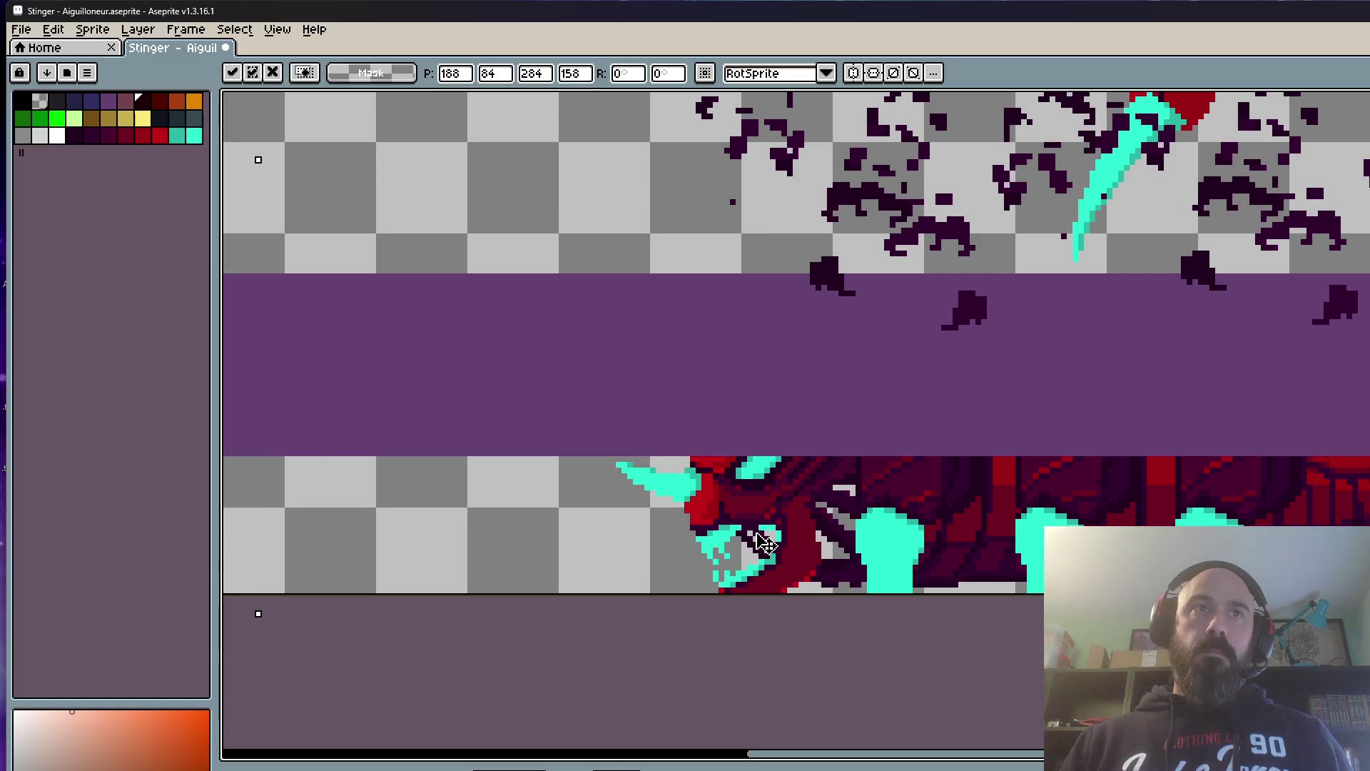
pyautogui.scroll(-2, 758, 525)
pyautogui.click(656, 614)
pyautogui.moveTo(1105, 298); pyautogui.dragTo(614, 652)
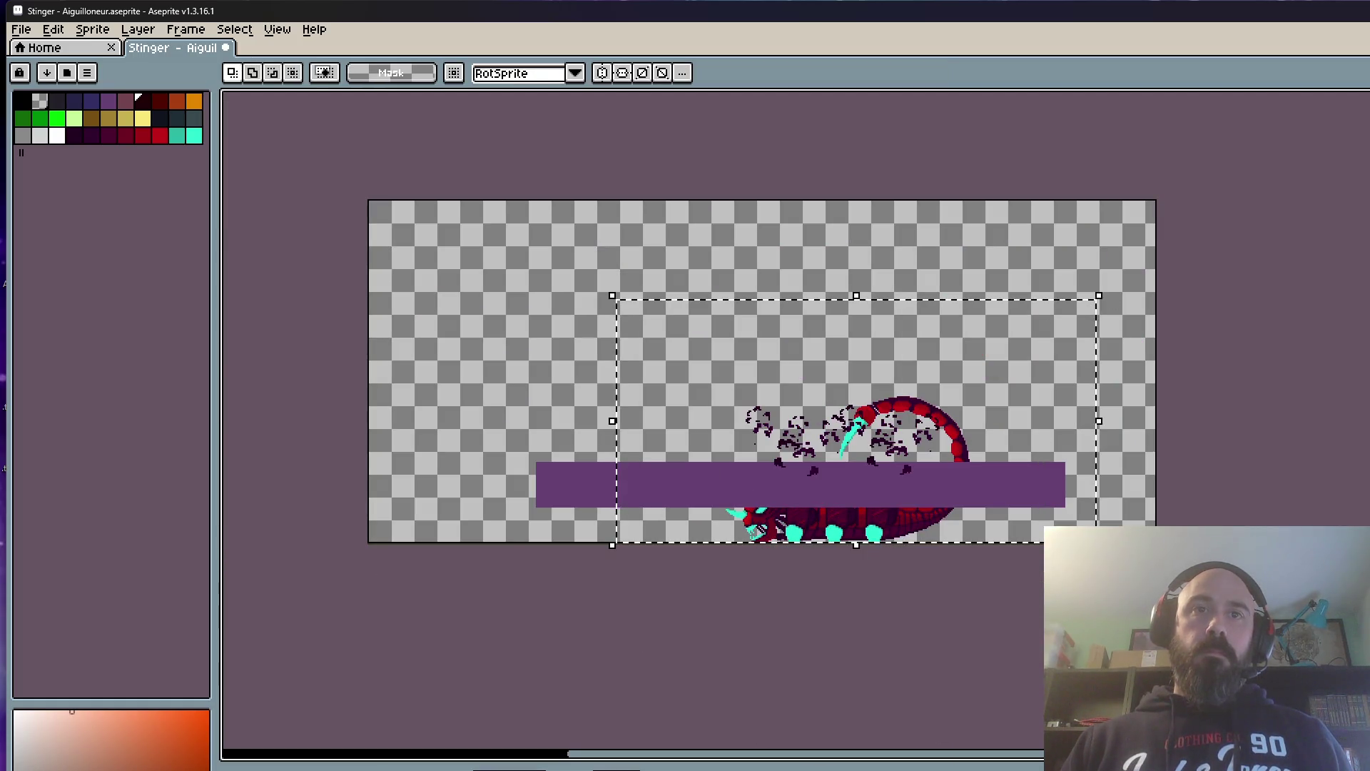
pyautogui.scroll(3, 816, 553)
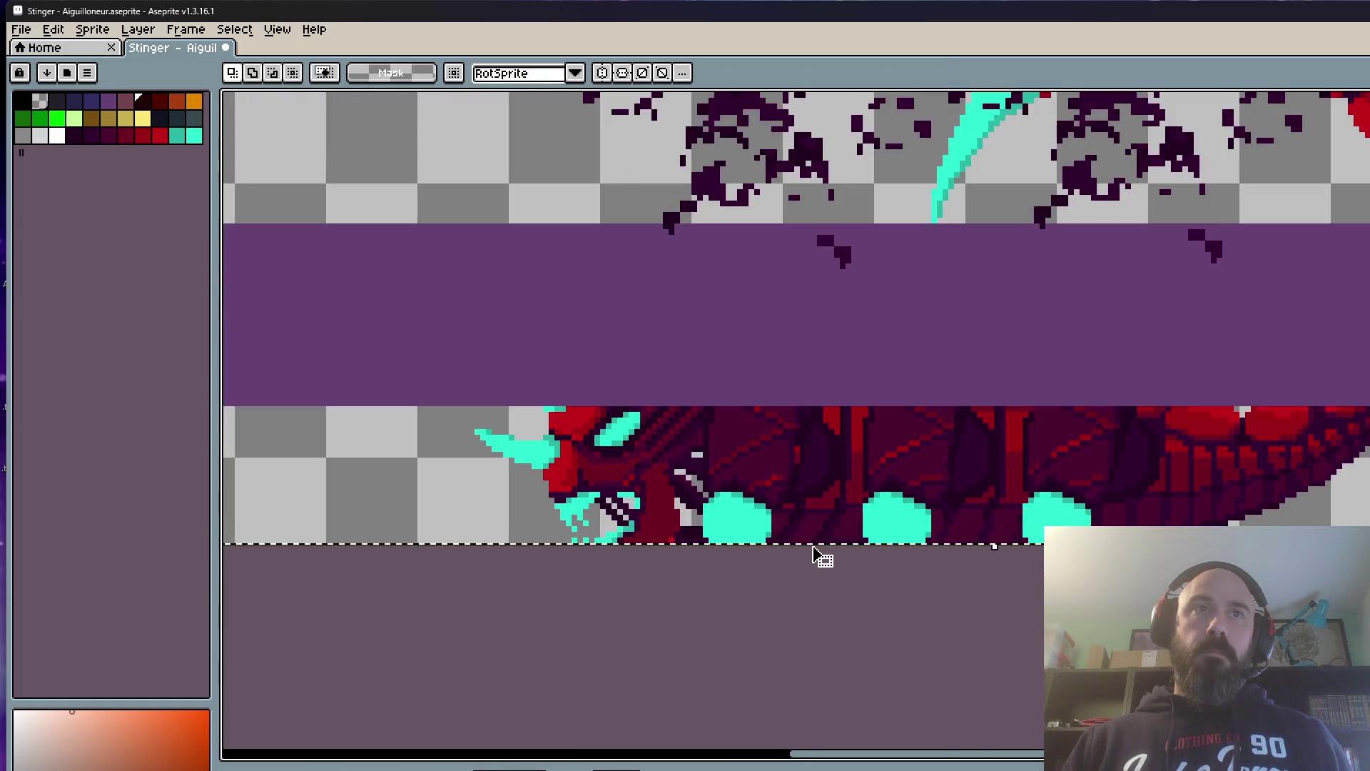
# Step: Shift the selected lower piece left, then nudge the sprite's right side slightly
pyautogui.click(762, 515)
pyautogui.moveTo(762, 514); pyautogui.dragTo(727, 514)
pyautogui.scroll(-2, 679, 642)
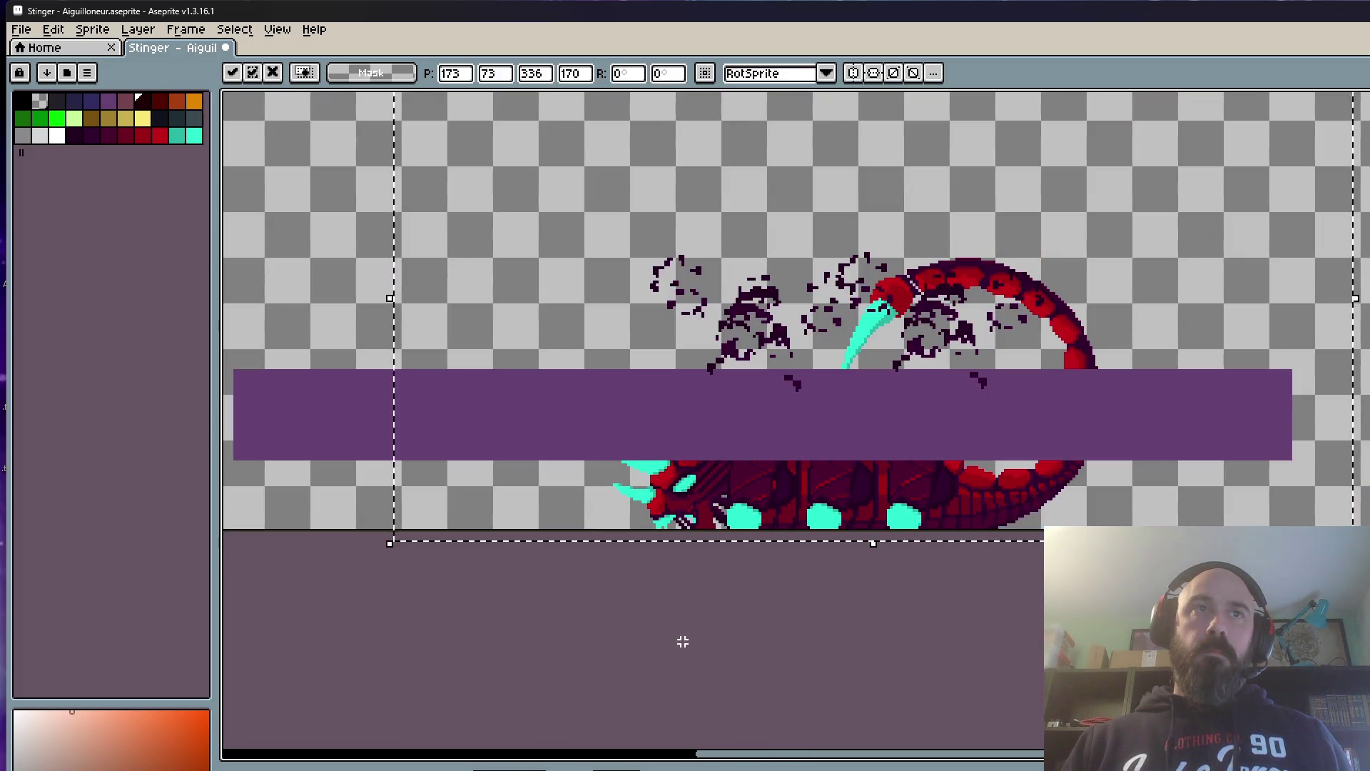
pyautogui.press('Return')
pyautogui.scroll(-2, 718, 352)
pyautogui.moveTo(500, 133); pyautogui.dragTo(1046, 421)
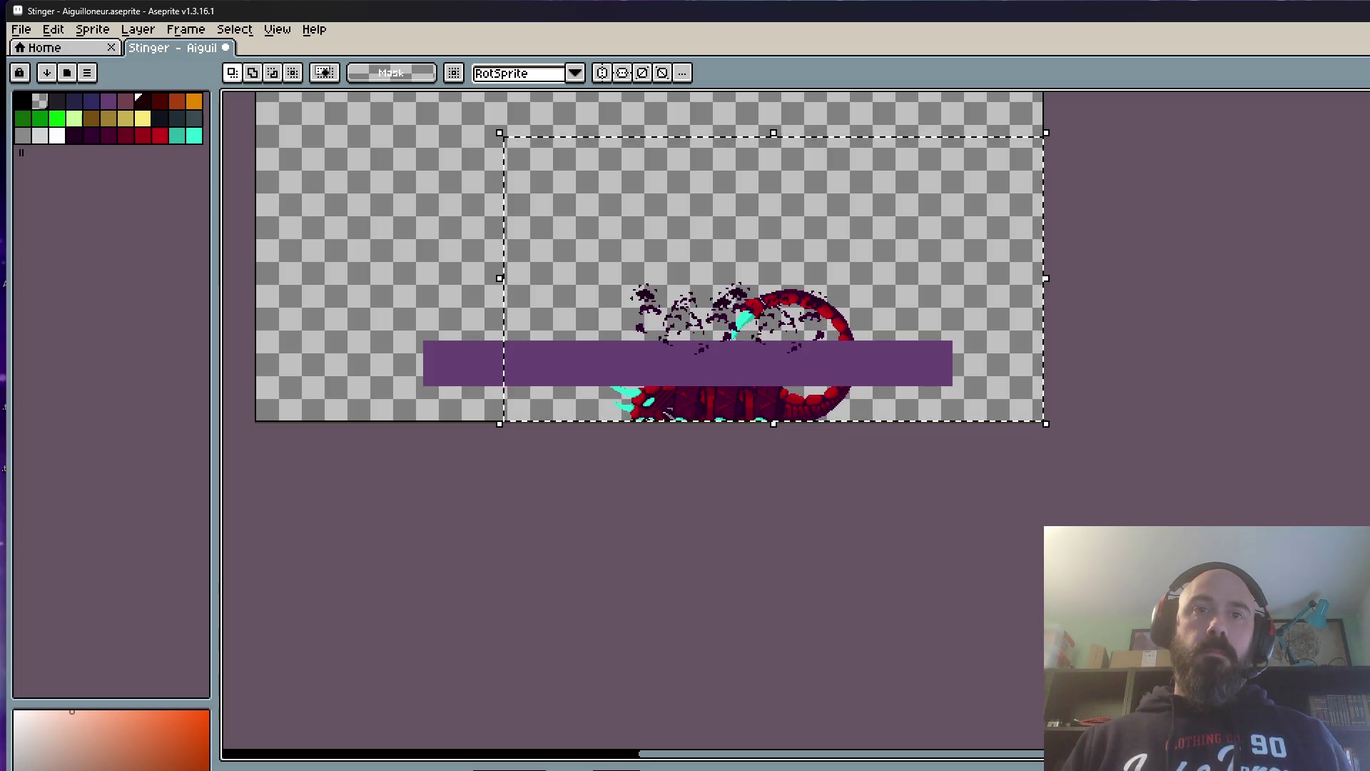
pyautogui.scroll(2, 658, 407)
pyautogui.moveTo(750, 428); pyautogui.dragTo(755, 439)
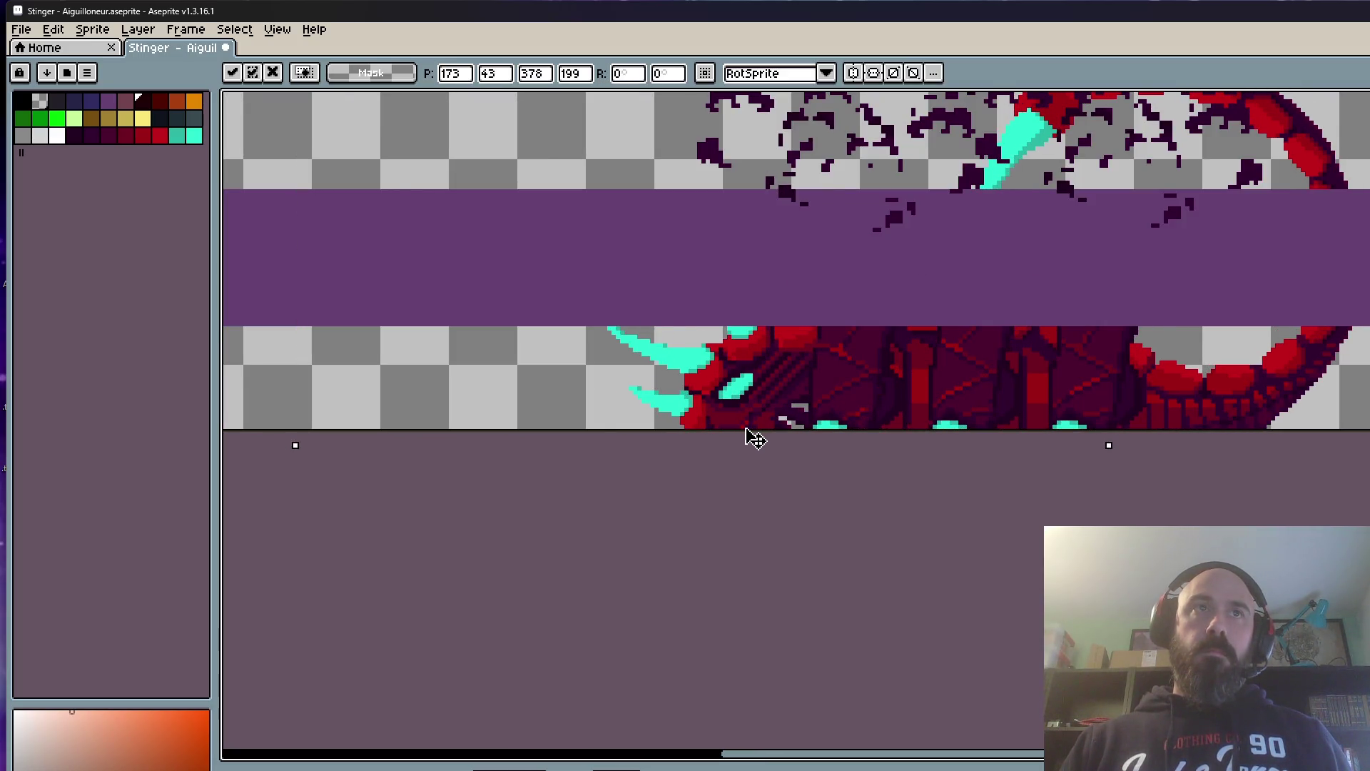
pyautogui.scroll(-1, 755, 471)
pyautogui.press('Return')
pyautogui.scroll(-1, 762, 515)
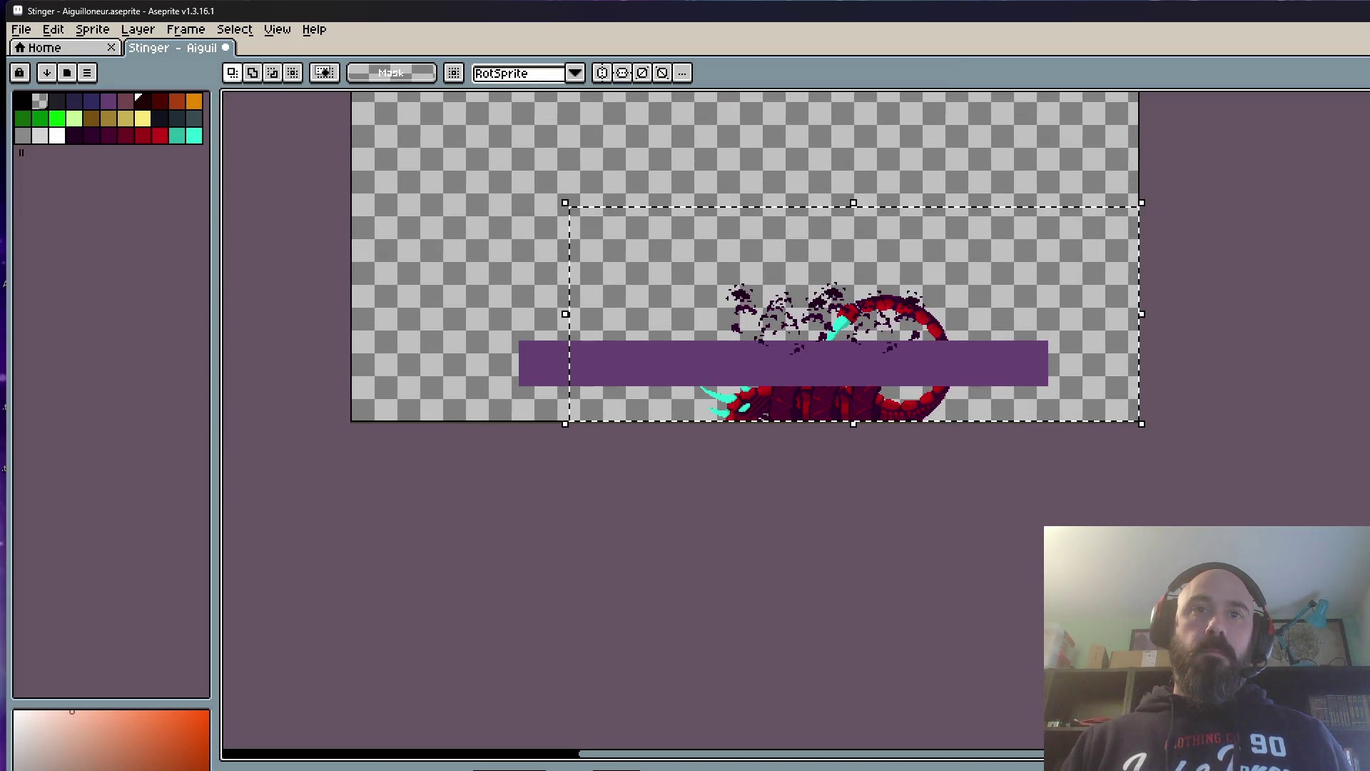
pyautogui.scroll(2, 774, 447)
# Step: Nudge three more selected parts of the creature into alignment, committing each
pyautogui.moveTo(749, 401); pyautogui.dragTo(759, 416)
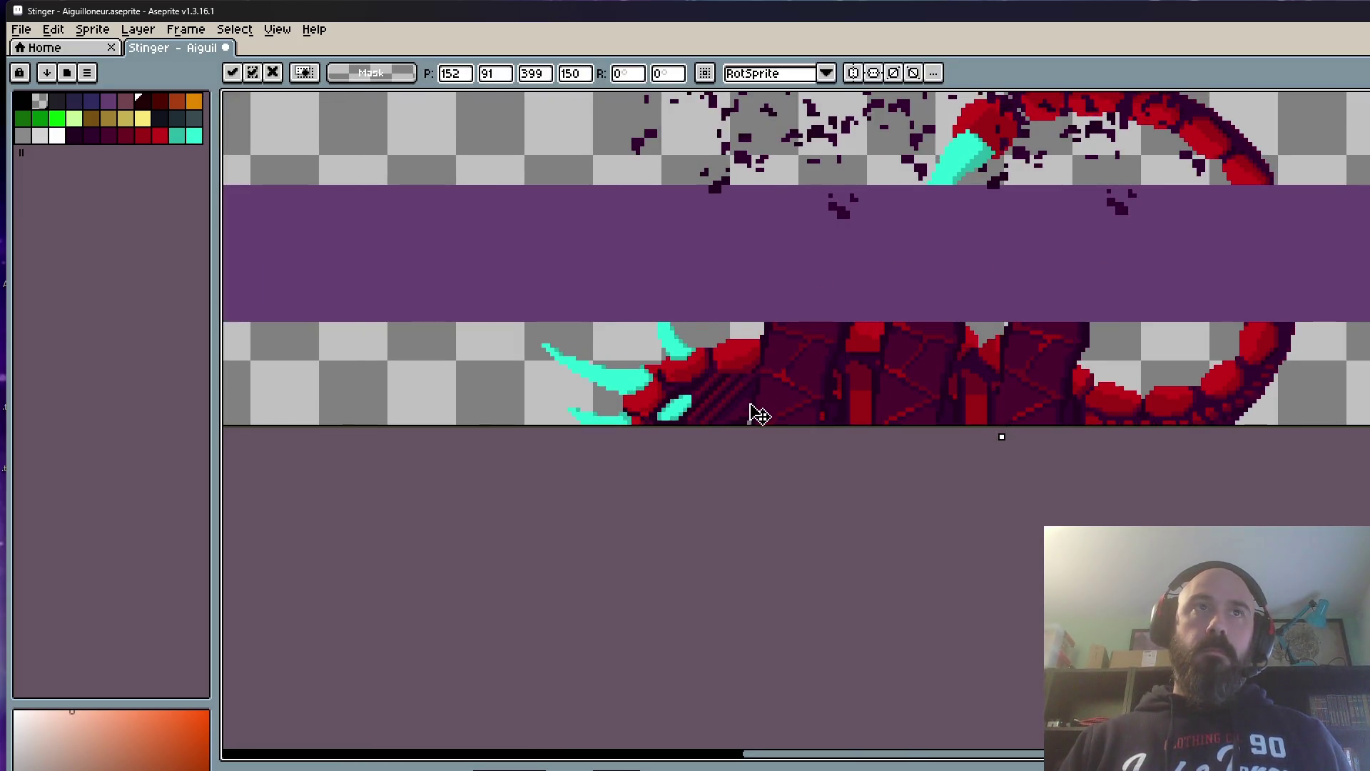
pyautogui.scroll(-1, 759, 415)
pyautogui.press('Return')
pyautogui.scroll(-1, 774, 417)
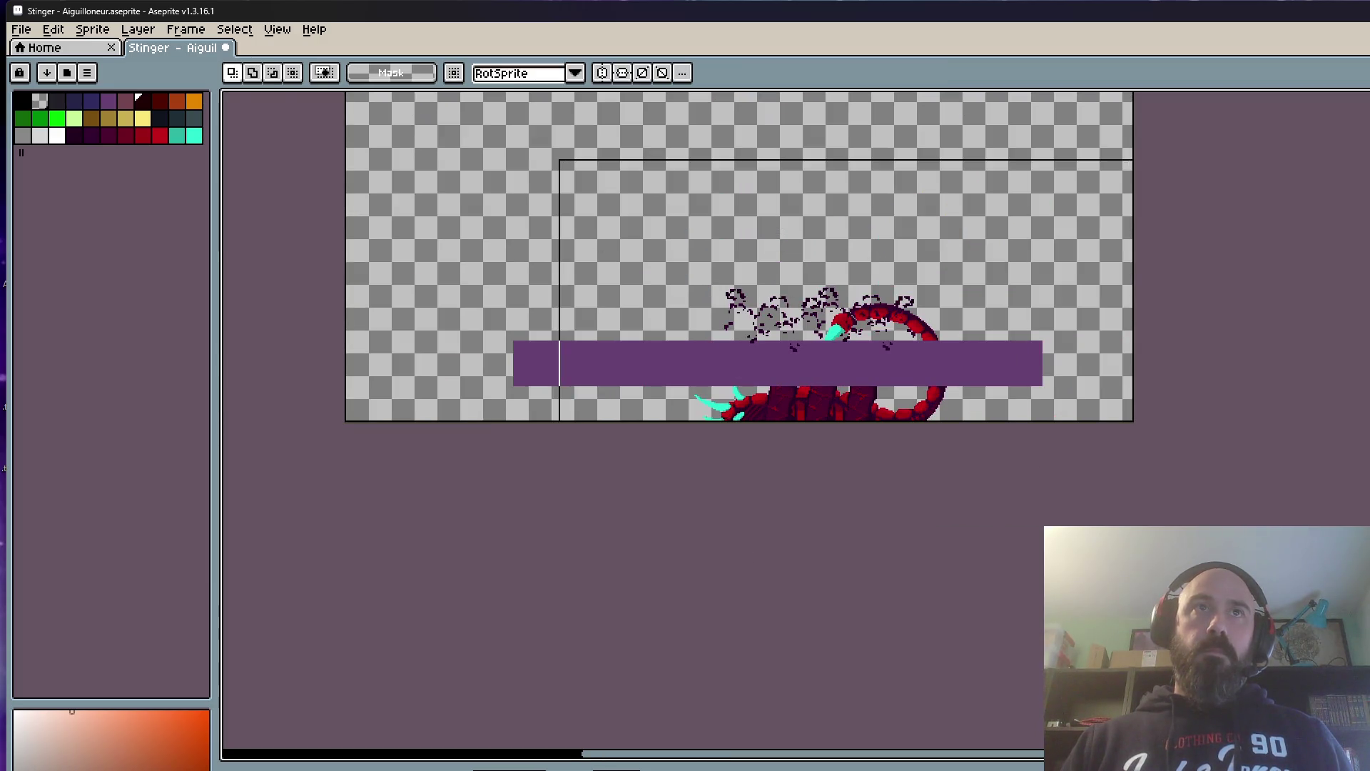
pyautogui.scroll(2, 765, 383)
pyautogui.moveTo(917, 474); pyautogui.dragTo(927, 483)
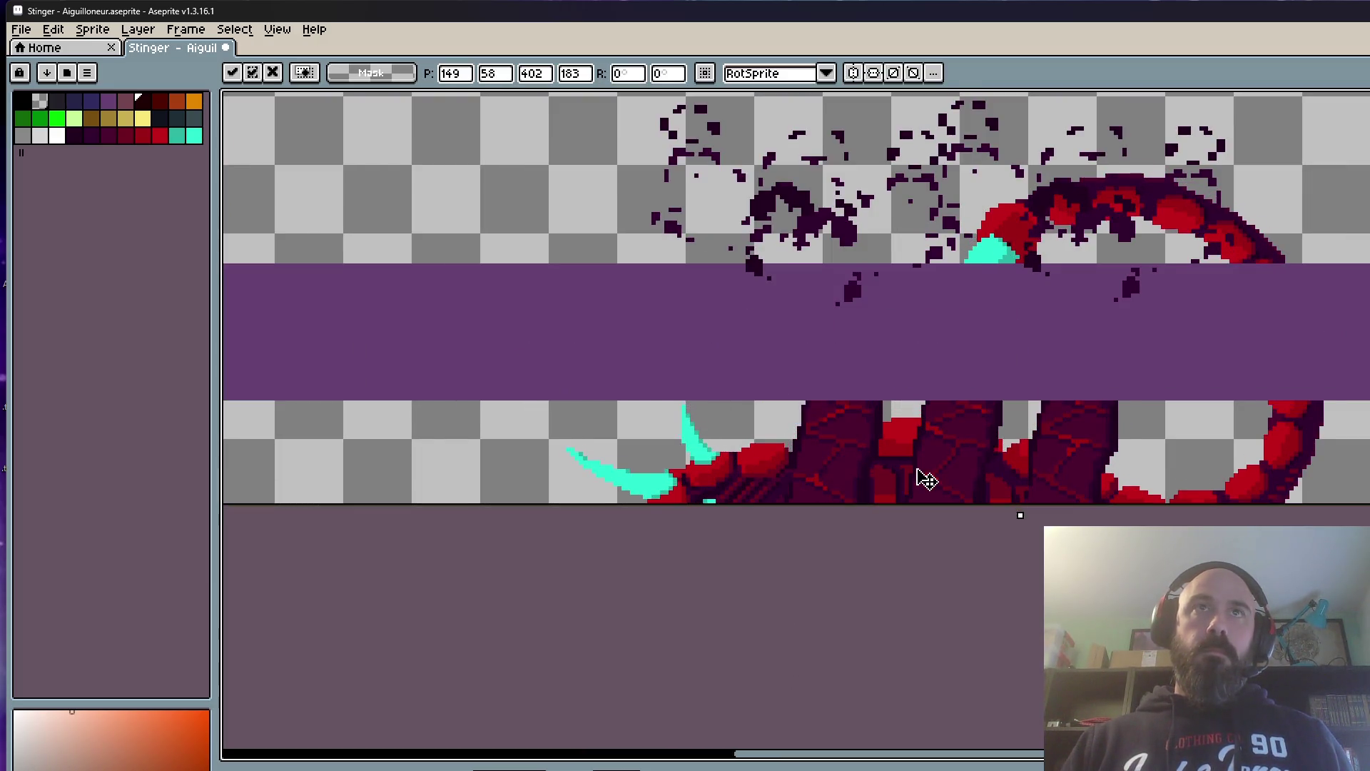
pyautogui.scroll(-1, 927, 482)
pyautogui.press('Return')
pyautogui.scroll(-1, 884, 566)
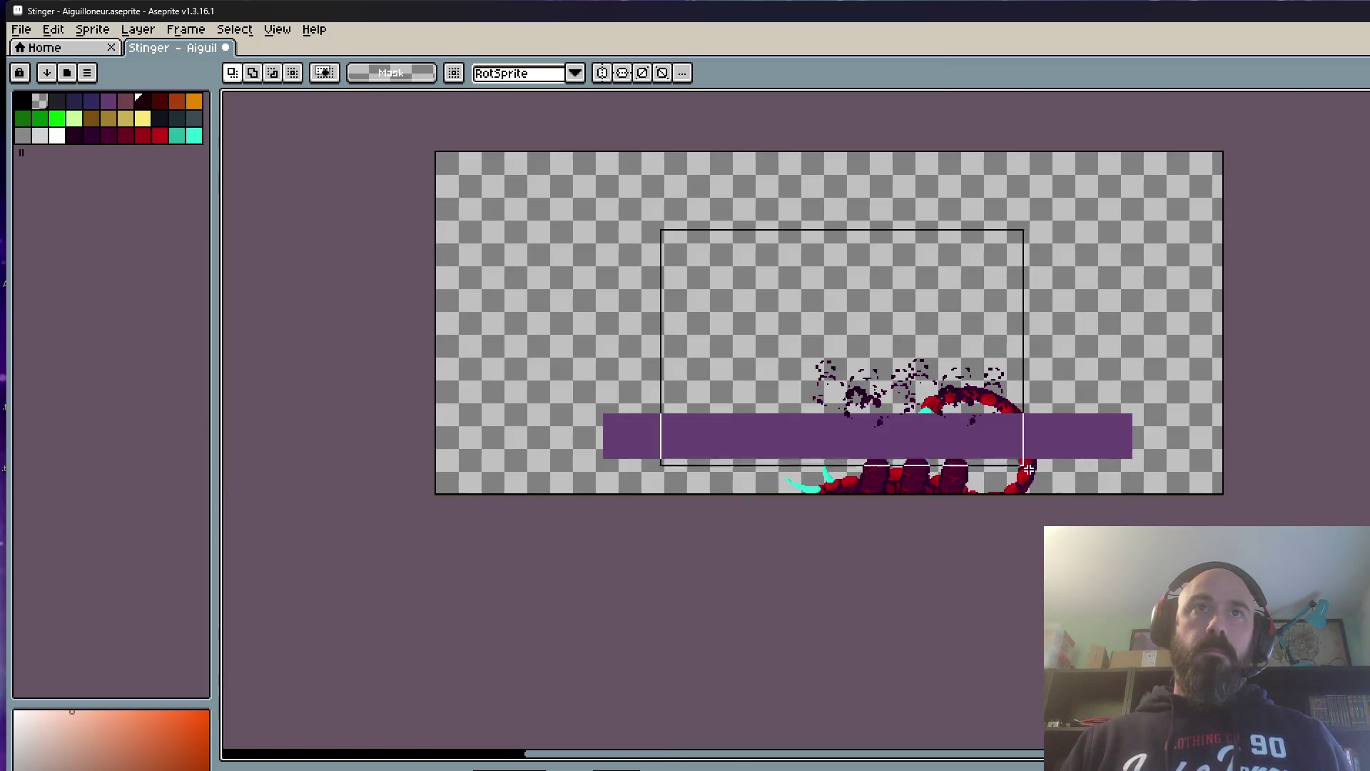
pyautogui.scroll(1, 927, 489)
pyautogui.moveTo(927, 489); pyautogui.dragTo(932, 501)
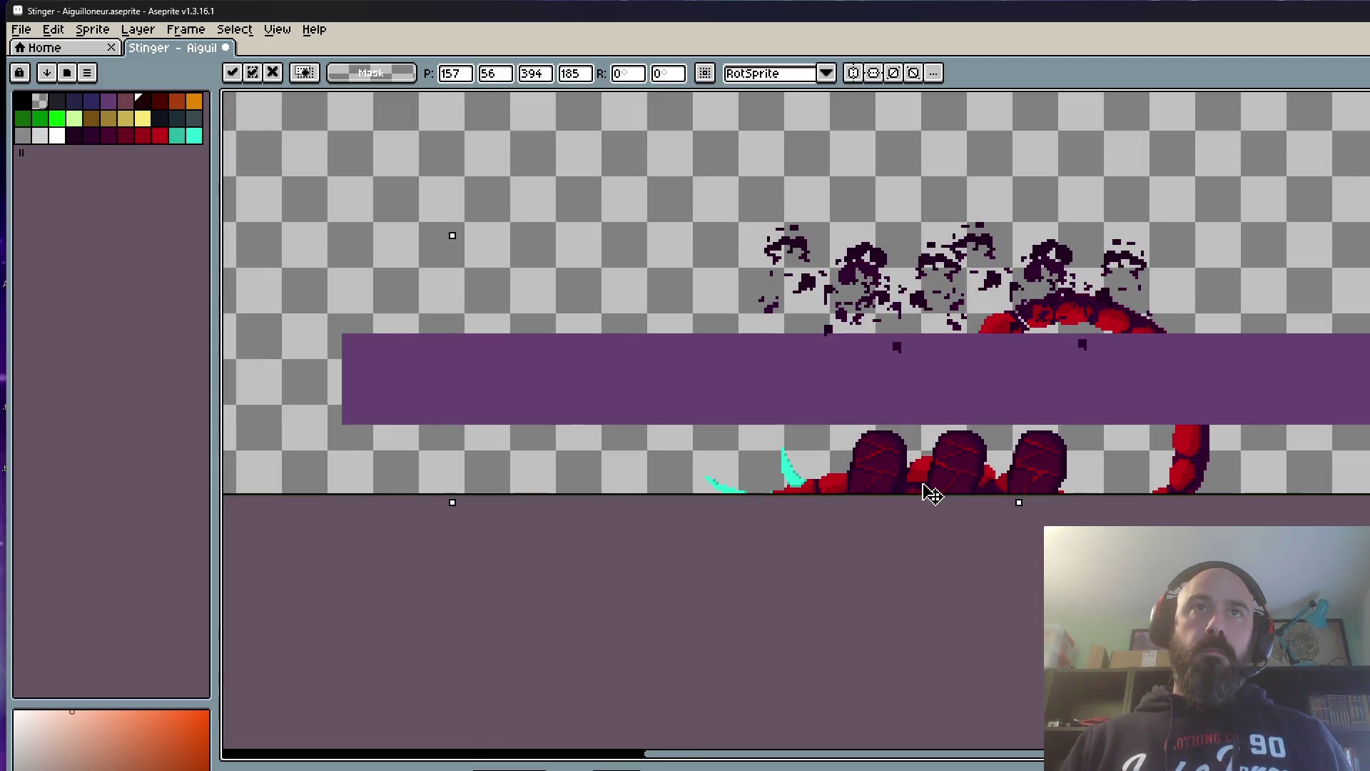
pyautogui.press('Return')
pyautogui.scroll(-1, 875, 600)
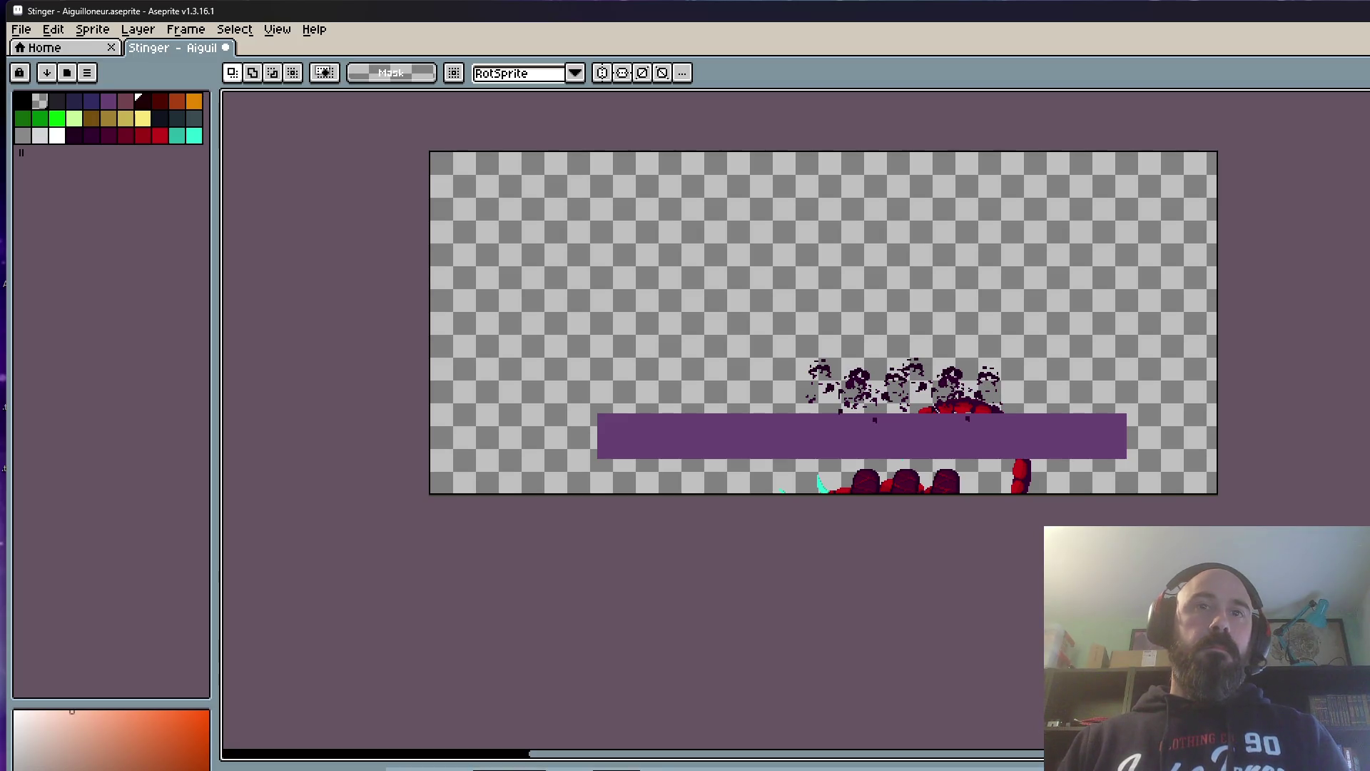
# Step: Play the animation to watch the Stinger stand and dissolve above the platform
pyautogui.press('Return')
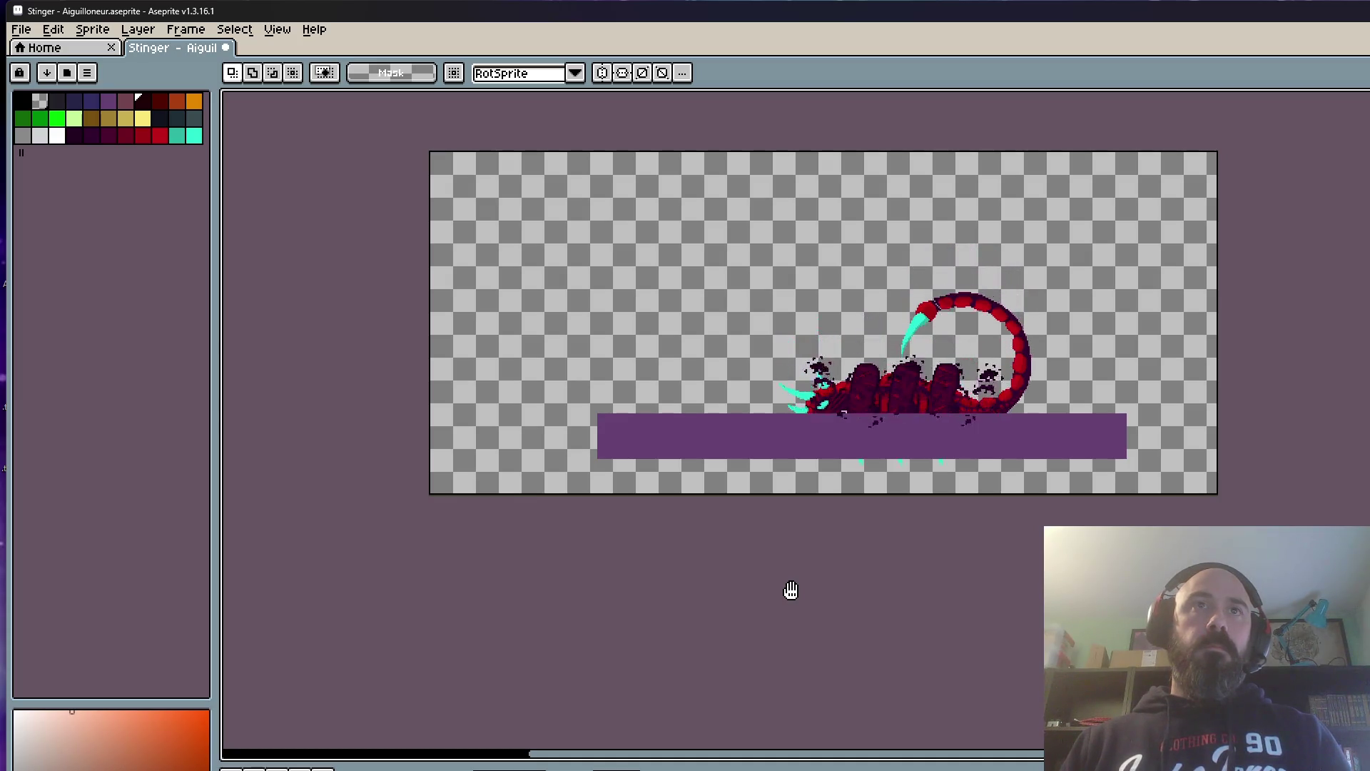
pyautogui.scroll(2, 701, 579)
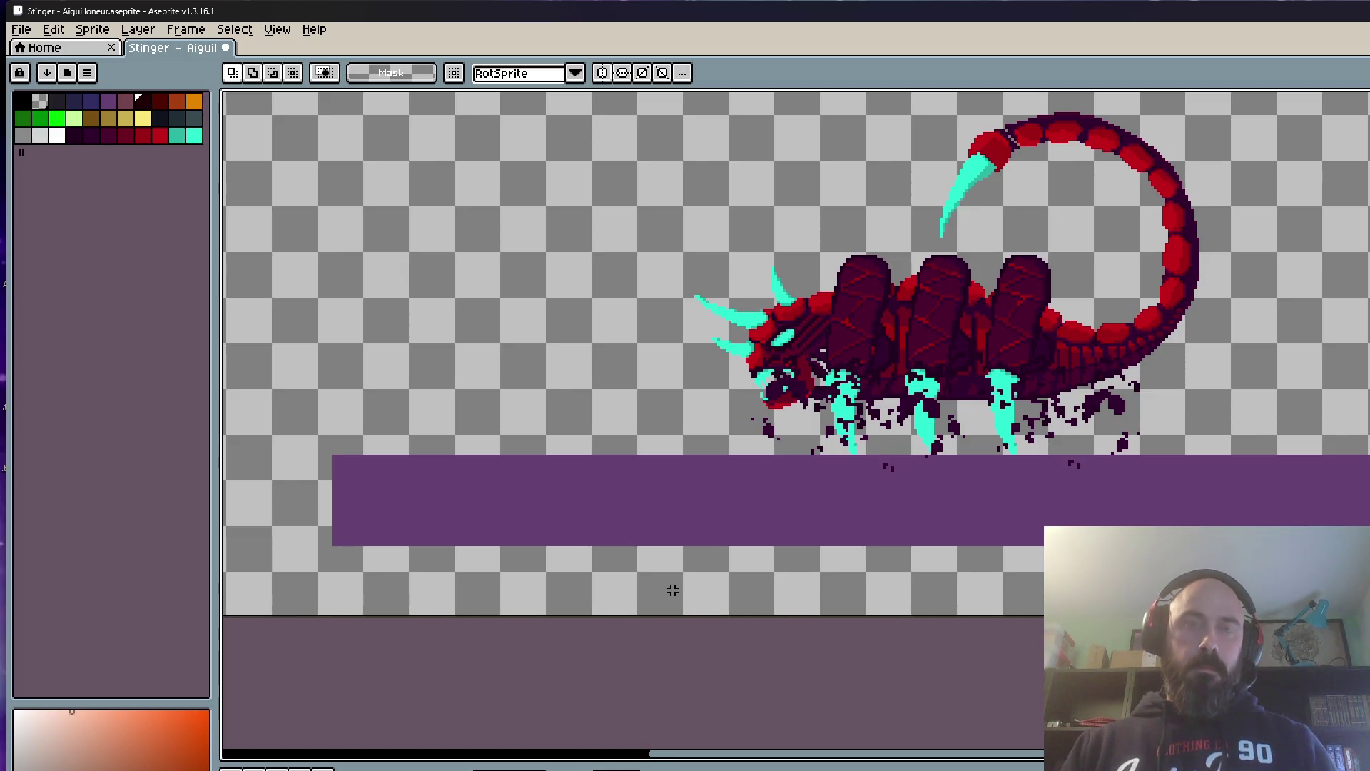
pyautogui.scroll(-2, 672, 590)
# Step: Move the three armored body segments two pixels right (145 to 147) and commit
pyautogui.moveTo(538, 259); pyautogui.dragTo(990, 603)
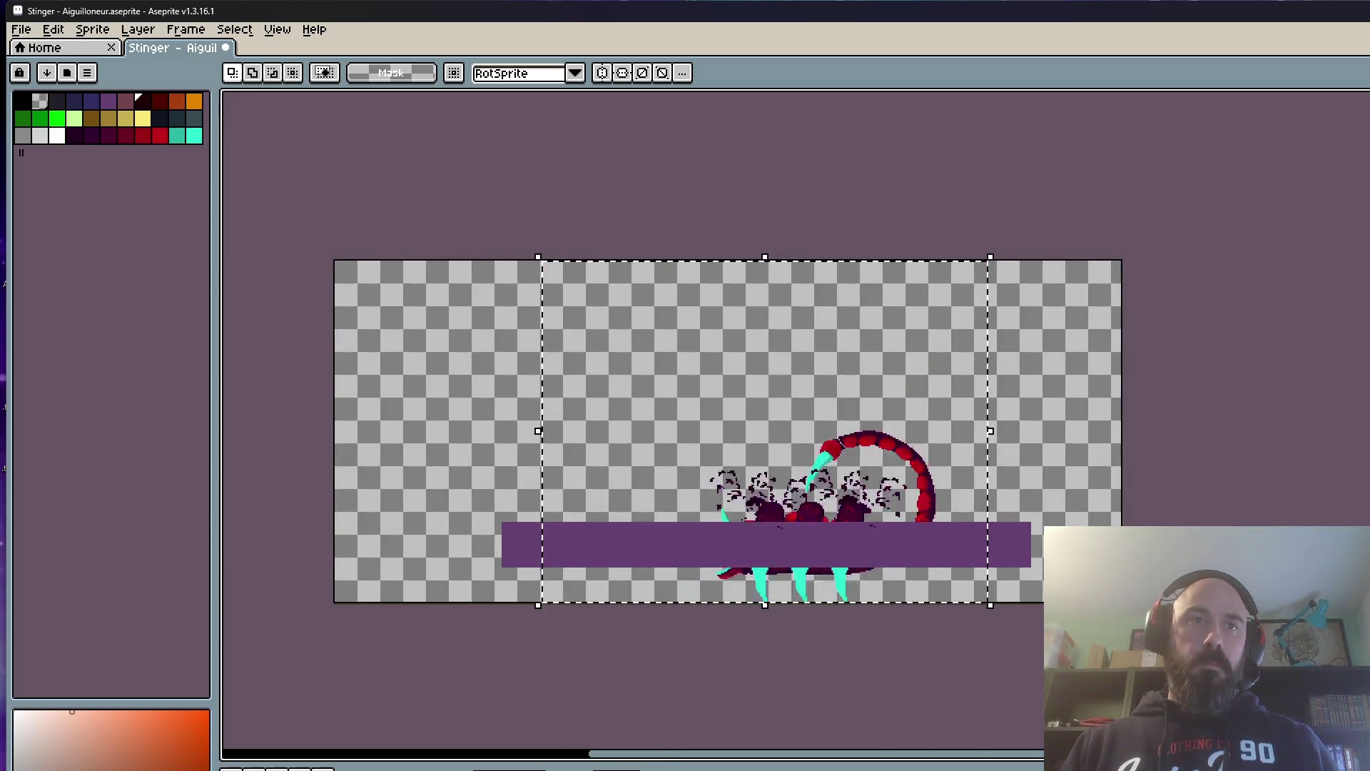
pyautogui.scroll(3, 801, 465)
pyautogui.click(772, 568)
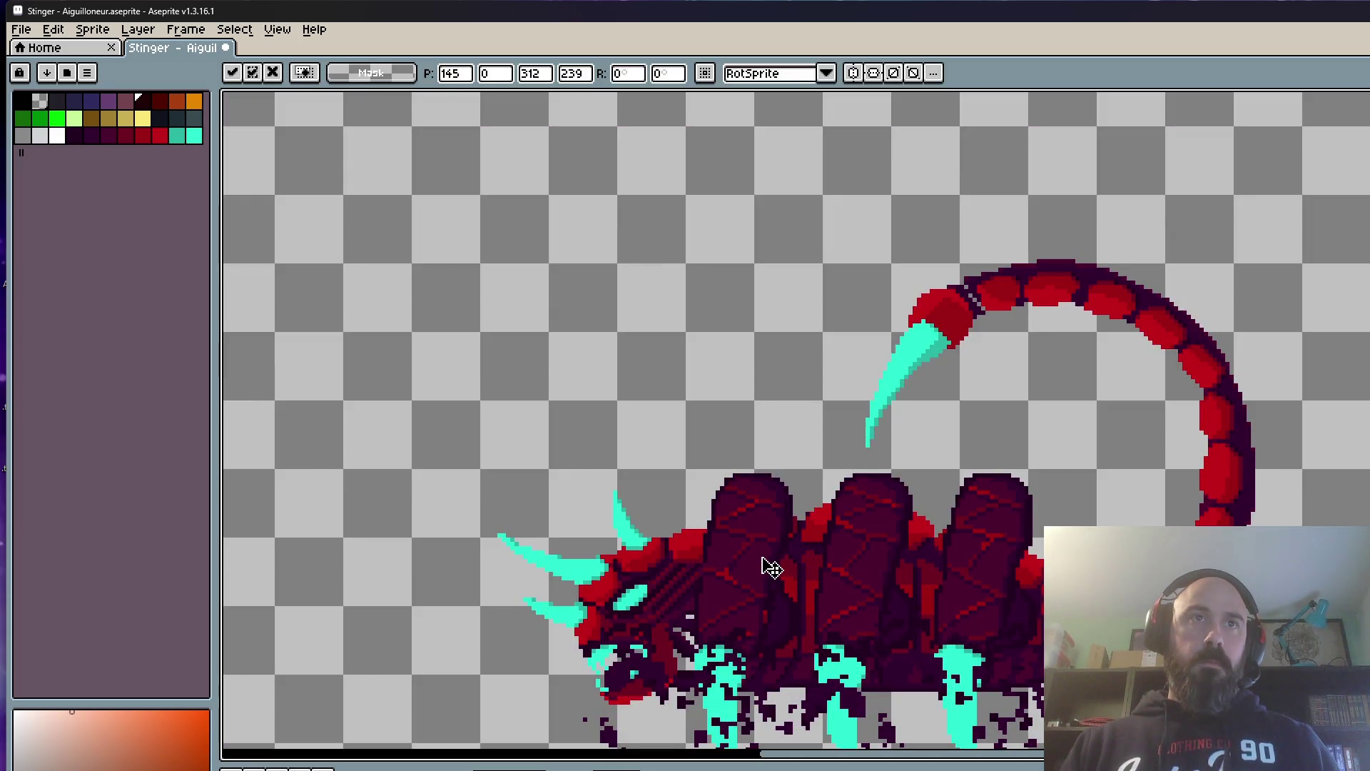
pyautogui.moveTo(771, 568); pyautogui.dragTo(777, 568)
pyautogui.scroll(-1, 778, 567)
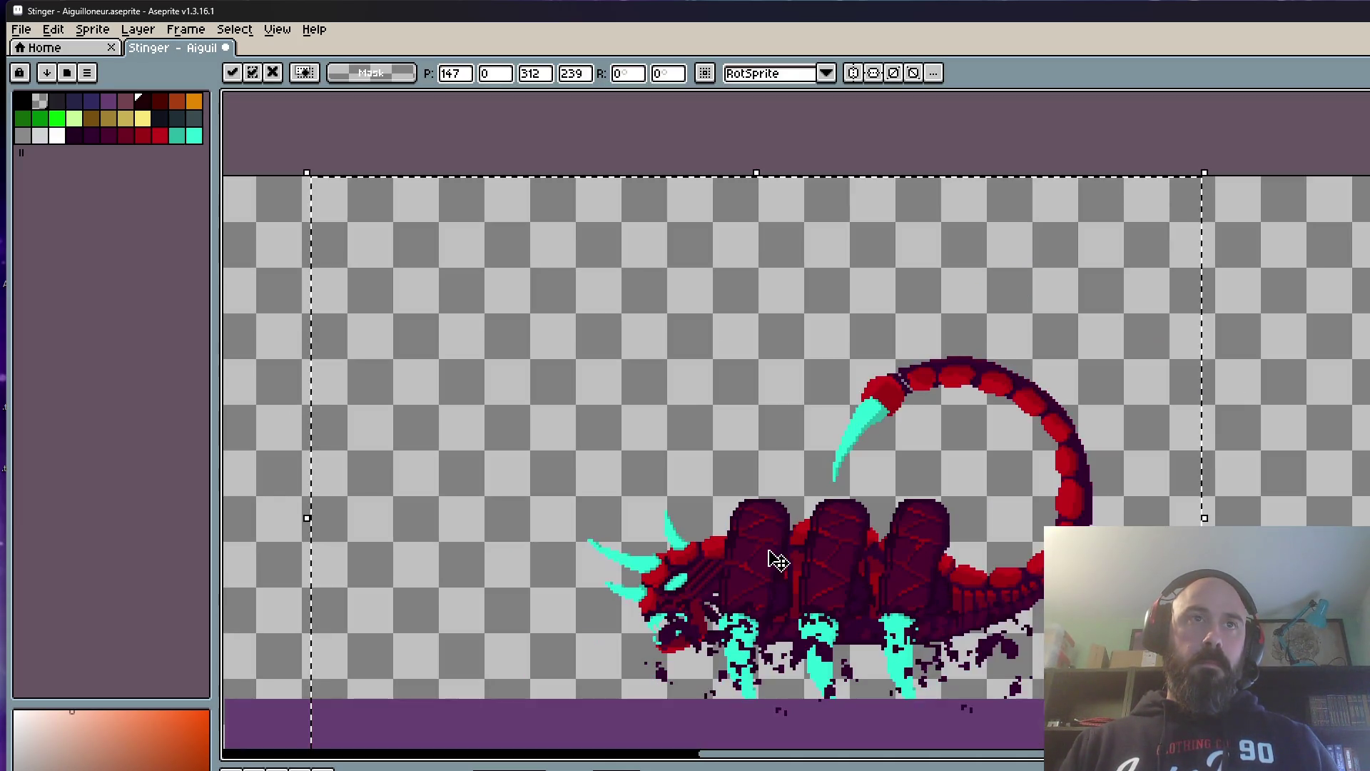
pyautogui.click(259, 533)
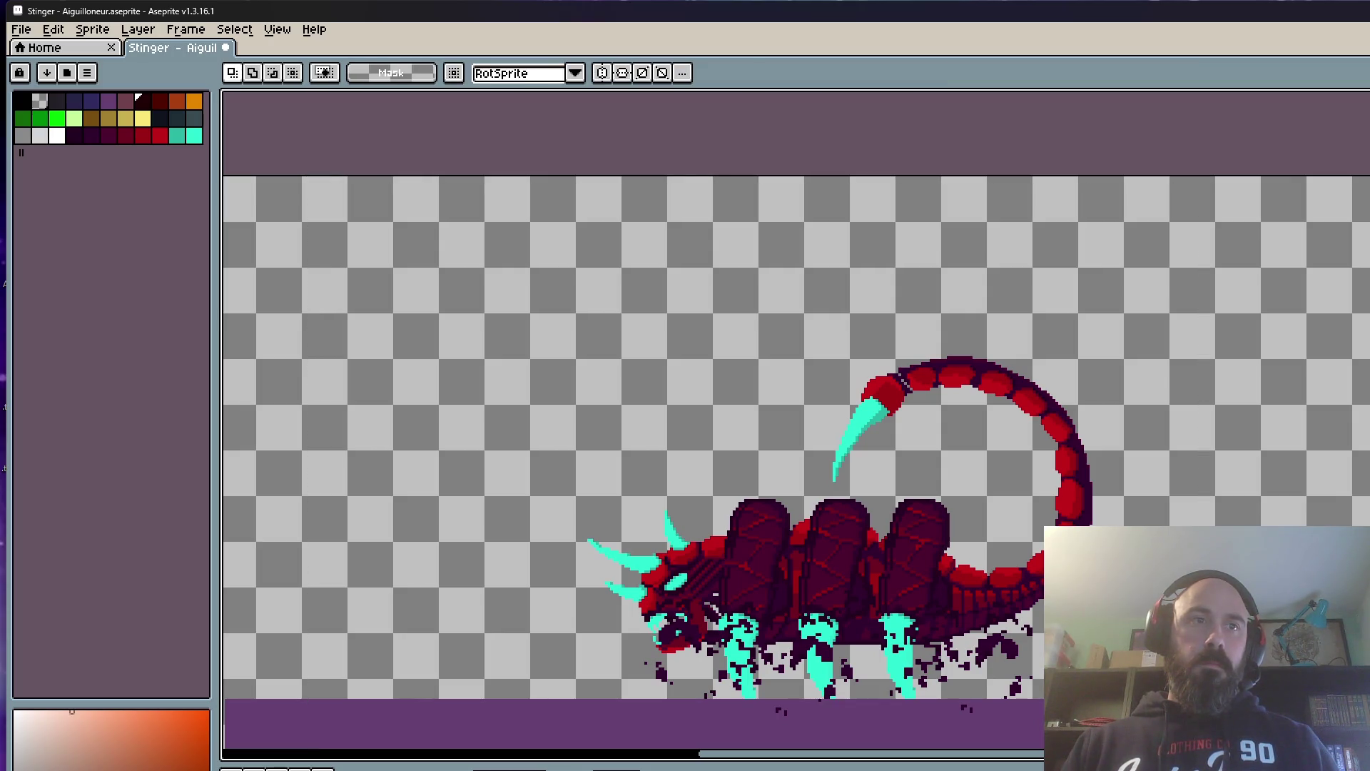
pyautogui.hotkey('shift', 'p')
pyautogui.click(450, 599)
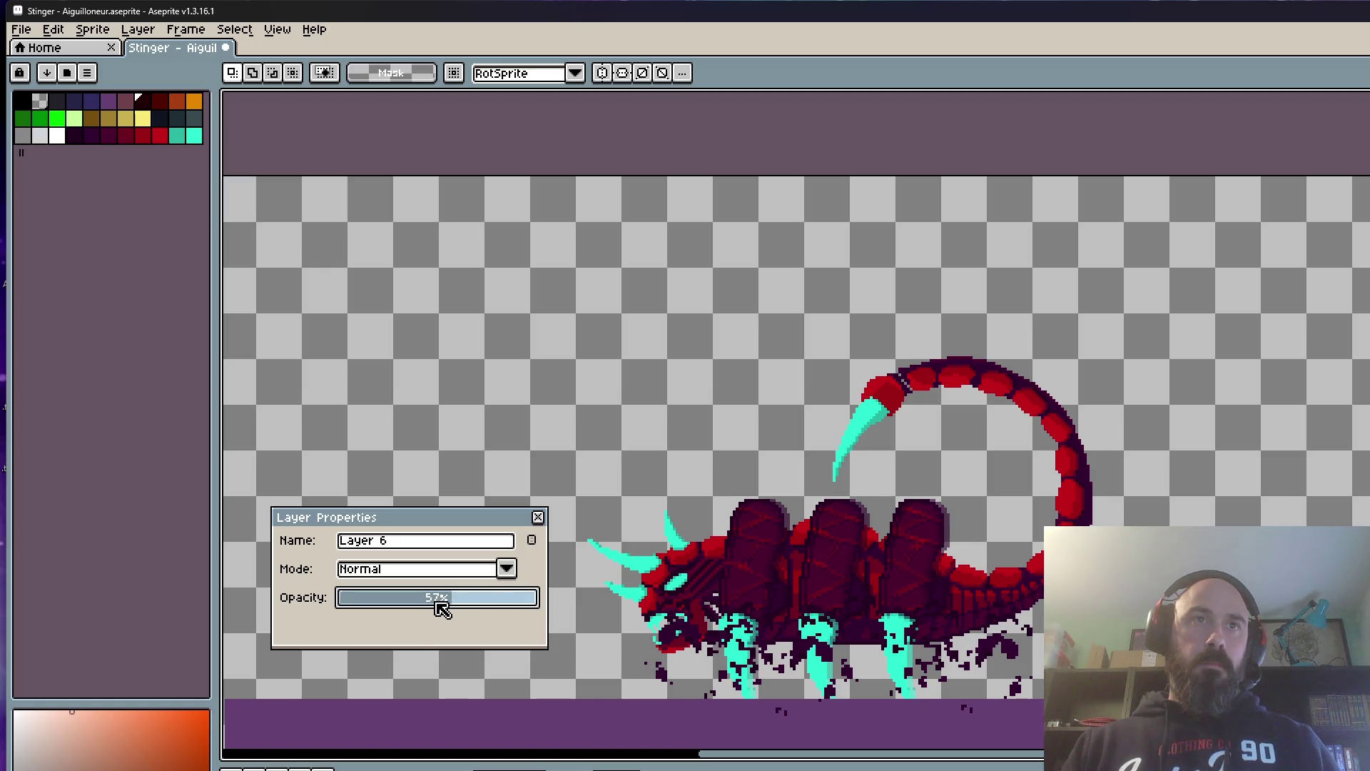
pyautogui.click(537, 518)
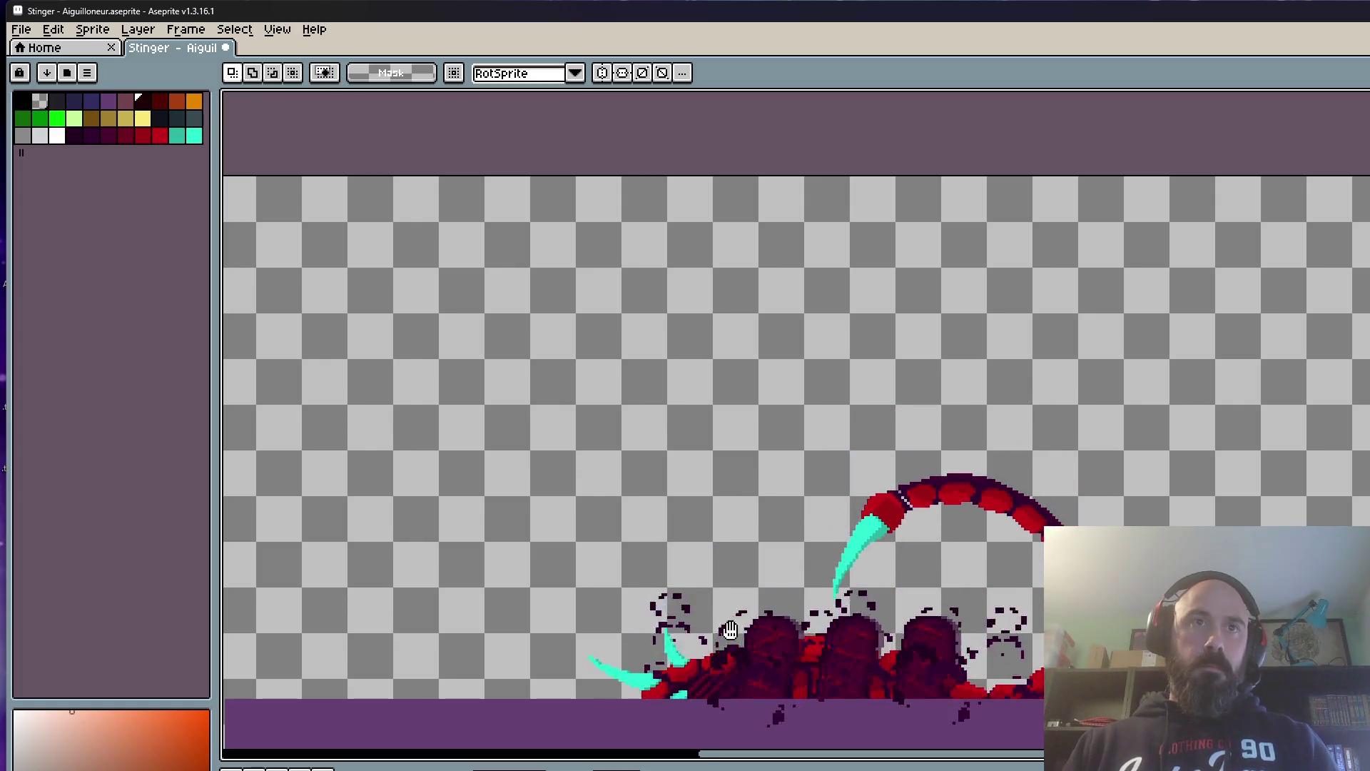
pyautogui.scroll(1, 750, 610)
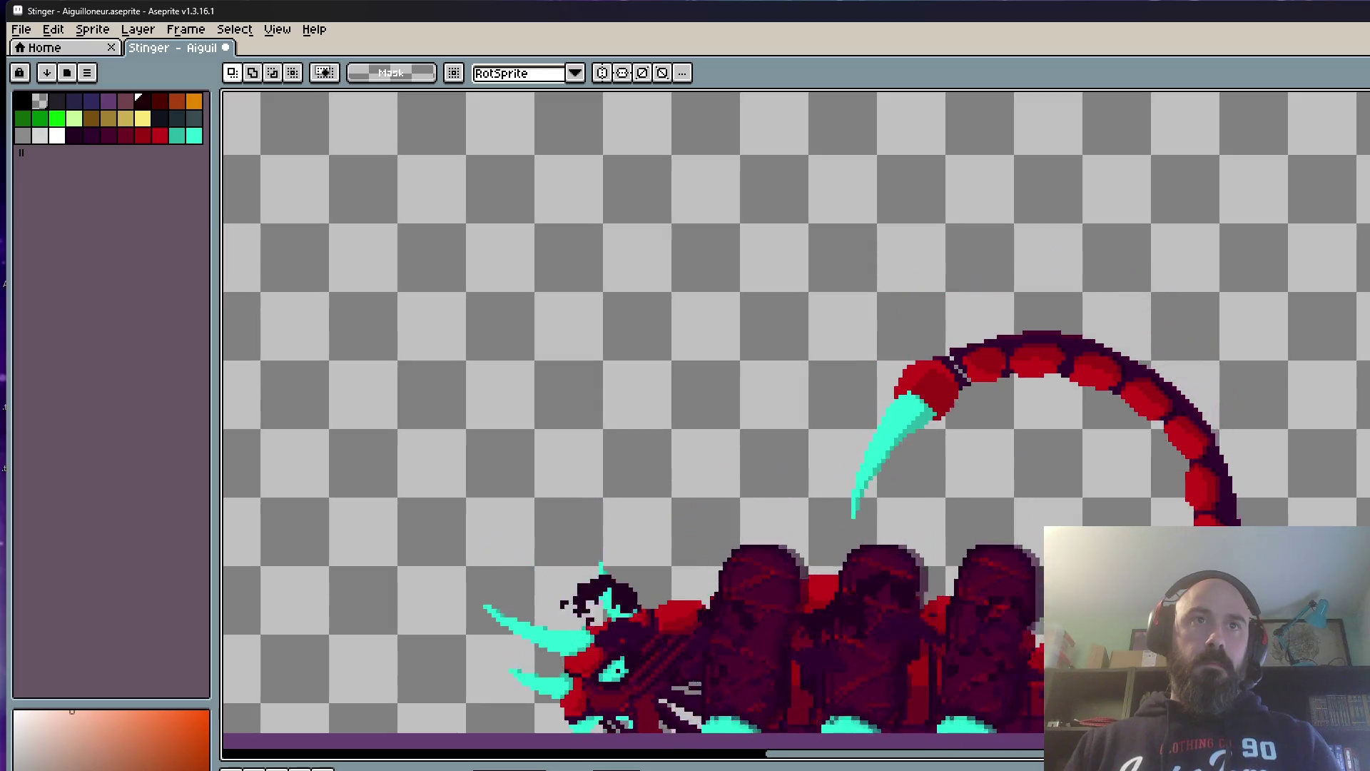
pyautogui.scroll(-1, 805, 556)
pyautogui.scroll(2, 804, 555)
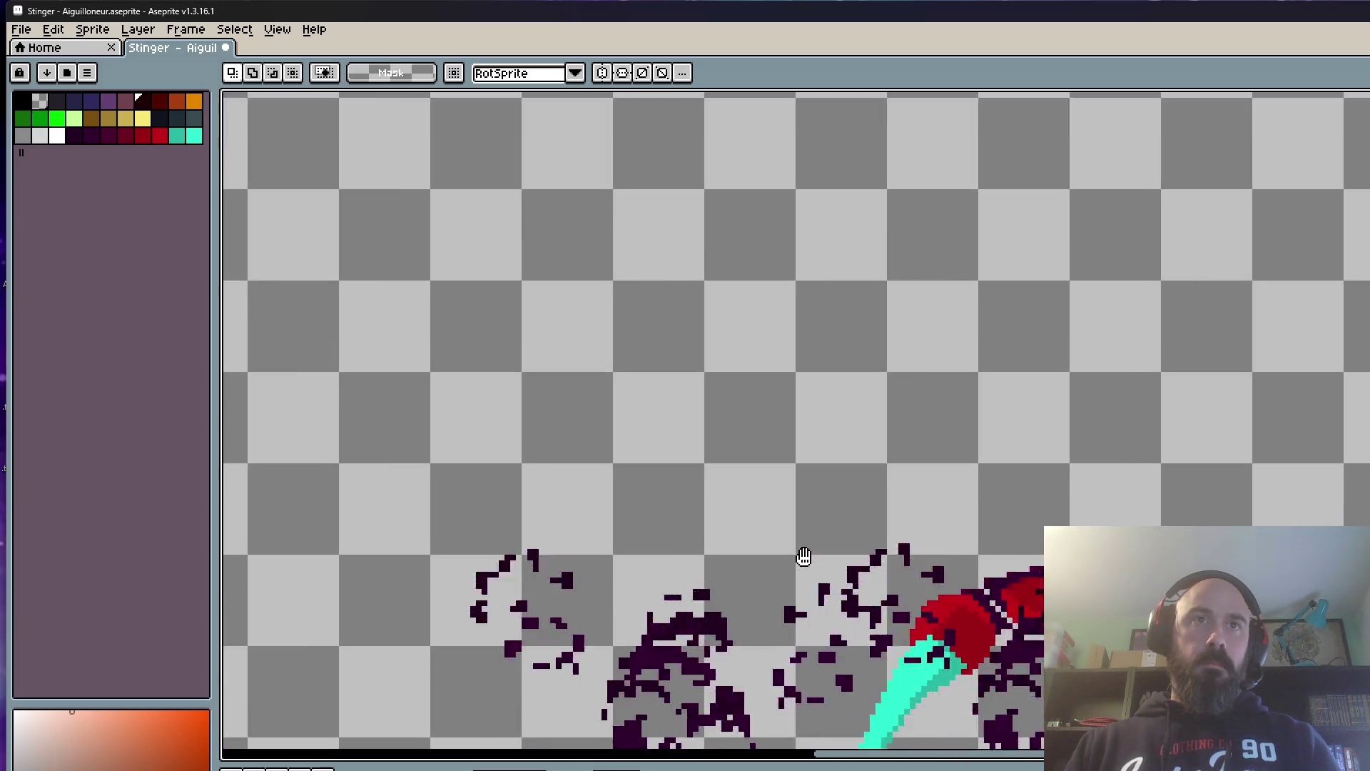
pyautogui.scroll(-1, 760, 346)
pyautogui.scroll(1, 760, 346)
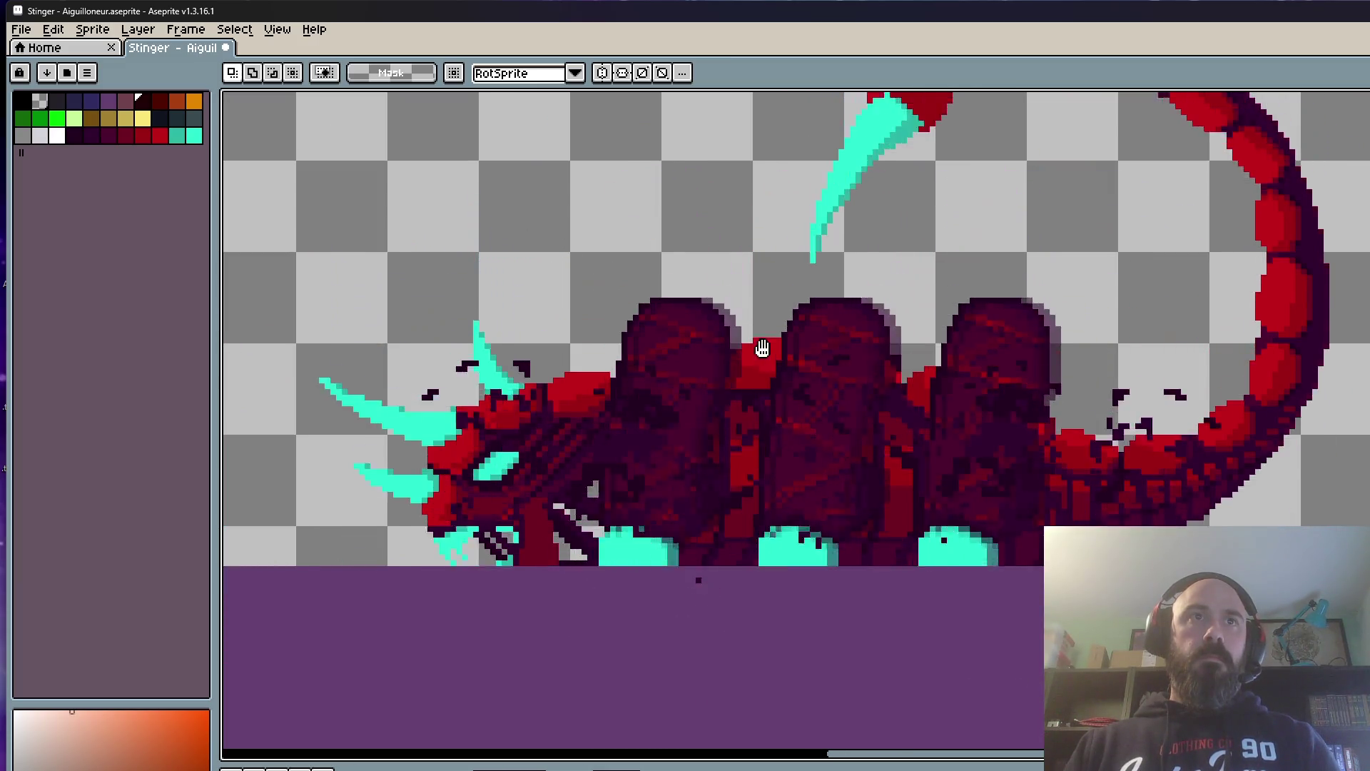
pyautogui.scroll(-1, 761, 348)
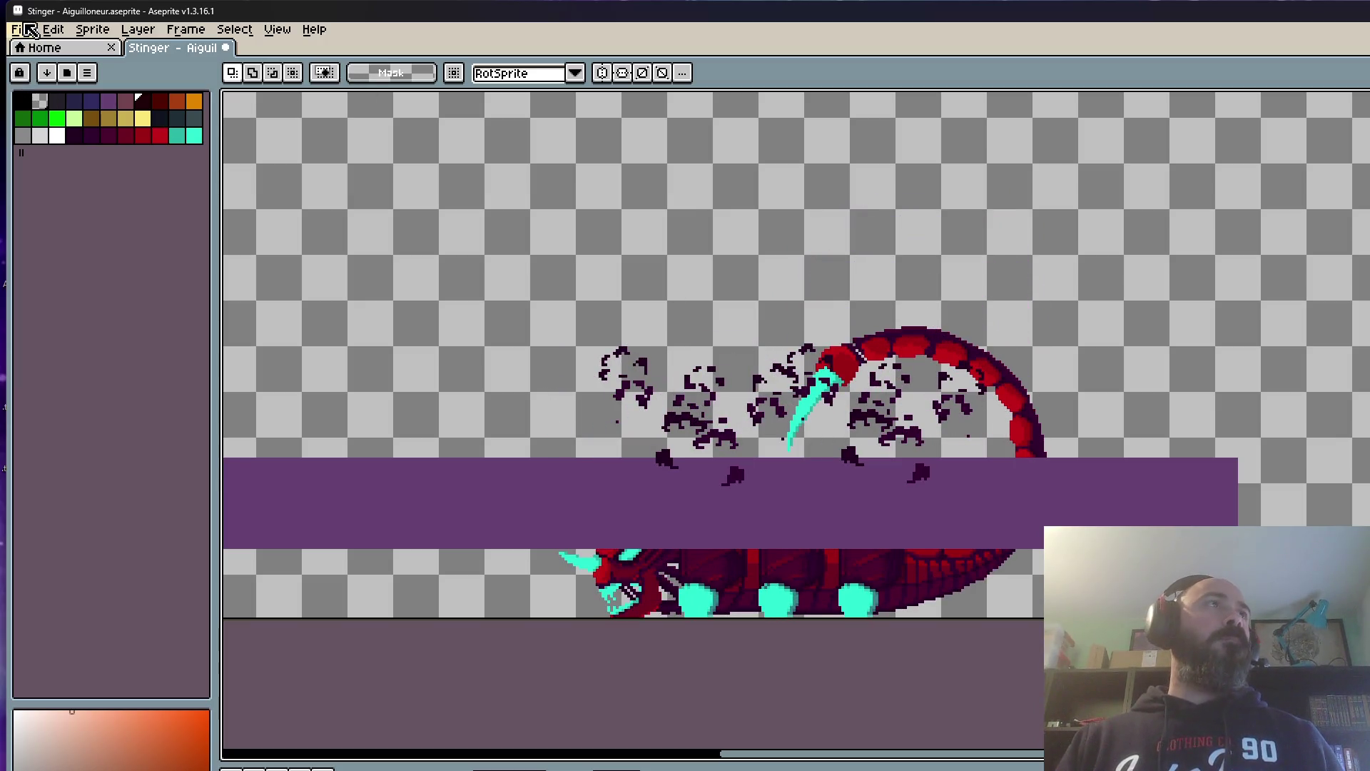
# Step: Save the animated Stinger sprite via File > Save
pyautogui.click(20, 29)
pyautogui.click(34, 102)
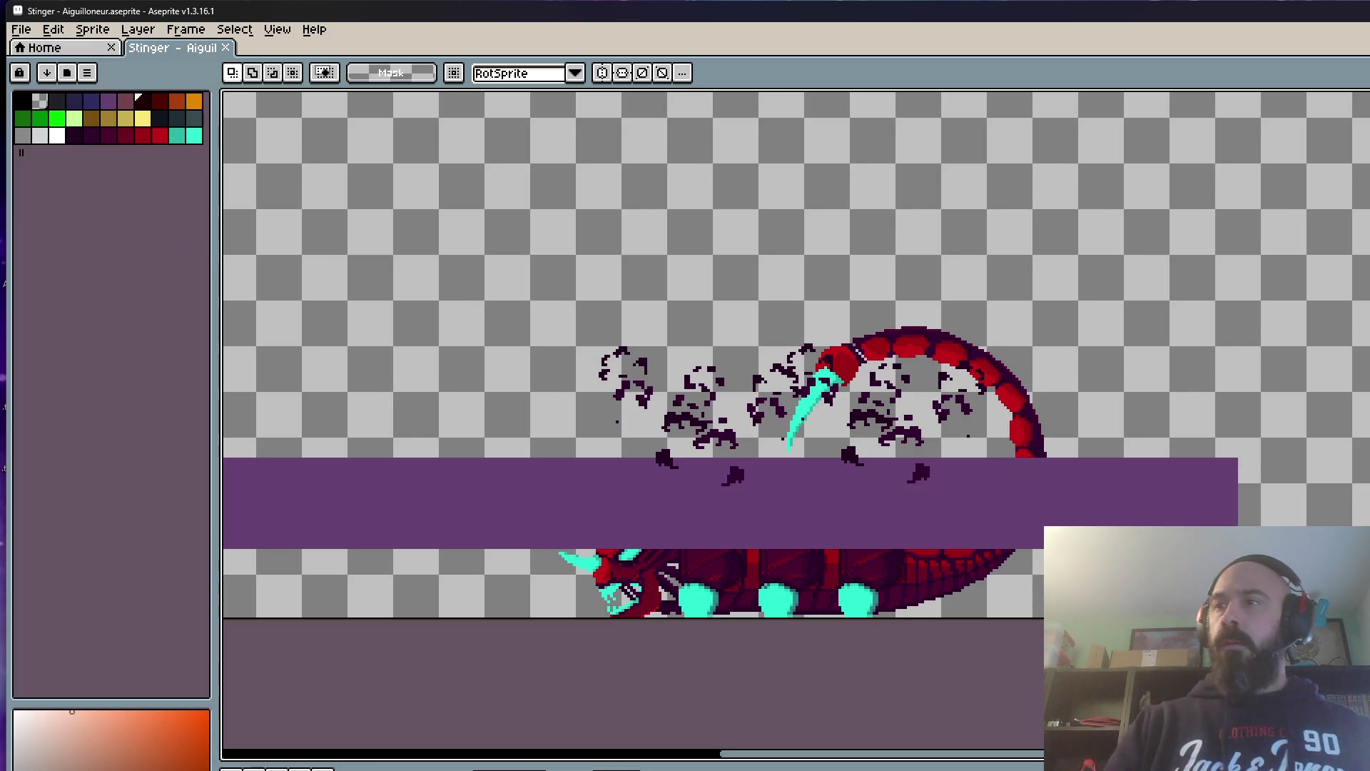
pyautogui.scroll(-1, 1039, 617)
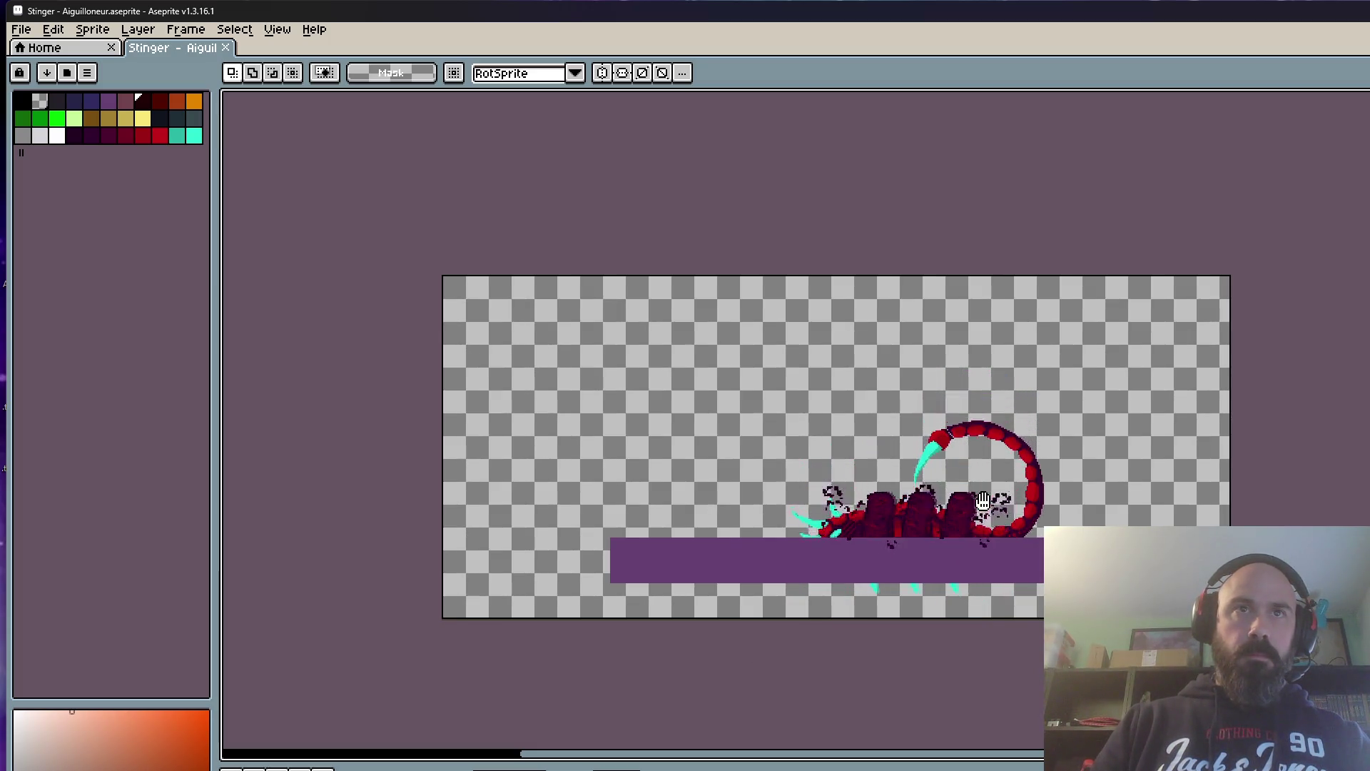
pyautogui.scroll(2, 984, 501)
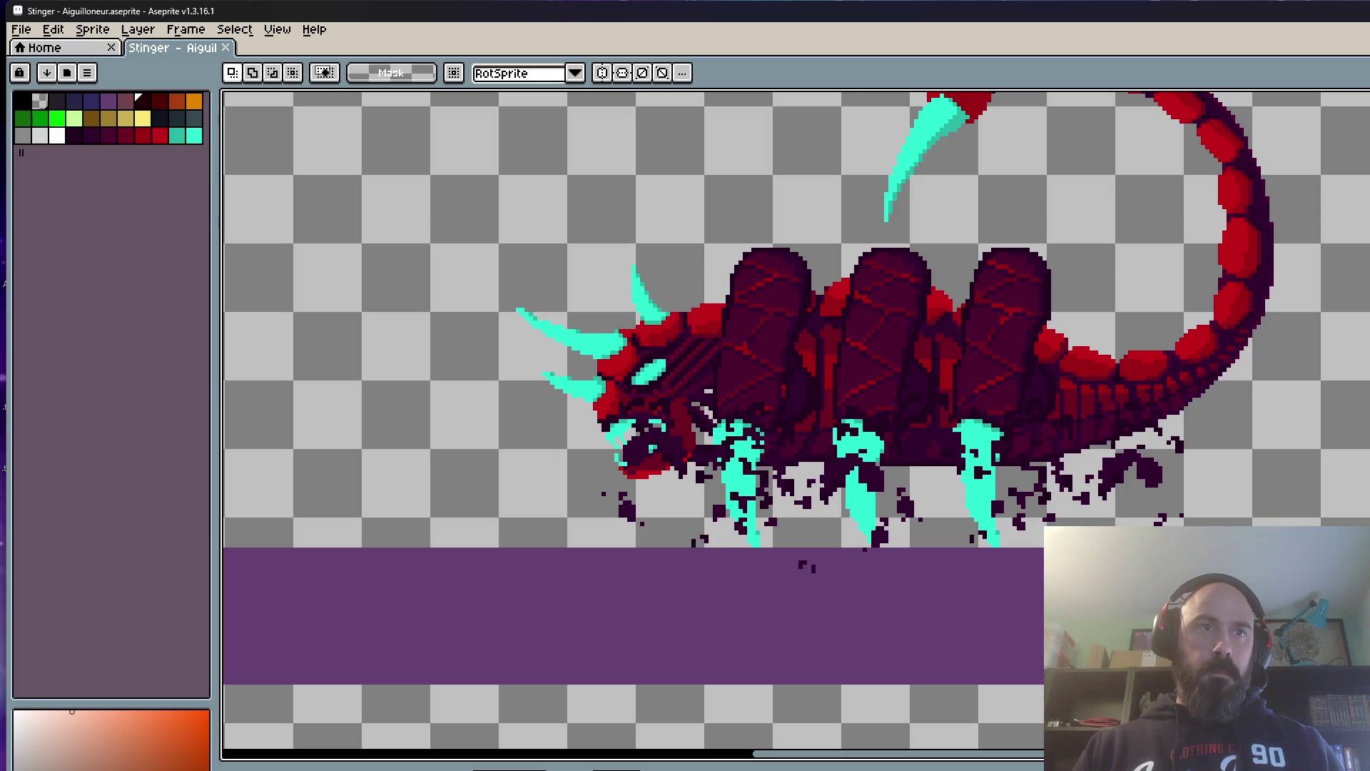
# Step: Step to a death frame and shift the creature up by a pixel
pyautogui.press('Right')
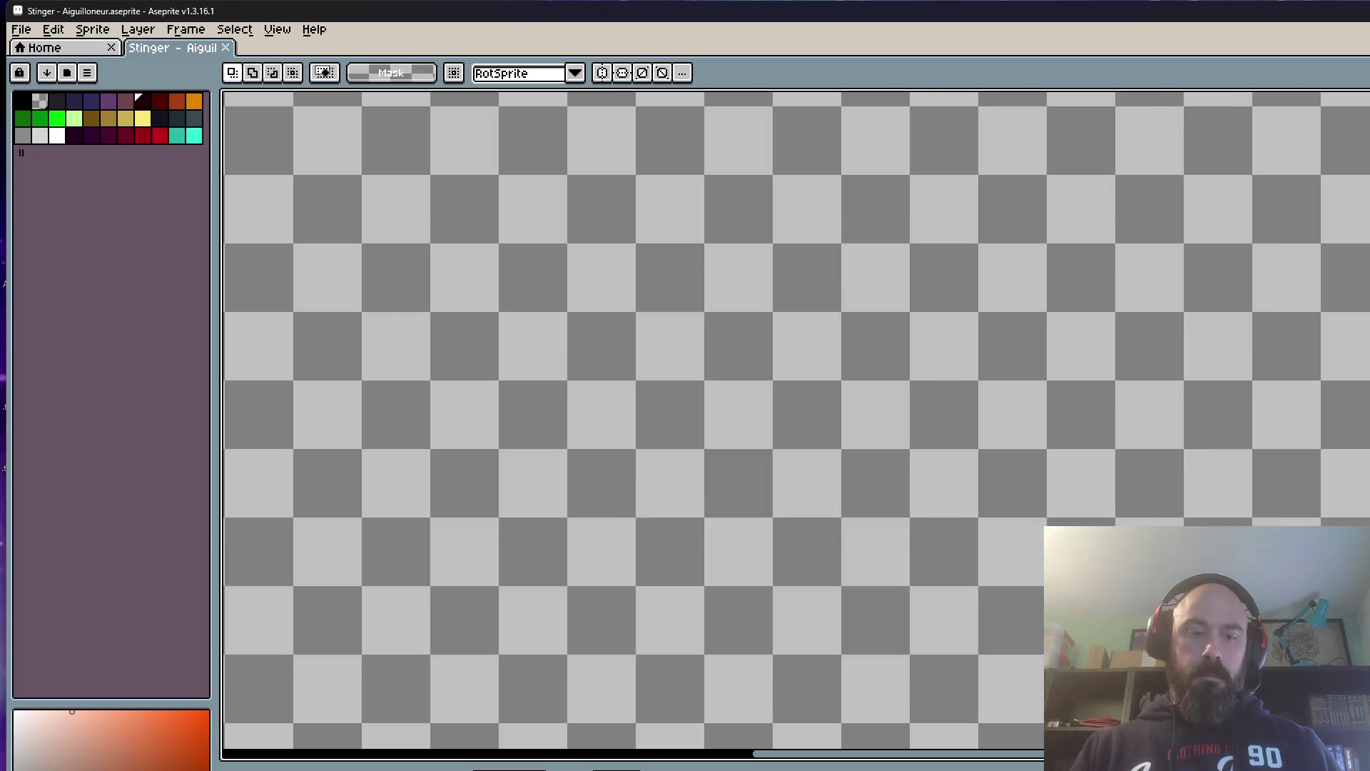
pyautogui.press('Left')
pyautogui.press('Return')
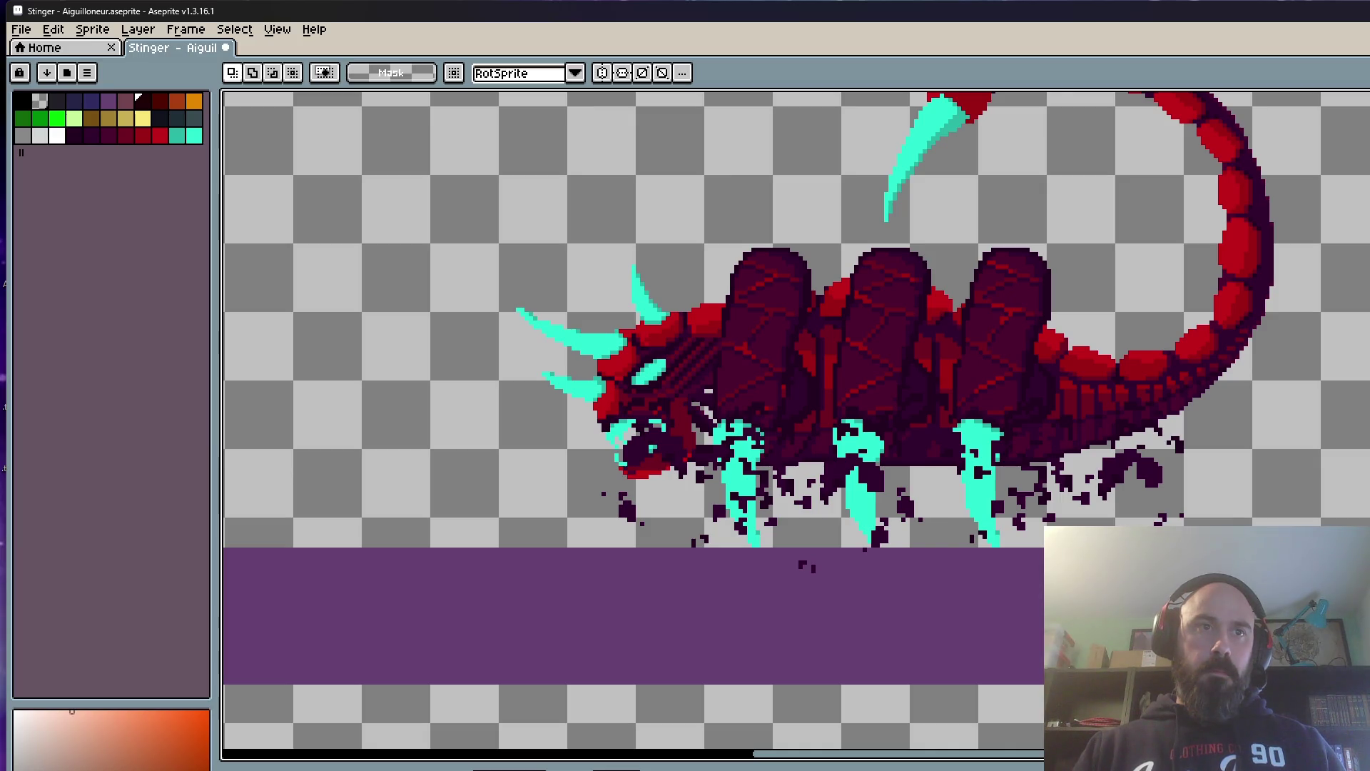
pyautogui.scroll(-3, 718, 671)
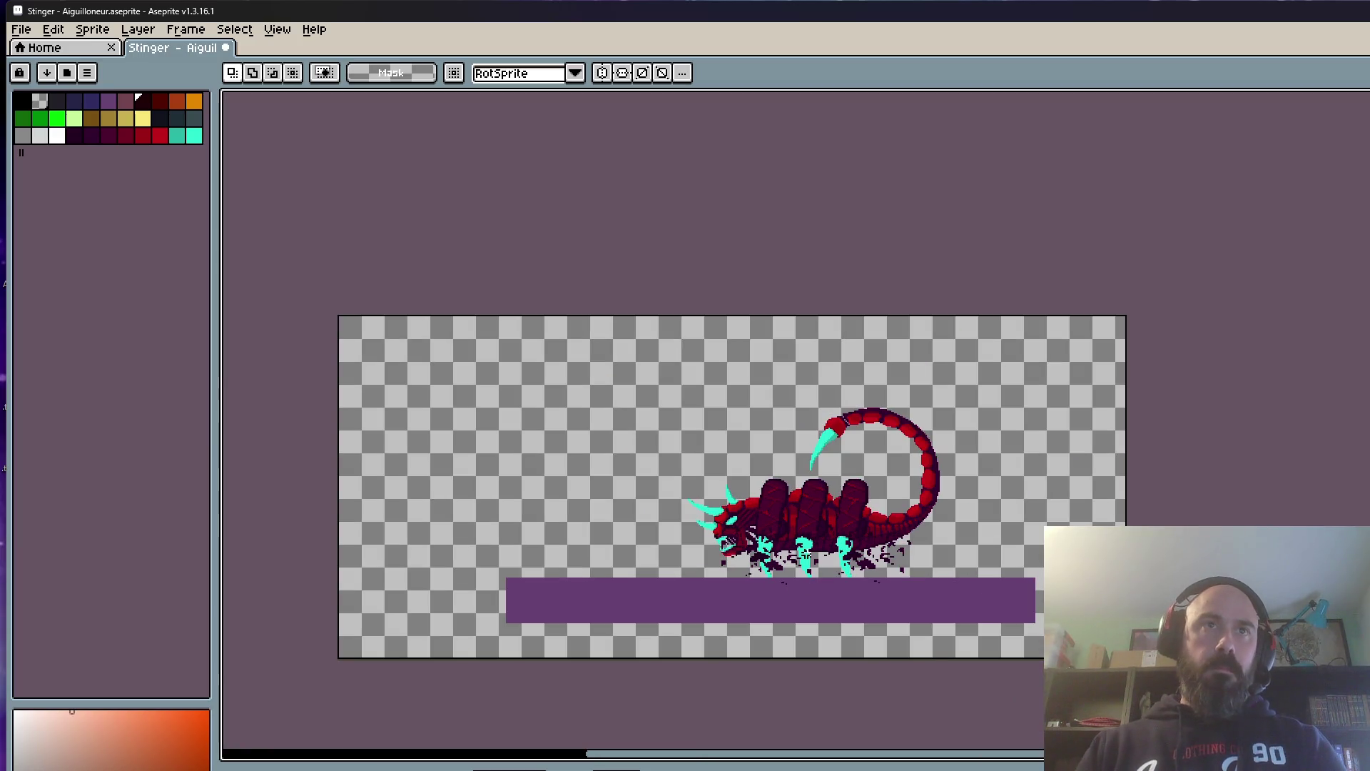
pyautogui.moveTo(627, 368); pyautogui.dragTo(989, 672)
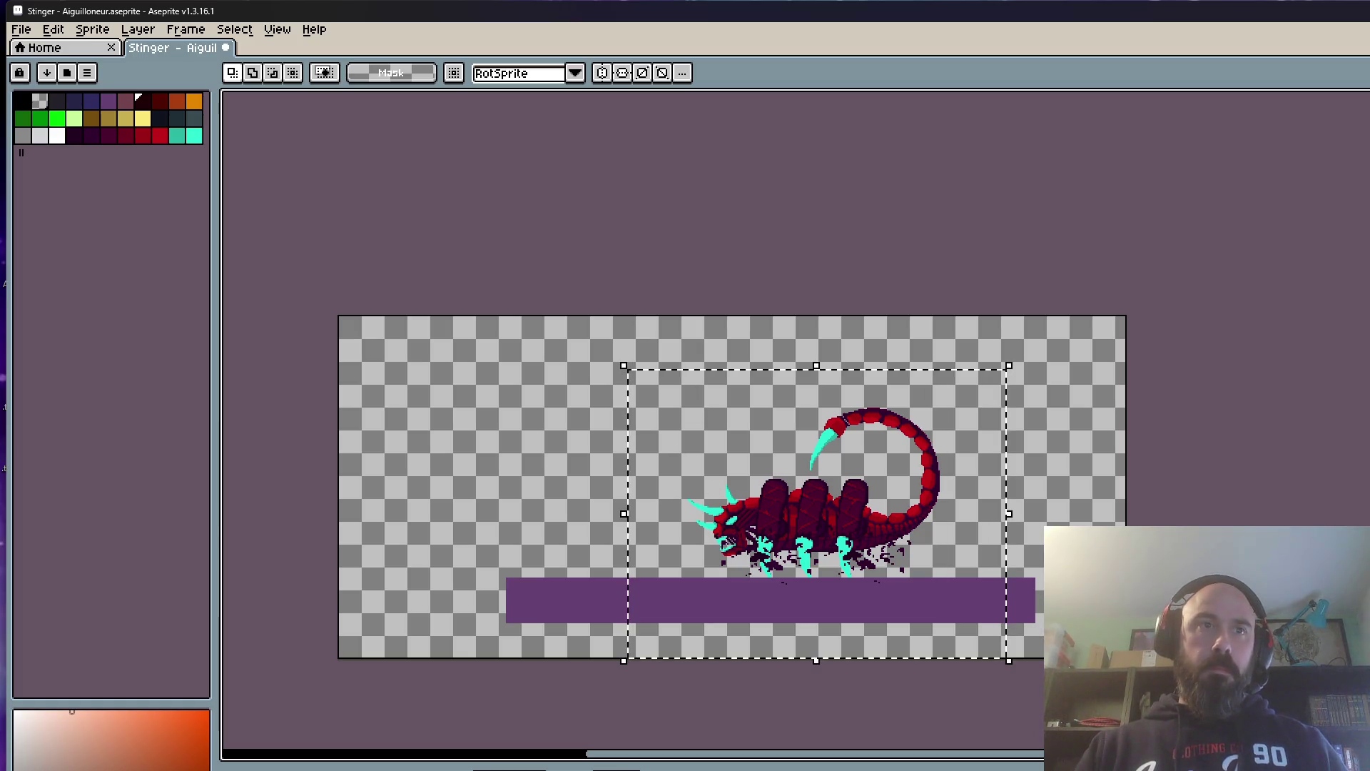
pyautogui.scroll(2, 793, 601)
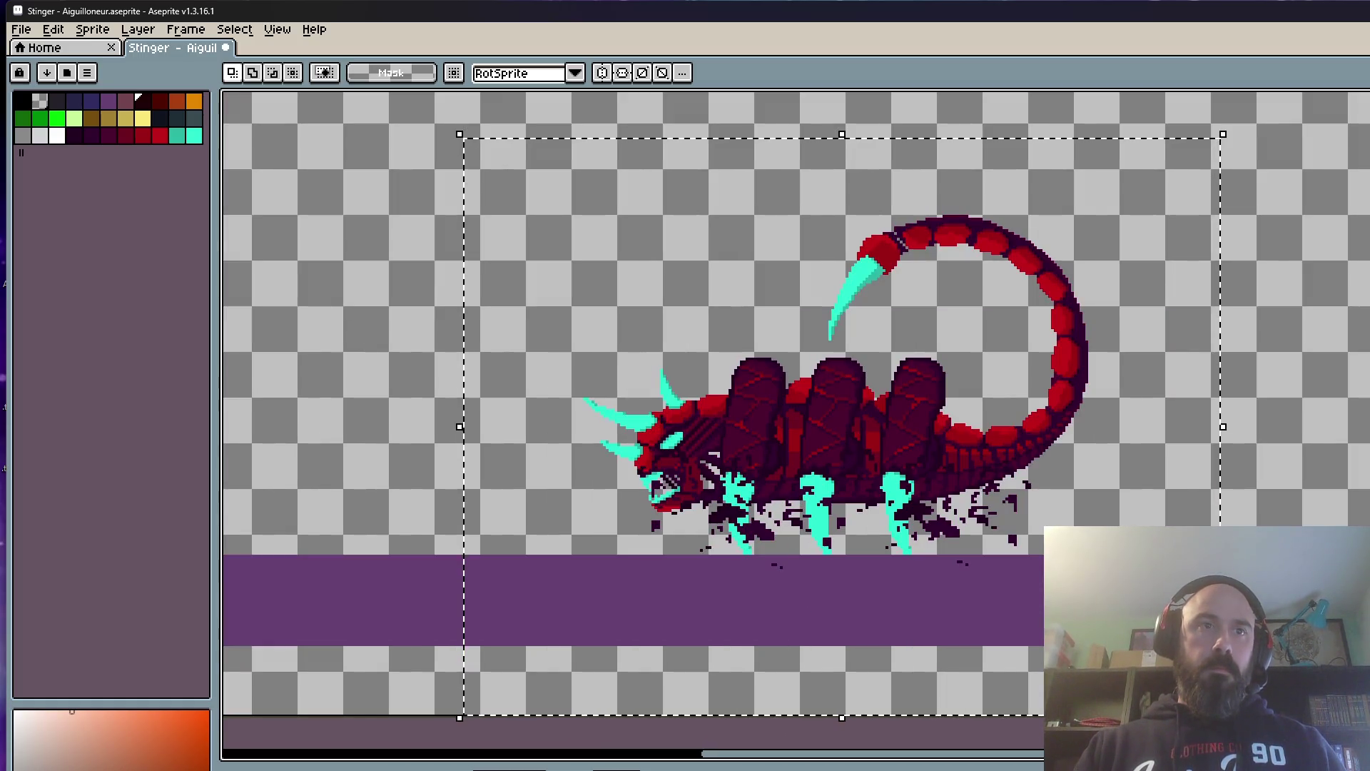
pyautogui.press('Right')
pyautogui.press('Right')
pyautogui.scroll(2, 764, 494)
pyautogui.click(776, 495)
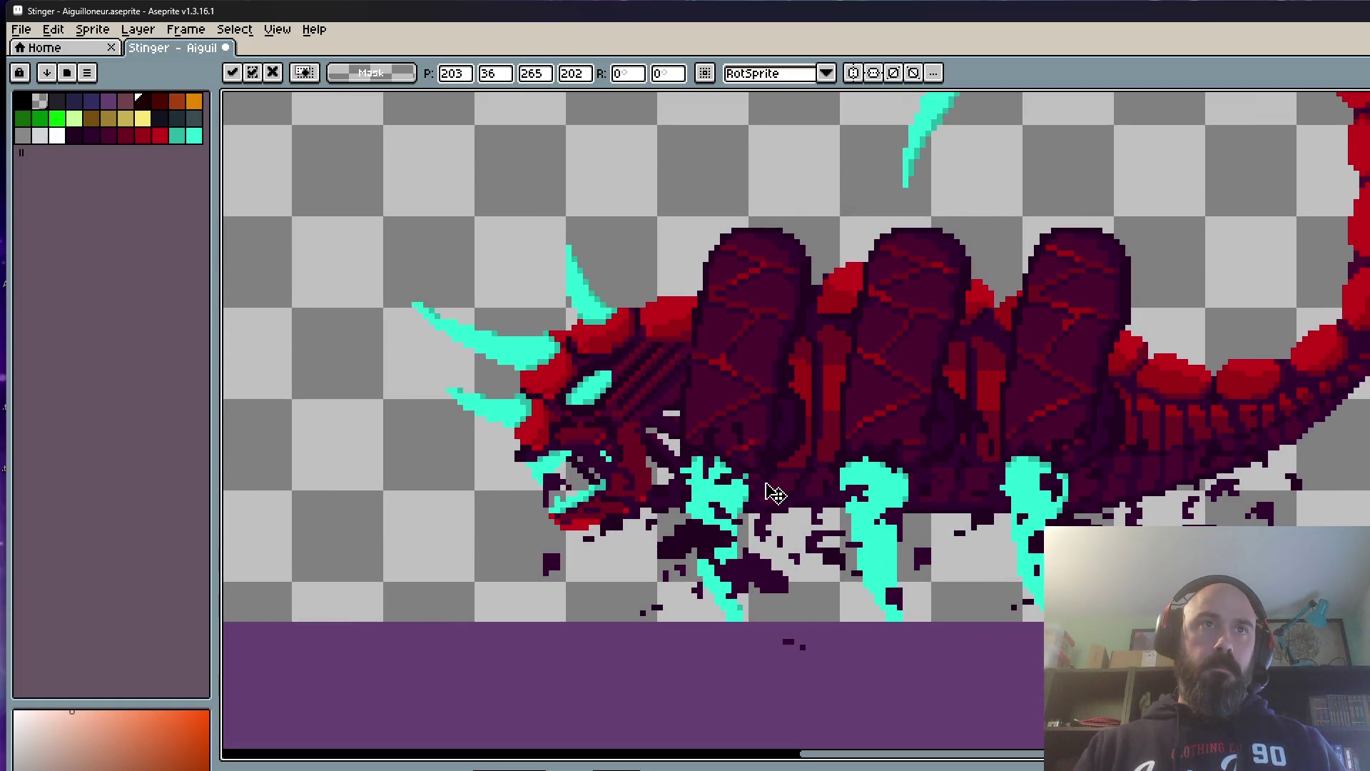
pyautogui.scroll(-2, 775, 495)
pyautogui.scroll(-1, 339, 623)
pyautogui.hotkey('ctrl', 'd')
pyautogui.scroll(-1, 498, 306)
# Step: Shift the creature up a pixel in the next death frame with a wider selection
pyautogui.hotkey('ctrl', 'shift', 'd')
pyautogui.press('Right')
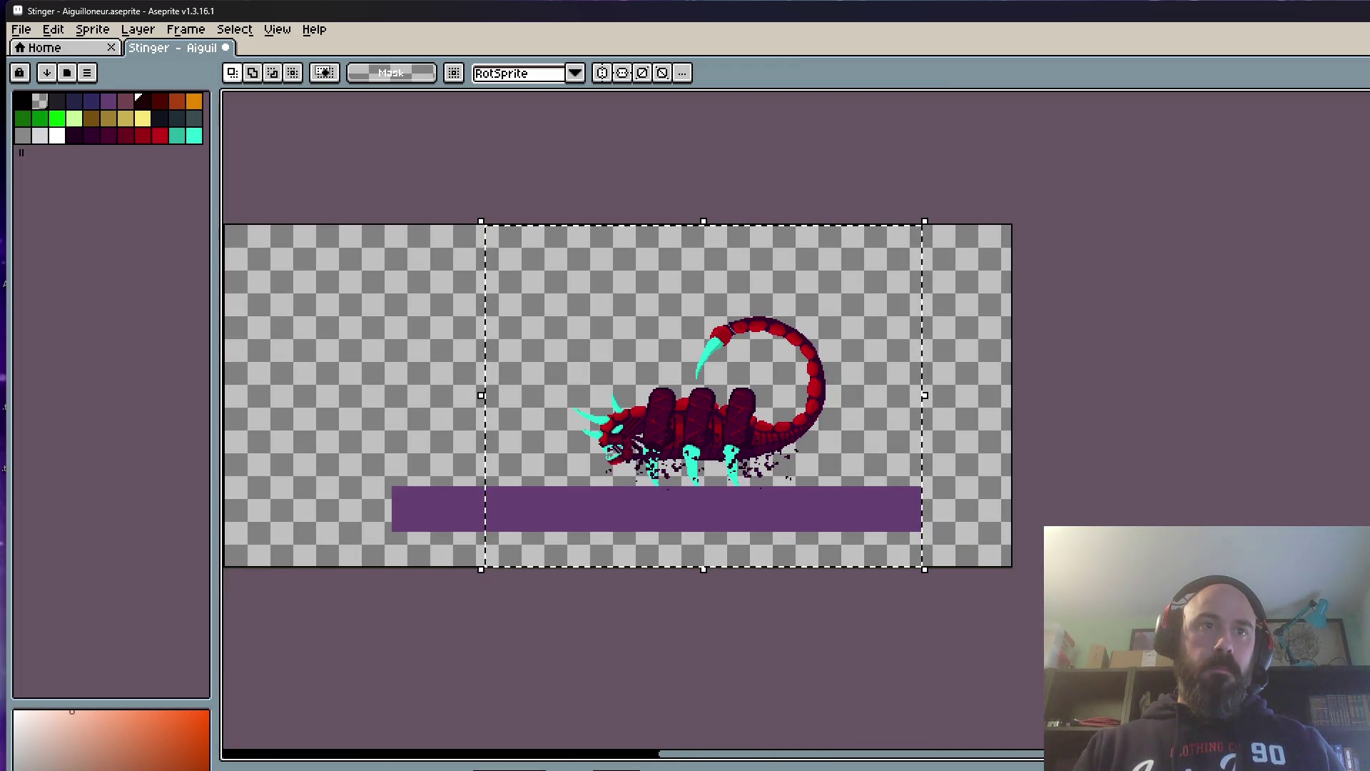
pyautogui.scroll(1, 689, 511)
pyautogui.scroll(1, 708, 450)
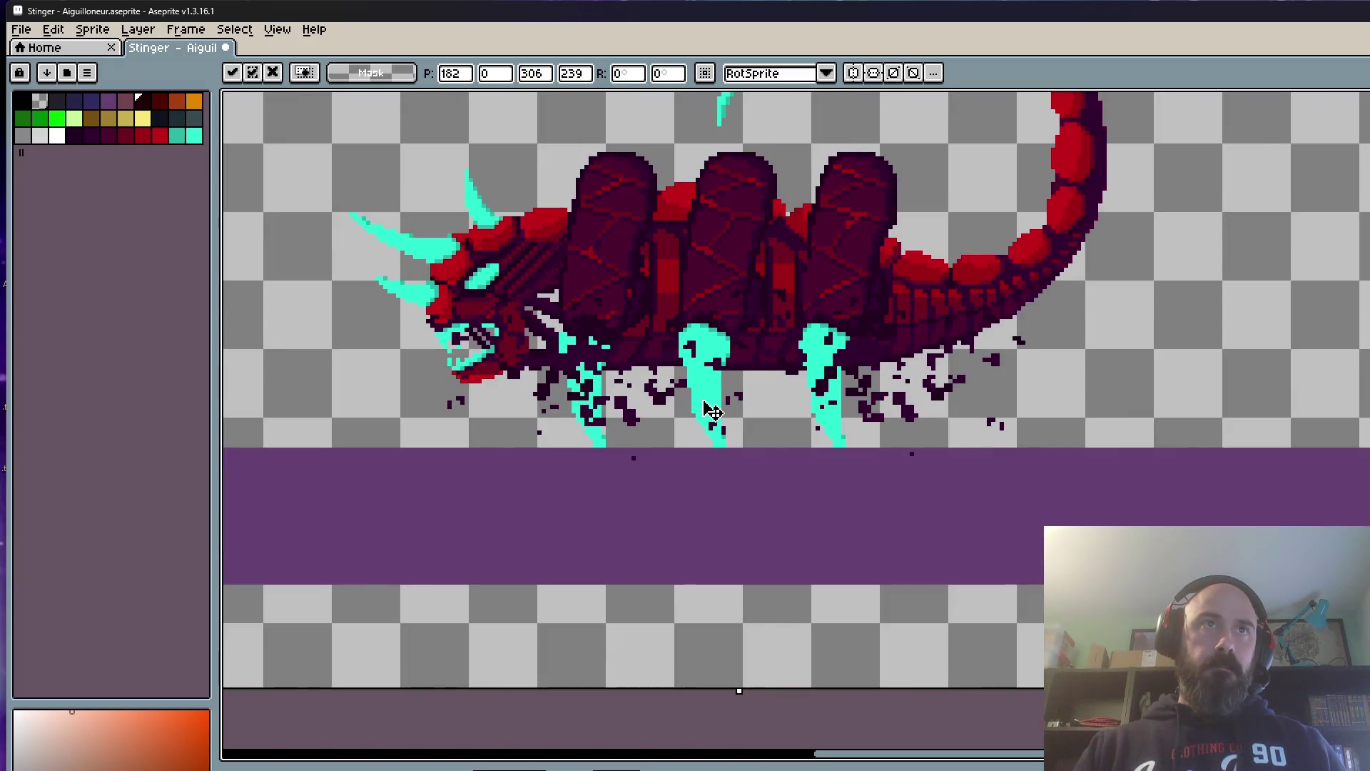
pyautogui.scroll(-3, 707, 404)
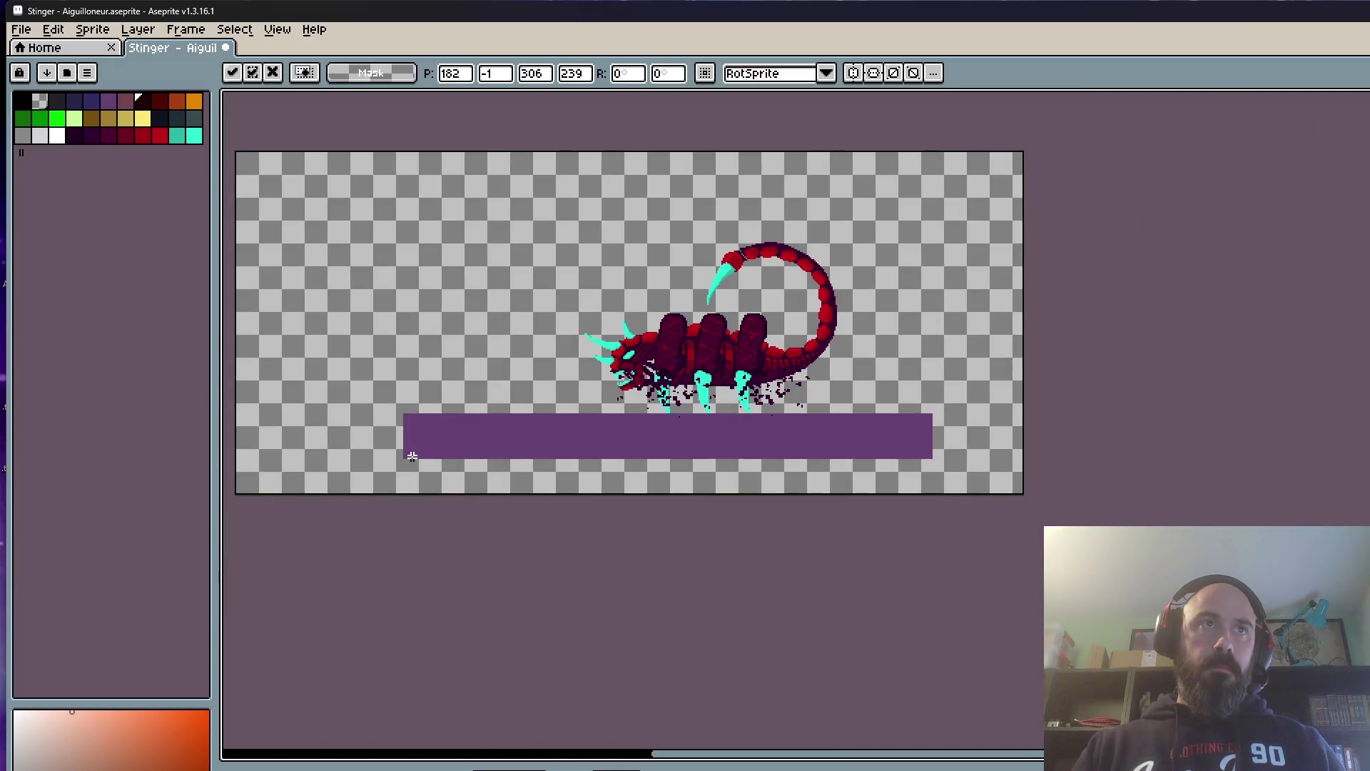
pyautogui.moveTo(426, 152); pyautogui.dragTo(960, 494)
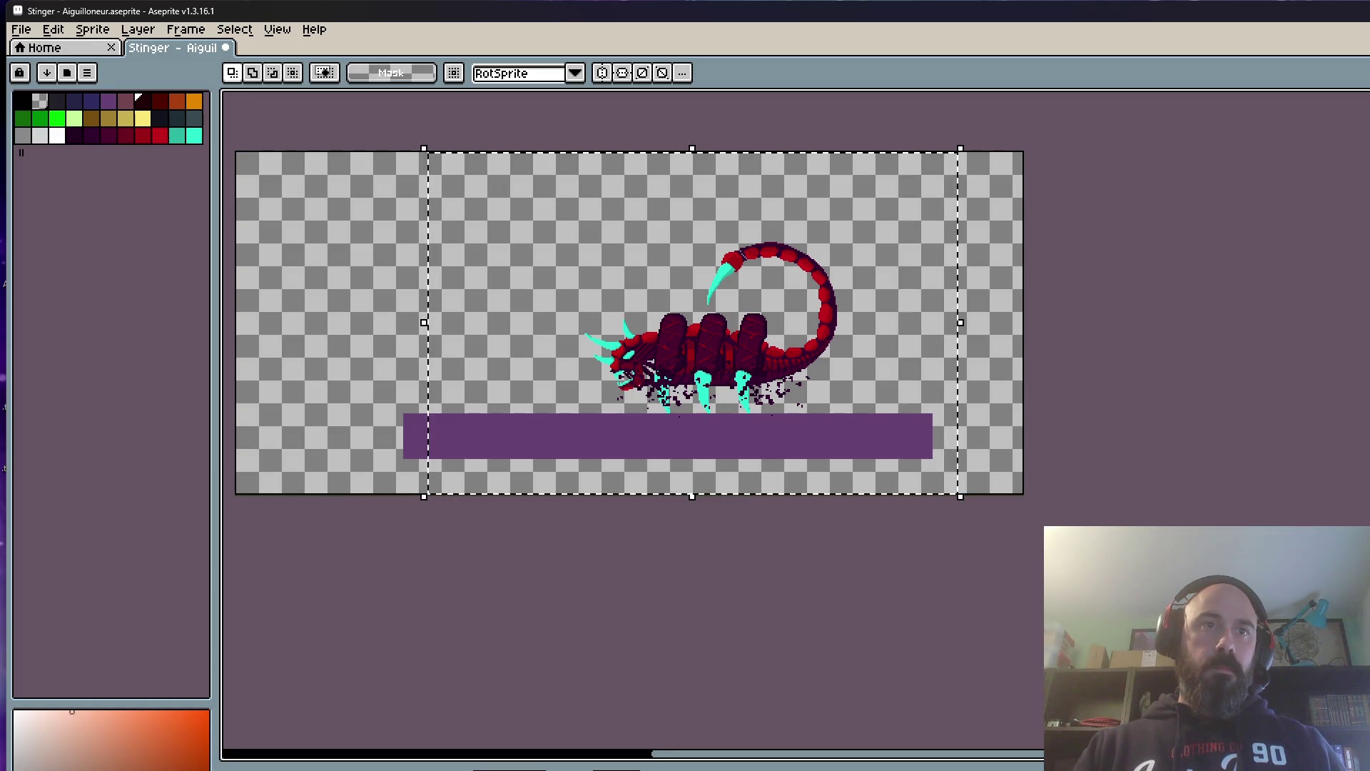
pyautogui.scroll(2, 711, 500)
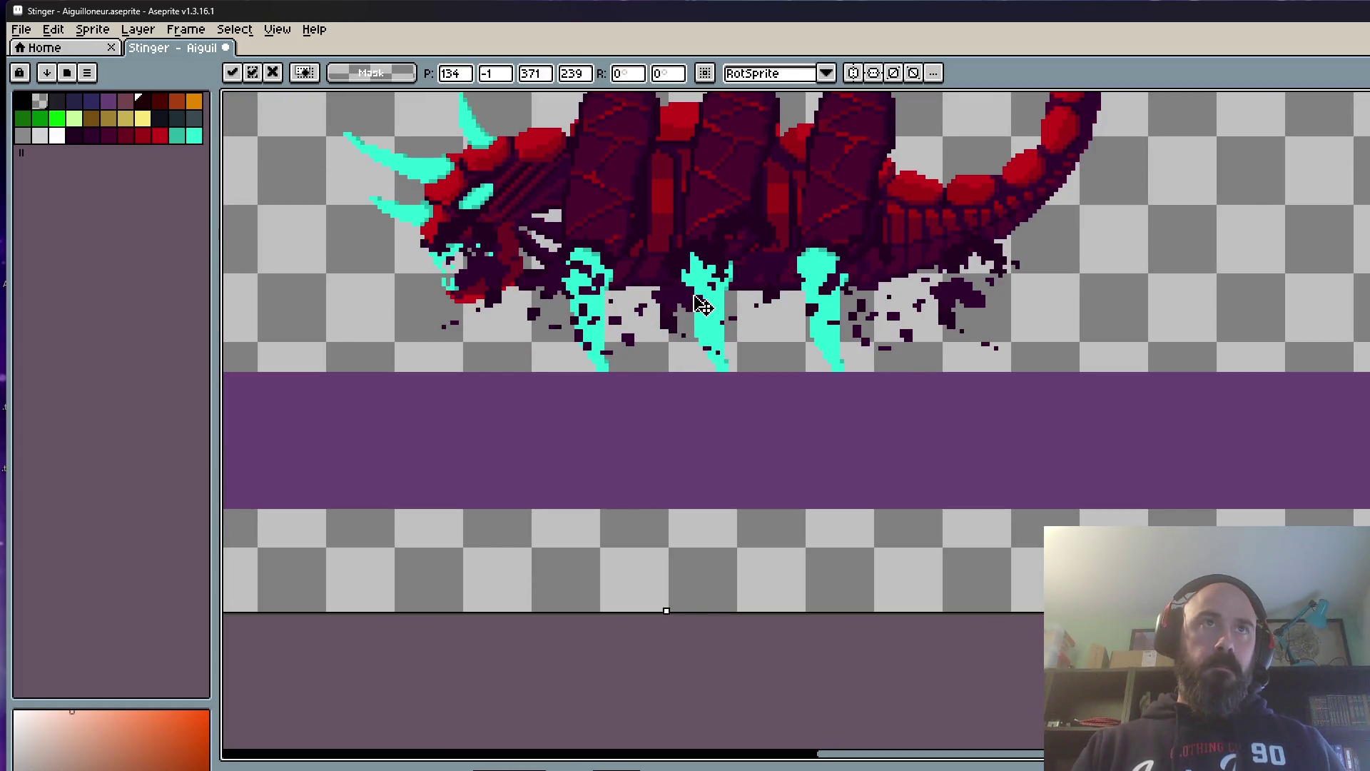
pyautogui.scroll(-3, 536, 352)
pyautogui.scroll(-1, 515, 414)
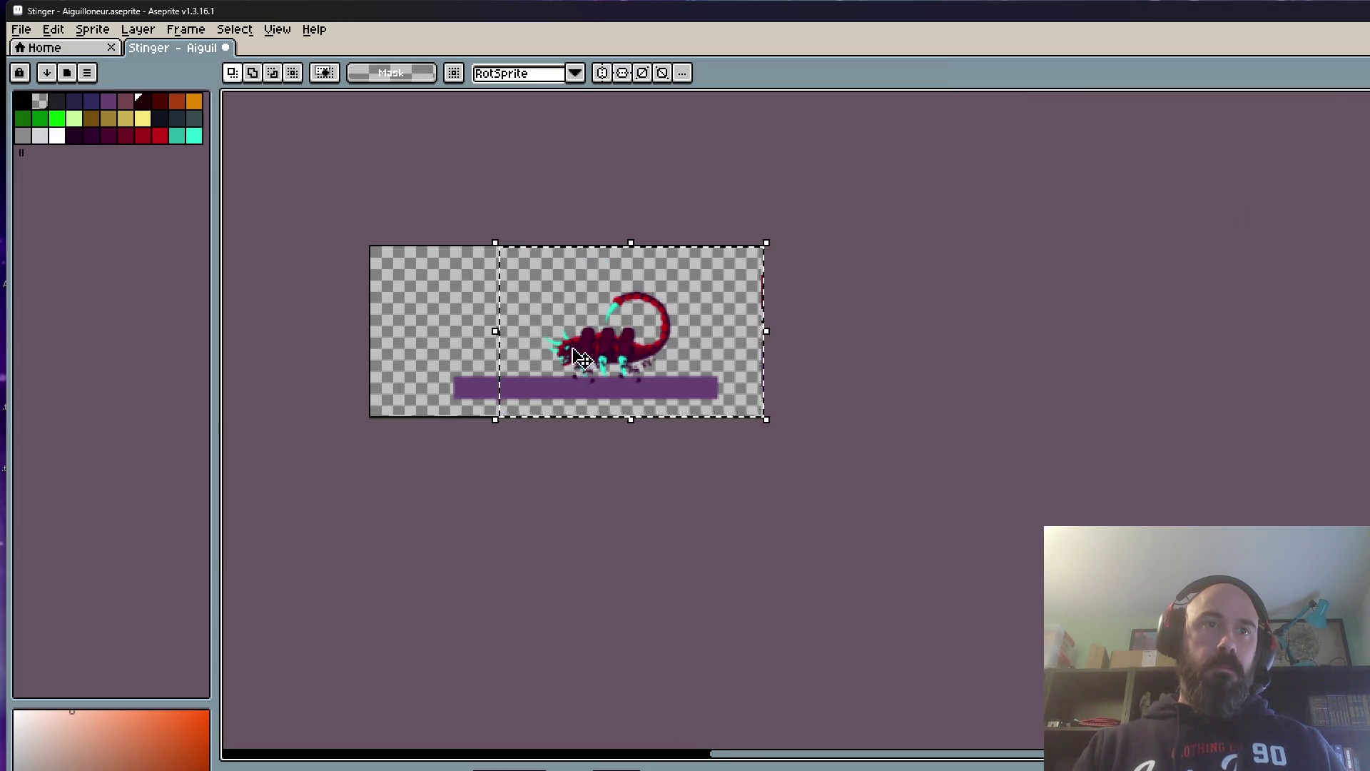
pyautogui.scroll(3, 580, 357)
pyautogui.click(630, 381)
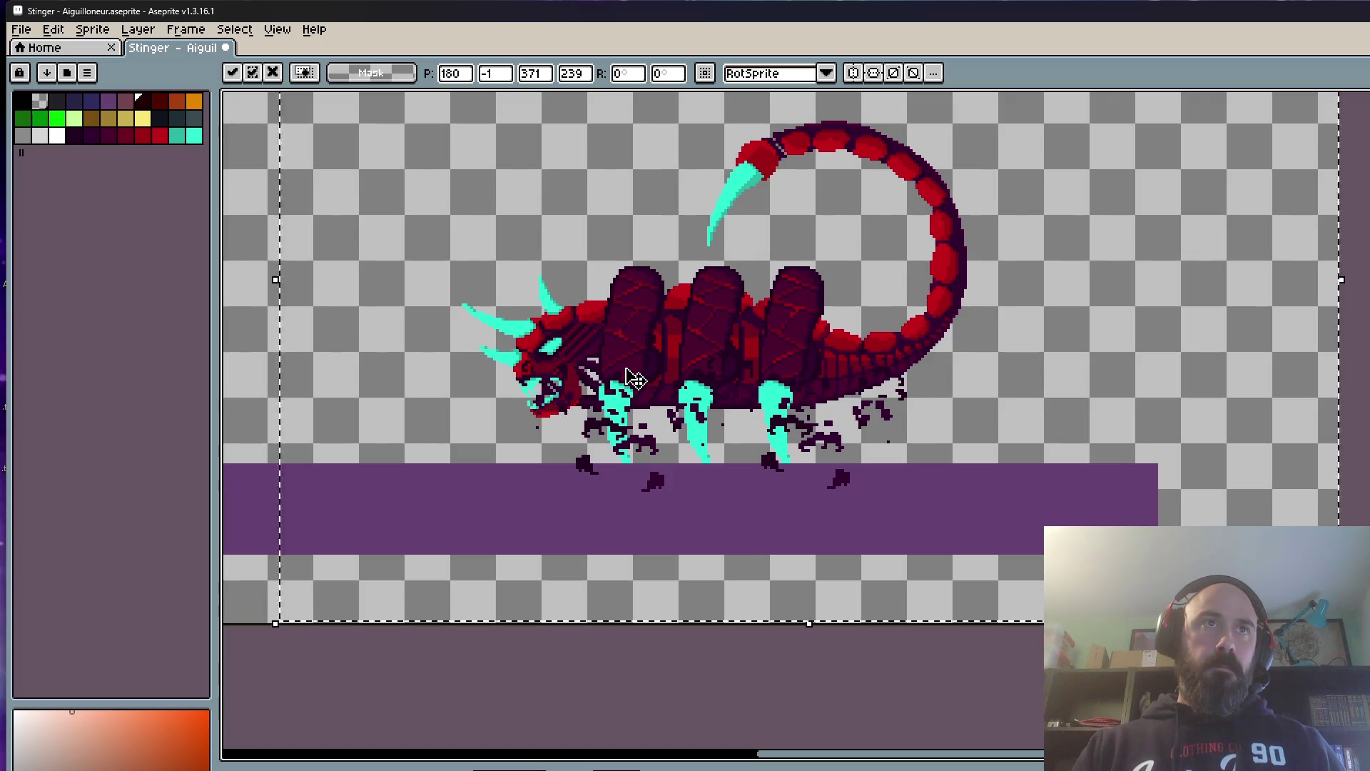
pyautogui.scroll(-3, 635, 380)
pyautogui.press('Return')
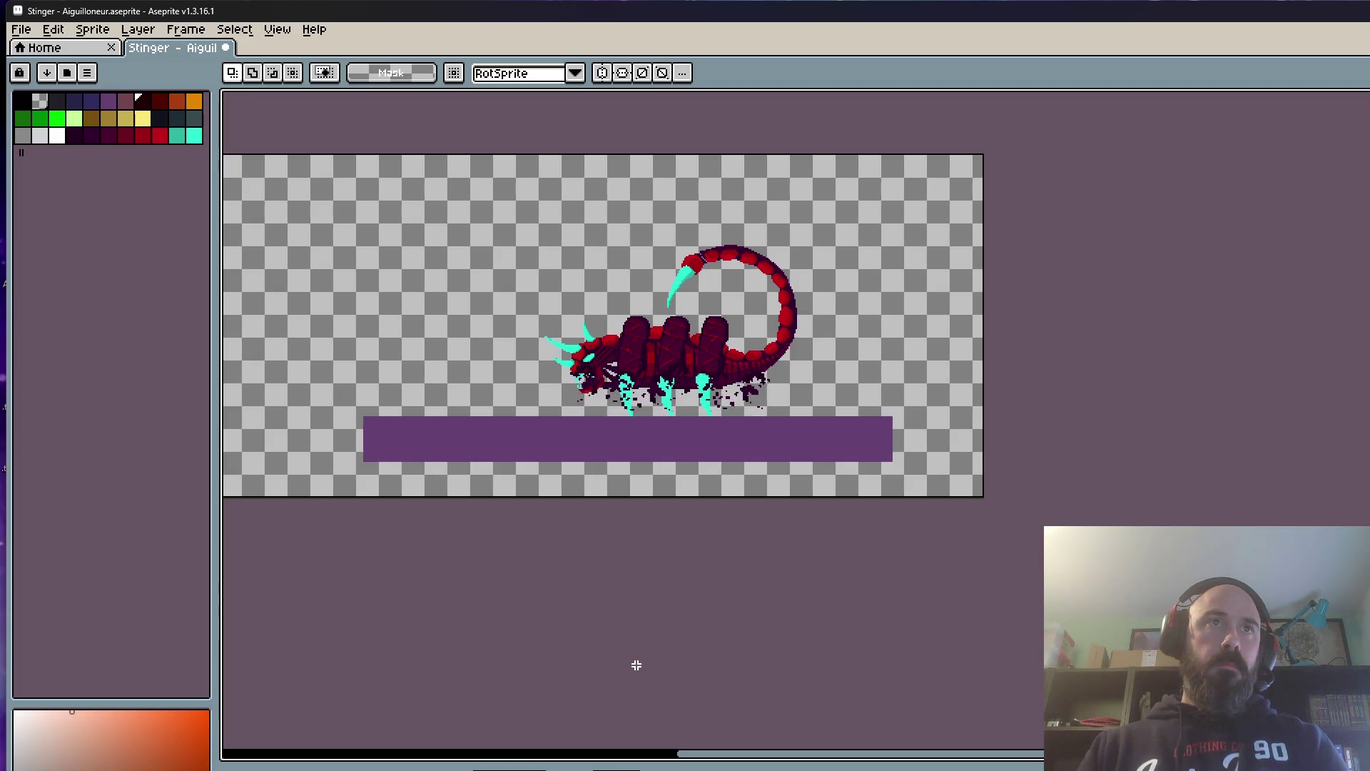
pyautogui.scroll(-1, 447, 247)
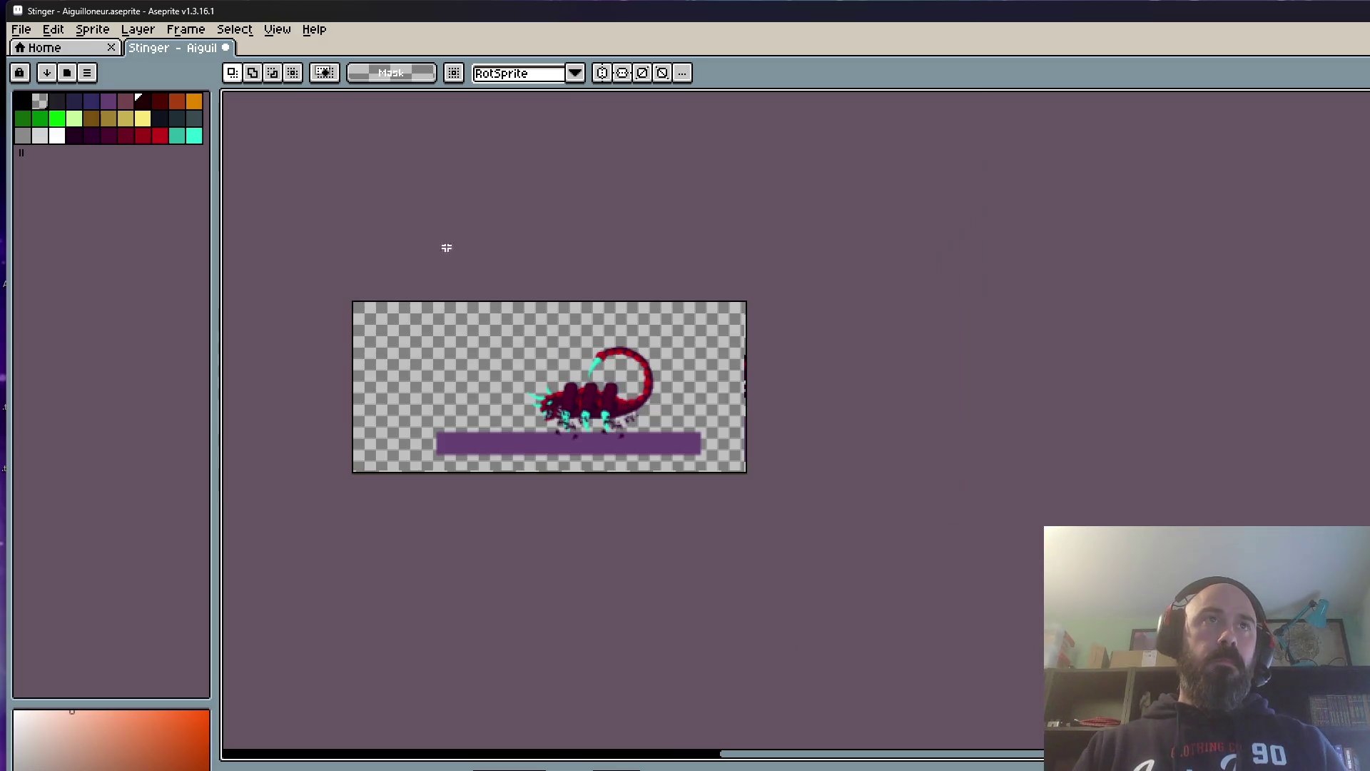
pyautogui.scroll(2, 721, 510)
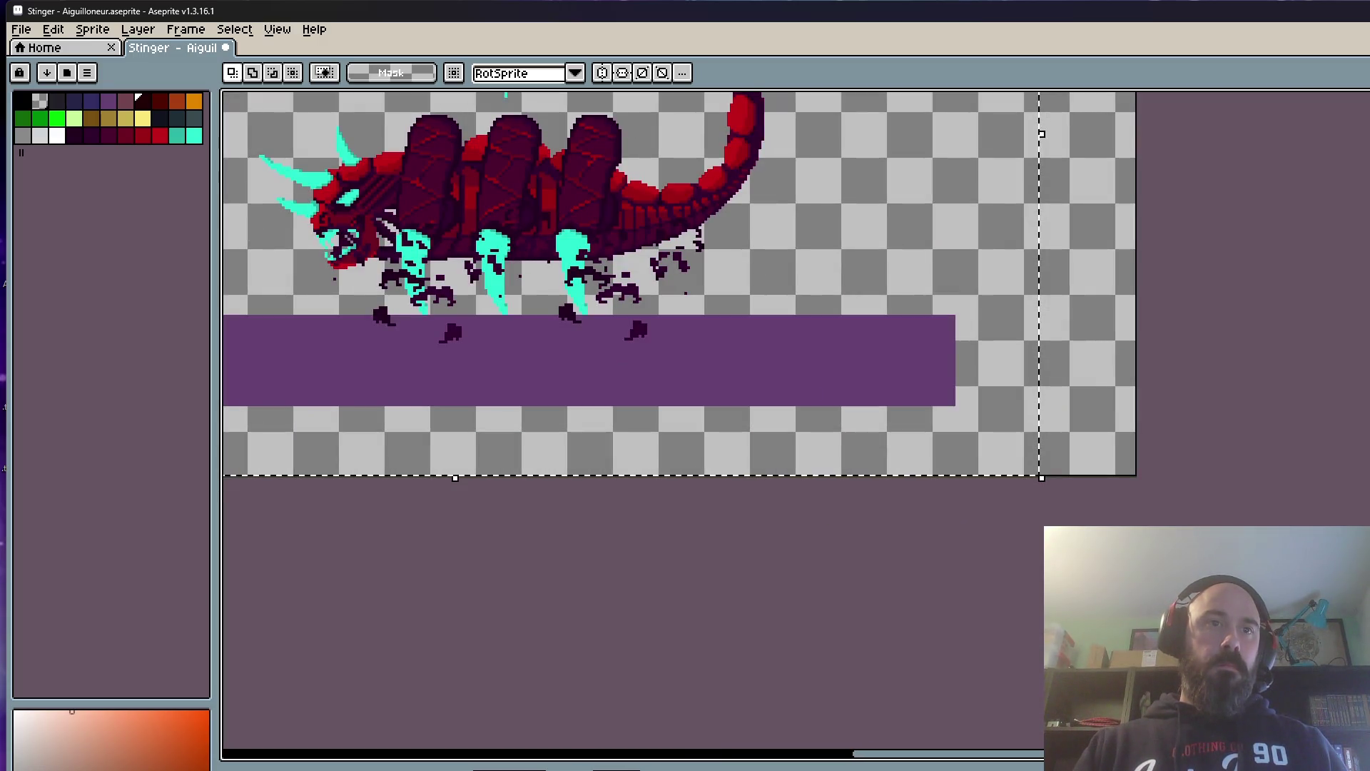
pyautogui.scroll(1, 545, 309)
# Step: Nudge the creature up one pixel in another frame, then save the sprite
pyautogui.click(618, 207)
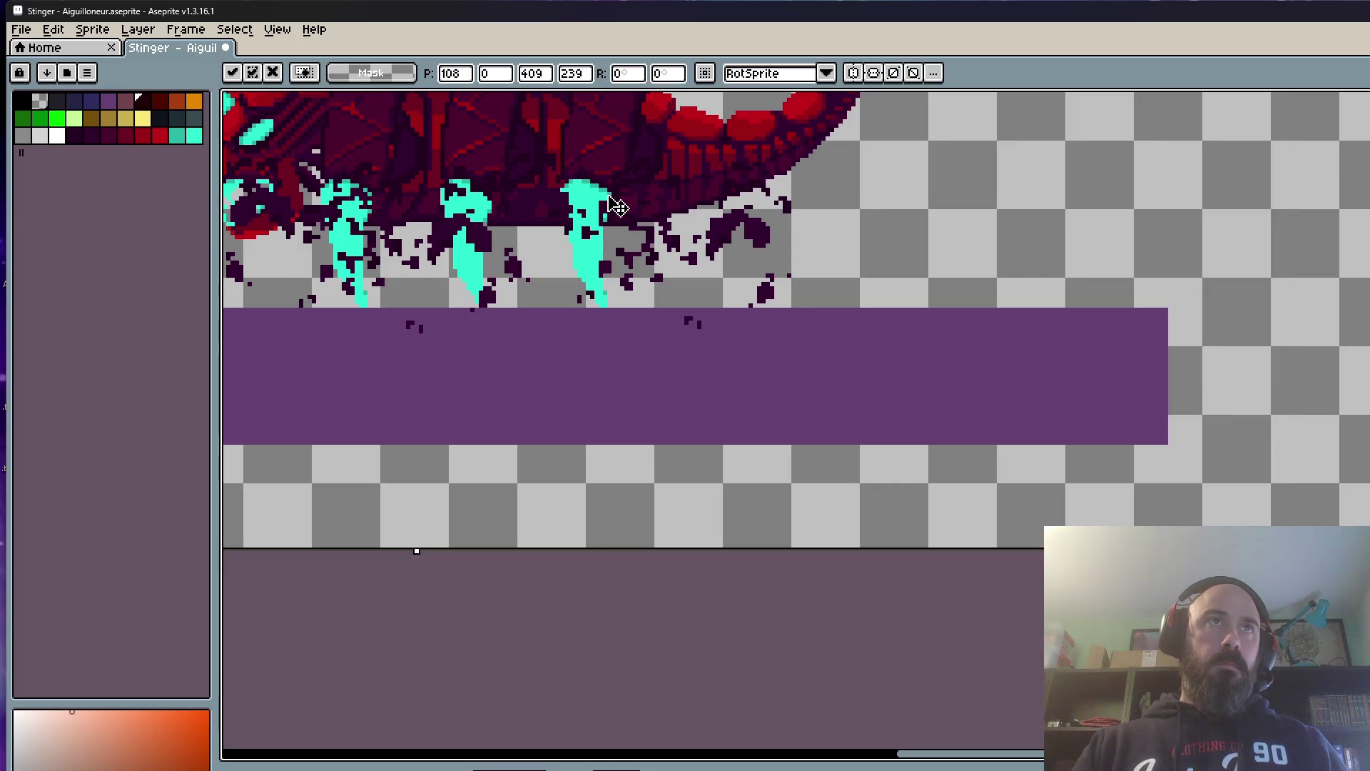
pyautogui.press('Up')
pyautogui.scroll(-4, 620, 208)
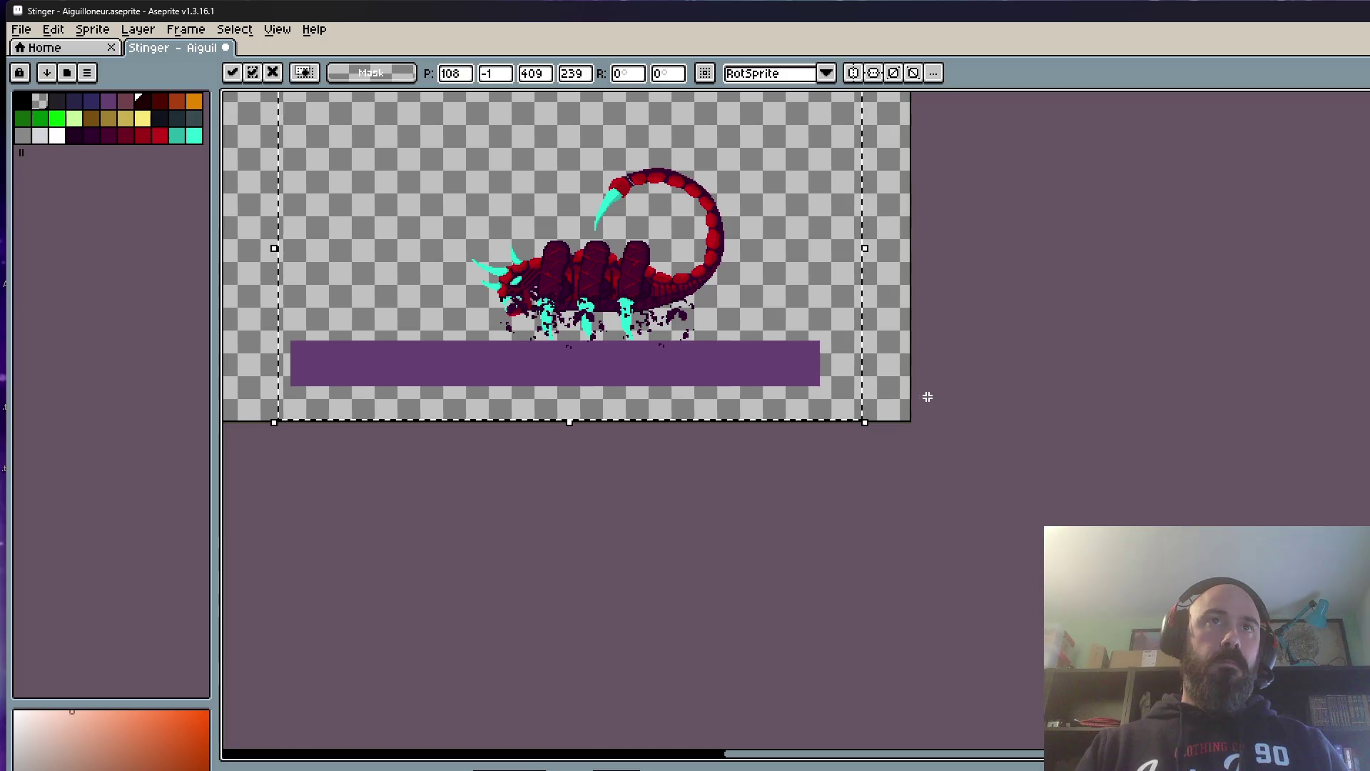
pyautogui.hotkey('ctrl', 'd')
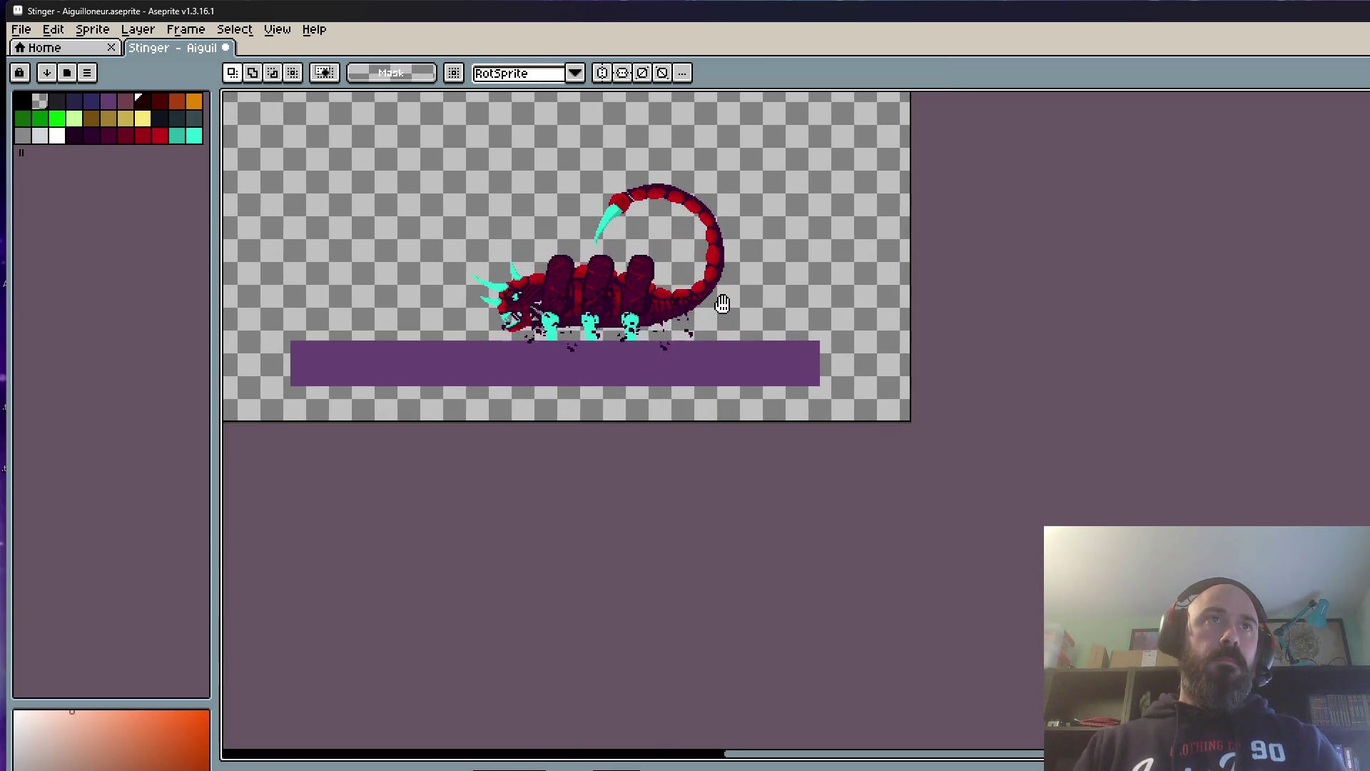
pyautogui.scroll(2, 607, 245)
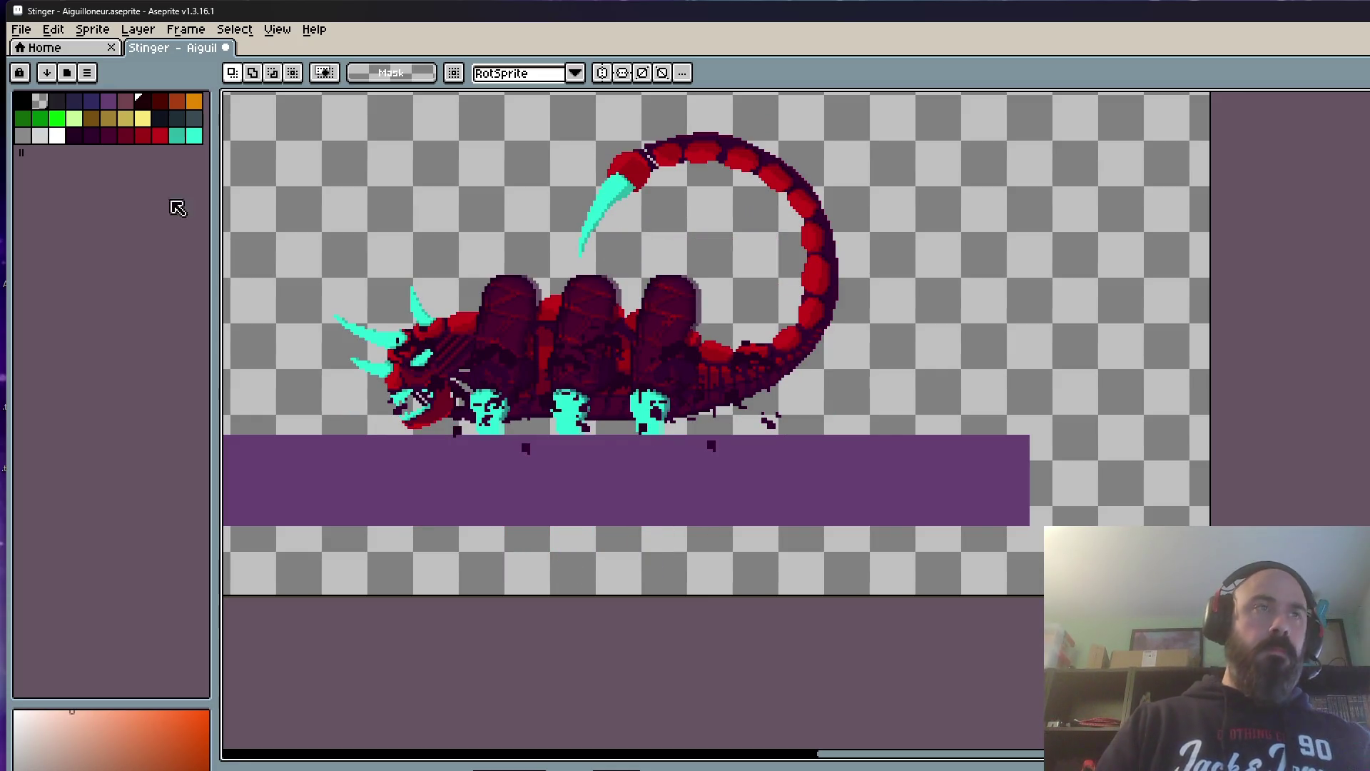
pyautogui.click(20, 30)
pyautogui.click(25, 101)
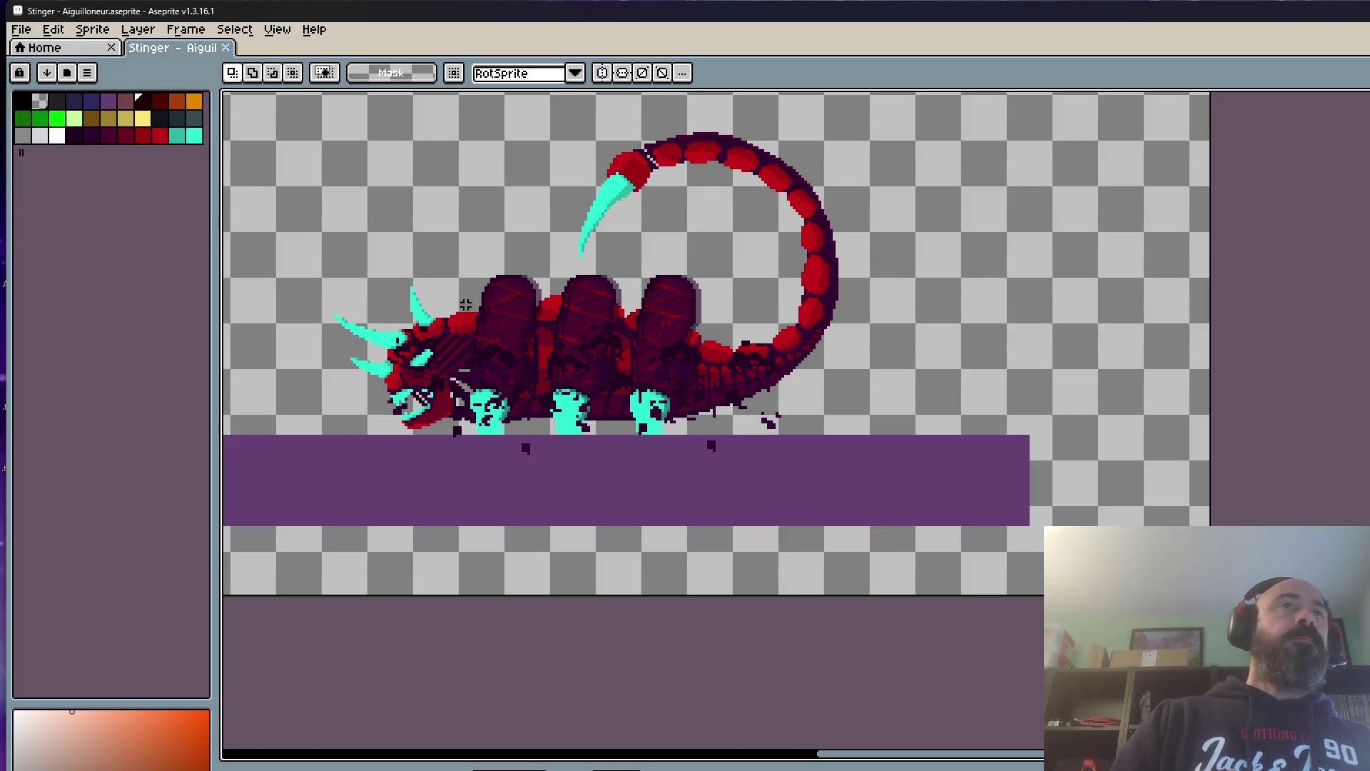
pyautogui.scroll(-1, 465, 277)
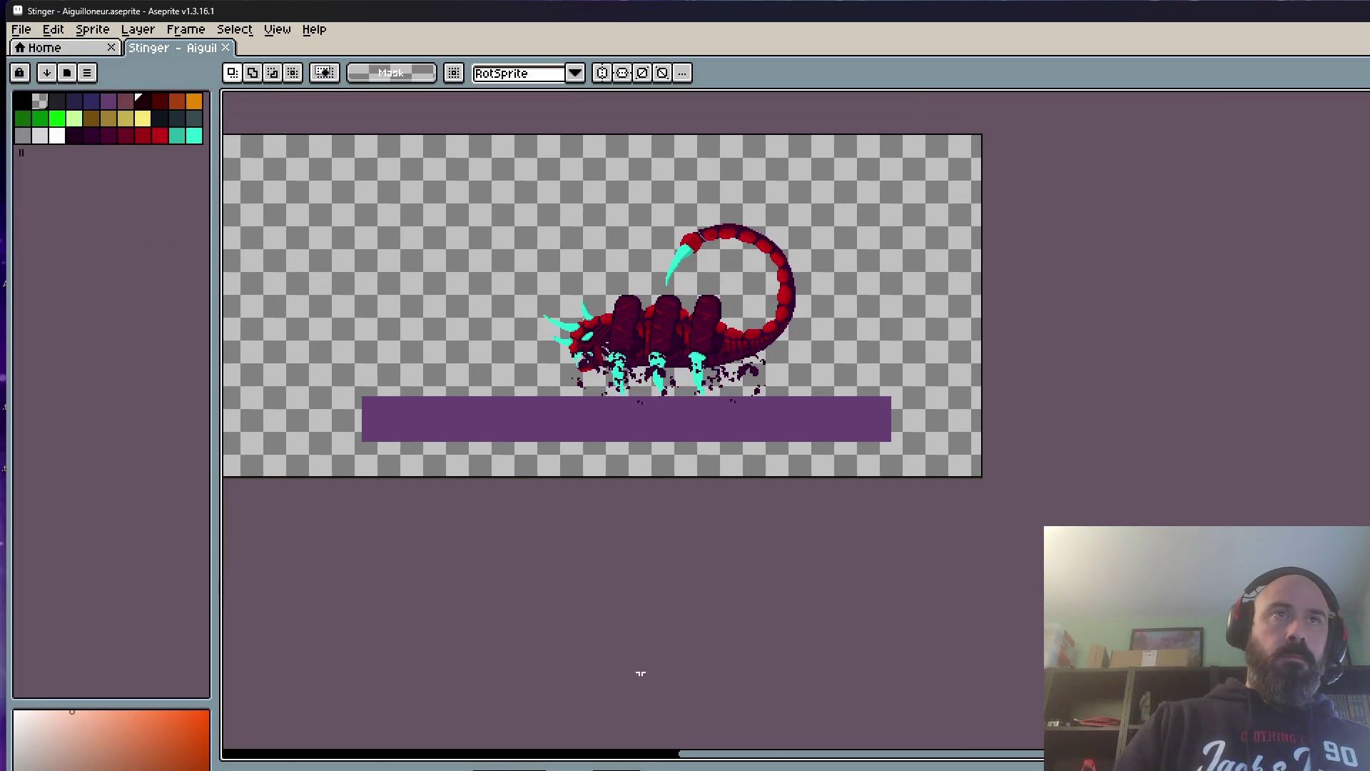
pyautogui.scroll(2, 600, 334)
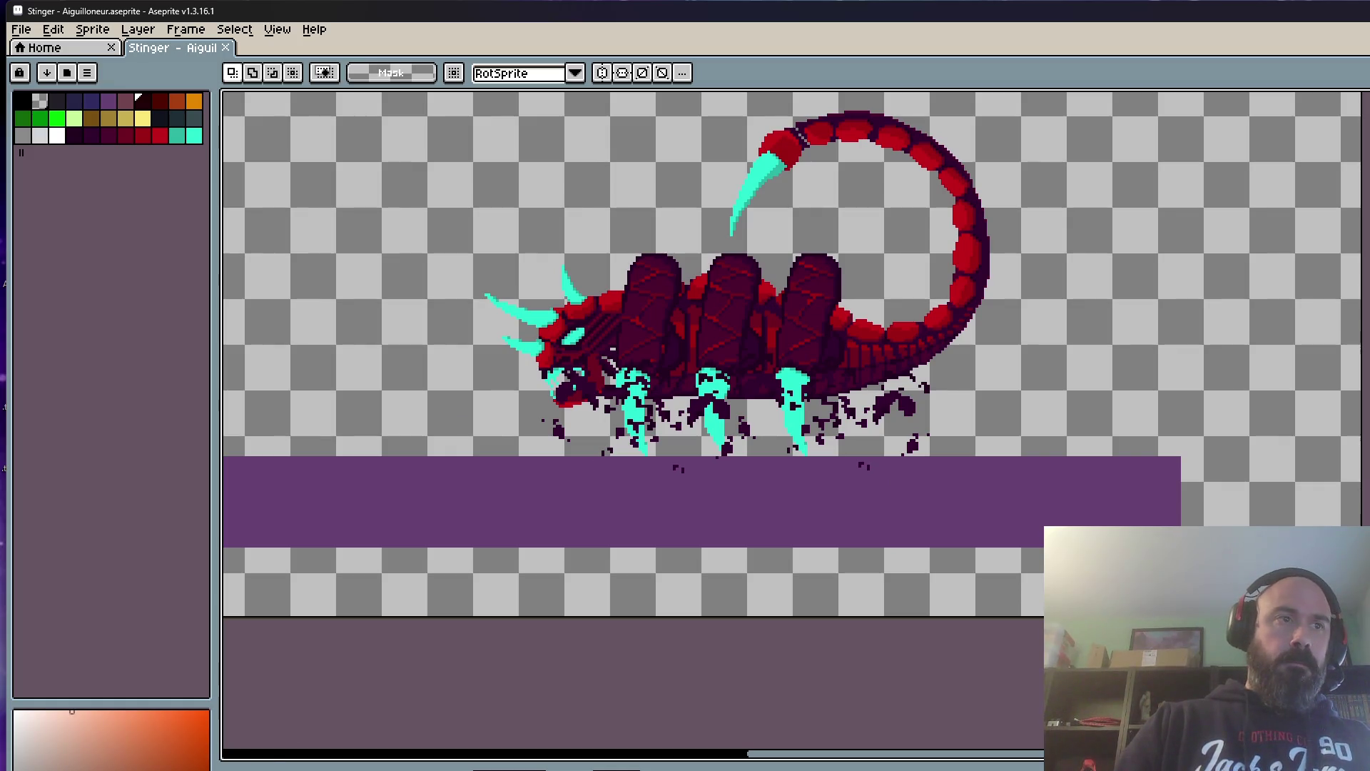
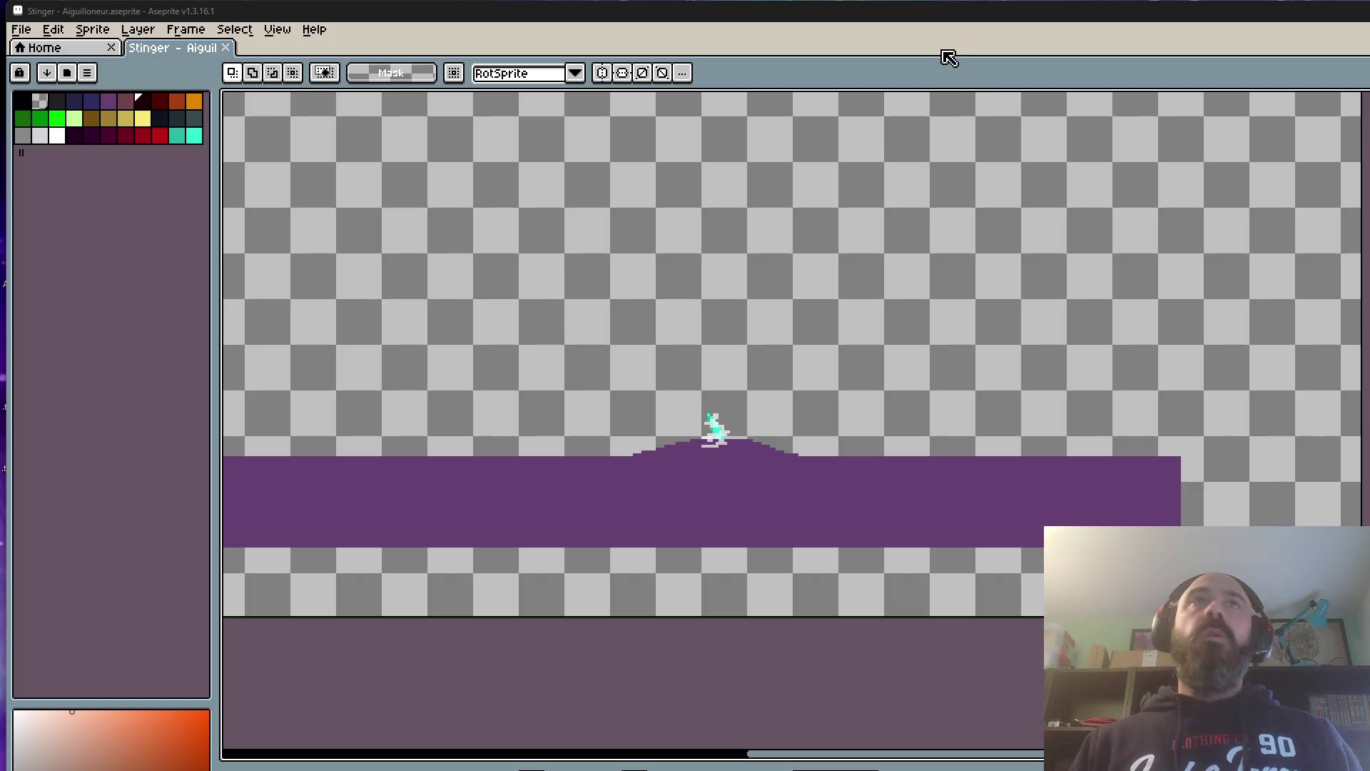
pyautogui.scroll(-1, 881, 328)
pyautogui.scroll(-1, 849, 395)
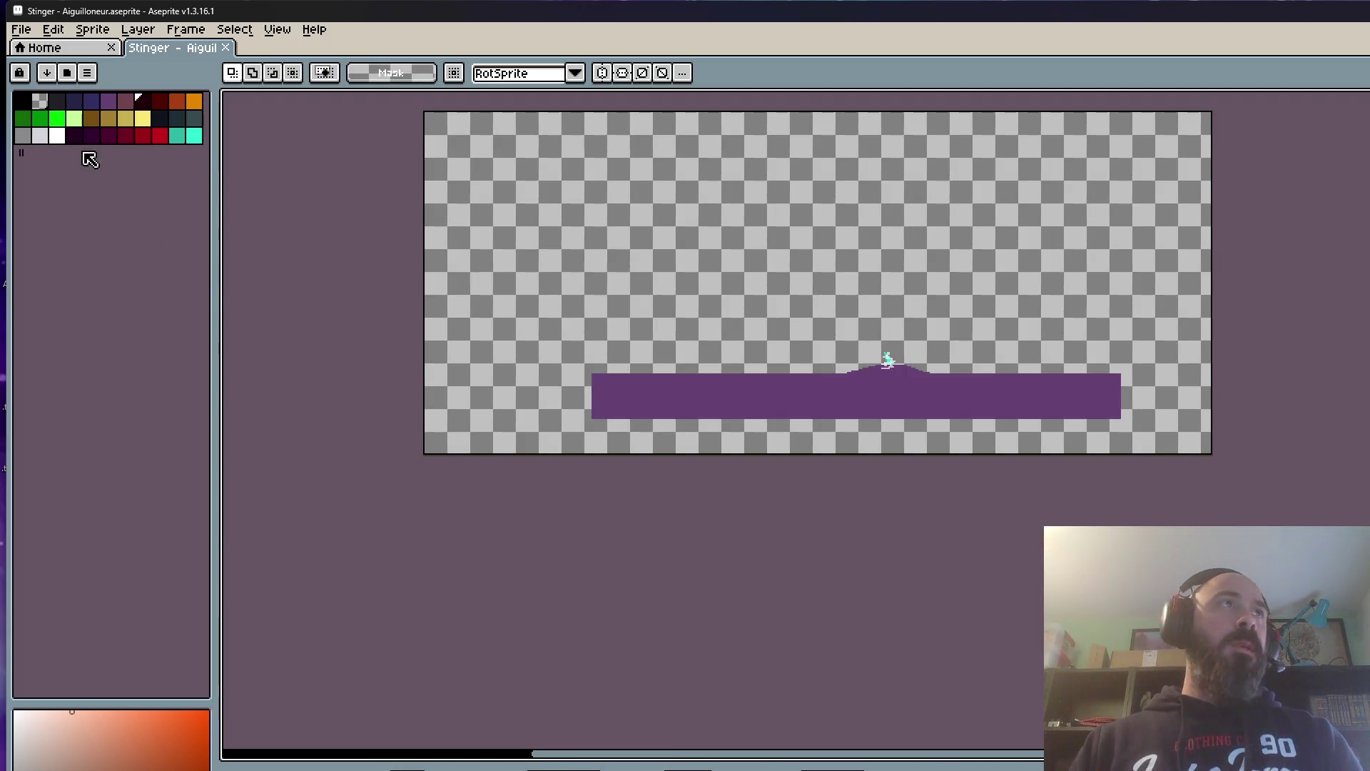
# Step: Save the Stinger animation file via File > Save
pyautogui.click(20, 28)
pyautogui.click(43, 100)
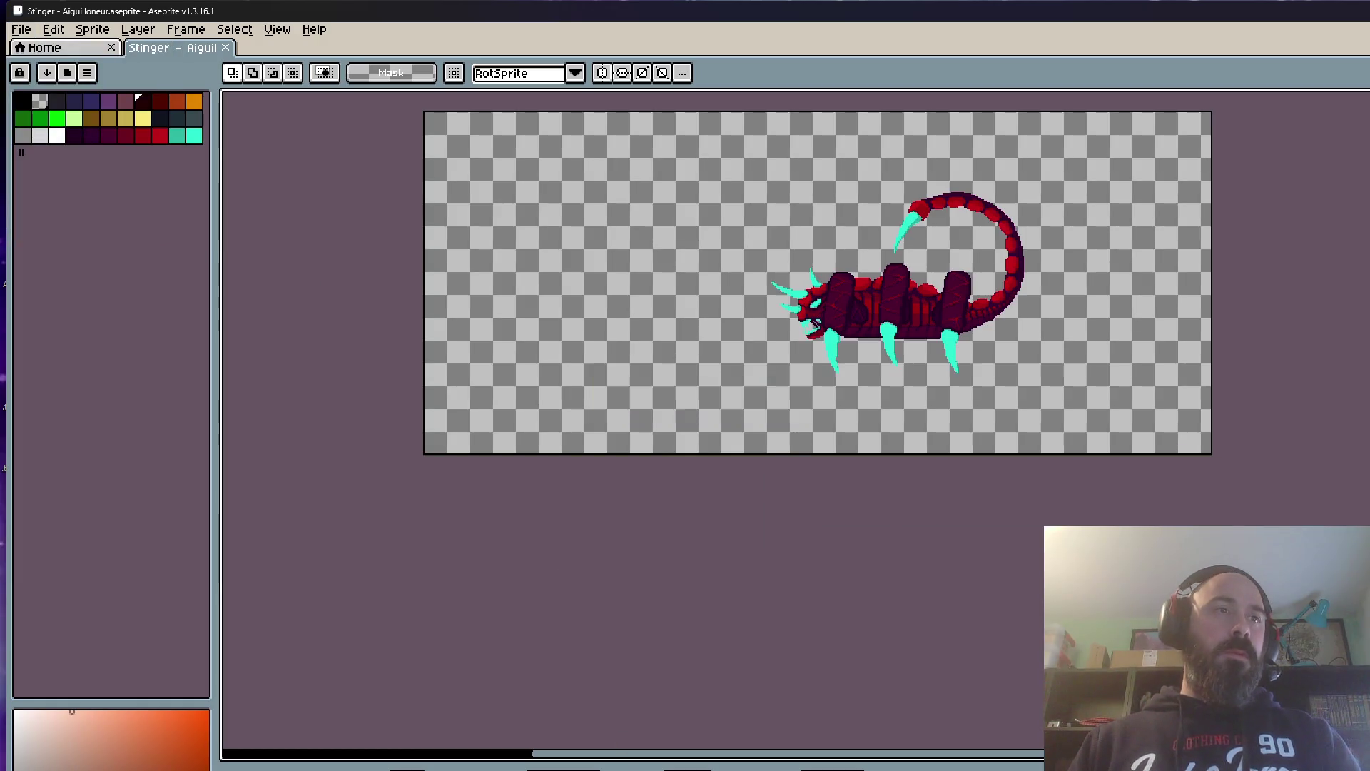
pyautogui.scroll(-1, 799, 400)
pyautogui.scroll(2, 835, 449)
pyautogui.scroll(-1, 907, 556)
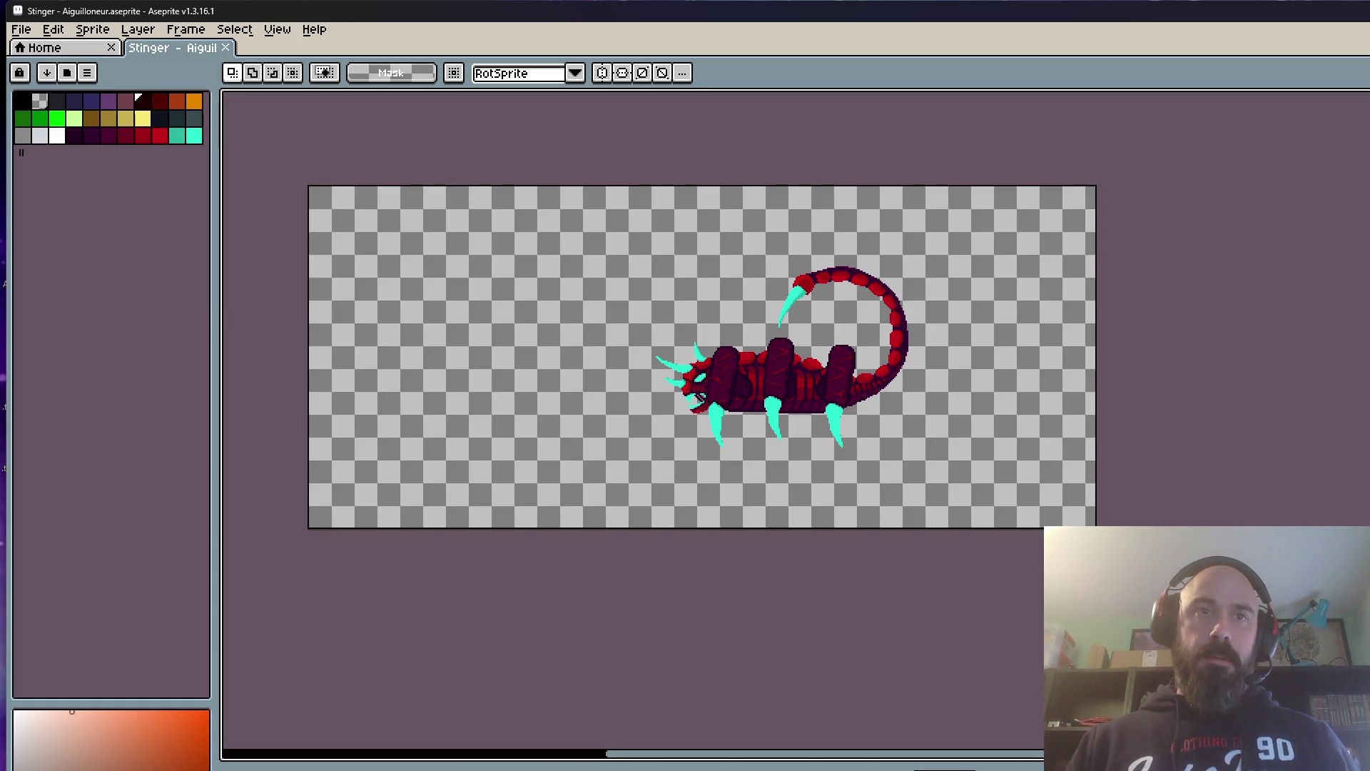
# Step: Step through the frames to the one showing only the thin purple goo strip
pyautogui.press('Delete')
pyautogui.hotkey('ctrl', 'v')
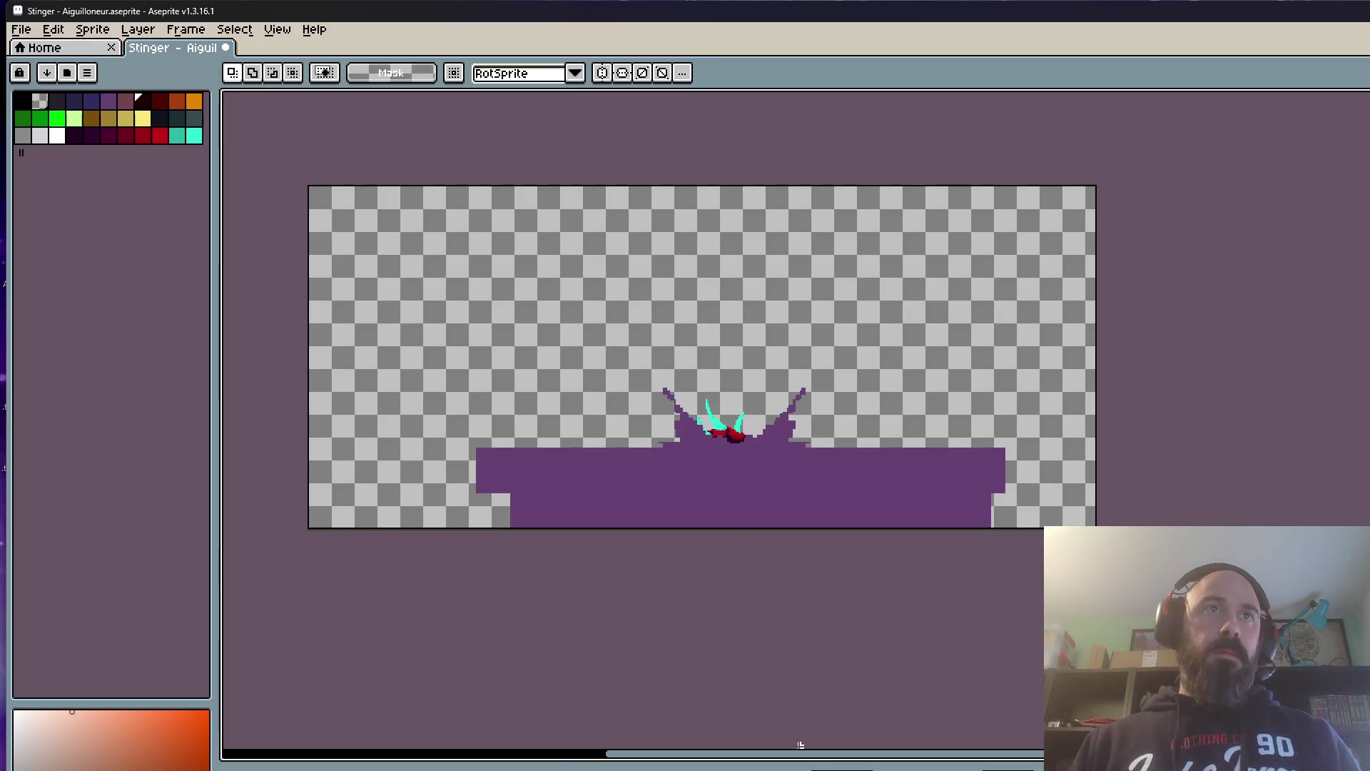
pyautogui.hotkey('ctrl', 'z')
pyautogui.scroll(1, 621, 467)
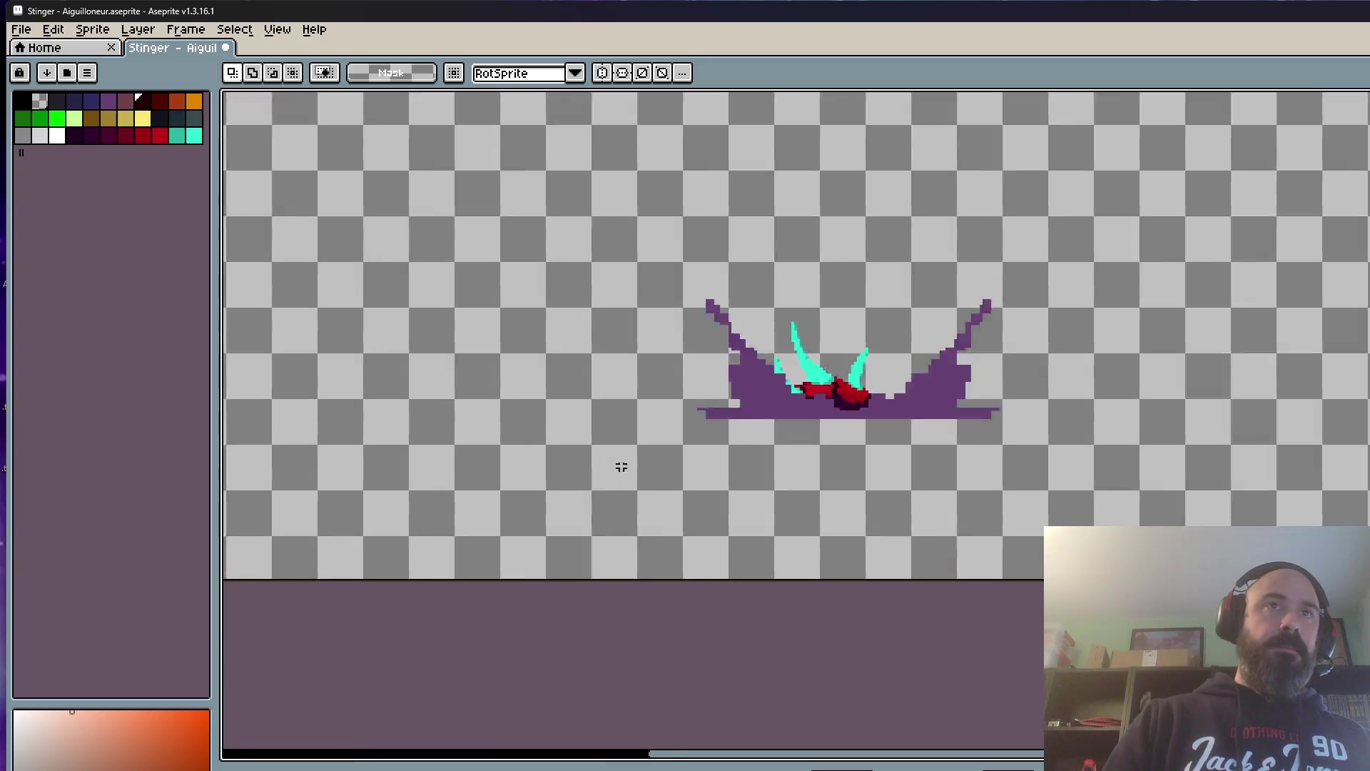
pyautogui.scroll(1, 621, 466)
pyautogui.scroll(1, 775, 368)
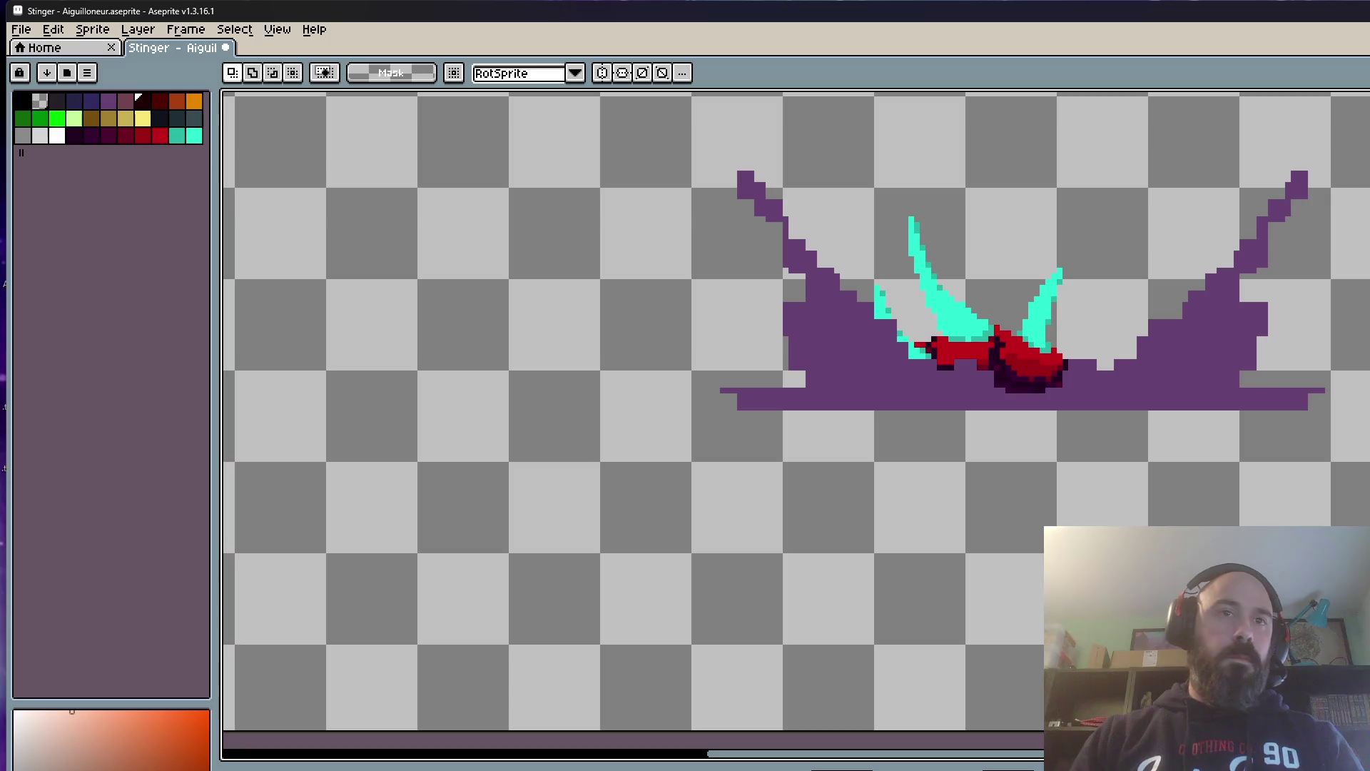
pyautogui.press('Return')
pyautogui.scroll(-1, 942, 348)
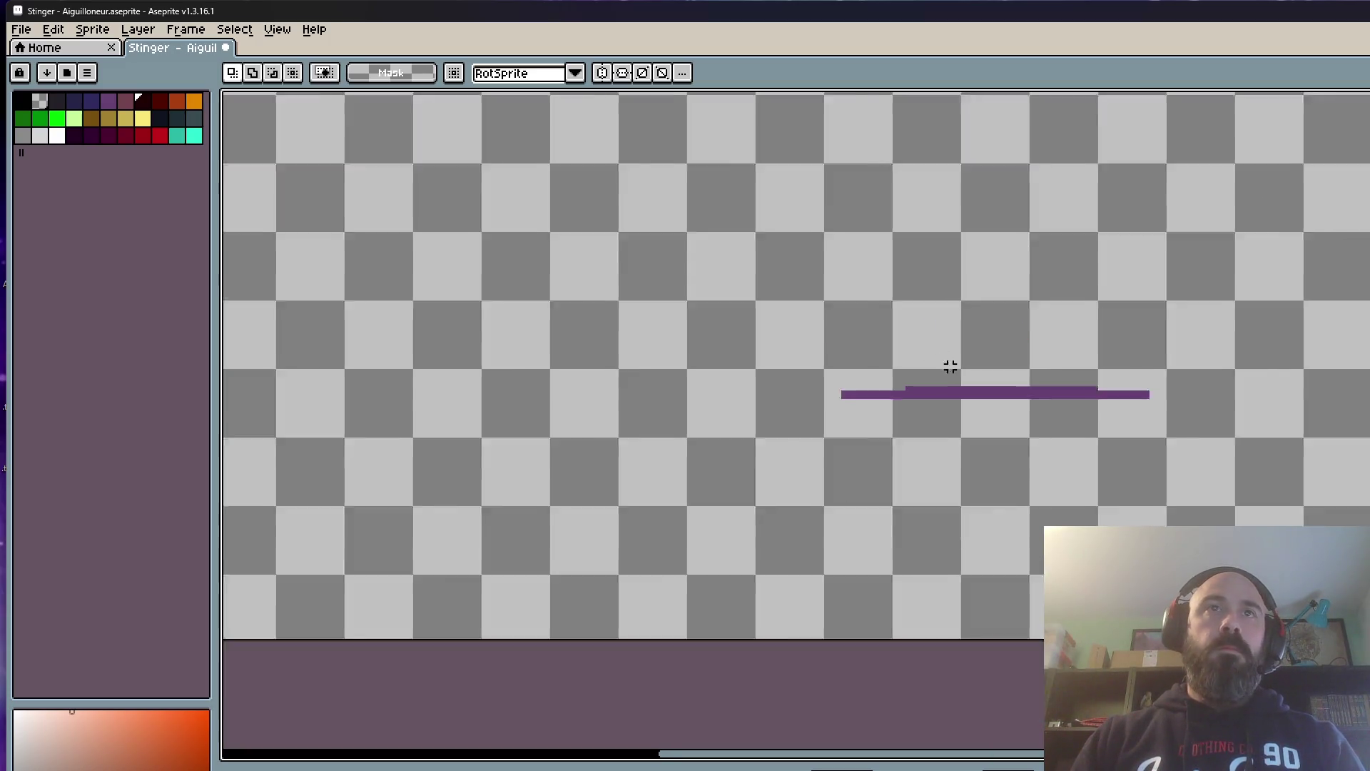
pyautogui.scroll(-1, 948, 356)
pyautogui.scroll(1, 951, 360)
pyautogui.scroll(1, 952, 360)
pyautogui.press('i')
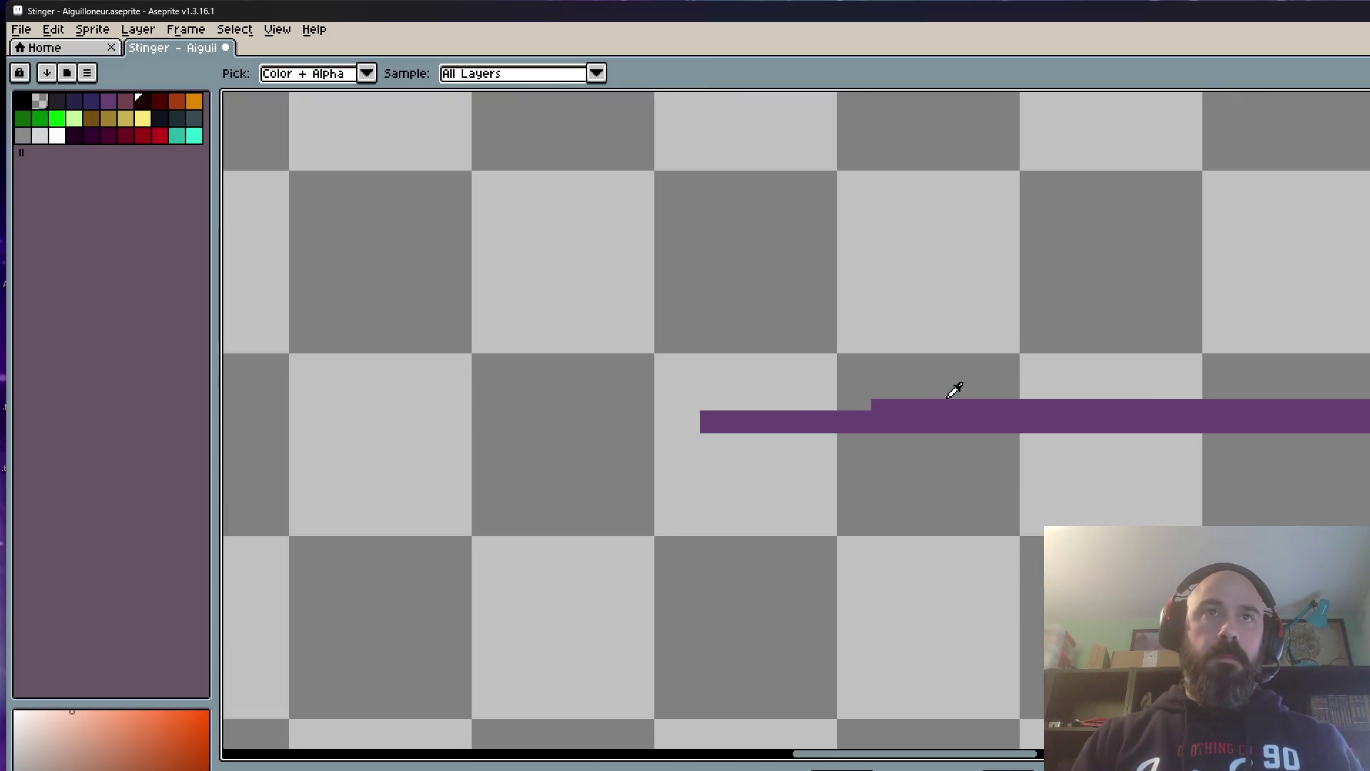
# Step: Pick the goo purple and stack stepped purple rows on top of the thin strip
pyautogui.press('b')
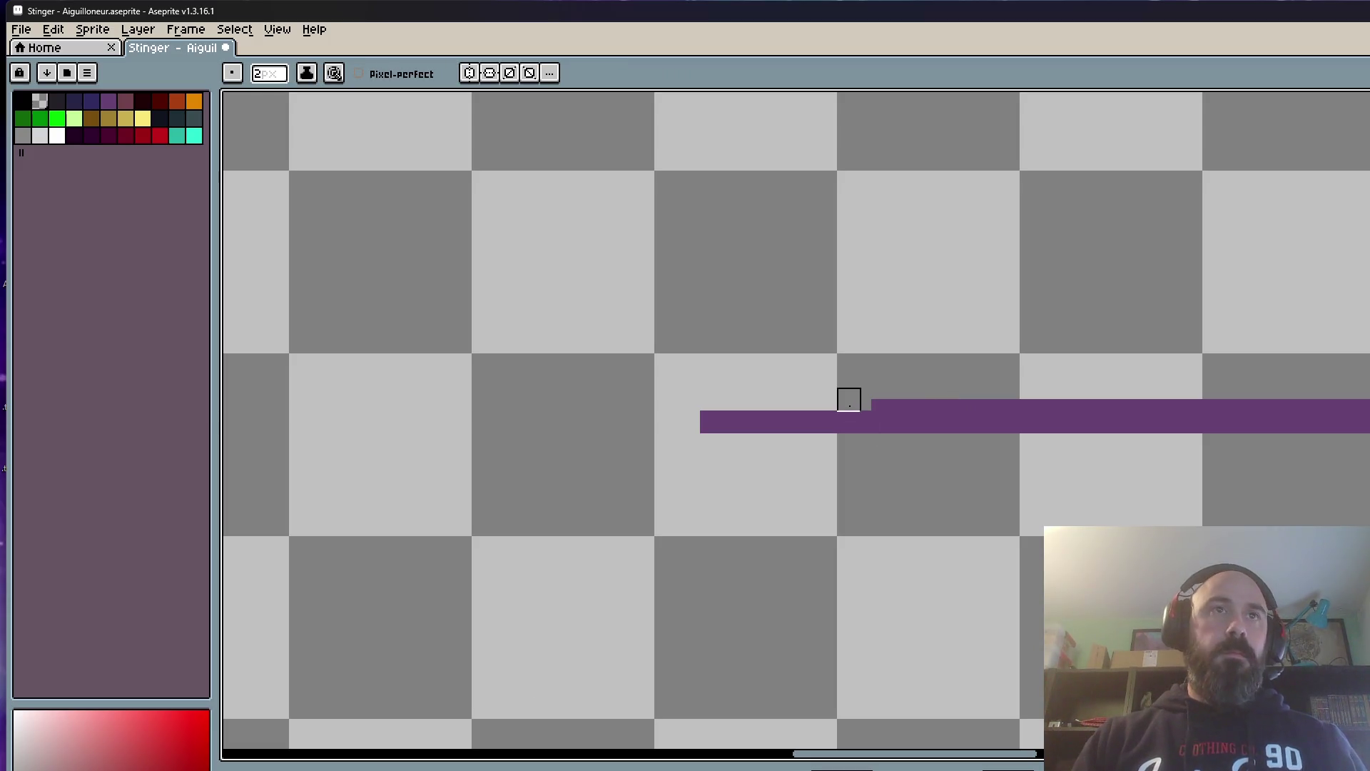
pyautogui.keyDown('alt'); pyautogui.click(923, 417); pyautogui.keyUp('alt')
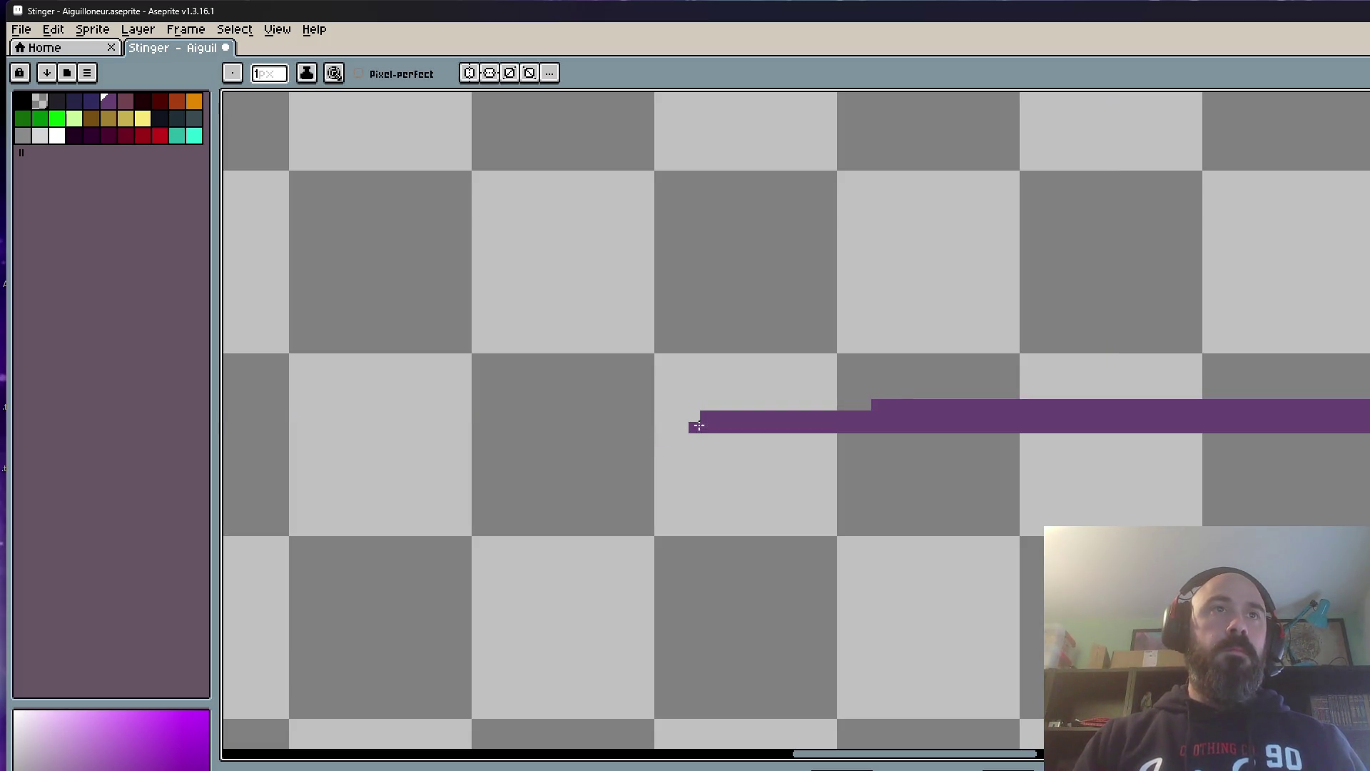
pyautogui.hscroll(5, 996, 420)
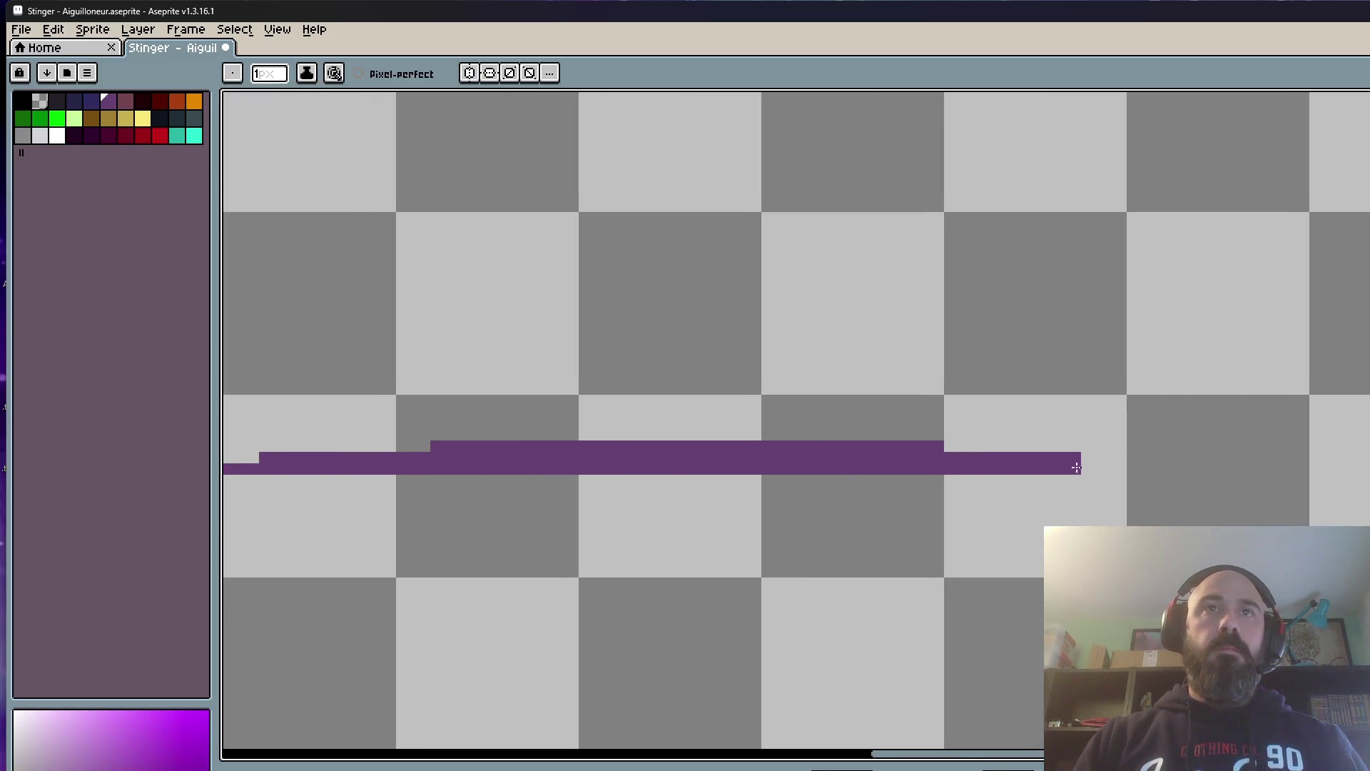
pyautogui.moveTo(504, 433); pyautogui.dragTo(846, 433)
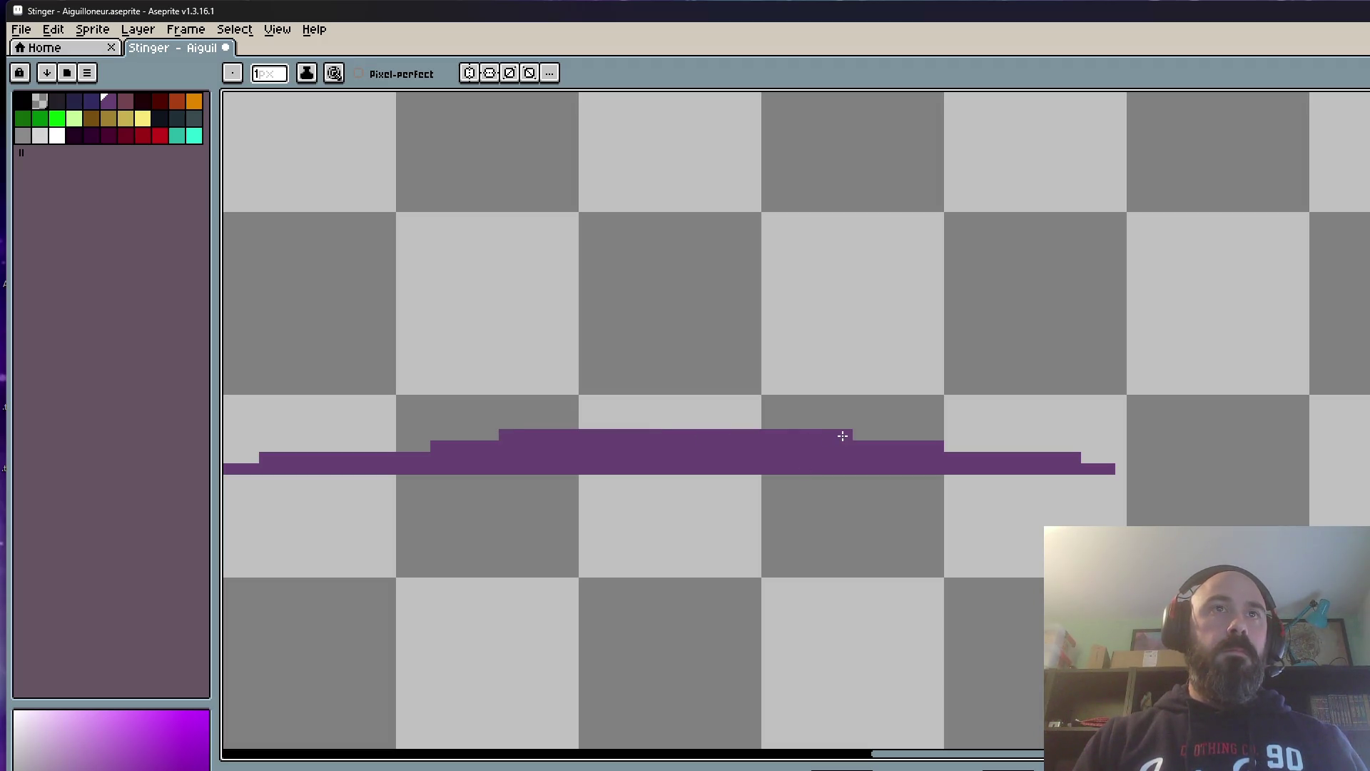
pyautogui.scroll(-2, 825, 409)
pyautogui.scroll(1, 705, 411)
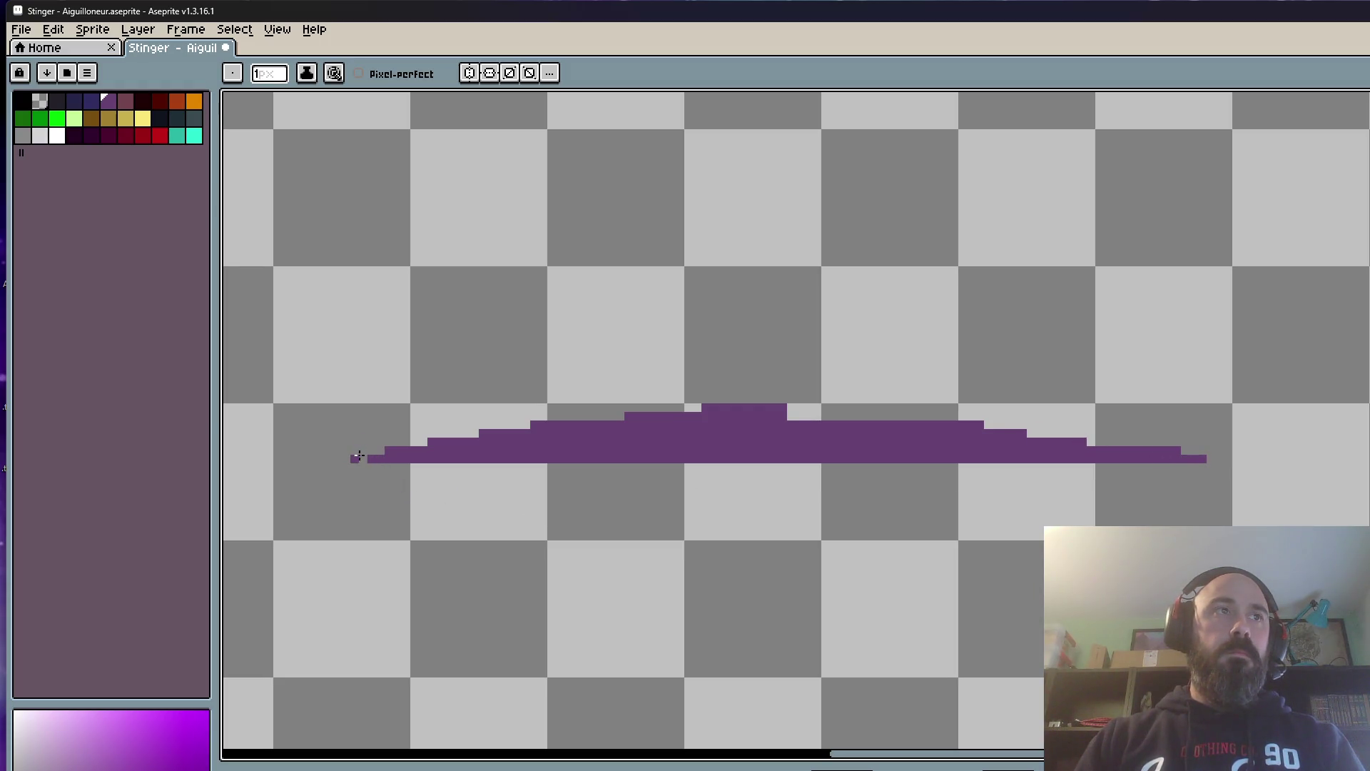
pyautogui.scroll(1, 760, 400)
pyautogui.moveTo(778, 420); pyautogui.dragTo(855, 405)
pyautogui.scroll(-2, 955, 418)
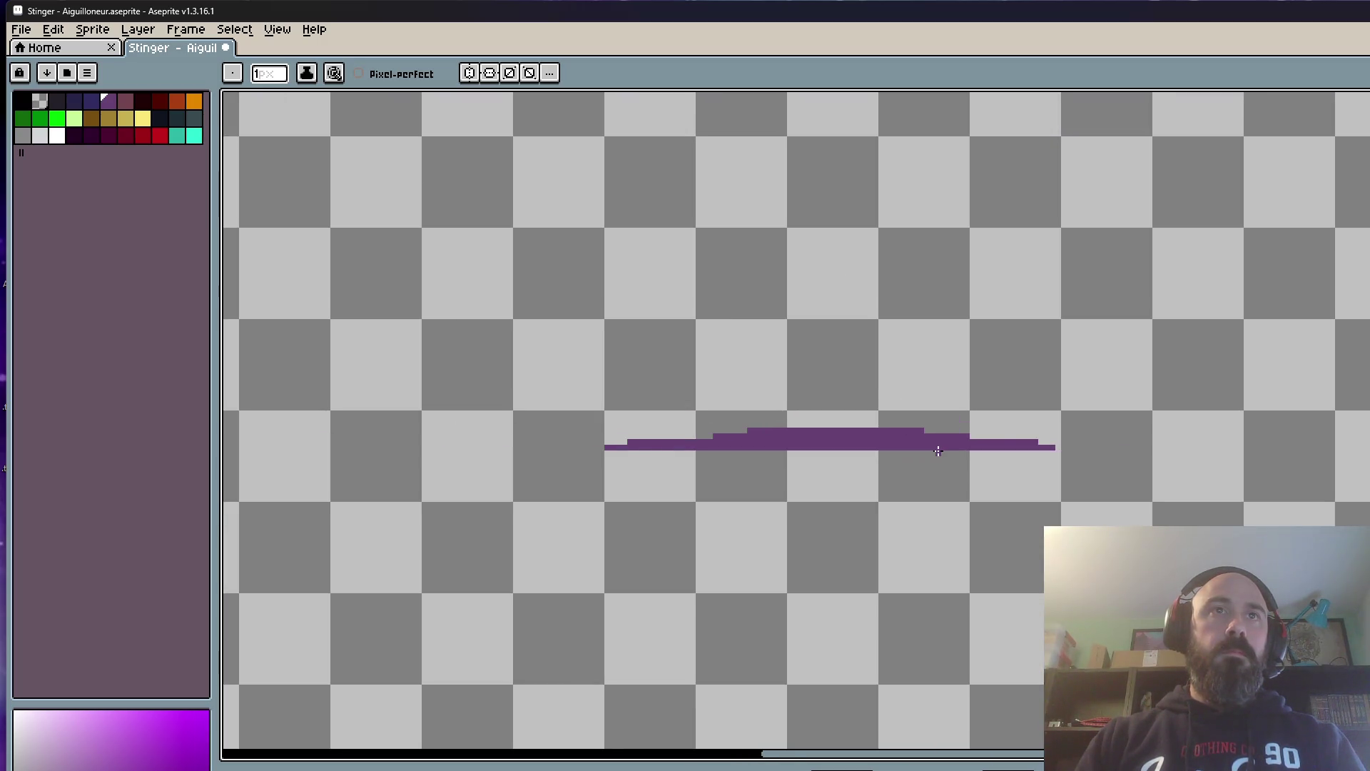
pyautogui.moveTo(738, 399); pyautogui.dragTo(945, 435)
pyautogui.scroll(-1, 885, 428)
pyautogui.scroll(3, 960, 407)
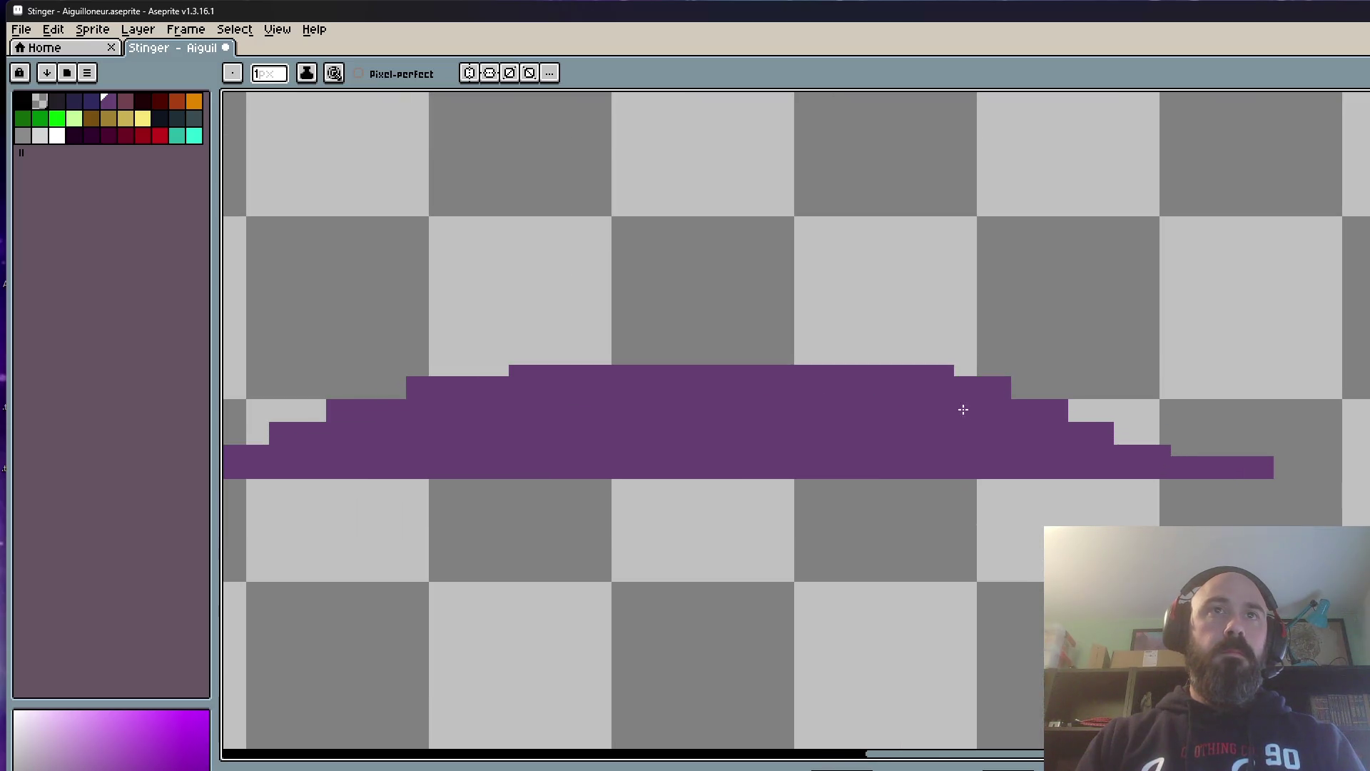
pyautogui.scroll(-1, 1161, 435)
pyautogui.scroll(2, 1136, 423)
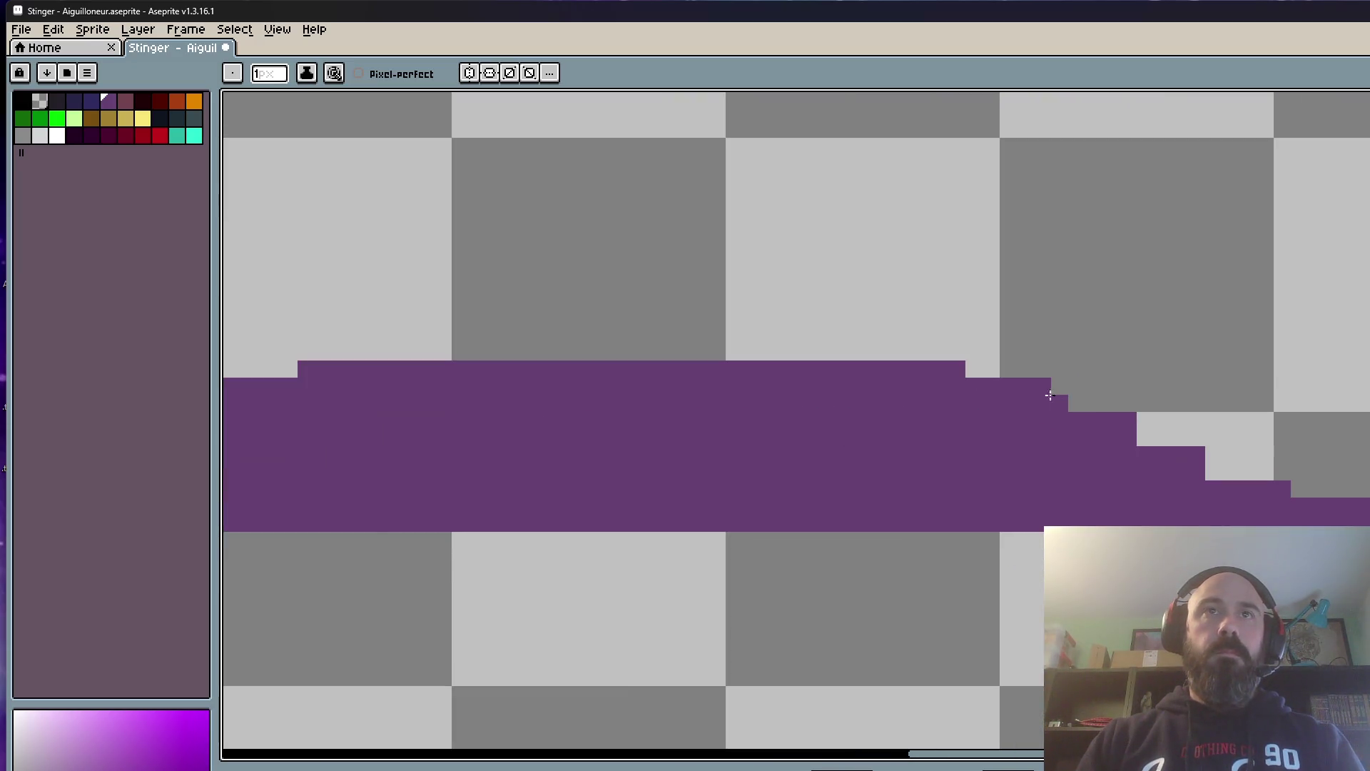
# Step: Fill in the mound's stepped right edge and extend its left slope
pyautogui.moveTo(969, 372); pyautogui.dragTo(1349, 476)
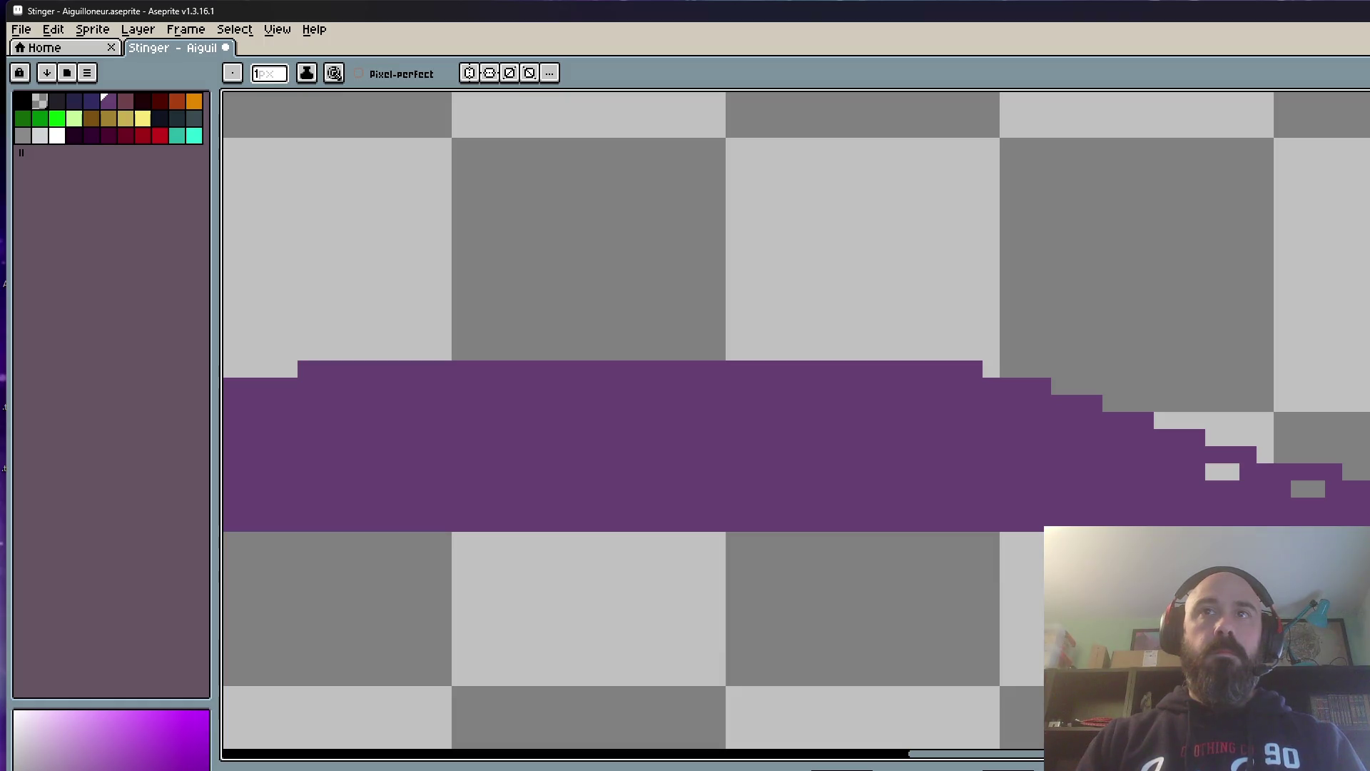
pyautogui.moveTo(1184, 464); pyautogui.dragTo(1308, 489)
pyautogui.scroll(-2, 1181, 488)
pyautogui.hscroll(-3, 735, 483)
pyautogui.scroll(1, 617, 532)
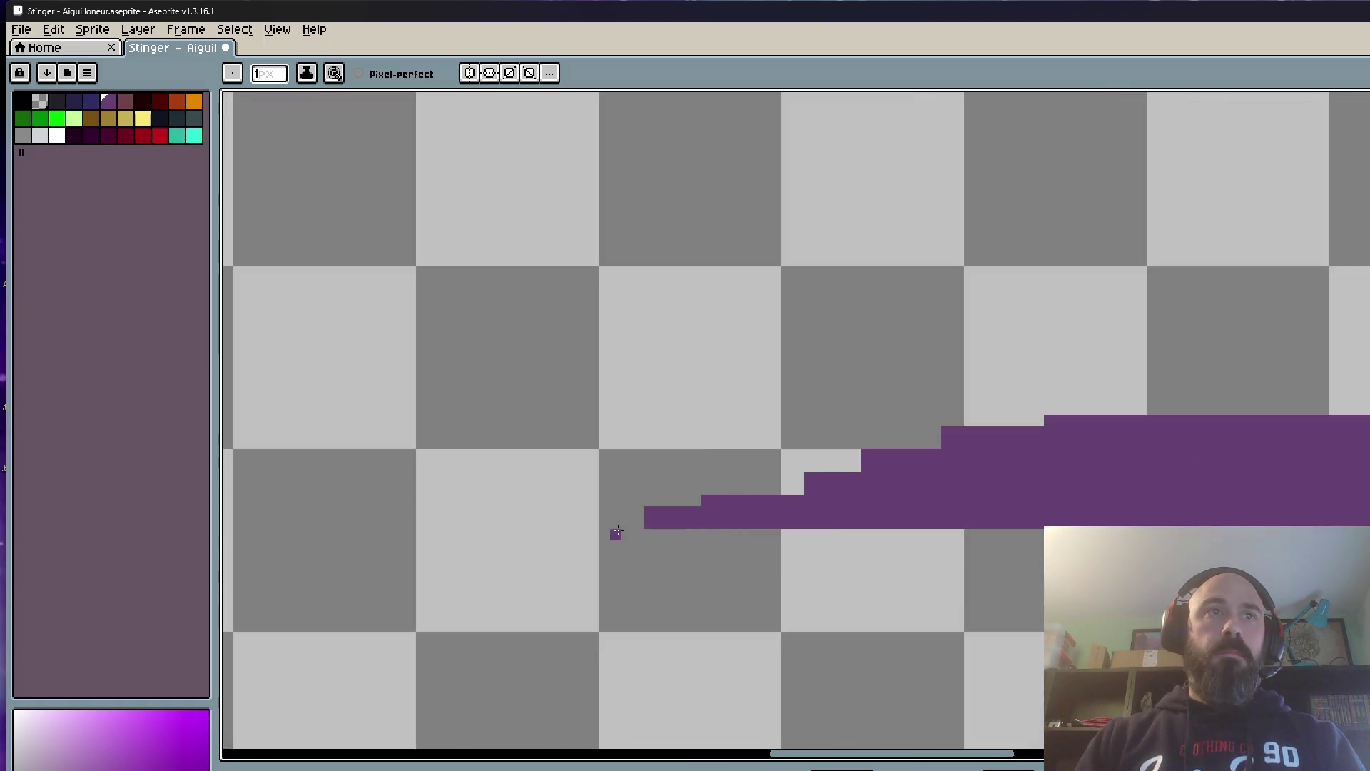
pyautogui.moveTo(613, 522)
pyautogui.mouseDown()
pyautogui.moveTo(1103, 407)
pyautogui.moveTo(927, 442)
pyautogui.moveTo(1015, 418)
pyautogui.moveTo(816, 489)
pyautogui.mouseUp()
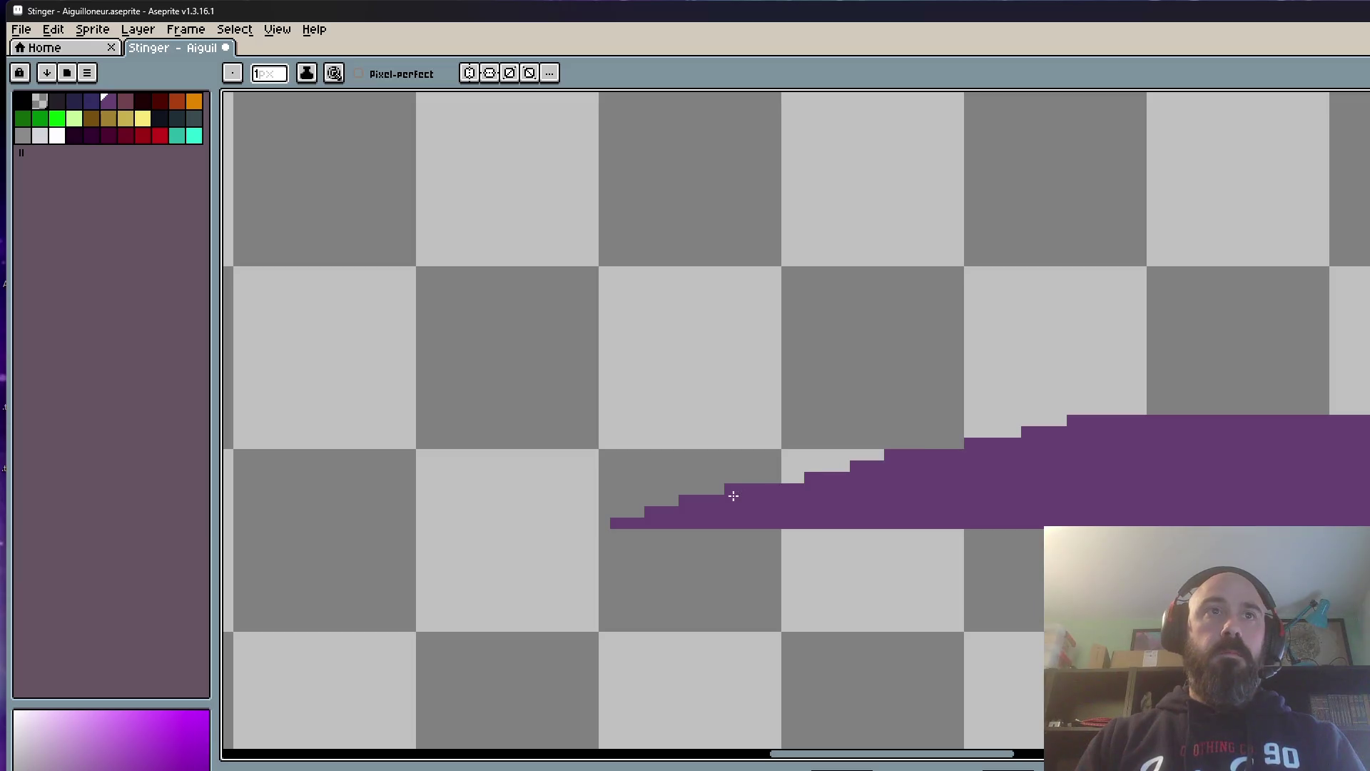
pyautogui.scroll(-3, 1014, 440)
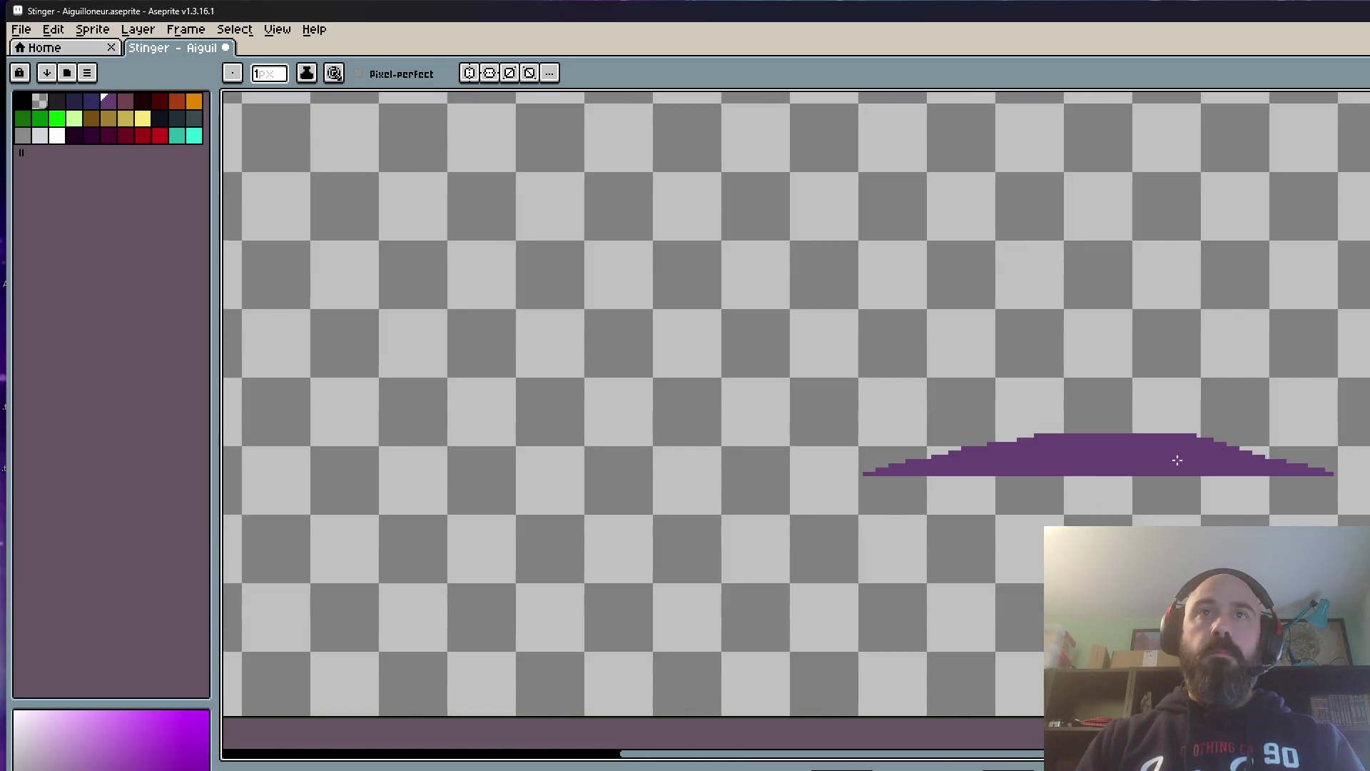
pyautogui.scroll(2, 1177, 405)
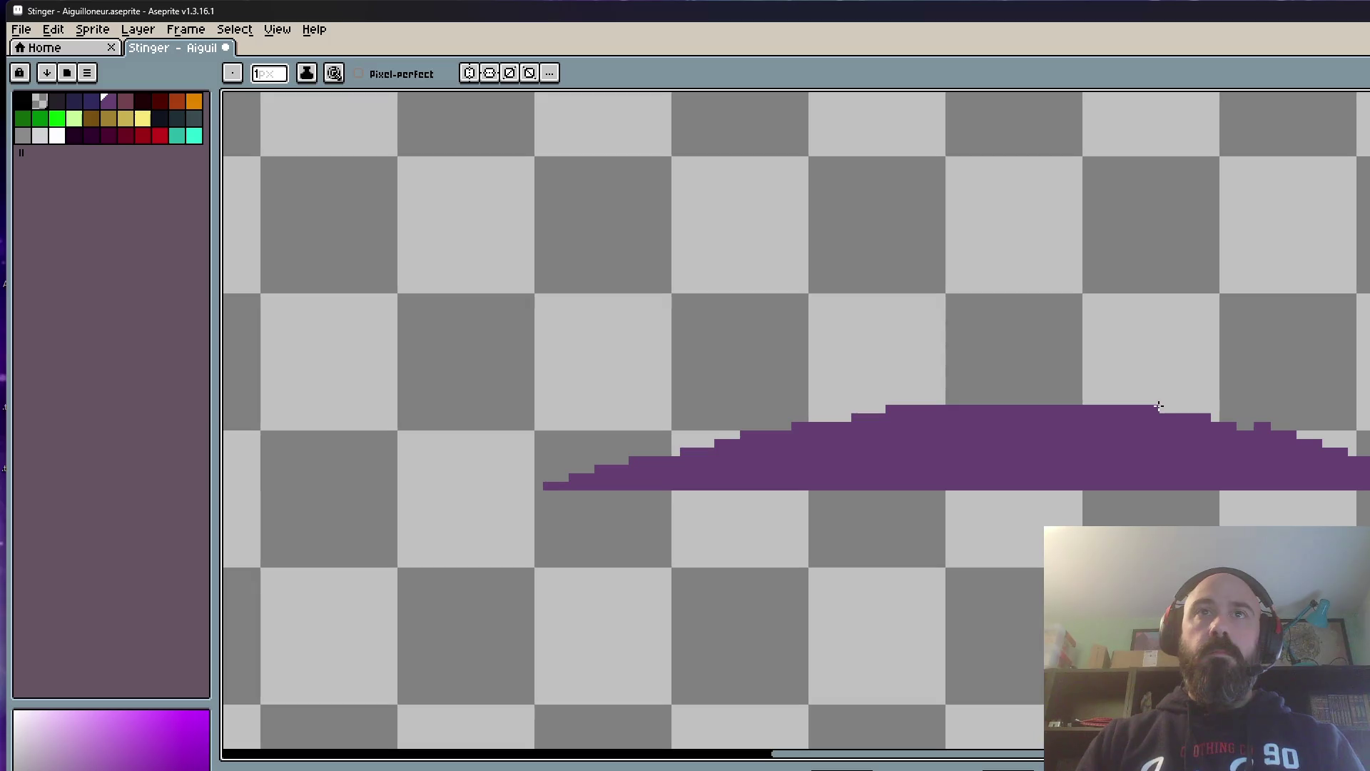
pyautogui.scroll(-2, 1248, 426)
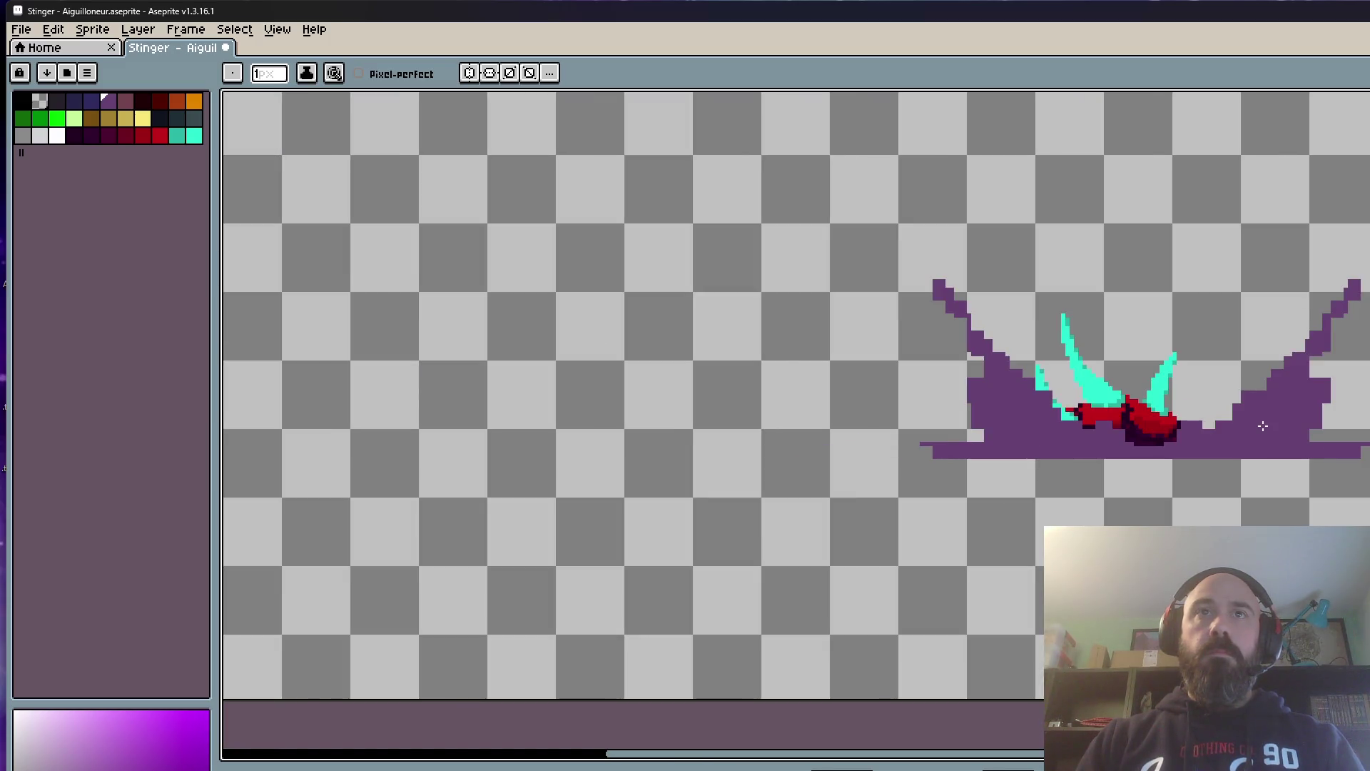
# Step: On the next frame, erase a stray pixel and fill the light gaps and dips in the goo right of the creature
pyautogui.press('Return')
pyautogui.scroll(2, 1354, 373)
pyautogui.scroll(1, 1355, 373)
pyautogui.scroll(-1, 1284, 299)
pyautogui.moveTo(1278, 290); pyautogui.dragTo(1178, 332)
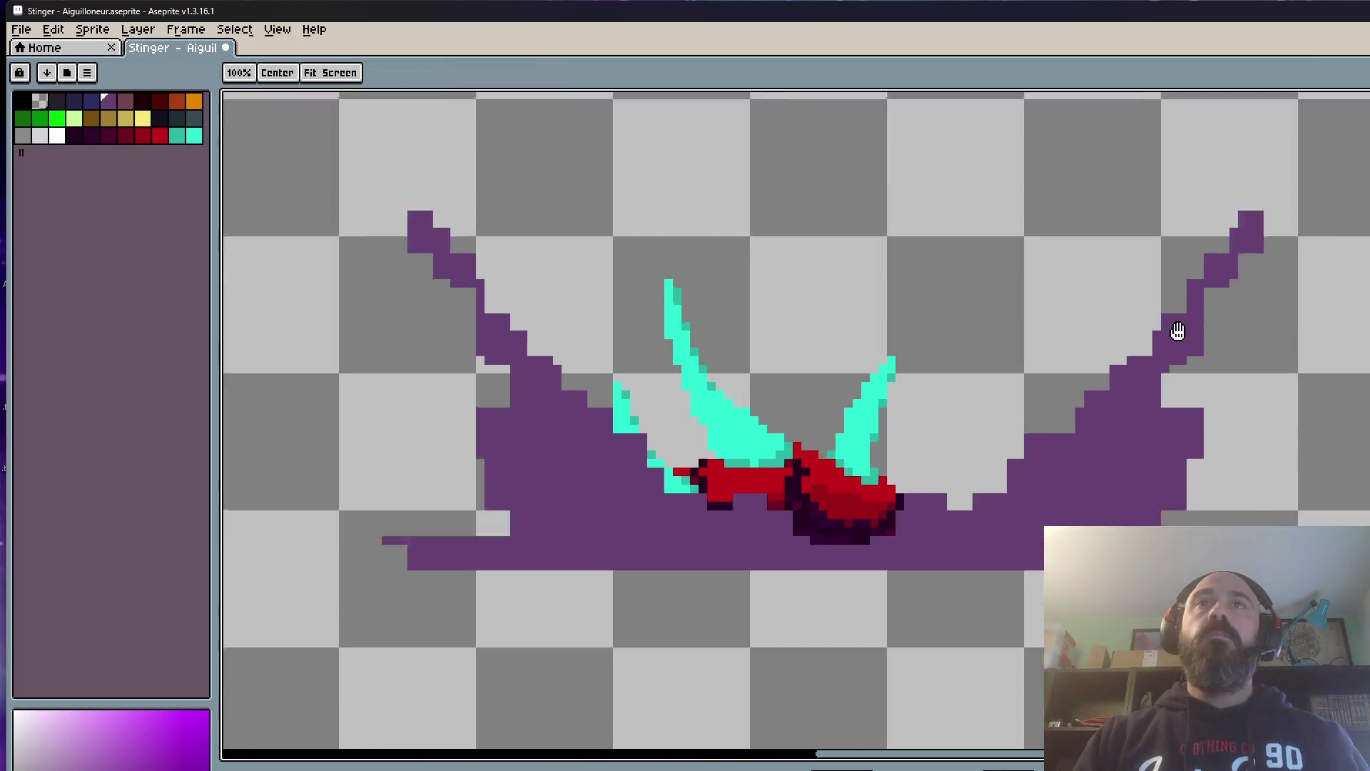
pyautogui.scroll(2, 1177, 333)
pyautogui.scroll(-2, 1177, 332)
pyautogui.scroll(1, 1152, 324)
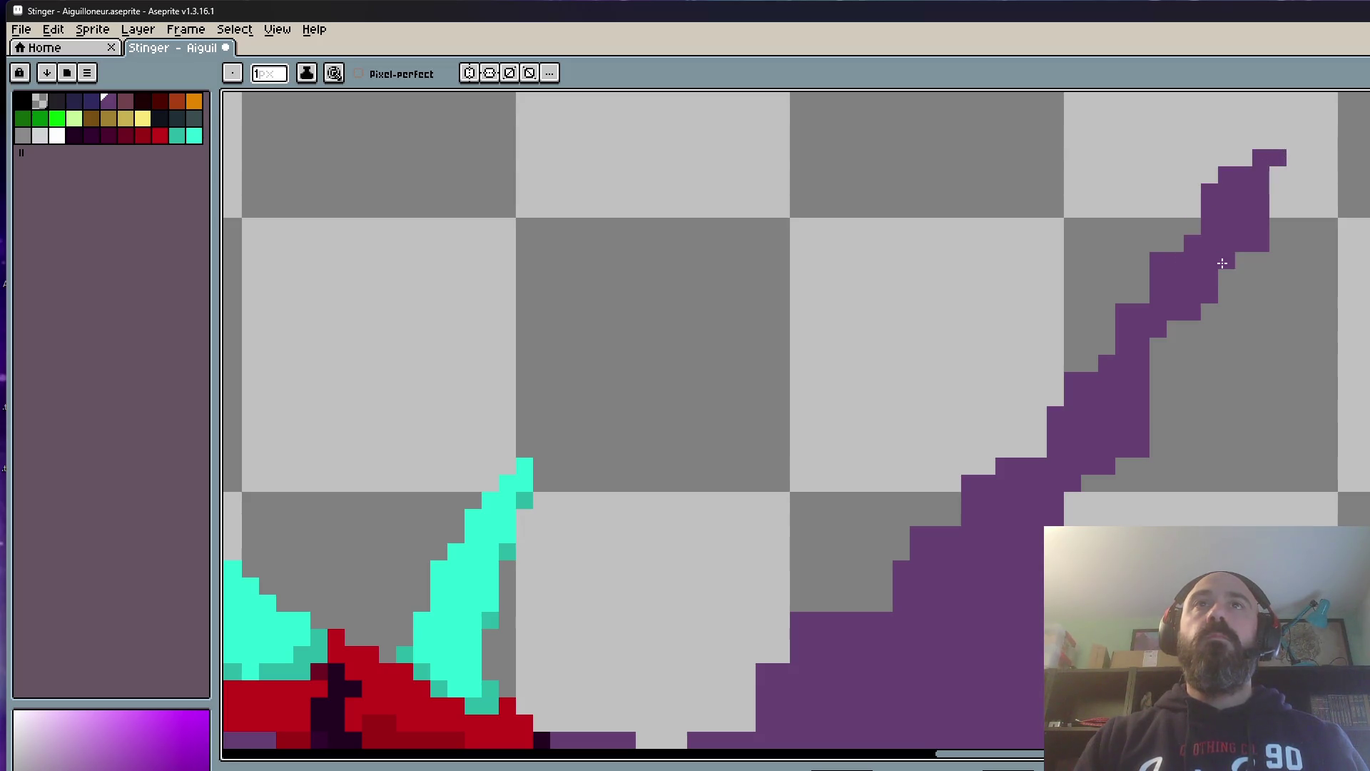
pyautogui.scroll(-2, 1221, 262)
pyautogui.scroll(2, 1173, 322)
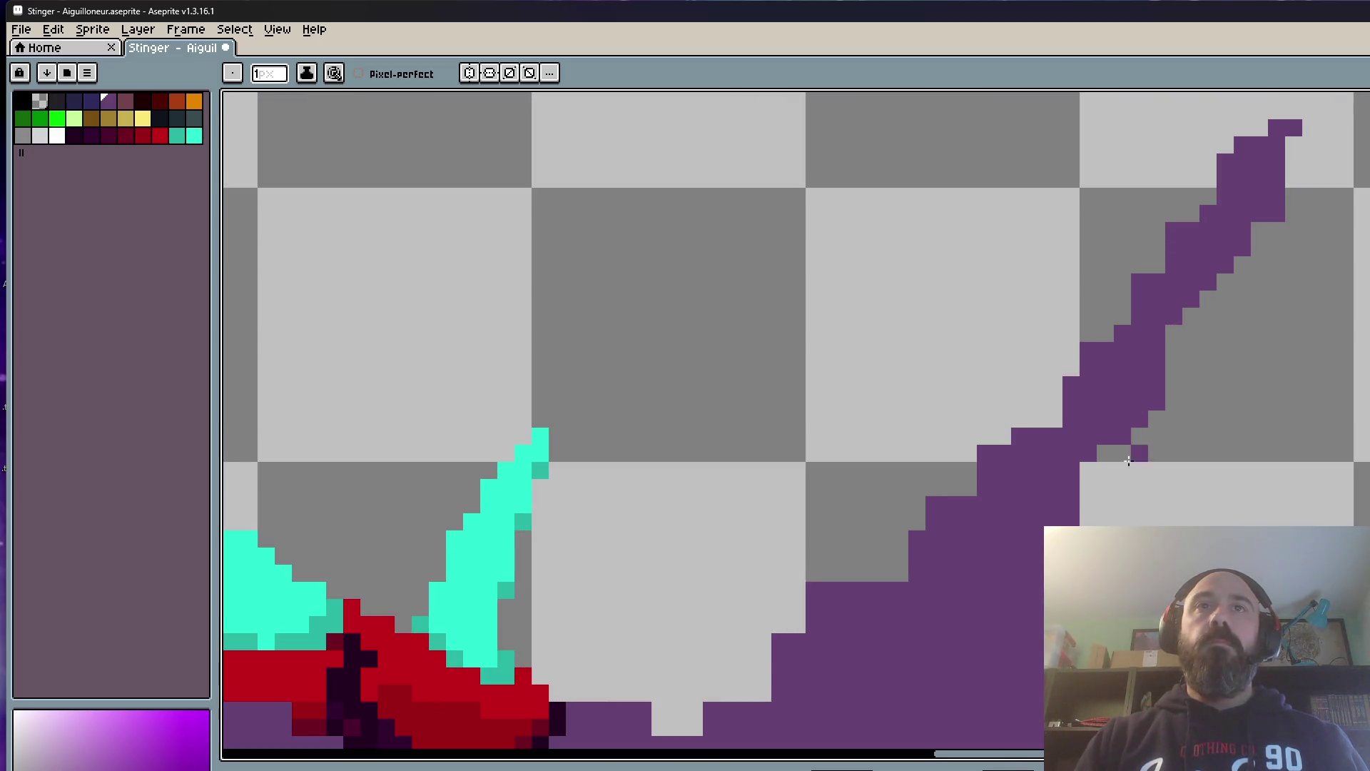
pyautogui.scroll(-1, 1104, 481)
pyautogui.scroll(1, 1121, 507)
pyautogui.rightClick(1116, 493)
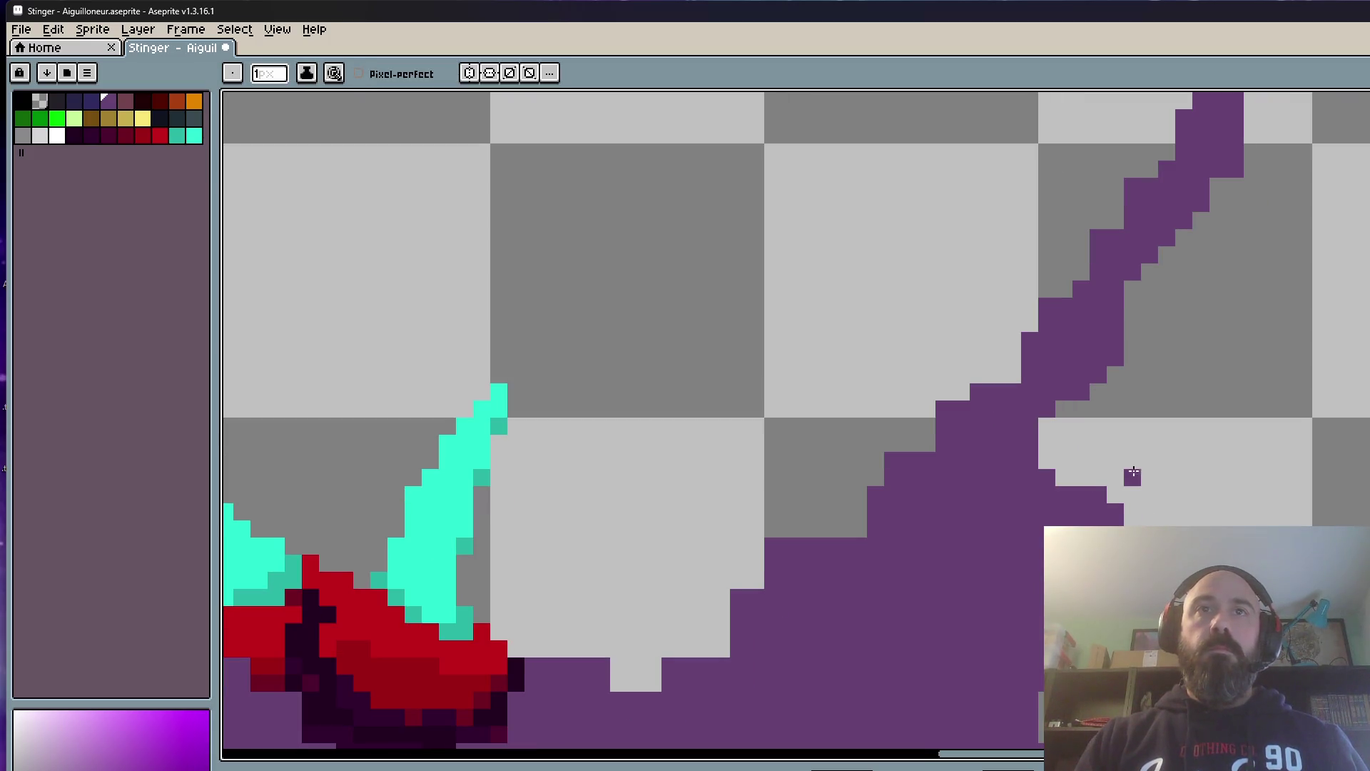
pyautogui.scroll(-2, 1076, 498)
pyautogui.scroll(1, 1077, 497)
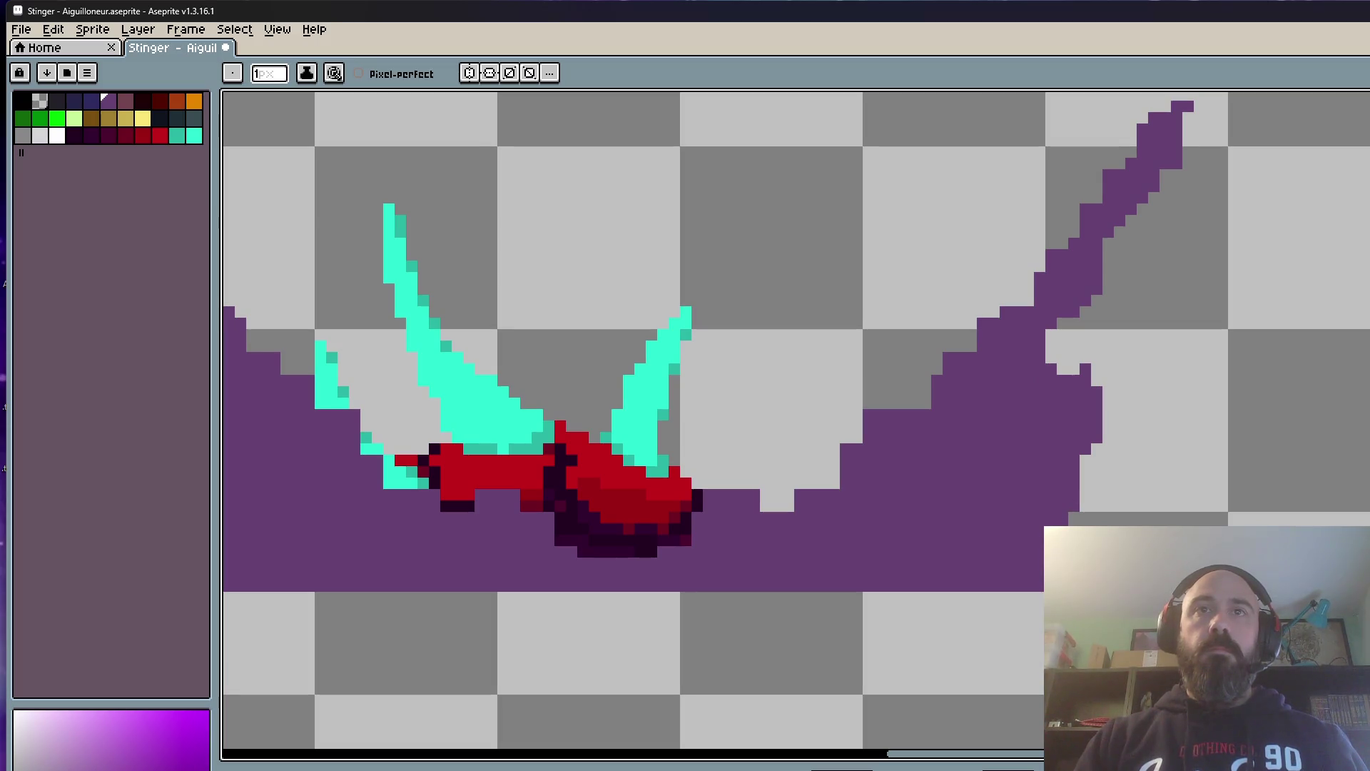
pyautogui.scroll(-2, 1288, 454)
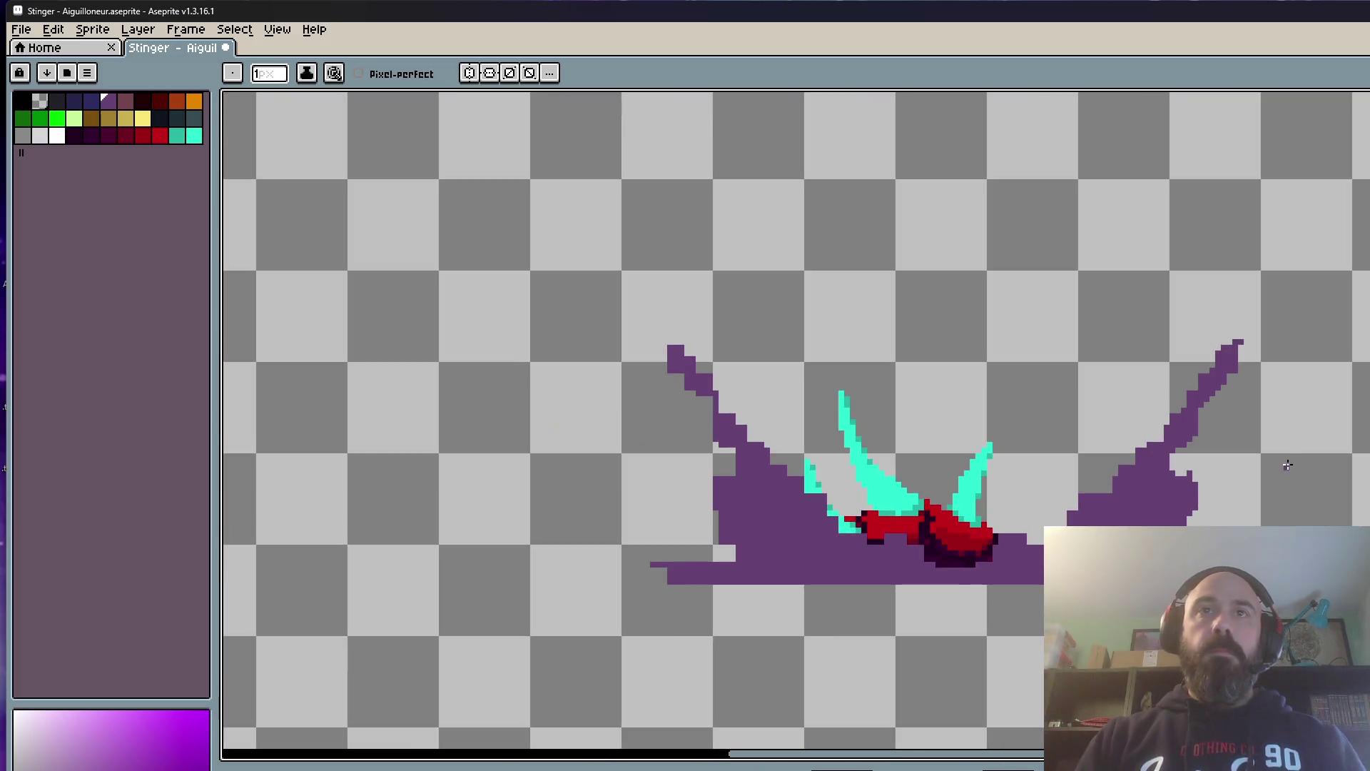
pyautogui.scroll(1, 1288, 455)
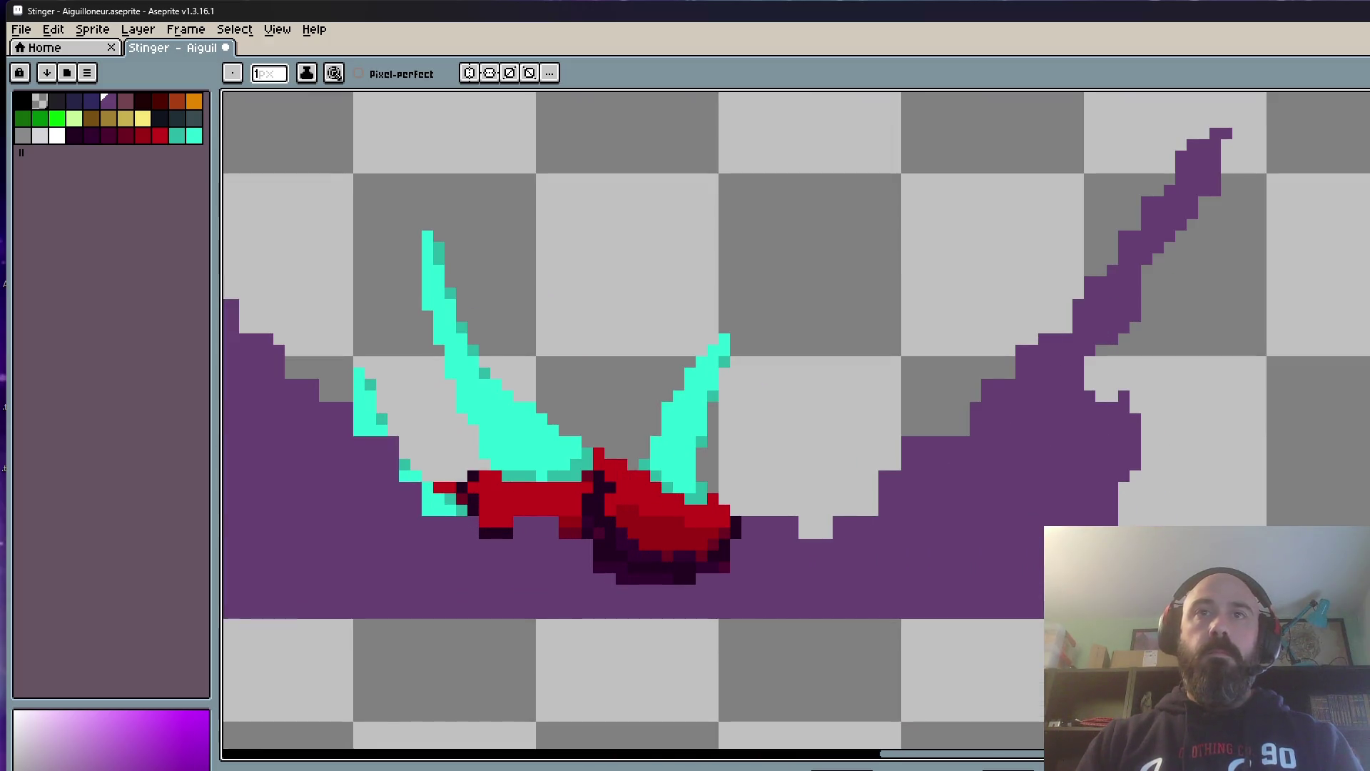
pyautogui.scroll(-1, 1288, 455)
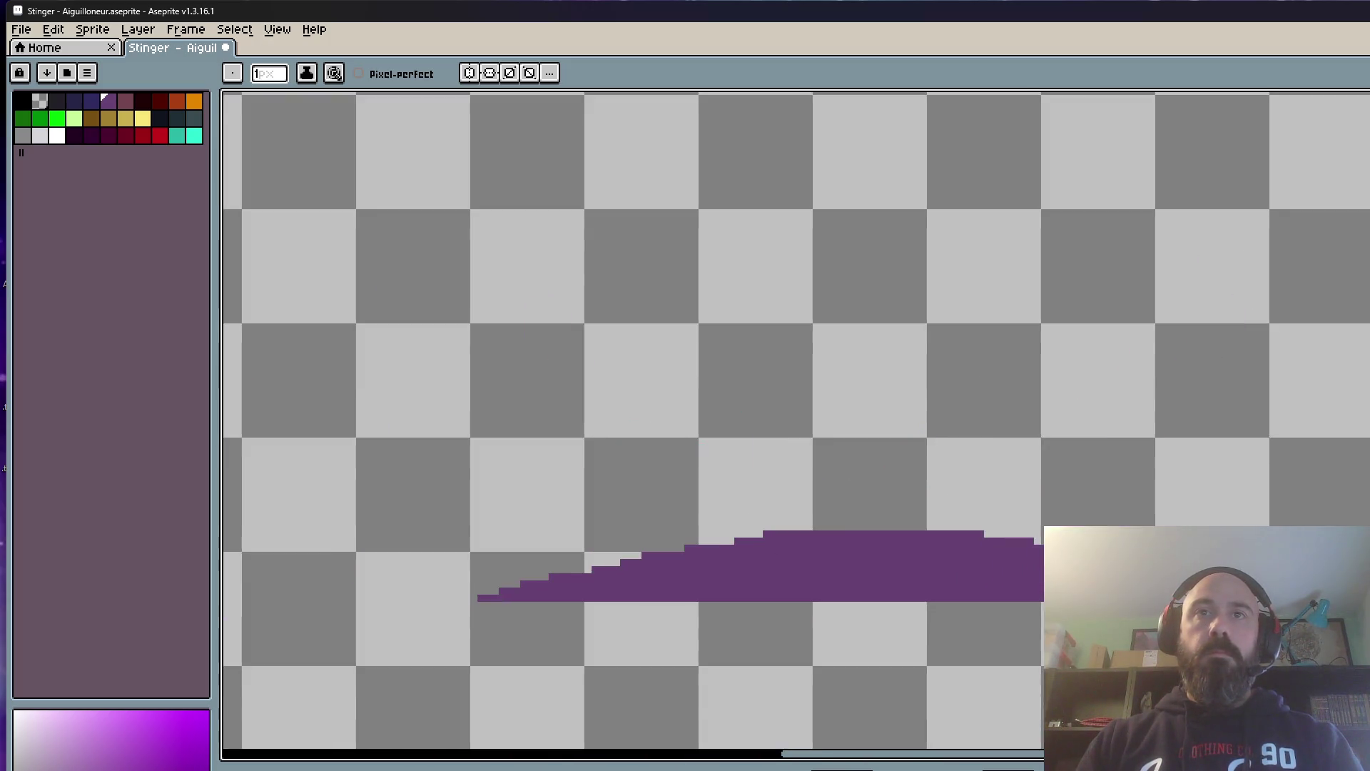
pyautogui.scroll(2, 1288, 454)
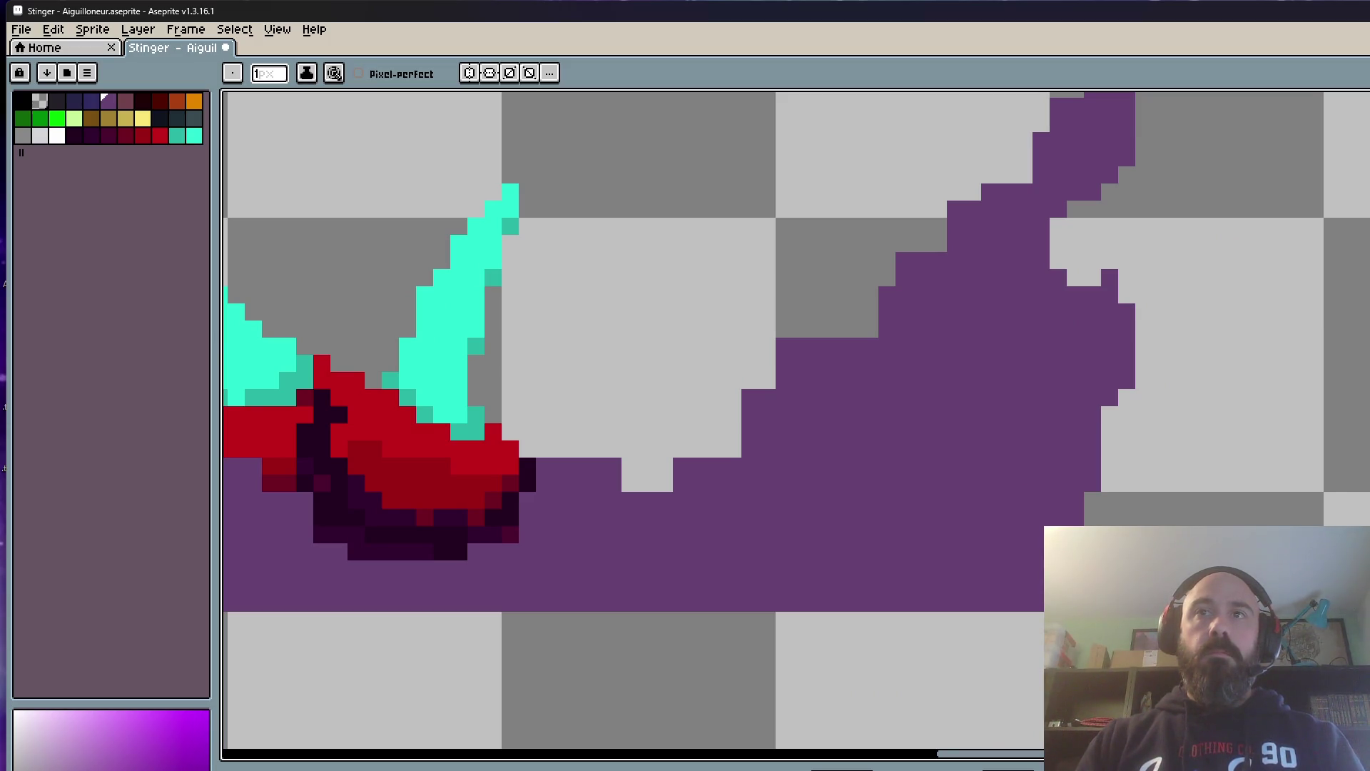
pyautogui.scroll(-3, 1288, 453)
pyautogui.scroll(2, 1288, 453)
pyautogui.scroll(1, 1287, 454)
pyautogui.scroll(1, 1333, 366)
pyautogui.scroll(-1, 1333, 368)
pyautogui.scroll(1, 1332, 368)
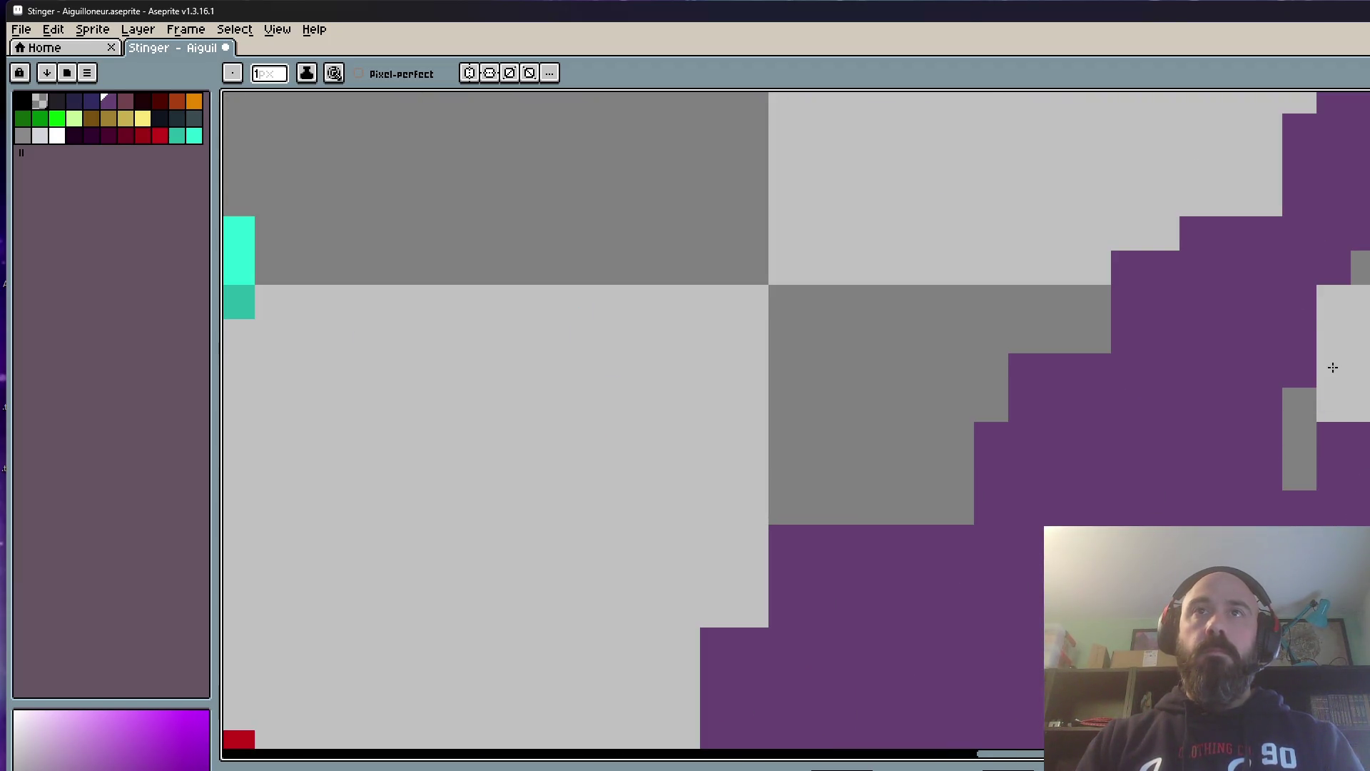
pyautogui.scroll(-2, 1284, 461)
pyautogui.scroll(1, 1243, 419)
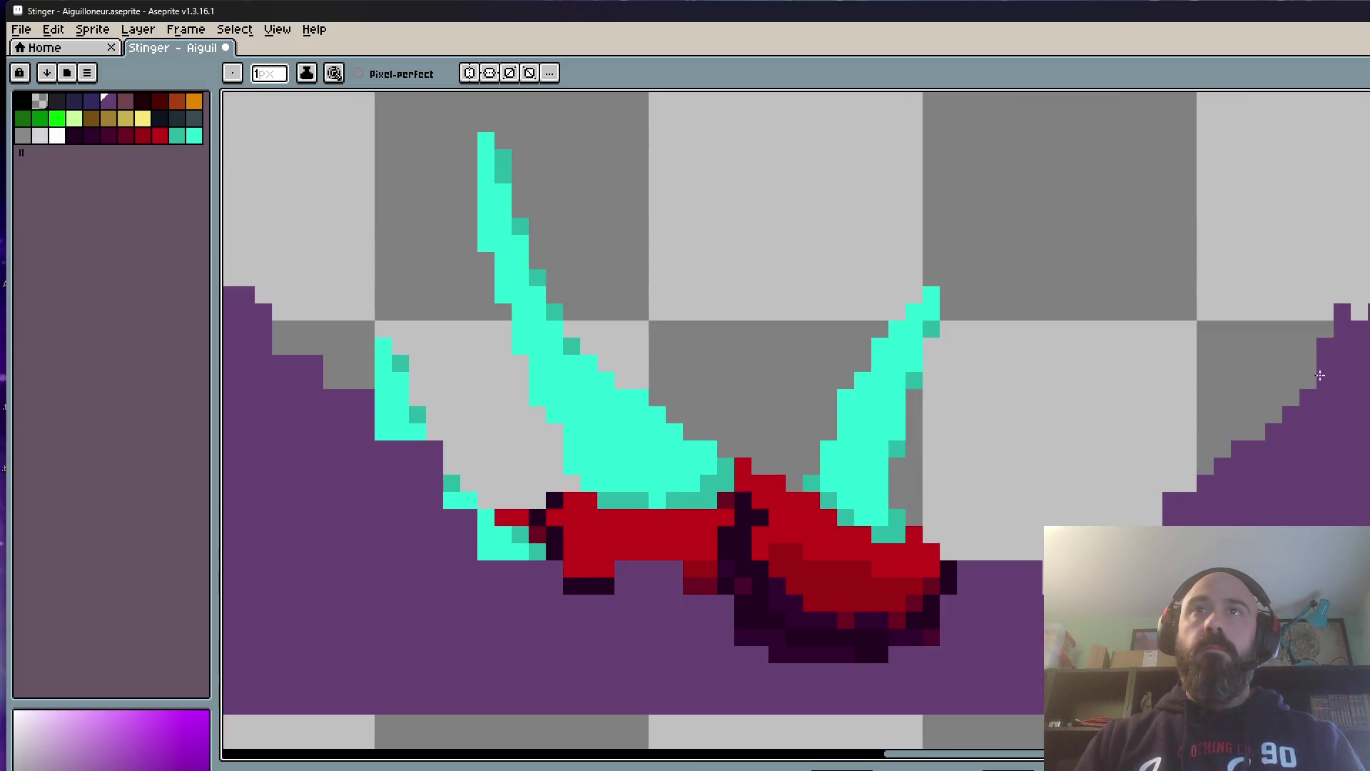
pyautogui.scroll(-1, 1320, 375)
pyautogui.scroll(-1, 1286, 418)
pyautogui.scroll(2, 1240, 461)
pyautogui.moveTo(1143, 511); pyautogui.dragTo(1137, 503)
pyautogui.moveTo(1103, 450); pyautogui.dragTo(1167, 513)
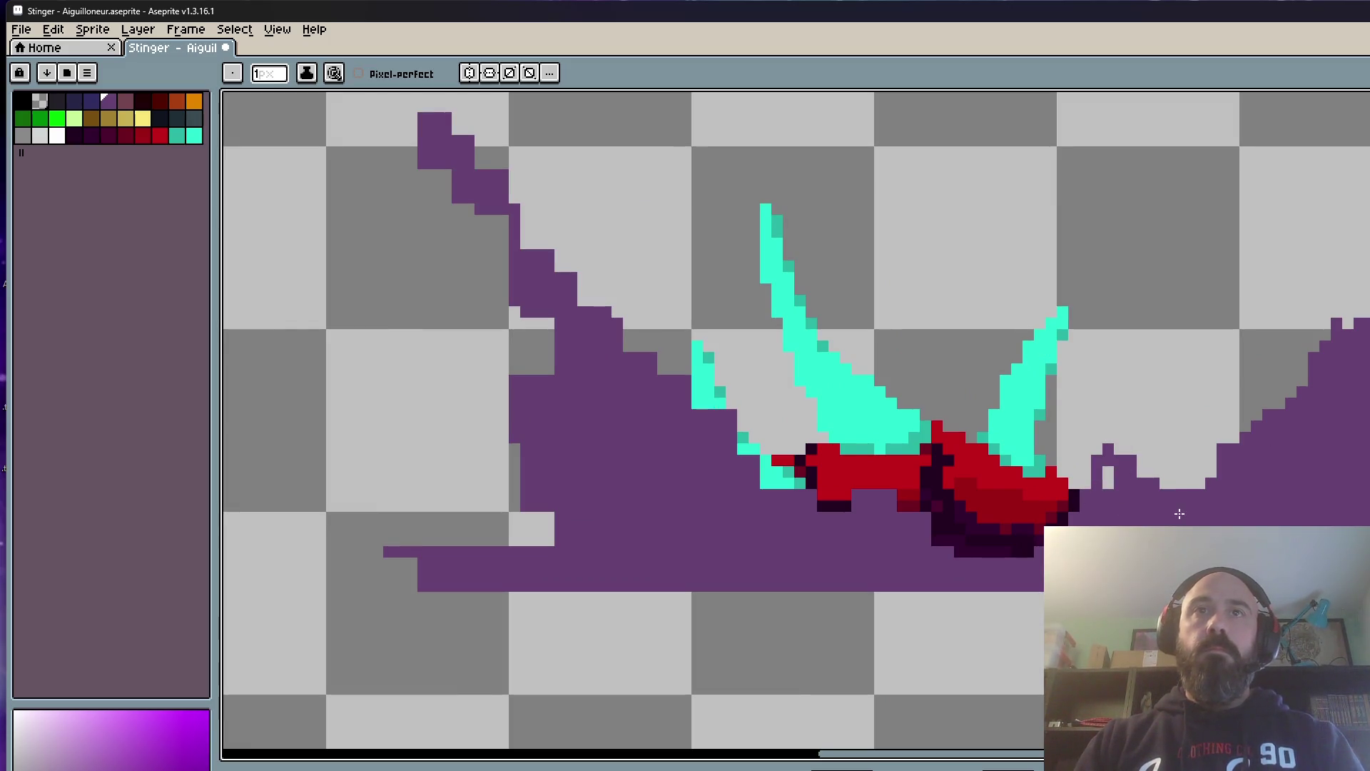
pyautogui.scroll(-3, 1137, 518)
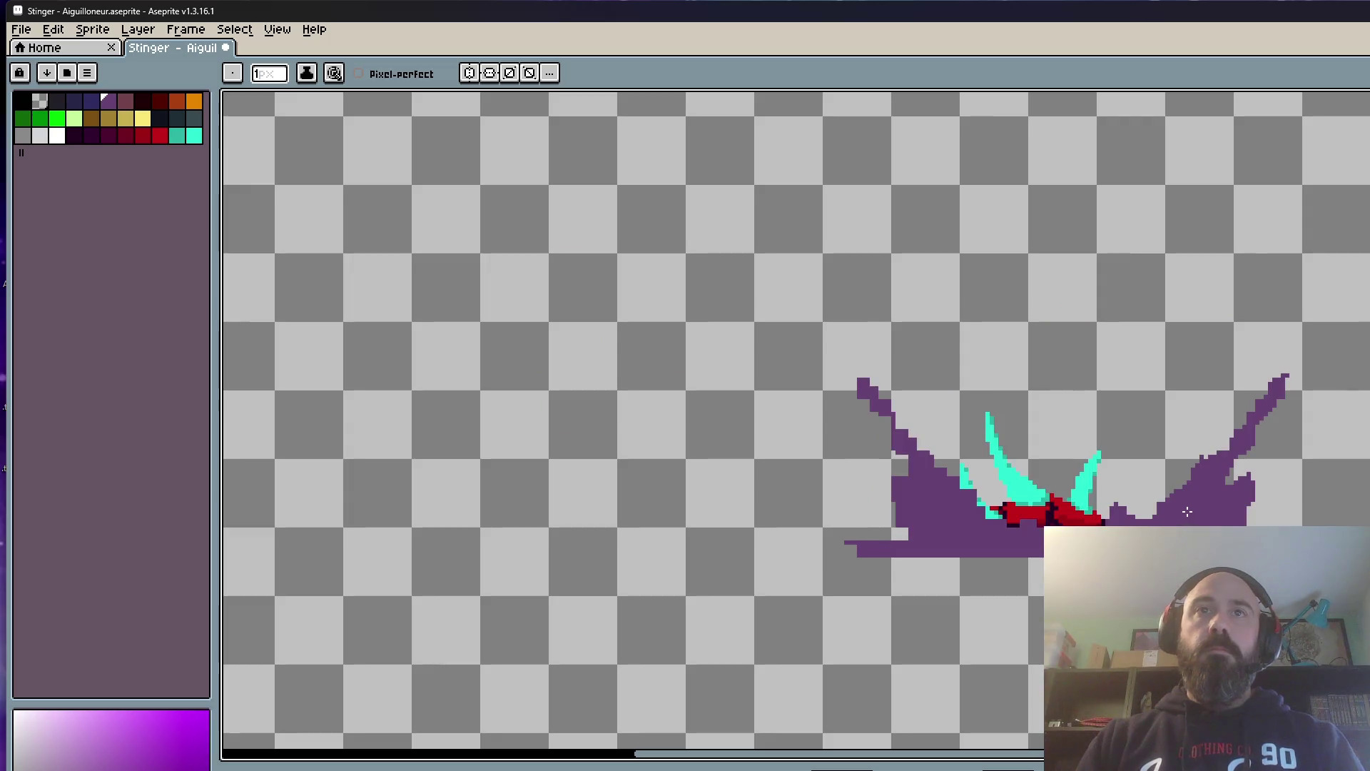
pyautogui.scroll(4, 1138, 518)
pyautogui.moveTo(1148, 511); pyautogui.dragTo(1150, 510)
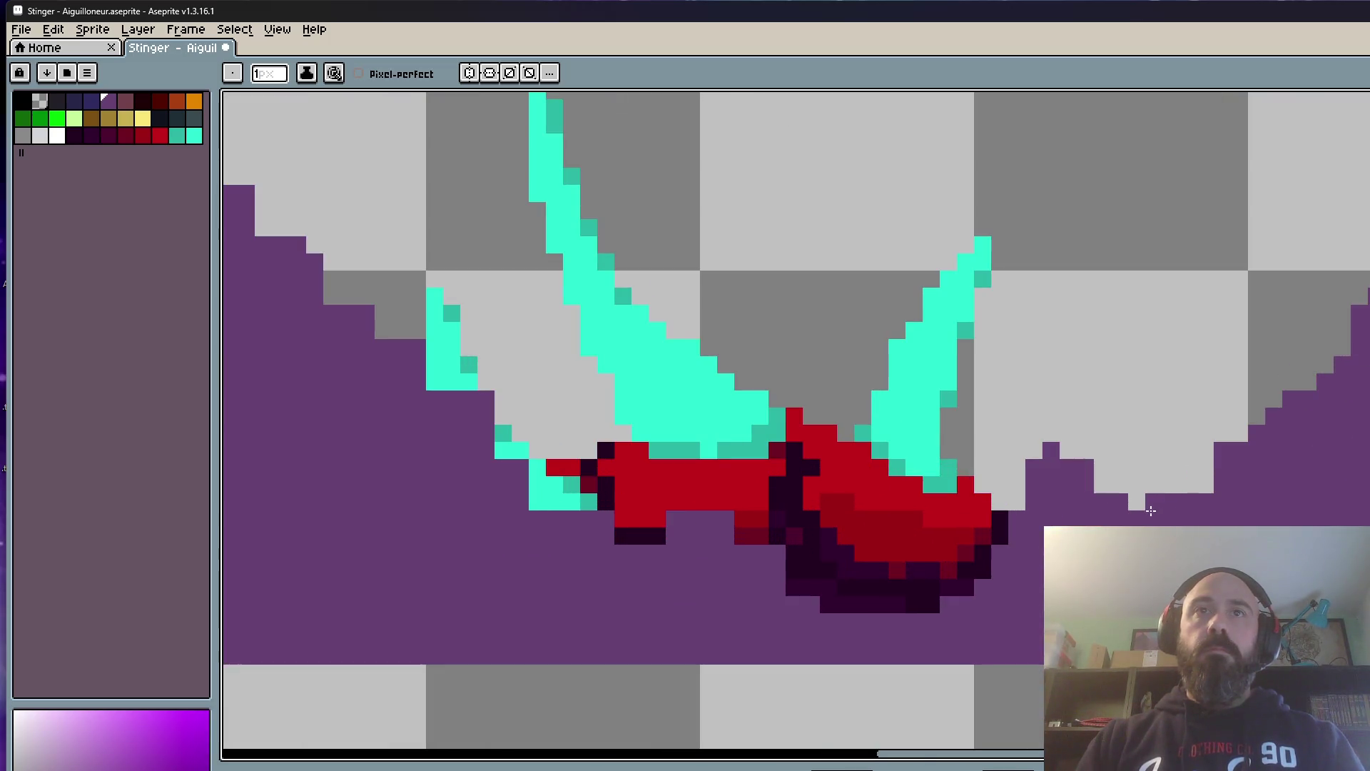
pyautogui.scroll(-4, 1134, 518)
pyautogui.scroll(2, 1177, 482)
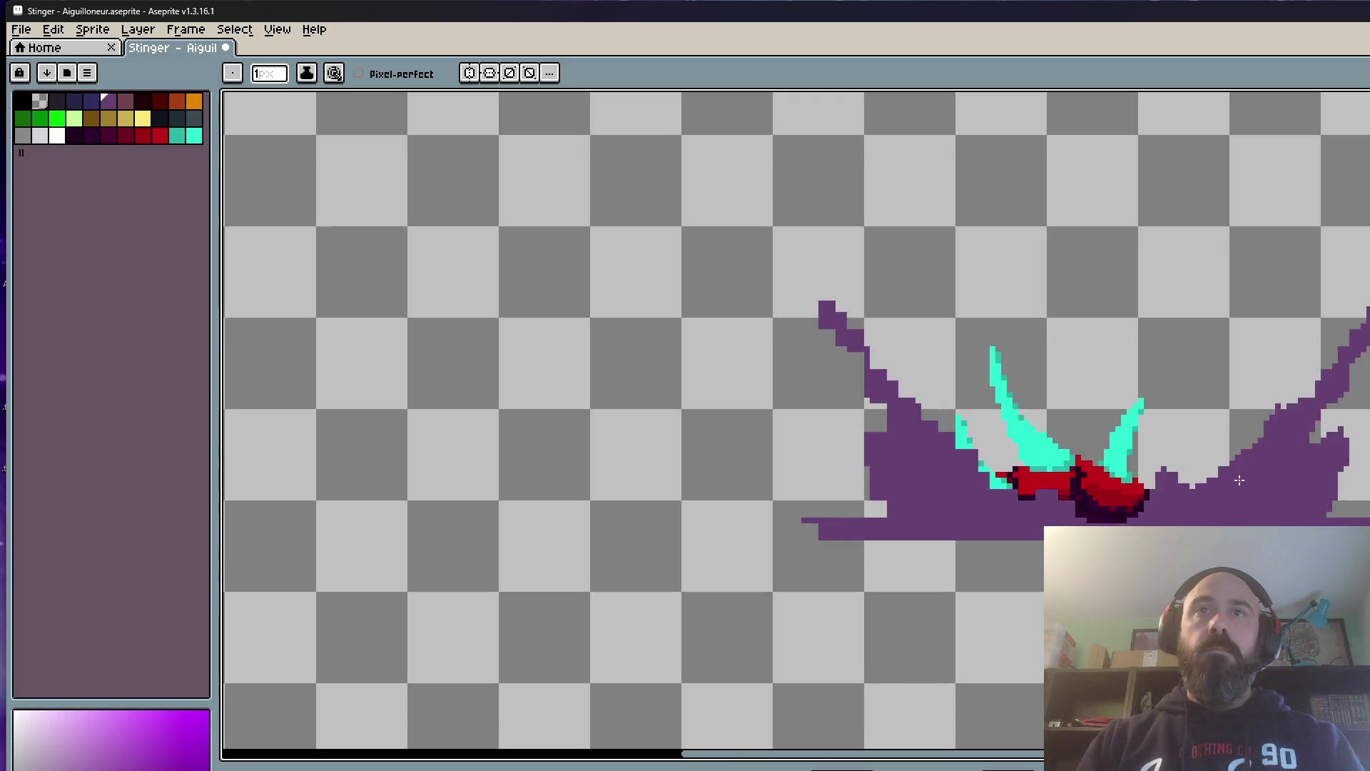
pyautogui.scroll(1, 1201, 459)
pyautogui.scroll(-3, 1231, 429)
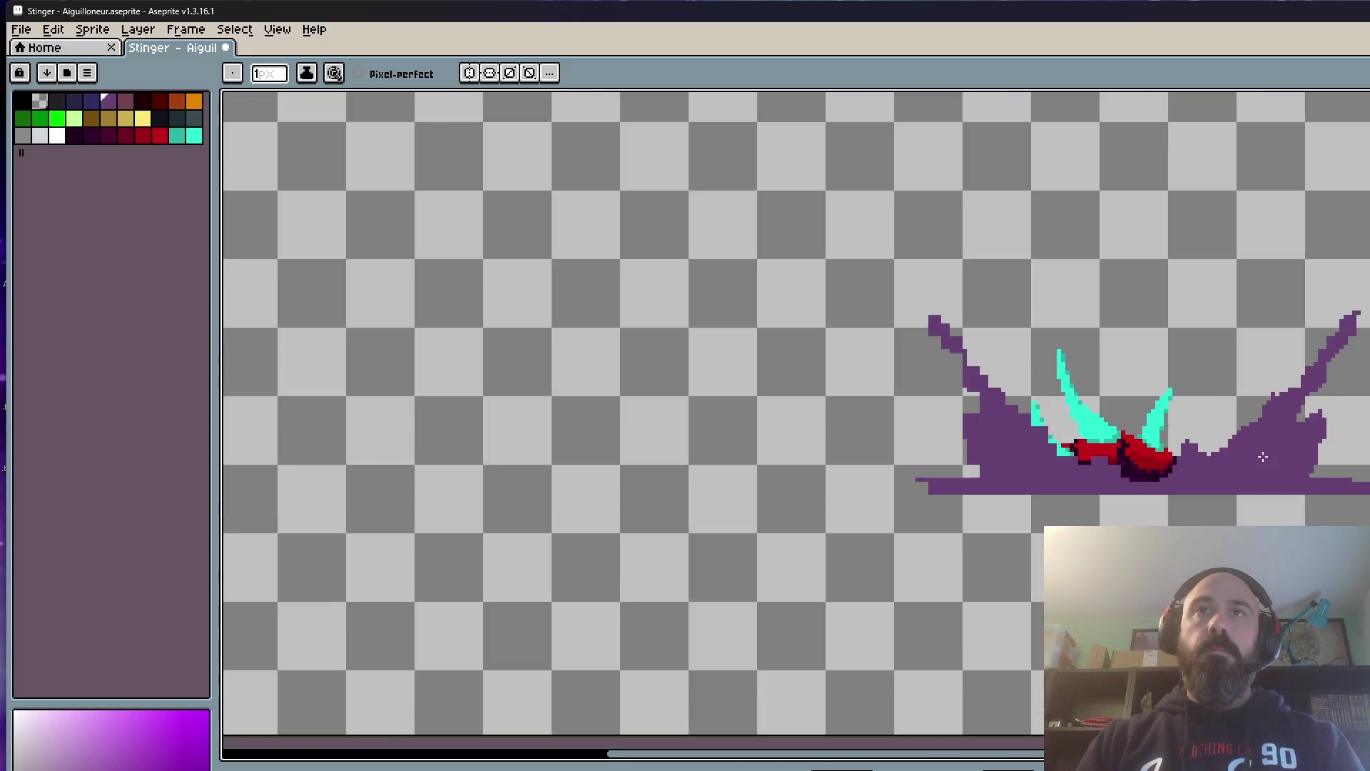
pyautogui.scroll(2, 1324, 350)
pyautogui.scroll(1, 1324, 349)
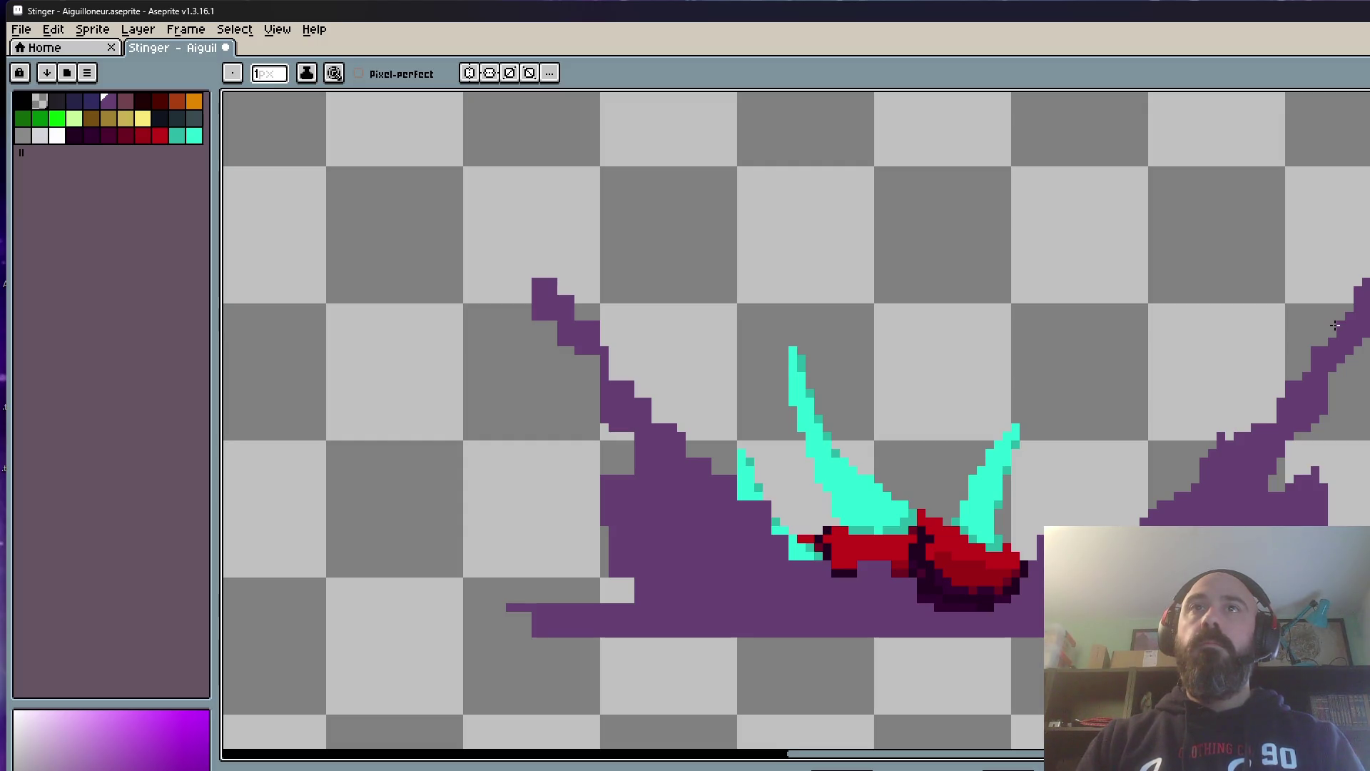
pyautogui.scroll(-3, 1261, 431)
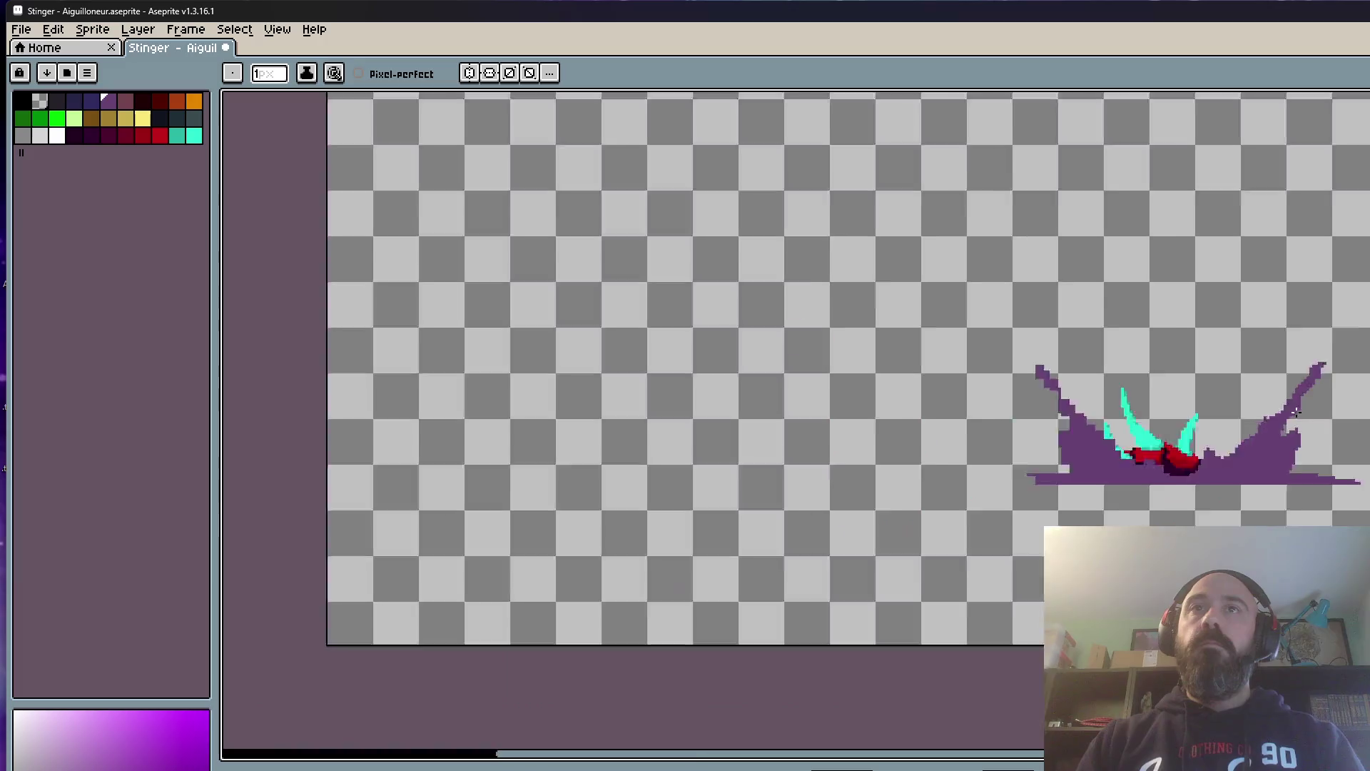
pyautogui.scroll(-1, 1284, 428)
pyautogui.scroll(2, 1326, 427)
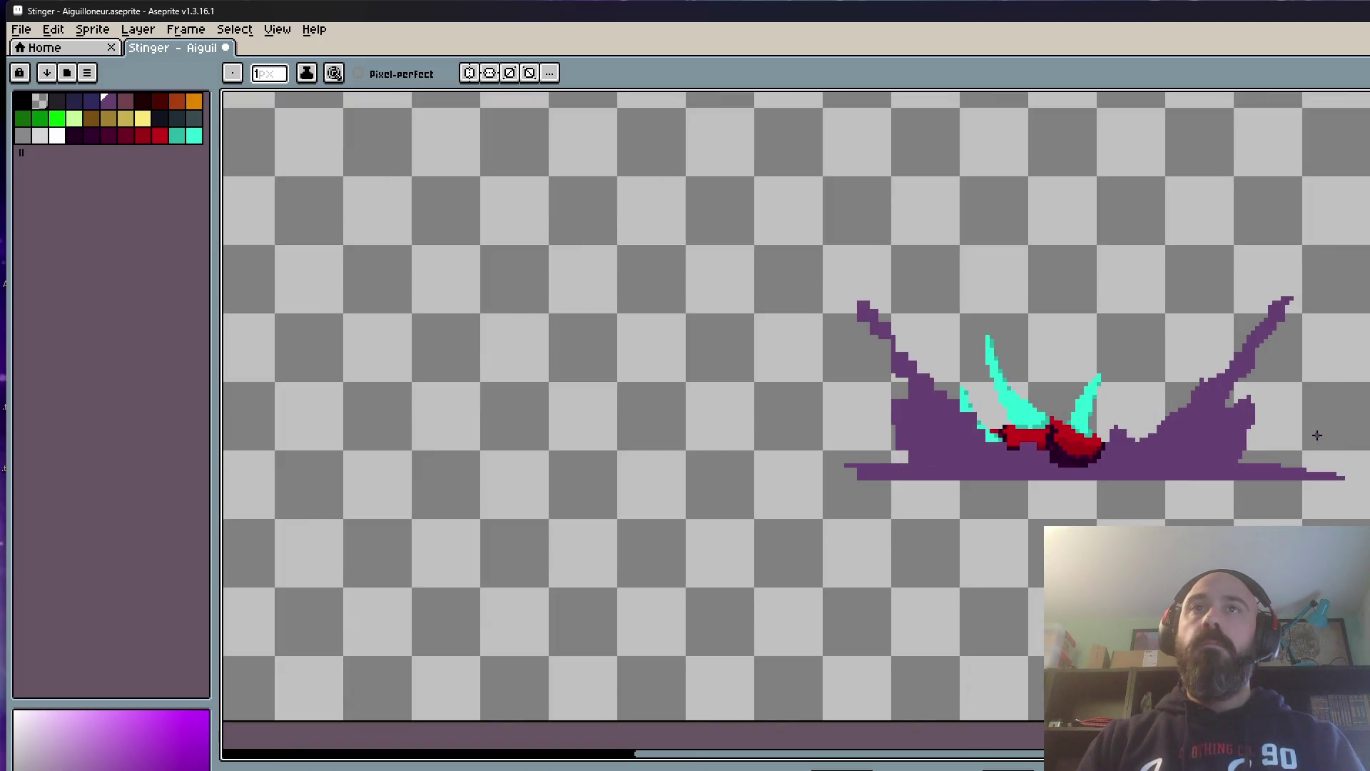
pyautogui.scroll(1, 1285, 439)
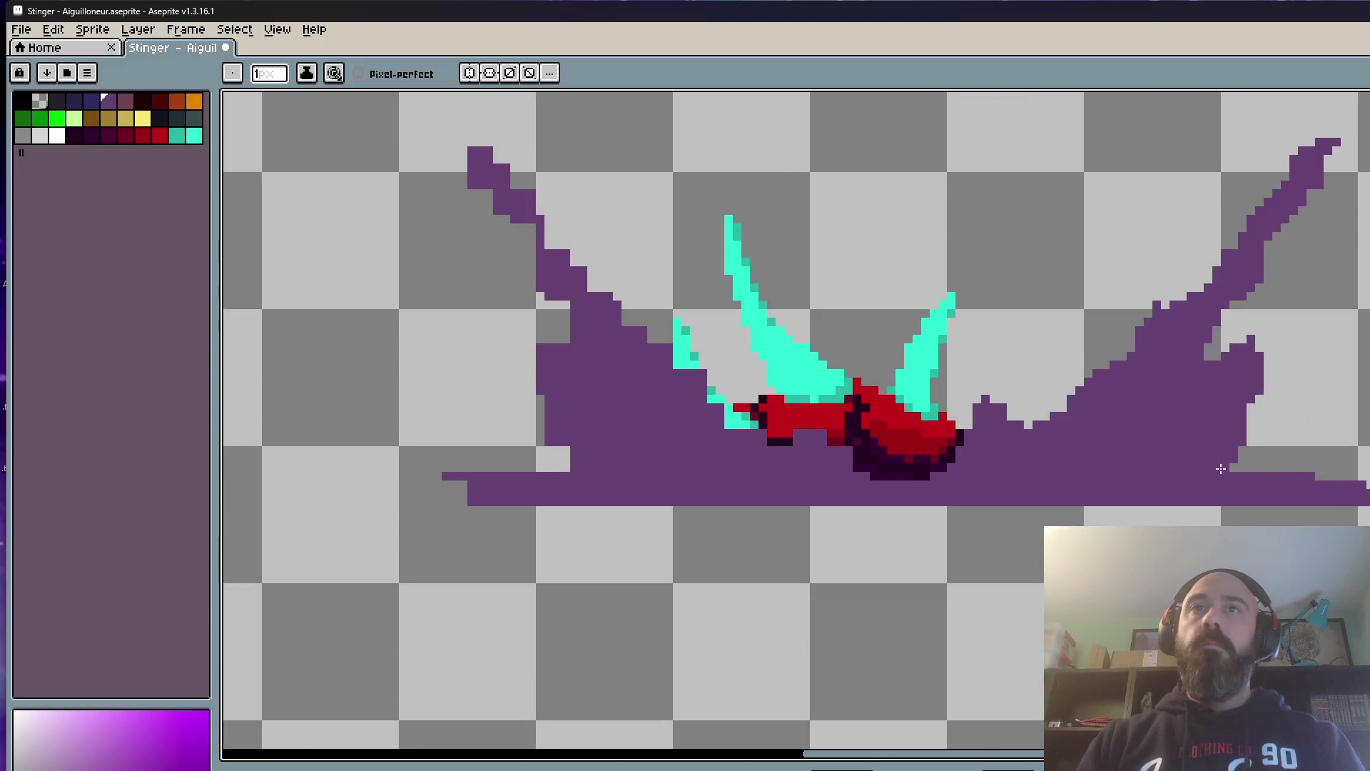
pyautogui.moveTo(1240, 471); pyautogui.dragTo(1271, 465)
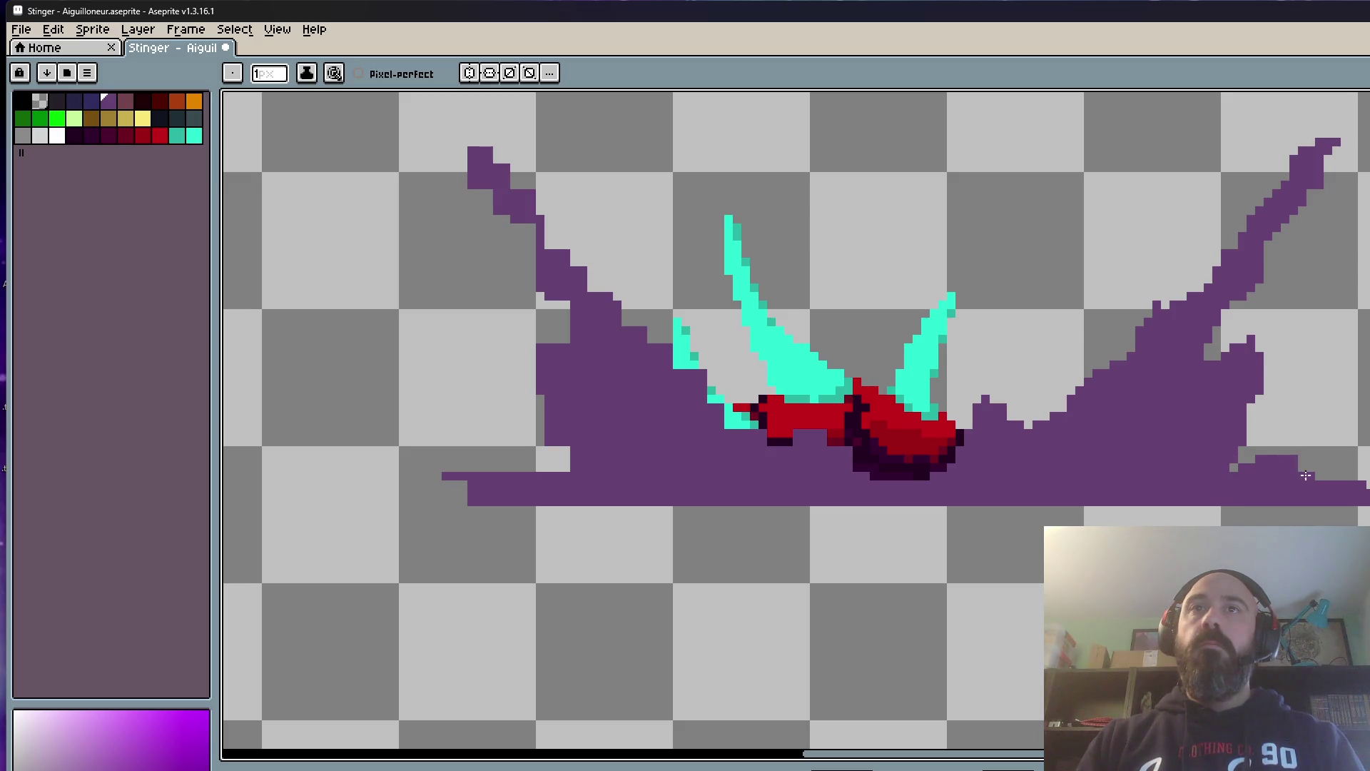
pyautogui.scroll(-3, 1312, 477)
pyautogui.scroll(2, 1360, 484)
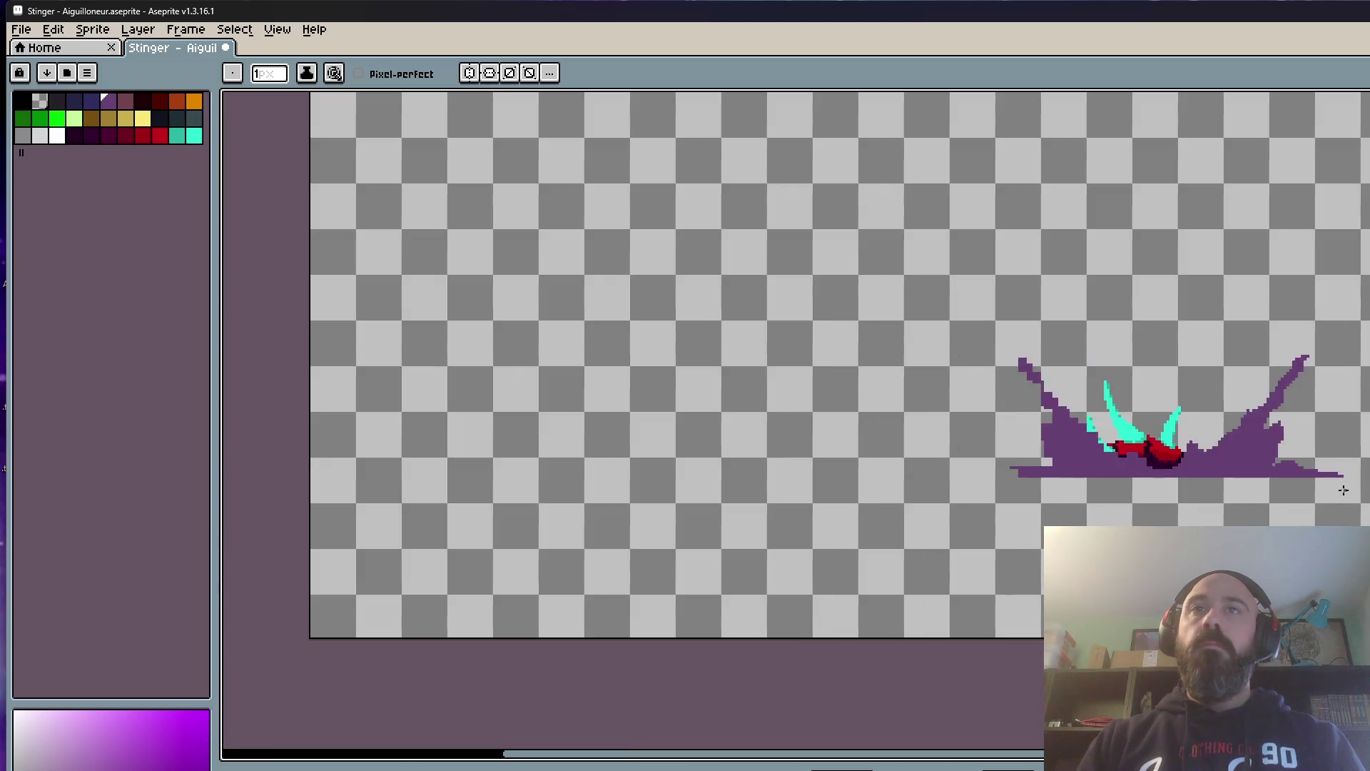
# Step: Step forward through the splash frames to the one where the creature emerges
pyautogui.press('Right')
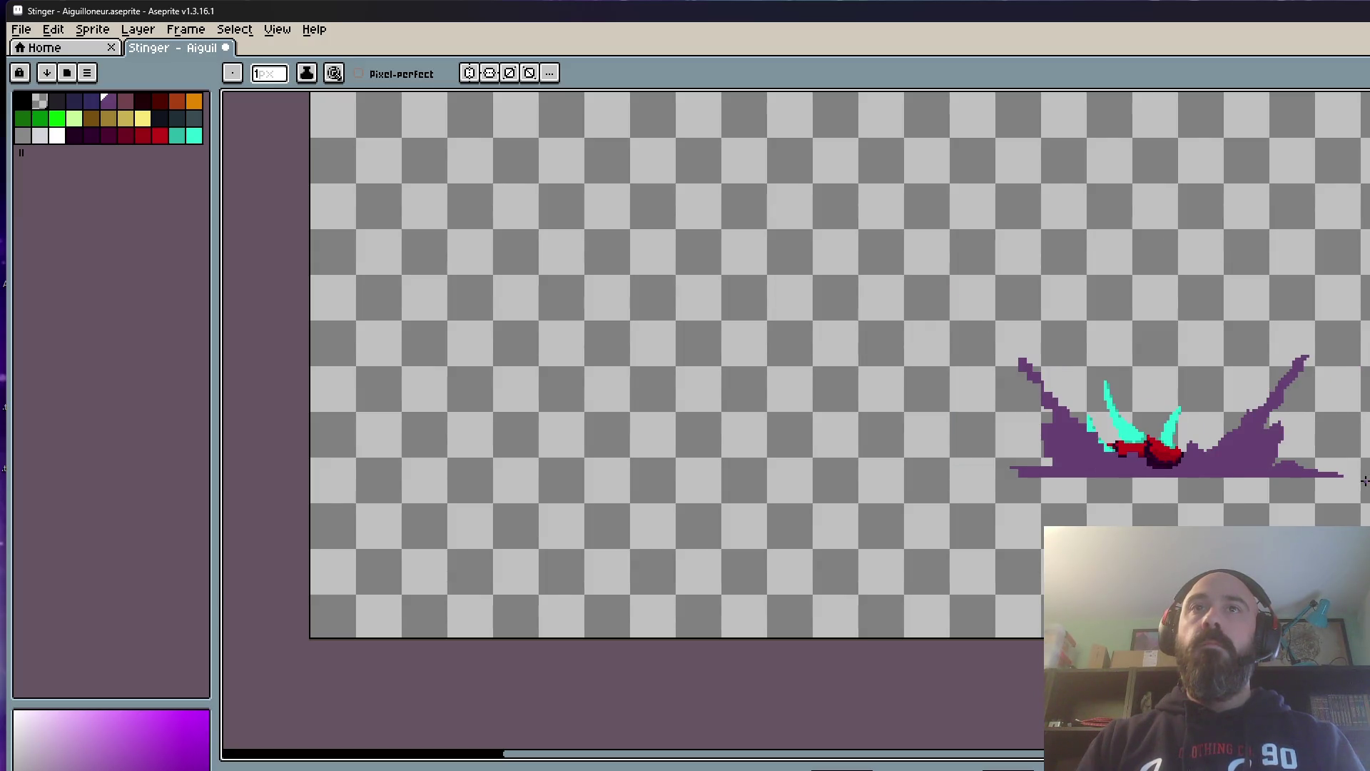
pyautogui.press('Right')
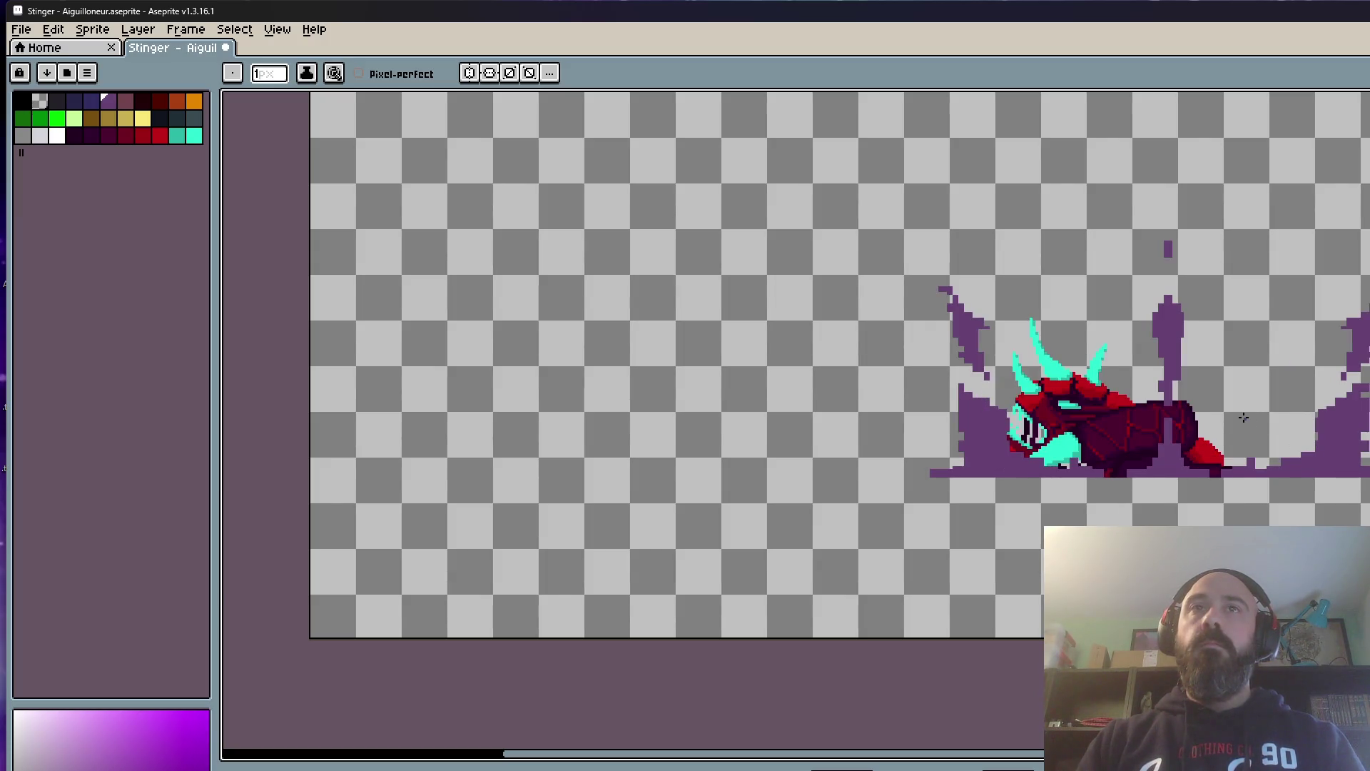
pyautogui.press('Right')
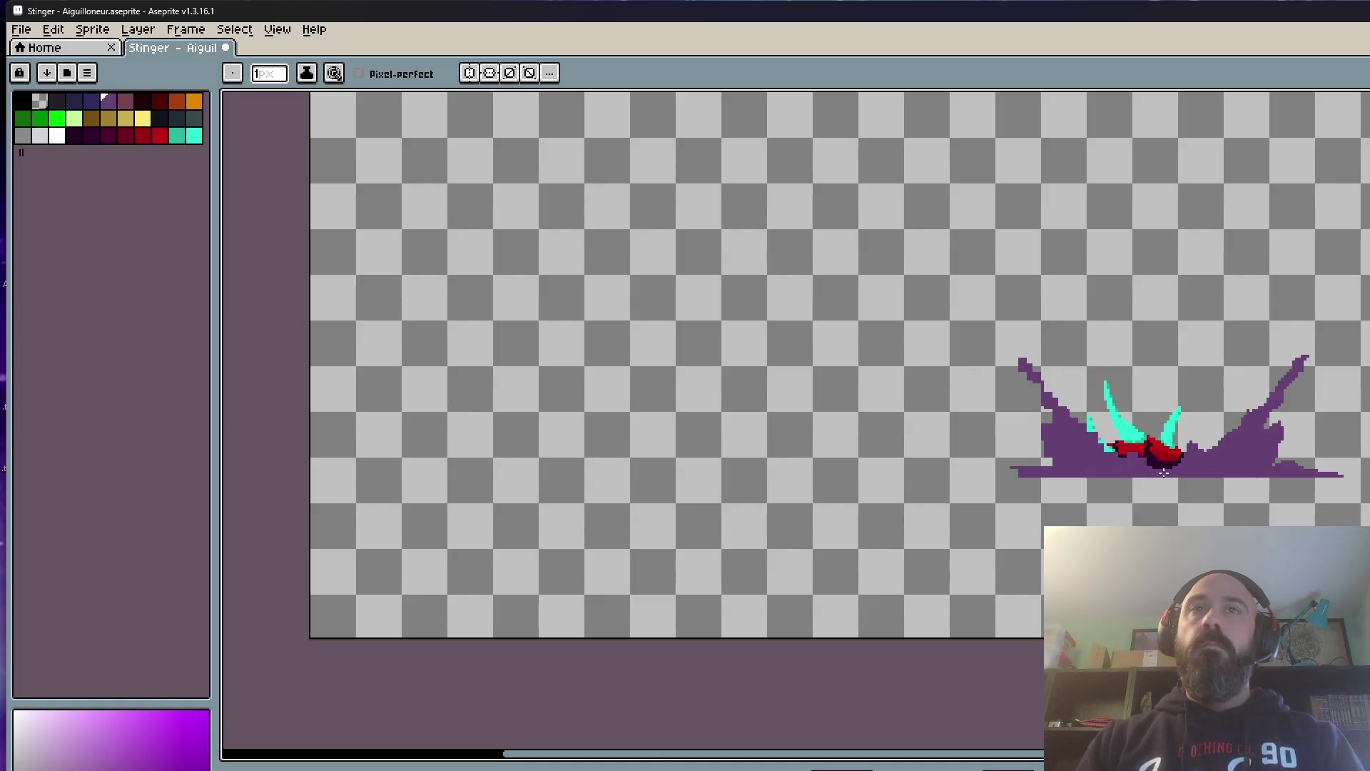
pyautogui.scroll(1, 1164, 471)
pyautogui.press('Right')
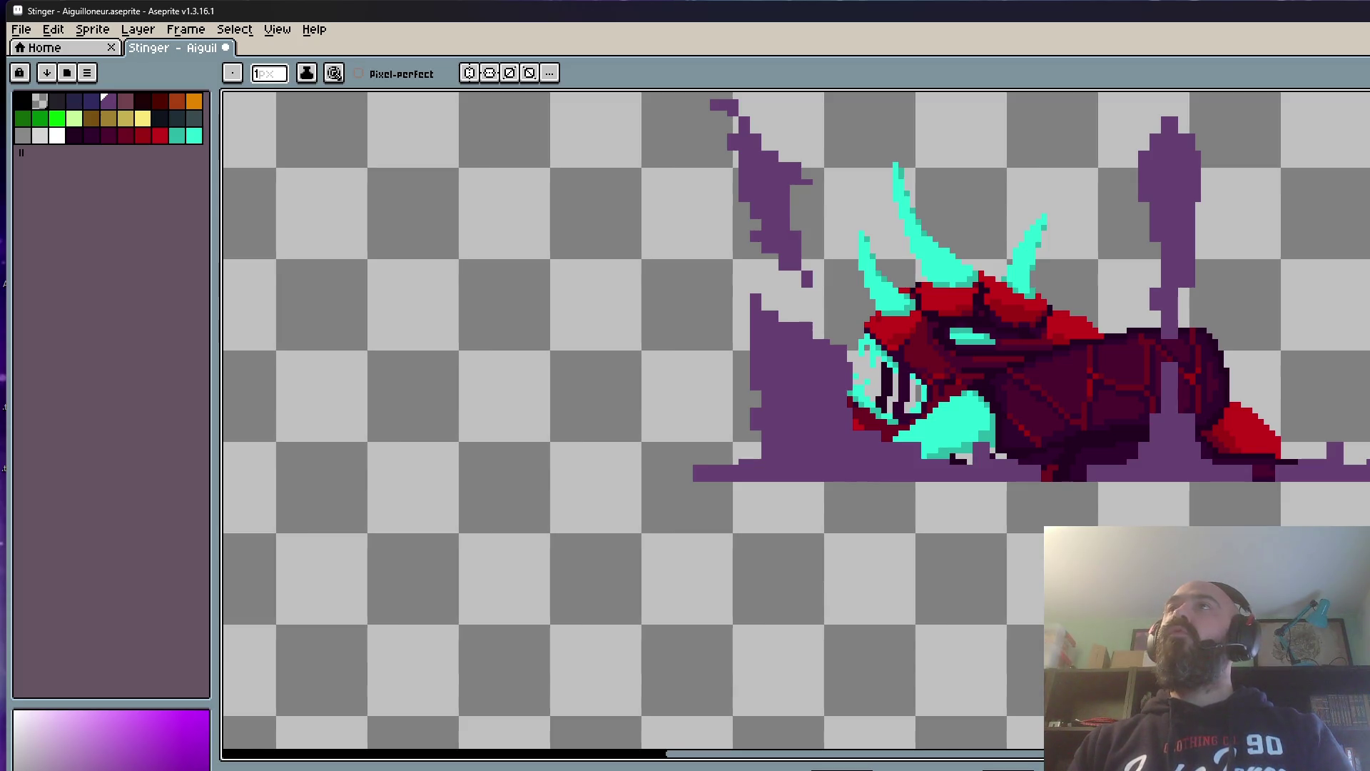
pyautogui.scroll(-2, 1280, 329)
pyautogui.scroll(-1, 1279, 329)
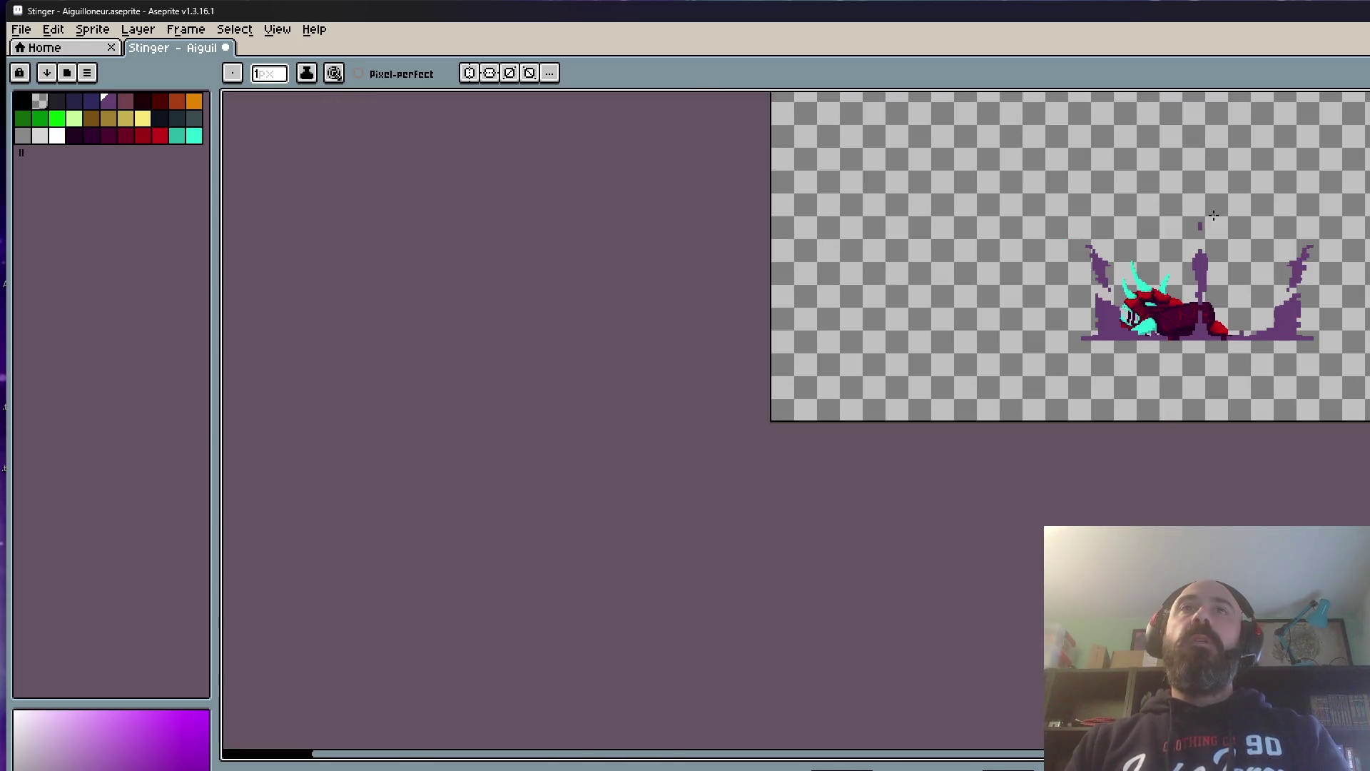
pyautogui.scroll(3, 1279, 329)
pyautogui.scroll(-2, 1279, 329)
pyautogui.scroll(-1, 1253, 368)
pyautogui.scroll(1, 1245, 489)
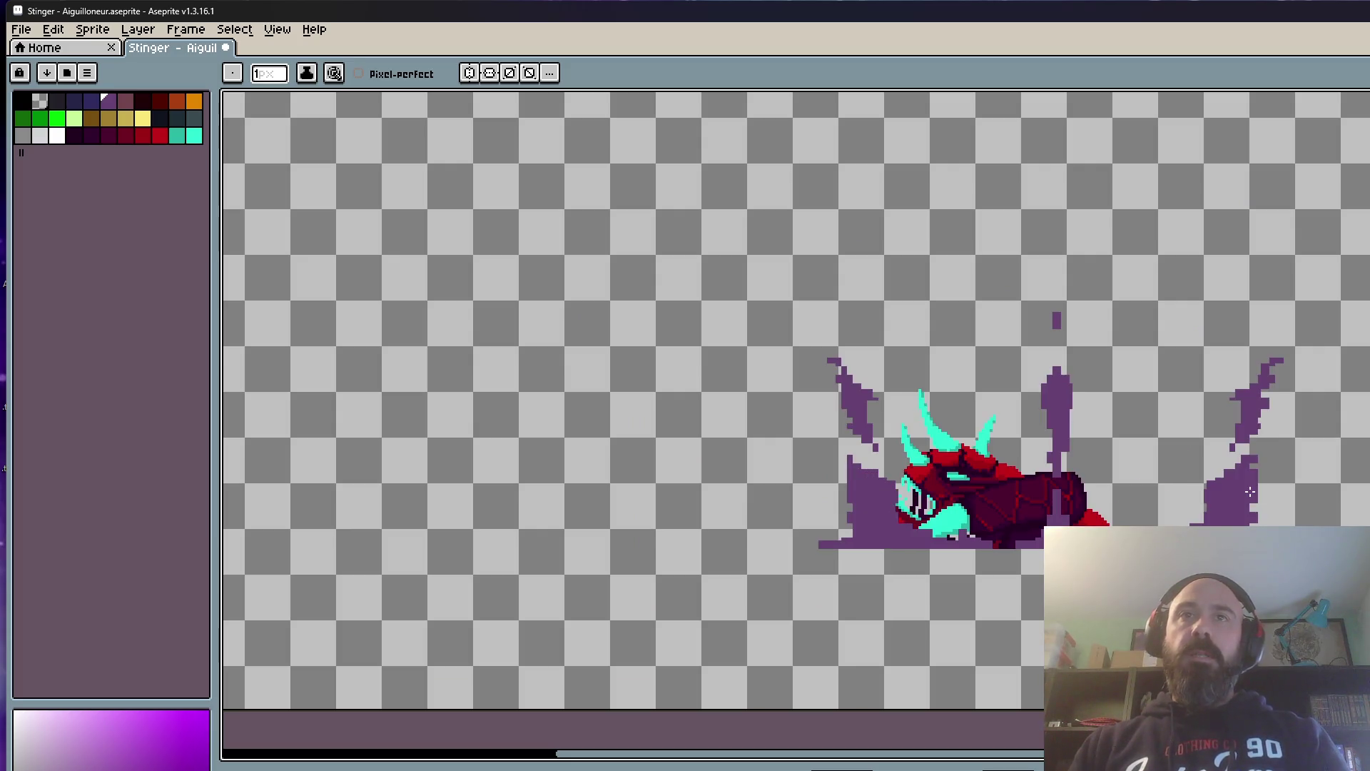
pyautogui.scroll(2, 1247, 518)
pyautogui.scroll(-1, 1248, 519)
pyautogui.scroll(1, 1248, 518)
pyautogui.scroll(1, 1247, 519)
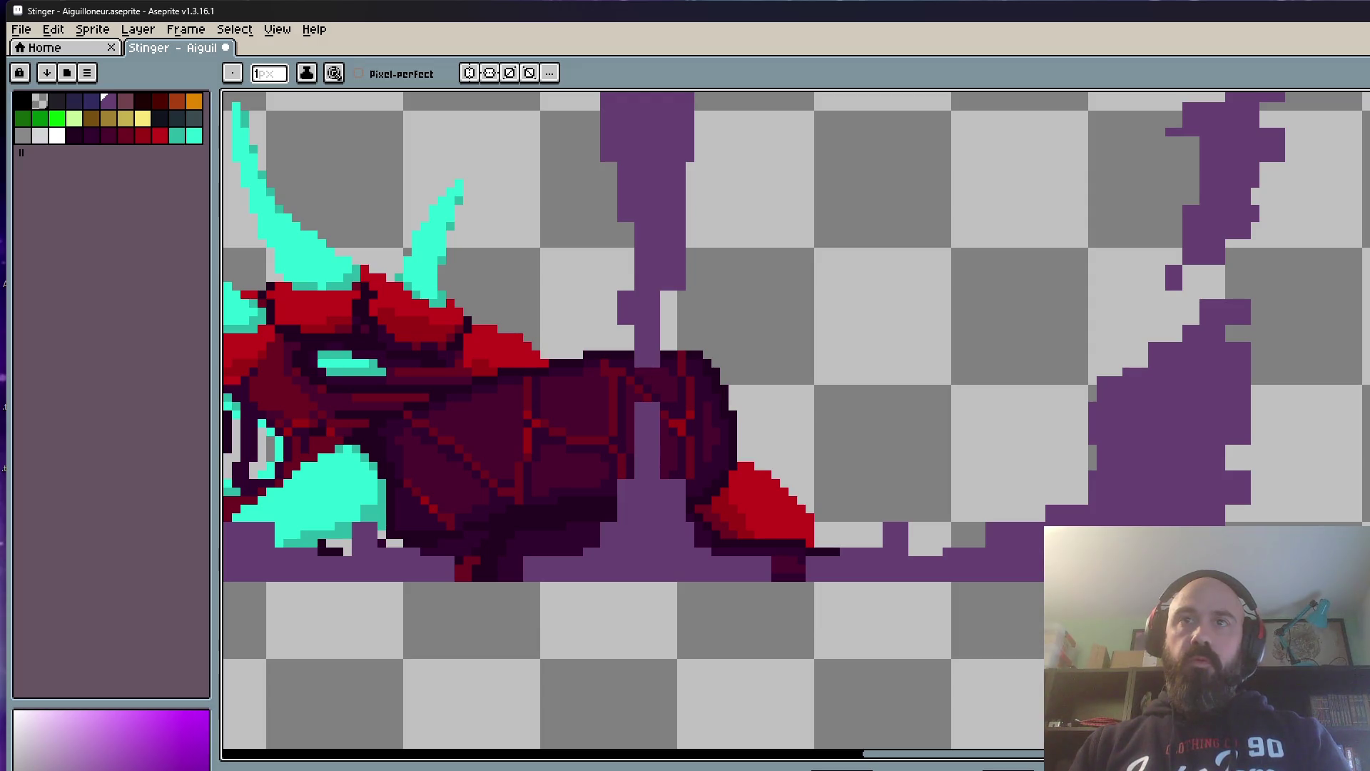
pyautogui.scroll(-2, 685, 429)
pyautogui.scroll(2, 685, 429)
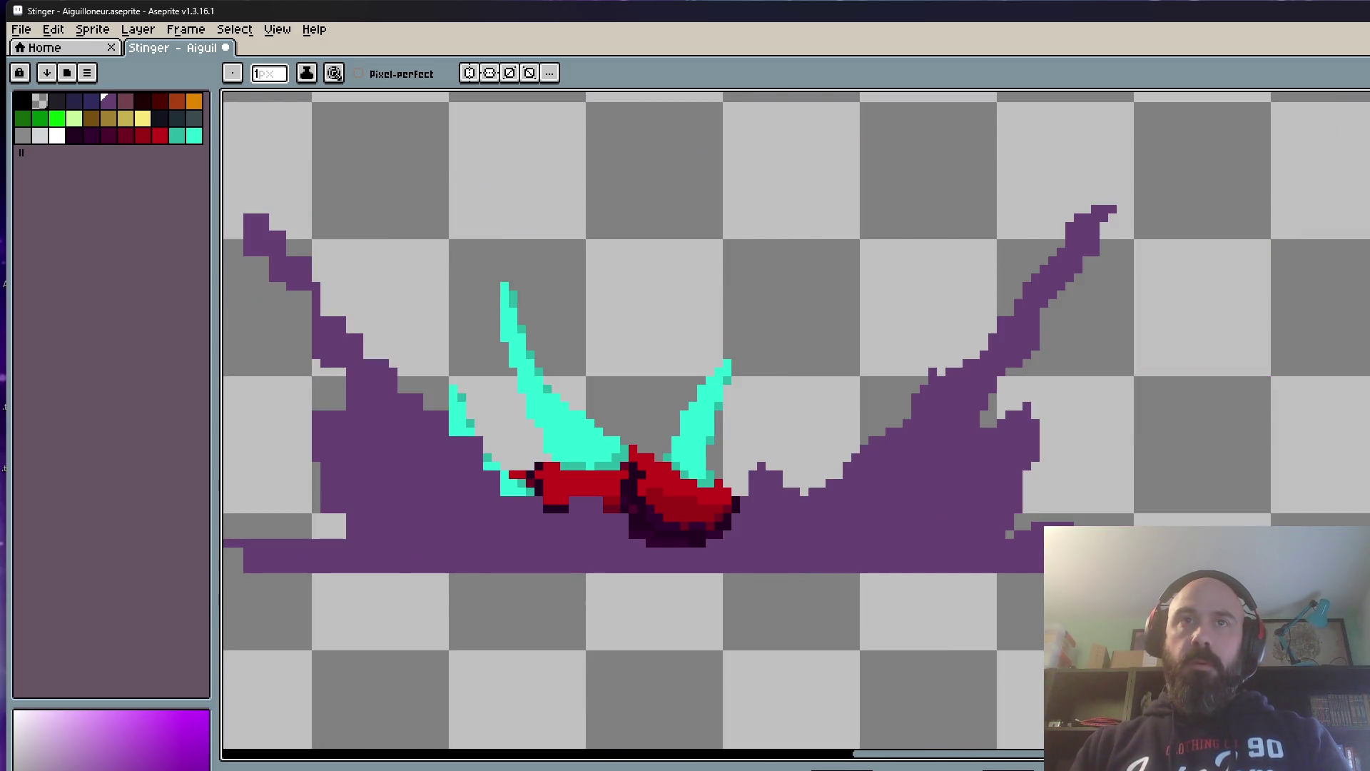
pyautogui.scroll(3, 1246, 389)
pyautogui.scroll(-6, 1190, 300)
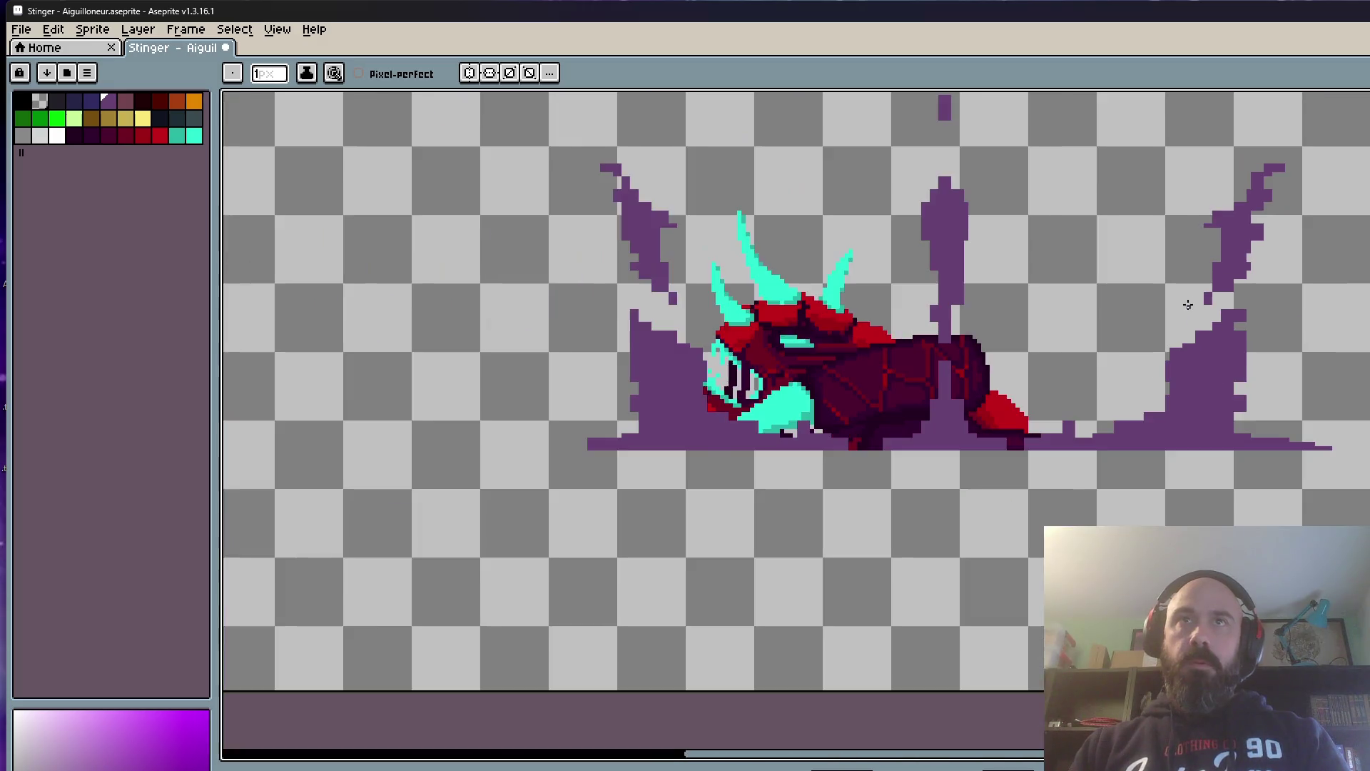
pyautogui.scroll(2, 1228, 245)
pyautogui.scroll(2, 1232, 199)
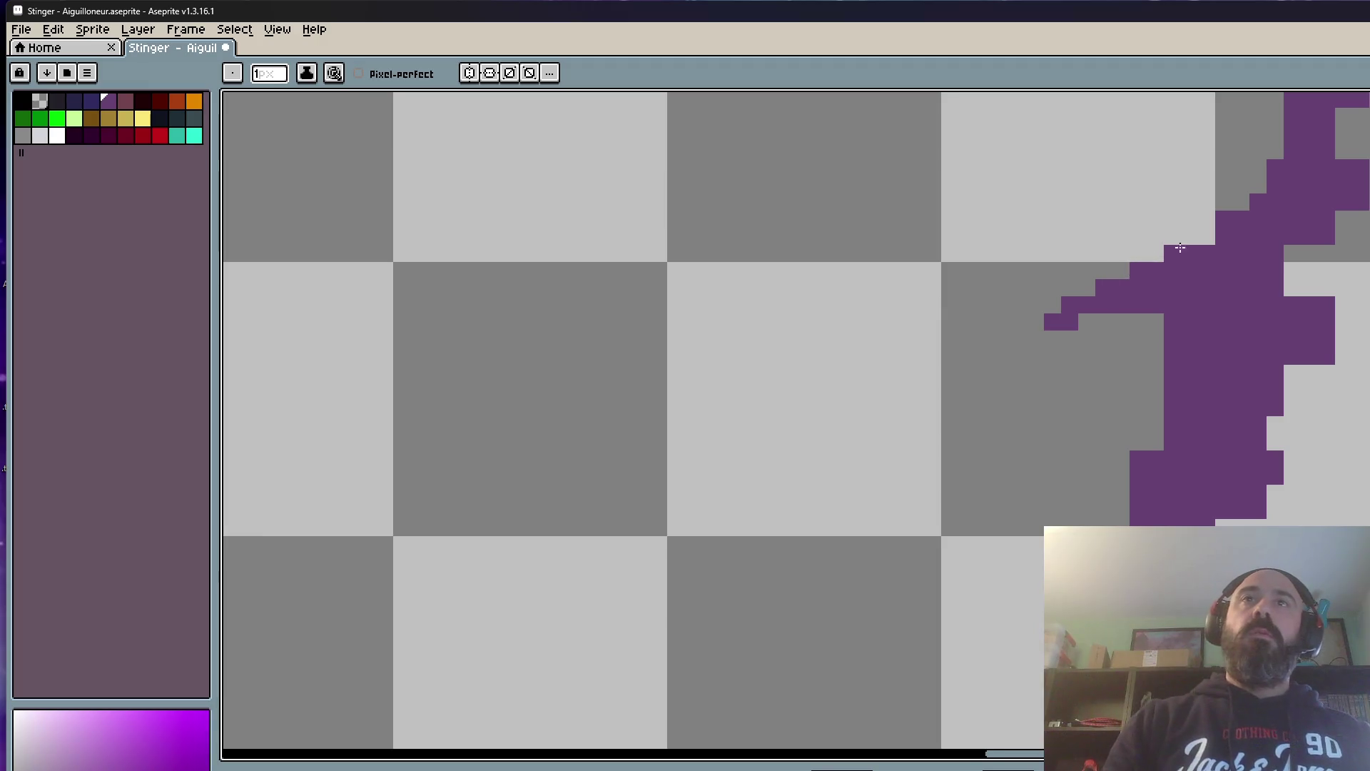
pyautogui.scroll(-3, 1123, 303)
pyautogui.scroll(3, 1136, 300)
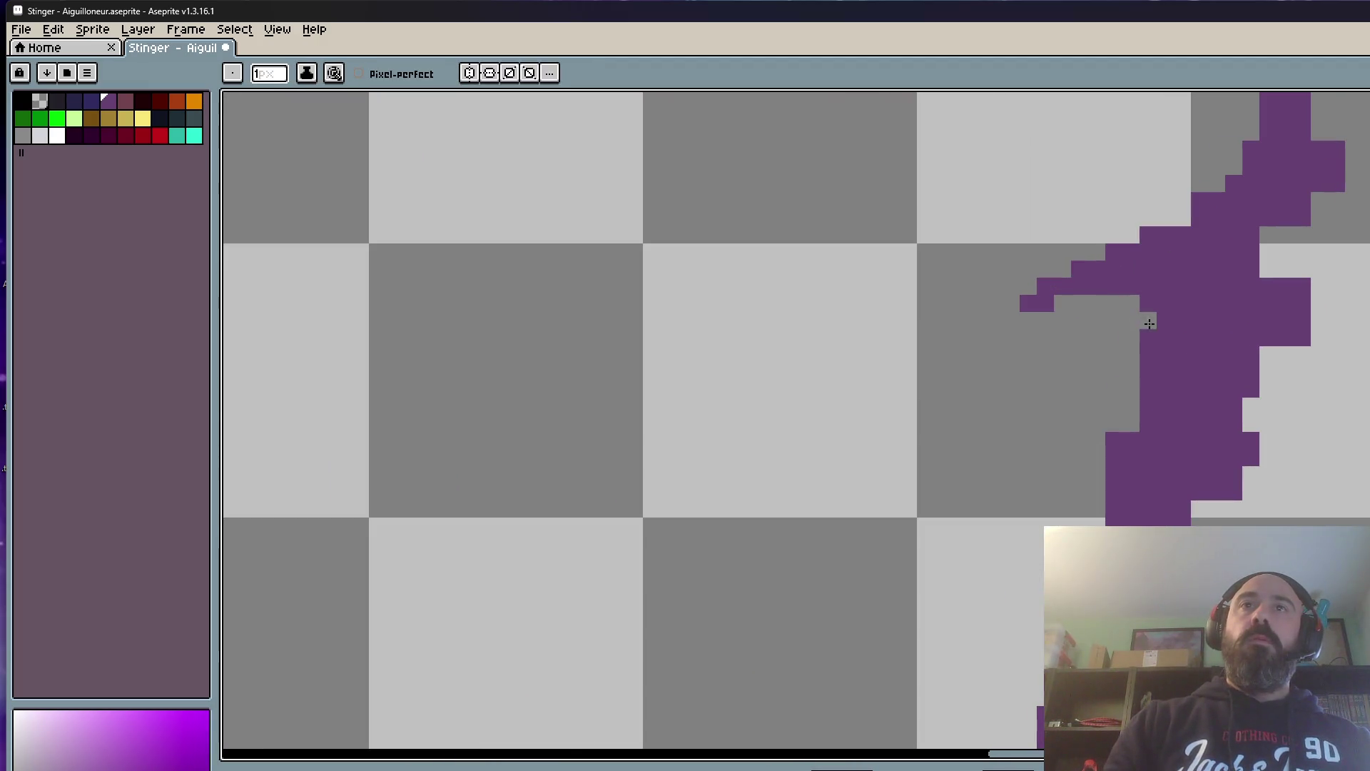
# Step: Erase stray purple pixels along the right splash spike, flipping frames to compare
pyautogui.click(1164, 388)
pyautogui.moveTo(1167, 287); pyautogui.dragTo(1125, 286)
pyautogui.moveTo(1178, 375)
pyautogui.mouseDown()
pyautogui.moveTo(1175, 321)
pyautogui.moveTo(1100, 440)
pyautogui.mouseUp()
pyautogui.scroll(-1, 1175, 323)
pyautogui.scroll(1, 1175, 322)
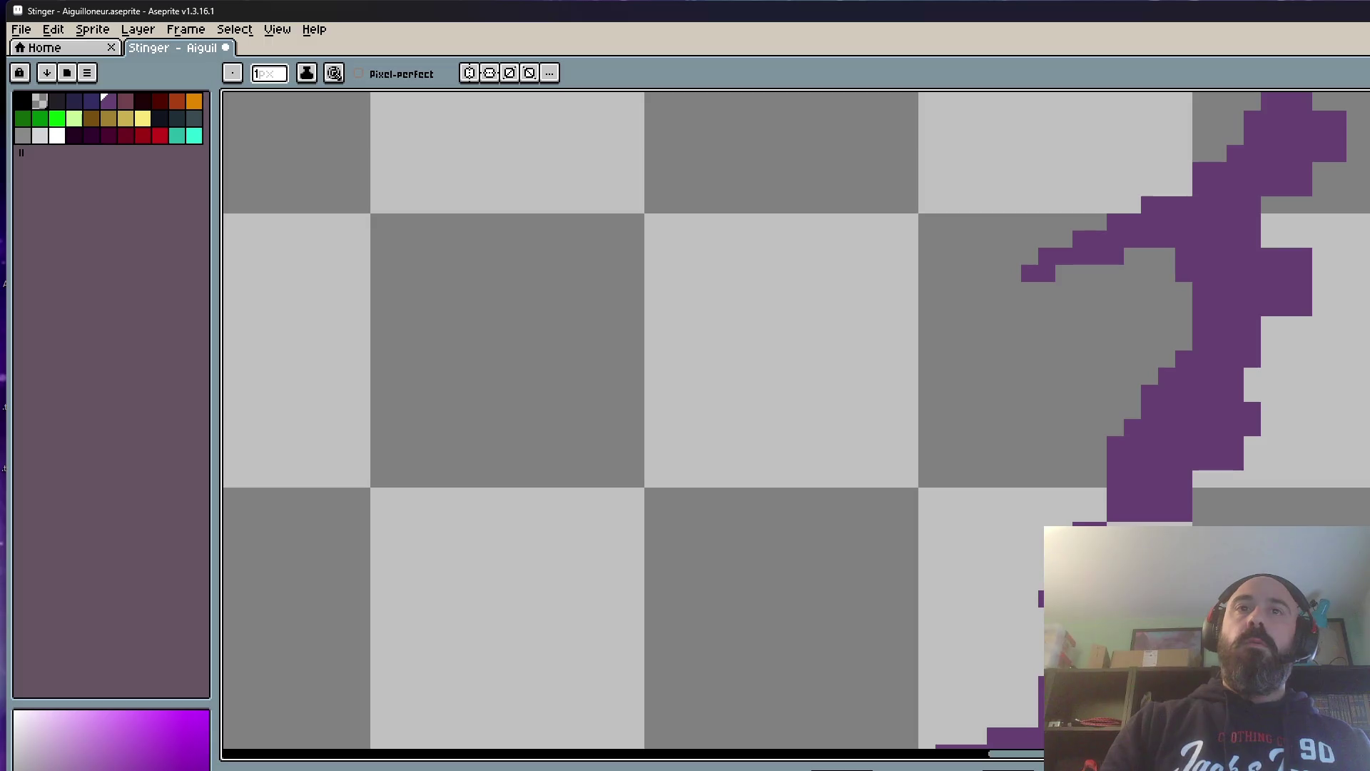
pyautogui.scroll(-3, 1144, 503)
pyautogui.press('Right')
pyautogui.press('Left')
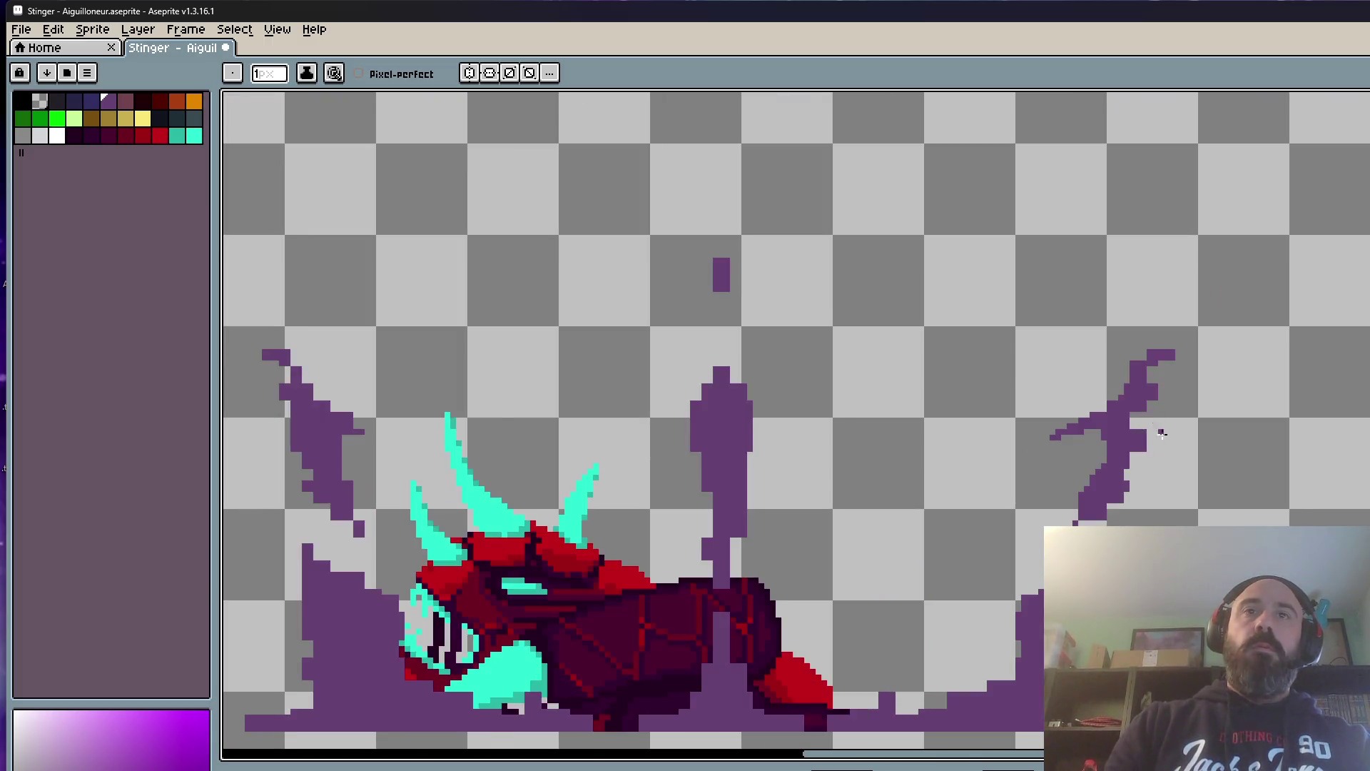
pyautogui.scroll(3, 1145, 504)
# Step: Rebuild the splash tip into a hooked point, clean its edge and touch up the stem, undoing one stroke
pyautogui.moveTo(1180, 321); pyautogui.dragTo(1188, 363)
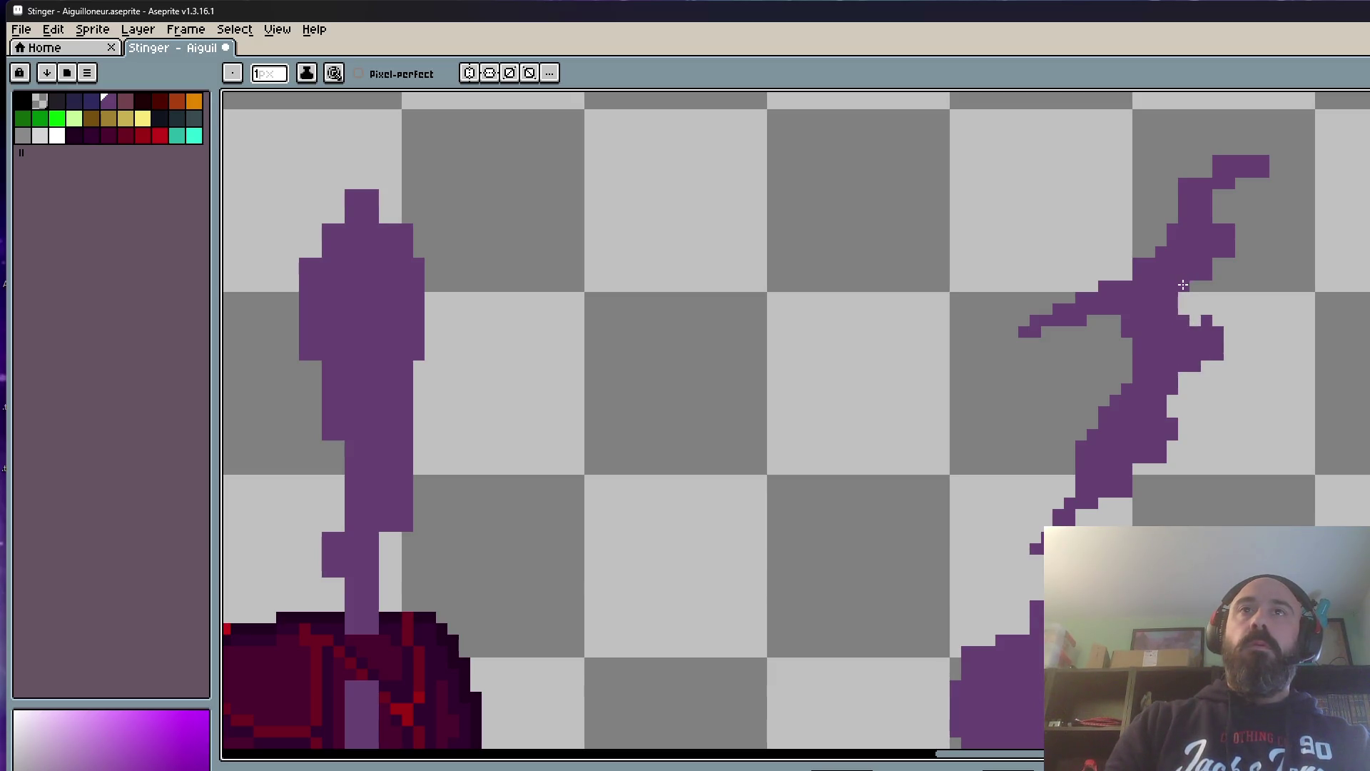
pyautogui.scroll(1, 1211, 220)
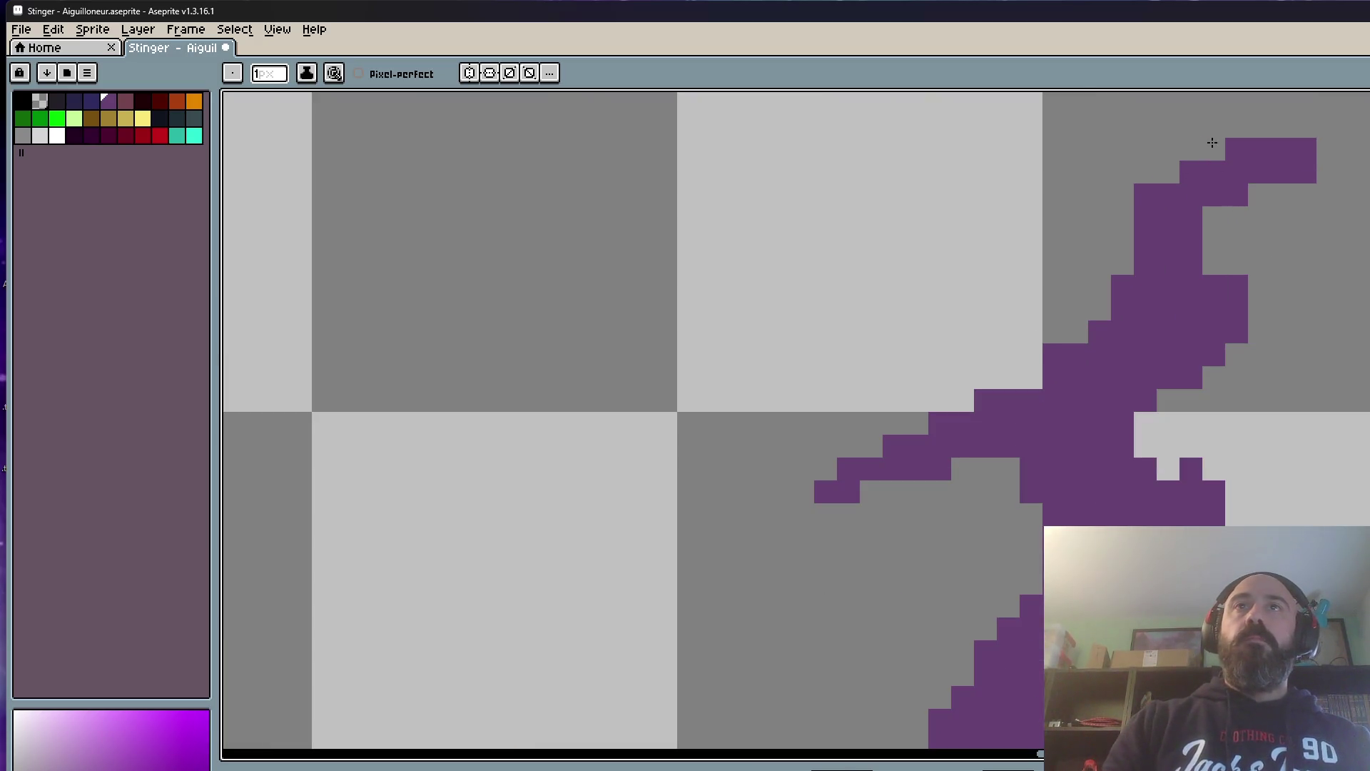
pyautogui.moveTo(1145, 182); pyautogui.dragTo(1025, 241)
pyautogui.click(1231, 207)
pyautogui.click(1207, 231)
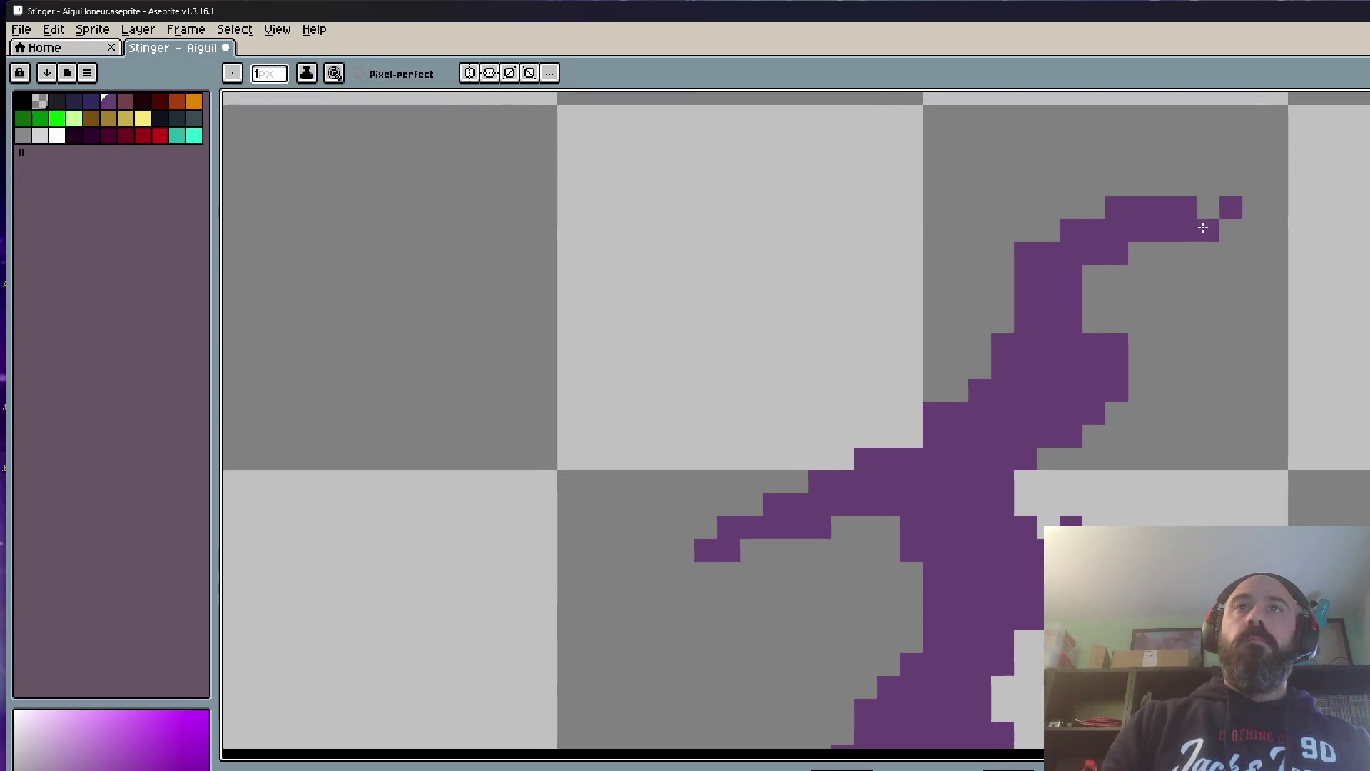
pyautogui.moveTo(1185, 228); pyautogui.dragTo(1107, 345)
pyautogui.scroll(-2, 1156, 299)
pyautogui.scroll(1, 1200, 306)
pyautogui.scroll(-1, 1199, 308)
pyautogui.scroll(2, 1196, 312)
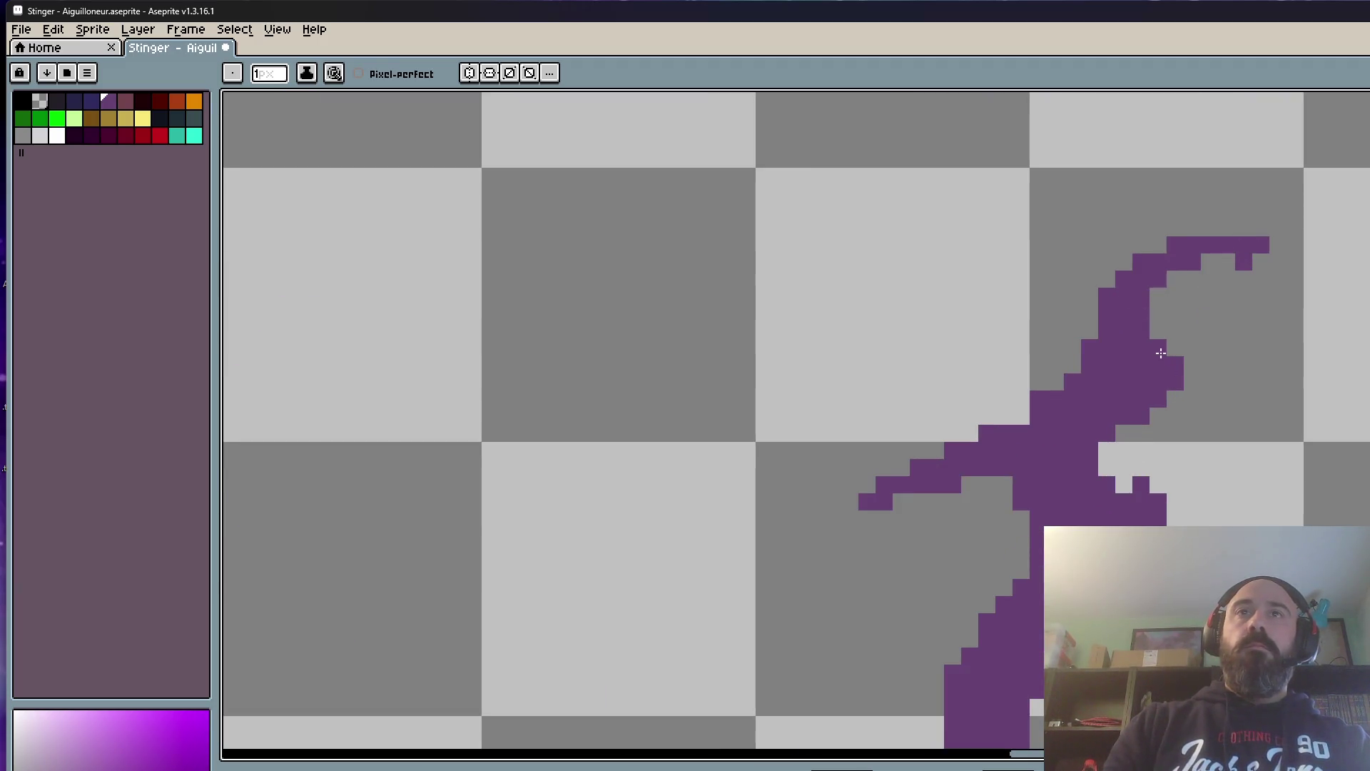
pyautogui.scroll(-1, 1106, 467)
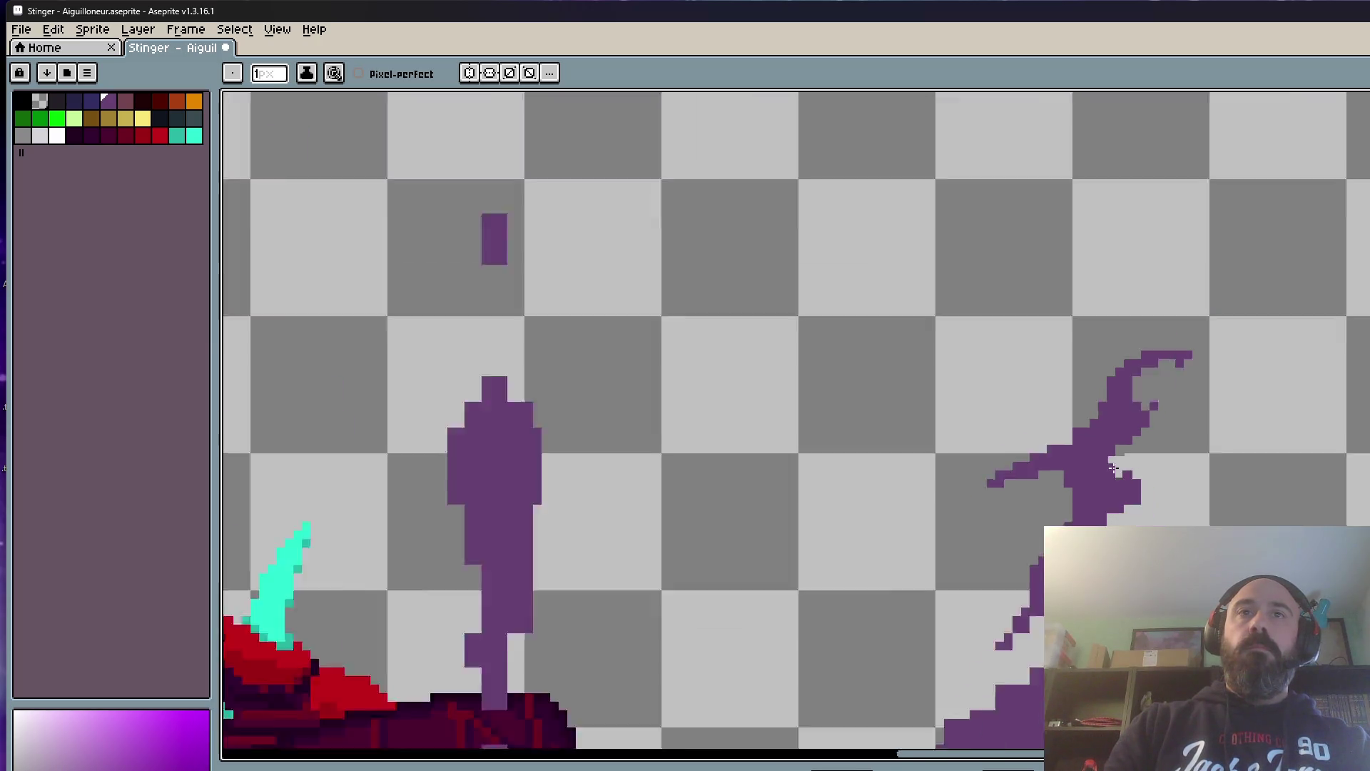
pyautogui.scroll(-1, 1114, 491)
pyautogui.scroll(1, 1165, 529)
pyautogui.scroll(-1, 1165, 529)
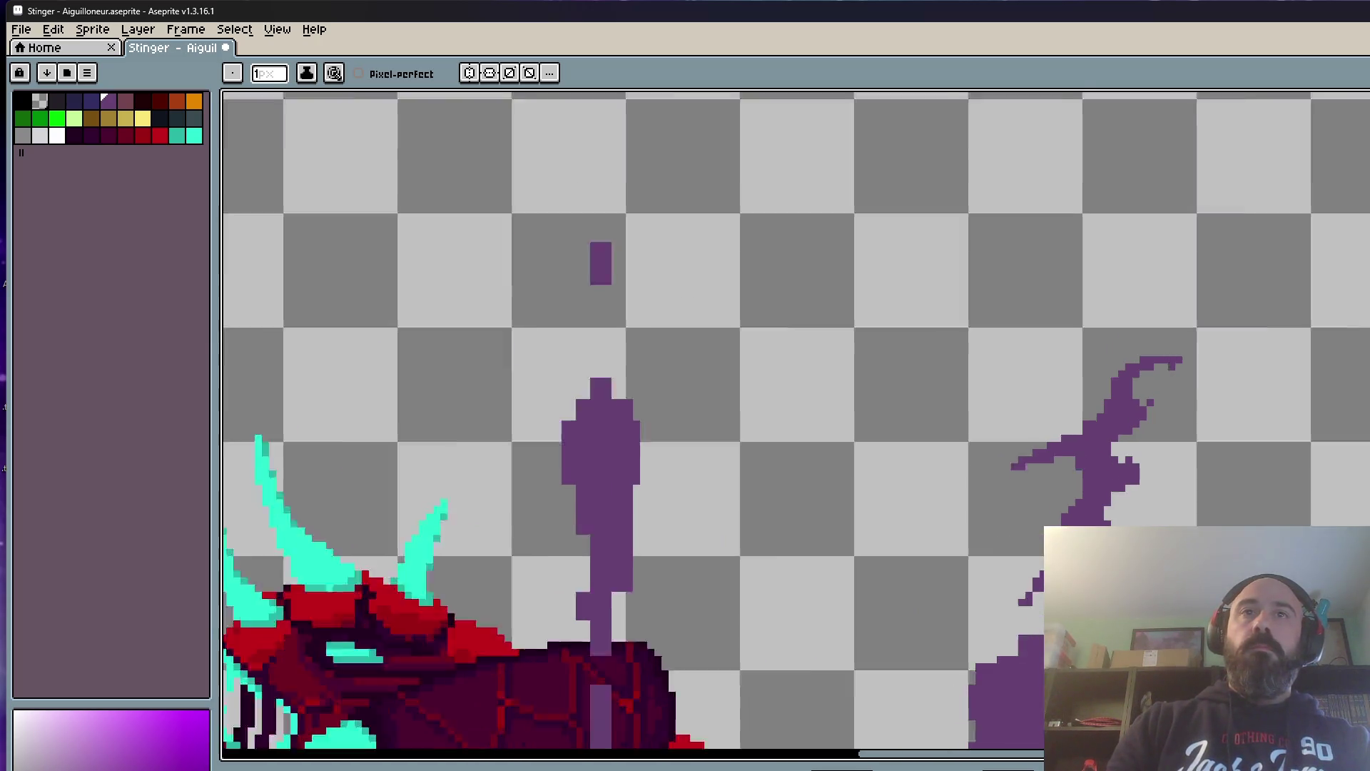
pyautogui.scroll(-3, 1165, 529)
pyautogui.scroll(2, 1165, 529)
pyautogui.scroll(2, 1124, 512)
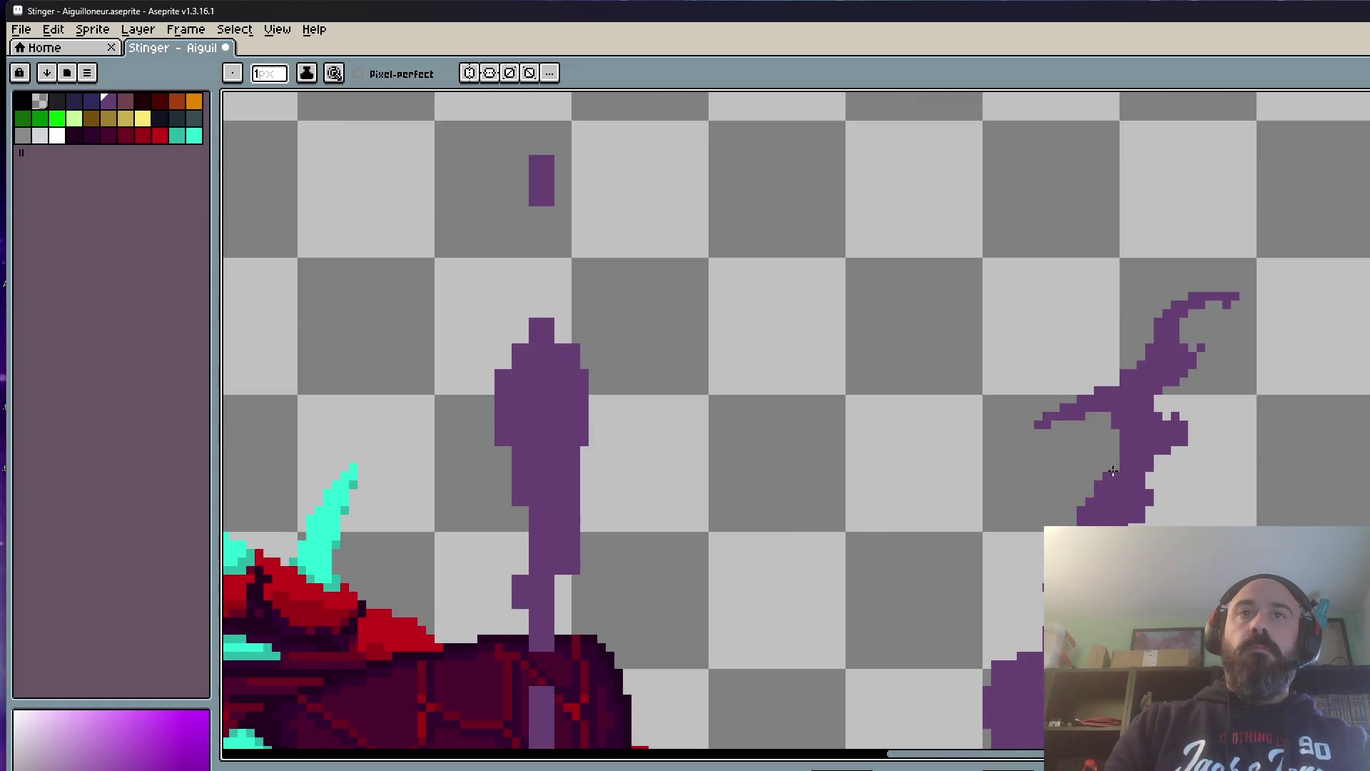
pyautogui.moveTo(1101, 495); pyautogui.dragTo(1120, 481)
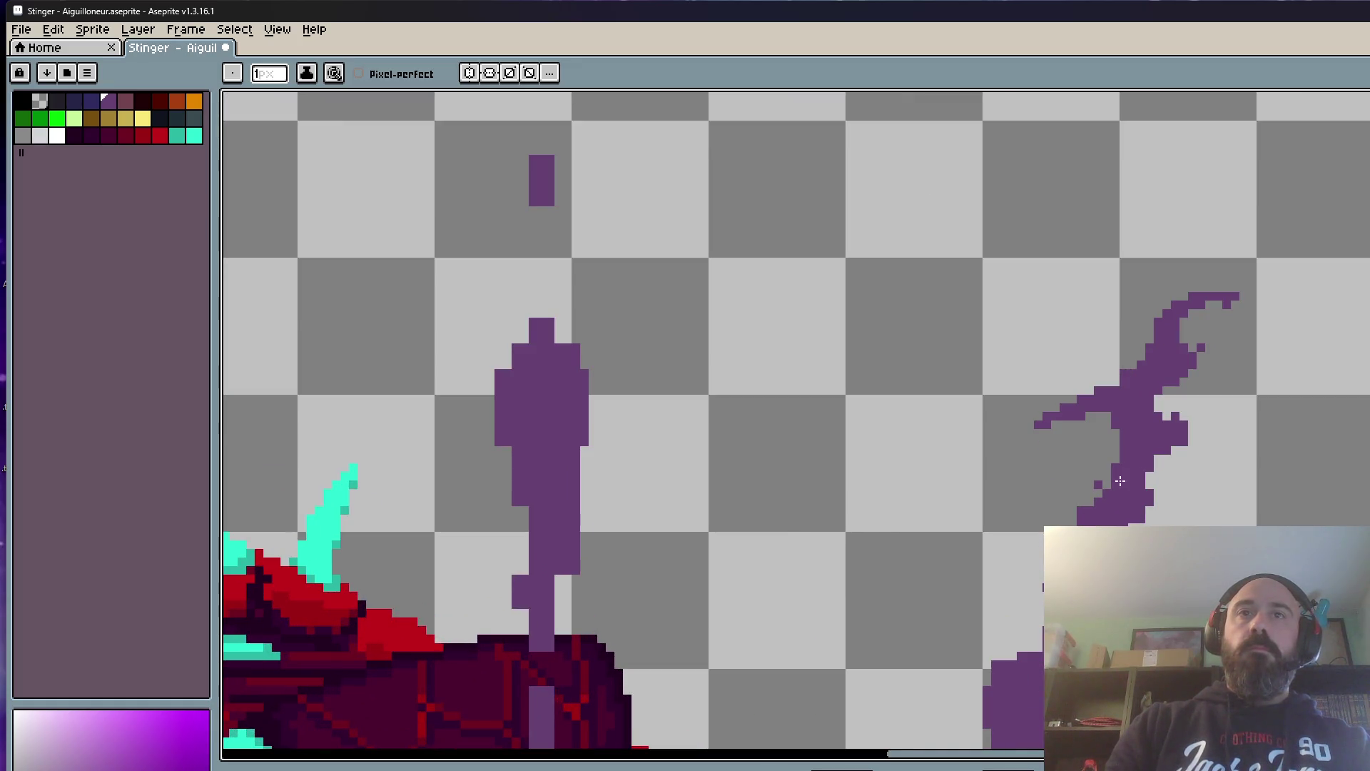
pyautogui.hotkey('ctrl', 'z')
pyautogui.scroll(-3, 1095, 484)
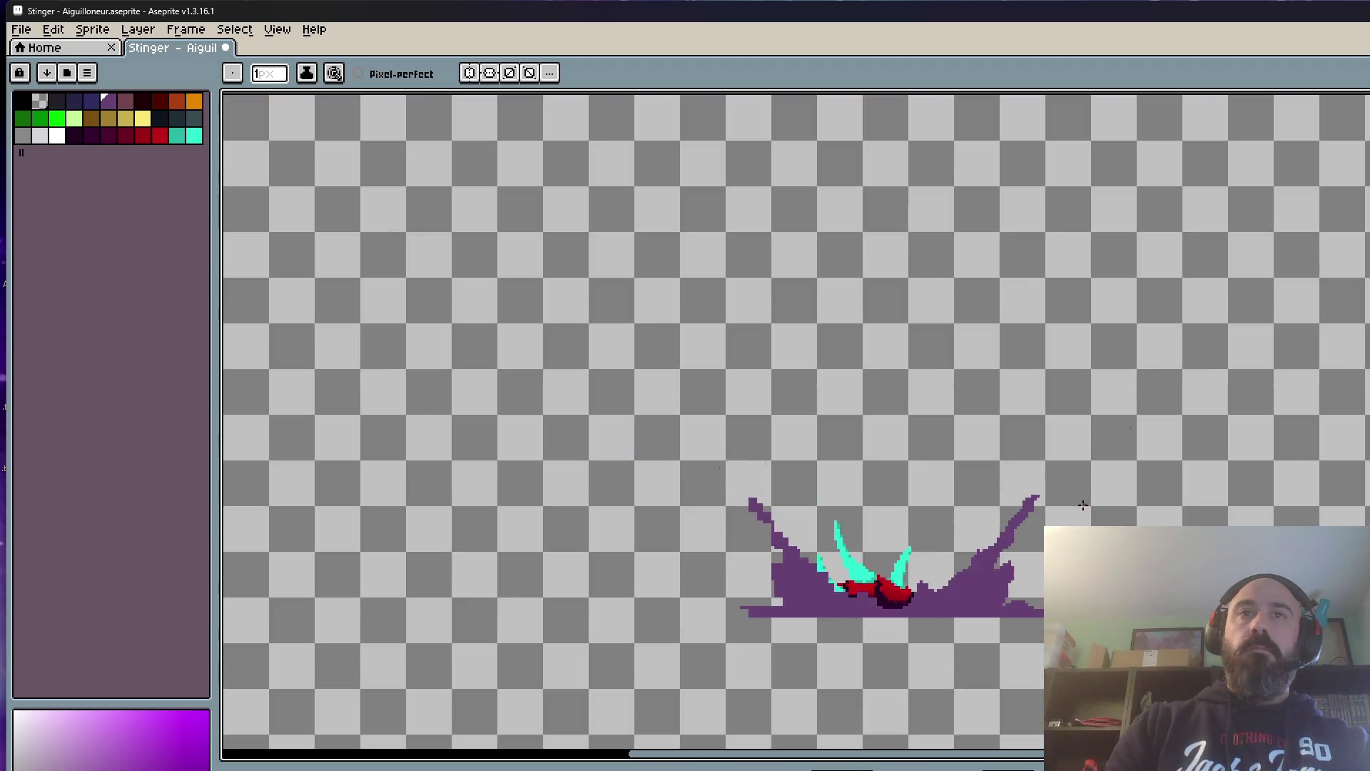
pyautogui.scroll(1, 1109, 491)
pyautogui.scroll(1, 1109, 490)
pyautogui.scroll(-1, 1109, 491)
pyautogui.scroll(-1, 1109, 491)
# Step: Flip back and forth between neighbouring frames to compare the right splash
pyautogui.press('Right')
pyautogui.scroll(1, 1091, 482)
pyautogui.press('Left')
pyautogui.press('Right')
pyautogui.scroll(2, 1090, 483)
pyautogui.scroll(-2, 1091, 483)
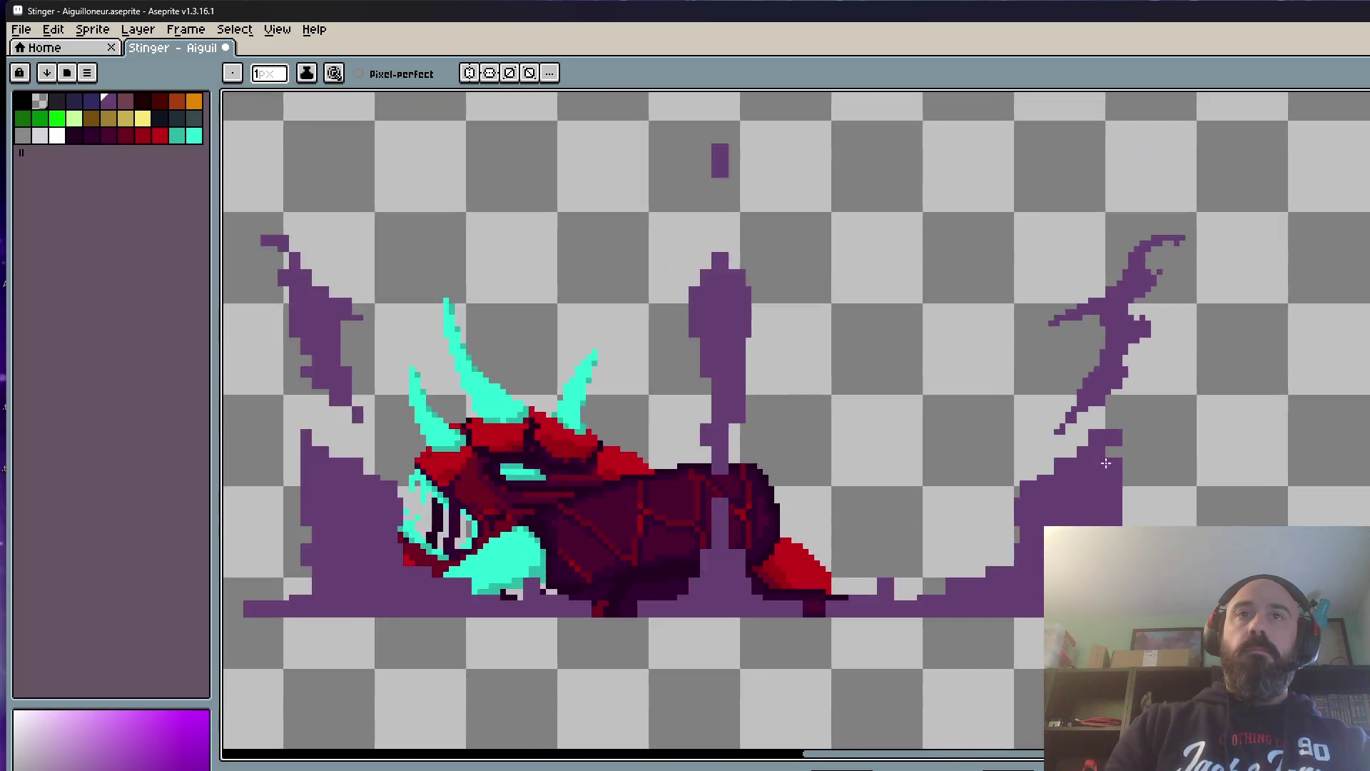
pyautogui.press('Left')
pyautogui.press('Right')
pyautogui.scroll(1, 1079, 430)
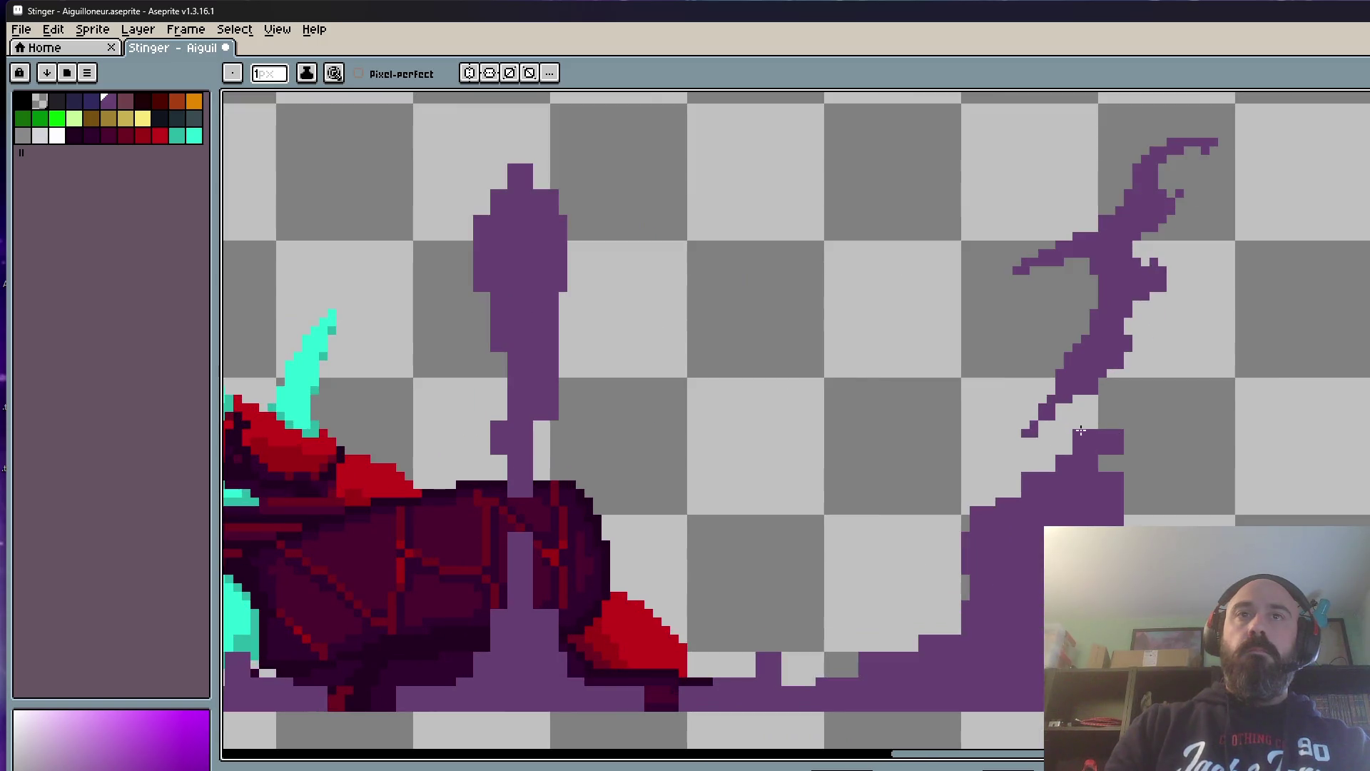
# Step: Connect the thin spike to the lower splash and repaint its ragged right and lower edges cleanly
pyautogui.moveTo(1094, 431); pyautogui.dragTo(1015, 487)
pyautogui.scroll(-1, 1039, 541)
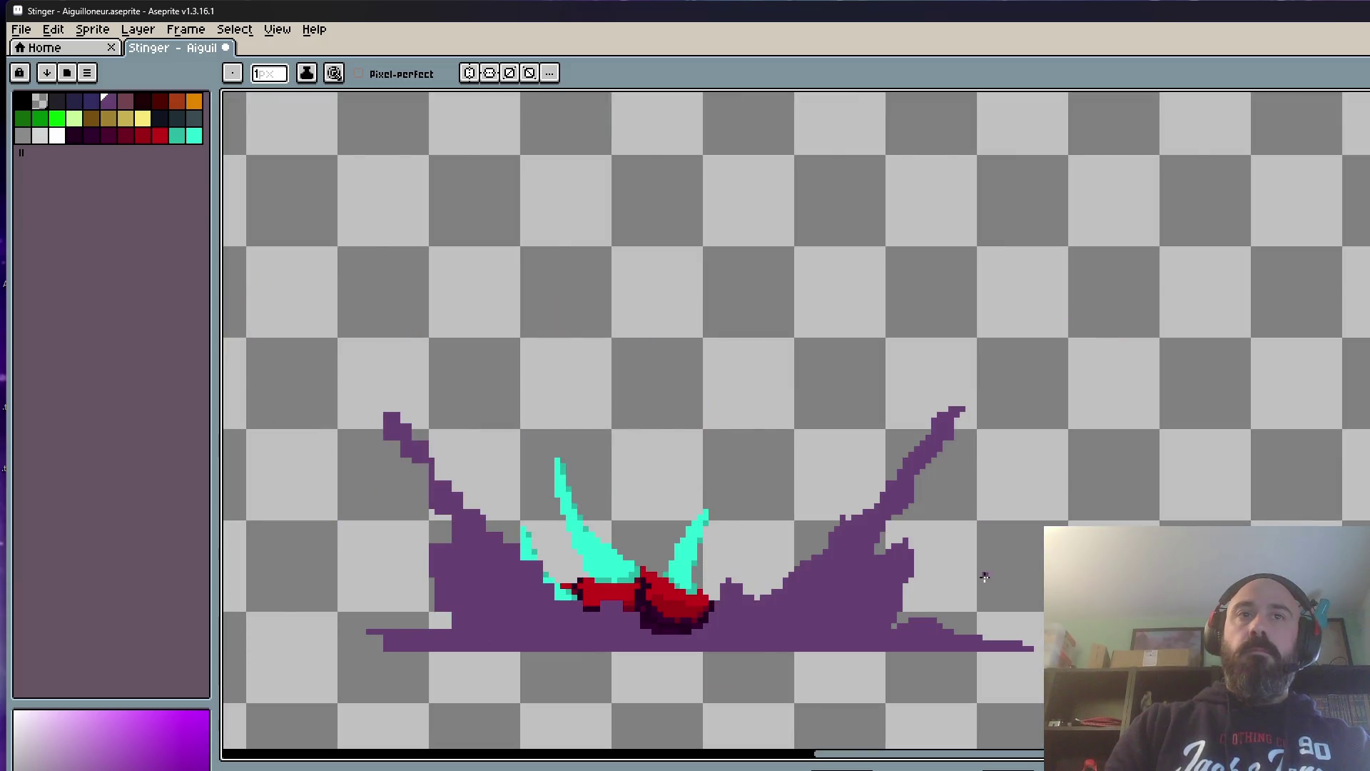
pyautogui.scroll(2, 984, 576)
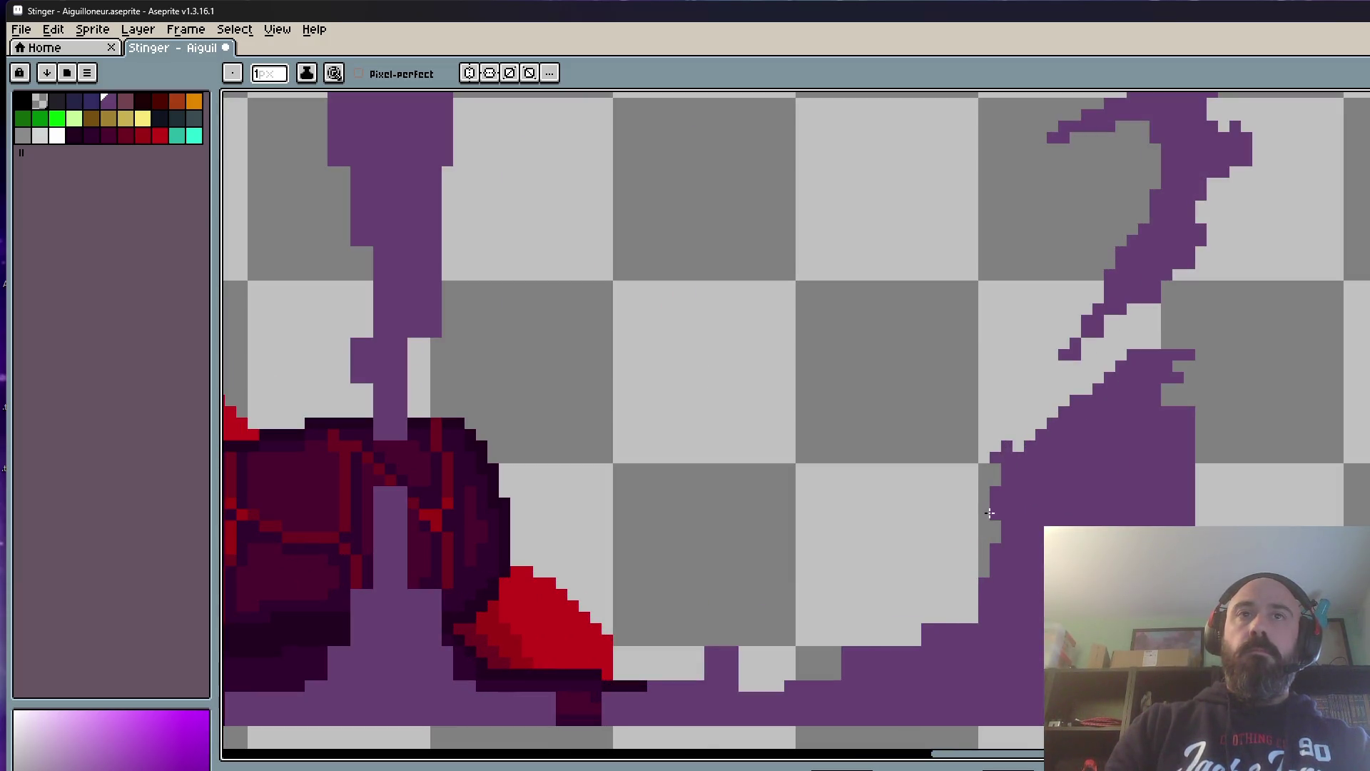
pyautogui.moveTo(990, 513); pyautogui.dragTo(967, 604)
pyautogui.moveTo(1195, 417); pyautogui.dragTo(1178, 503)
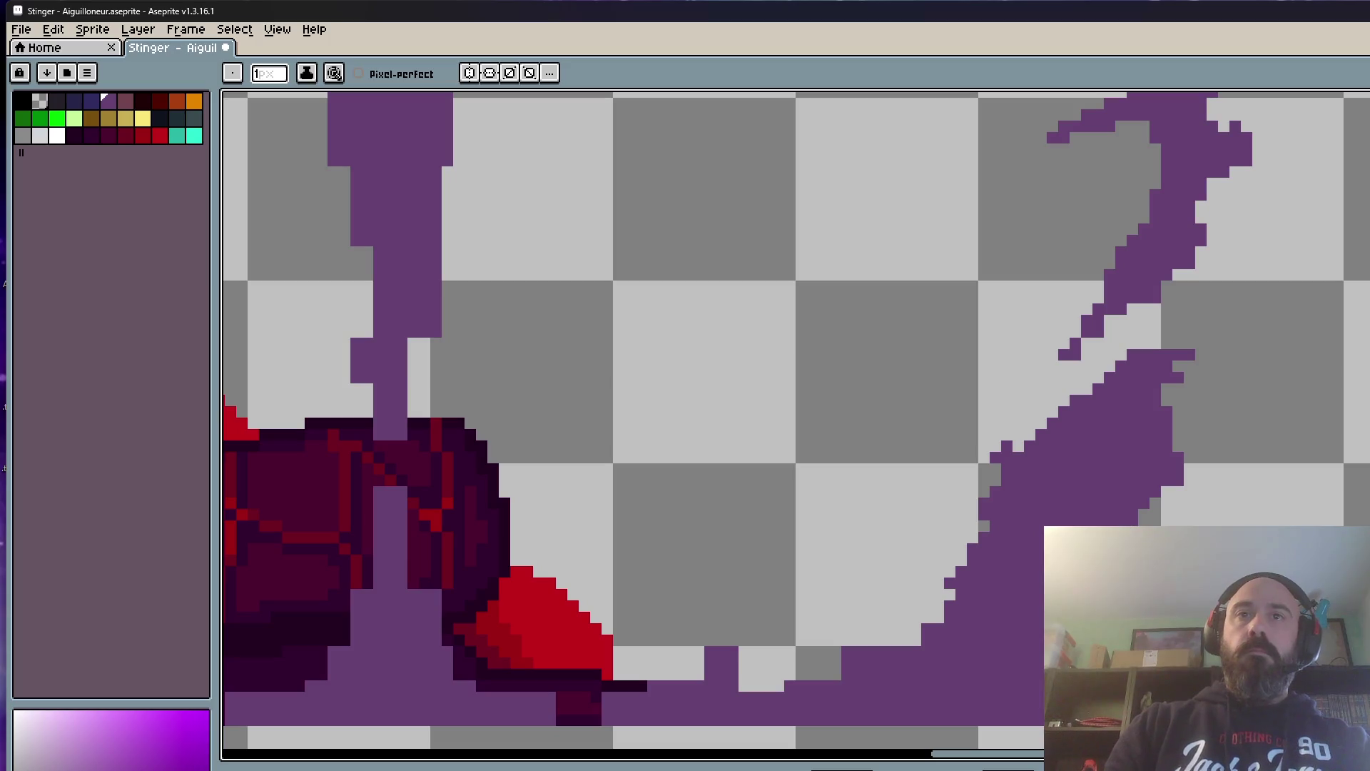
pyautogui.moveTo(1182, 431); pyautogui.dragTo(1157, 408)
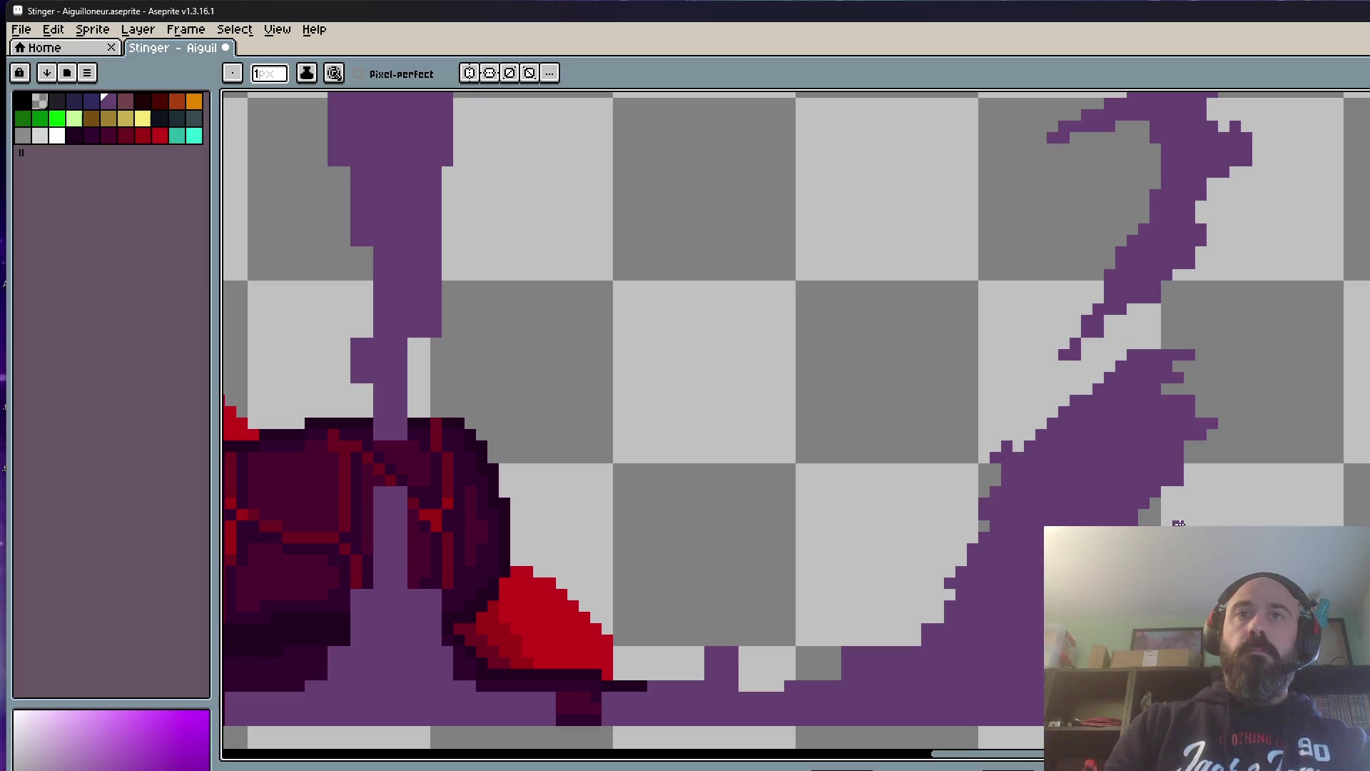
pyautogui.scroll(-1, 1178, 515)
pyautogui.scroll(-1, 1179, 514)
pyautogui.scroll(1, 1178, 514)
pyautogui.scroll(1, 750, 481)
pyautogui.scroll(-2, 792, 428)
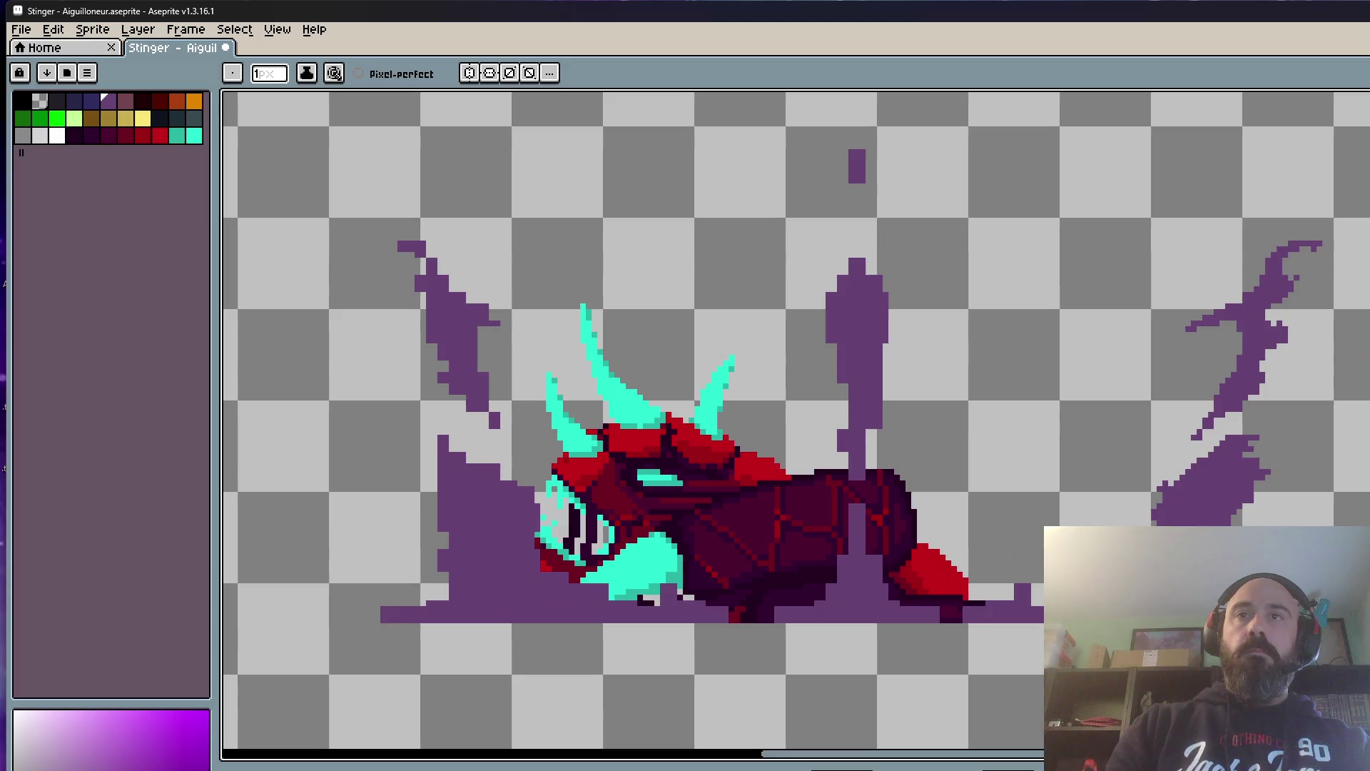
pyautogui.scroll(1, 964, 482)
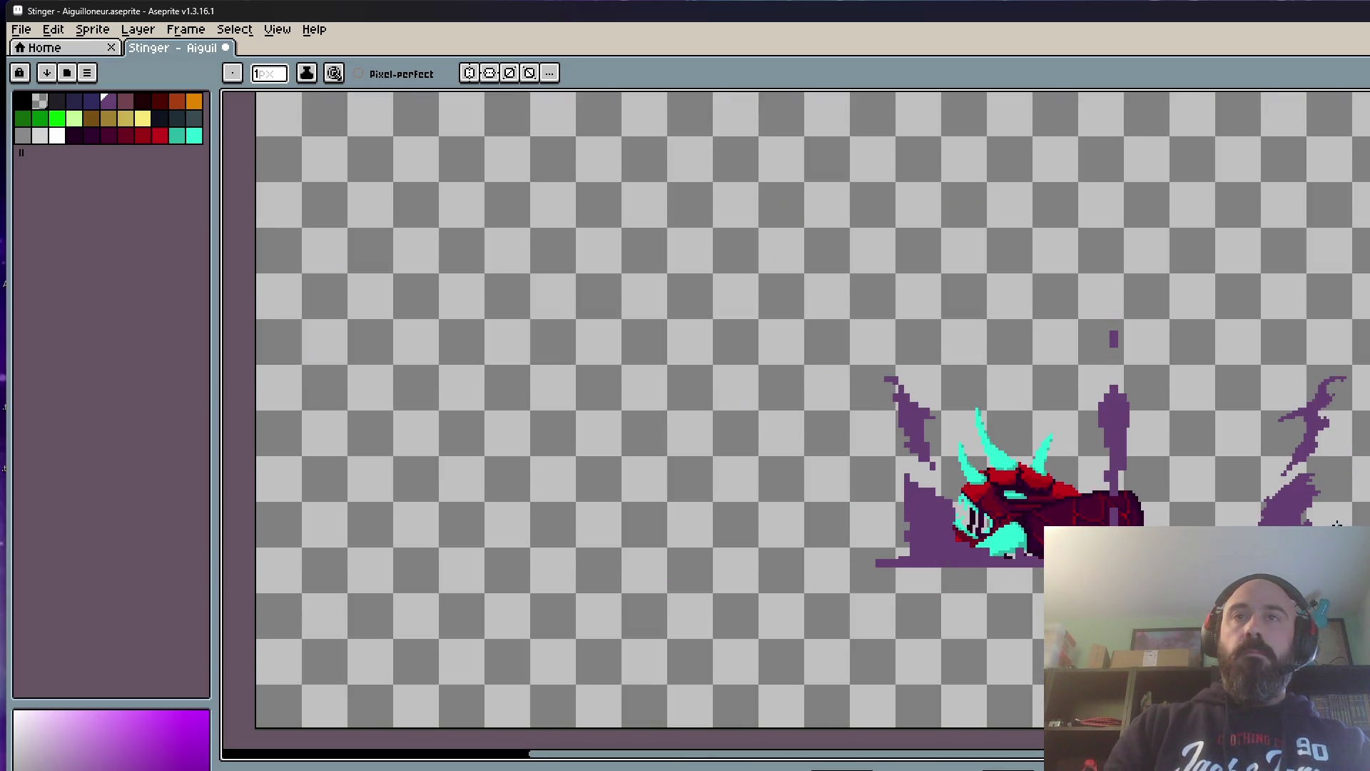
pyautogui.scroll(2, 1336, 525)
pyautogui.scroll(2, 1266, 496)
pyautogui.moveTo(1141, 434); pyautogui.dragTo(1136, 478)
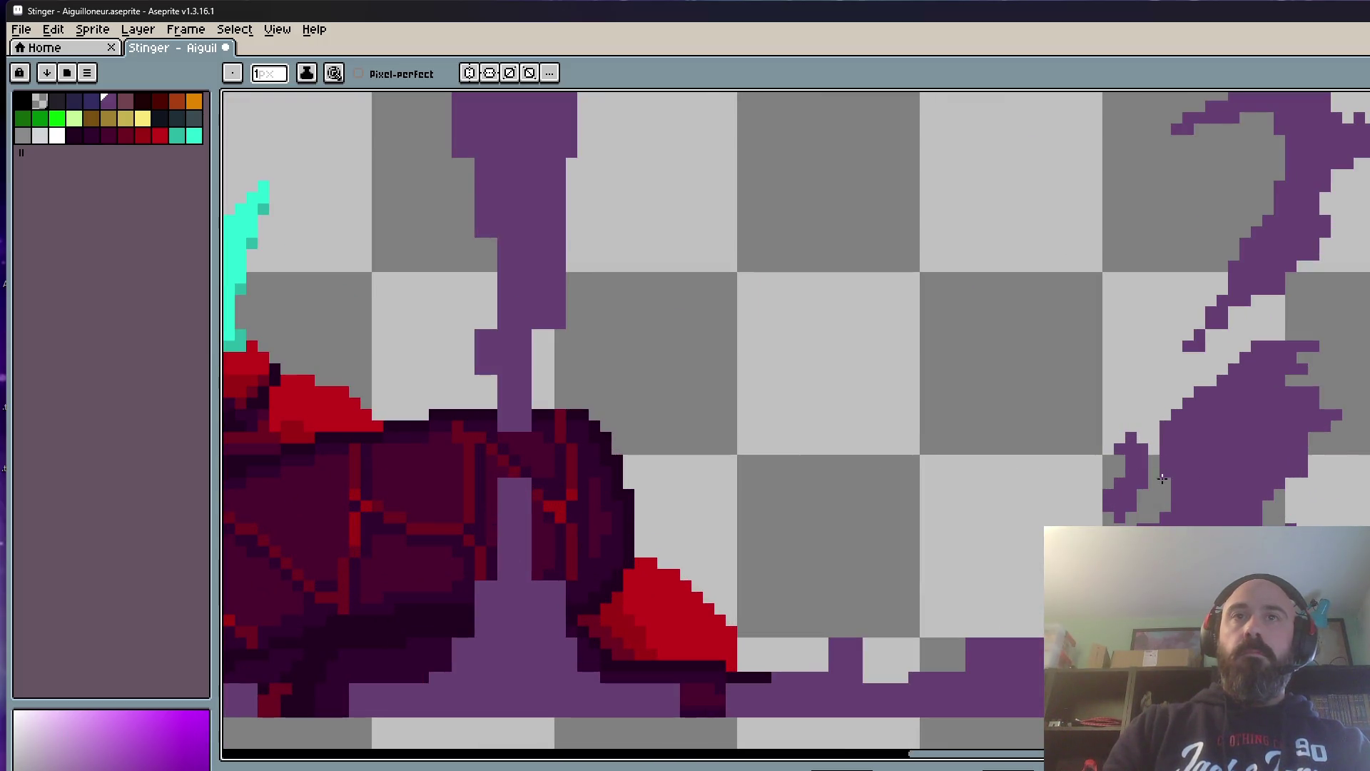
pyautogui.moveTo(1273, 521); pyautogui.dragTo(1270, 525)
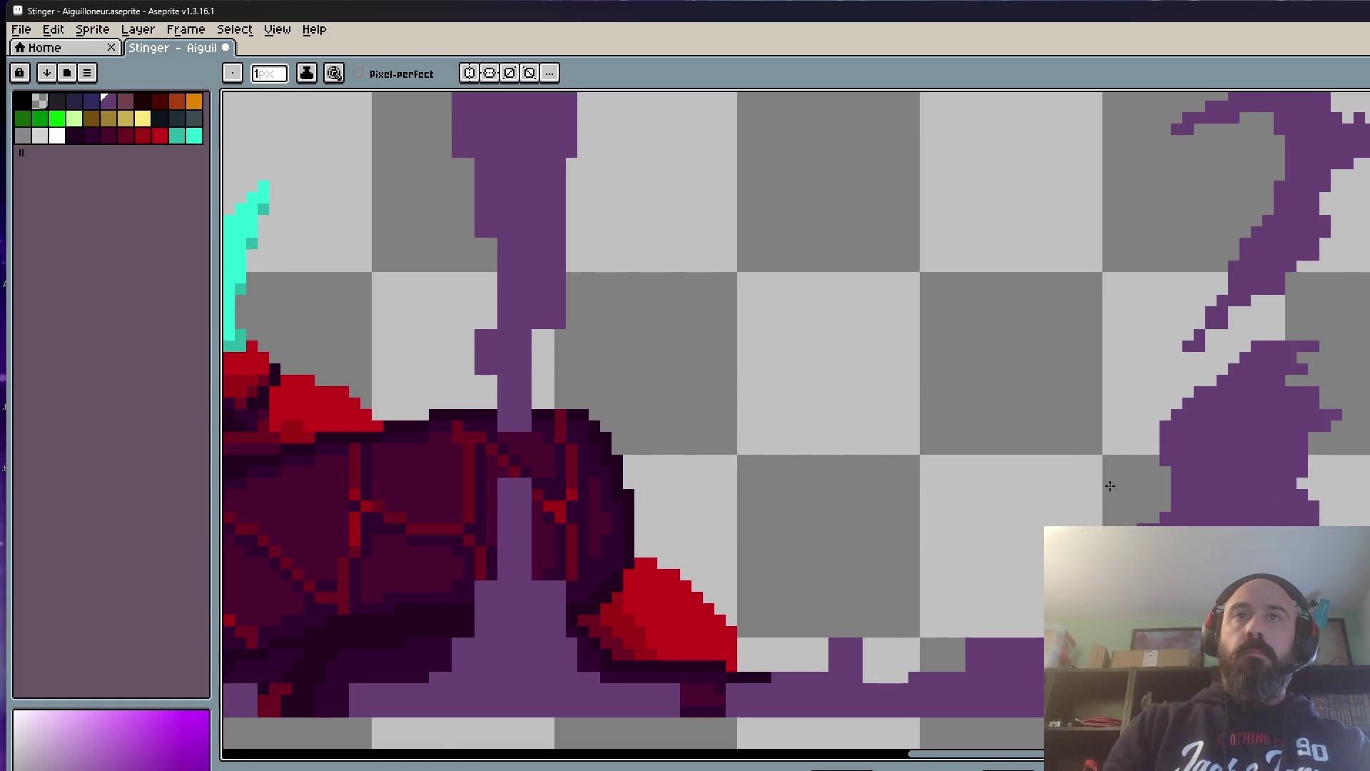
pyautogui.scroll(-3, 1157, 440)
pyautogui.scroll(1, 1180, 450)
pyautogui.scroll(1, 1185, 452)
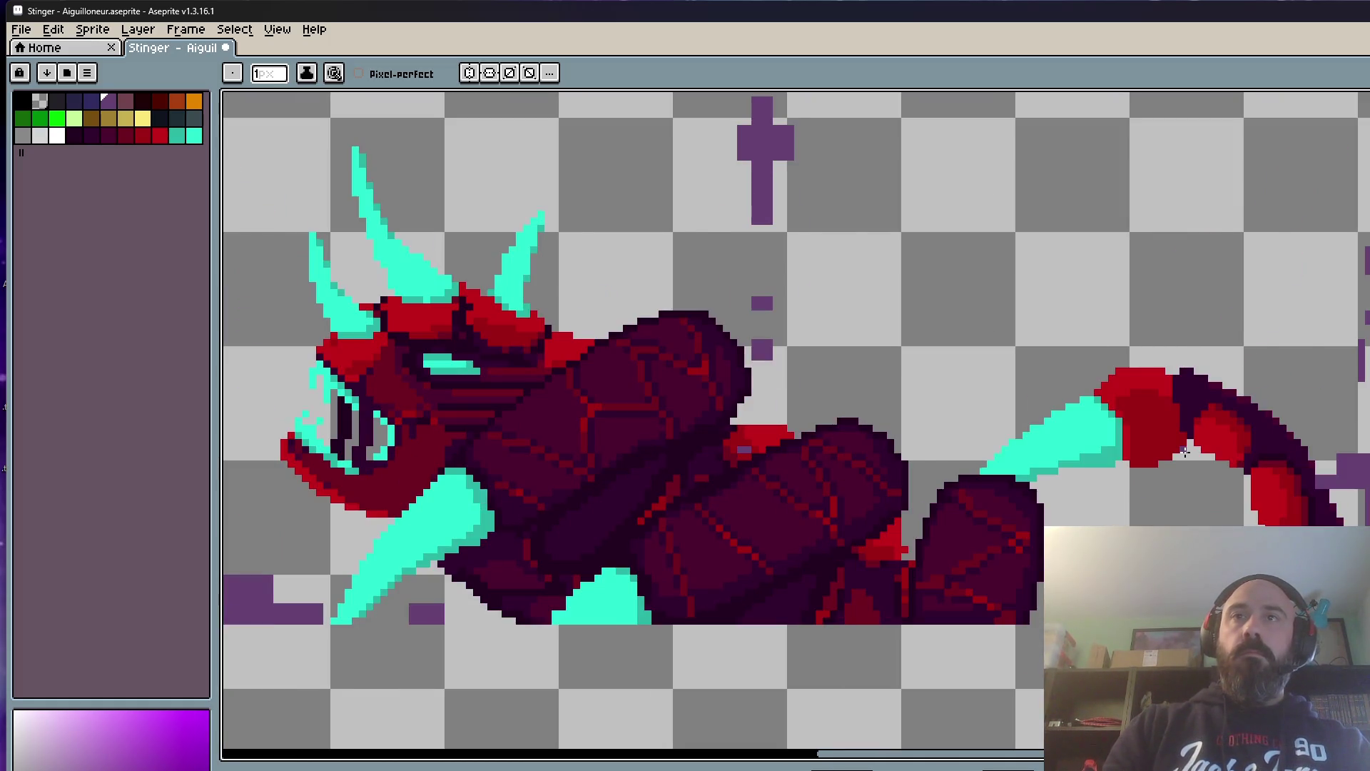
pyautogui.scroll(1, 1184, 453)
pyautogui.scroll(1, 1241, 342)
pyautogui.scroll(-1, 1241, 342)
pyautogui.scroll(-1, 1178, 343)
pyautogui.scroll(2, 1037, 324)
pyautogui.press('m')
# Step: Marquee the lower splash piece and drag it left under the thin upper spike
pyautogui.moveTo(1037, 323); pyautogui.dragTo(1338, 490)
pyautogui.moveTo(1264, 464); pyautogui.dragTo(1229, 464)
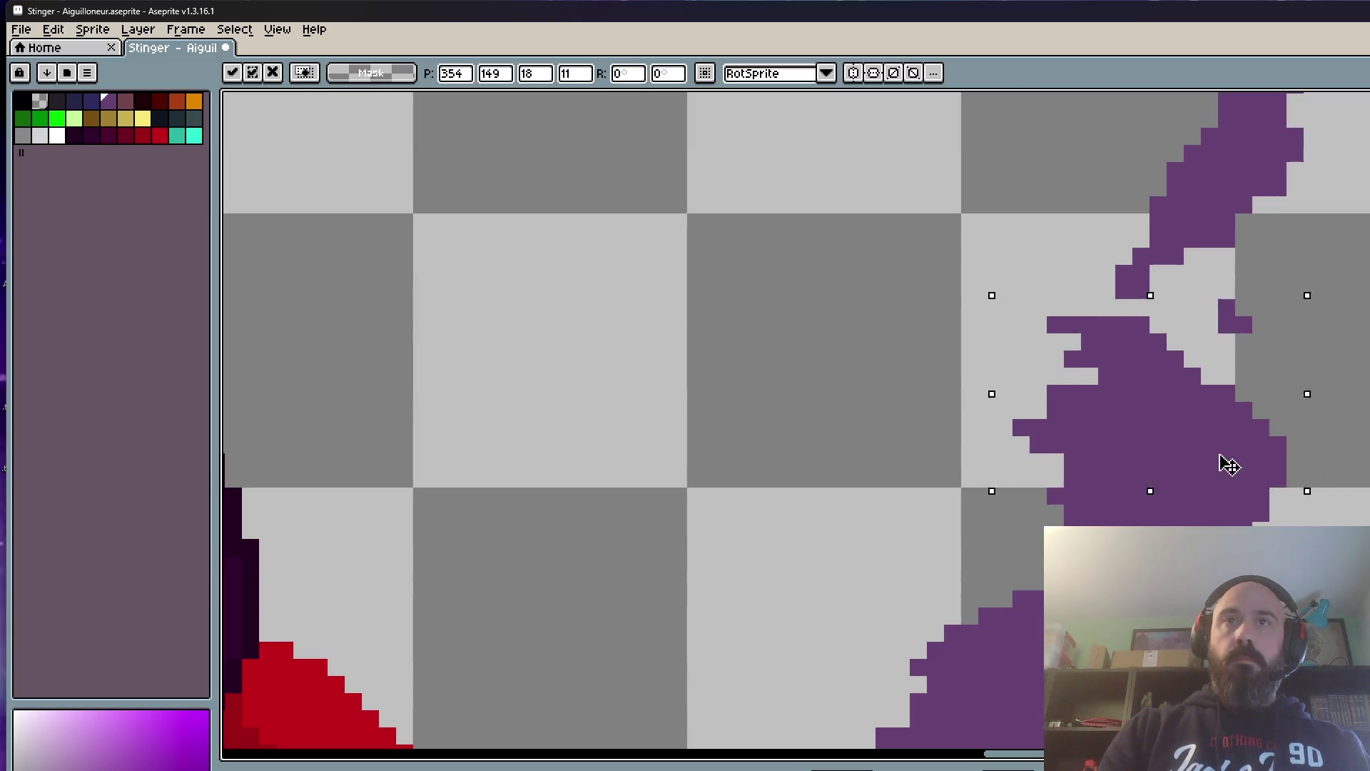
pyautogui.scroll(-2, 1049, 425)
pyautogui.click(1009, 406)
pyautogui.scroll(-1, 1009, 407)
pyautogui.scroll(1, 1013, 413)
pyautogui.scroll(-1, 1014, 413)
pyautogui.scroll(1, 1013, 414)
pyautogui.scroll(-1, 1307, 506)
pyautogui.scroll(1, 1307, 507)
pyautogui.scroll(1, 1295, 520)
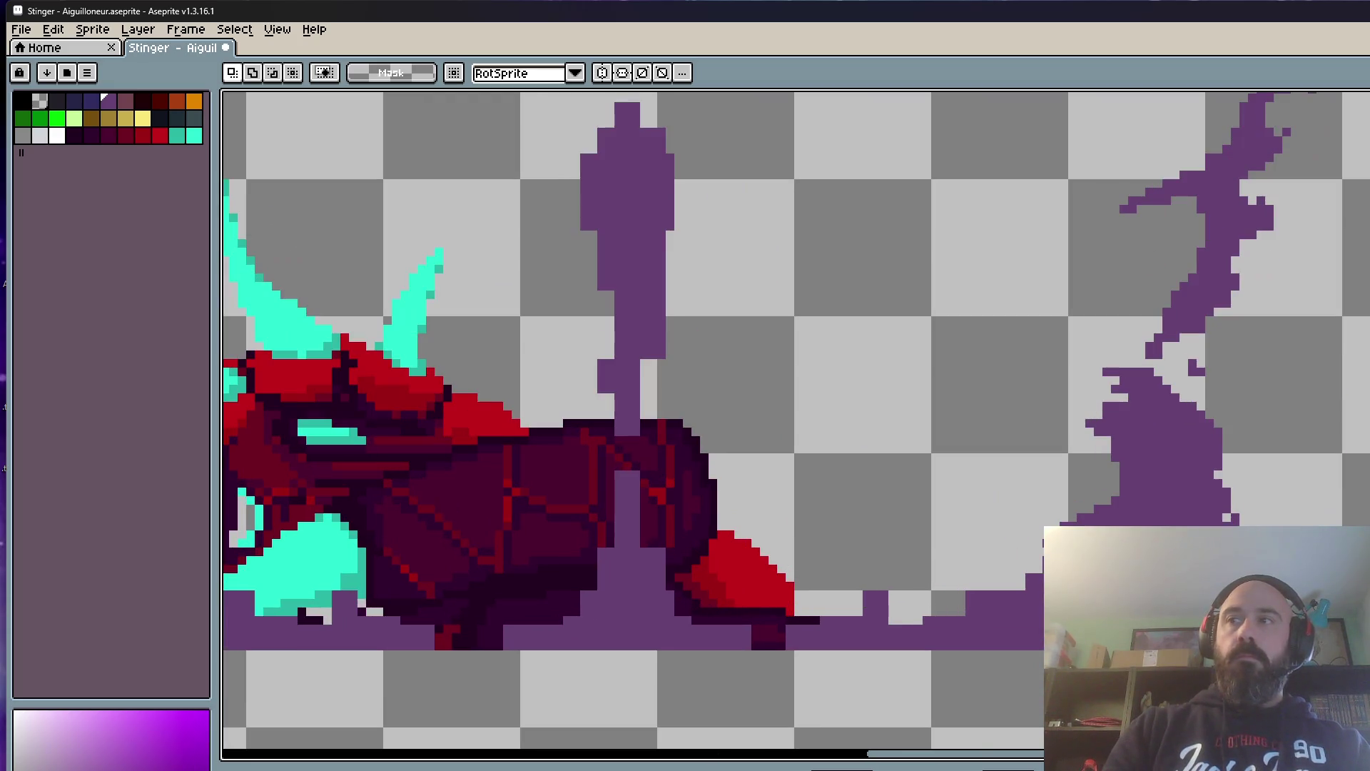
# Step: Reselect the lower splash, nudge it one more pixel left, commit, and play the animation
pyautogui.press('i')
pyautogui.scroll(1, 1207, 506)
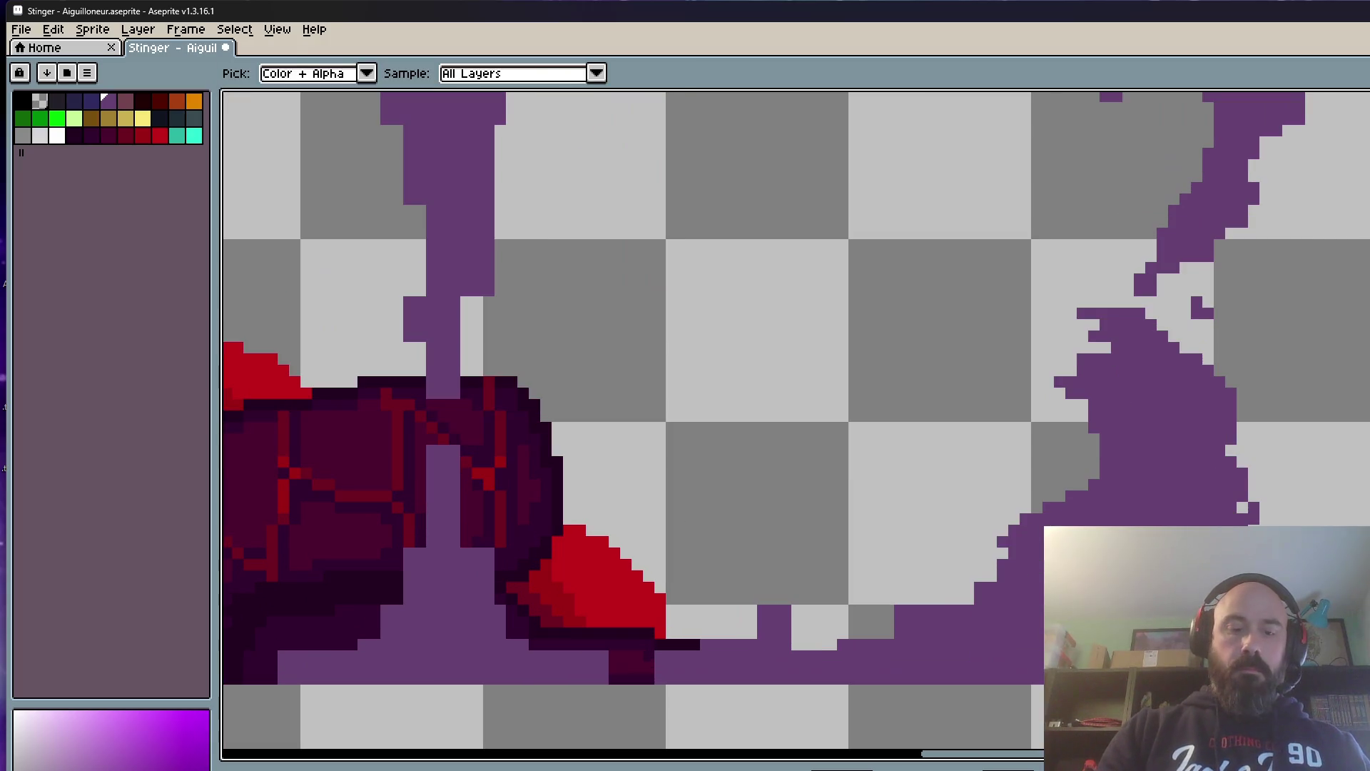
pyautogui.press('b')
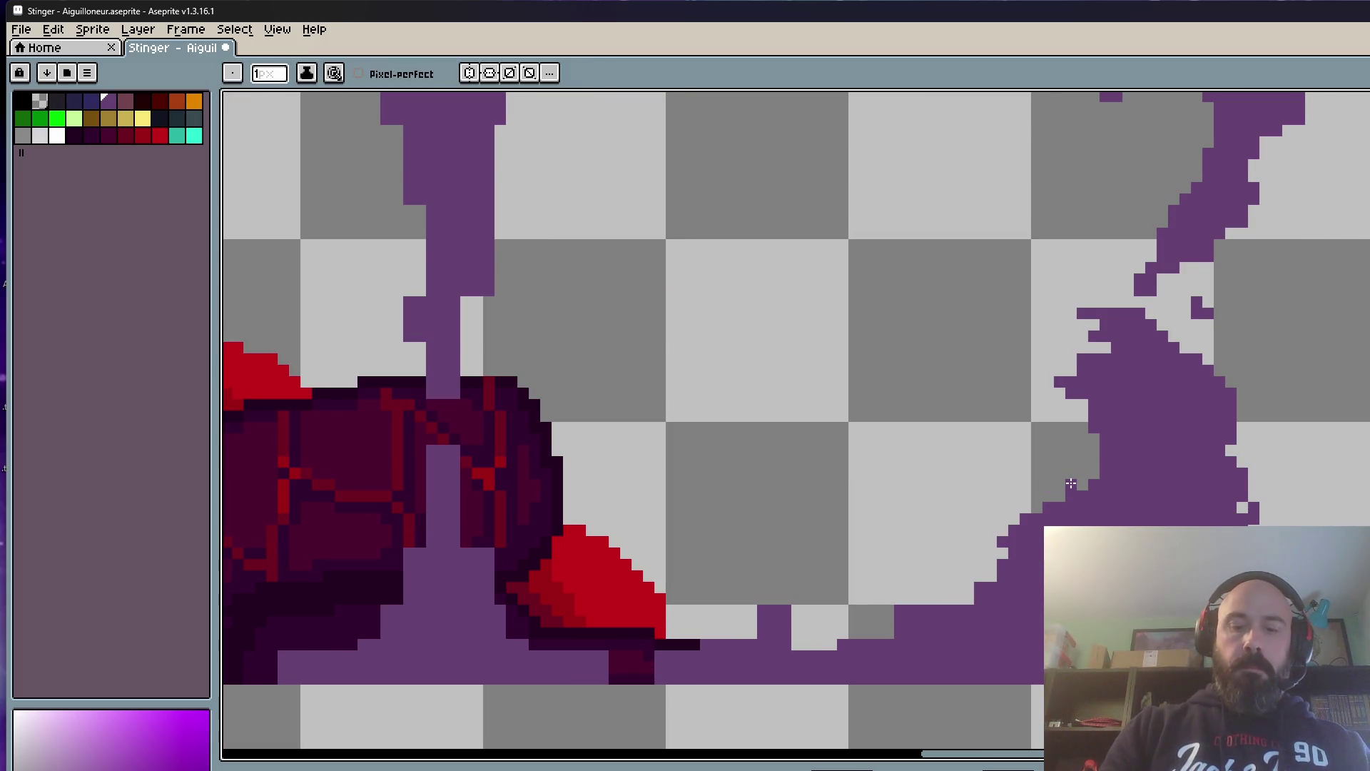
pyautogui.press('m')
pyautogui.moveTo(948, 280); pyautogui.dragTo(1126, 597)
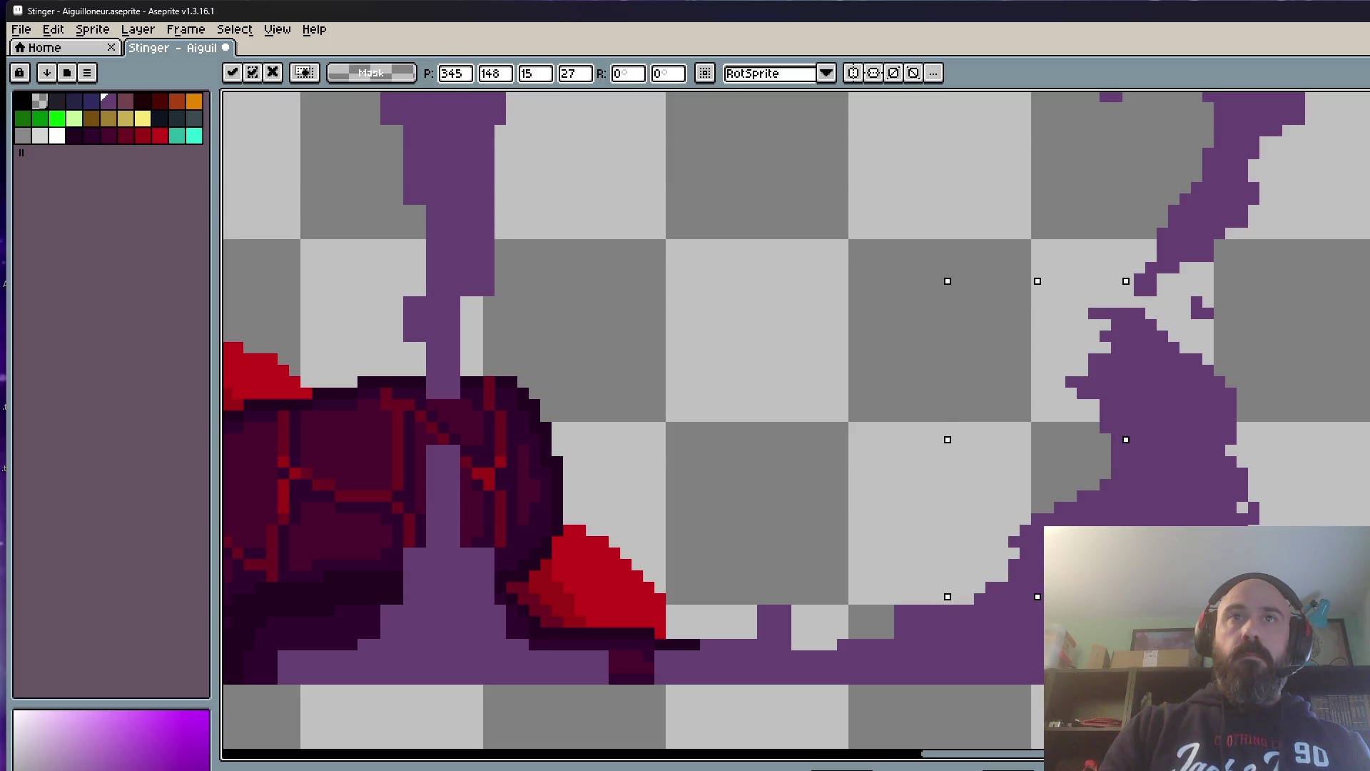
pyautogui.press('Left')
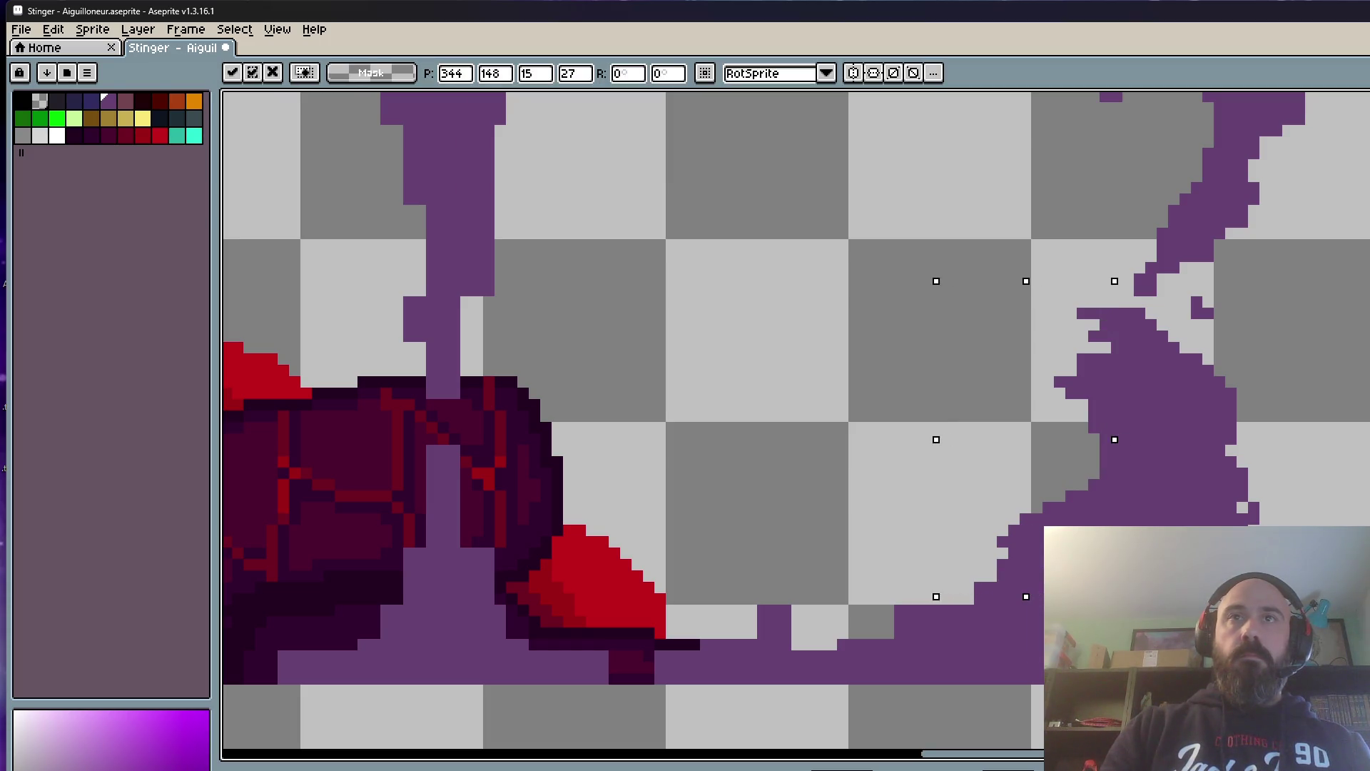
pyautogui.hotkey('ctrl', 'd')
pyautogui.scroll(-4, 1264, 337)
pyautogui.scroll(-2, 1268, 339)
pyautogui.scroll(-1, 1281, 343)
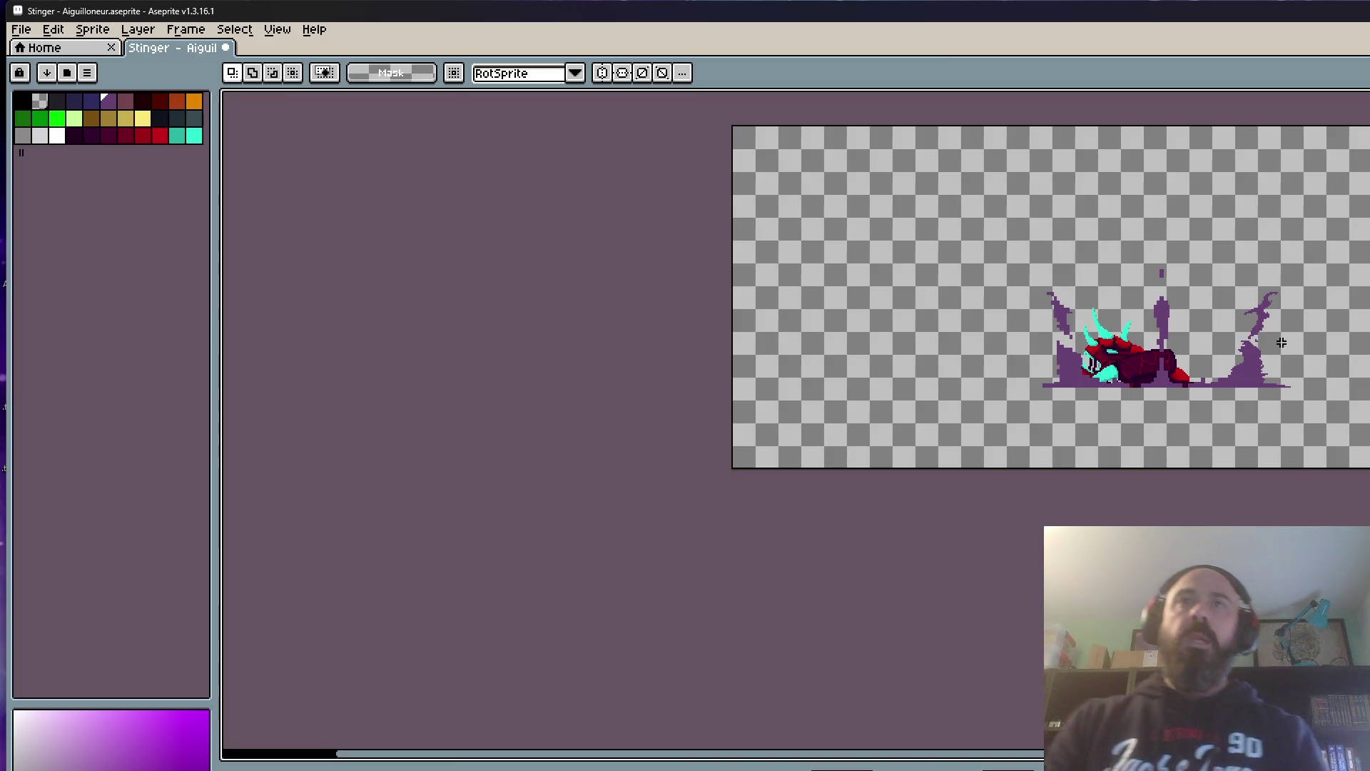
pyautogui.press('Return')
pyautogui.scroll(4, 1284, 351)
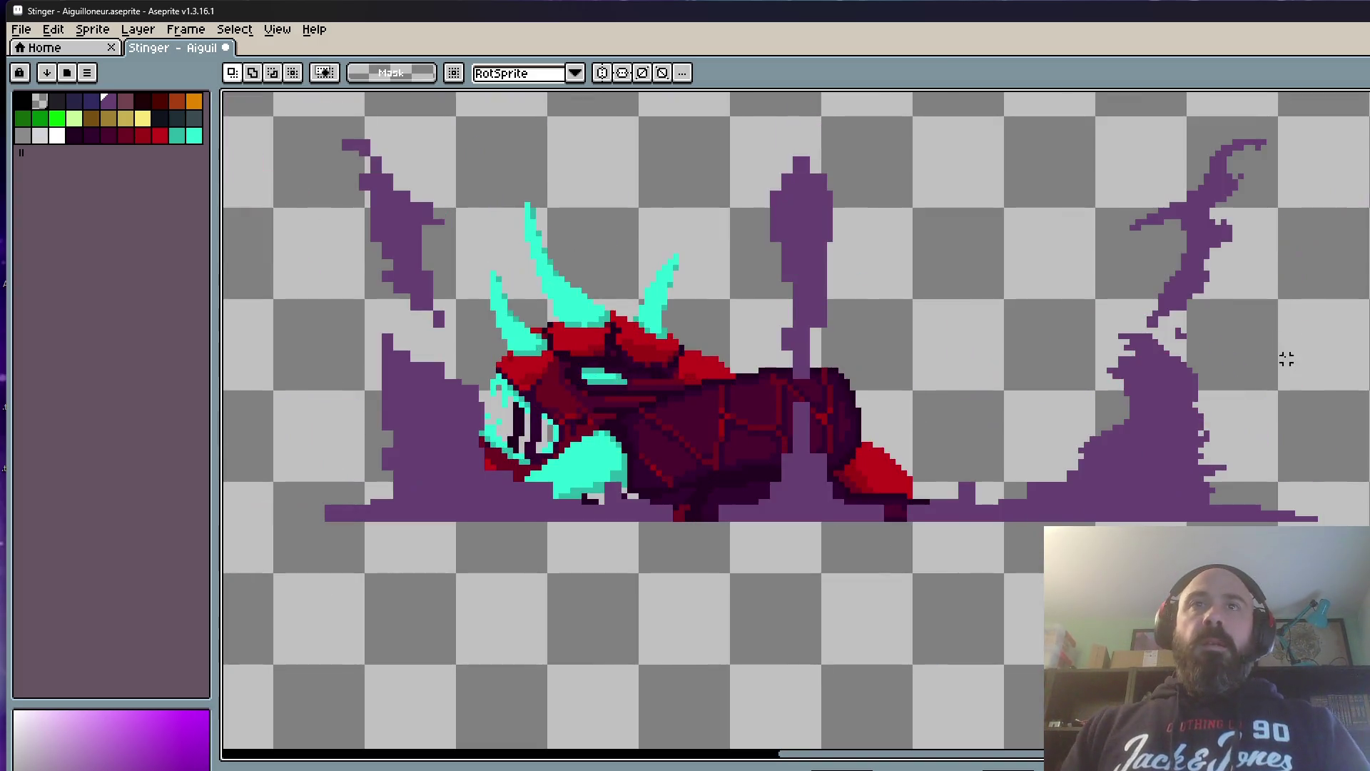
# Step: Step forward through the sinking frames to the emerging-creature frame, inspecting the tail and claws
pyautogui.press('Right')
pyautogui.scroll(1, 1286, 359)
pyautogui.scroll(1, 1287, 364)
pyautogui.press('i')
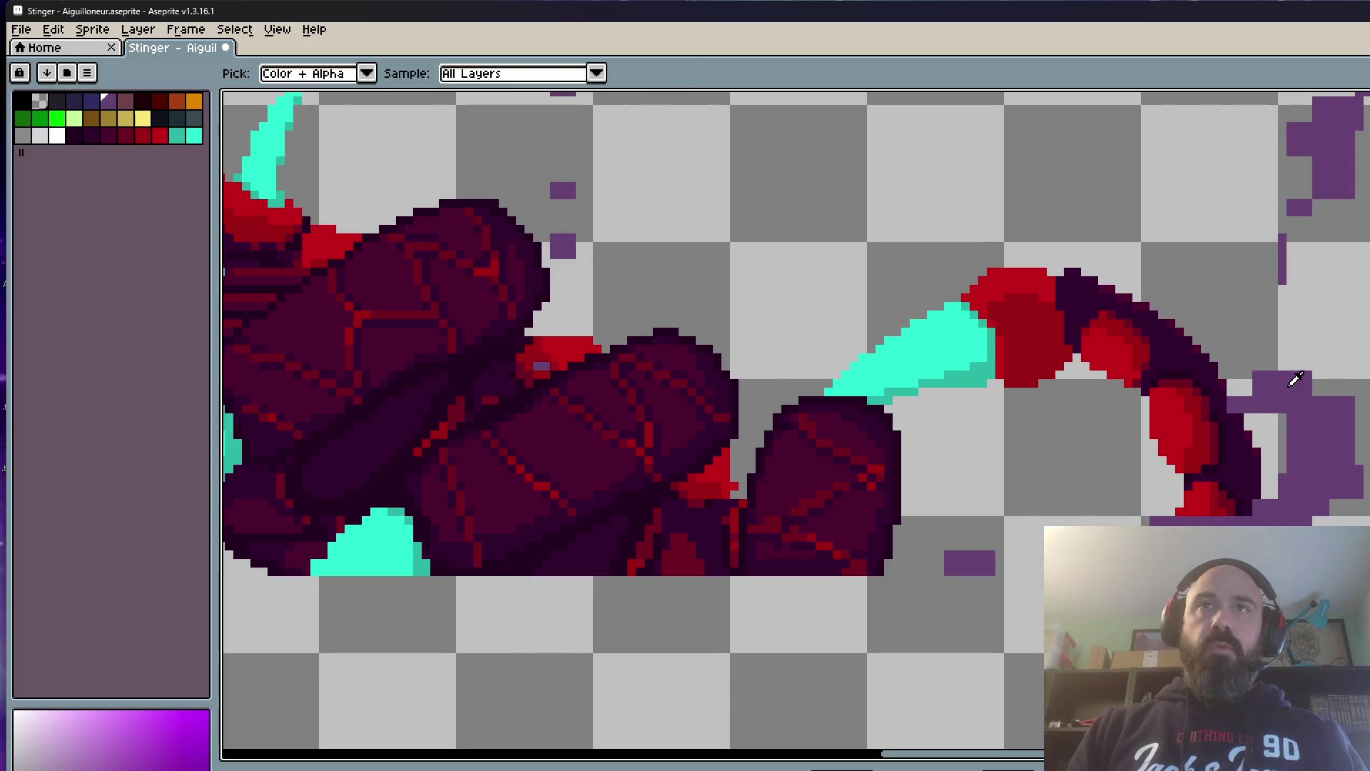
pyautogui.press('b')
pyautogui.scroll(1, 1290, 364)
pyautogui.scroll(1, 1301, 359)
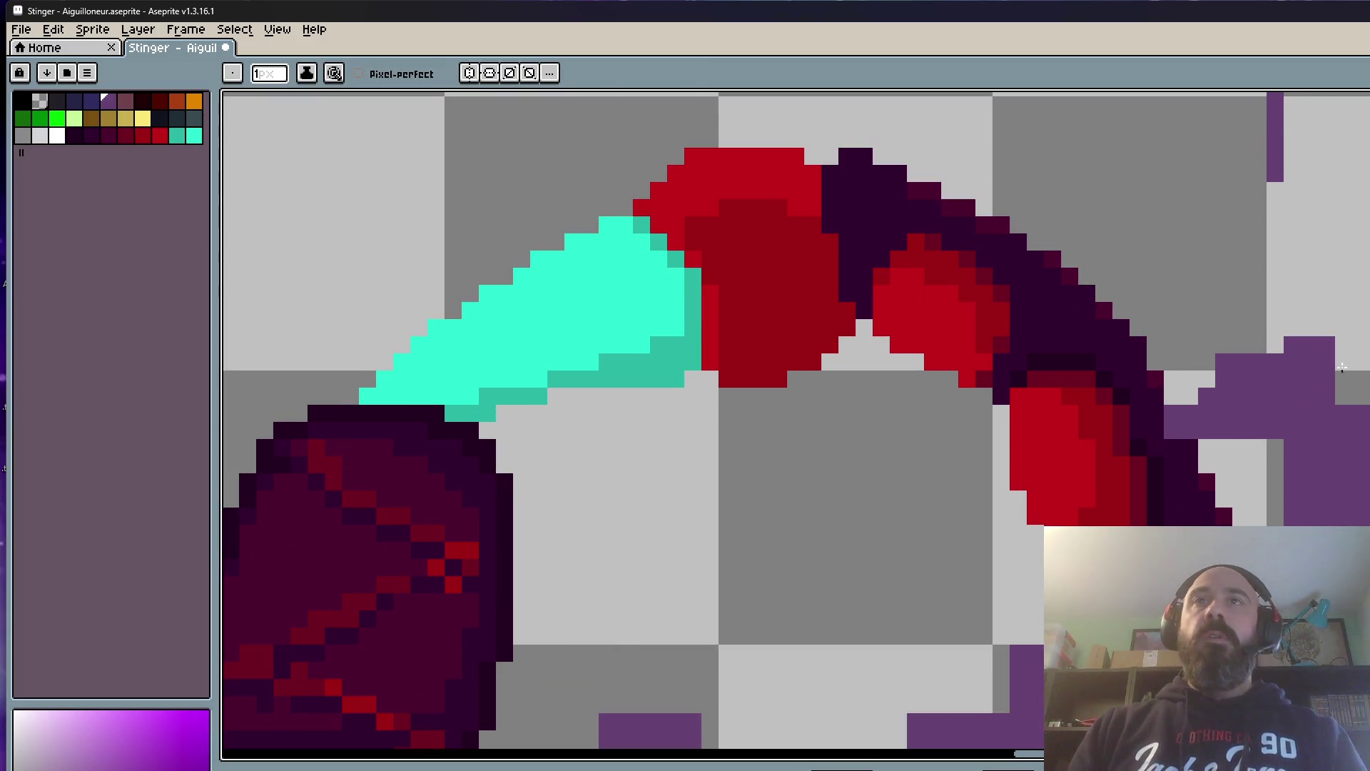
pyautogui.scroll(-3, 1275, 348)
pyautogui.scroll(2, 1252, 506)
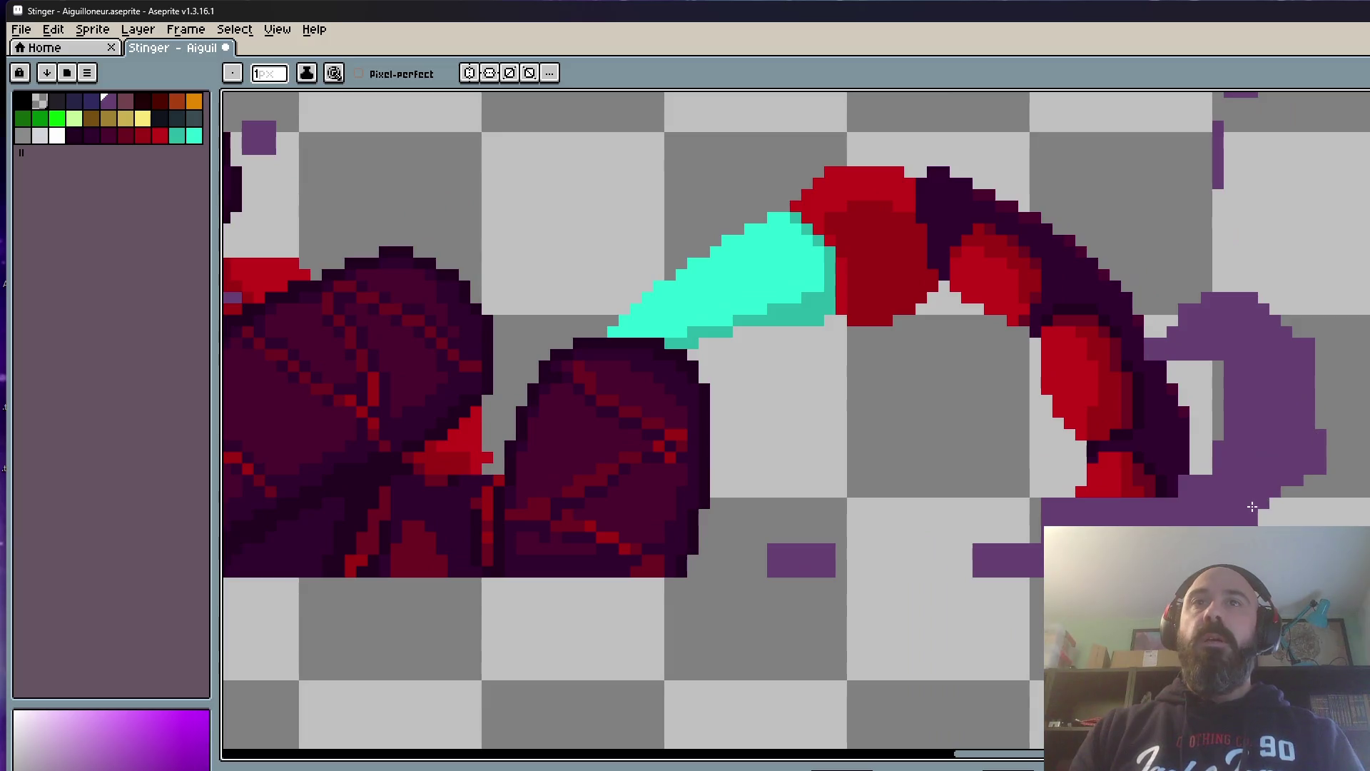
pyautogui.scroll(-3, 1252, 504)
pyautogui.press('Right')
pyautogui.press('Right')
pyautogui.scroll(2, 1253, 503)
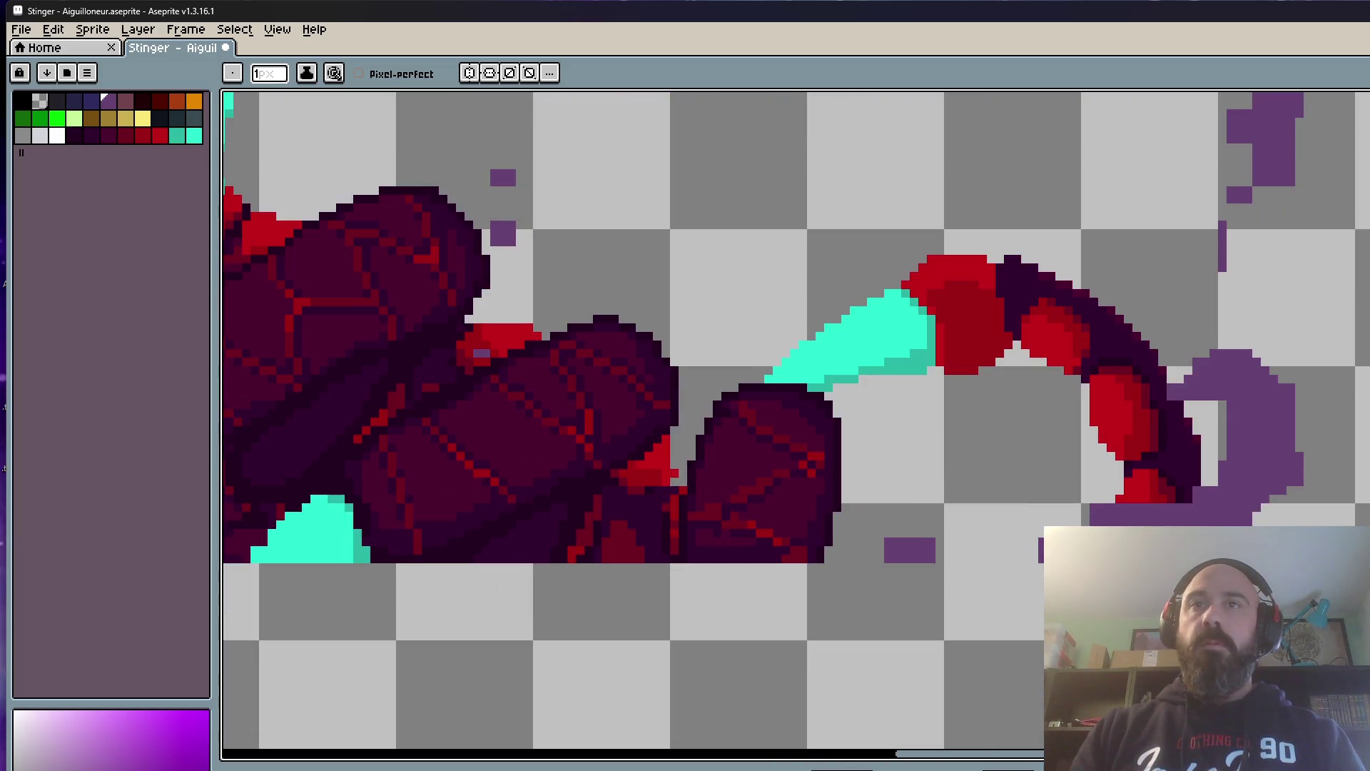
pyautogui.scroll(-3, 1071, 487)
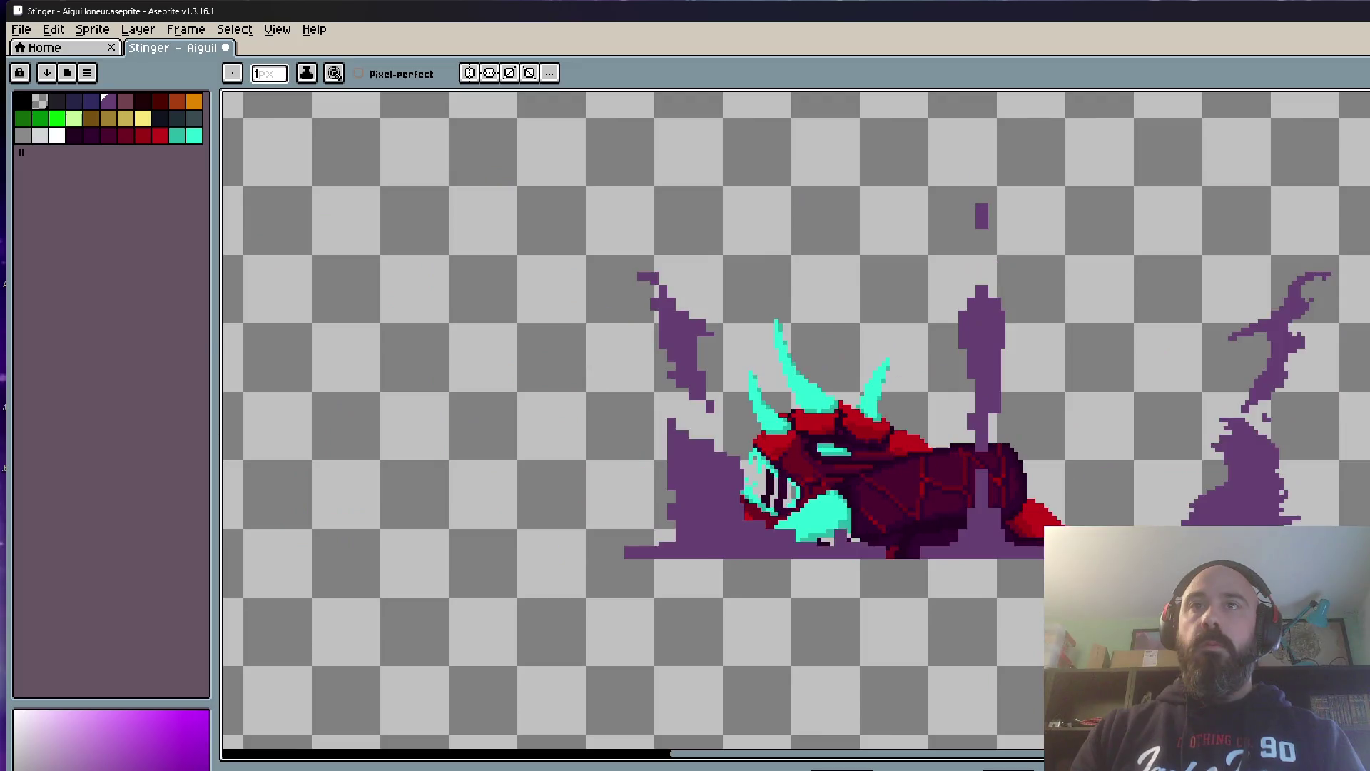
pyautogui.press('Right')
pyautogui.scroll(1, 1071, 487)
pyautogui.scroll(1, 1072, 487)
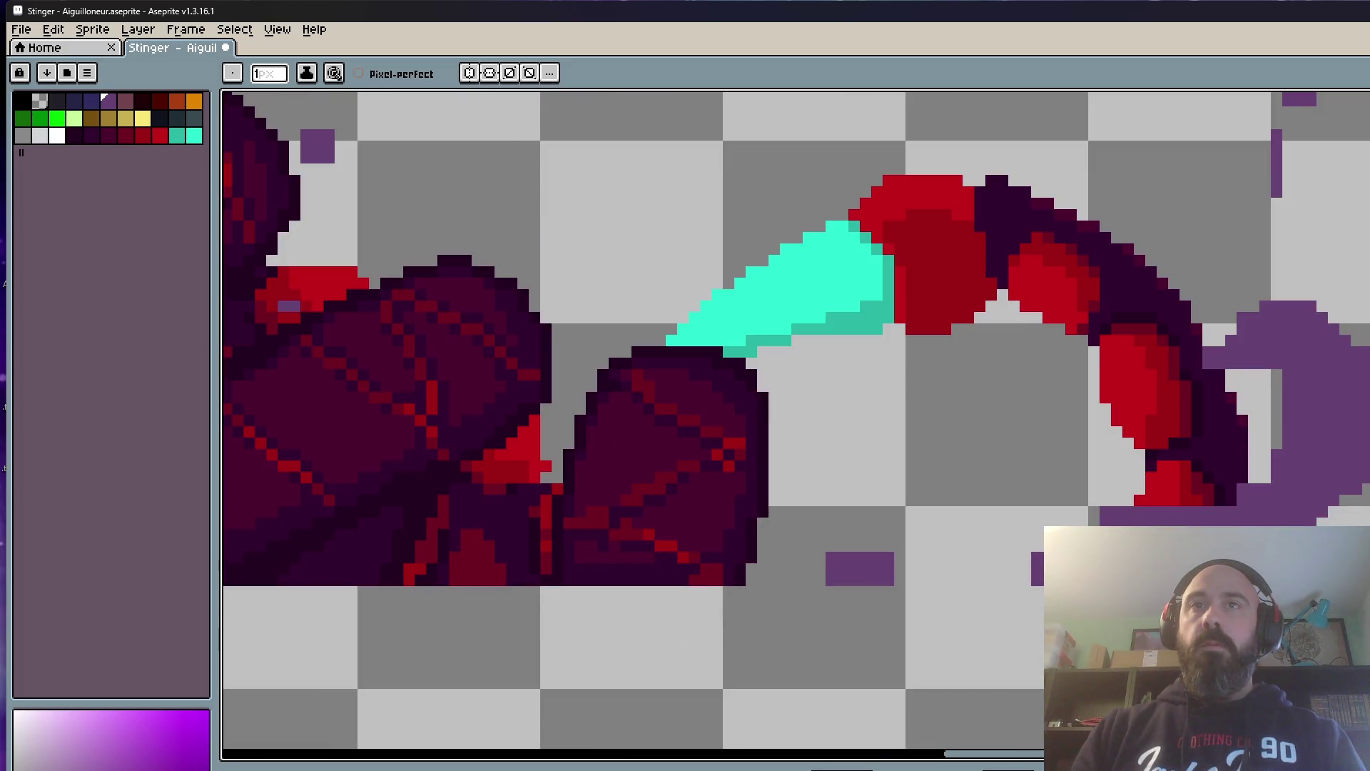
pyautogui.scroll(-3, 1354, 520)
pyautogui.press('Right')
pyautogui.scroll(2, 1296, 501)
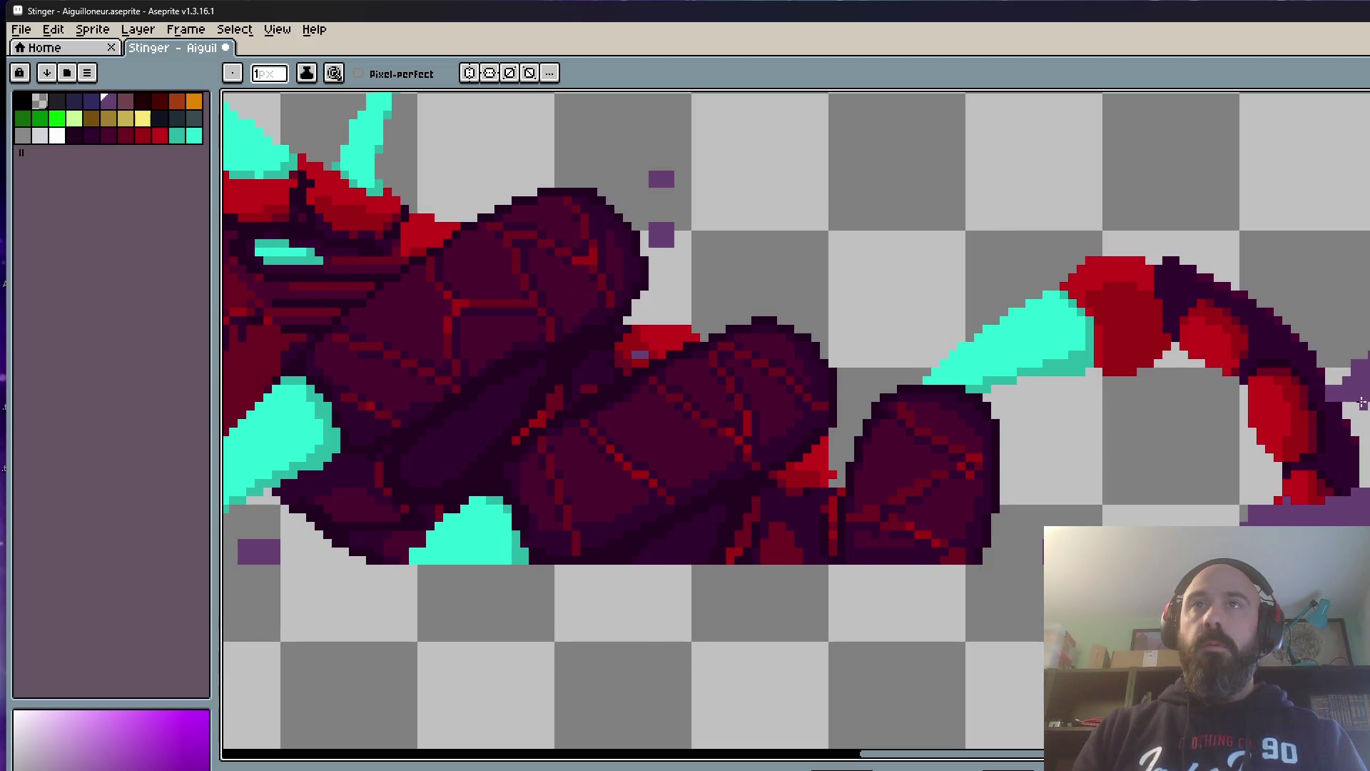
pyautogui.scroll(-3, 685, 429)
pyautogui.press('Right')
pyautogui.press('Right')
pyautogui.scroll(1, 685, 428)
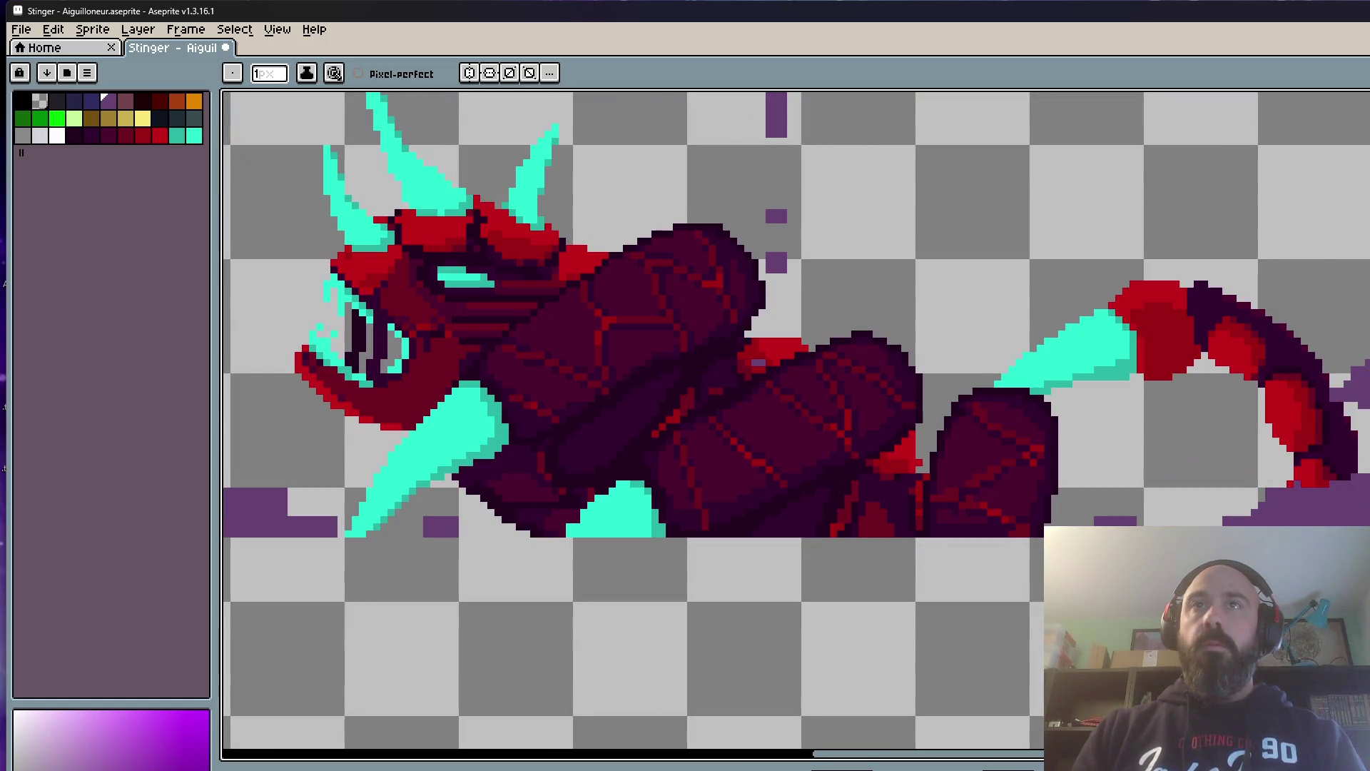
pyautogui.scroll(2, 685, 428)
pyautogui.press('m')
# Step: Select and release the tail tip, then move to the next frame
pyautogui.moveTo(1239, 259); pyautogui.dragTo(1369, 444)
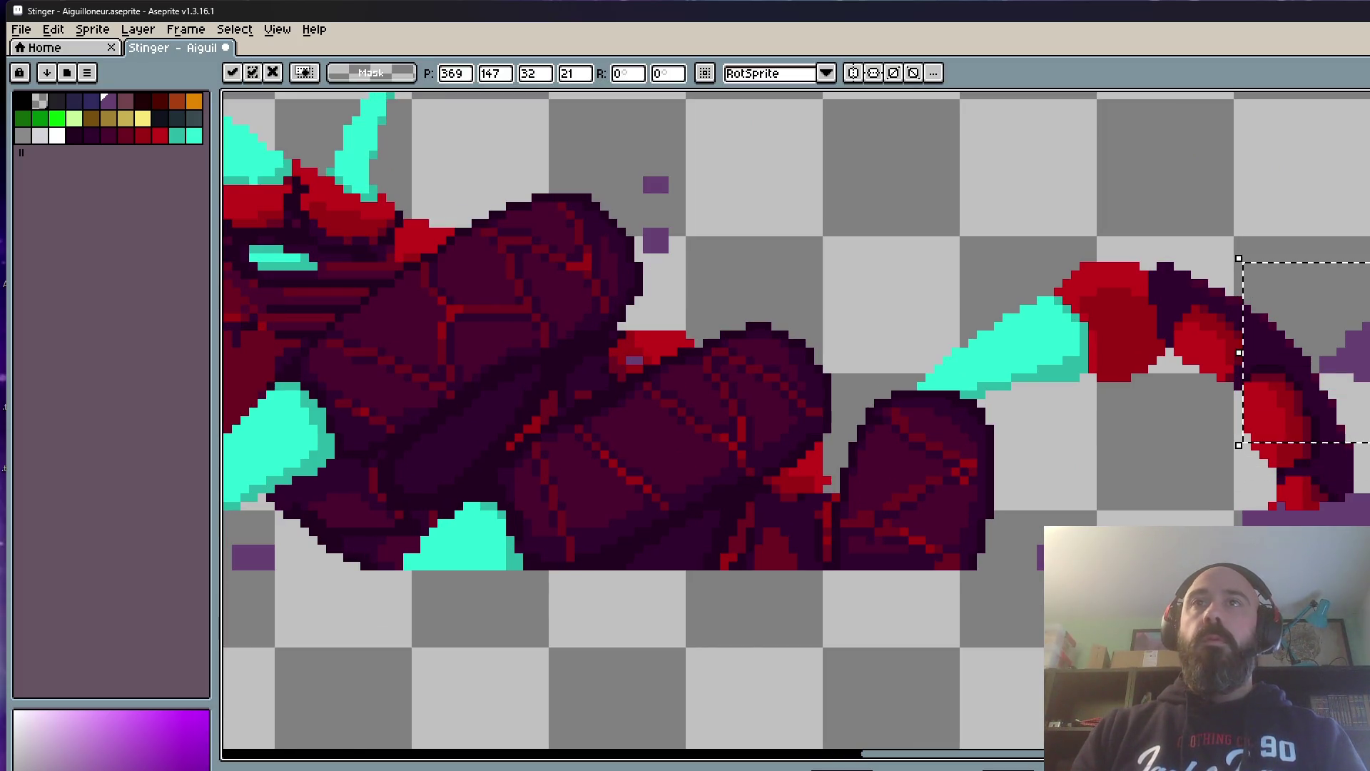
pyautogui.scroll(-2, 1253, 309)
pyautogui.hotkey('ctrl', 'd')
pyautogui.scroll(-2, 1192, 245)
pyautogui.press('Right')
pyautogui.press('Right')
pyautogui.press('Right')
pyautogui.press('Right')
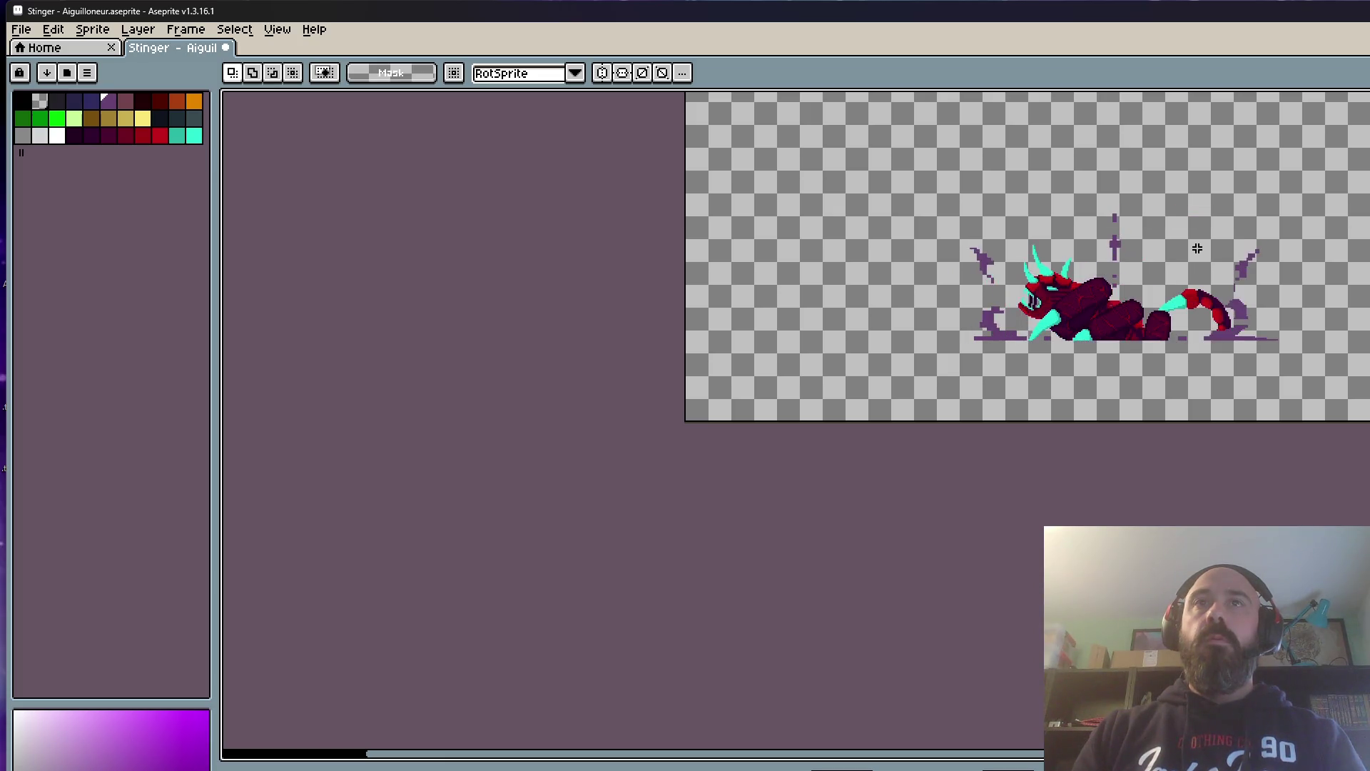
pyautogui.scroll(3, 1198, 248)
# Step: Marquee the small purple splash beside the tail, commit its adjustment, and play the animation
pyautogui.moveTo(1134, 276); pyautogui.dragTo(1274, 353)
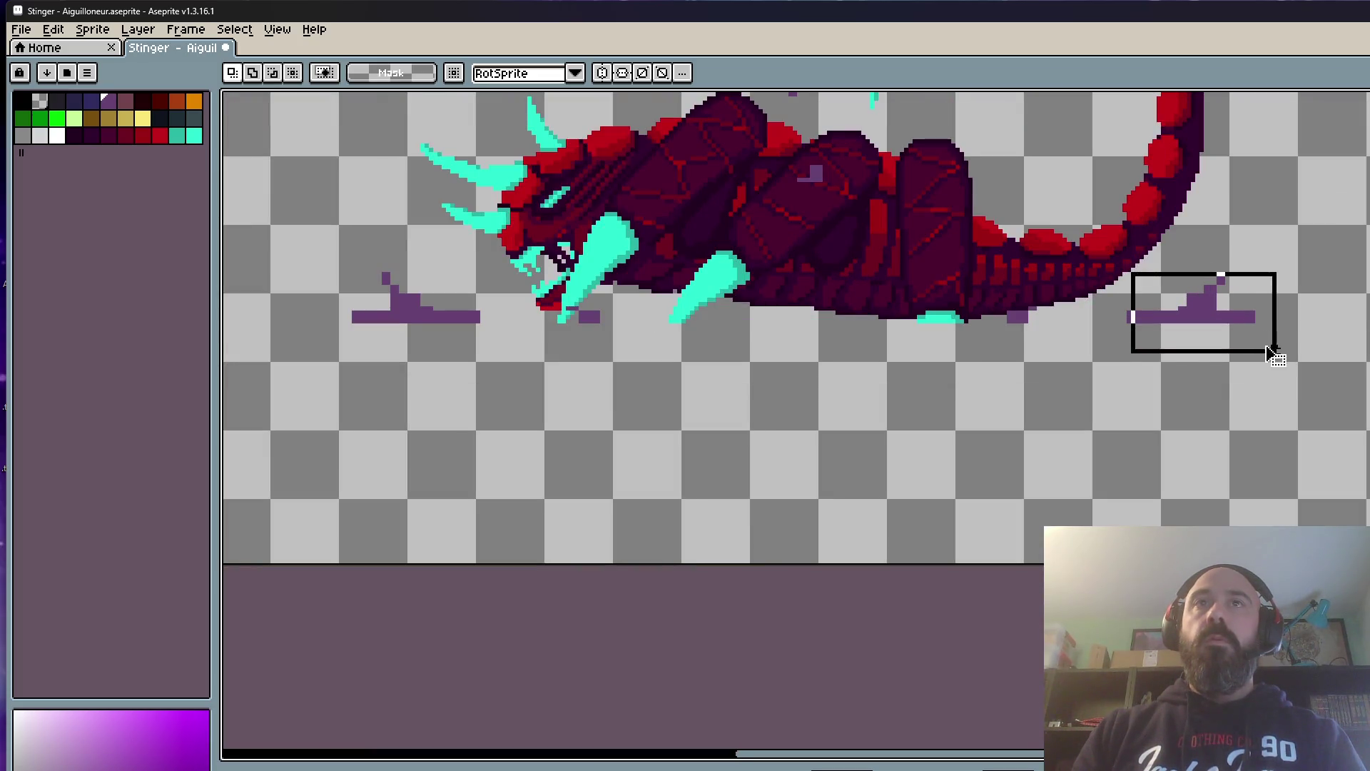
pyautogui.hotkey('ctrl', 'd')
pyautogui.moveTo(1215, 310); pyautogui.dragTo(1285, 330)
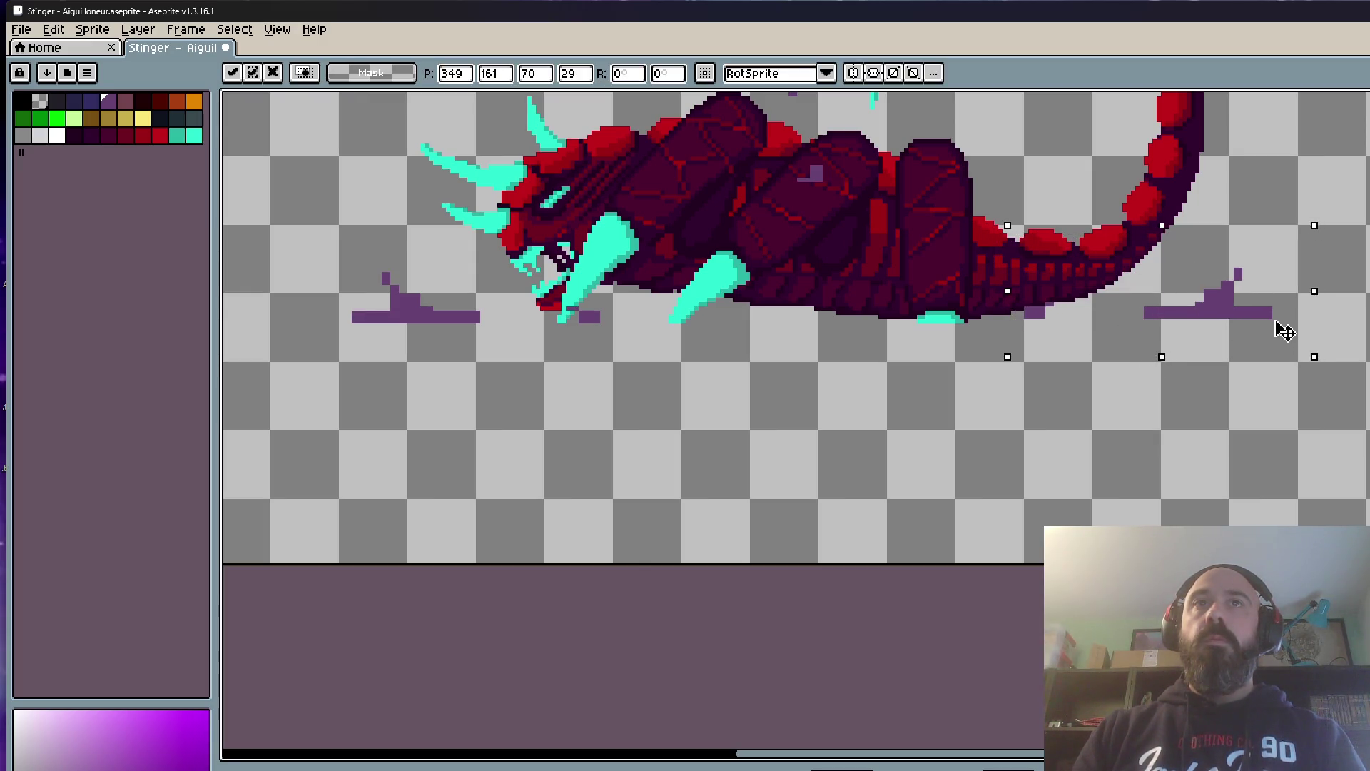
pyautogui.press('Return')
pyautogui.scroll(-1, 1189, 410)
pyautogui.press('Return')
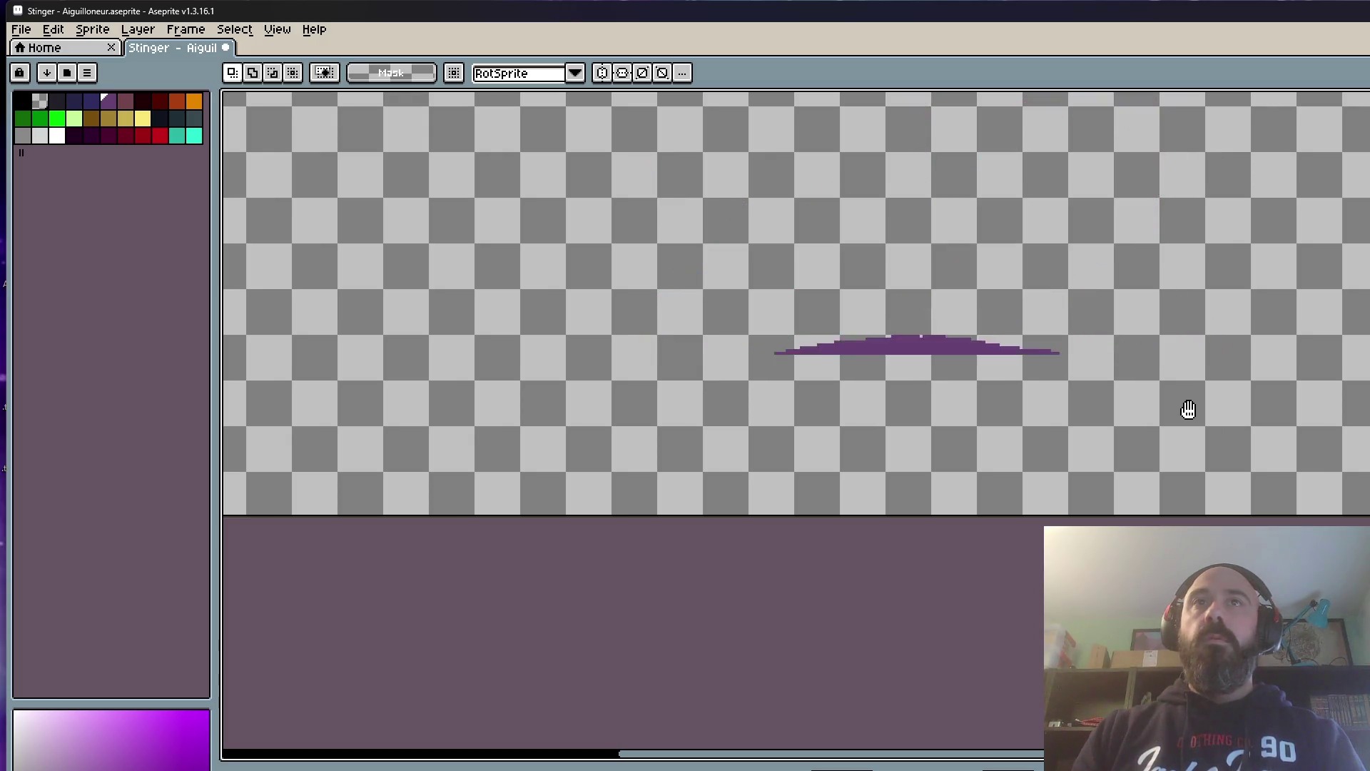
pyautogui.scroll(-1, 1200, 380)
pyautogui.scroll(2, 1260, 315)
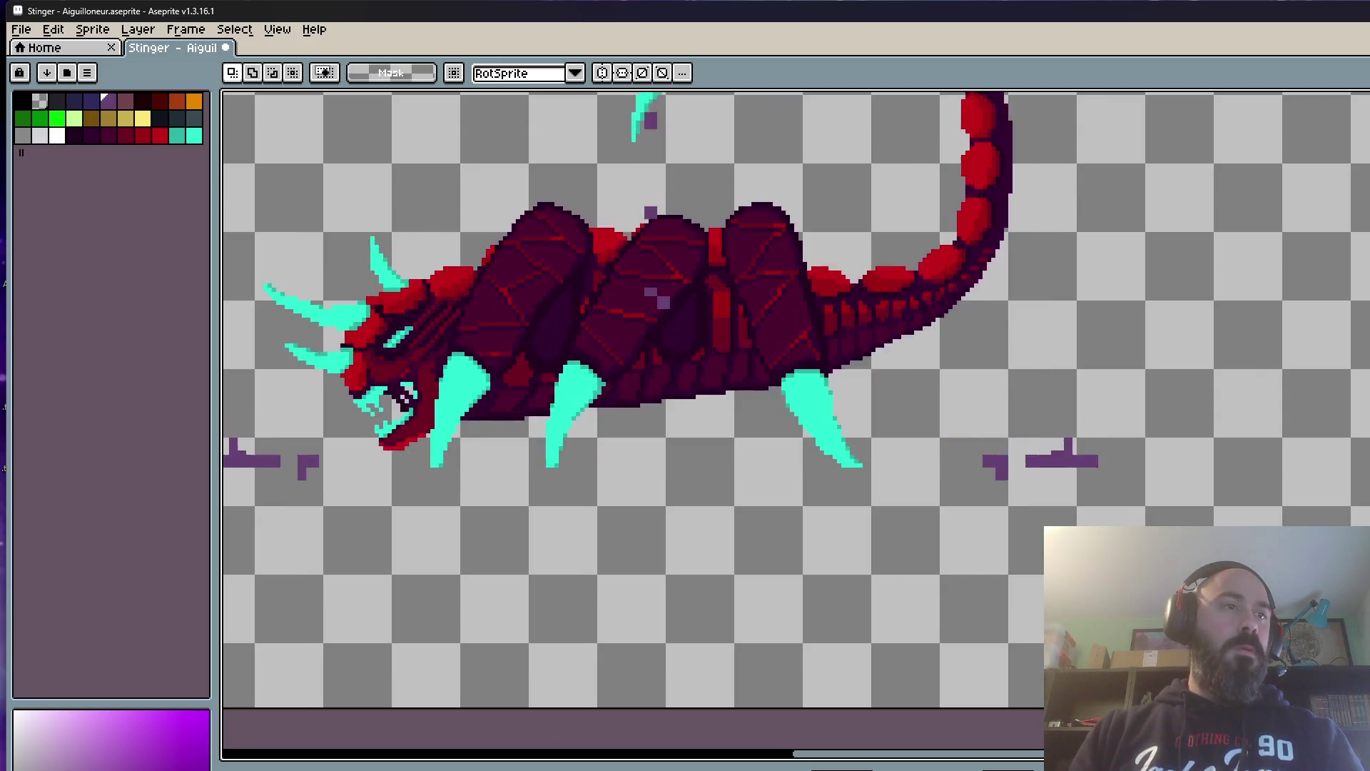
pyautogui.scroll(-1, 478, 595)
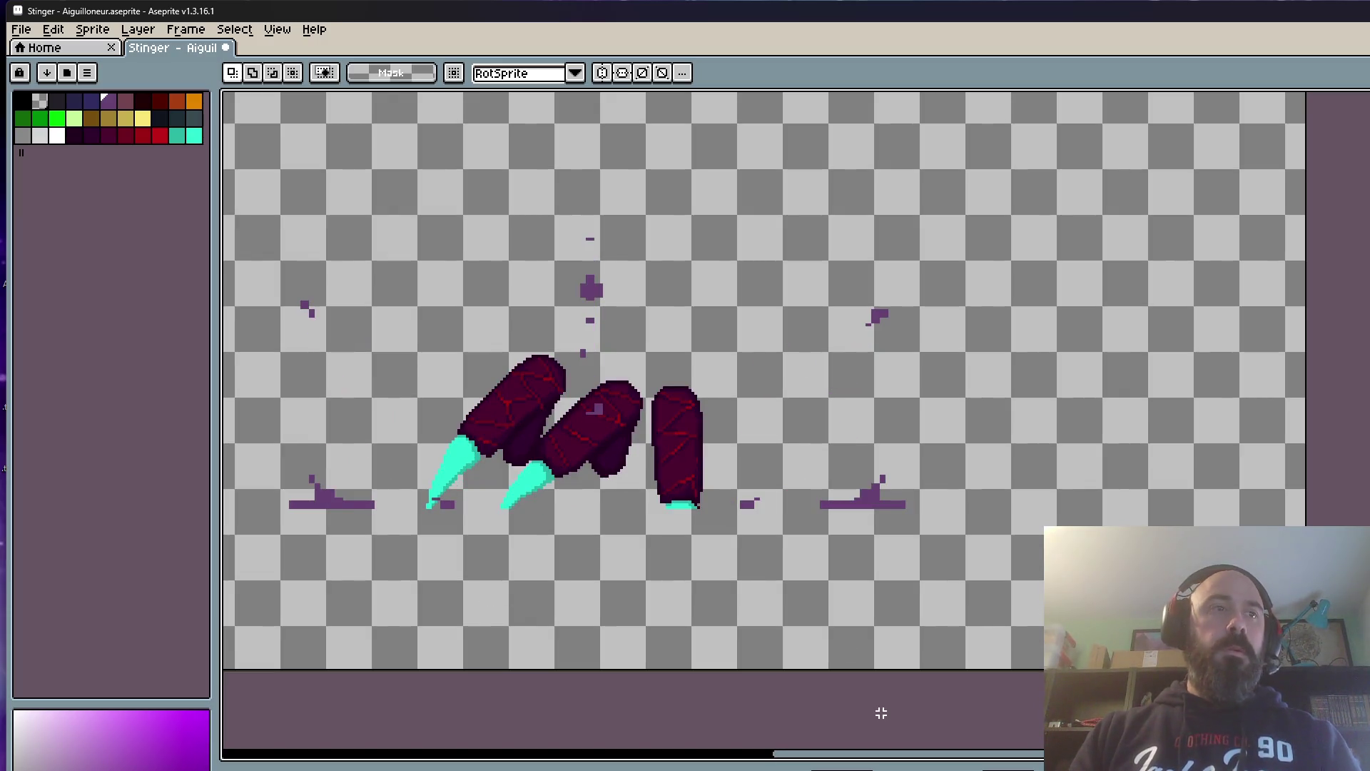
pyautogui.scroll(1, 840, 460)
# Step: Move a loose purple goo blob down and right and drop it in place
pyautogui.moveTo(851, 203)
pyautogui.mouseDown()
pyautogui.moveTo(966, 270)
pyautogui.moveTo(979, 327)
pyautogui.mouseUp()
pyautogui.click(877, 239)
pyautogui.scroll(-1, 876, 240)
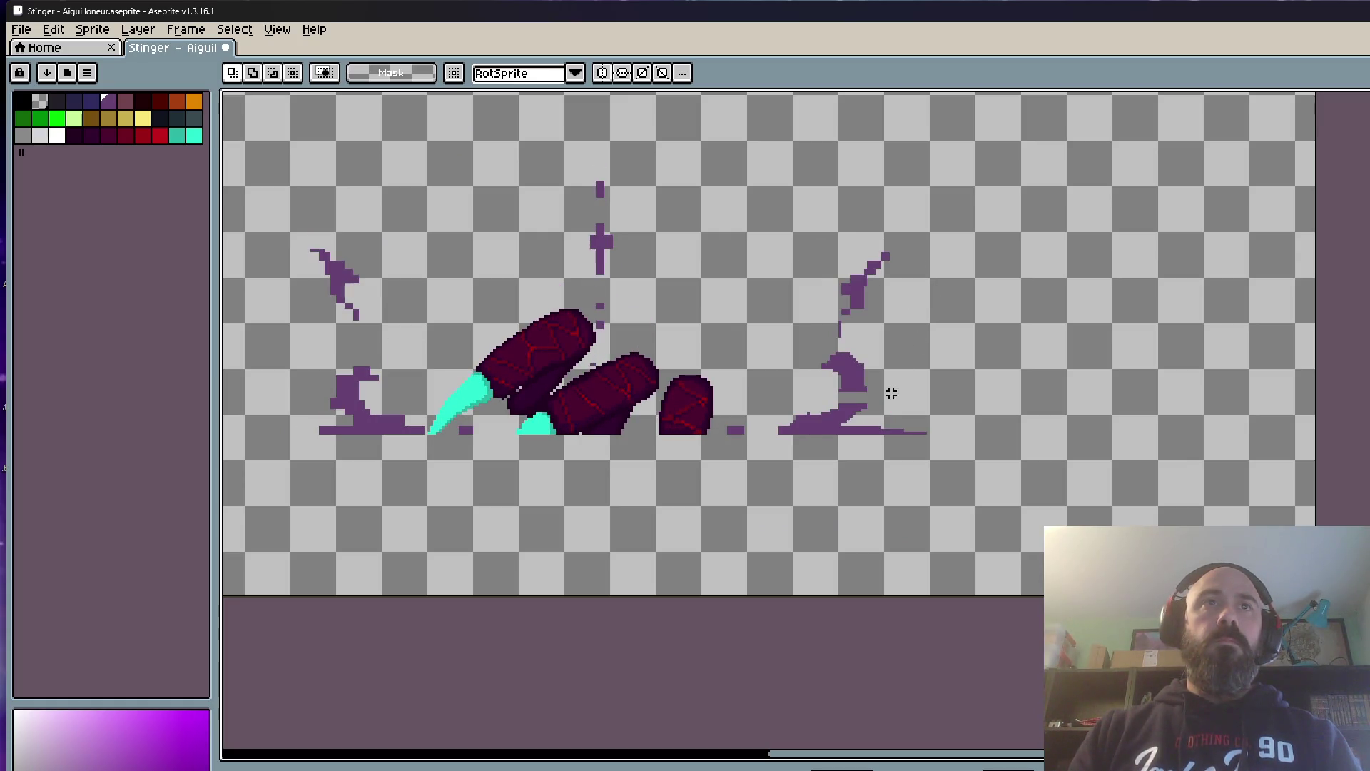
pyautogui.scroll(2, 891, 389)
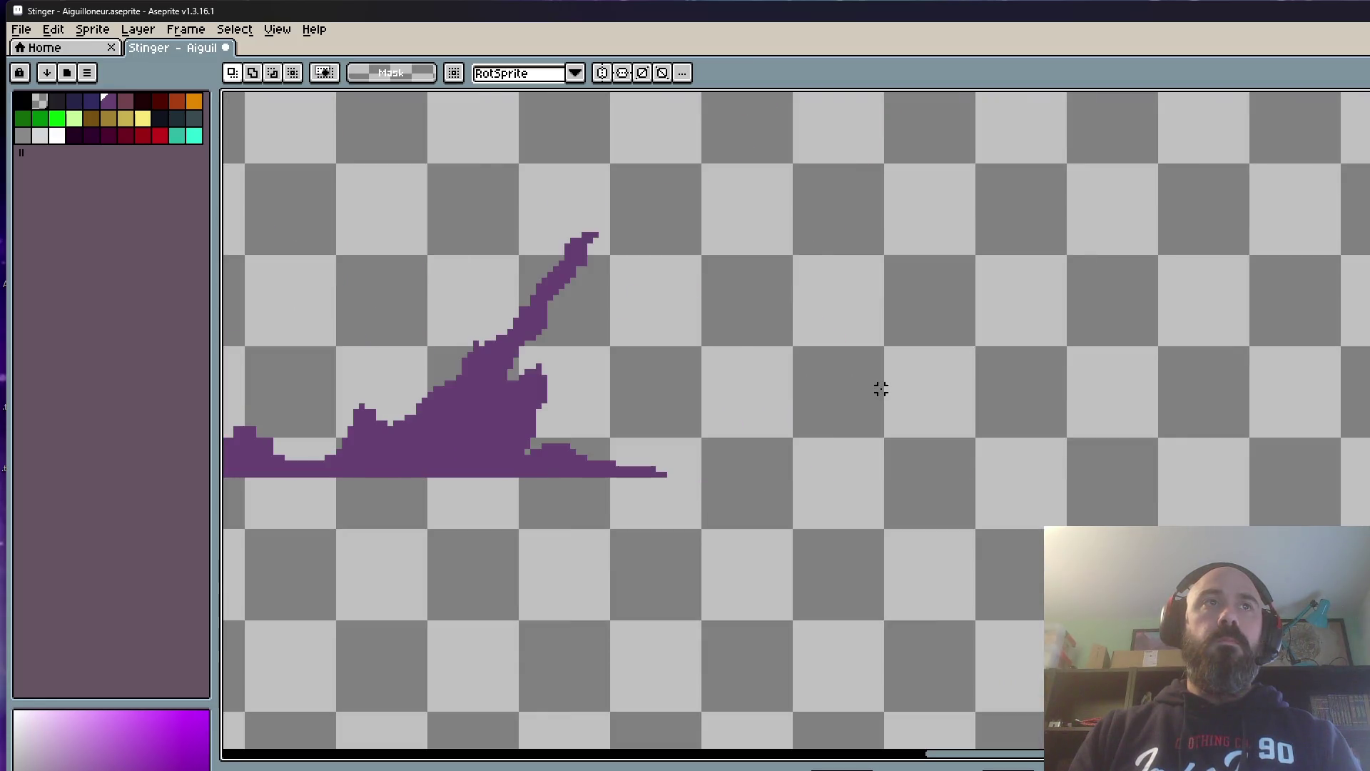
pyautogui.scroll(-1, 880, 388)
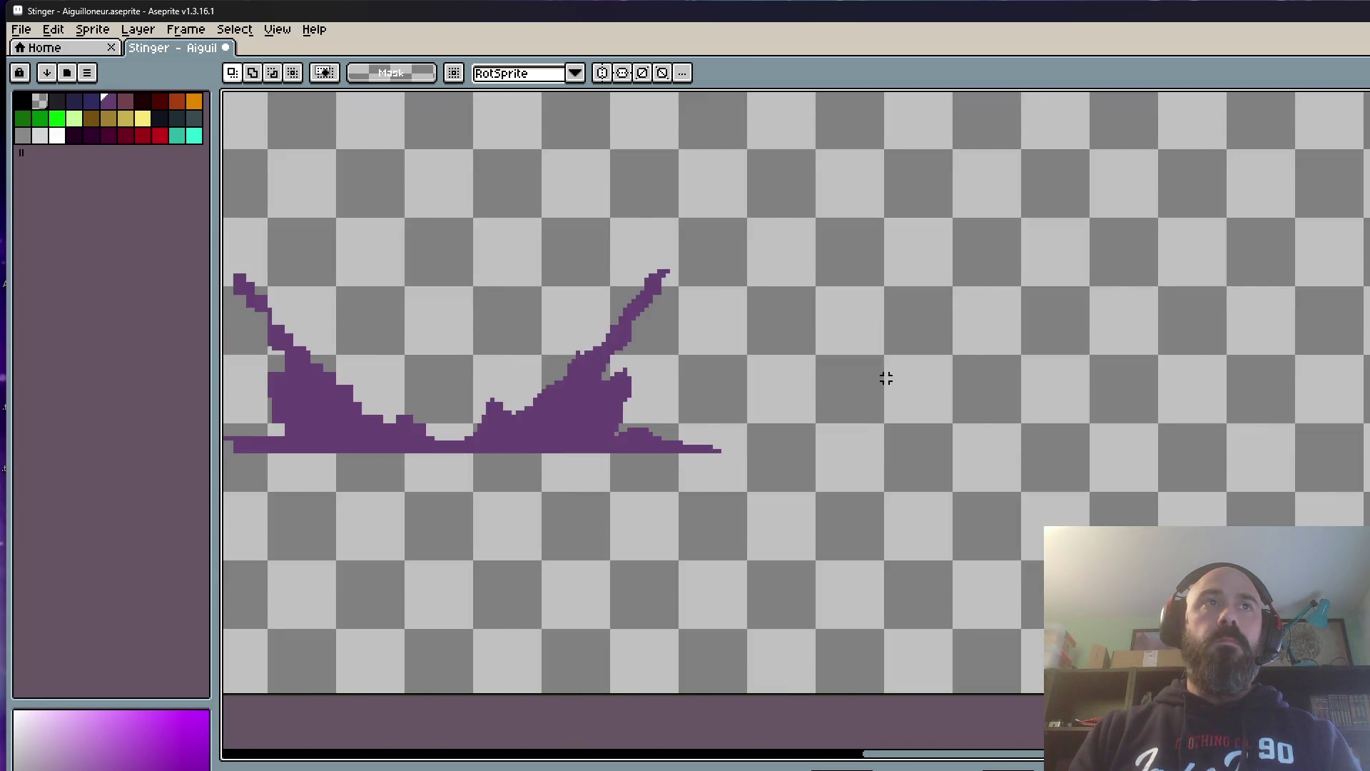
pyautogui.scroll(-1, 885, 379)
pyautogui.scroll(-1, 883, 376)
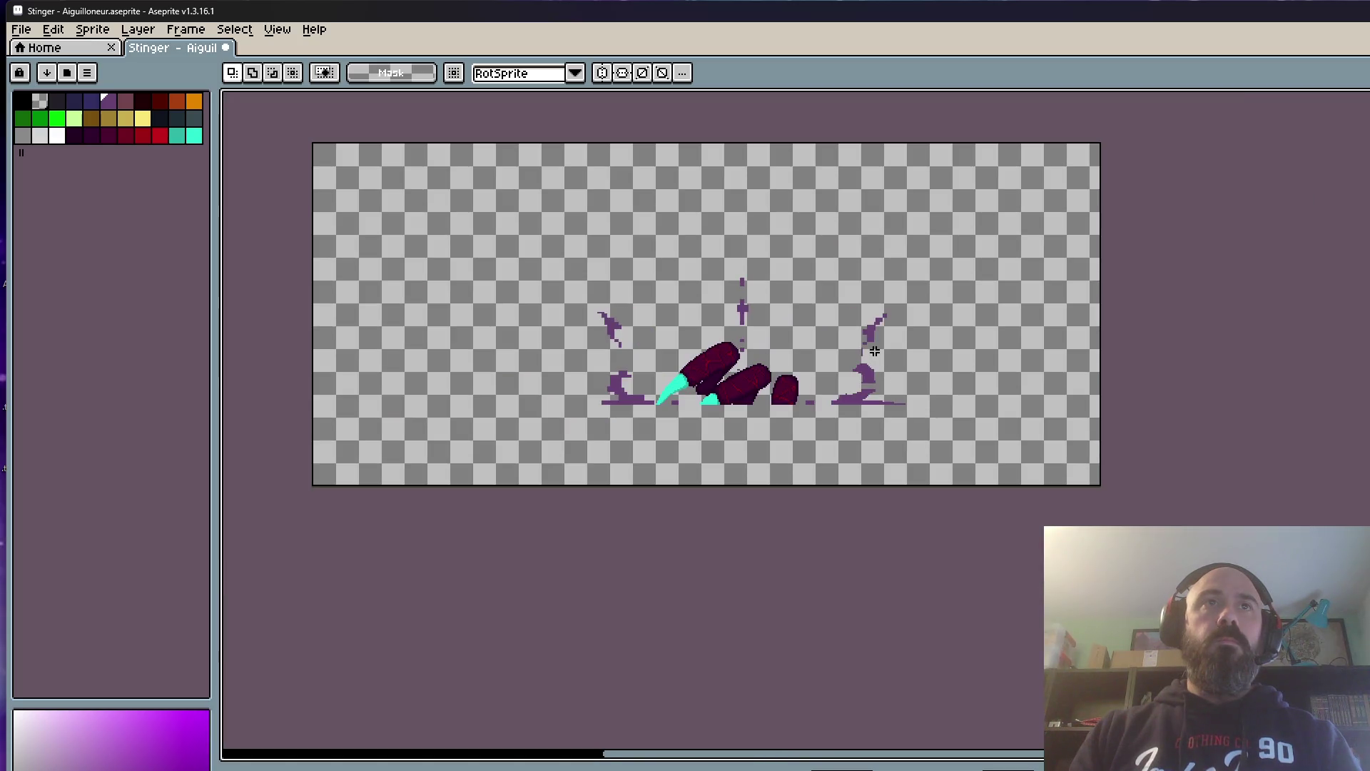
pyautogui.scroll(2, 881, 353)
# Step: Select the goo spray above the right splash, shift it right, and commit the move
pyautogui.moveTo(676, 216); pyautogui.dragTo(835, 381)
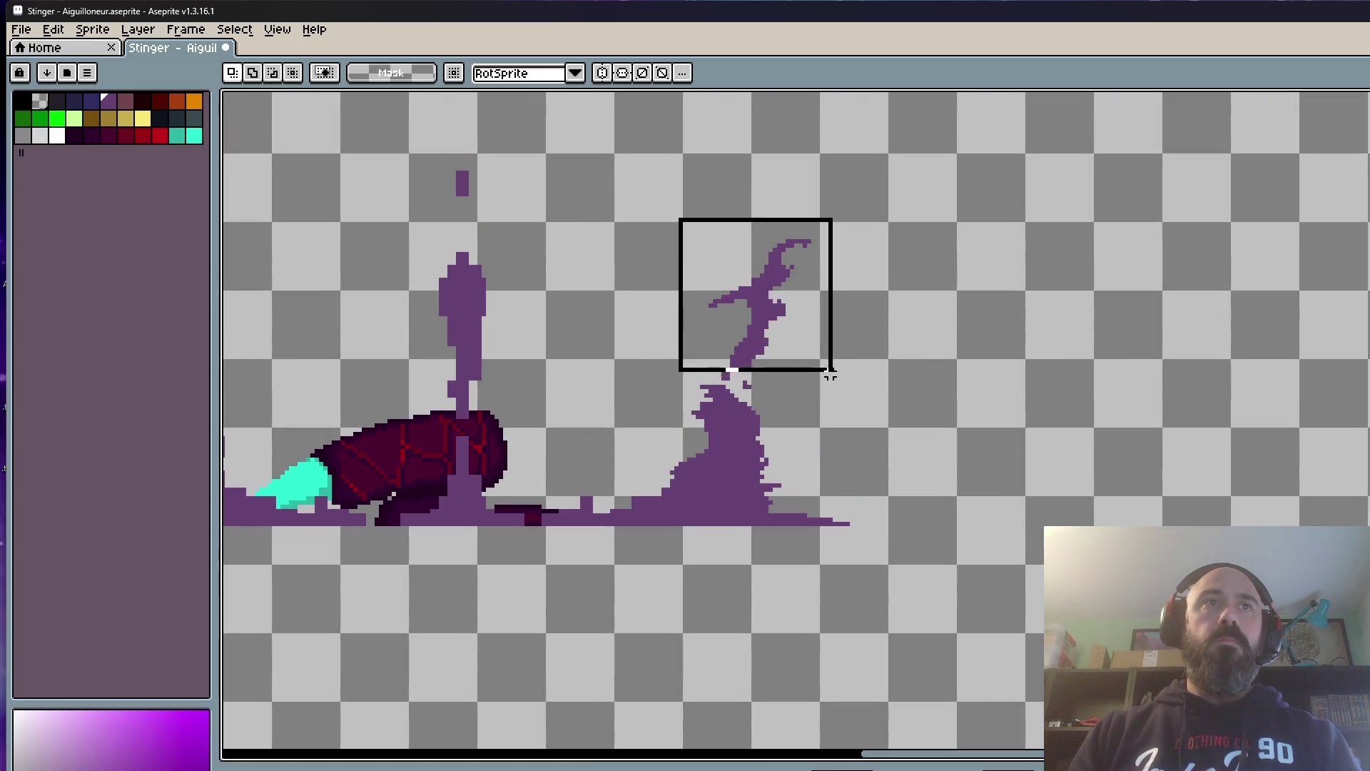
pyautogui.click(912, 289)
pyautogui.scroll(1, 911, 286)
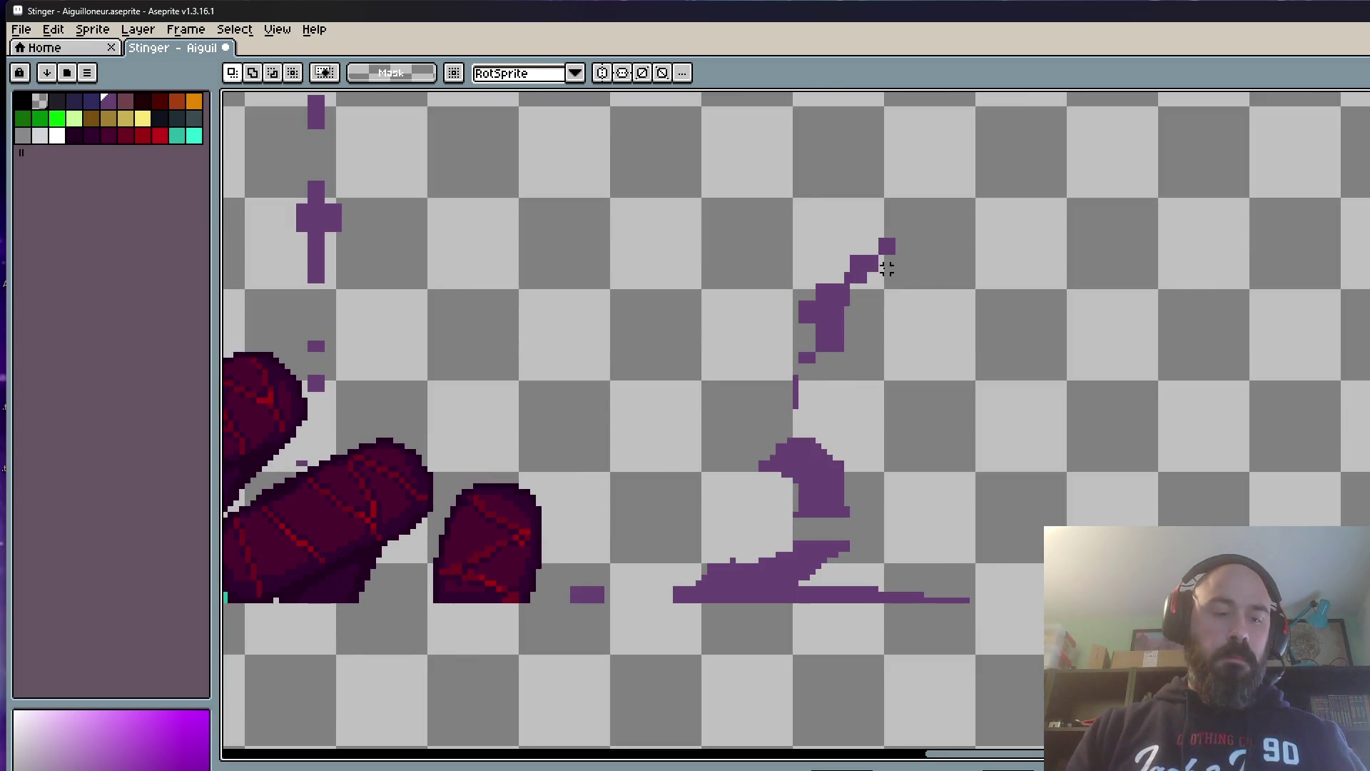
pyautogui.hotkey('ctrl', 'shift', 'd')
pyautogui.moveTo(745, 314); pyautogui.dragTo(867, 317)
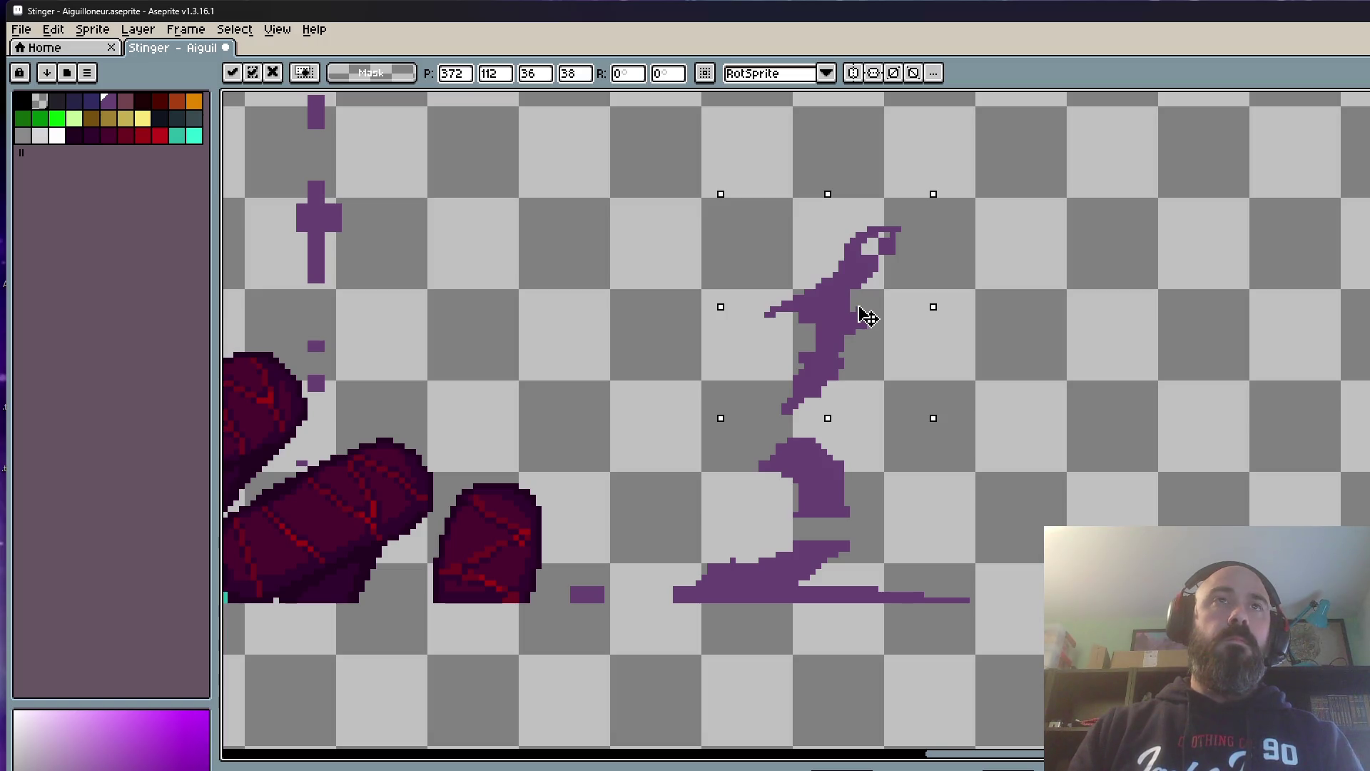
pyautogui.hotkey('ctrl', 'd')
# Step: Return to the Pencil tool while the sinking animation plays back
pyautogui.press('b')
pyautogui.scroll(2, 793, 307)
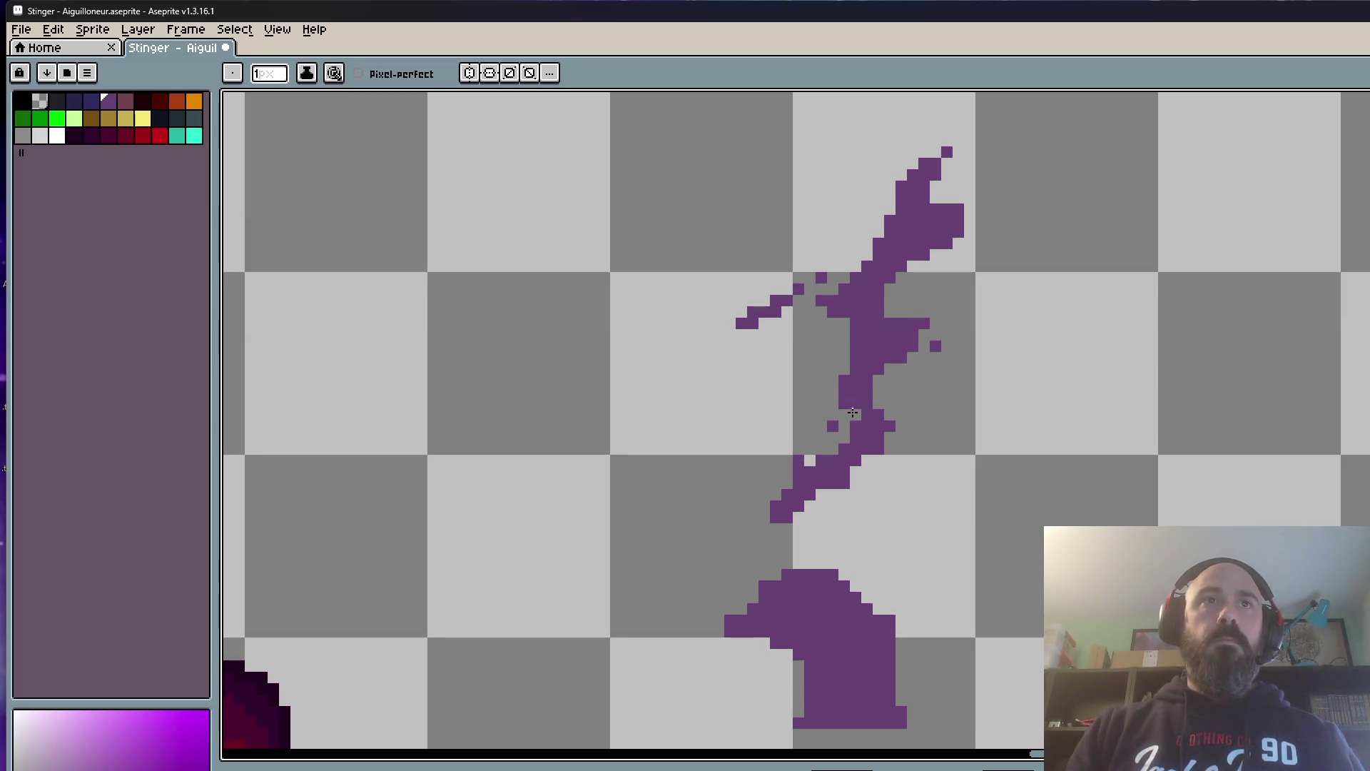
pyautogui.scroll(-4, 844, 413)
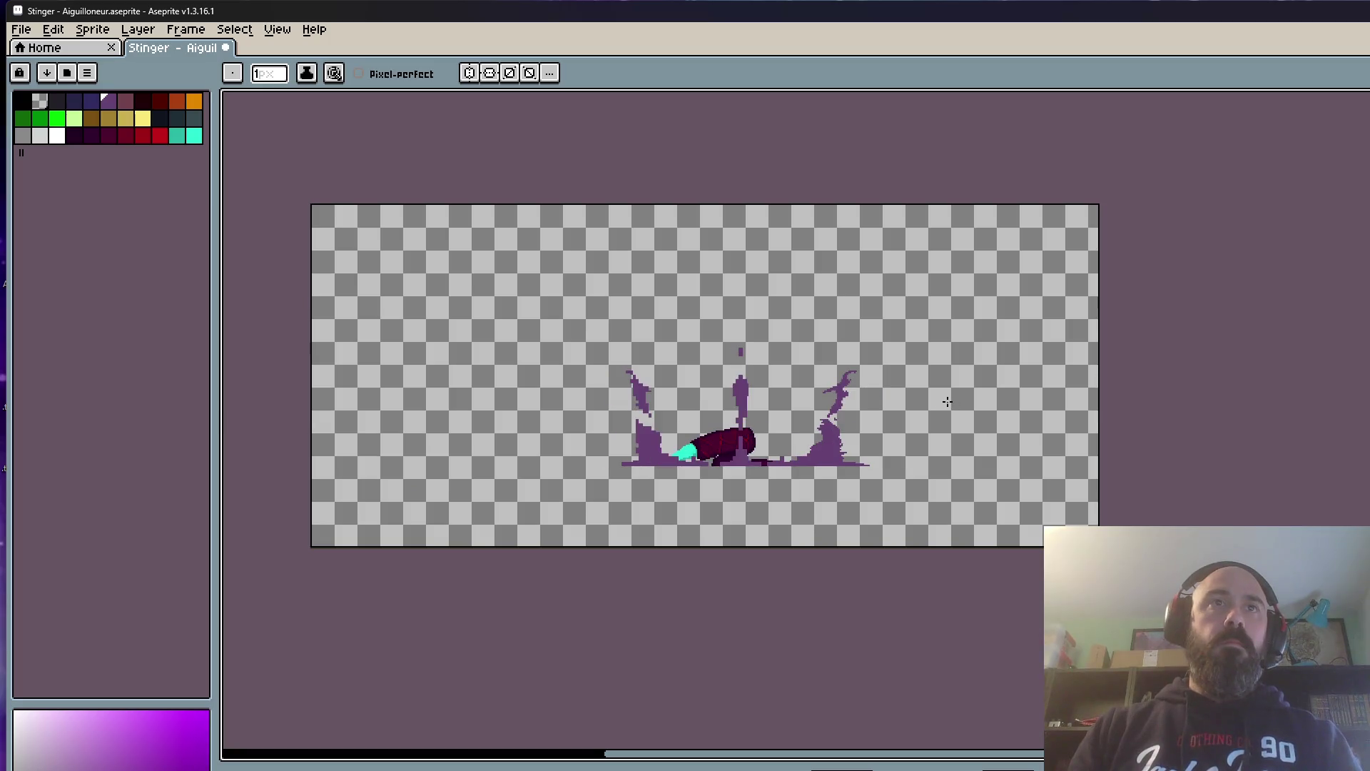
pyautogui.scroll(3, 907, 405)
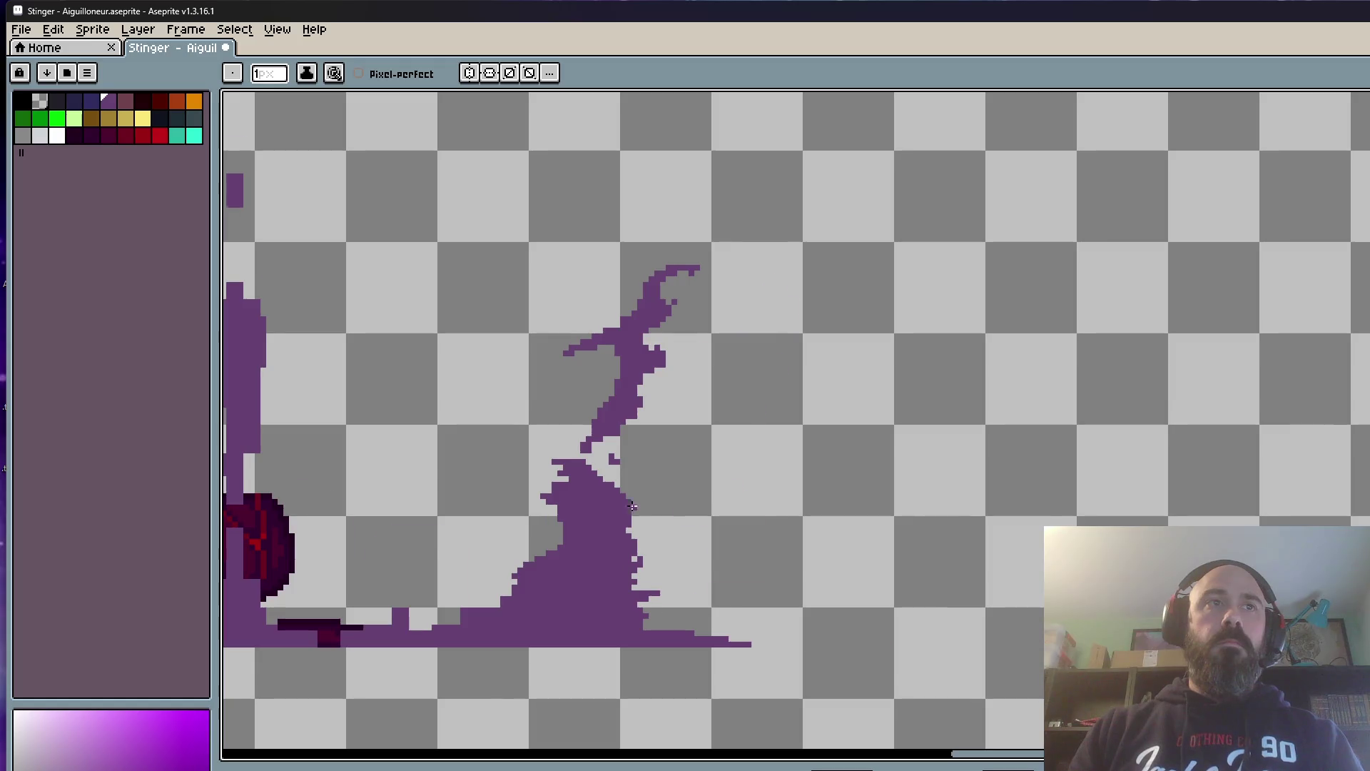
pyautogui.scroll(1, 632, 505)
pyautogui.scroll(1, 632, 506)
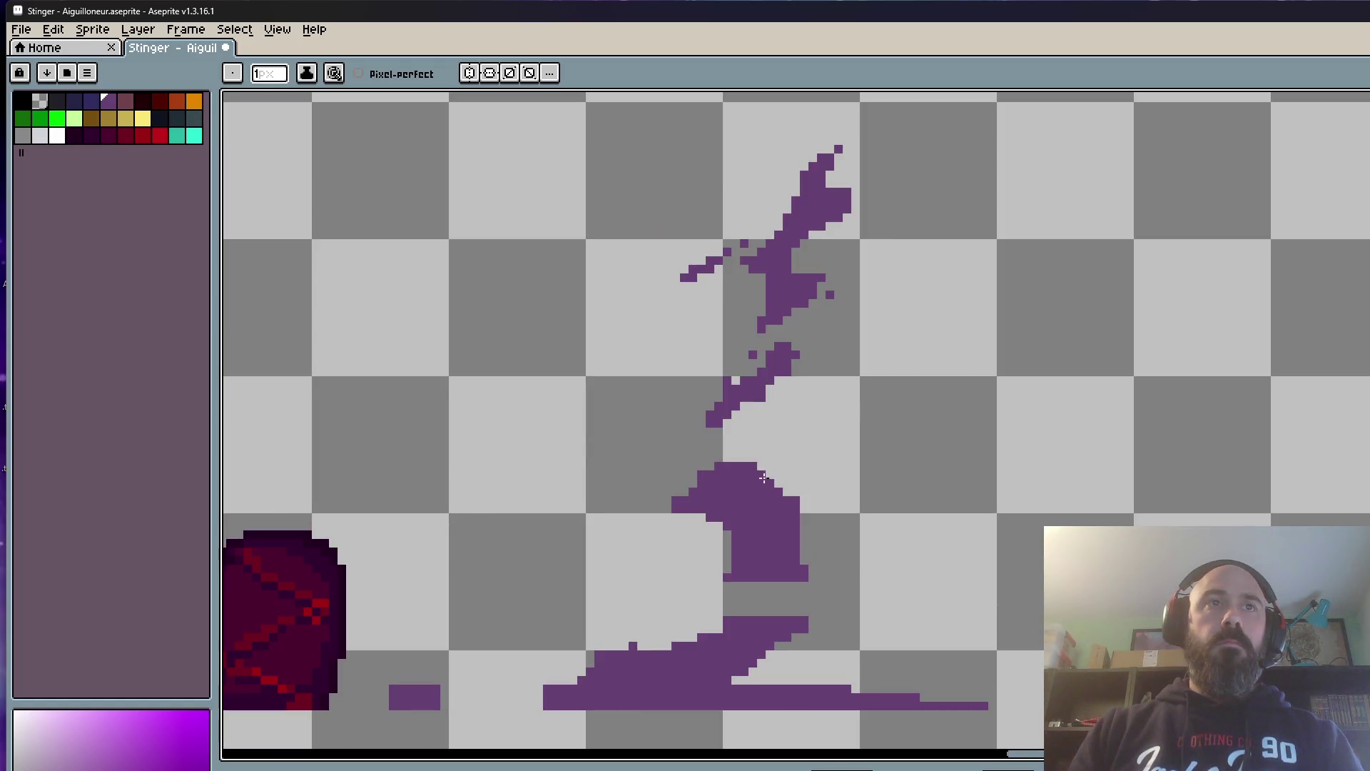
pyautogui.scroll(1, 748, 590)
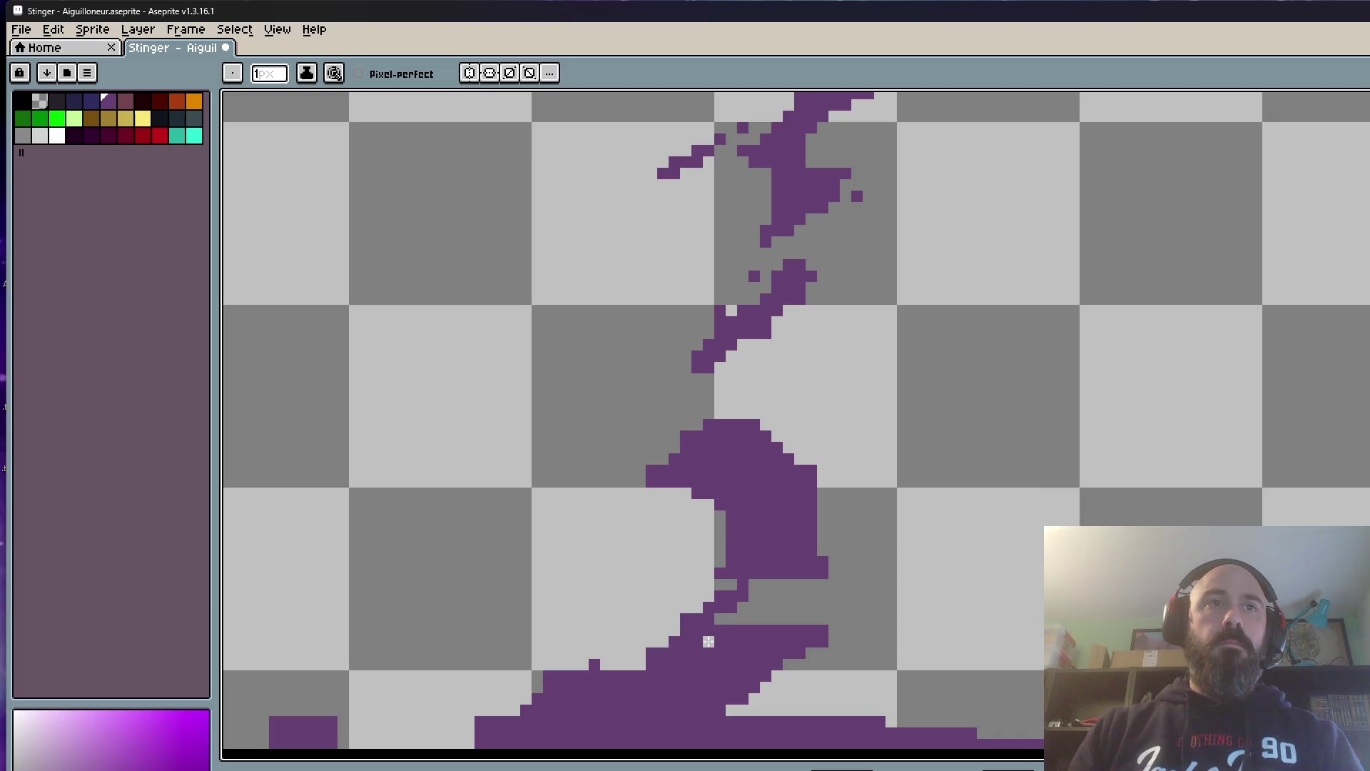
pyautogui.scroll(-3, 824, 594)
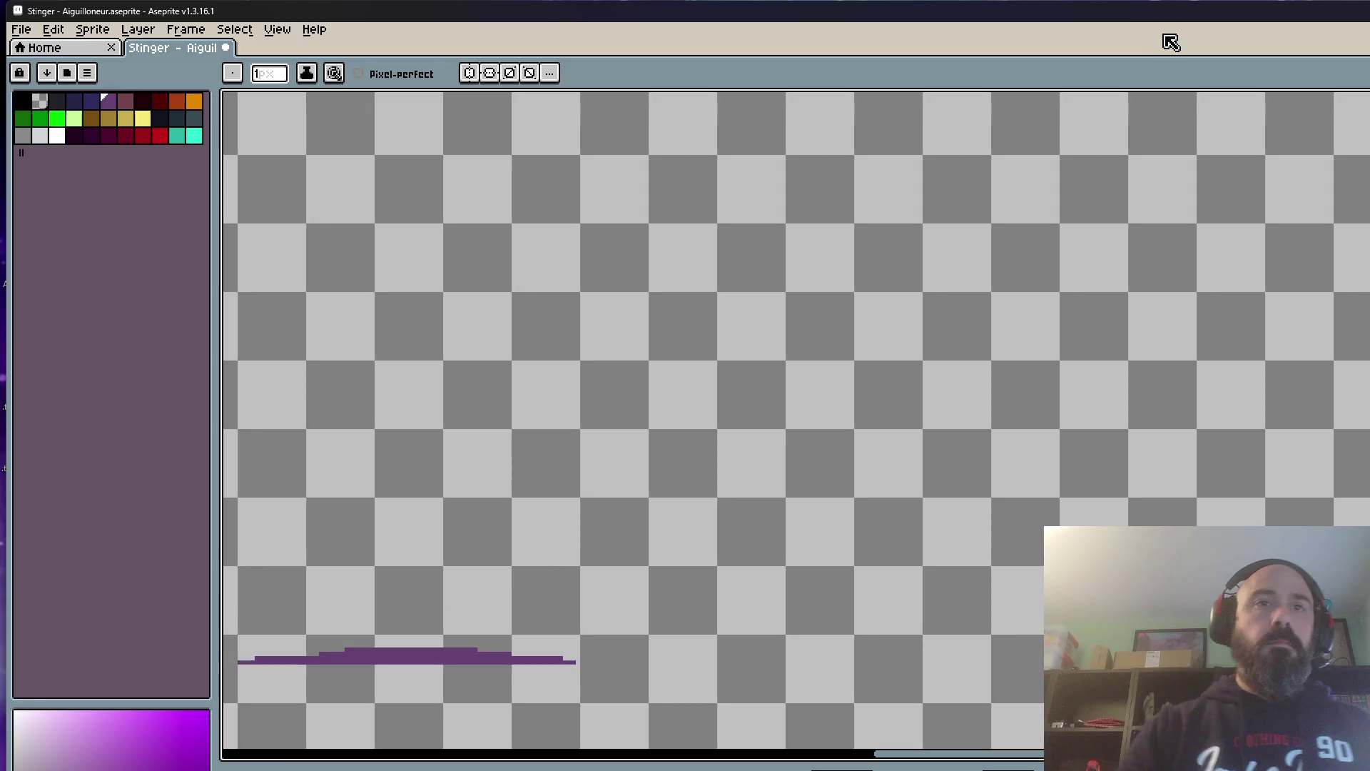
pyautogui.scroll(-1, 445, 501)
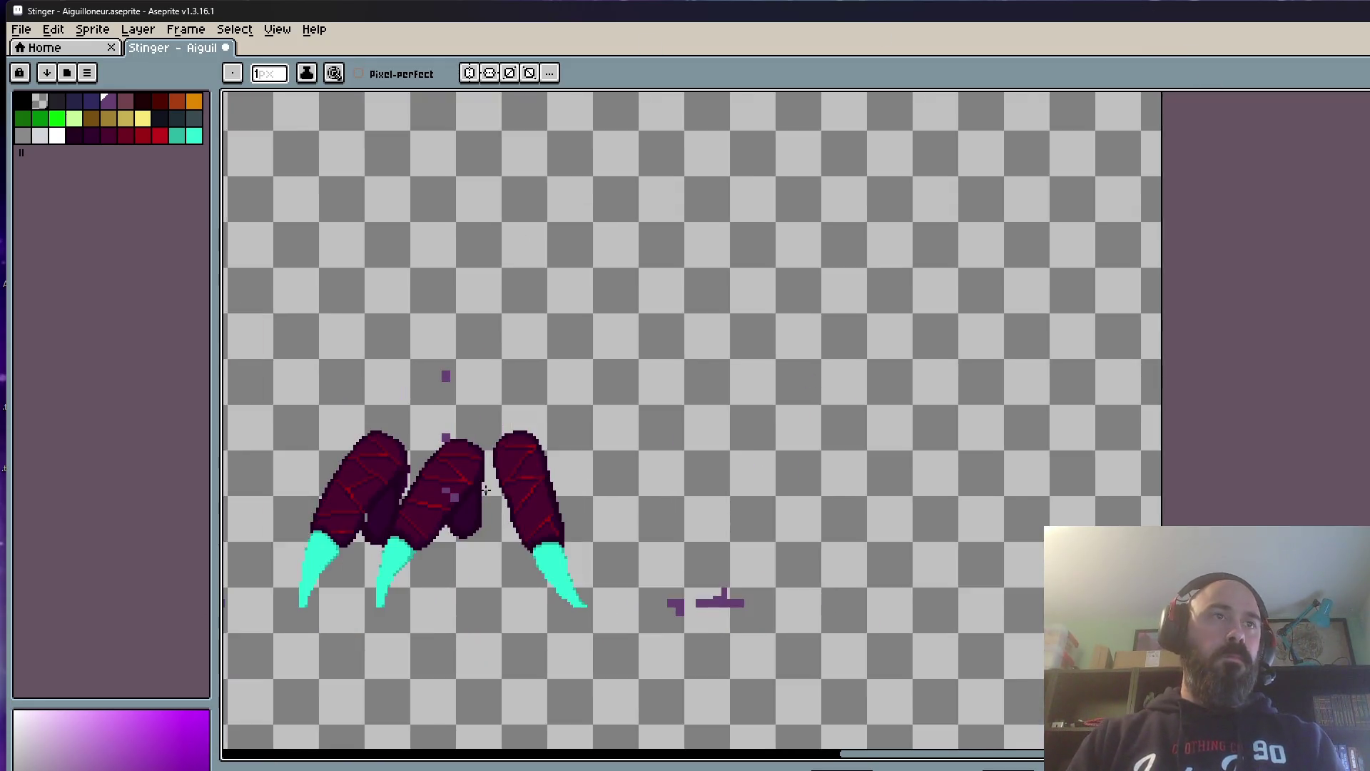
pyautogui.moveTo(443, 501); pyautogui.dragTo(673, 438)
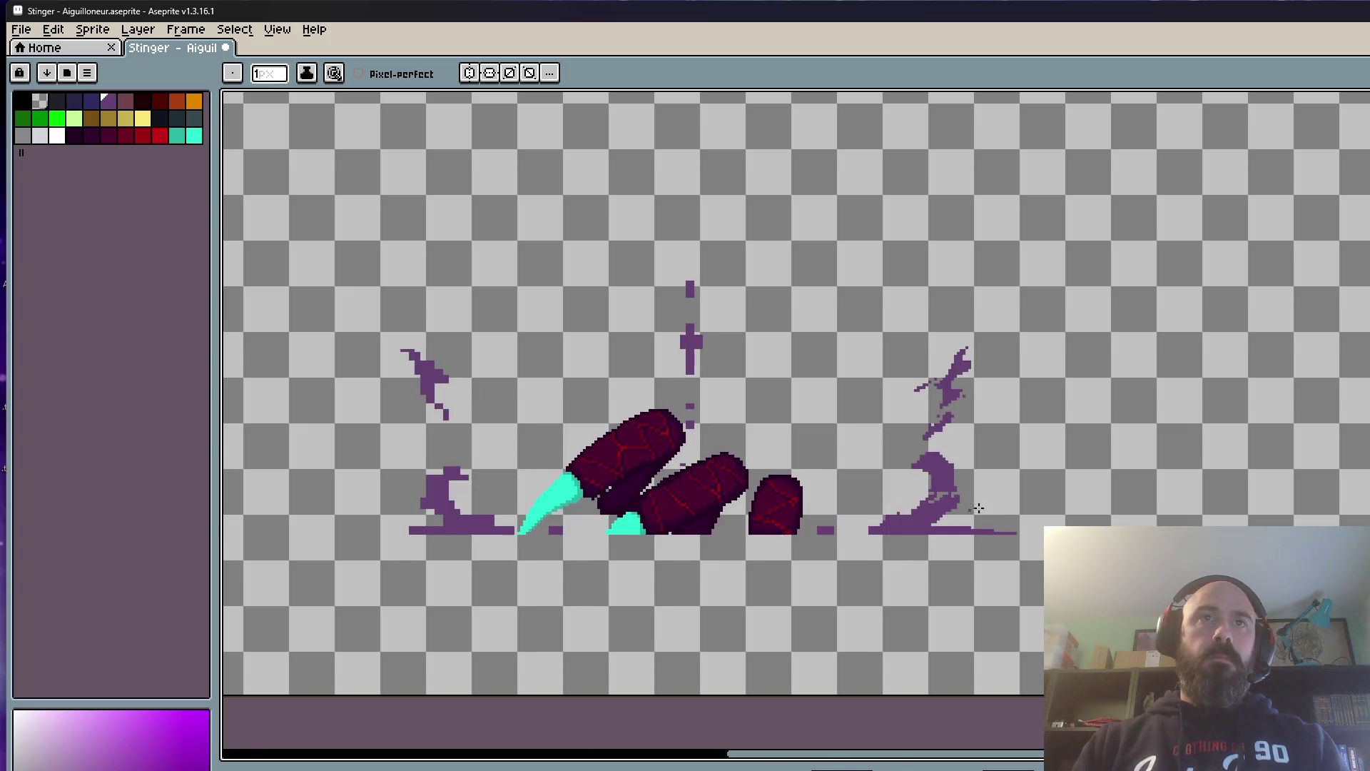
pyautogui.scroll(3, 879, 528)
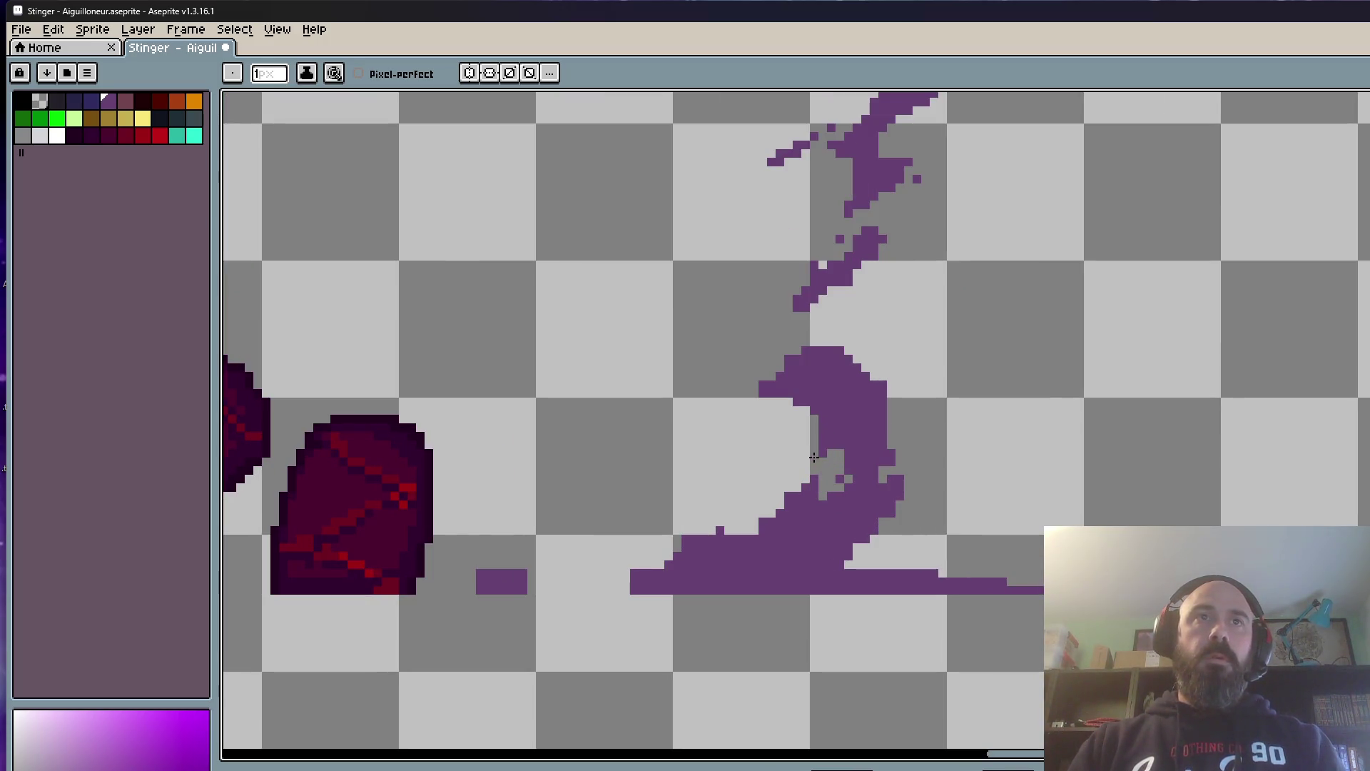
pyautogui.scroll(-1, 814, 457)
pyautogui.scroll(-1, 770, 467)
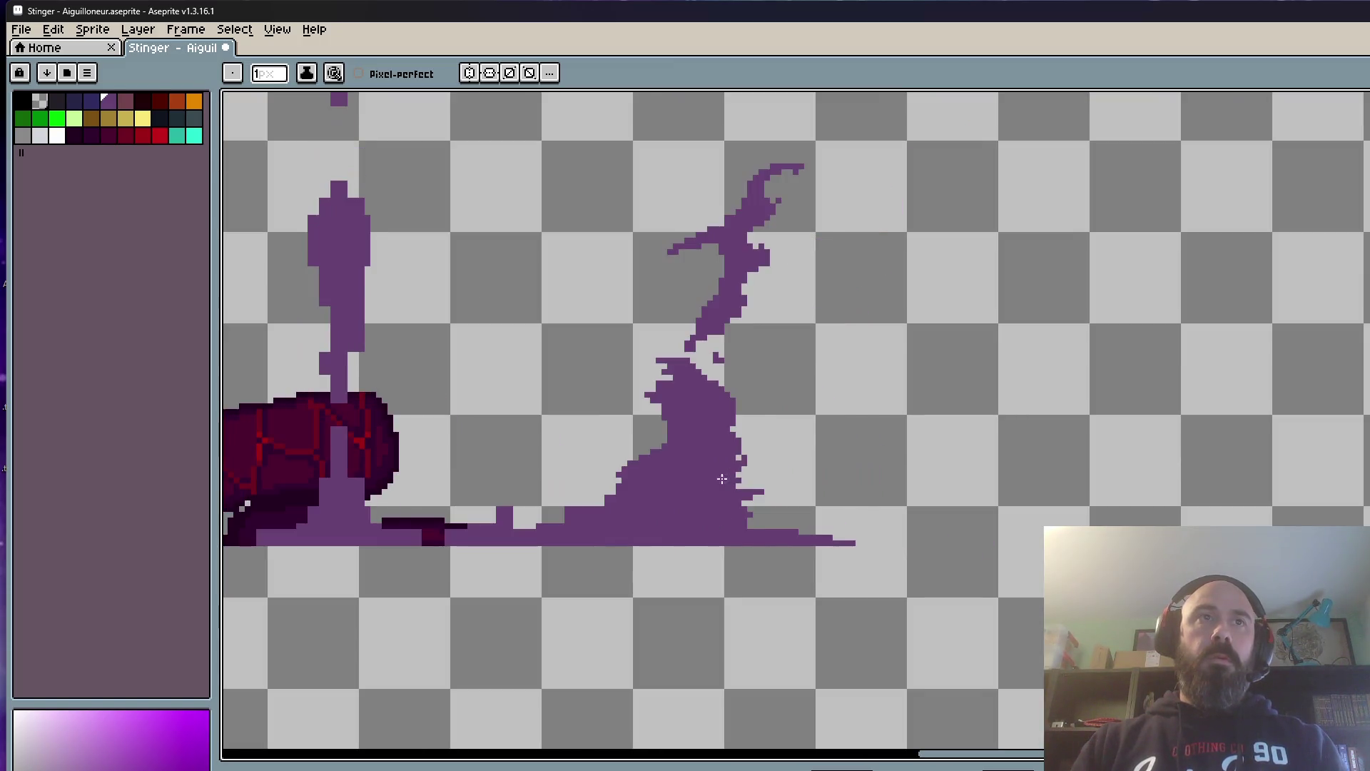
pyautogui.scroll(2, 722, 479)
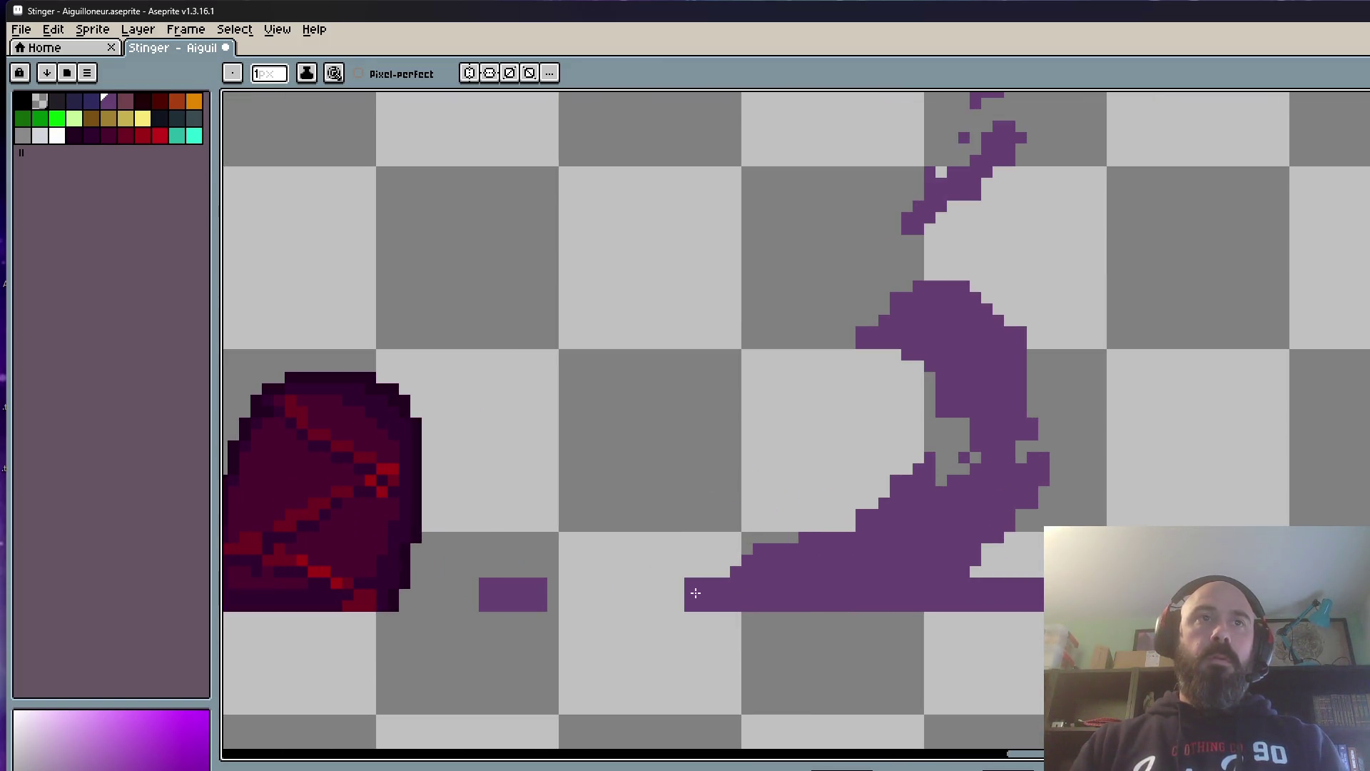
pyautogui.scroll(-2, 630, 604)
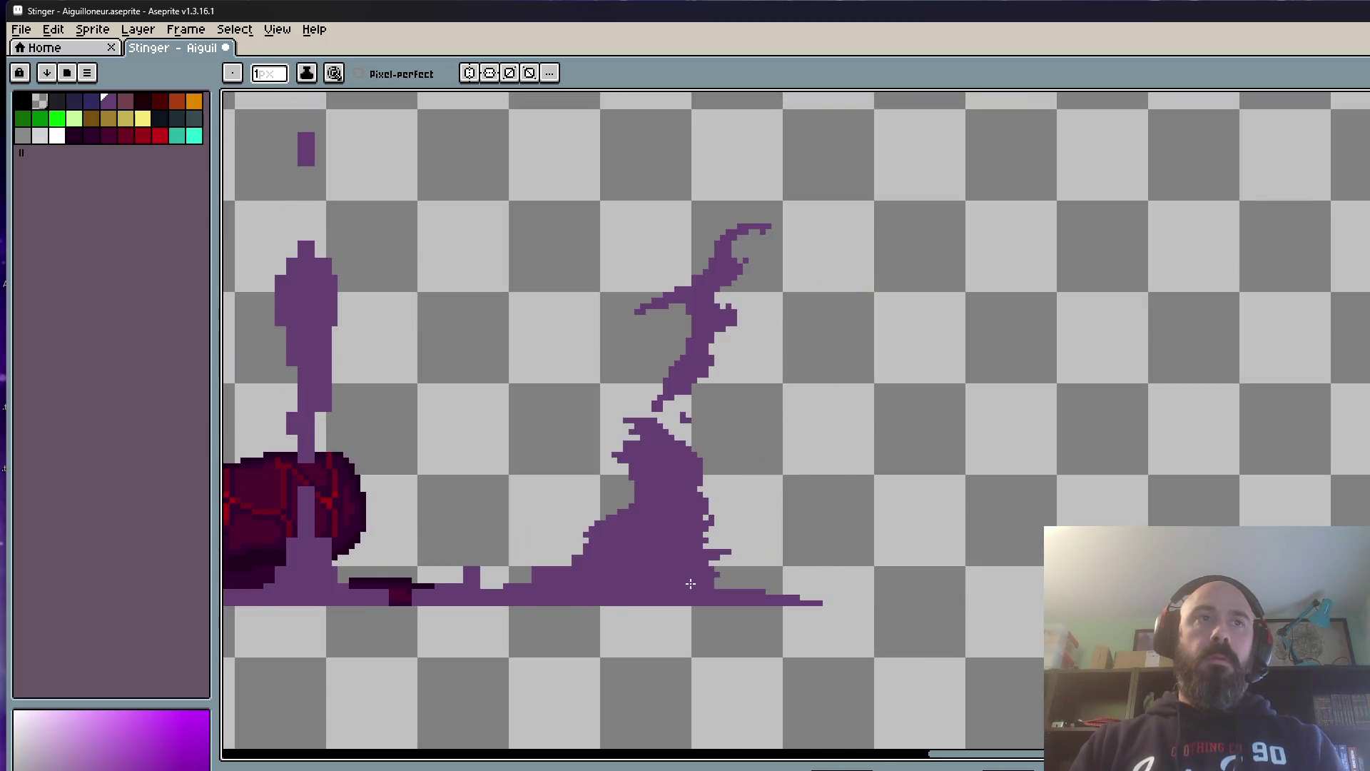
pyautogui.scroll(1, 618, 593)
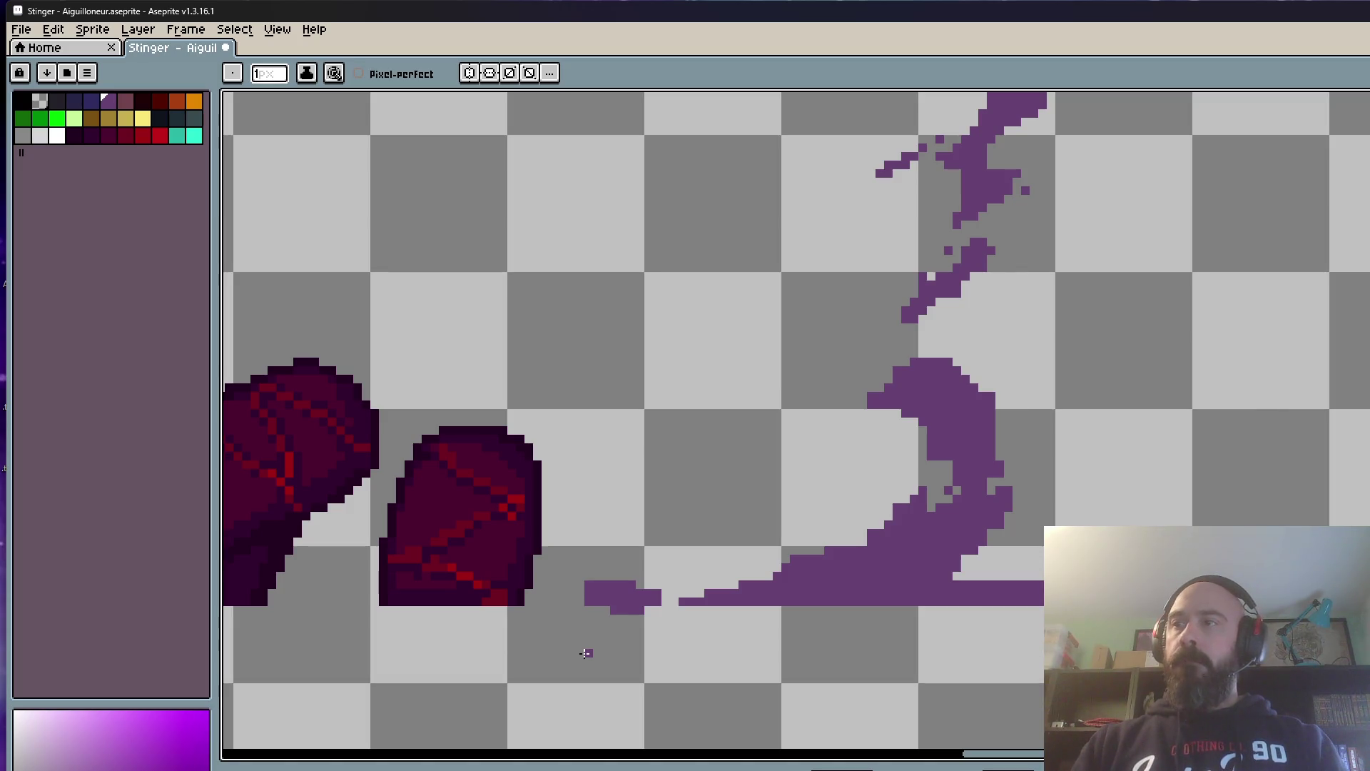
pyautogui.scroll(1, 586, 652)
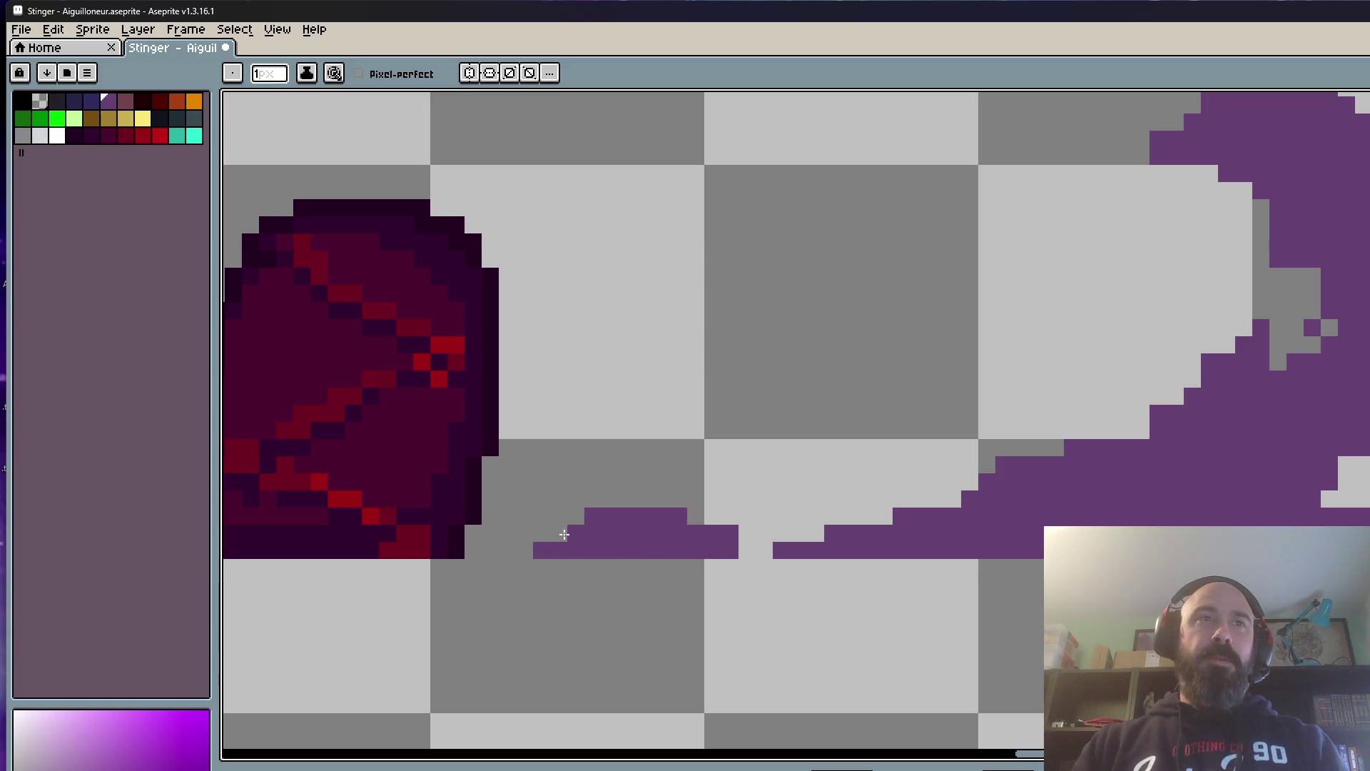
pyautogui.scroll(-2, 738, 550)
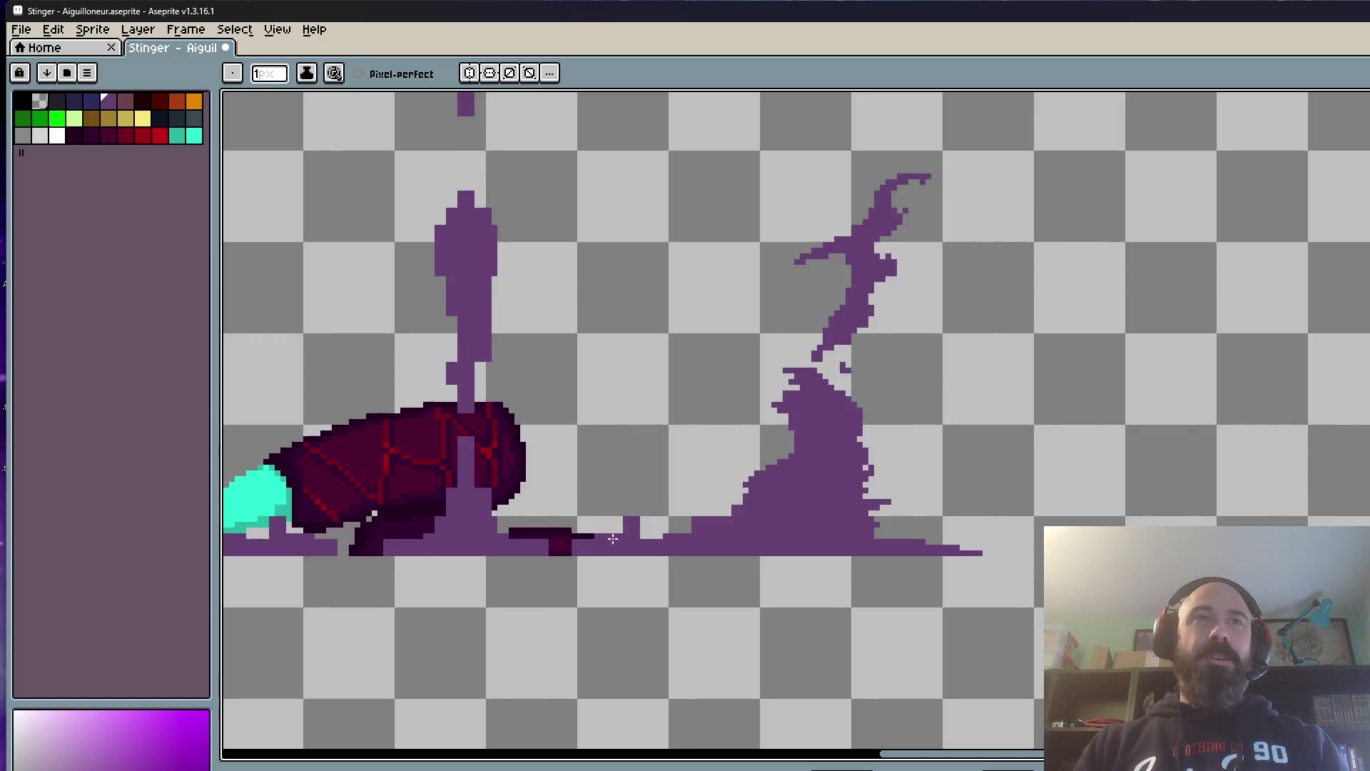
pyautogui.scroll(1, 784, 538)
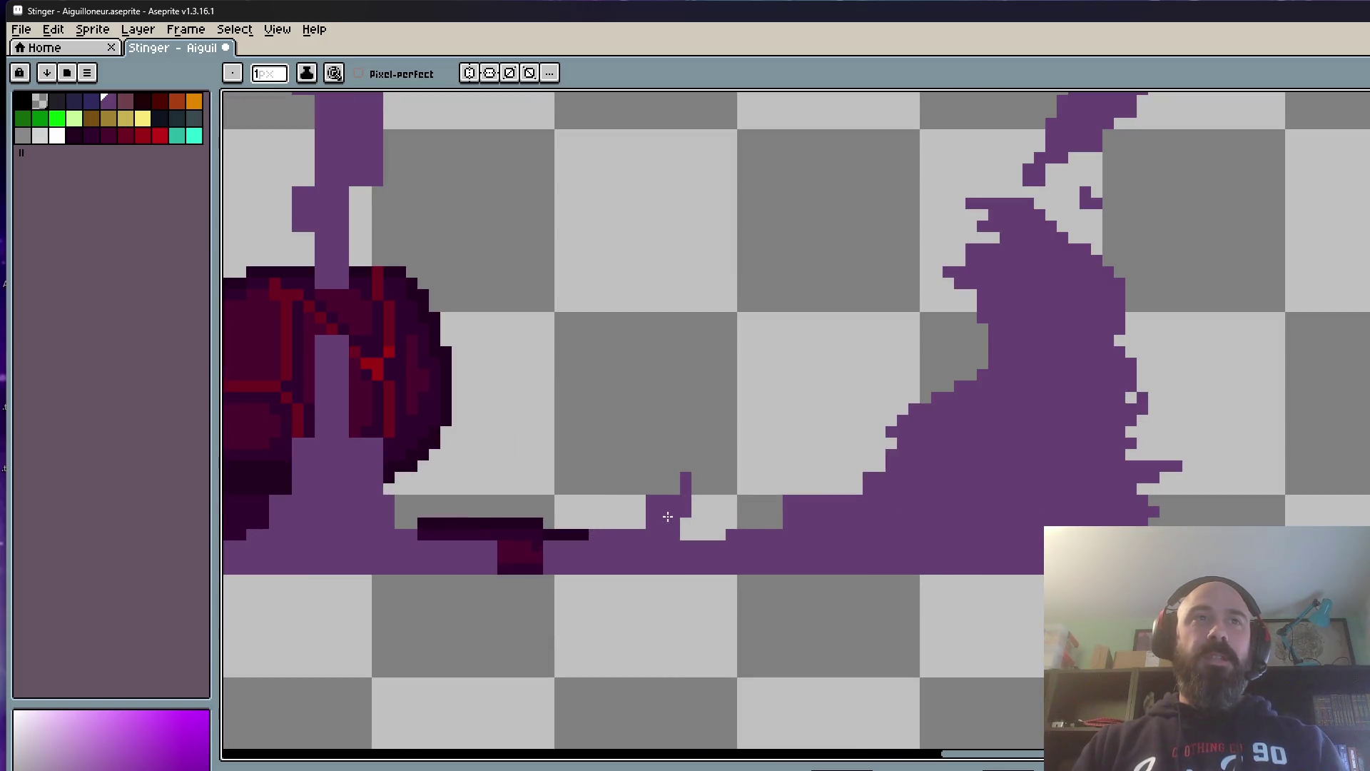
pyautogui.scroll(-2, 618, 542)
pyautogui.scroll(2, 652, 538)
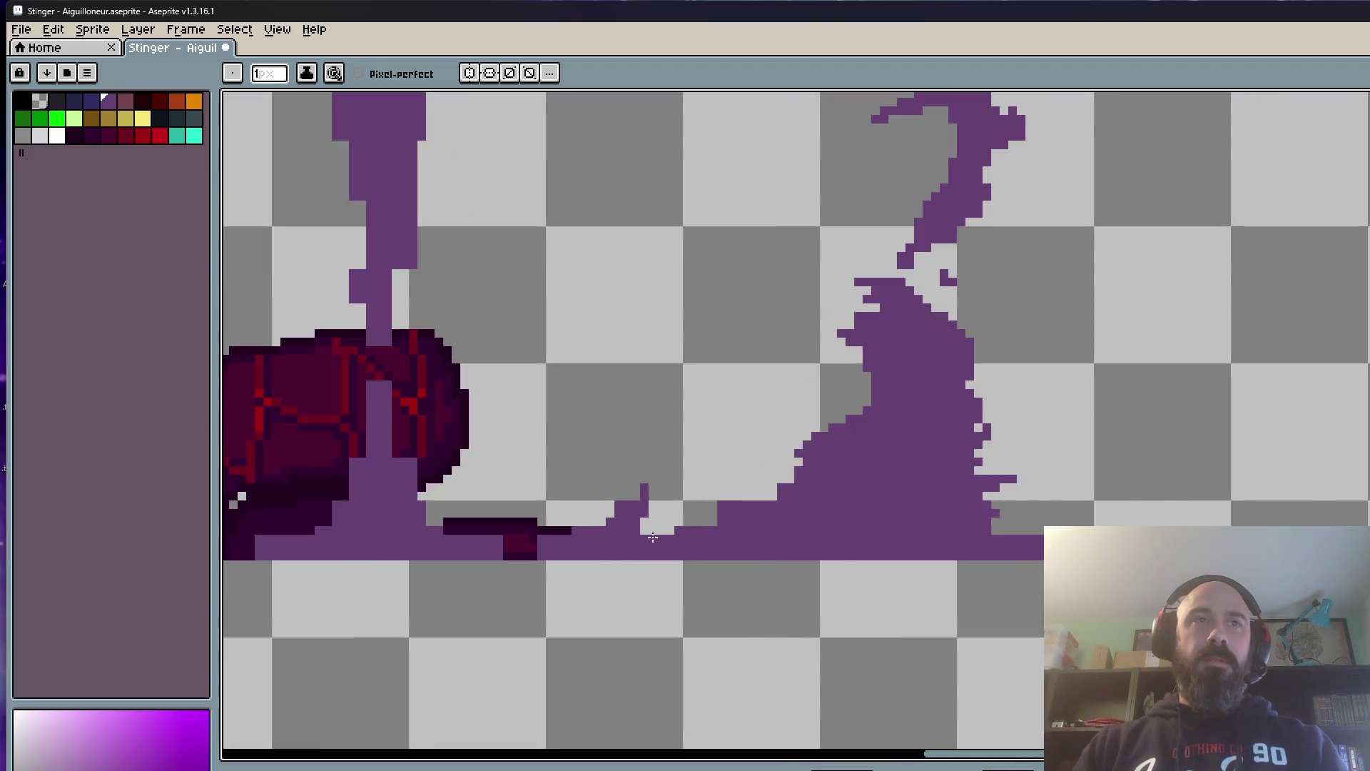
pyautogui.scroll(-2, 765, 488)
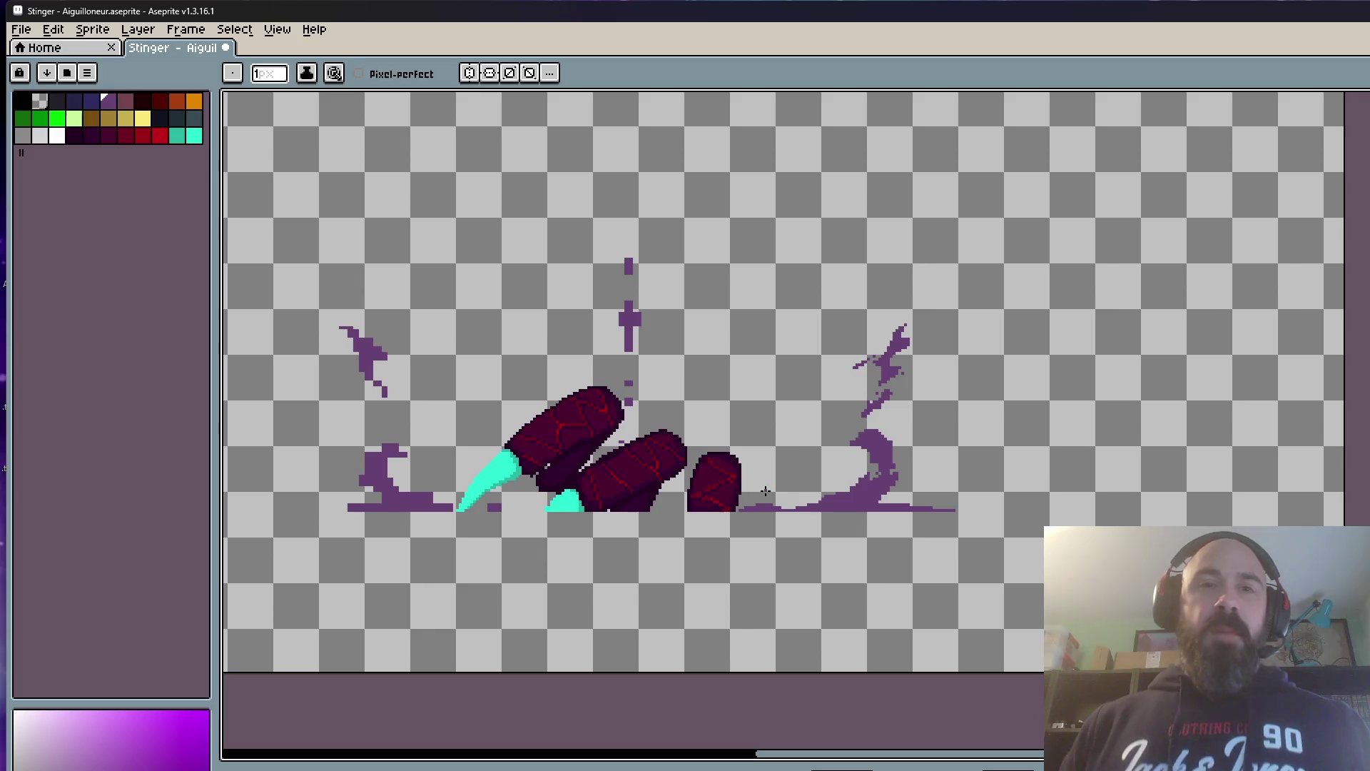
pyautogui.scroll(1, 767, 456)
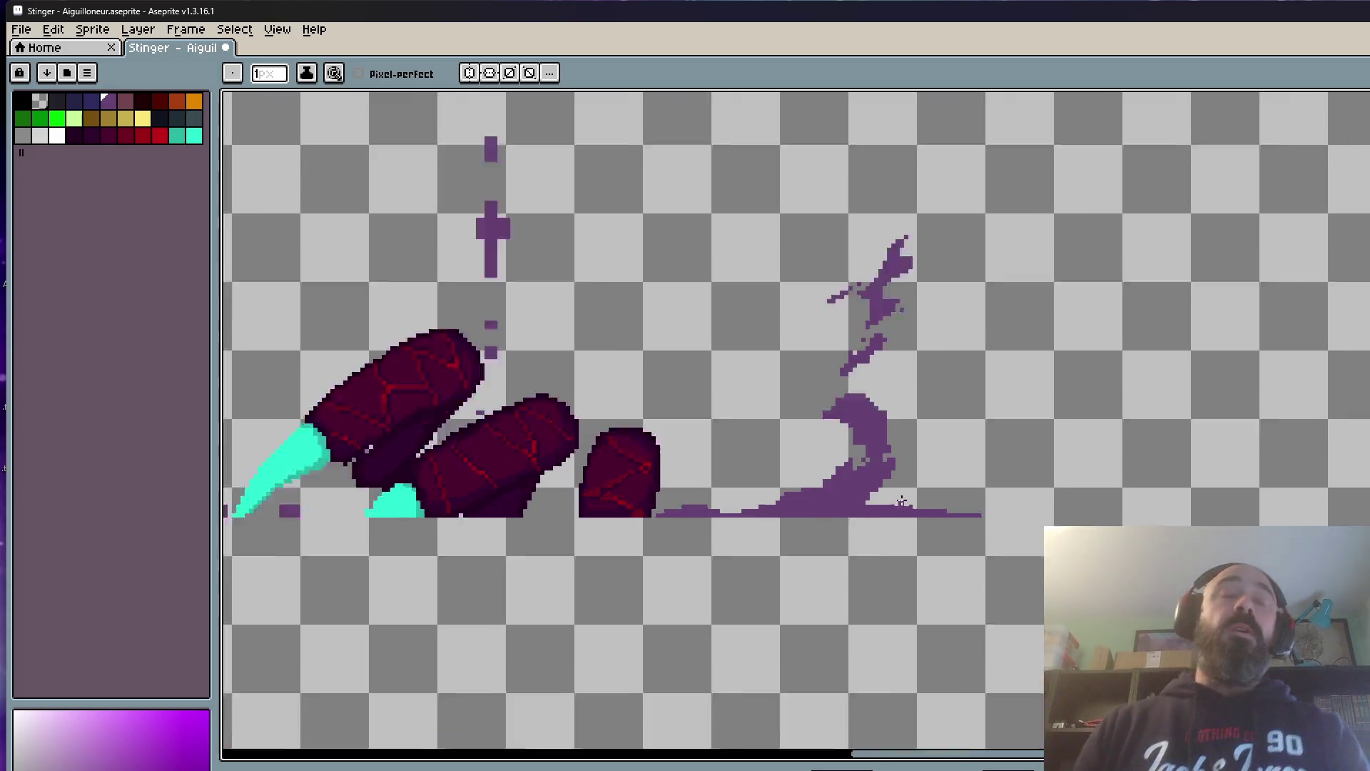
pyautogui.scroll(4, 813, 428)
pyautogui.scroll(2, 861, 393)
pyautogui.scroll(-2, 861, 392)
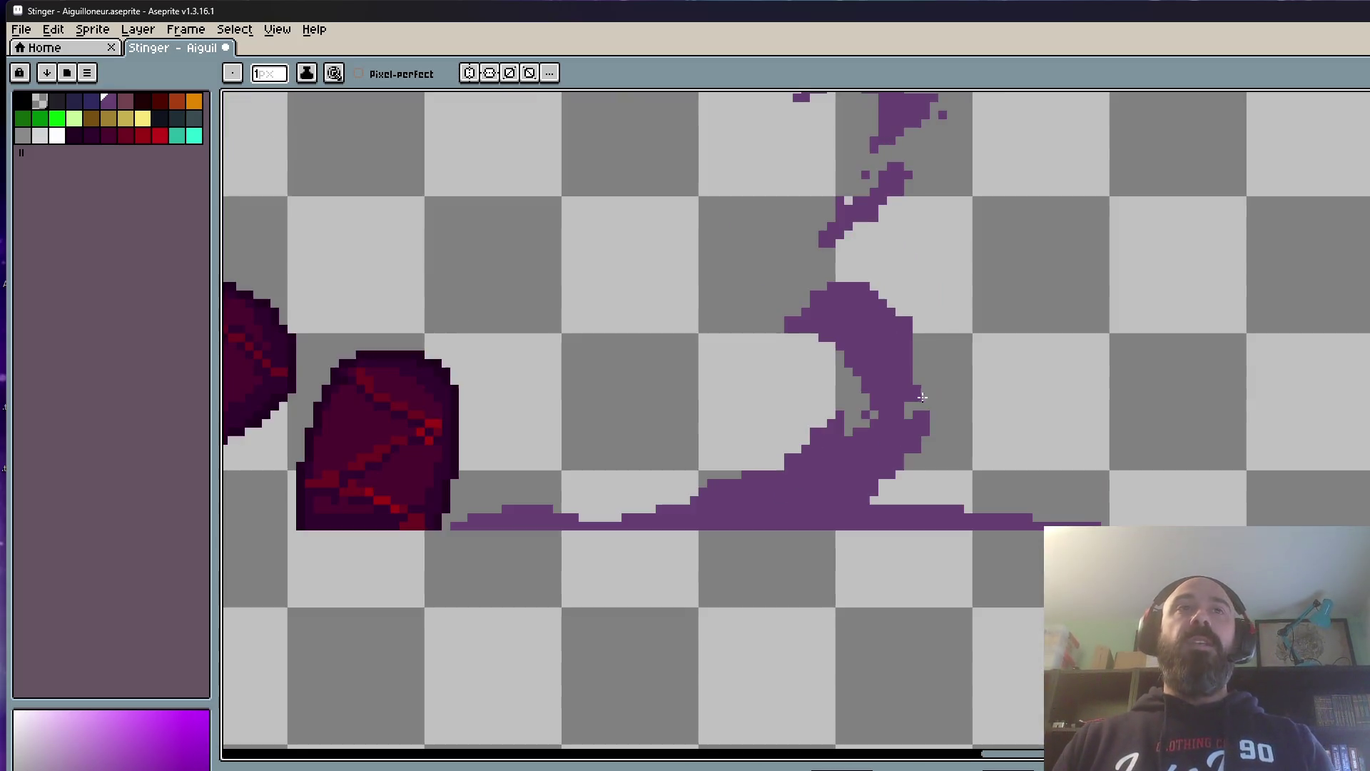
pyautogui.scroll(1, 918, 345)
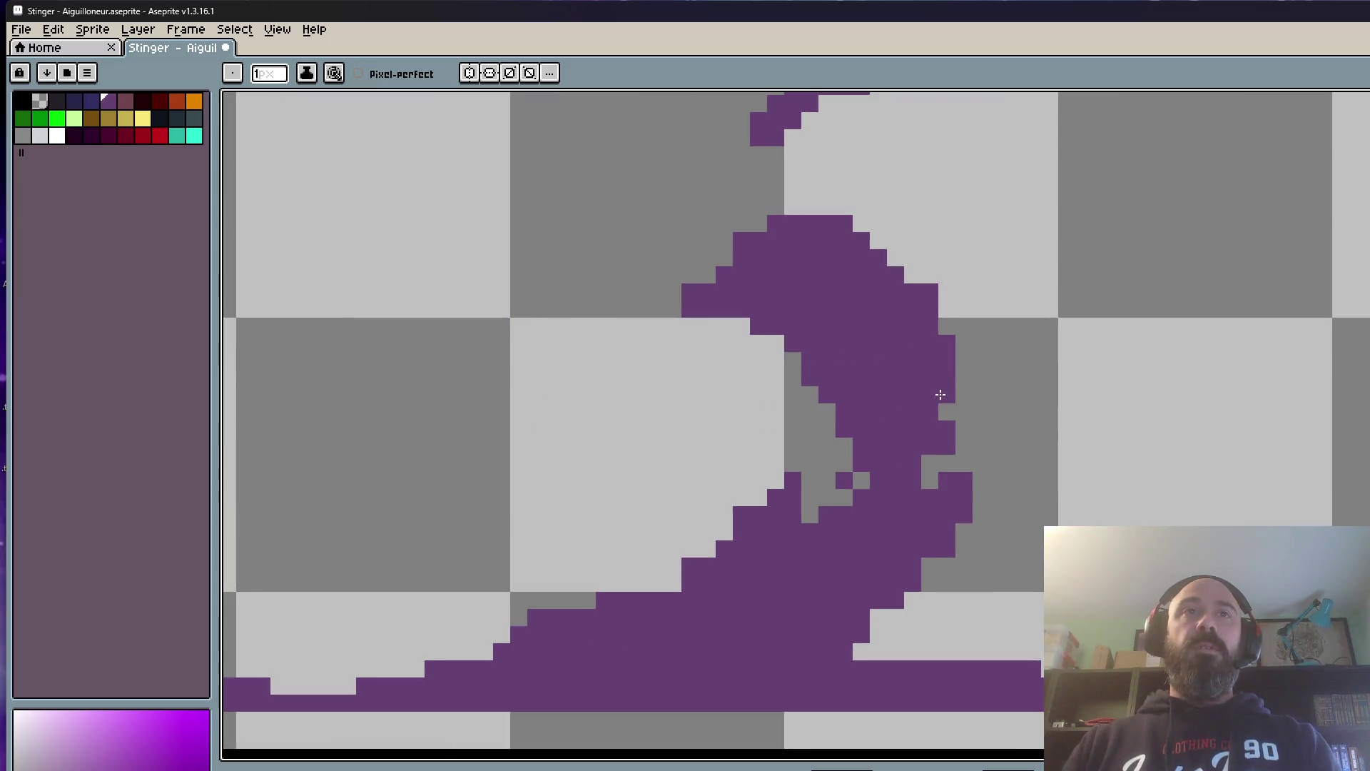
pyautogui.scroll(-3, 940, 395)
pyautogui.scroll(1, 963, 385)
pyautogui.scroll(-2, 996, 385)
pyautogui.scroll(1, 1027, 392)
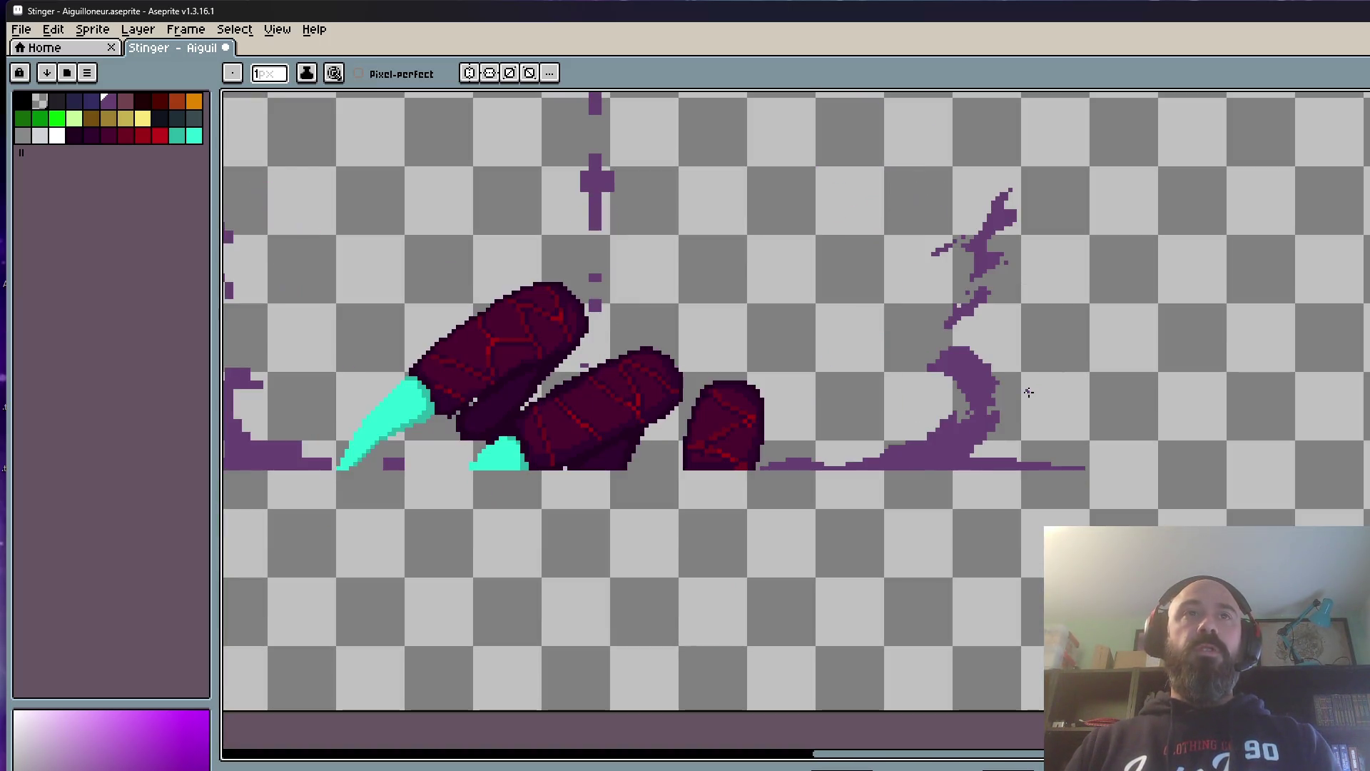
pyautogui.scroll(2, 943, 353)
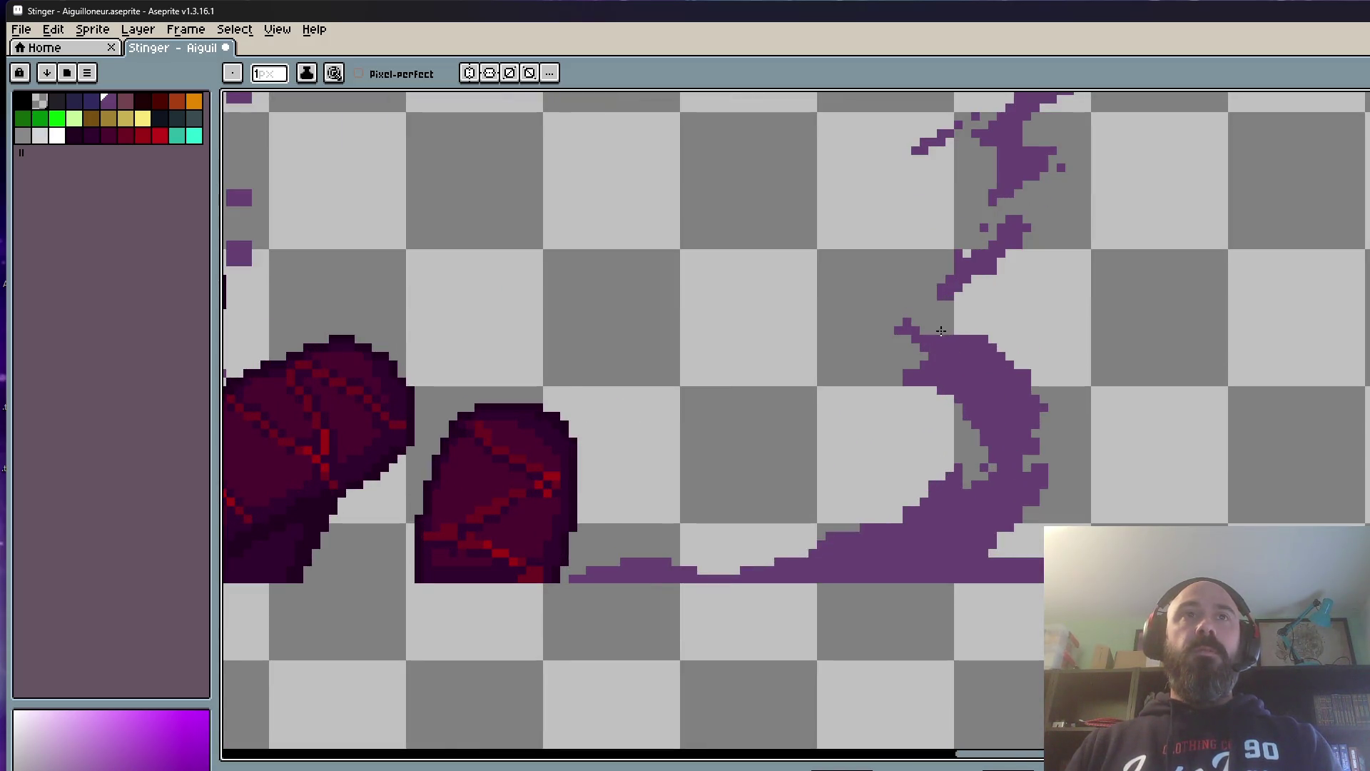
pyautogui.scroll(-1, 963, 334)
pyautogui.scroll(1, 968, 339)
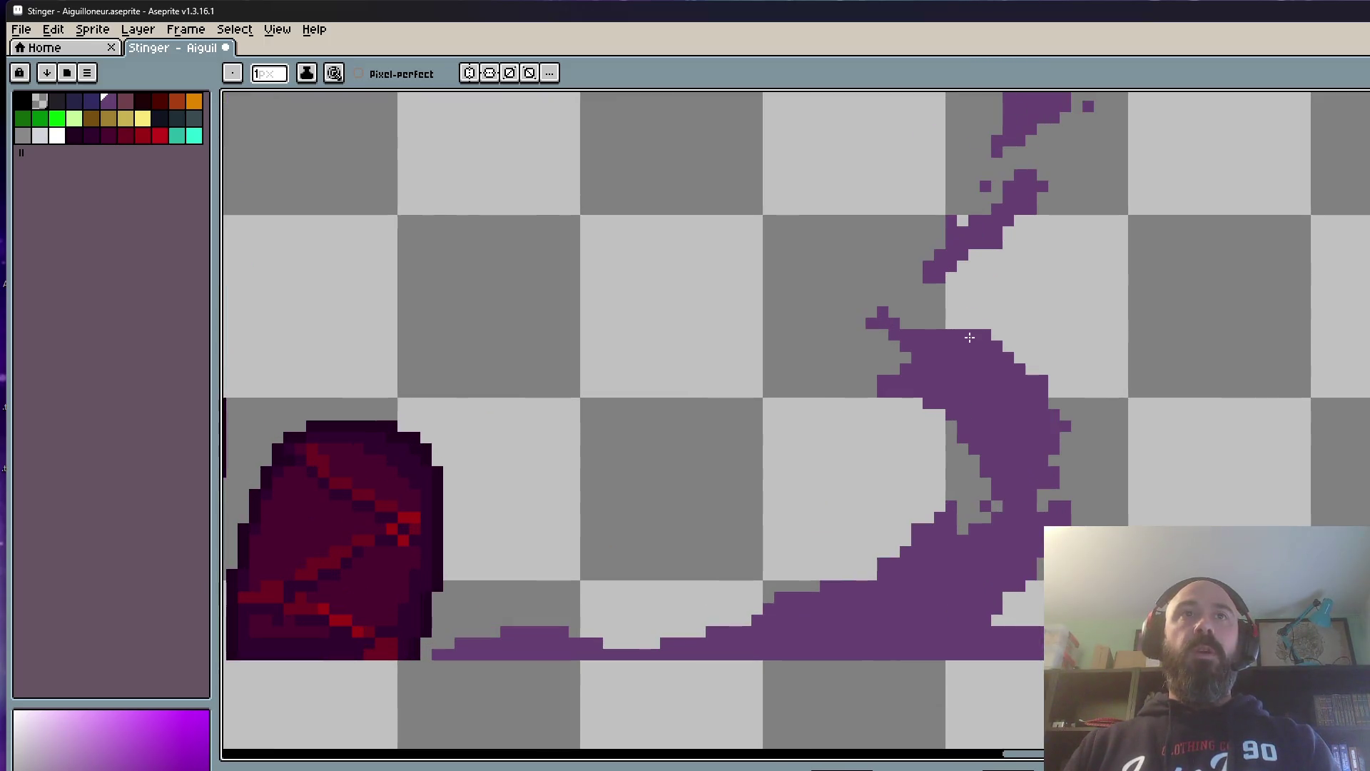
pyautogui.scroll(-3, 963, 333)
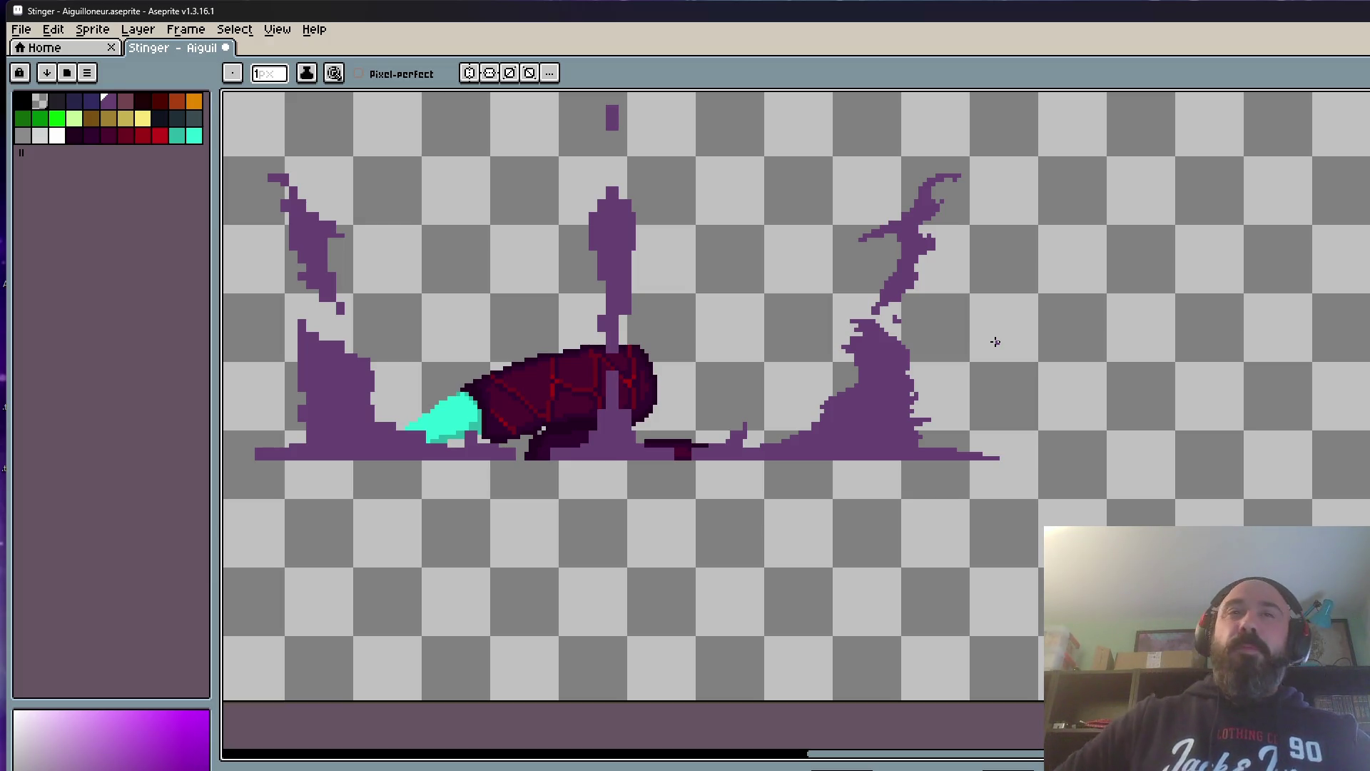
pyautogui.scroll(-2, 995, 342)
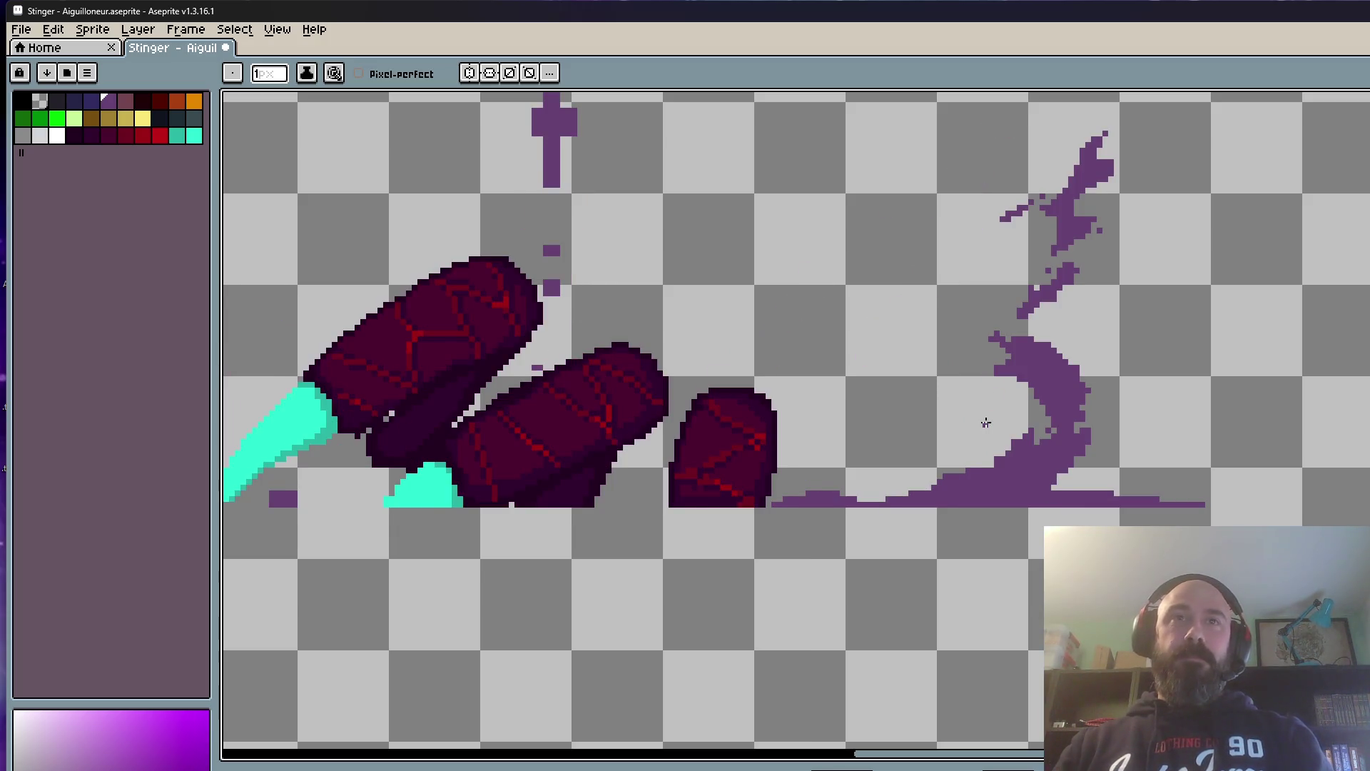
pyautogui.scroll(3, 963, 486)
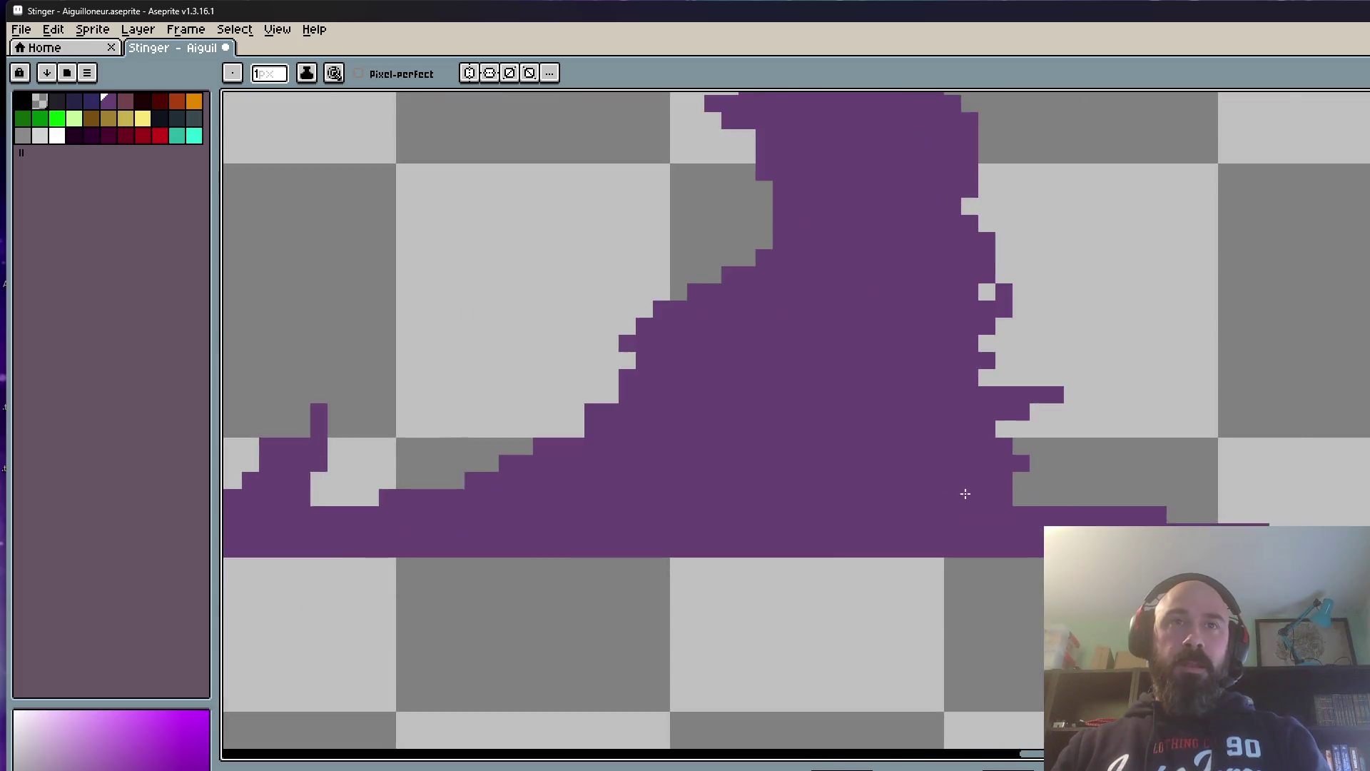
pyautogui.scroll(1, 964, 487)
pyautogui.scroll(-3, 1174, 515)
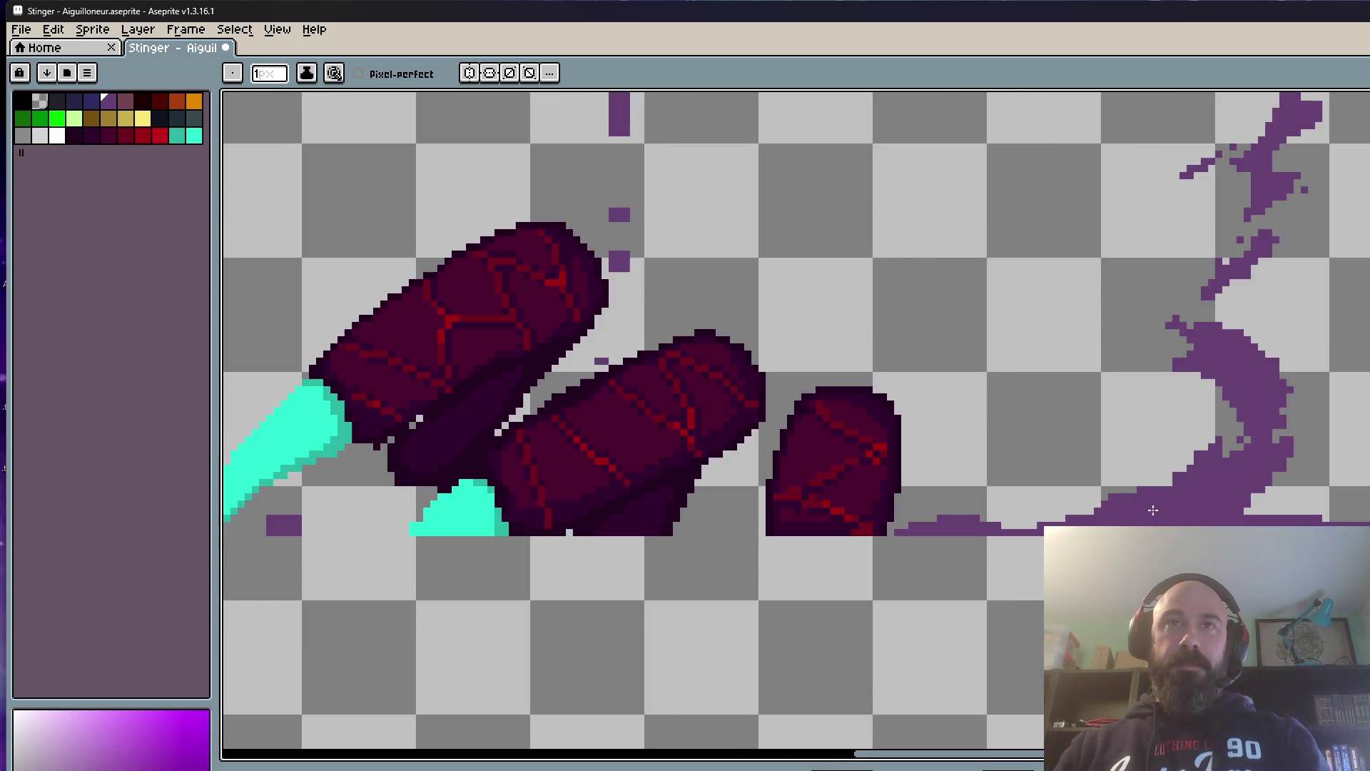
pyautogui.scroll(-3, 1249, 485)
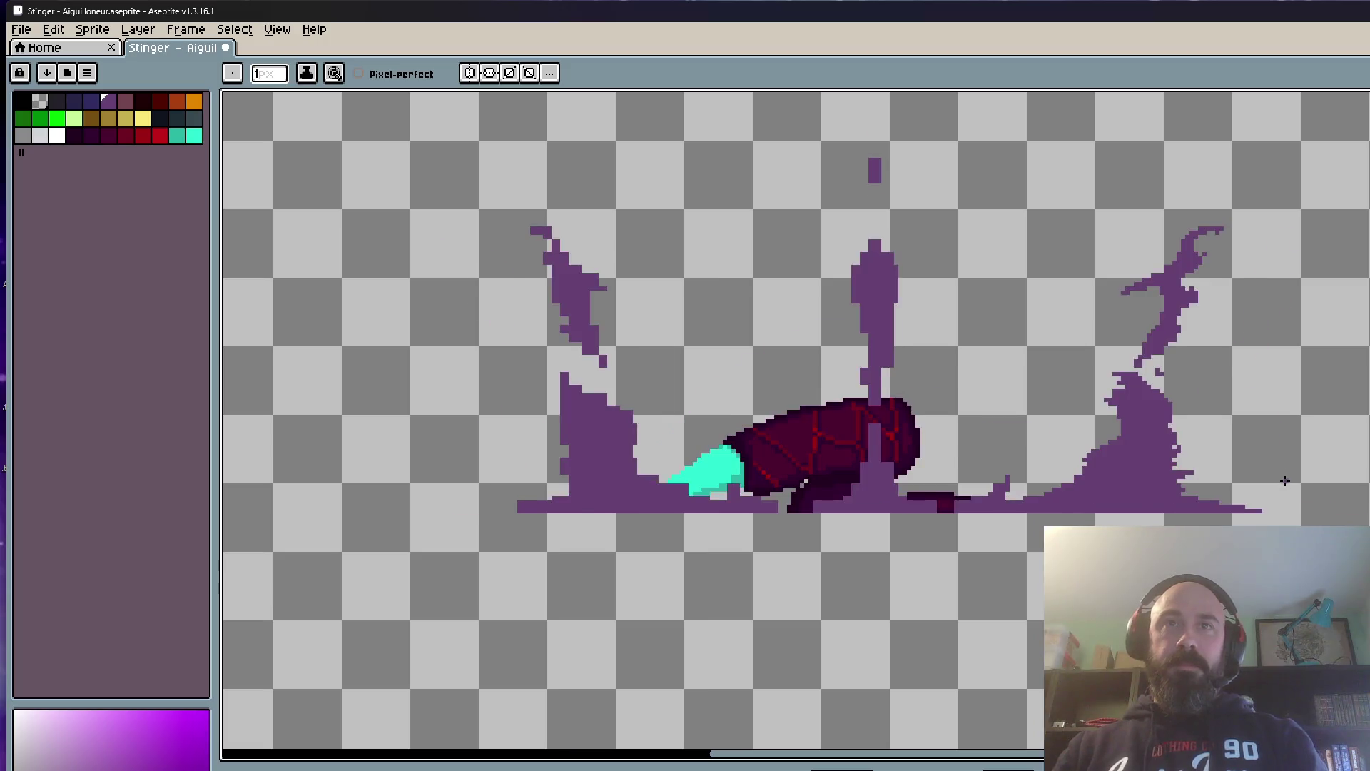
pyautogui.scroll(1, 1286, 483)
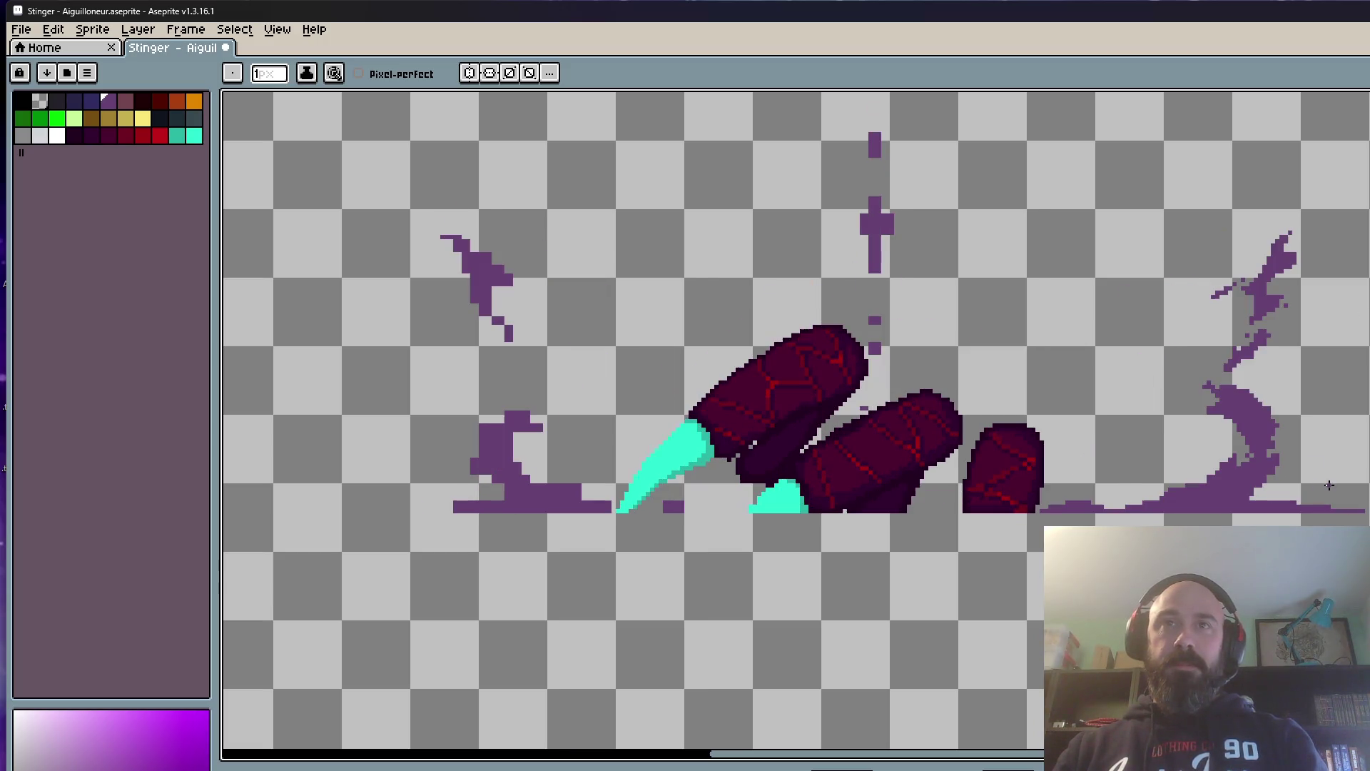
pyautogui.scroll(2, 1328, 485)
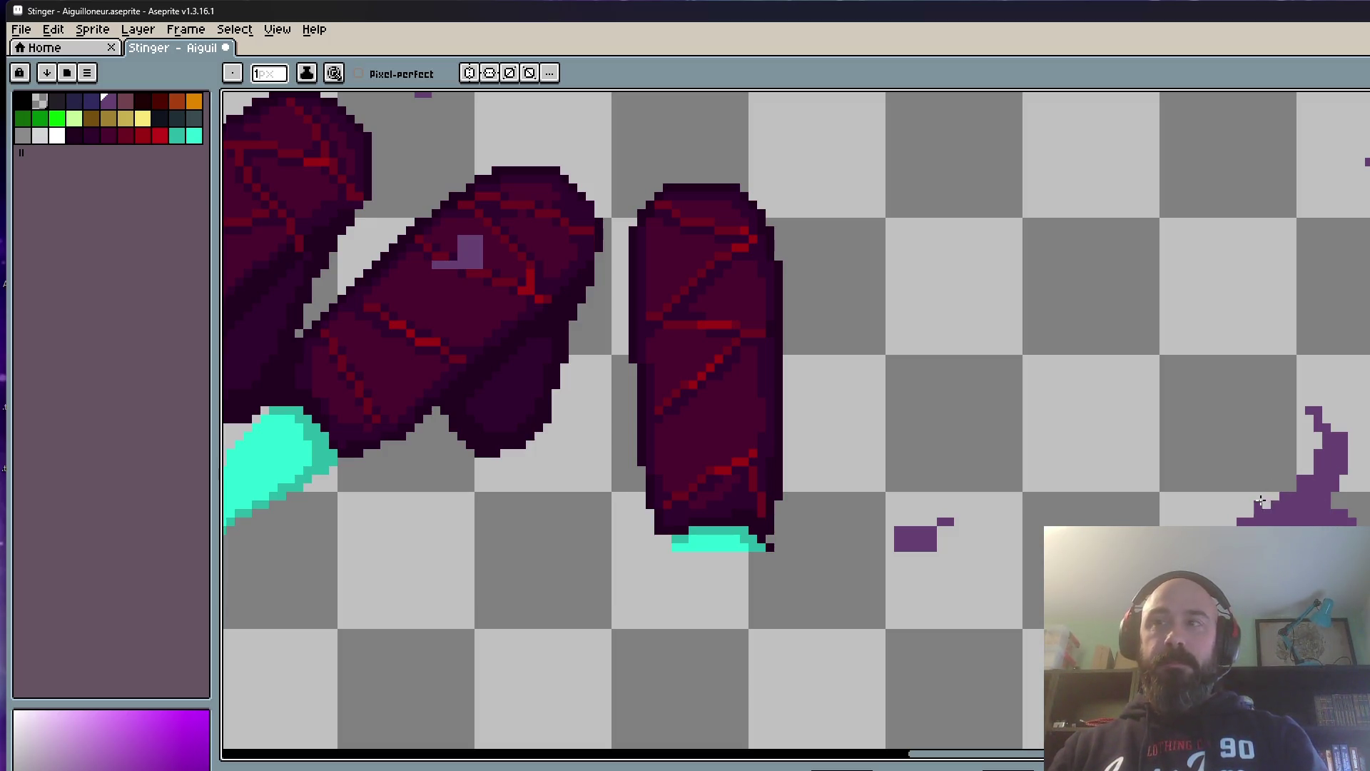
pyautogui.scroll(-3, 1261, 501)
pyautogui.scroll(2, 1366, 495)
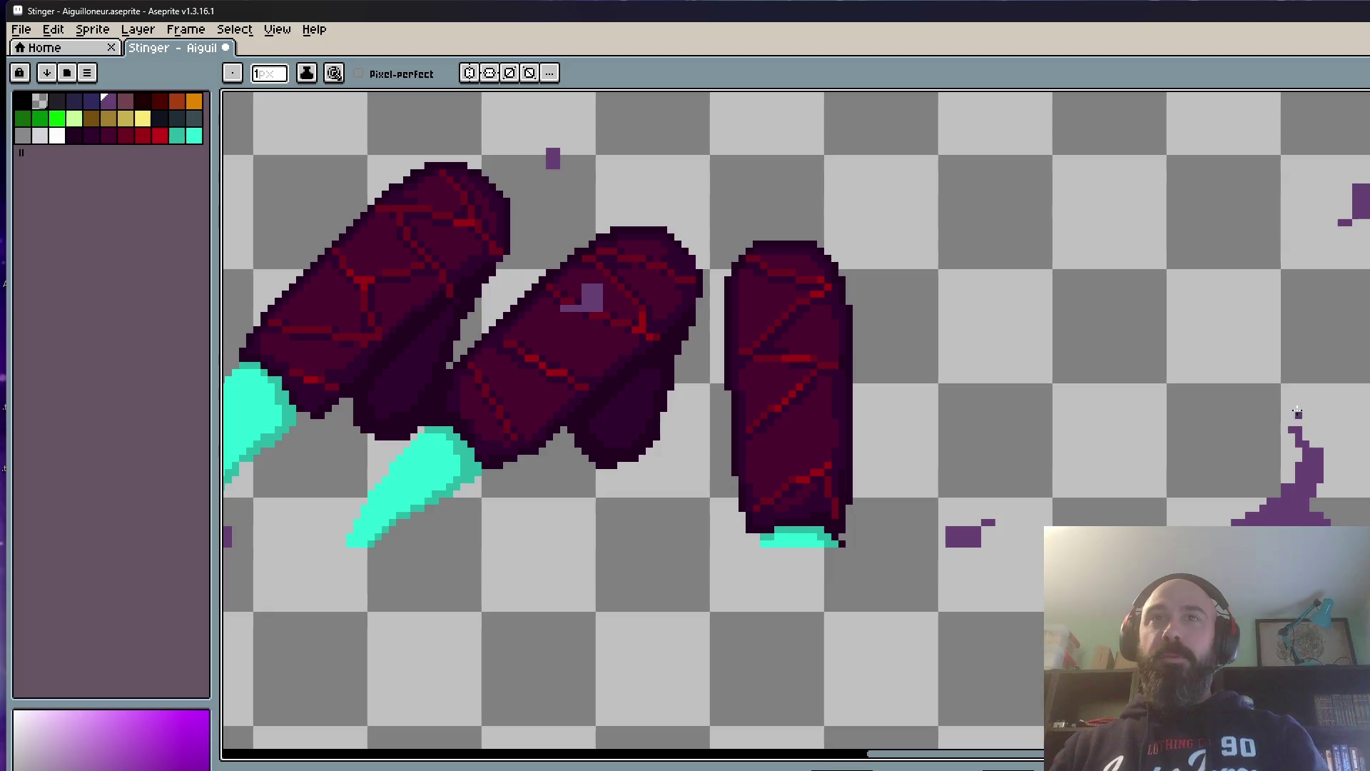
pyautogui.scroll(-1, 1304, 431)
pyautogui.scroll(2, 1323, 432)
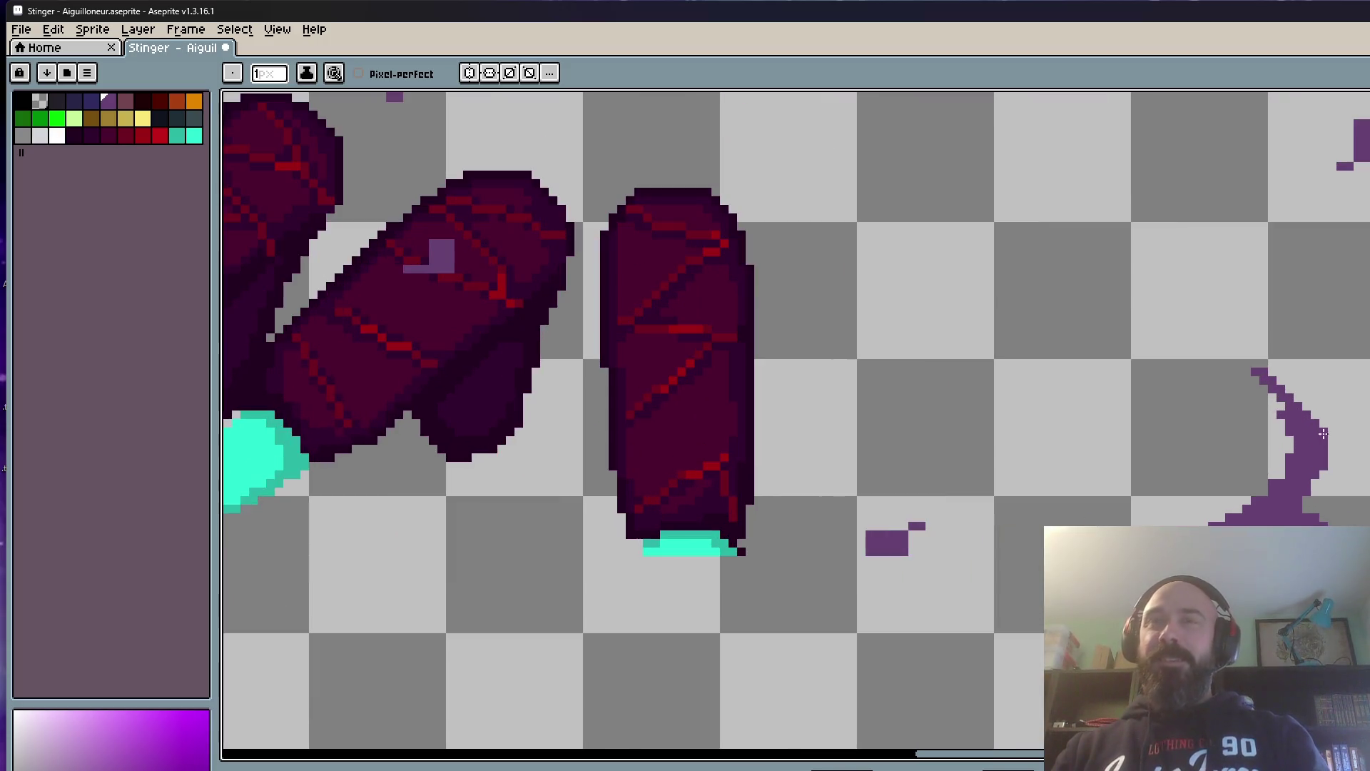
pyautogui.scroll(-2, 1282, 367)
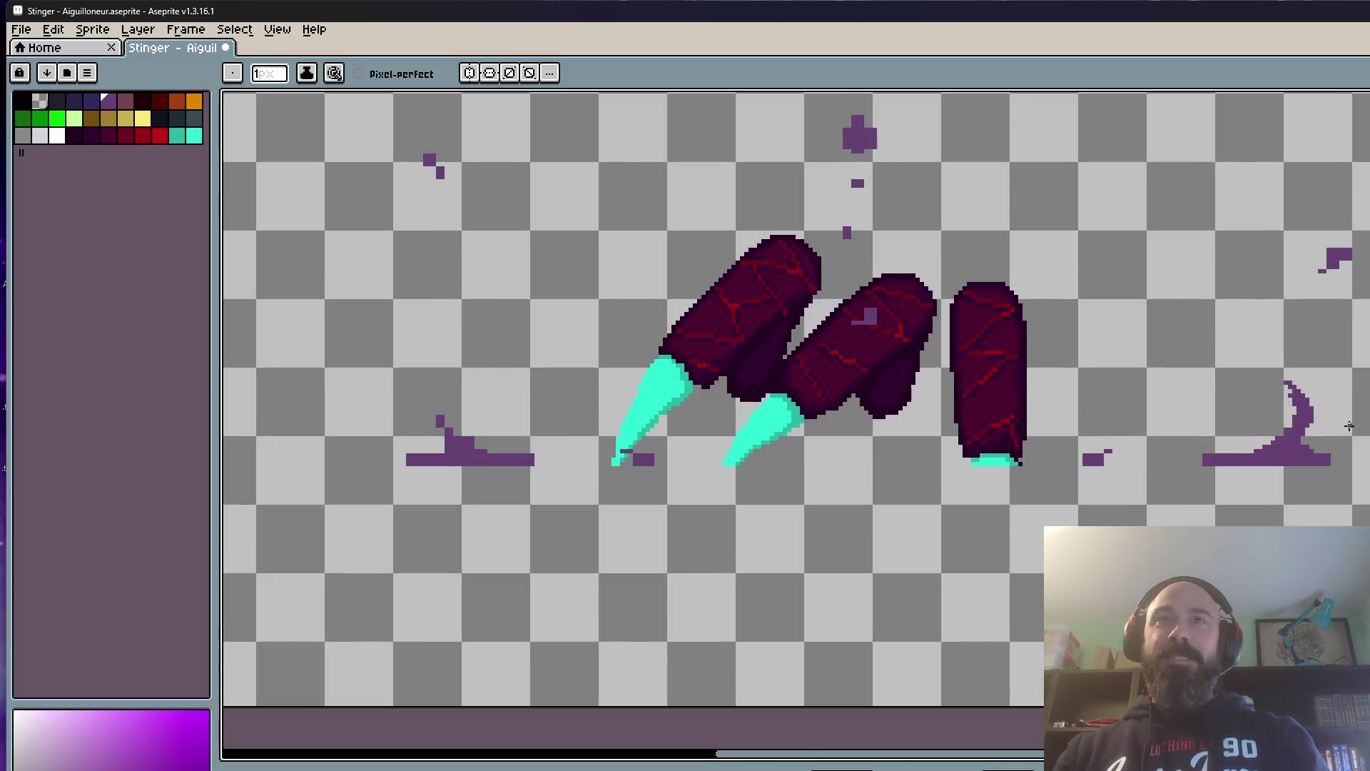
pyautogui.scroll(1, 1301, 422)
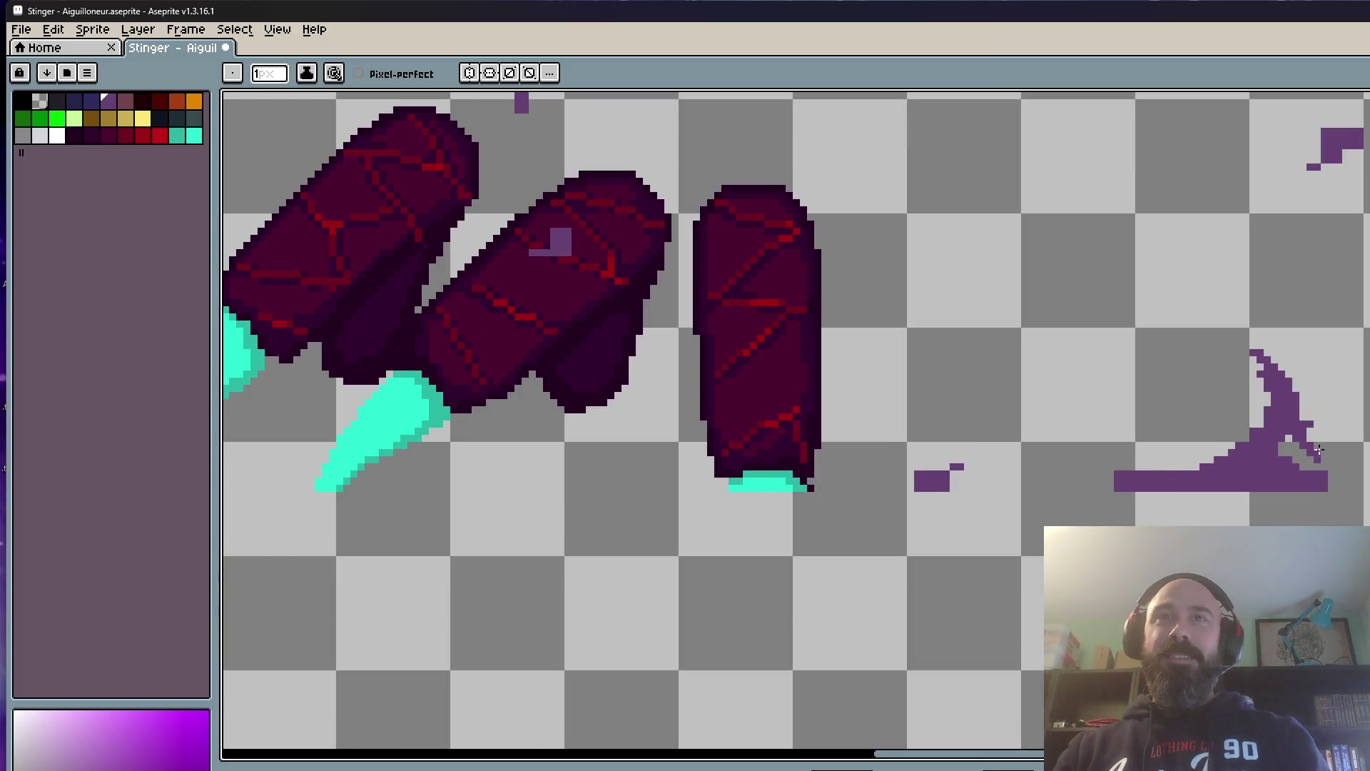
pyautogui.scroll(-2, 1315, 439)
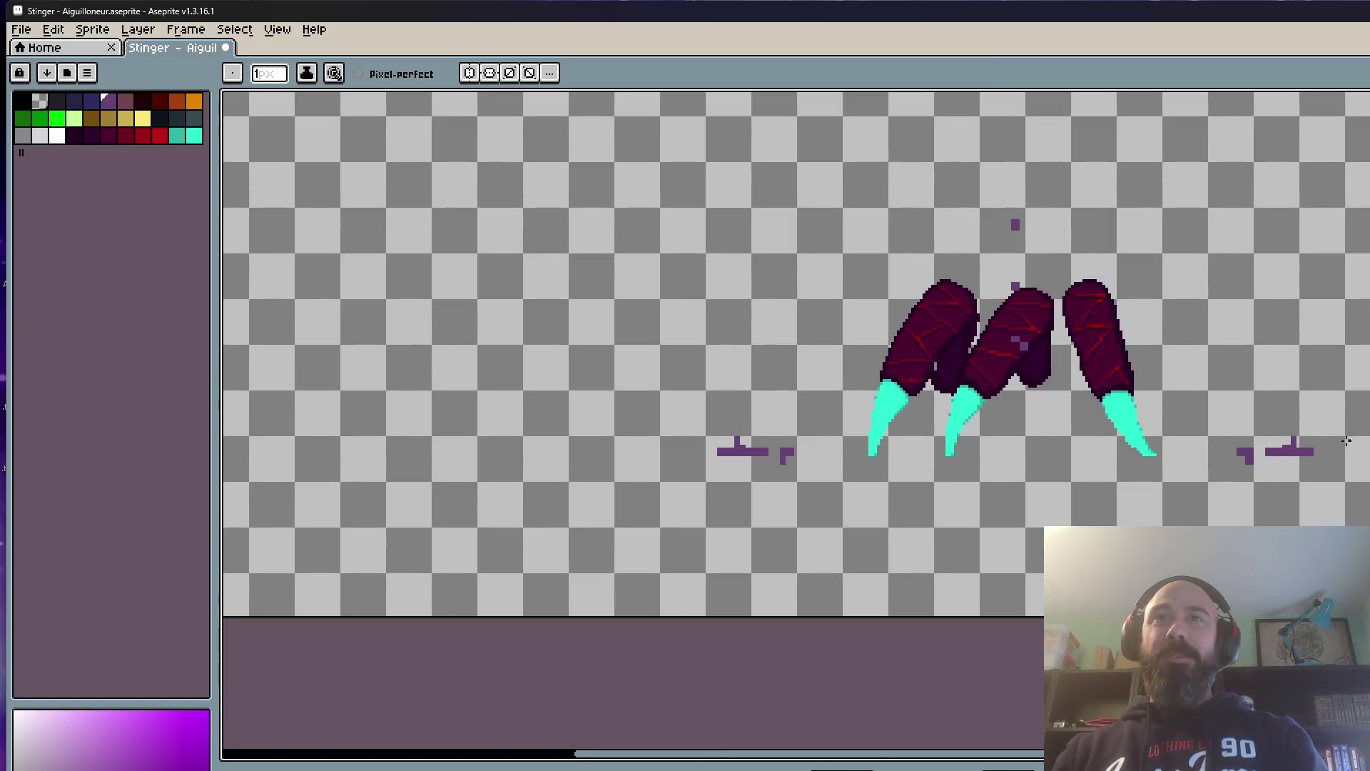
pyautogui.scroll(2, 1314, 440)
pyautogui.press('m')
# Step: Shift the stray splash pixels on the right further right and commit the move
pyautogui.moveTo(1184, 386); pyautogui.dragTo(1365, 511)
pyautogui.moveTo(1263, 439); pyautogui.dragTo(1319, 439)
pyautogui.hotkey('ctrl', 'd')
pyautogui.scroll(-2, 1319, 439)
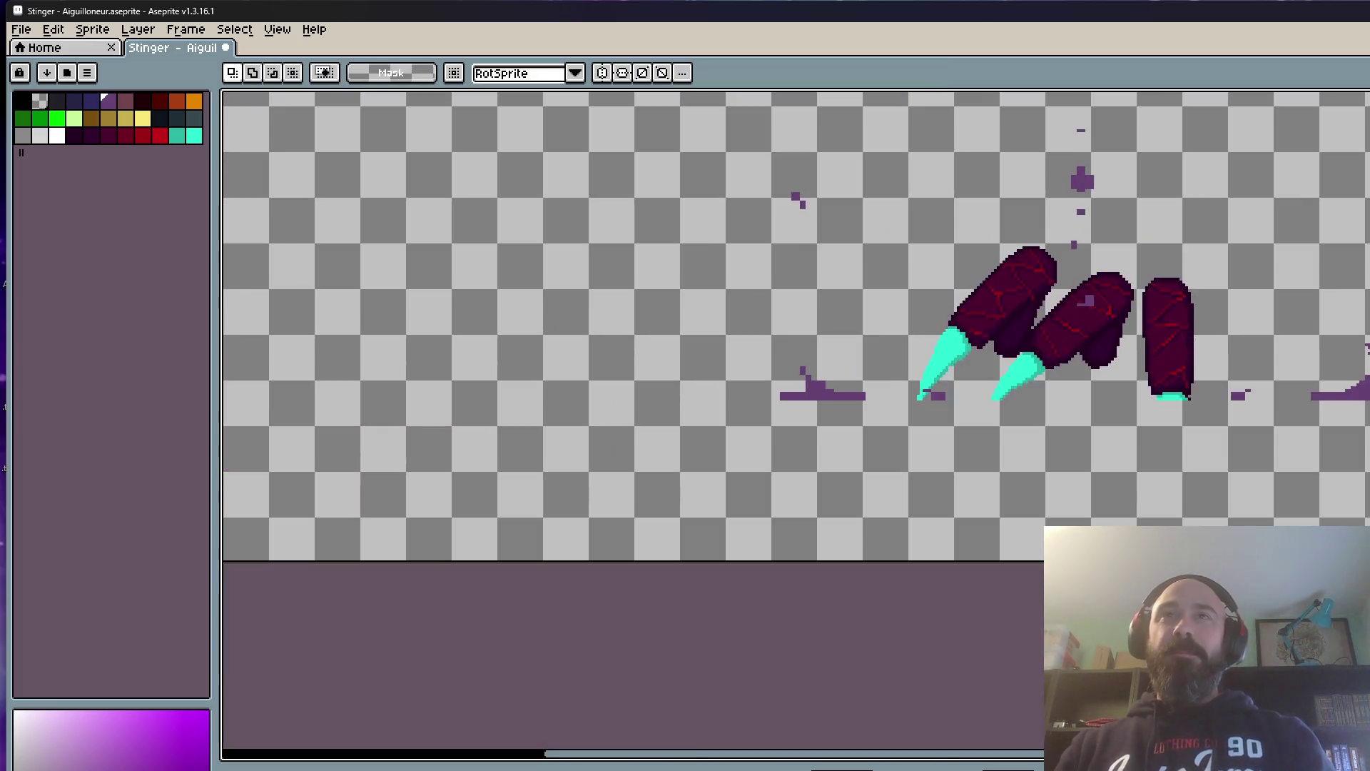
pyautogui.scroll(2, 1281, 332)
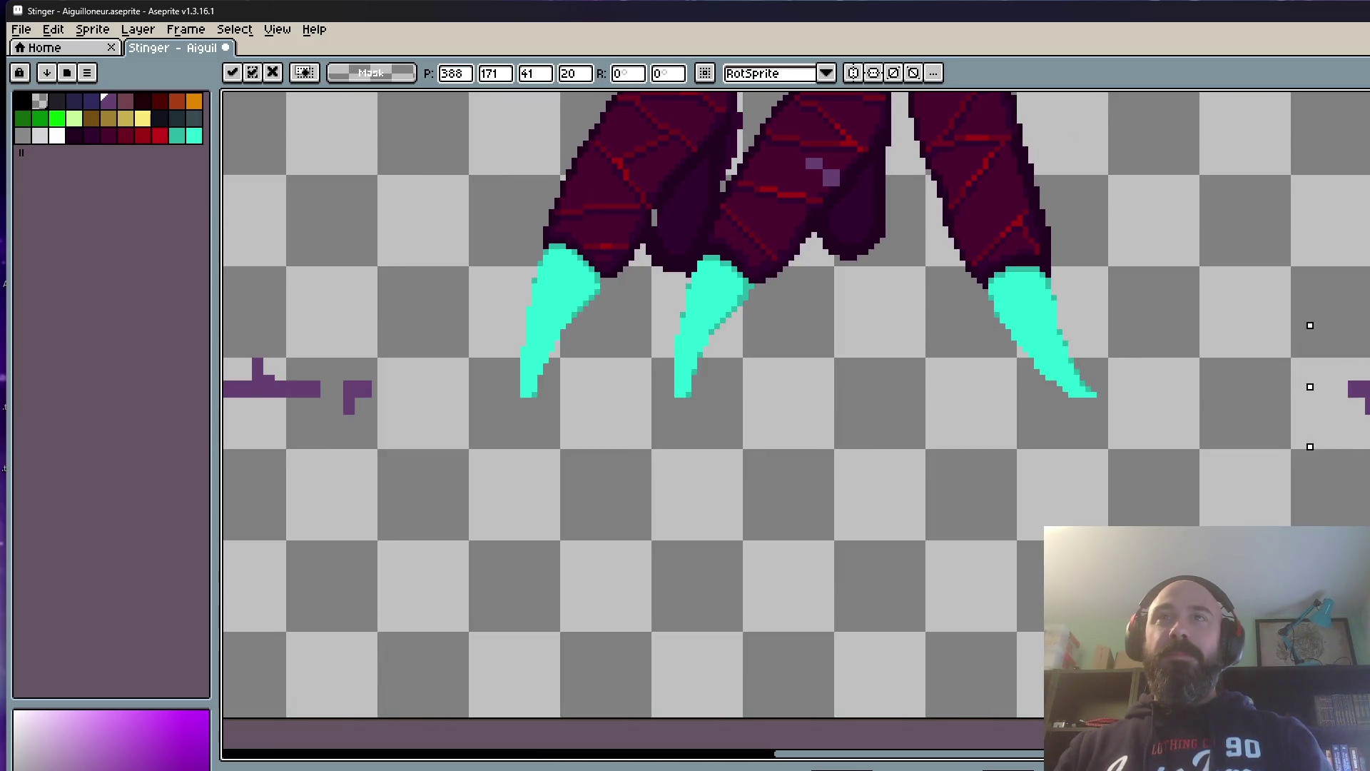
pyautogui.scroll(-2, 1240, 257)
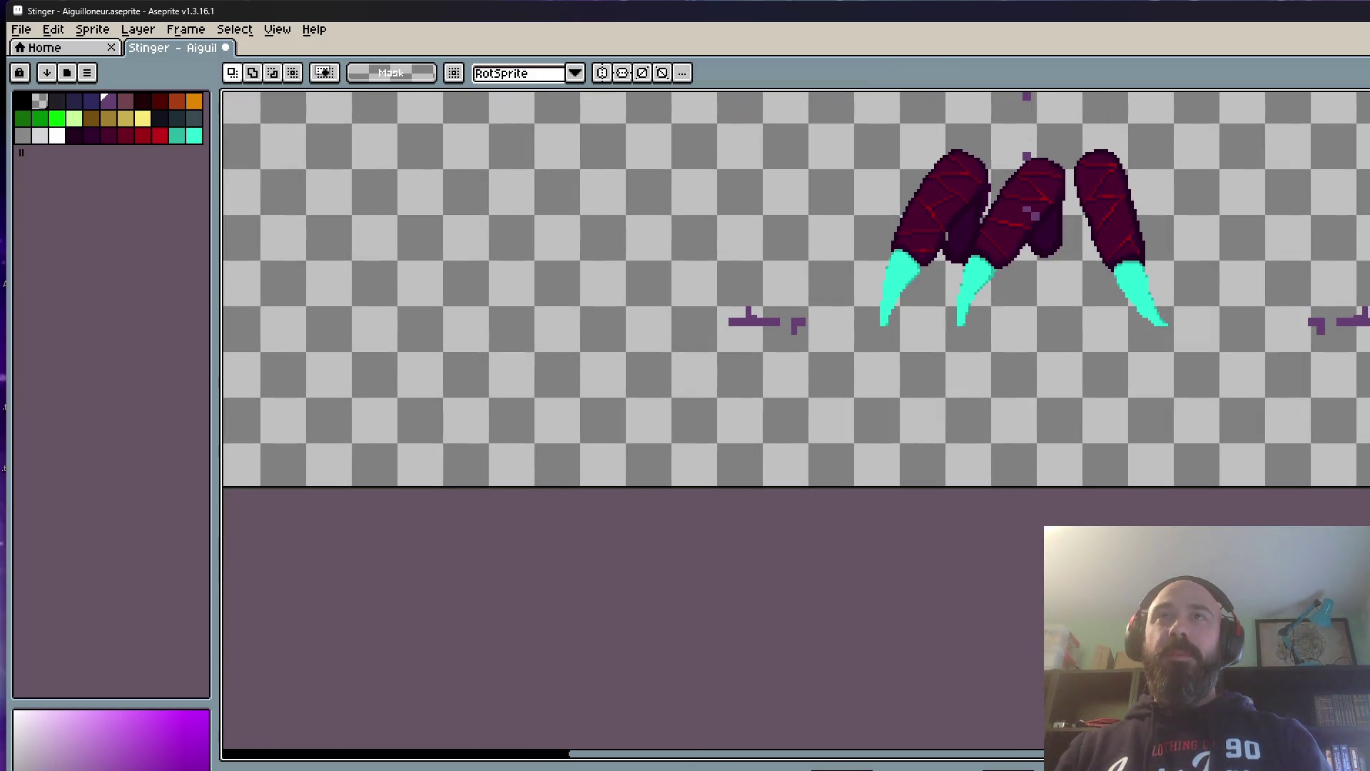
pyautogui.scroll(1, 1339, 324)
pyautogui.scroll(1, 1338, 324)
# Step: With the sampled goo purple, erase stray stem pixels and fill the bar gaps, then undo those edits
pyautogui.press('i')
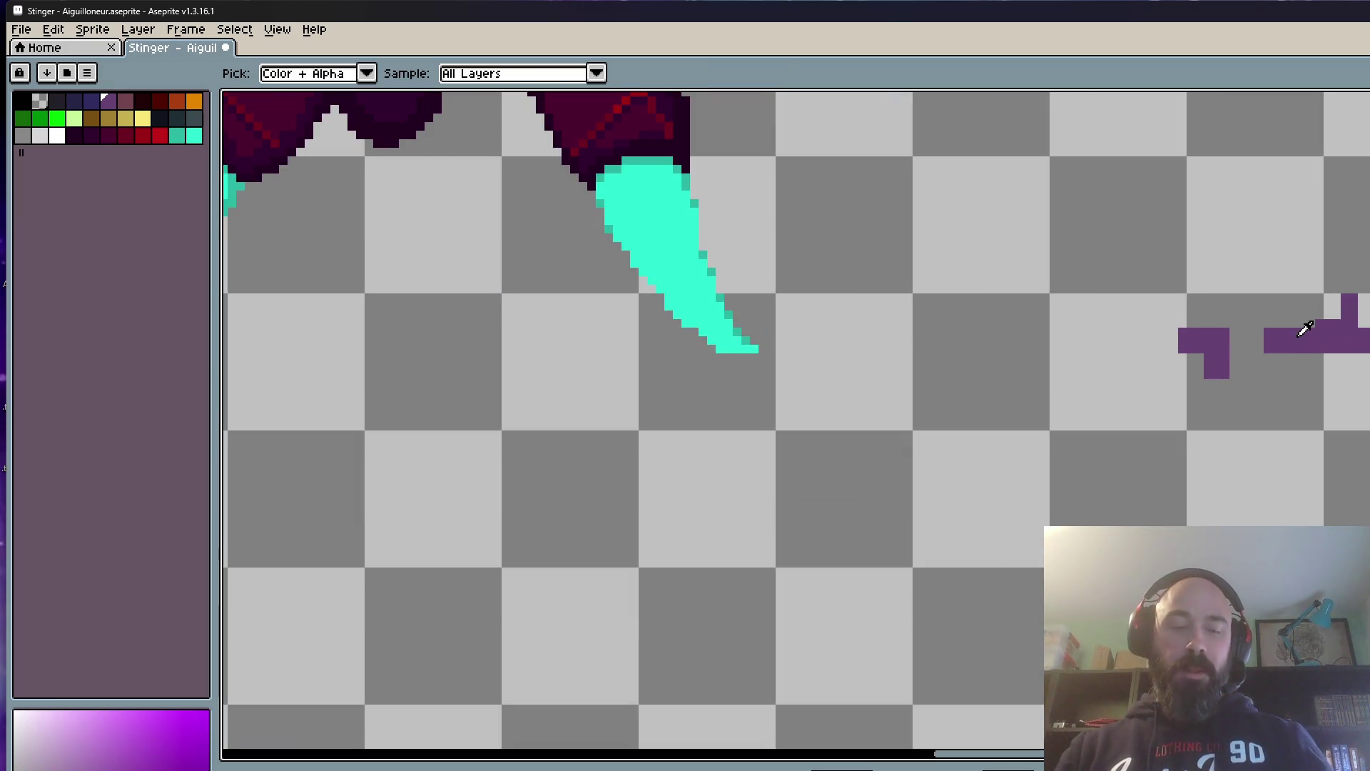
pyautogui.press('b')
pyautogui.scroll(1, 1304, 329)
pyautogui.moveTo(1124, 380); pyautogui.dragTo(1165, 400)
pyautogui.moveTo(1231, 332); pyautogui.dragTo(1160, 331)
pyautogui.moveTo(1231, 361)
pyautogui.mouseDown()
pyautogui.moveTo(1096, 336)
pyautogui.moveTo(1159, 344)
pyautogui.mouseUp()
pyautogui.scroll(-5, 1223, 344)
pyautogui.scroll(4, 1148, 338)
pyautogui.hotkey('ctrl', 'z')
pyautogui.hotkey('ctrl', 'z')
pyautogui.hotkey('ctrl', 'z')
pyautogui.hotkey('ctrl', 'z')
pyautogui.hotkey('ctrl', 'z')
pyautogui.hotkey('ctrl', 'z')
pyautogui.hotkey('ctrl', 'z')
pyautogui.hotkey('ctrl', 'z')
pyautogui.hotkey('ctrl', 'z')
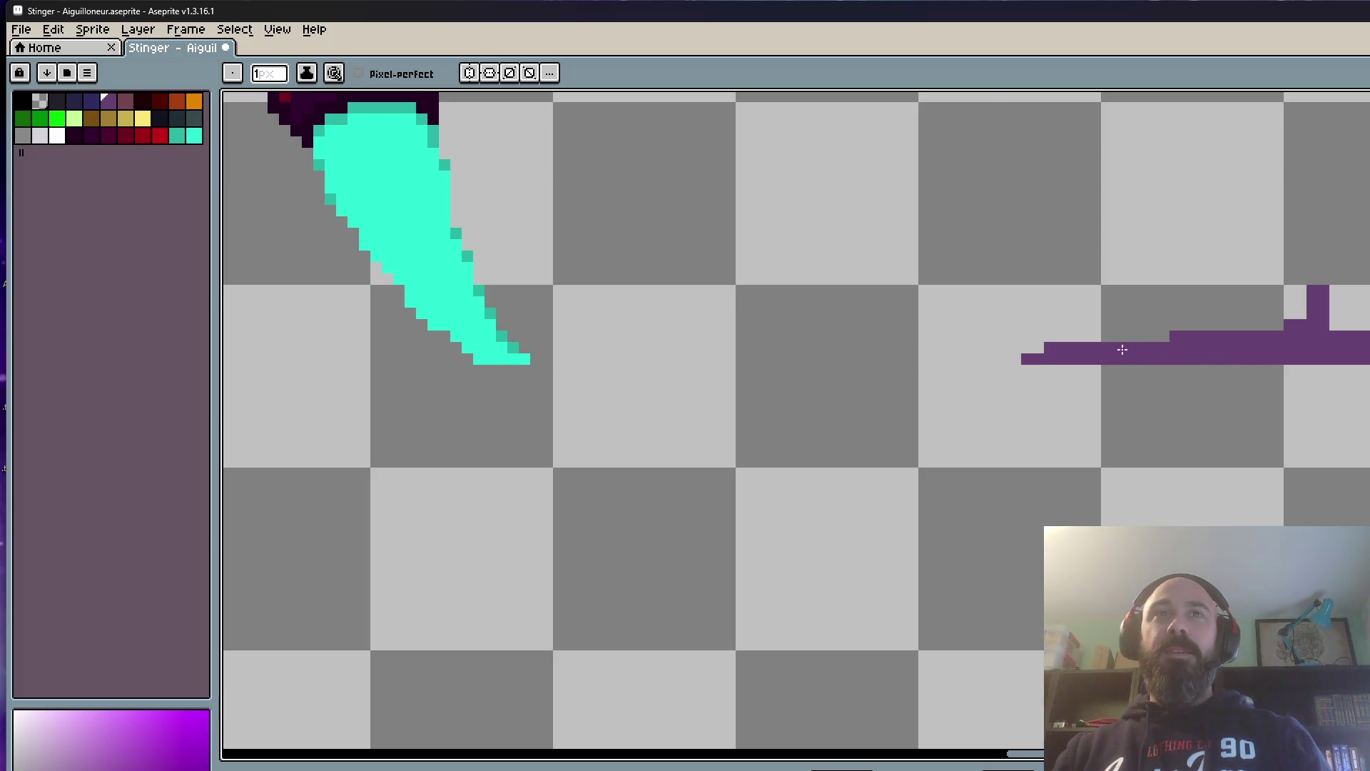
pyautogui.scroll(-2, 1197, 373)
pyautogui.hotkey('ctrl', 'z')
pyautogui.scroll(2, 1265, 355)
pyautogui.hotkey('ctrl', 'z')
pyautogui.hotkey('ctrl', 'z')
pyautogui.scroll(-1, 1265, 357)
pyautogui.scroll(-1, 1285, 342)
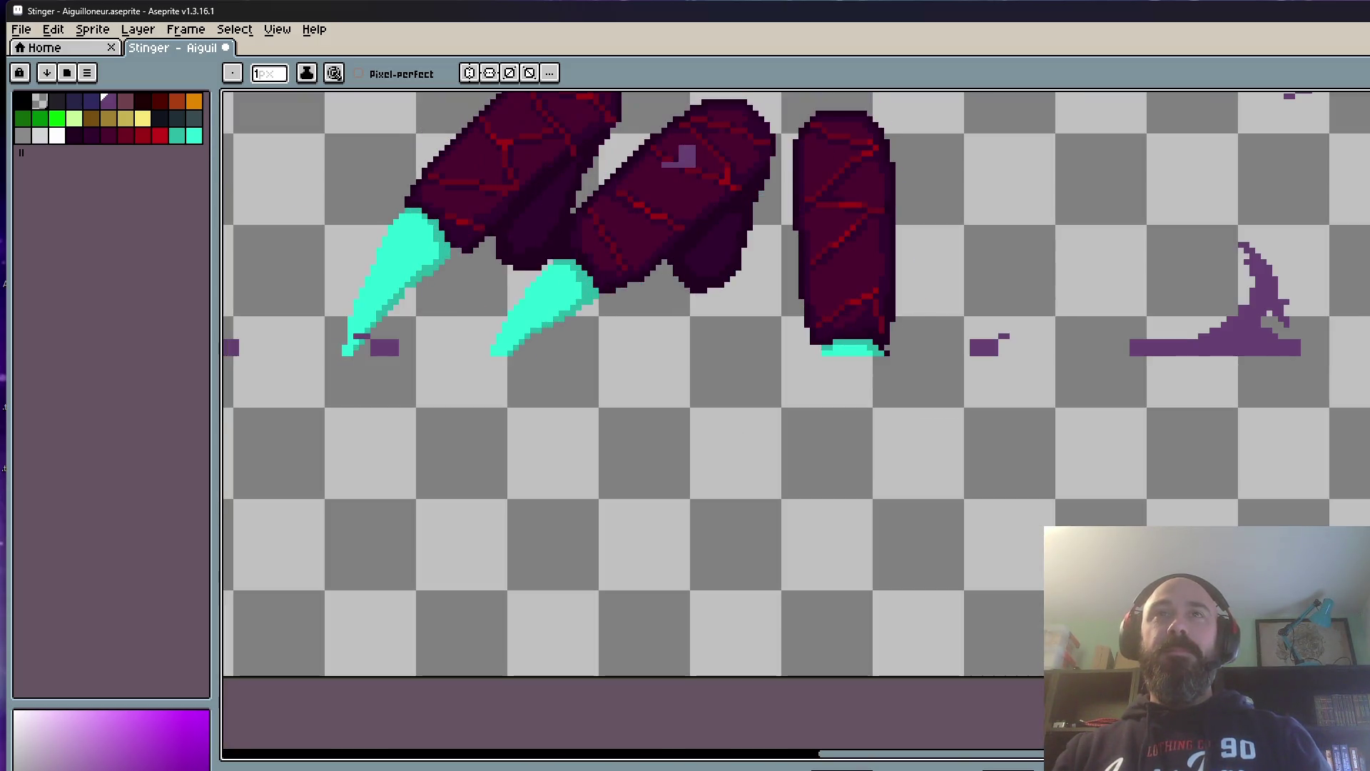
pyautogui.scroll(1, 1349, 322)
# Step: Redraw the purple goo spike further right and compare it against the neighbouring frame
pyautogui.moveTo(1362, 302); pyautogui.dragTo(1367, 342)
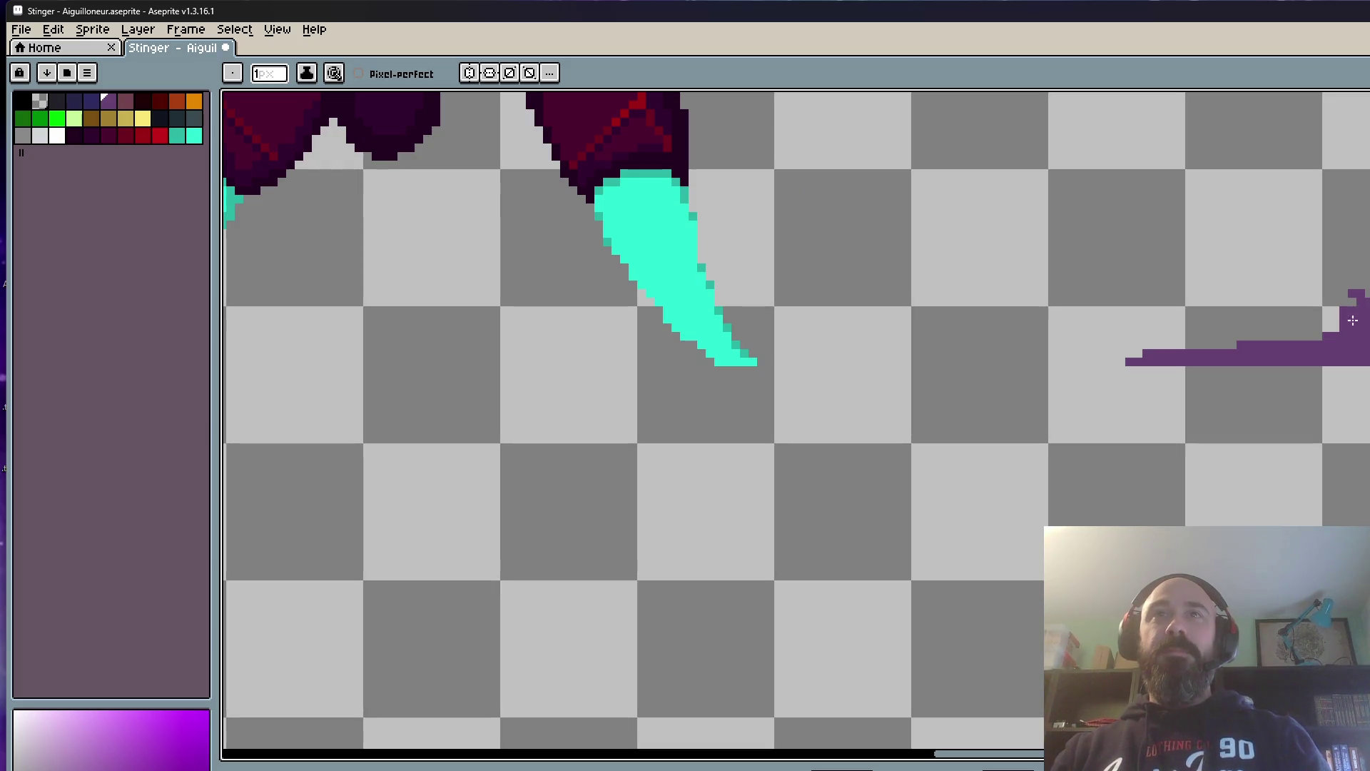
pyautogui.scroll(-2, 1329, 337)
pyautogui.press('Right')
pyautogui.press('Left')
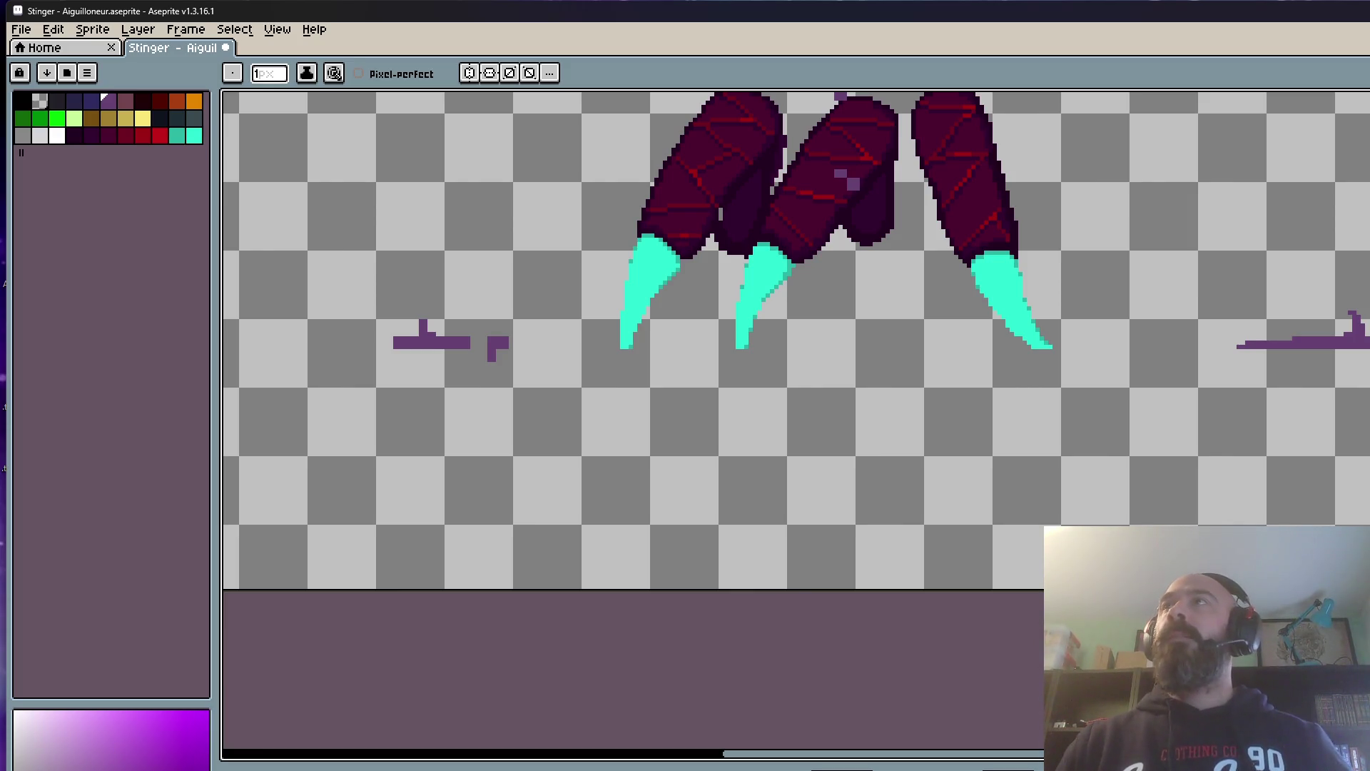
pyautogui.scroll(-2, 1262, 319)
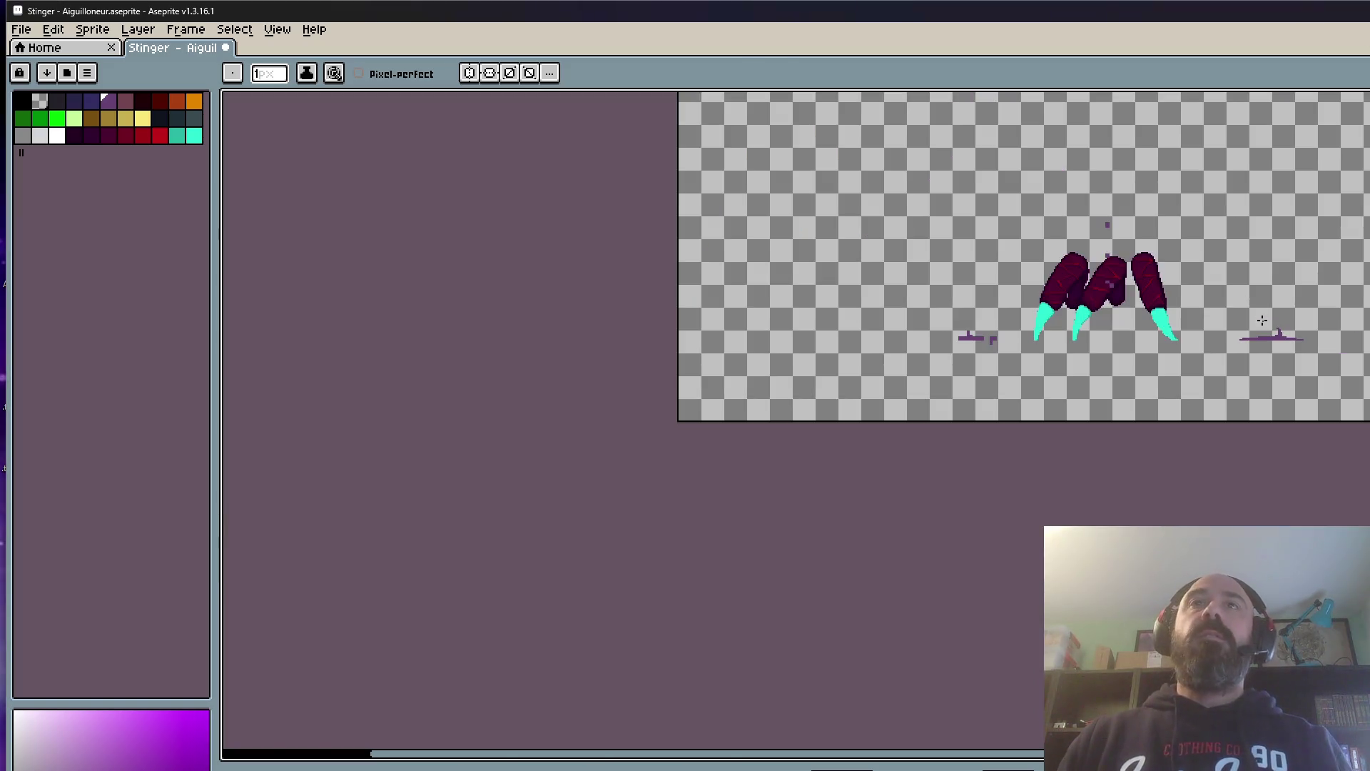
pyautogui.scroll(1, 1262, 320)
pyautogui.scroll(-1, 1126, 269)
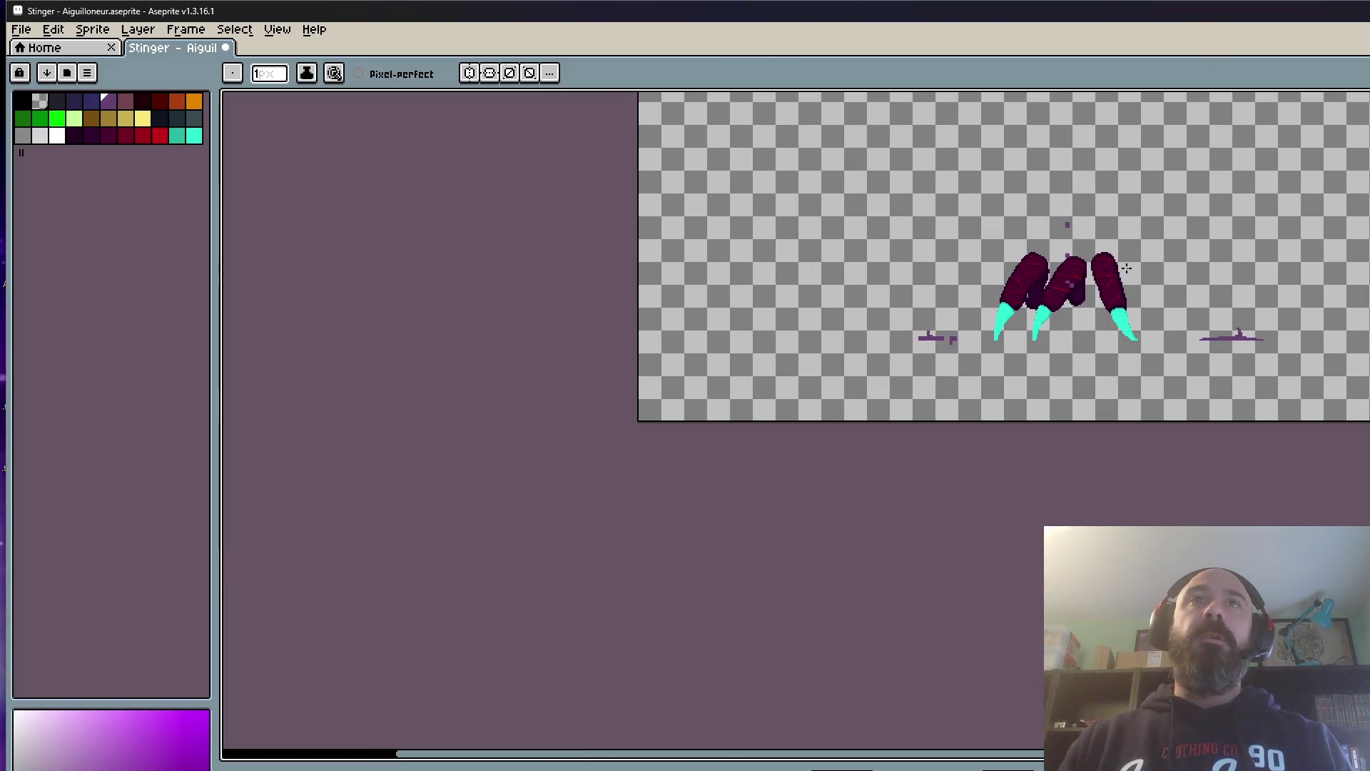
pyautogui.scroll(1, 1126, 268)
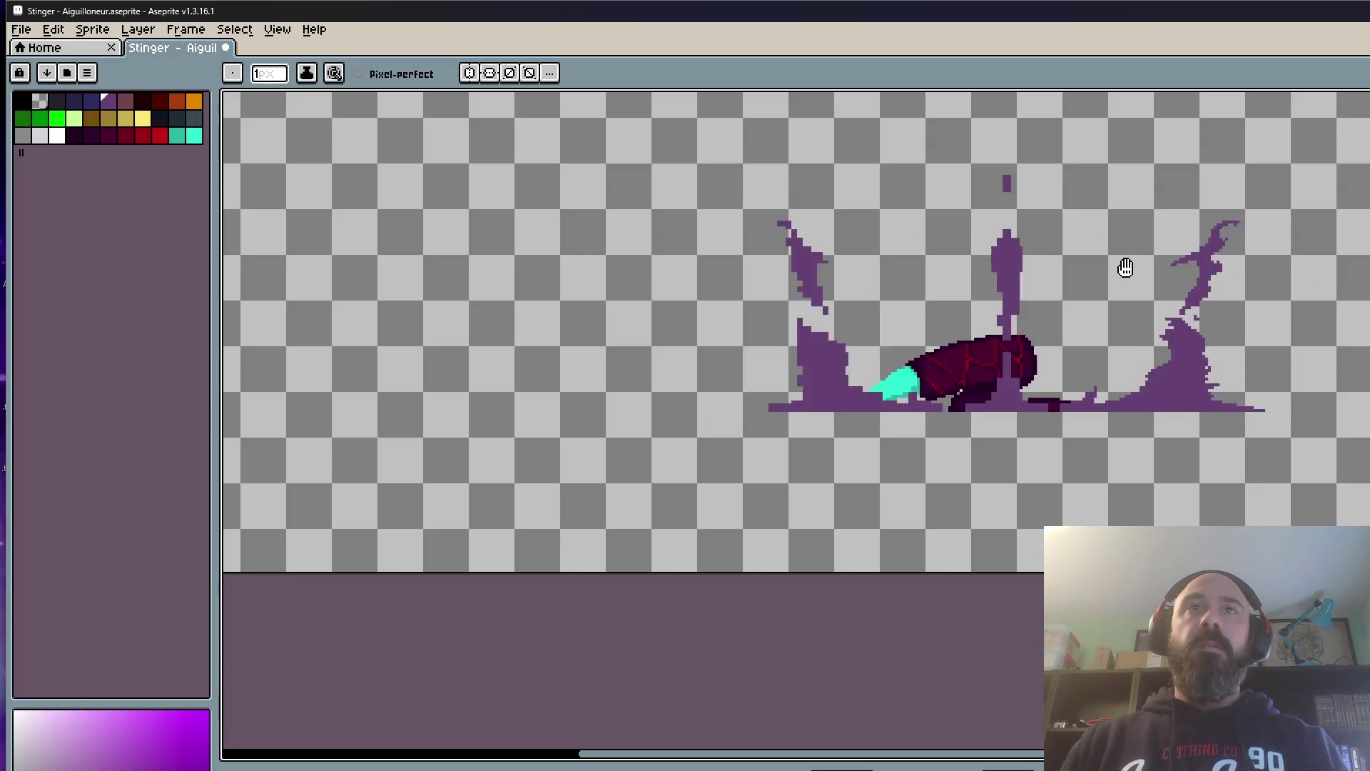
pyautogui.scroll(-1, 1193, 337)
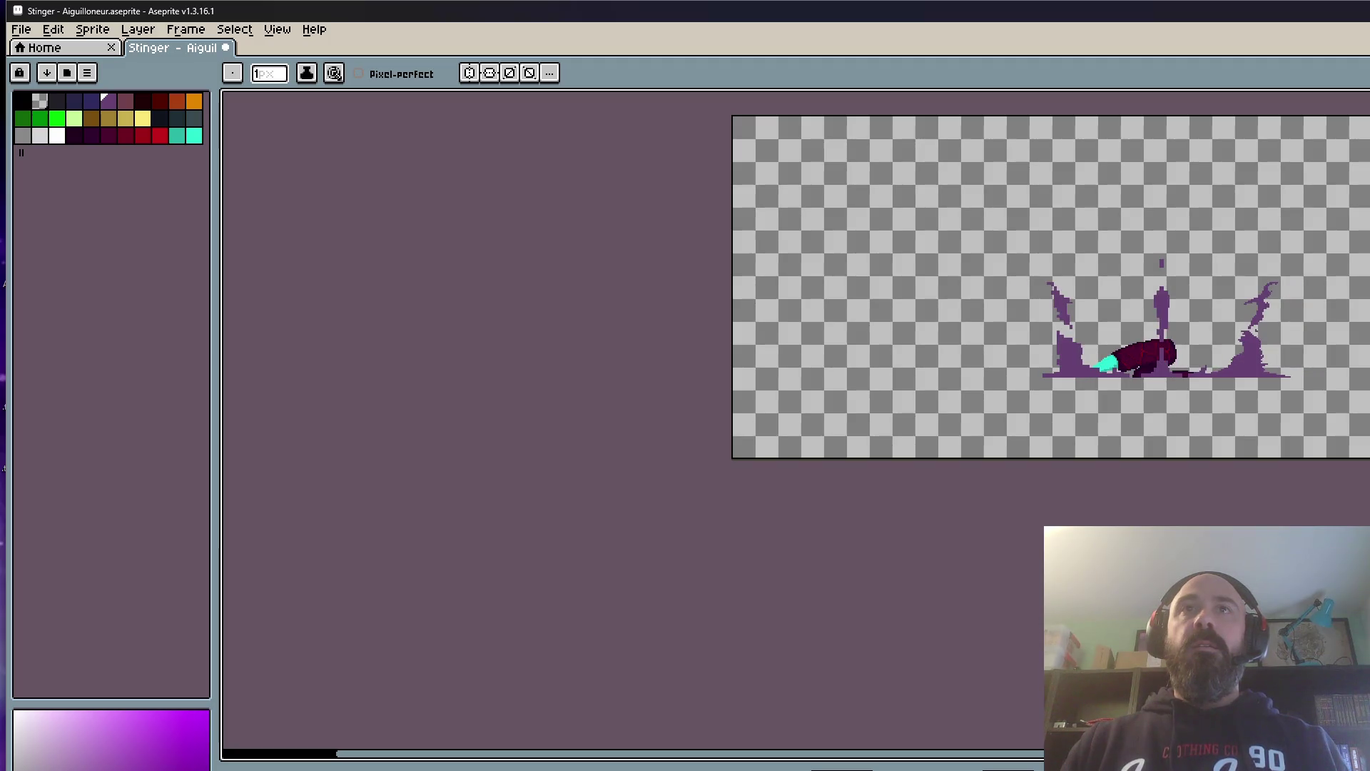
pyautogui.scroll(2, 1328, 309)
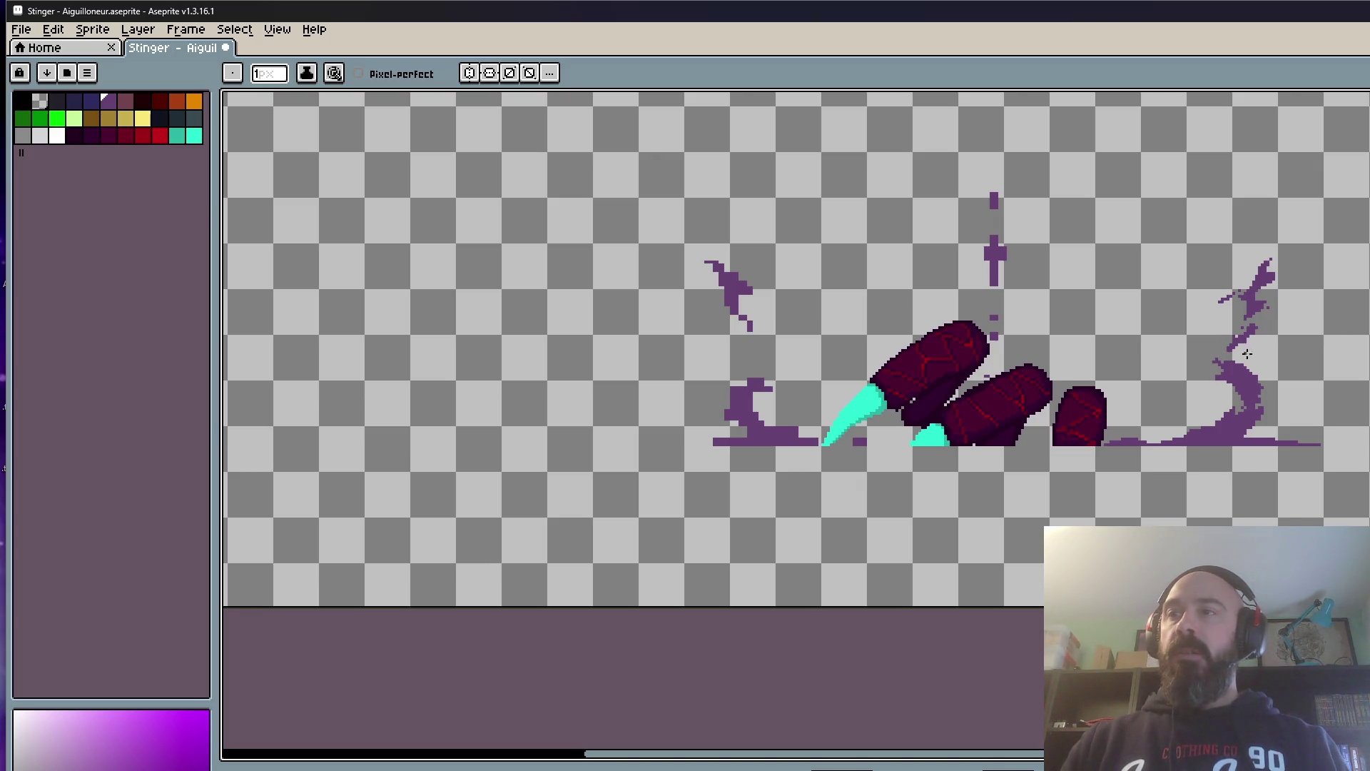
pyautogui.scroll(1, 1247, 354)
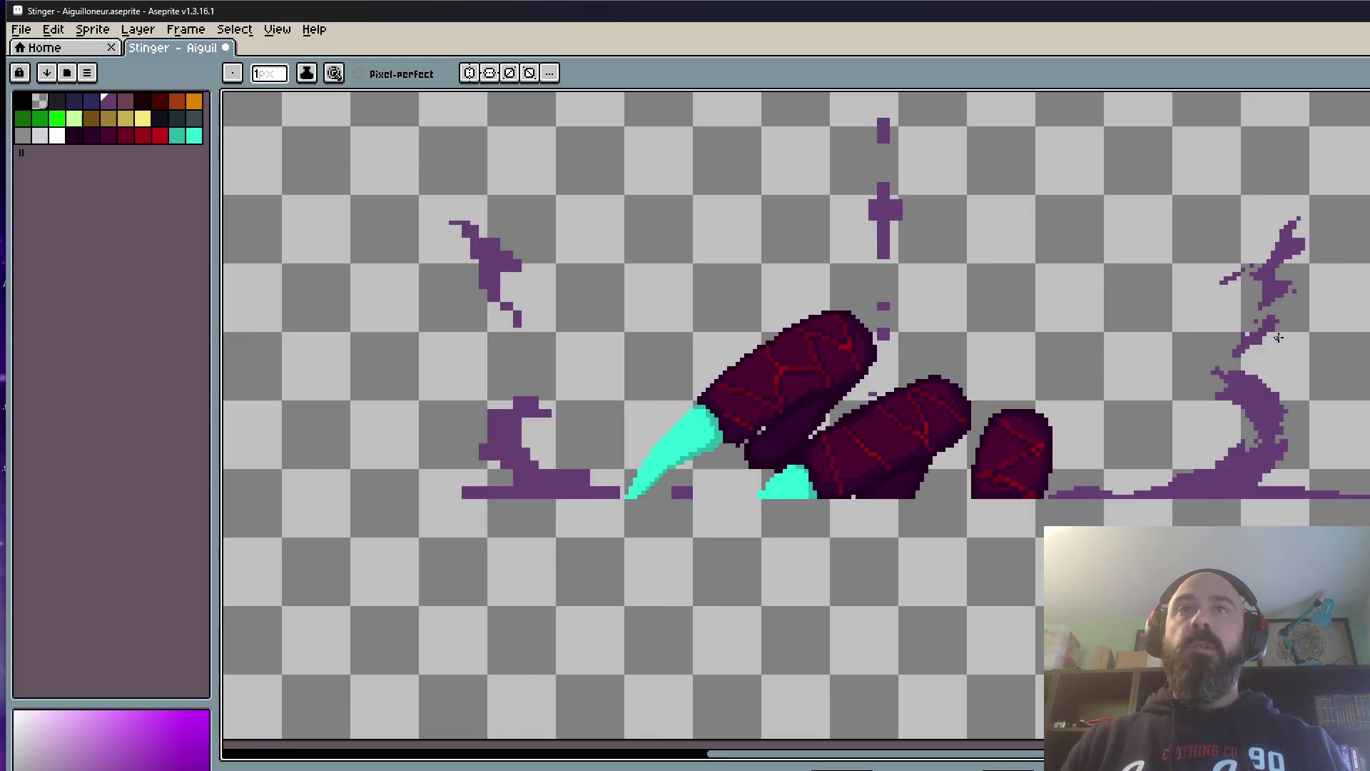
# Step: Move the right-hand purple splash slightly right and down, then play the animation to check
pyautogui.press('Return')
pyautogui.press('m')
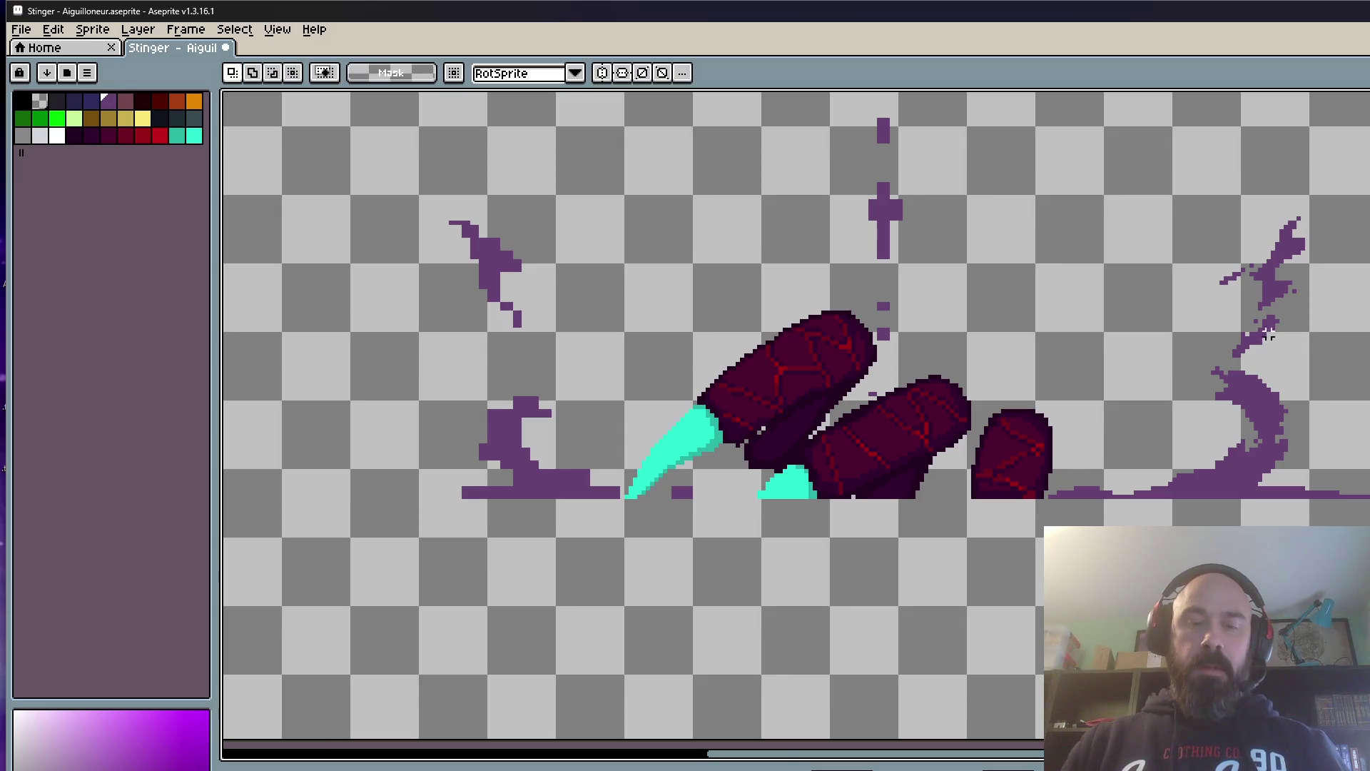
pyautogui.scroll(1, 1266, 334)
pyautogui.moveTo(1141, 161); pyautogui.dragTo(1365, 490)
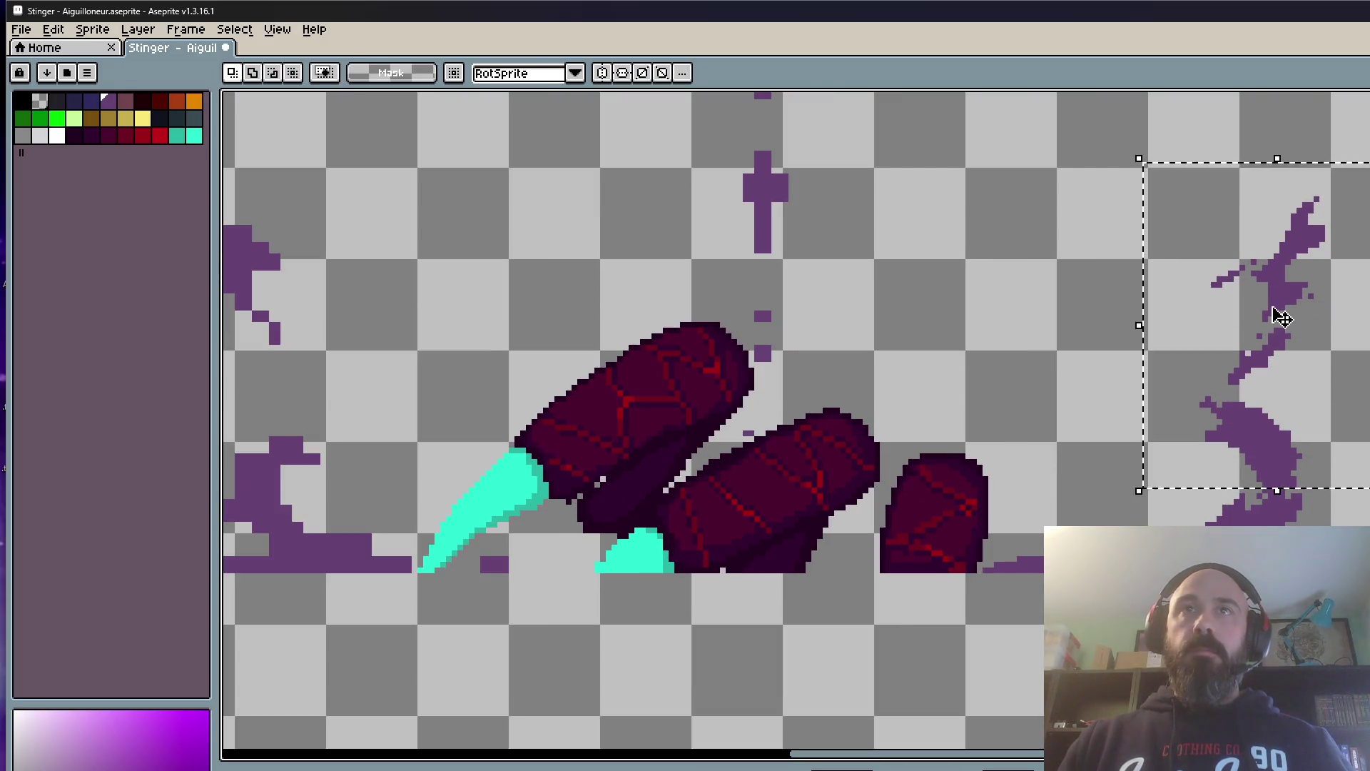
pyautogui.moveTo(1281, 317); pyautogui.dragTo(1291, 334)
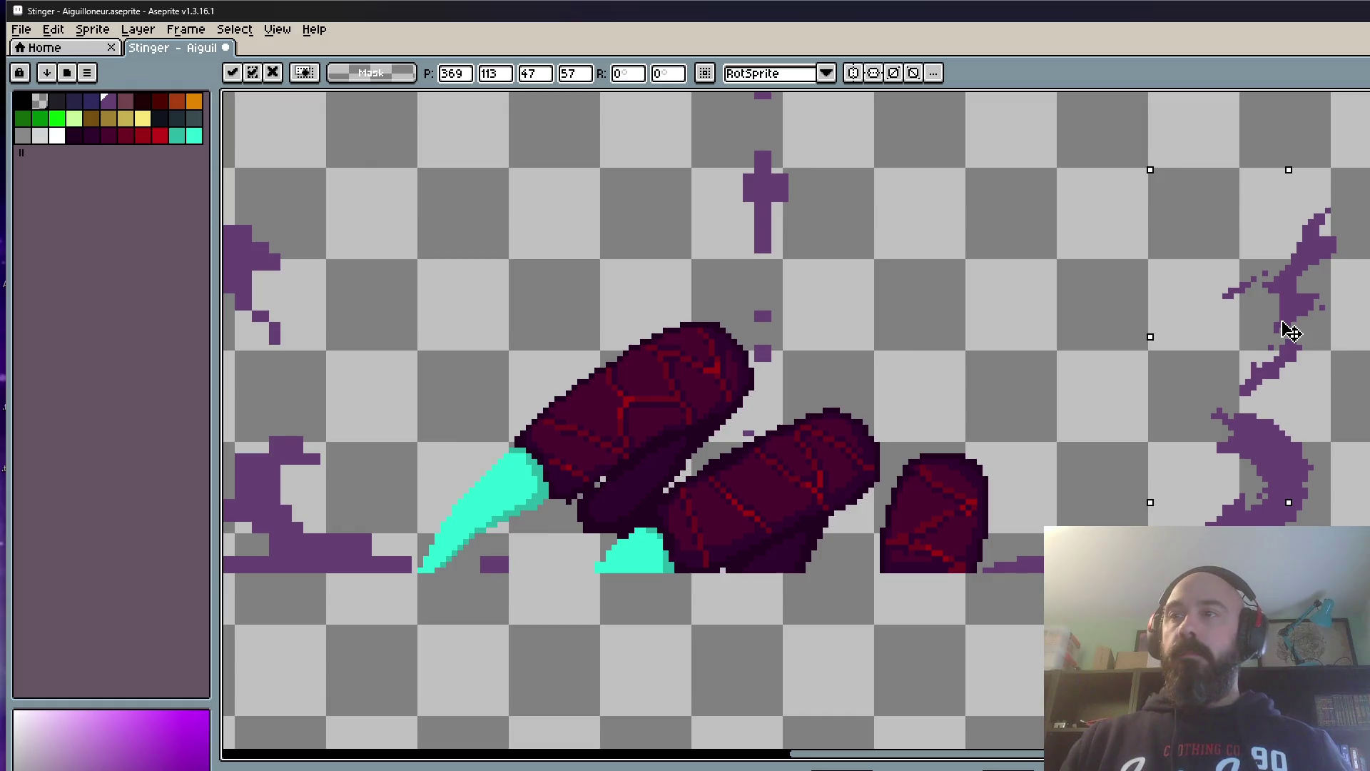
pyautogui.hotkey('ctrl', 'd')
pyautogui.scroll(-1, 1131, 269)
pyautogui.press('Return')
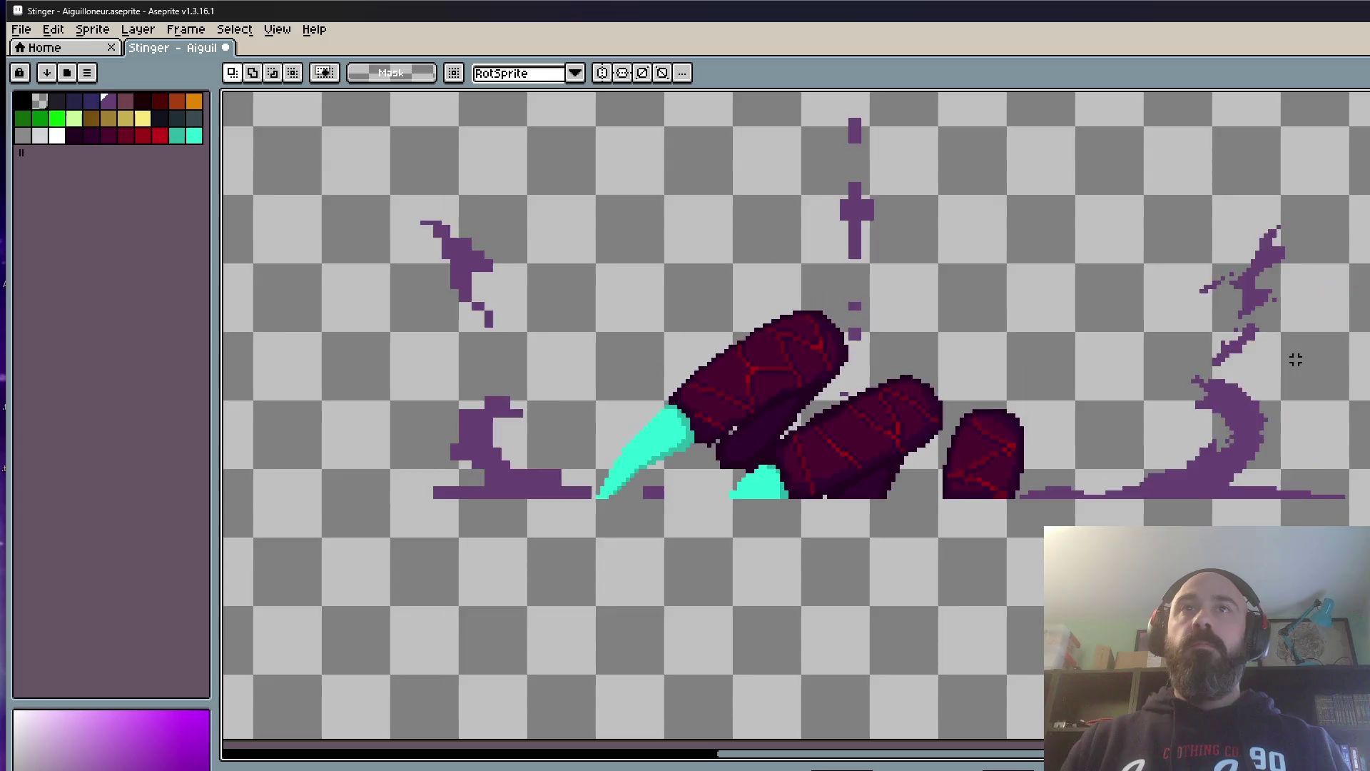
# Step: Copy the right-hand splash and paste it into position on the other frame
pyautogui.moveTo(1159, 198)
pyautogui.mouseDown()
pyautogui.moveTo(1343, 432)
pyautogui.moveTo(1339, 373)
pyautogui.mouseUp()
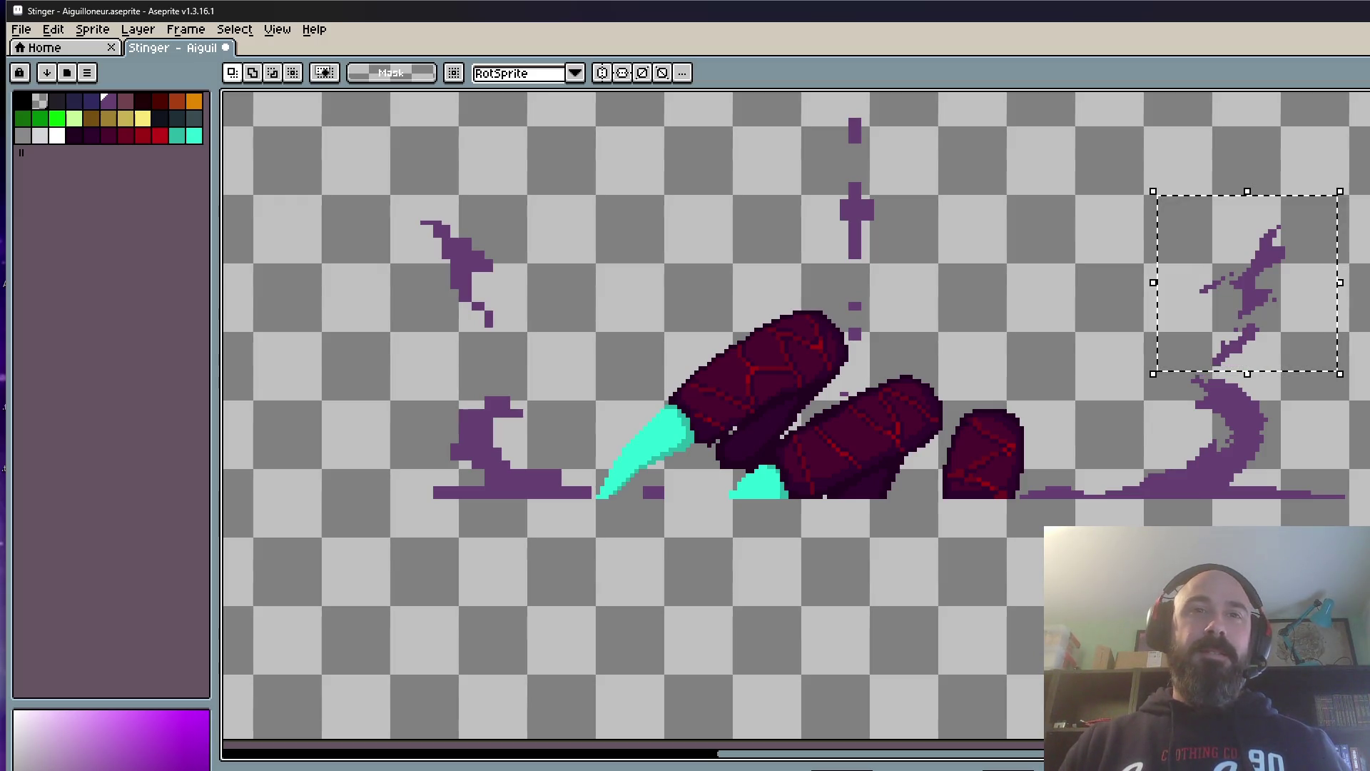
pyautogui.press('Right')
pyautogui.hotkey('ctrl', 'v')
pyautogui.scroll(1, 1338, 352)
pyautogui.moveTo(1245, 297); pyautogui.dragTo(1224, 309)
pyautogui.hotkey('ctrl', 'd')
# Step: Select the upper right splash pieces on that frame and shift them right and down
pyautogui.moveTo(1276, 234); pyautogui.dragTo(1336, 336)
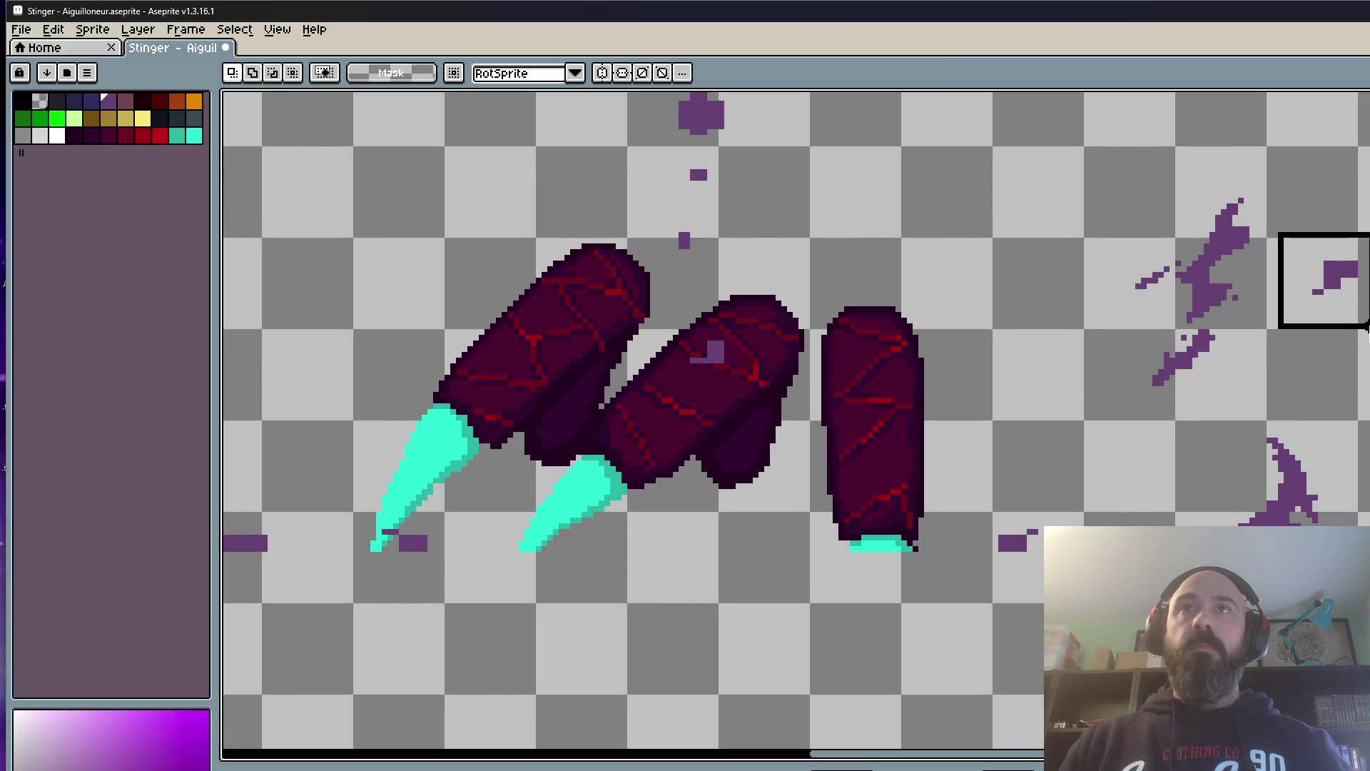
pyautogui.hotkey('ctrl', 'd')
pyautogui.moveTo(1052, 166); pyautogui.dragTo(1321, 423)
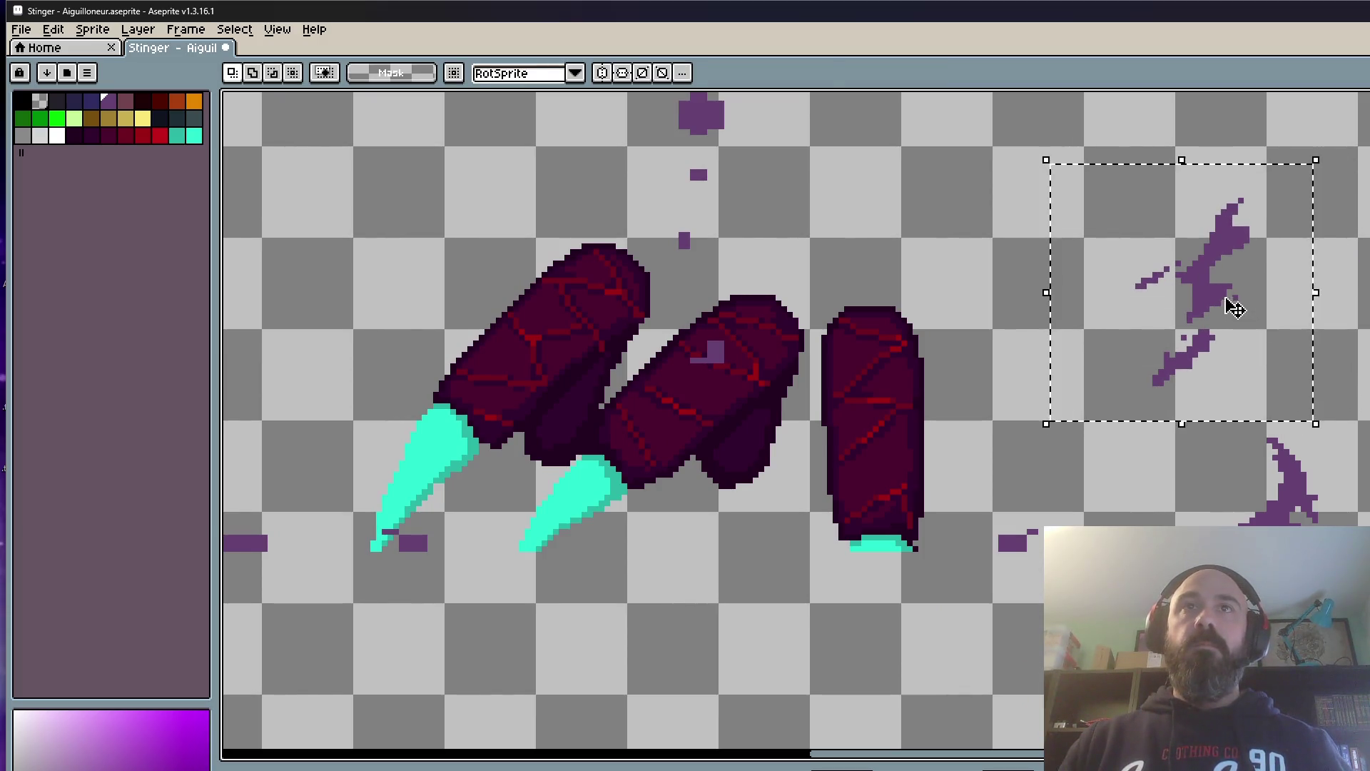
pyautogui.moveTo(1228, 306); pyautogui.dragTo(1368, 364)
pyautogui.scroll(-1, 1126, 319)
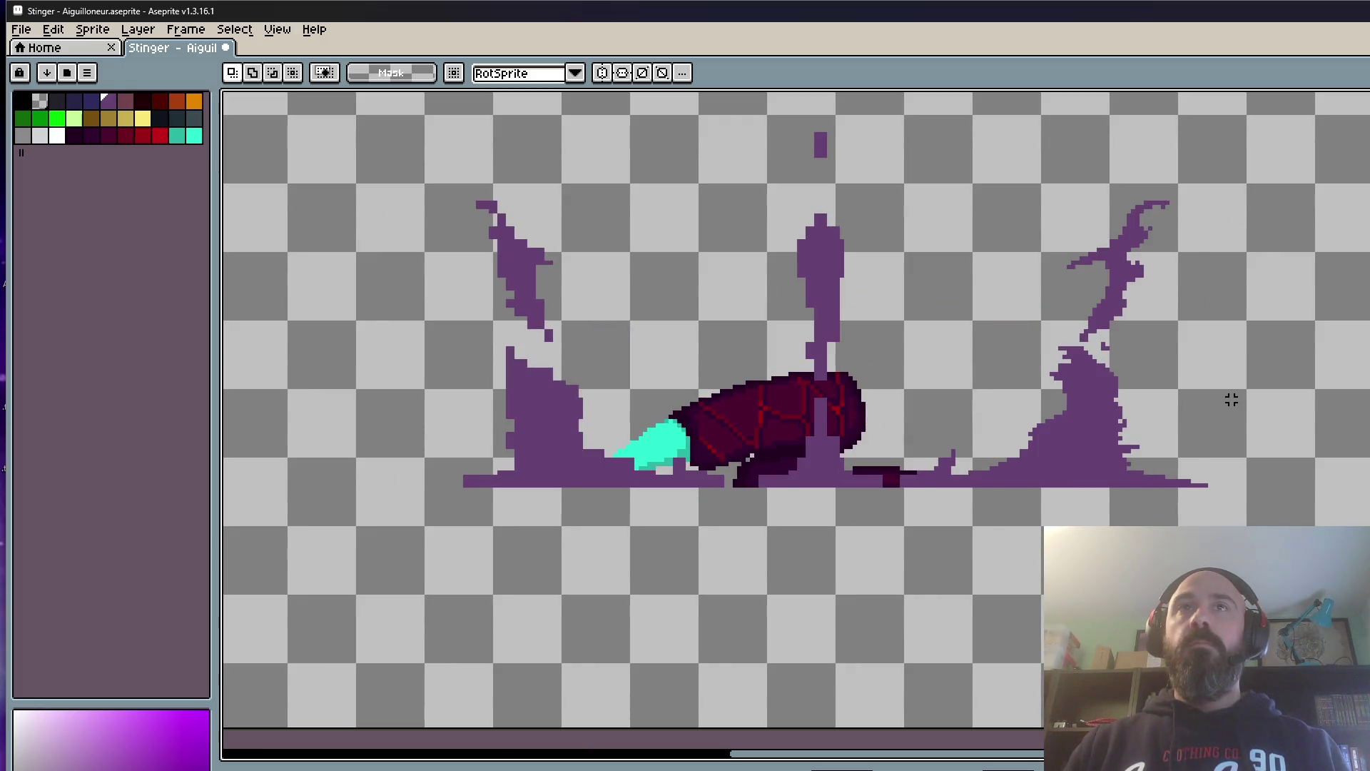
pyautogui.scroll(1, 1228, 318)
# Step: Erase stray purple pixels along the splash edge and extend the ground line leftward
pyautogui.moveTo(1225, 204); pyautogui.dragTo(1368, 489)
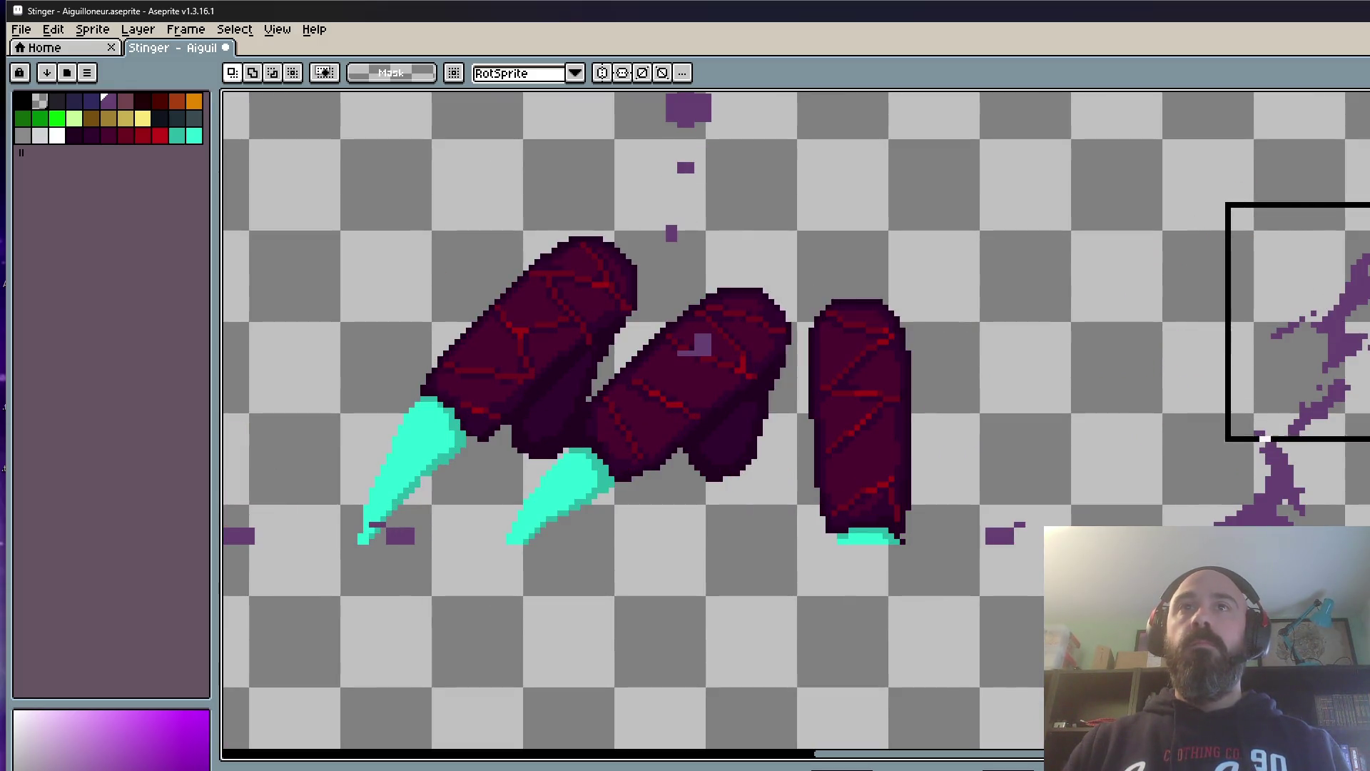
pyautogui.click(1084, 313)
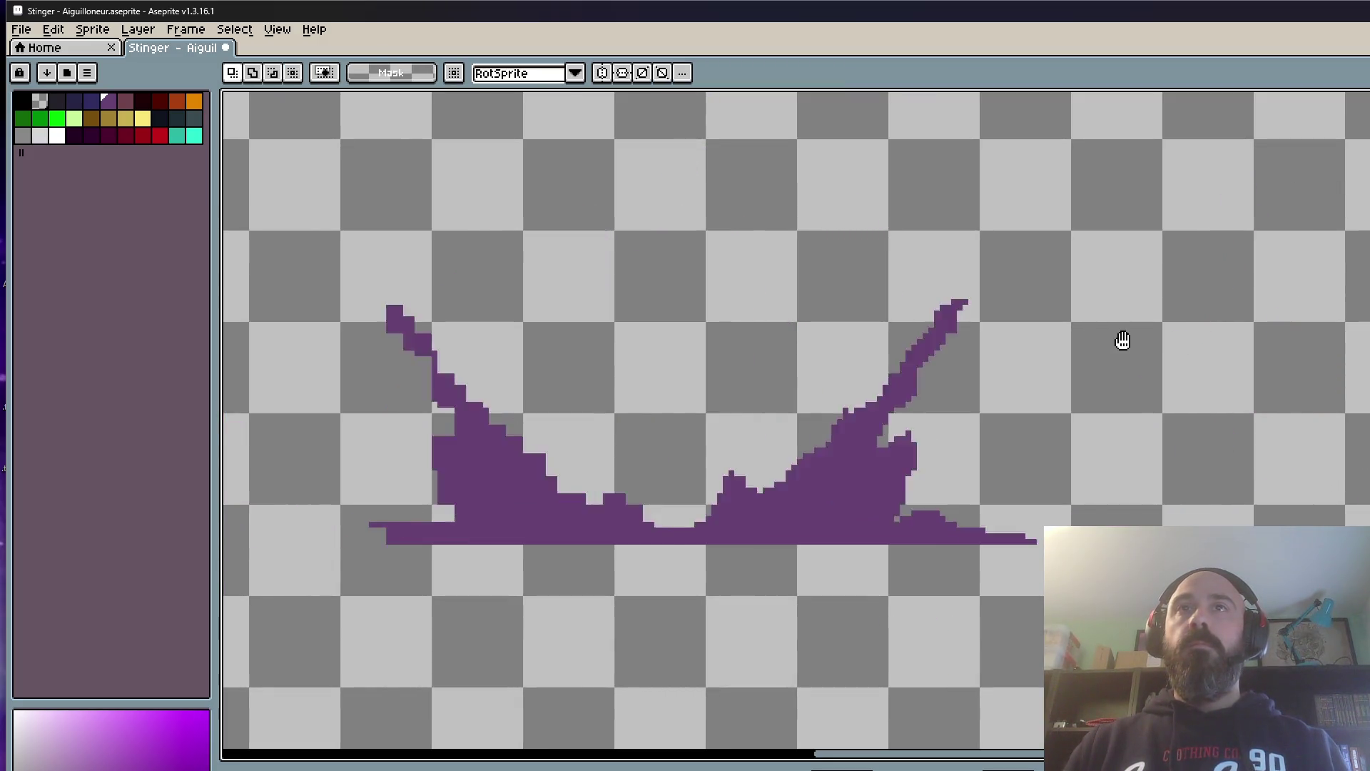
pyautogui.scroll(-1, 1122, 339)
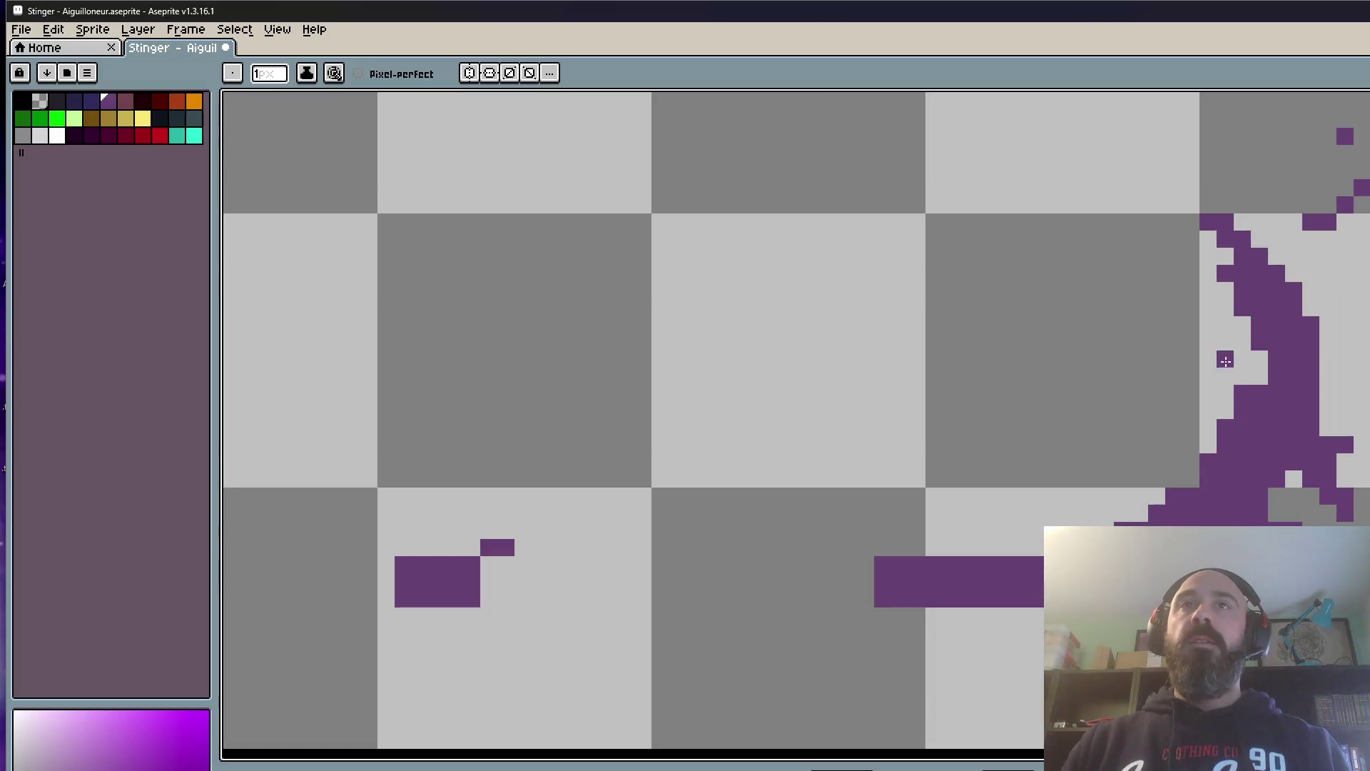
pyautogui.moveTo(1218, 280)
pyautogui.mouseDown()
pyautogui.moveTo(1242, 396)
pyautogui.moveTo(1121, 513)
pyautogui.mouseUp()
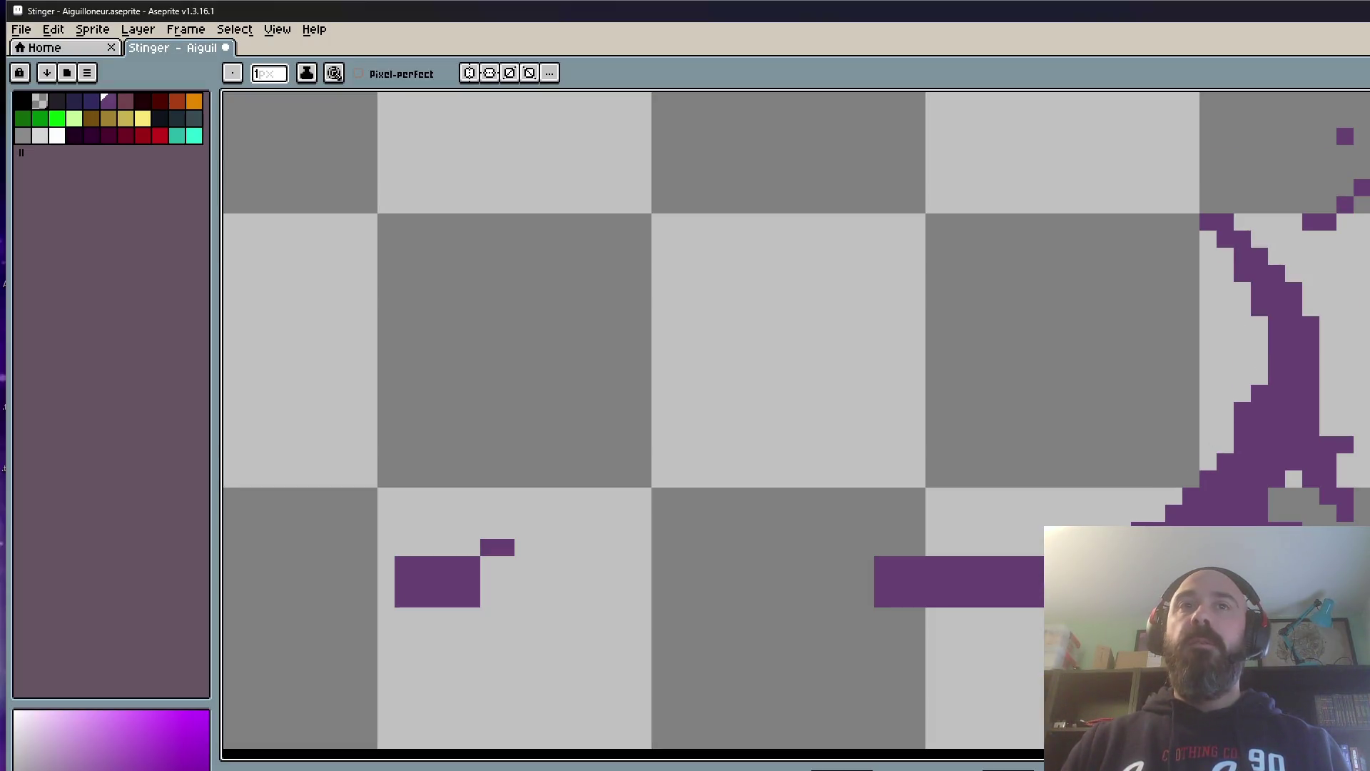
pyautogui.moveTo(772, 599)
pyautogui.mouseDown()
pyautogui.moveTo(890, 595)
pyautogui.moveTo(980, 565)
pyautogui.mouseUp()
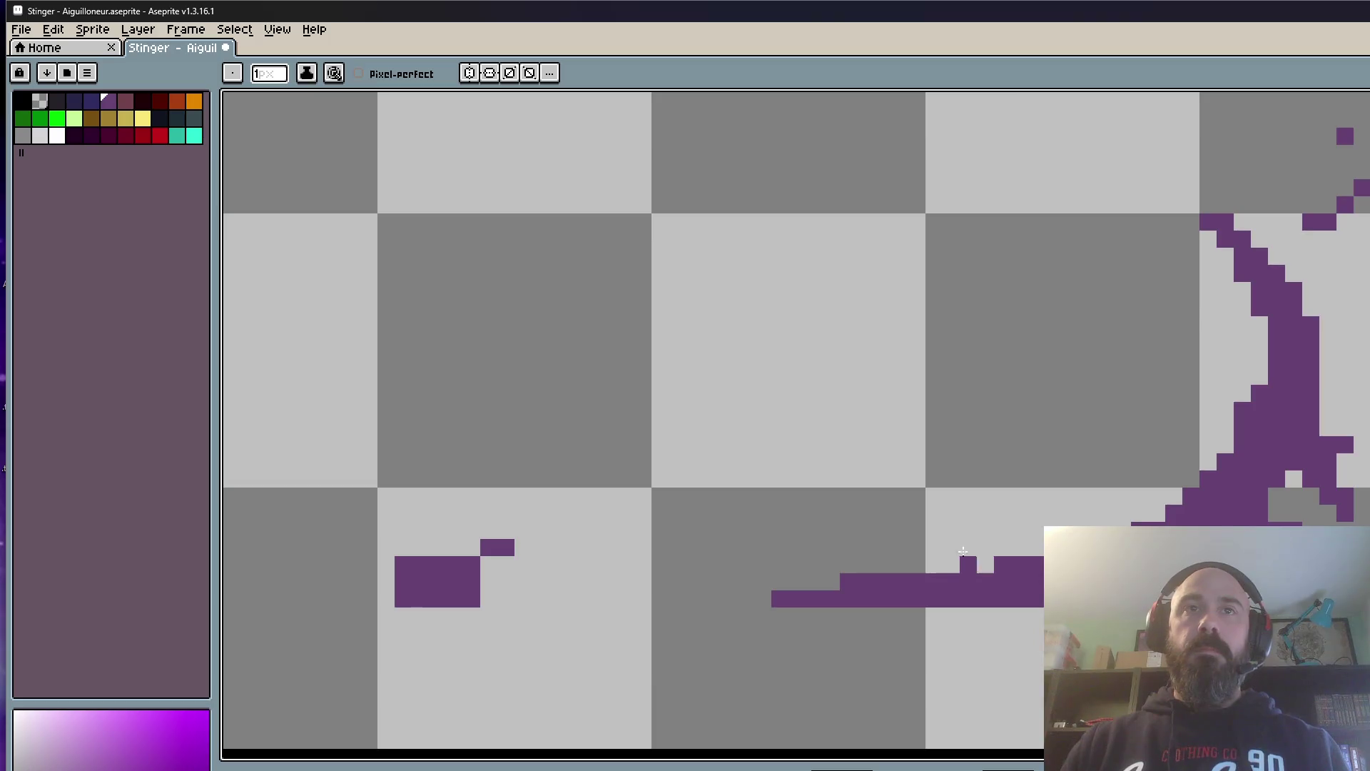
pyautogui.scroll(-3, 981, 564)
pyautogui.scroll(2, 1017, 514)
pyautogui.scroll(1, 1120, 516)
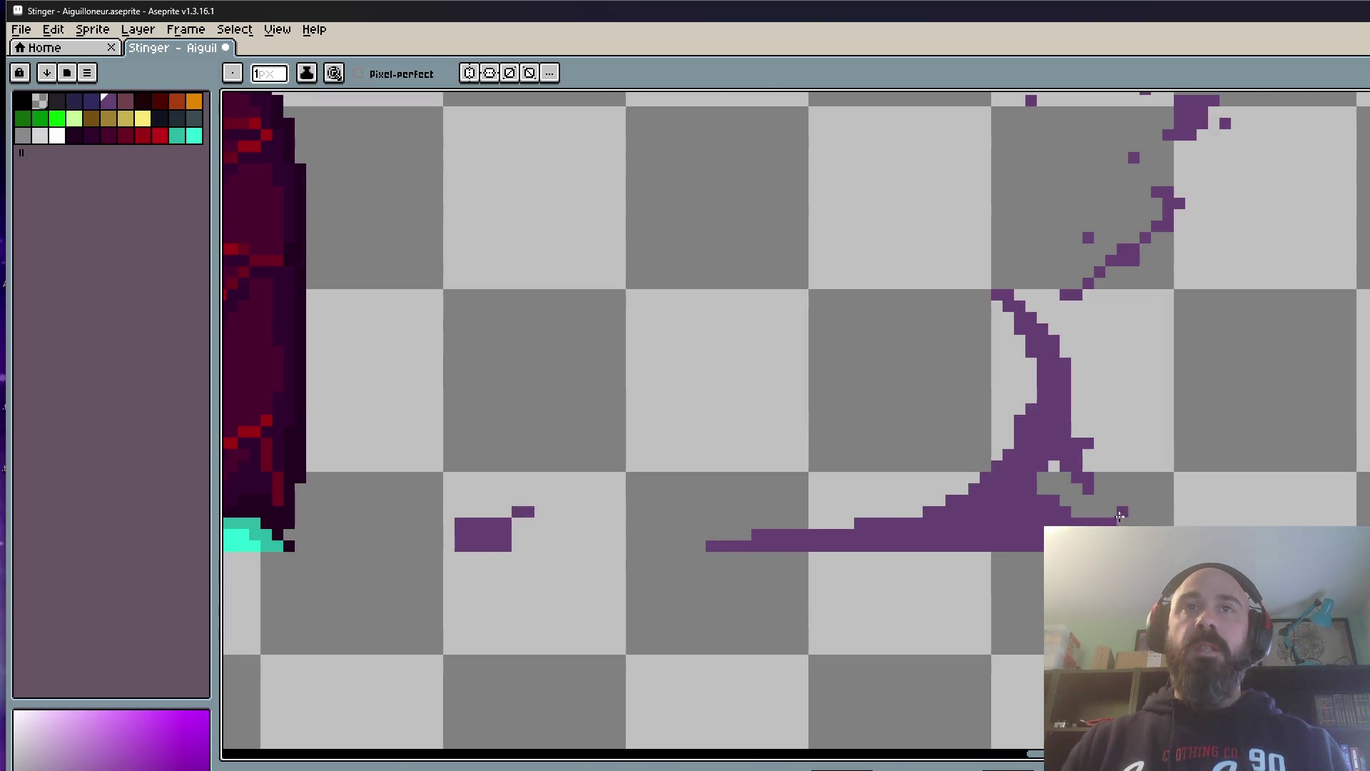
pyautogui.scroll(-3, 1194, 517)
# Step: Flip between neighbouring frames to compare the cleanup, ending on the next splash frame
pyautogui.press('Right')
pyautogui.press('Left')
pyautogui.scroll(2, 1194, 517)
pyautogui.scroll(-3, 1193, 517)
pyautogui.press('Right')
pyautogui.press('Left')
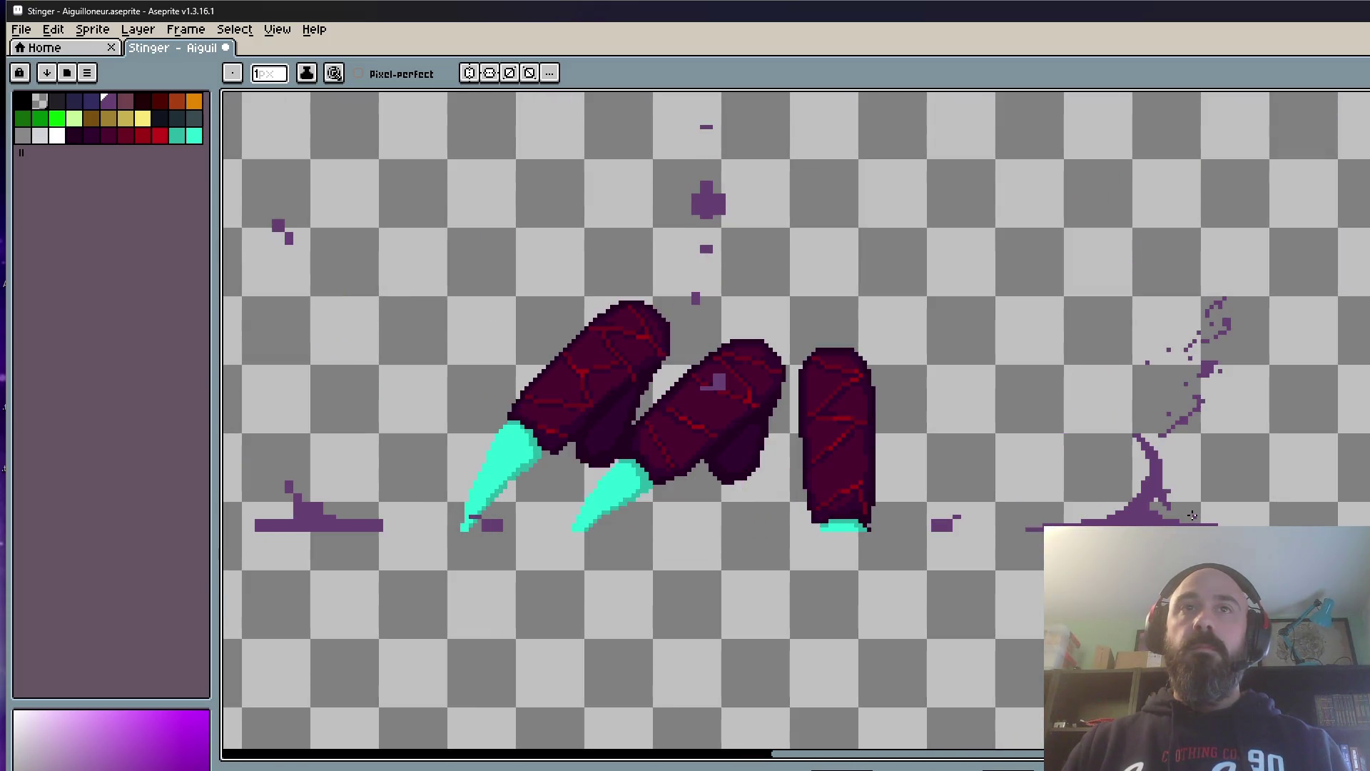
pyautogui.press('Right')
pyautogui.press('Right')
pyautogui.press('Right')
pyautogui.press('Right')
pyautogui.press('Right')
pyautogui.press('Right')
pyautogui.scroll(3, 1242, 309)
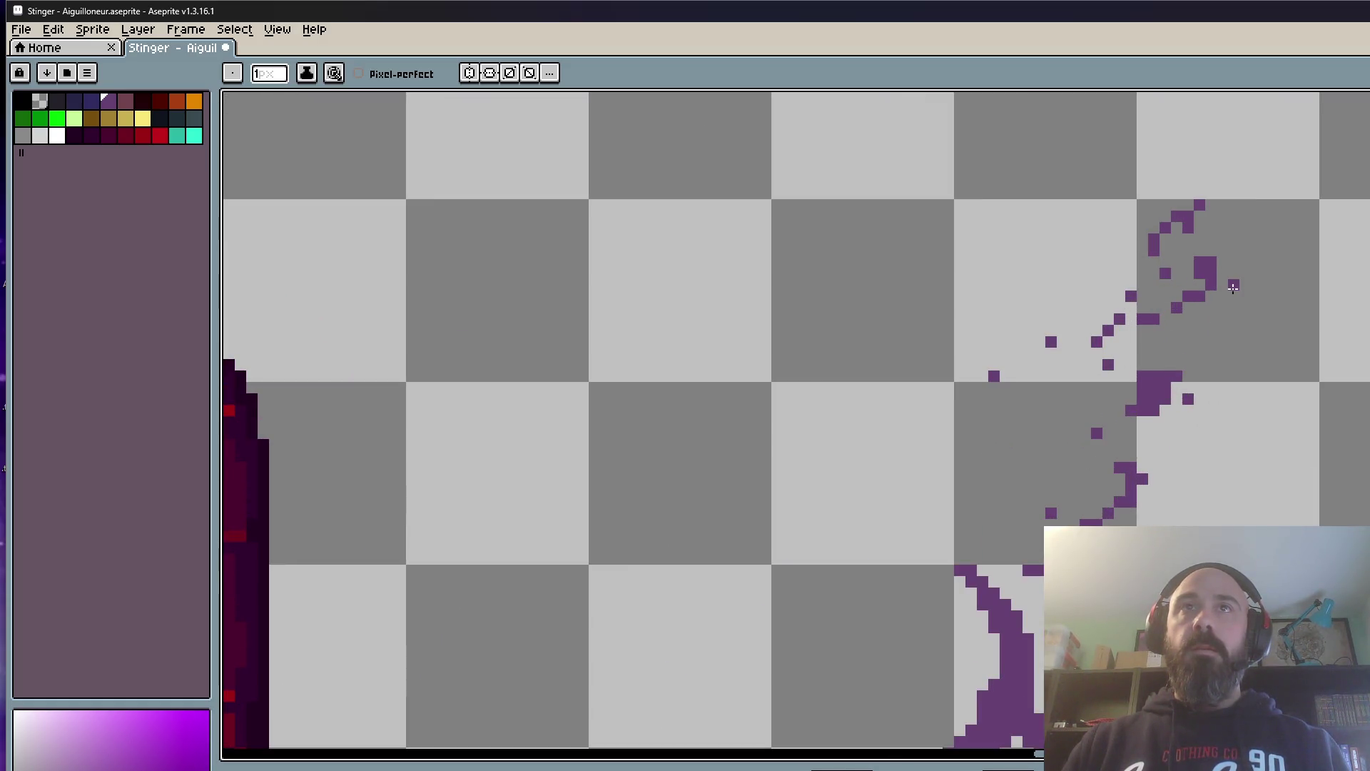
pyautogui.scroll(-2, 1233, 286)
pyautogui.press('m')
# Step: Copy the purple splash into the next frame and place it further right
pyautogui.moveTo(967, 203)
pyautogui.mouseDown()
pyautogui.moveTo(1198, 407)
pyautogui.moveTo(1278, 658)
pyautogui.mouseUp()
pyautogui.hotkey('ctrl', 'd')
pyautogui.press('b')
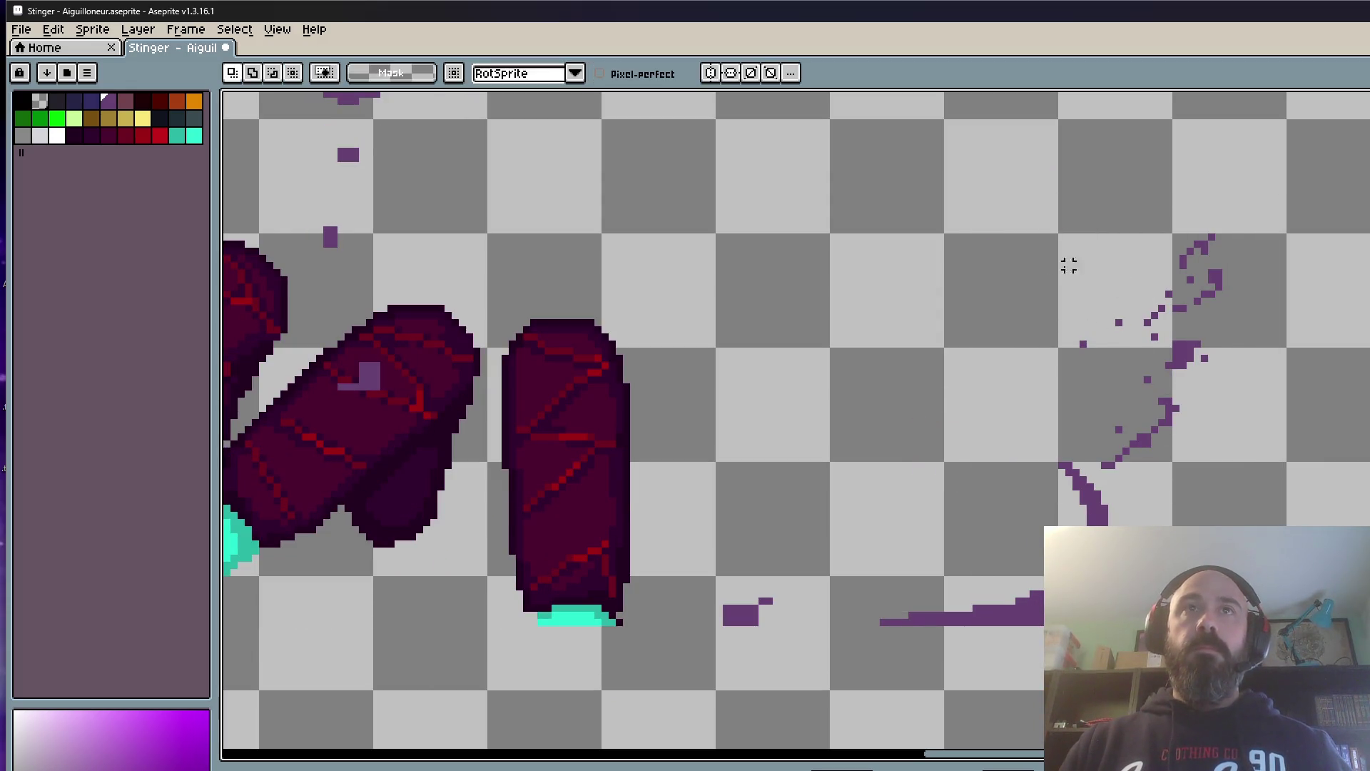
pyautogui.moveTo(1069, 266); pyautogui.dragTo(1058, 272)
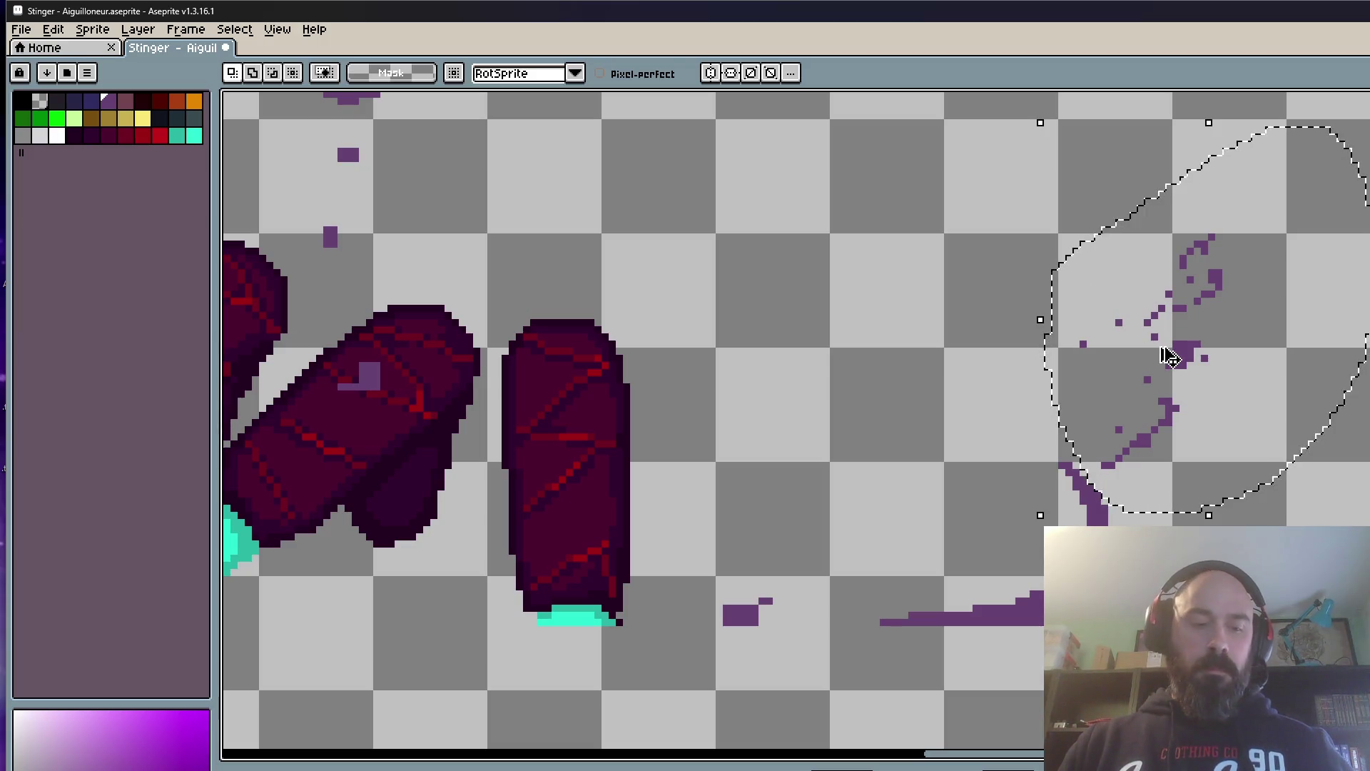
pyautogui.press('Right')
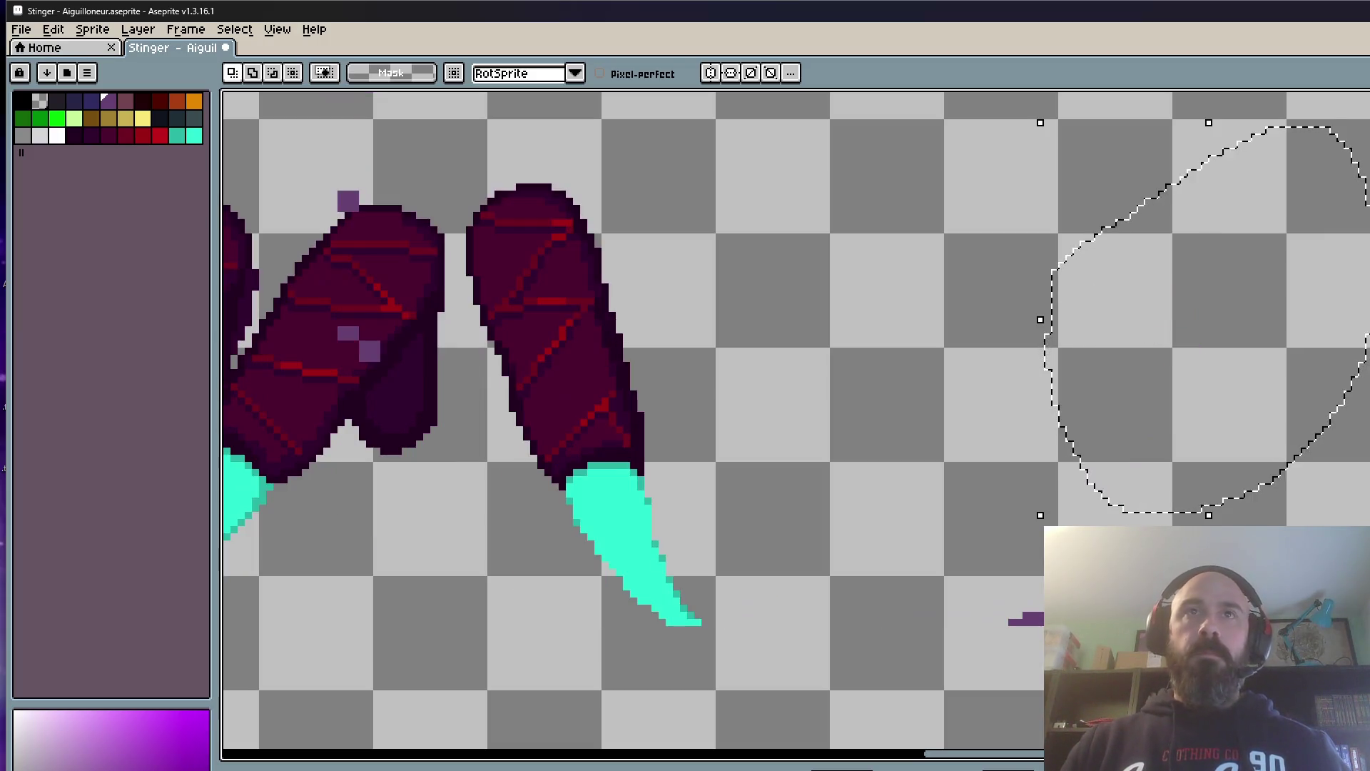
pyautogui.hotkey('ctrl', 'v')
pyautogui.moveTo(1193, 450)
pyautogui.mouseDown()
pyautogui.moveTo(1285, 434)
pyautogui.moveTo(1303, 450)
pyautogui.moveTo(1264, 501)
pyautogui.mouseUp()
pyautogui.press('Return')
pyautogui.scroll(1, 1300, 438)
# Step: Erase the stray purple pixels at upper right and play the animation
pyautogui.press('b')
pyautogui.moveTo(1227, 373); pyautogui.dragTo(1335, 238)
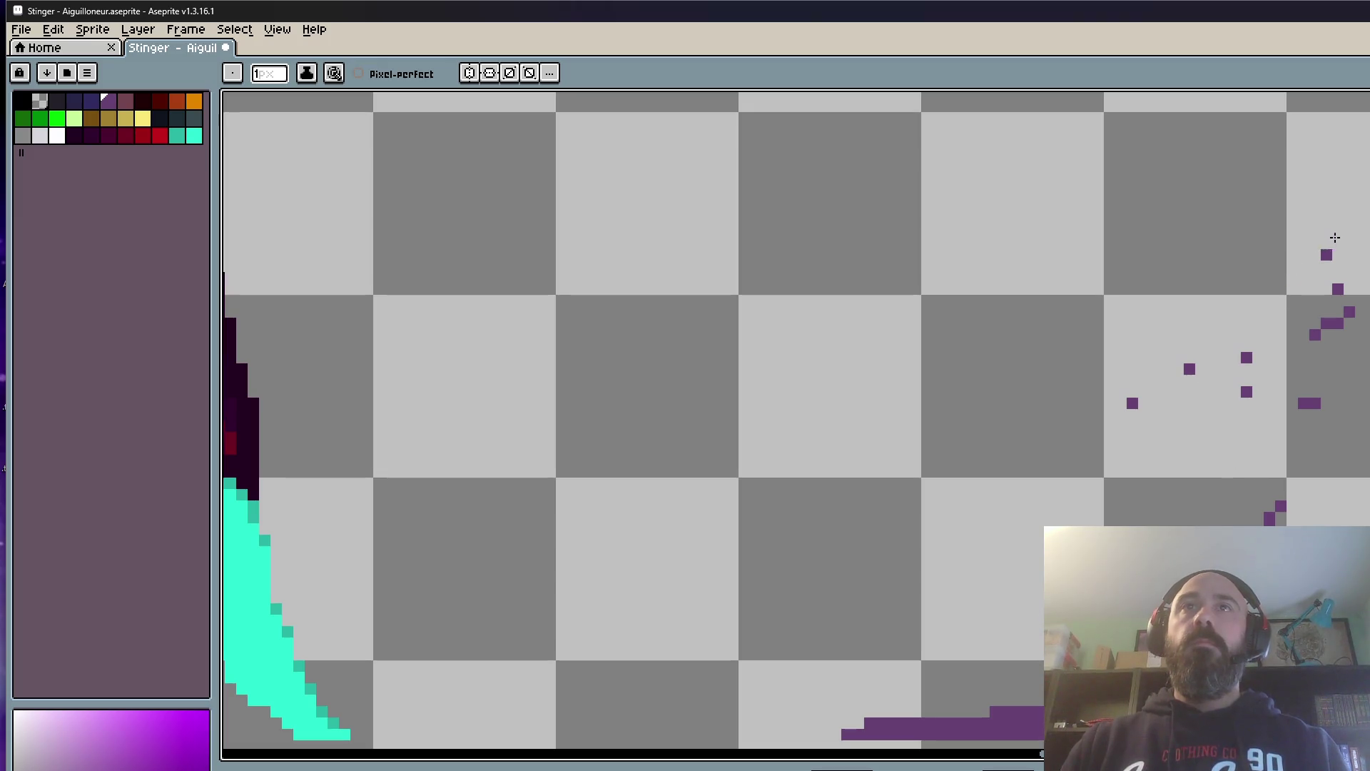
pyautogui.scroll(-3, 819, 327)
pyautogui.press('Return')
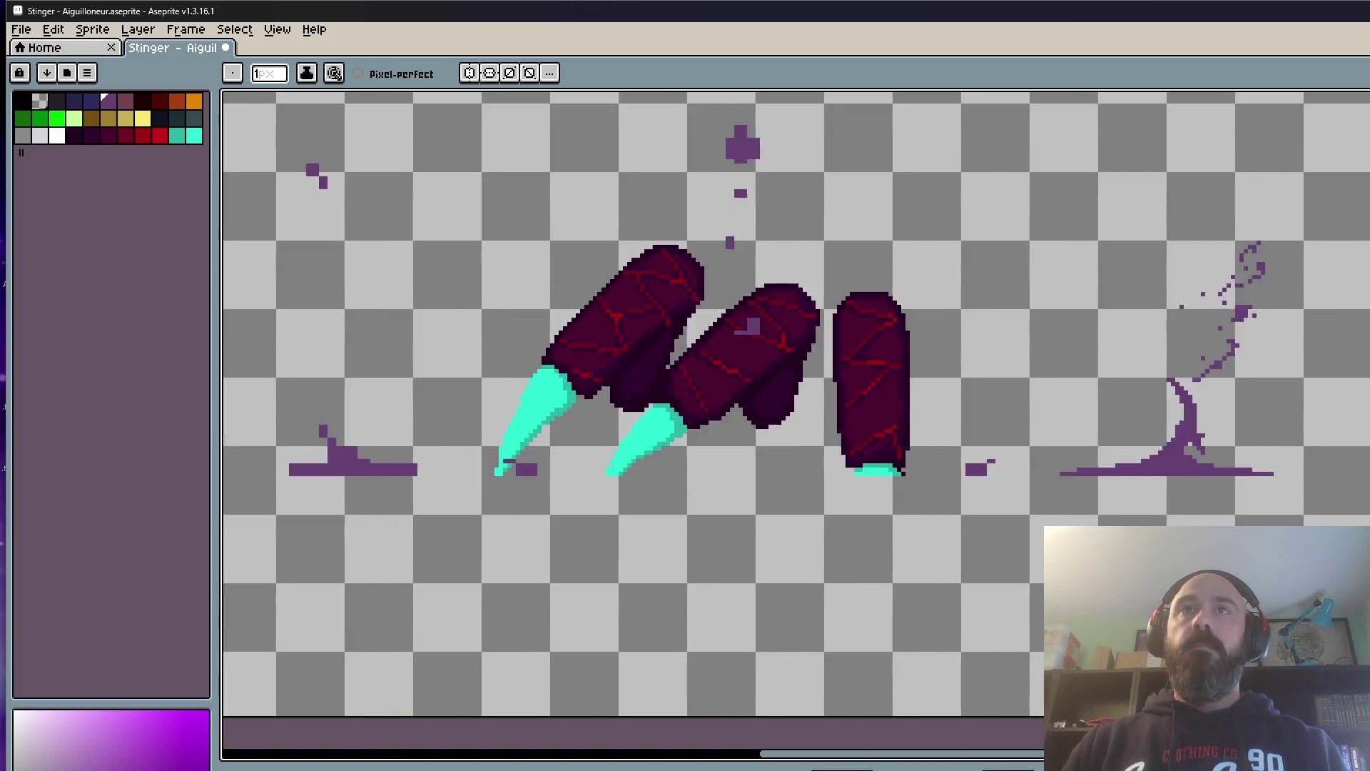
pyautogui.scroll(-1, 797, 345)
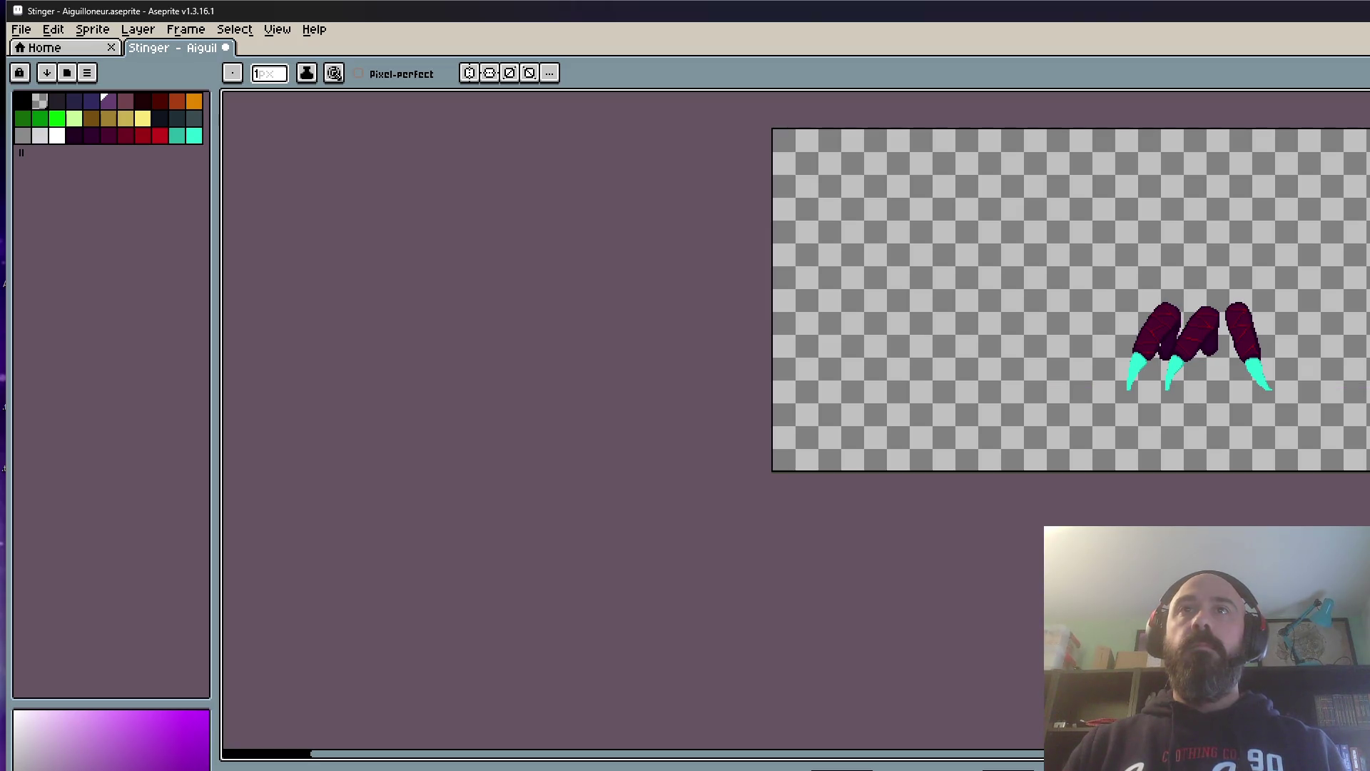
pyautogui.scroll(3, 1335, 410)
pyautogui.scroll(-3, 1303, 424)
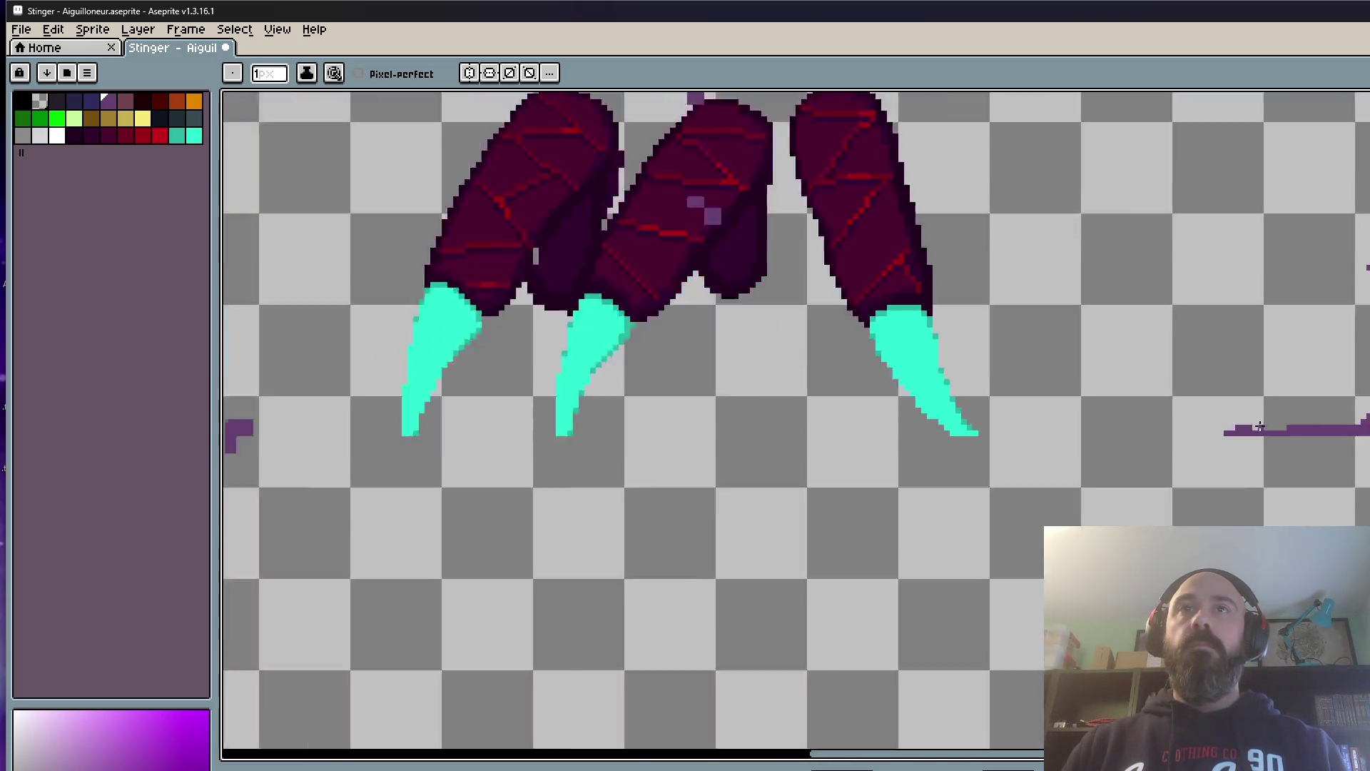
pyautogui.scroll(-3, 1302, 417)
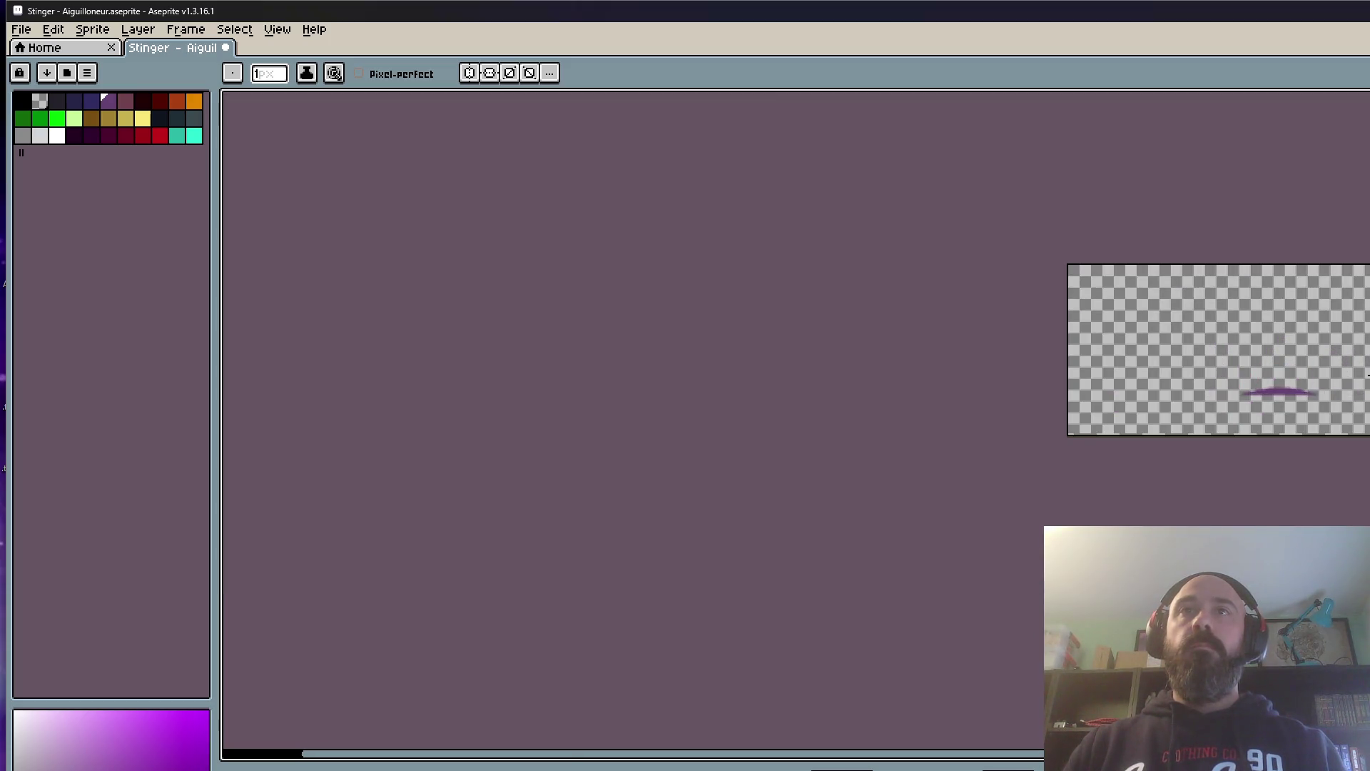
pyautogui.scroll(2, 1290, 395)
pyautogui.scroll(1, 1291, 395)
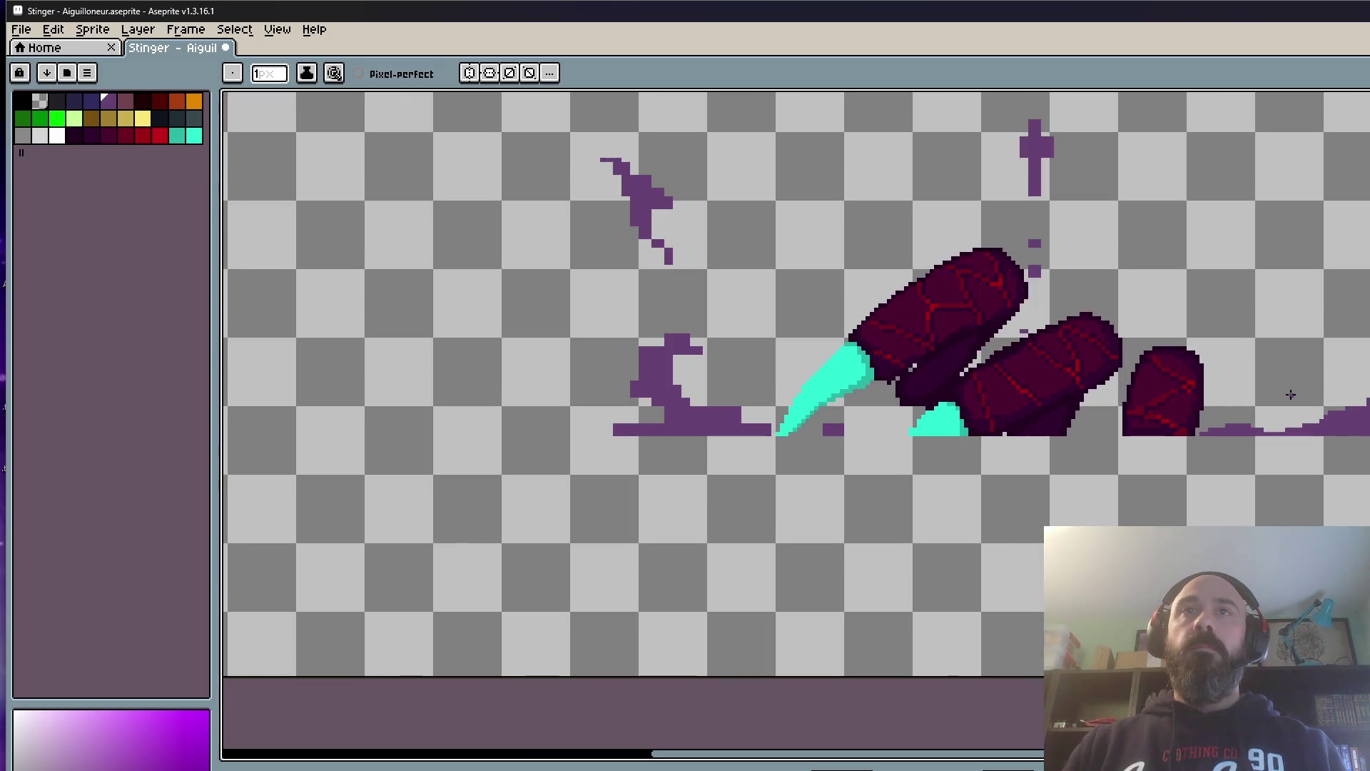
pyautogui.scroll(1, 1286, 416)
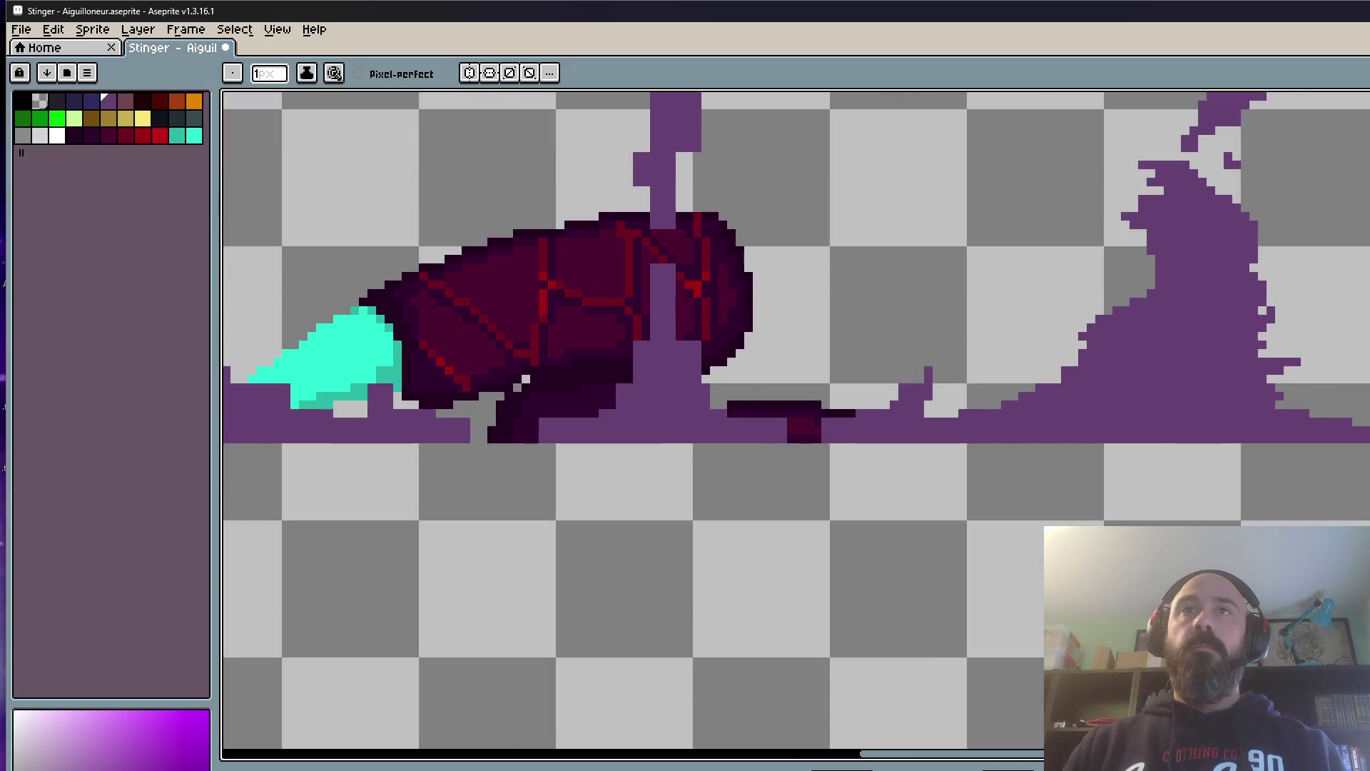
pyautogui.scroll(1, 1357, 409)
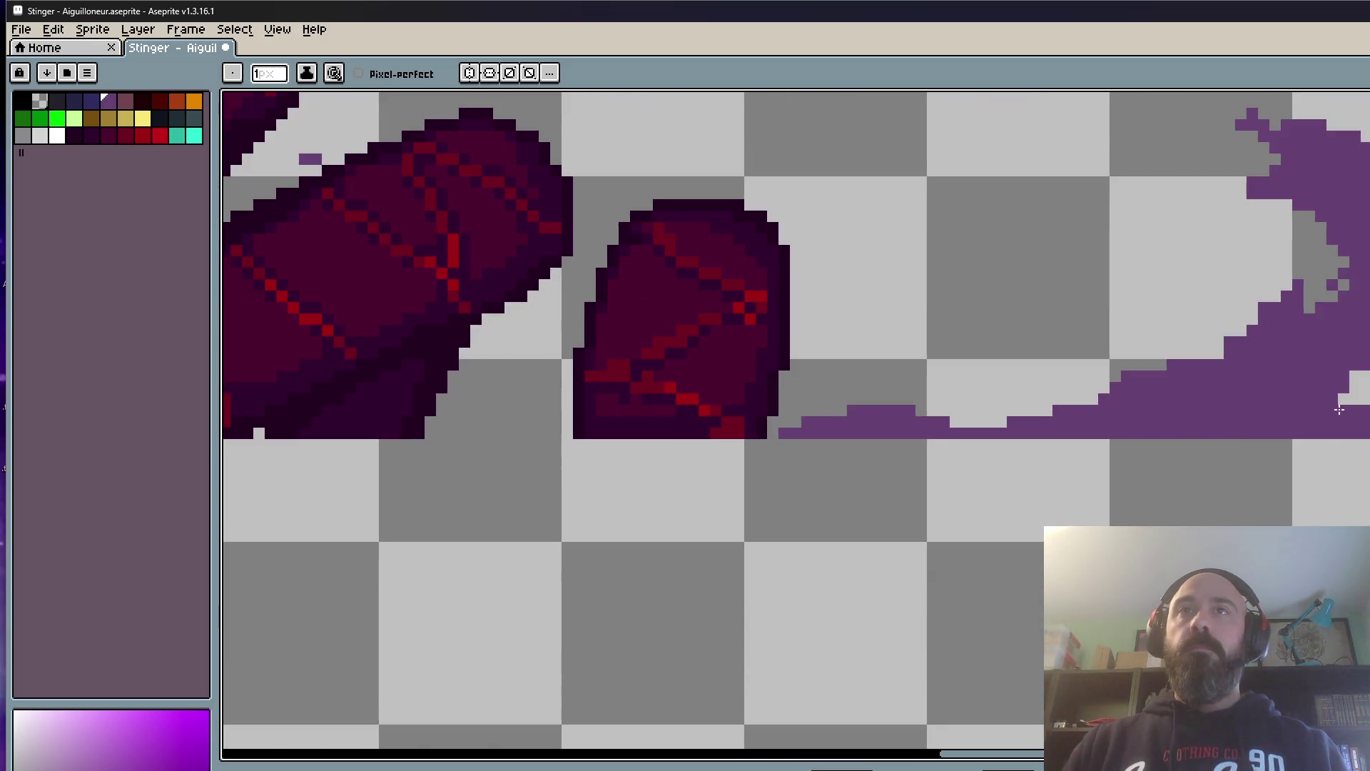
pyautogui.hscroll(1, 796, 425)
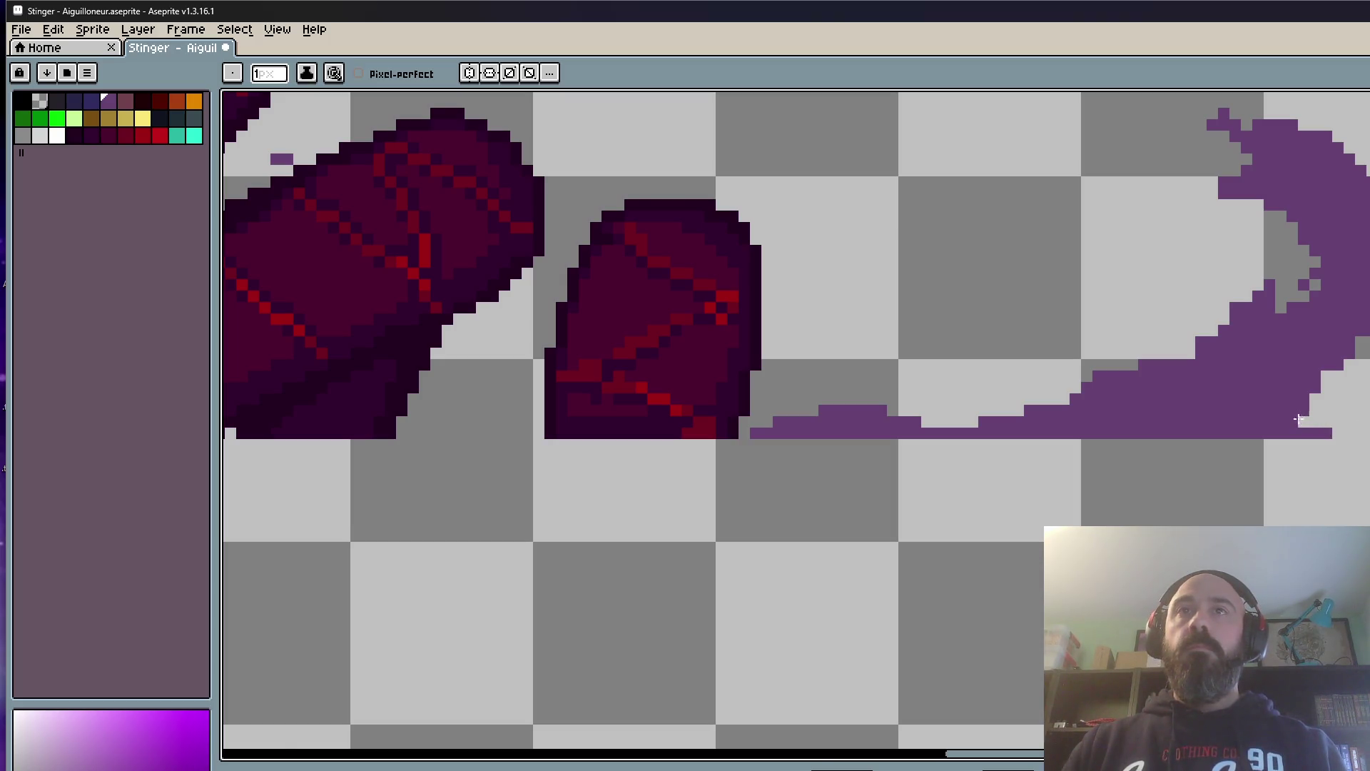
pyautogui.scroll(-2, 1298, 420)
pyautogui.scroll(1, 817, 414)
pyautogui.scroll(-1, 817, 415)
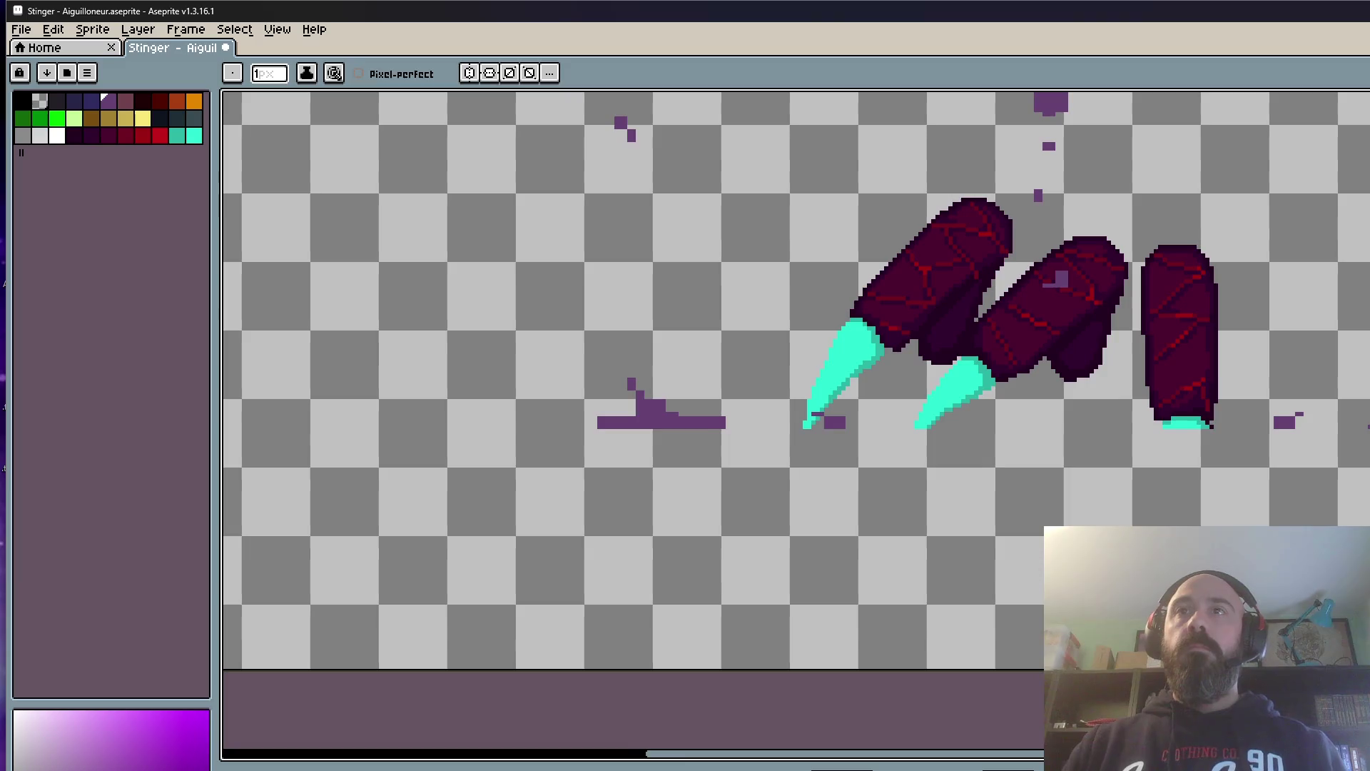
pyautogui.scroll(1, 1338, 429)
pyautogui.scroll(2, 1338, 428)
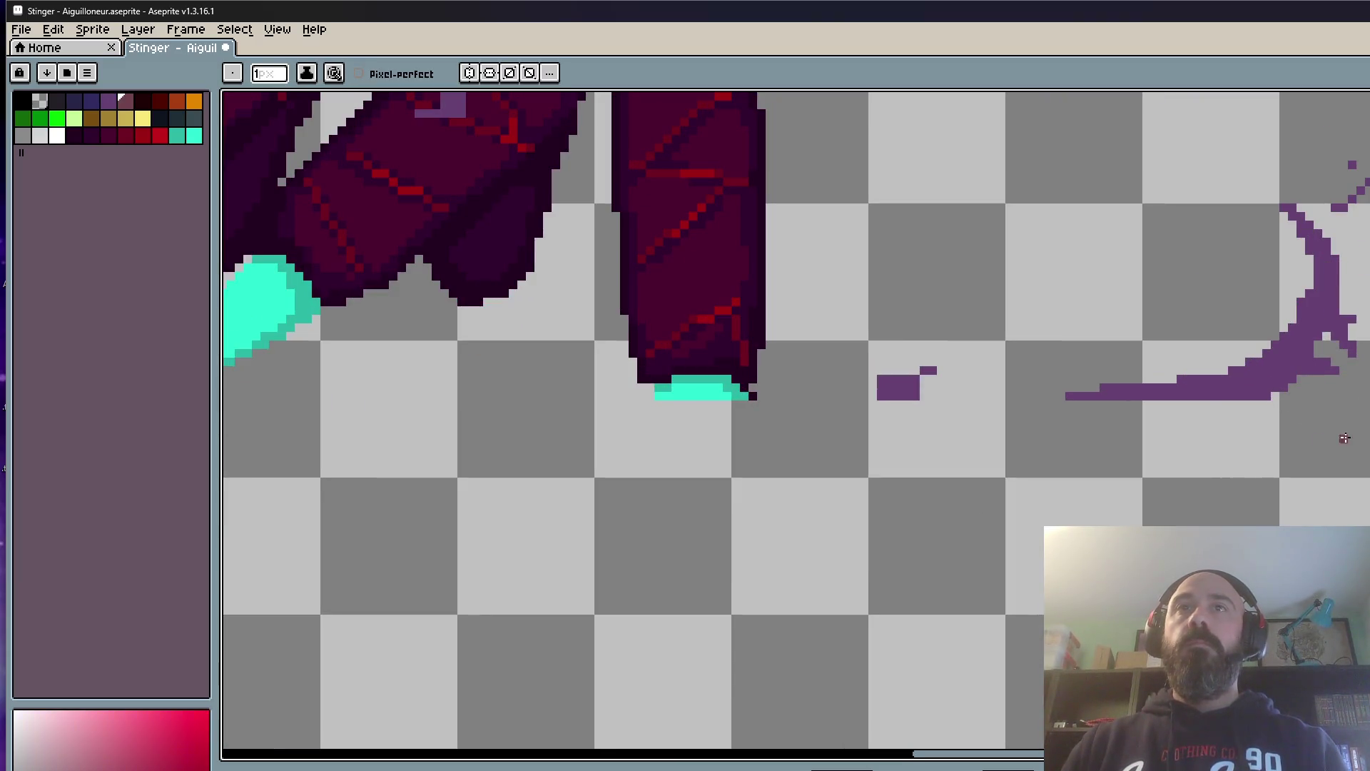
pyautogui.scroll(-1, 814, 418)
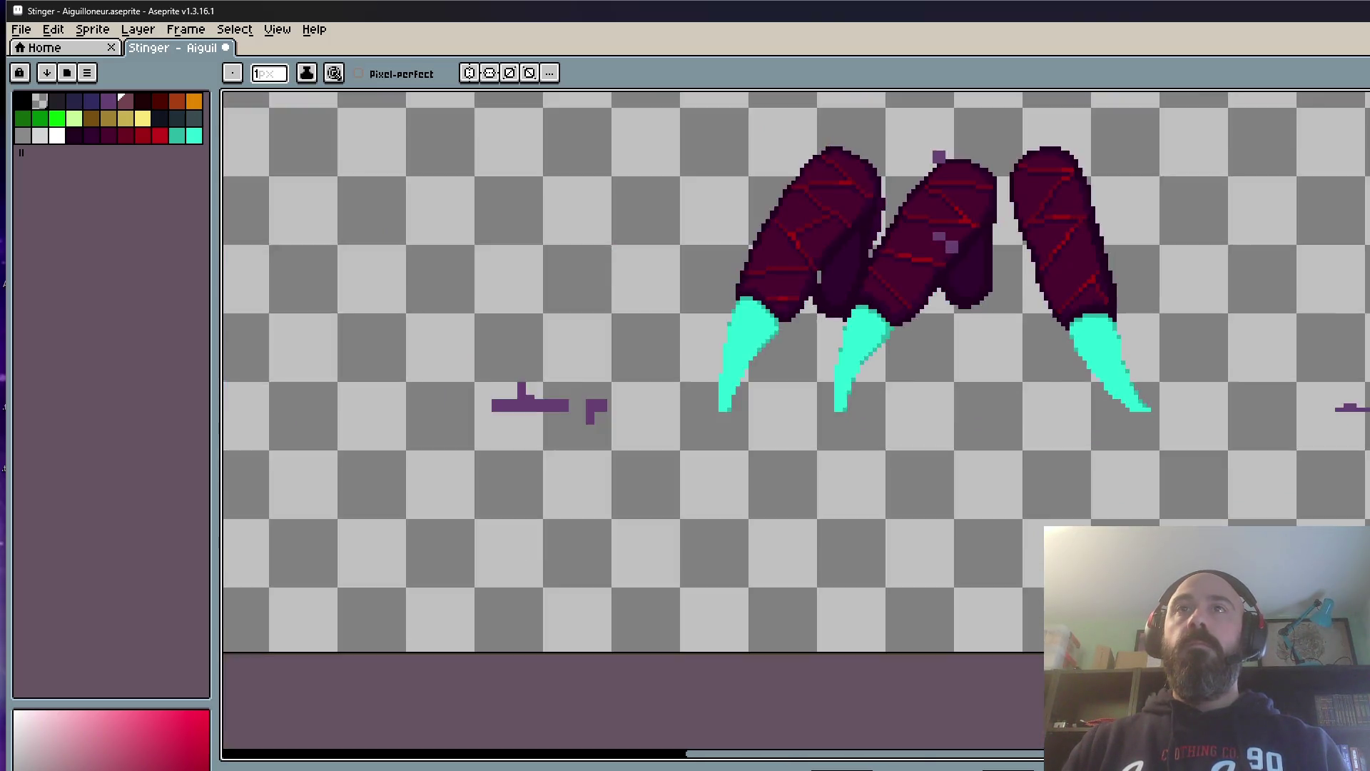
pyautogui.scroll(1, 813, 418)
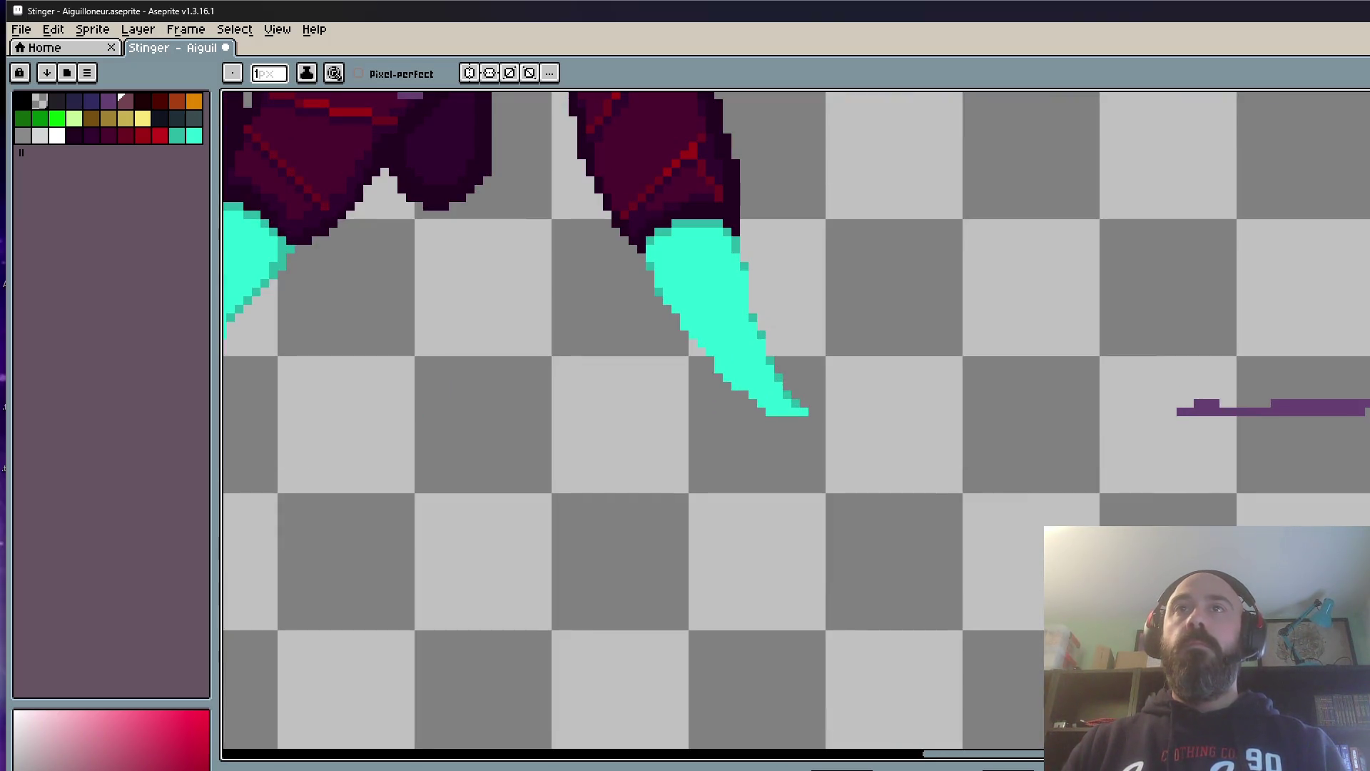
pyautogui.hscroll(2, 1229, 393)
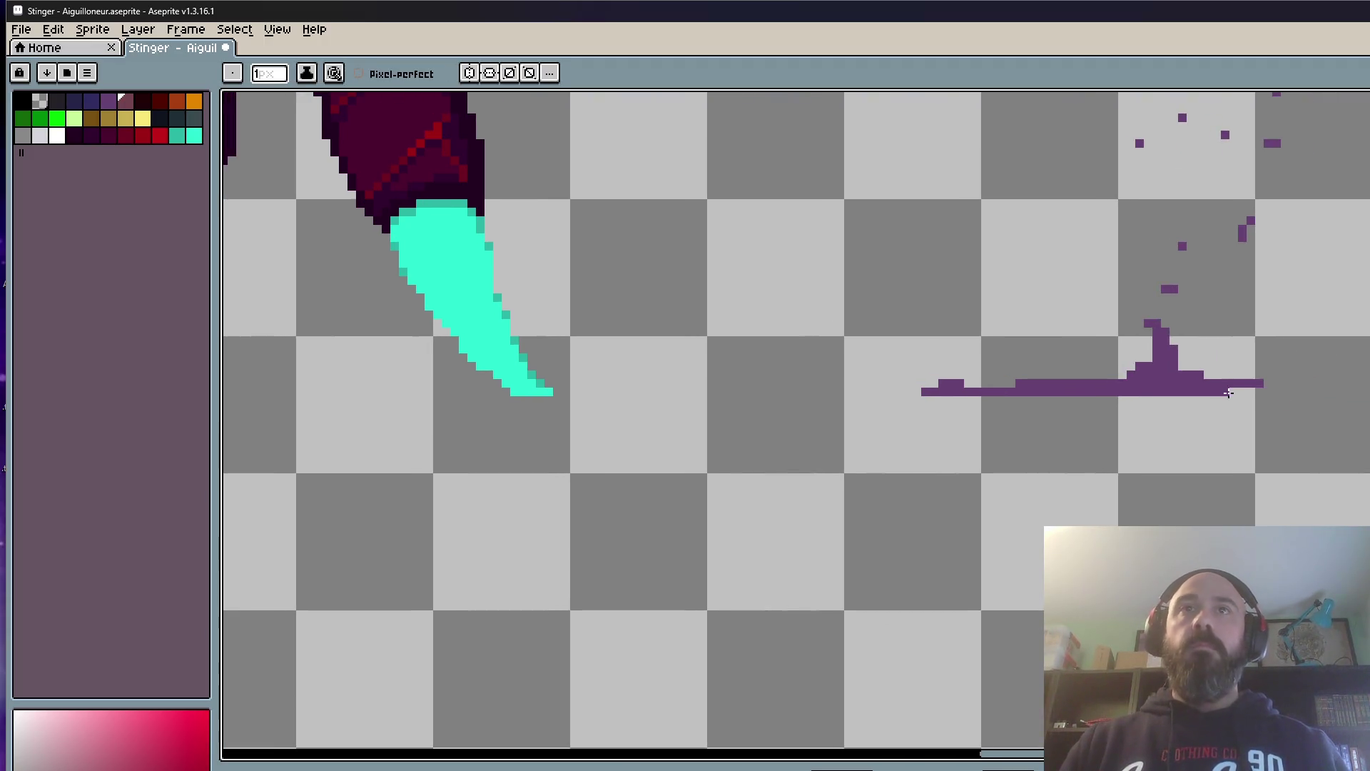
pyautogui.scroll(-2, 1064, 395)
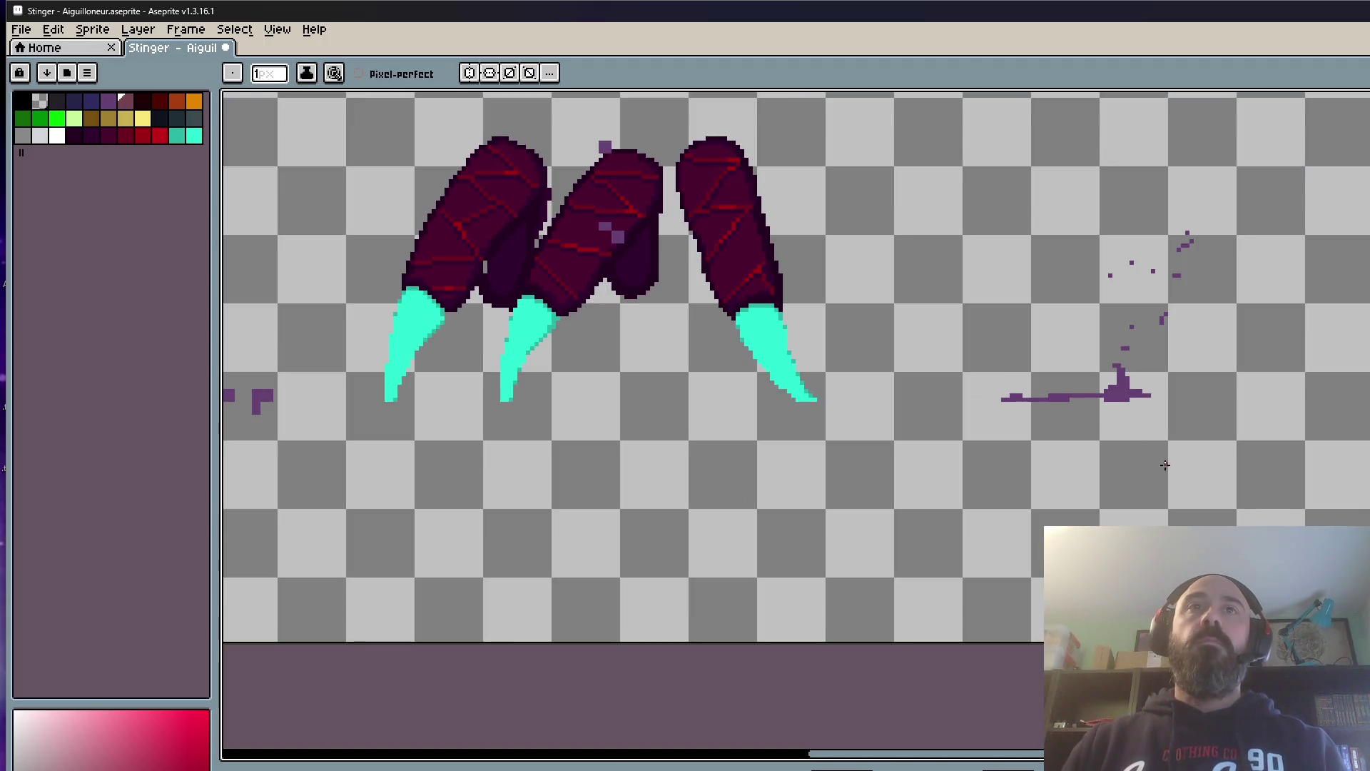
pyautogui.scroll(-2, 1165, 464)
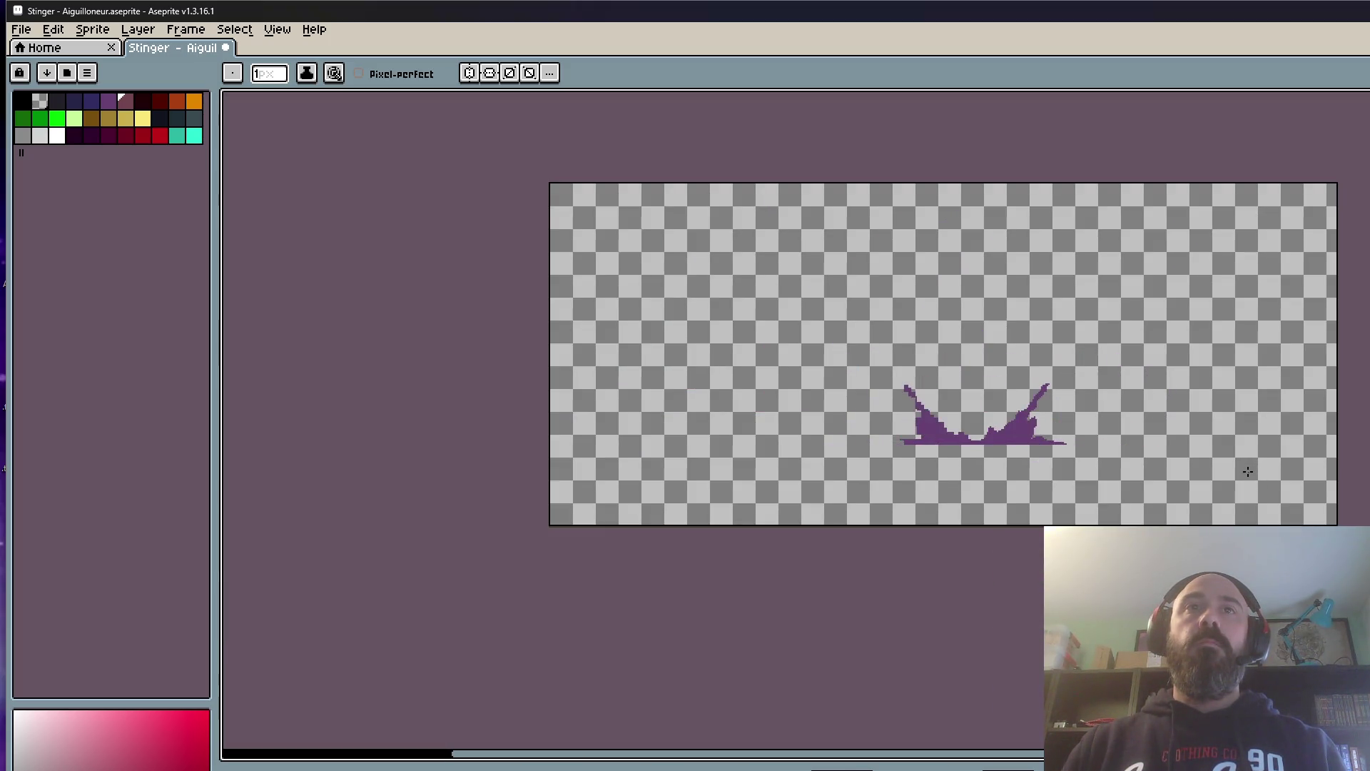
pyautogui.scroll(3, 1102, 450)
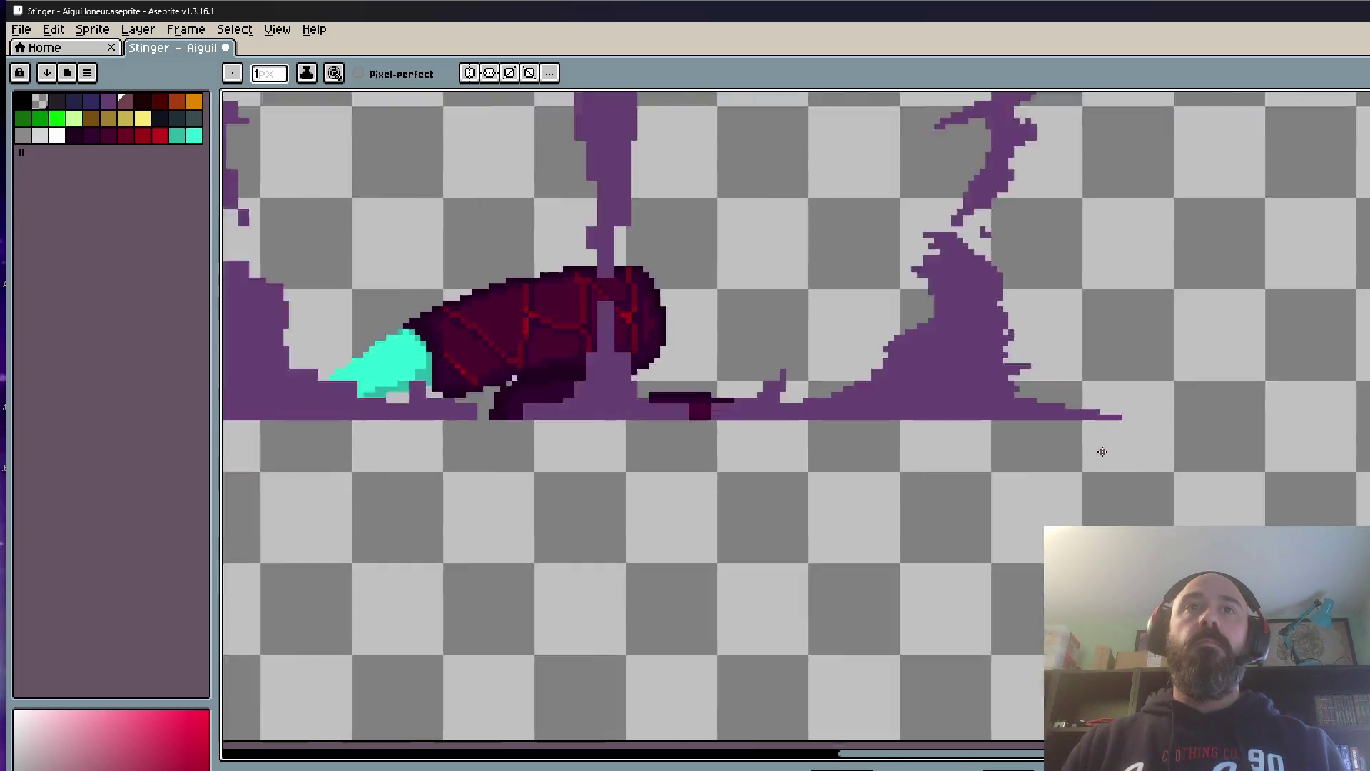
pyautogui.scroll(1, 1101, 451)
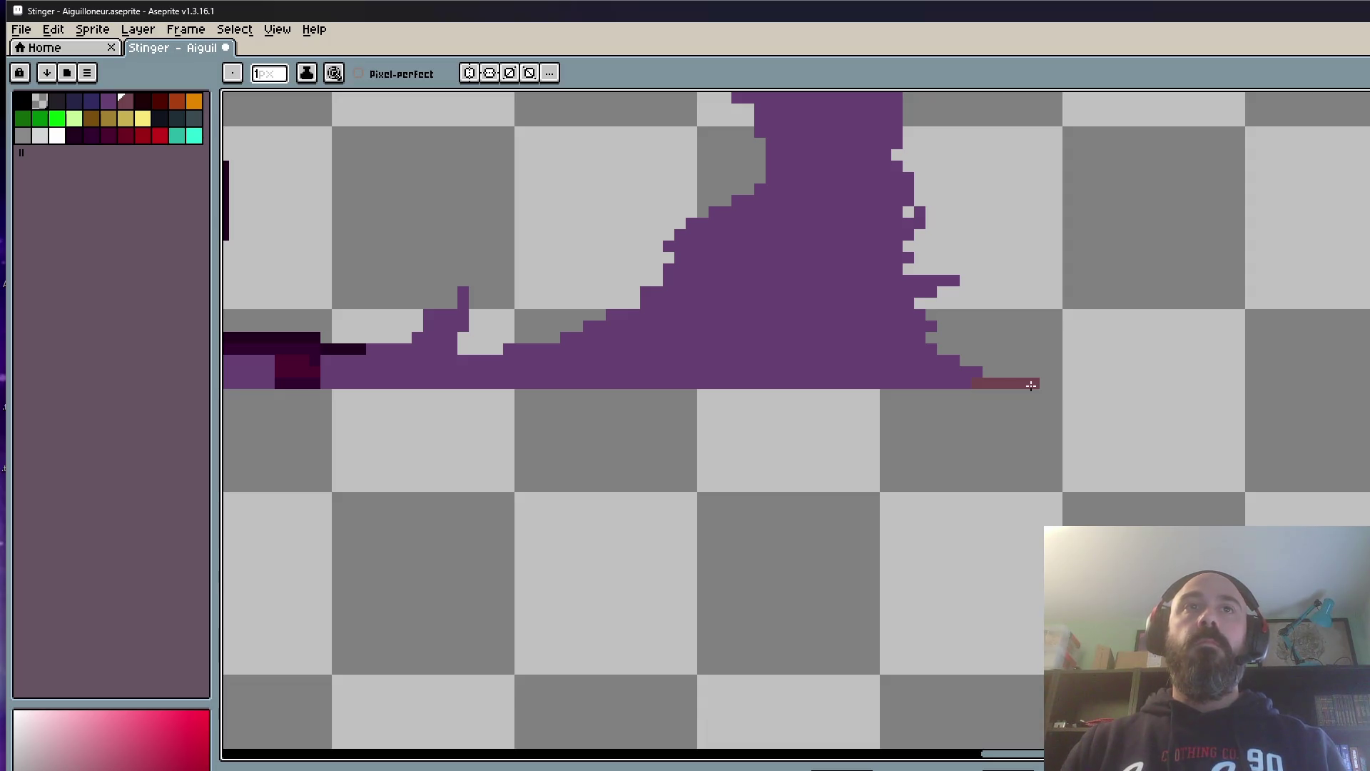
# Step: Sample the goo's purple as the drawing colour and return to the Pencil
pyautogui.keyDown('alt'); pyautogui.click(927, 361); pyautogui.keyUp('alt')
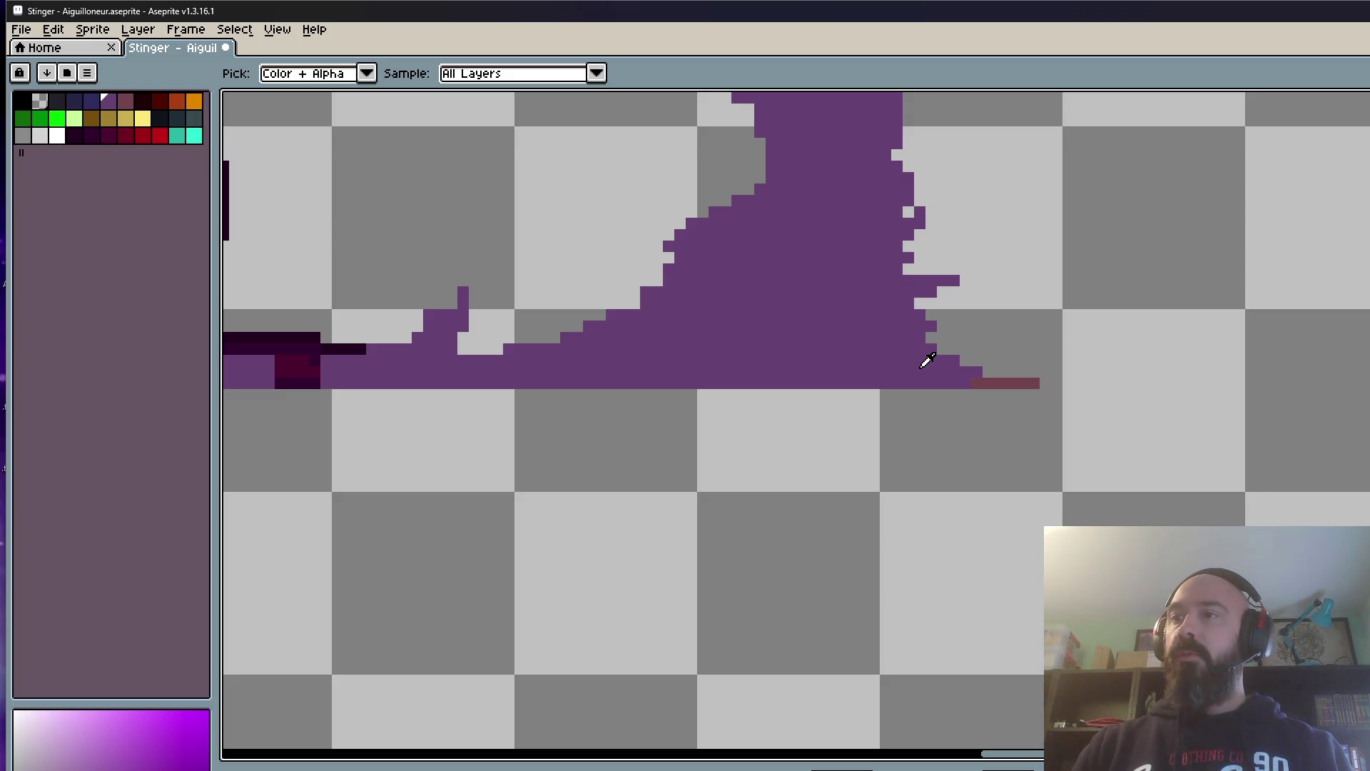
pyautogui.press('b')
pyautogui.scroll(4, 899, 375)
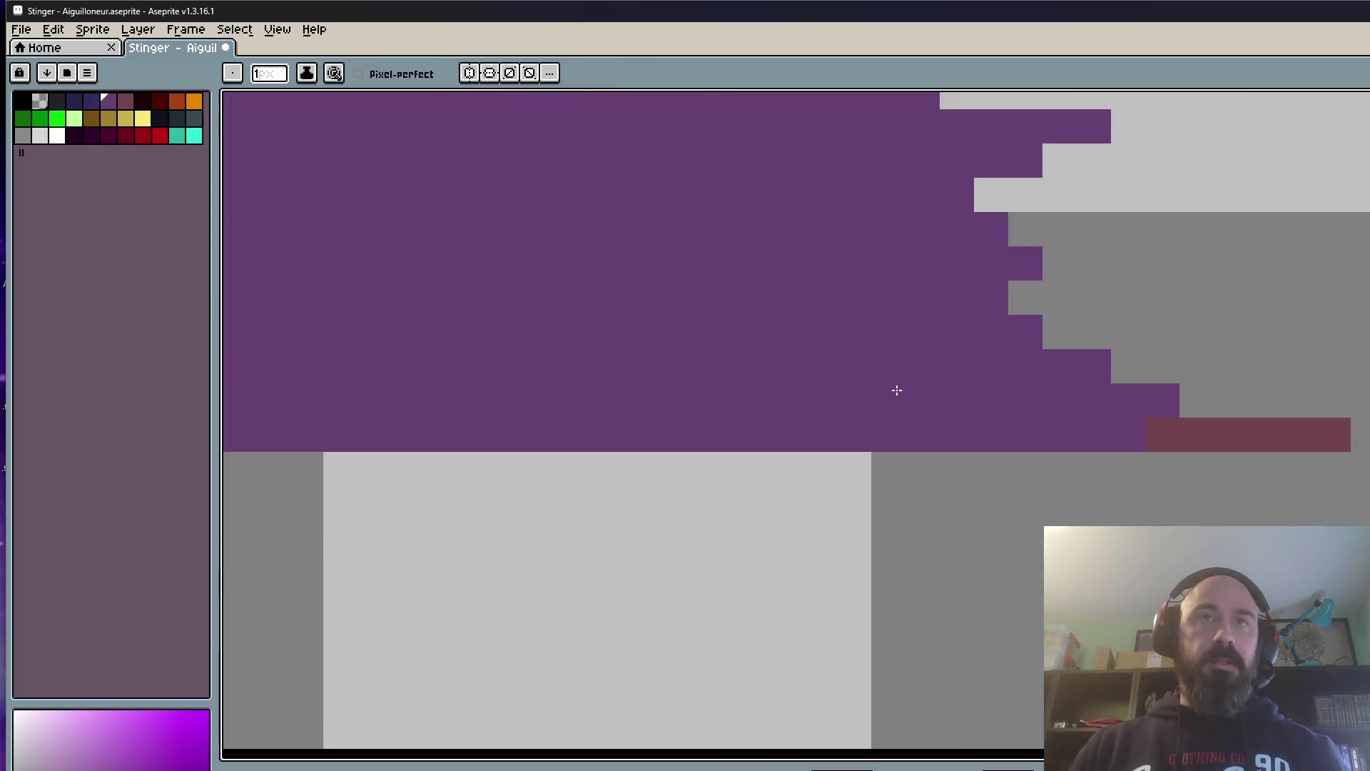
pyautogui.scroll(-2, 1343, 421)
pyautogui.scroll(-1, 1355, 412)
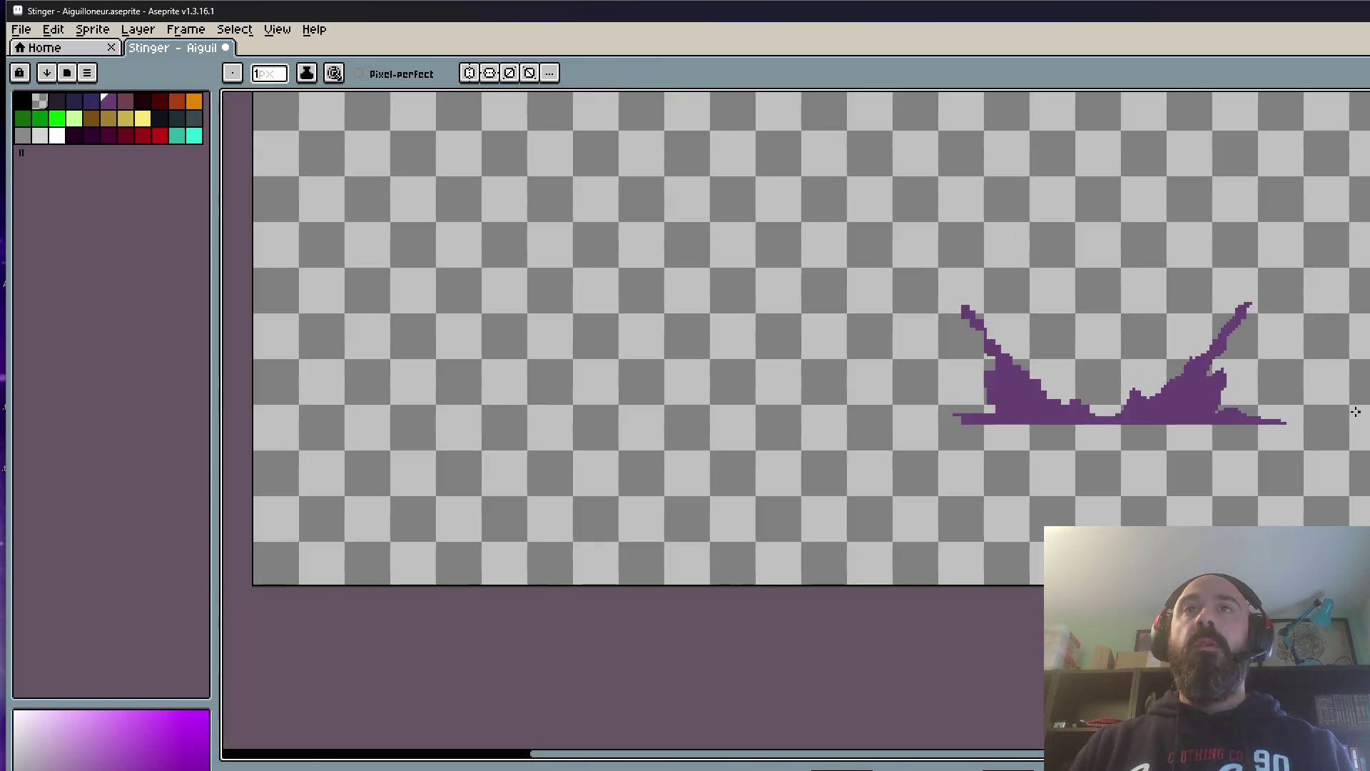
pyautogui.scroll(1, 1355, 413)
pyautogui.scroll(-1, 1355, 412)
pyautogui.scroll(2, 1354, 412)
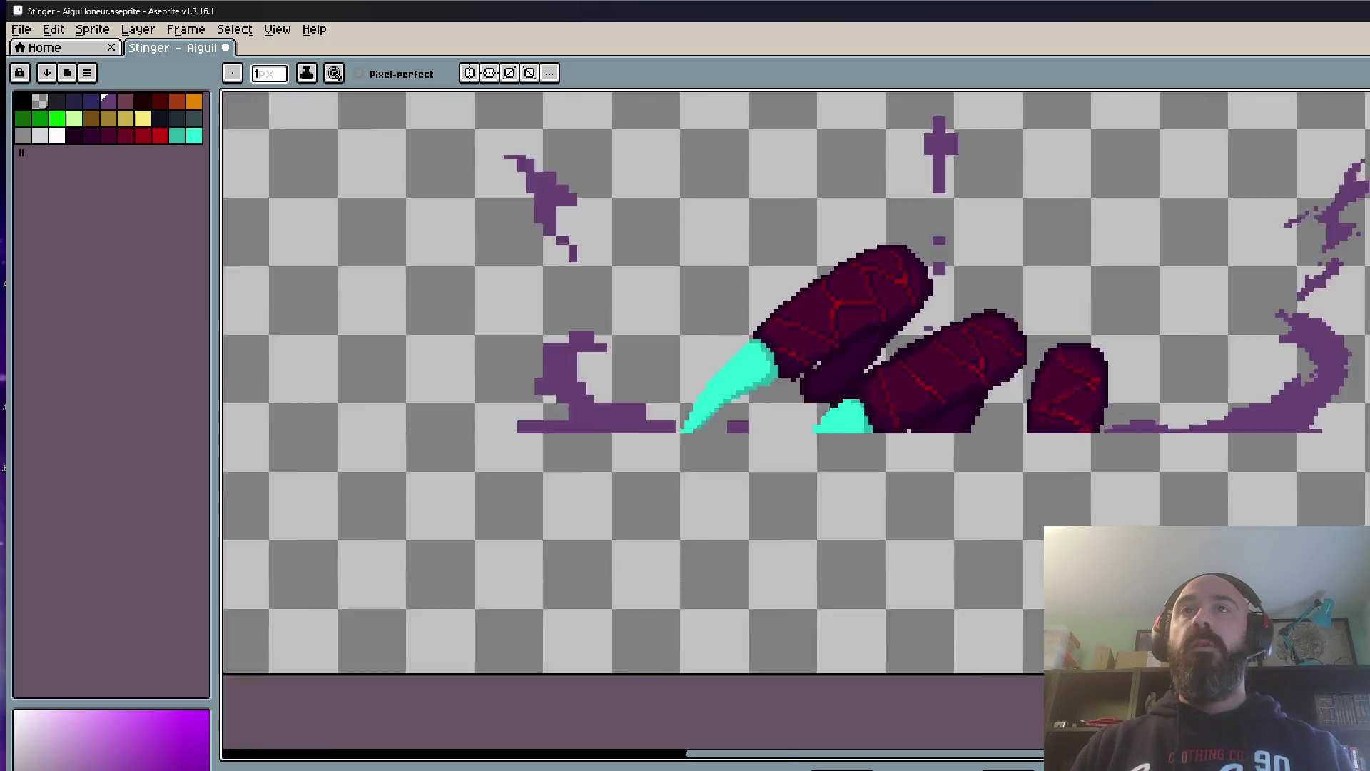
pyautogui.scroll(1, 1353, 413)
# Step: Review another claw frame and switch to the Rectangular Marquee for cleanup
pyautogui.press('Right')
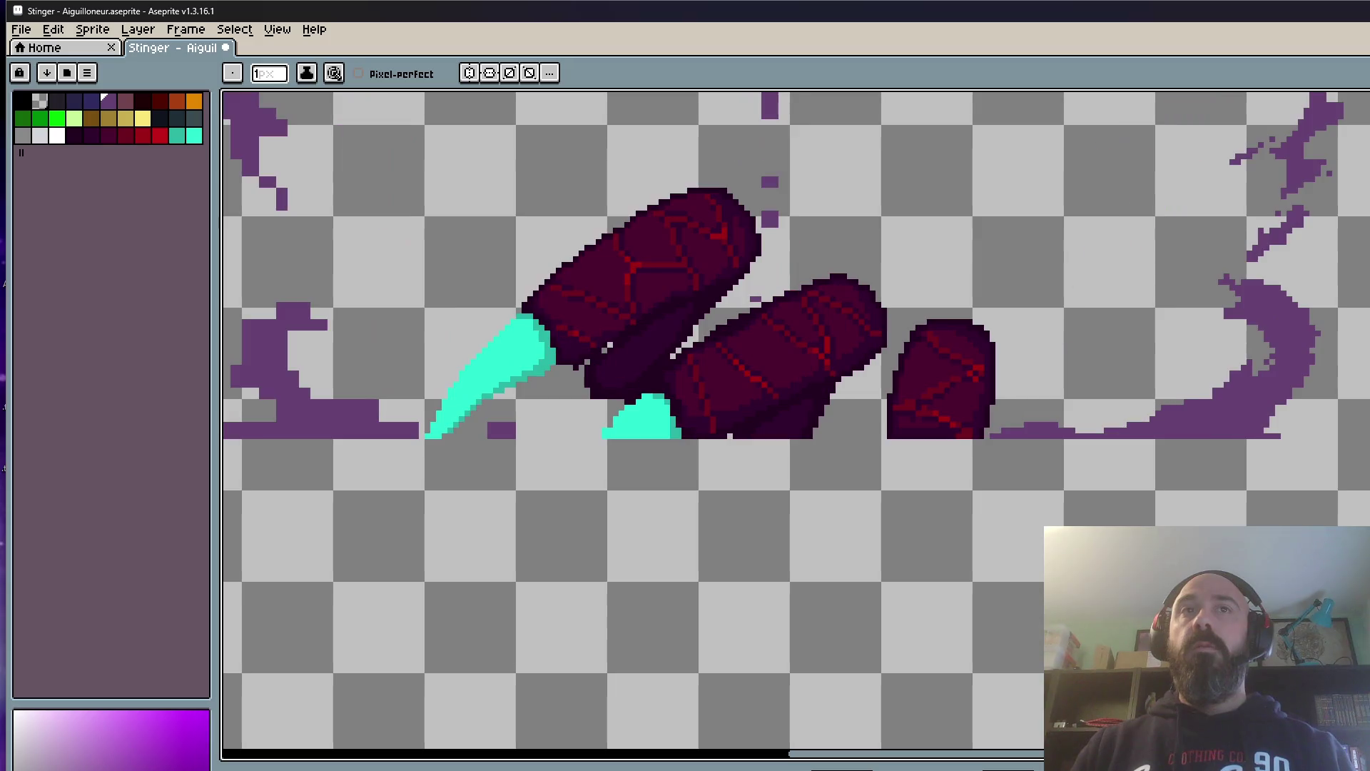
pyautogui.scroll(-1, 1354, 412)
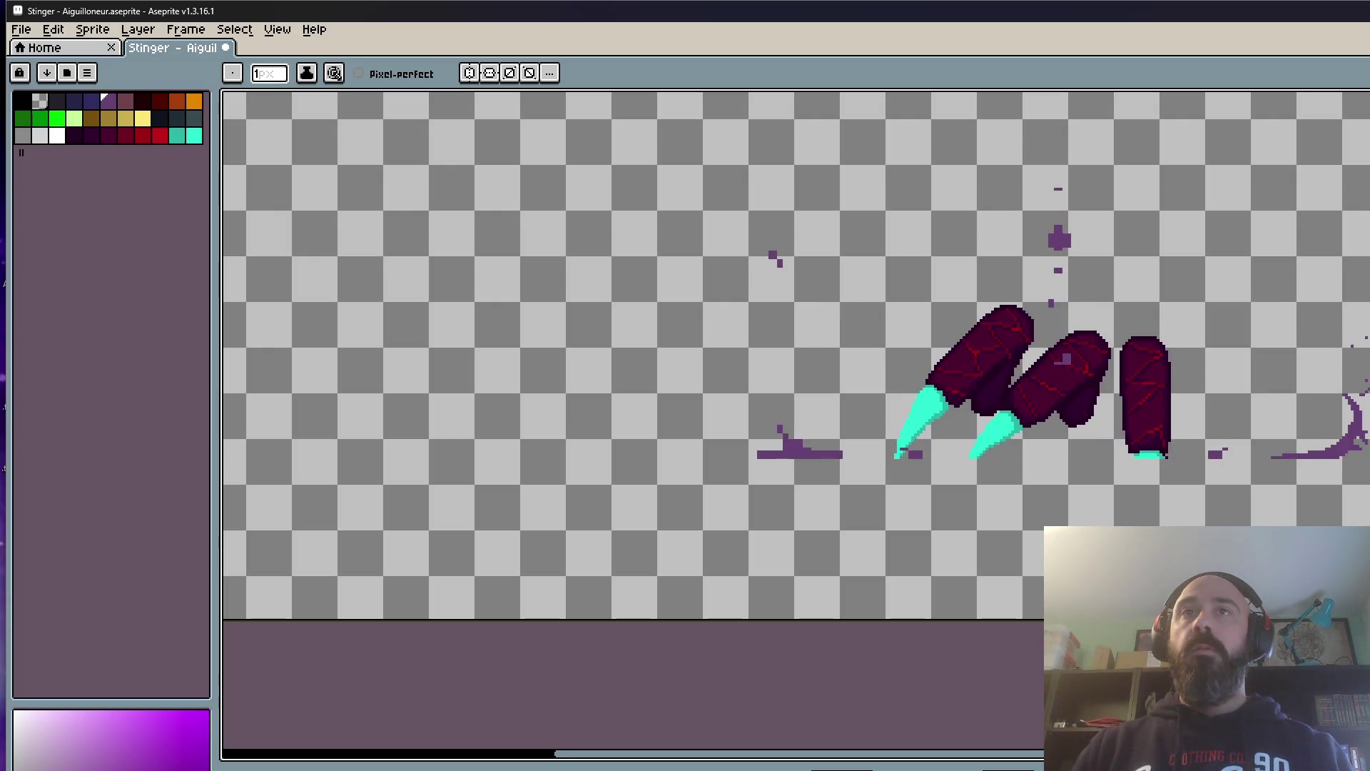
pyautogui.scroll(3, 1351, 436)
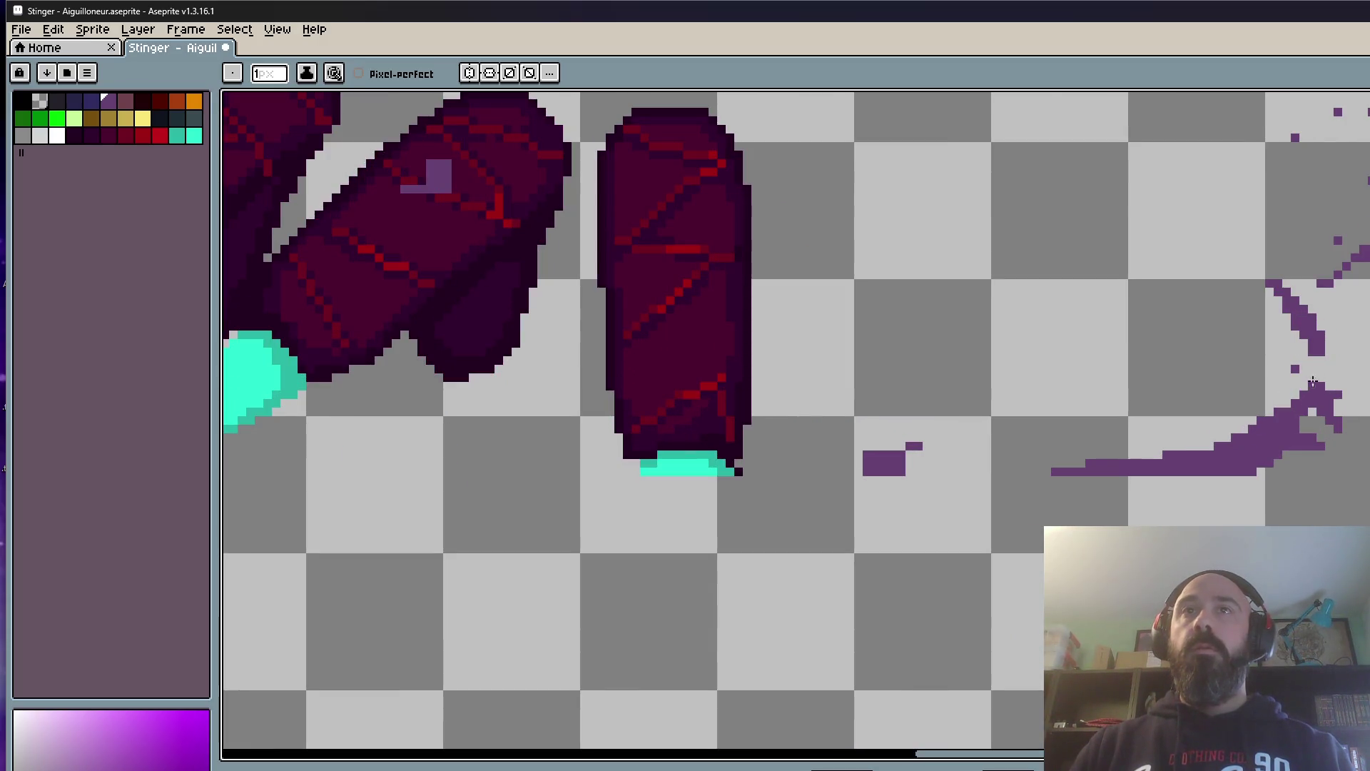
pyautogui.scroll(-2, 1258, 455)
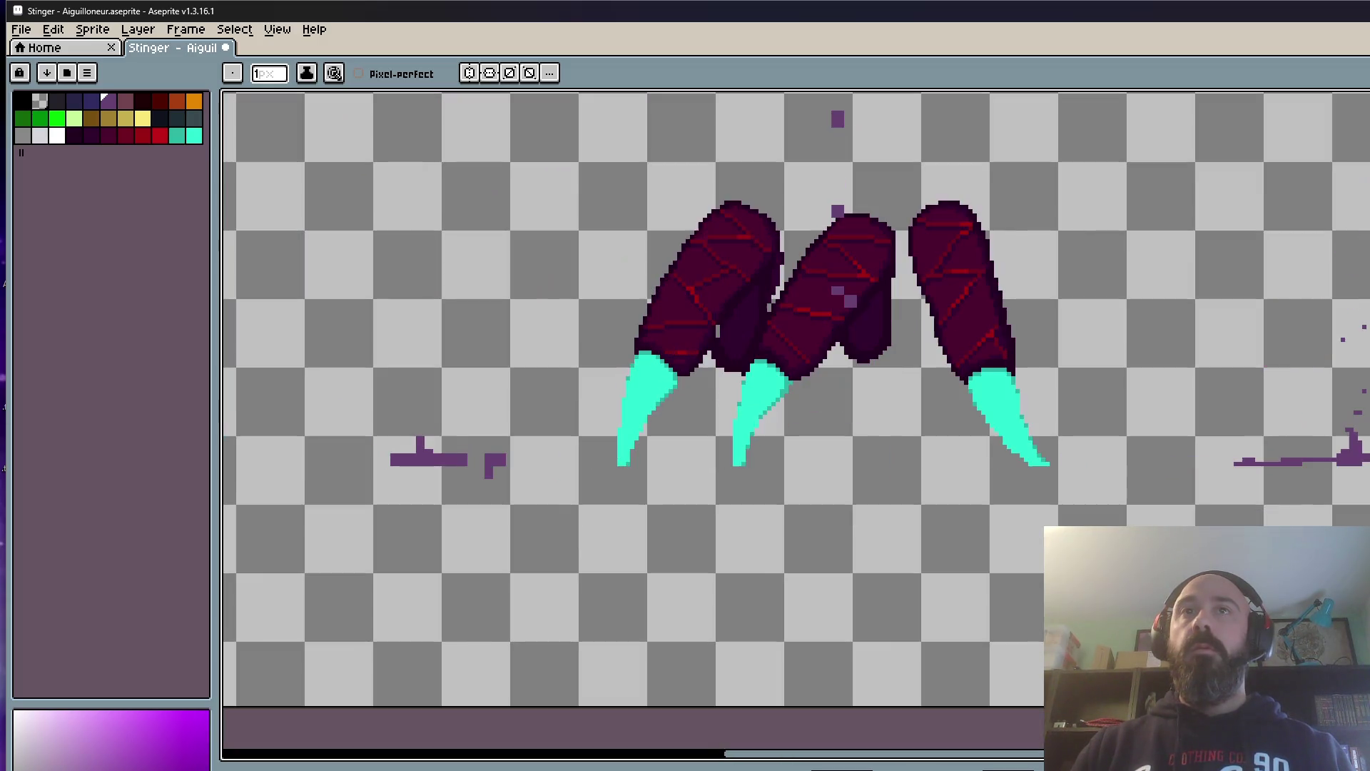
pyautogui.scroll(2, 1338, 466)
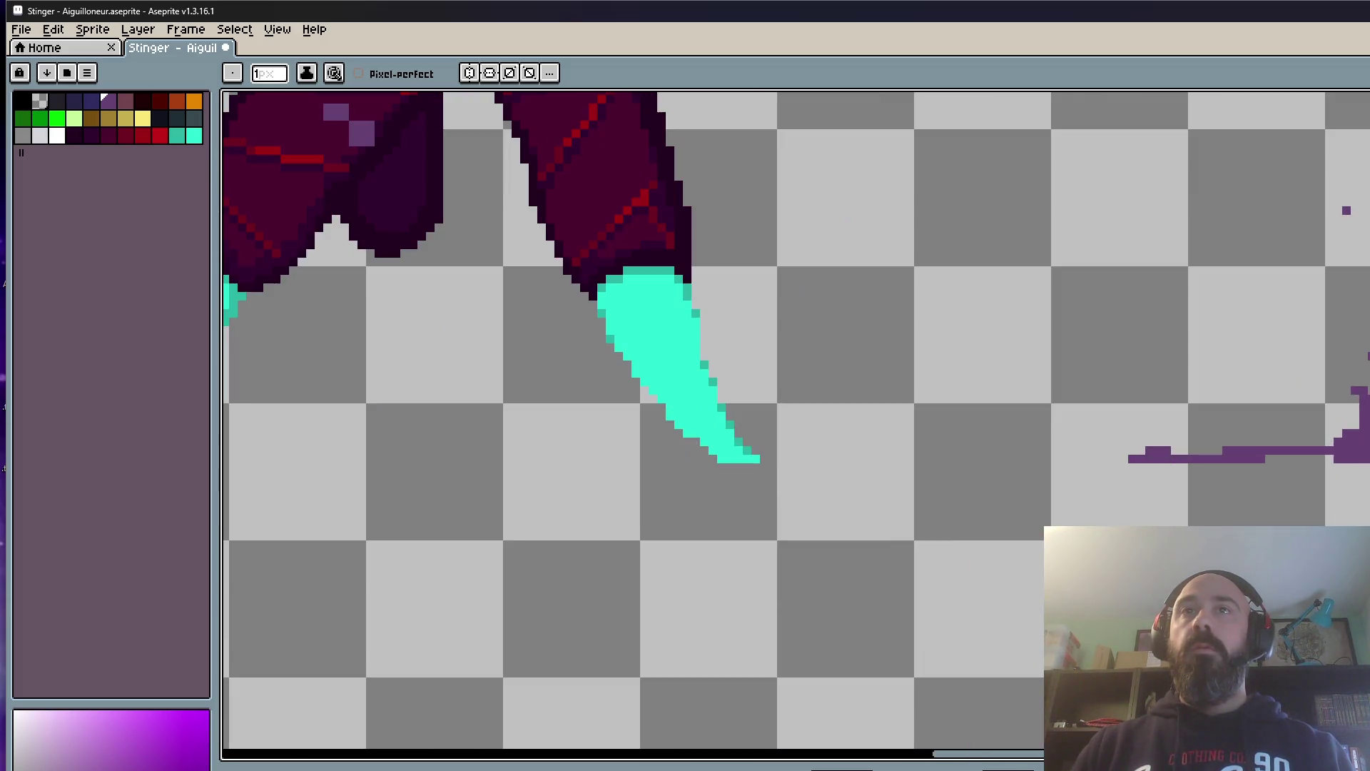
pyautogui.scroll(-3, 1352, 461)
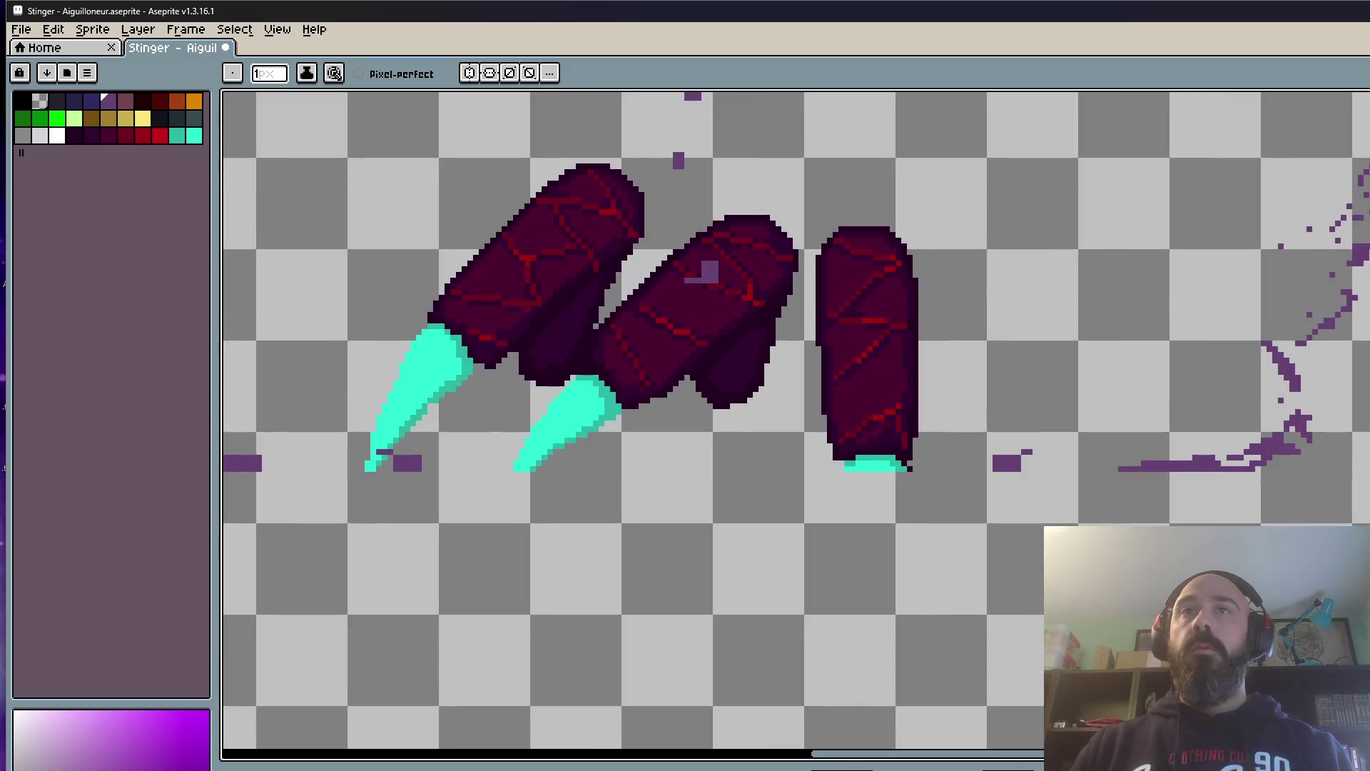
pyautogui.scroll(2, 1351, 460)
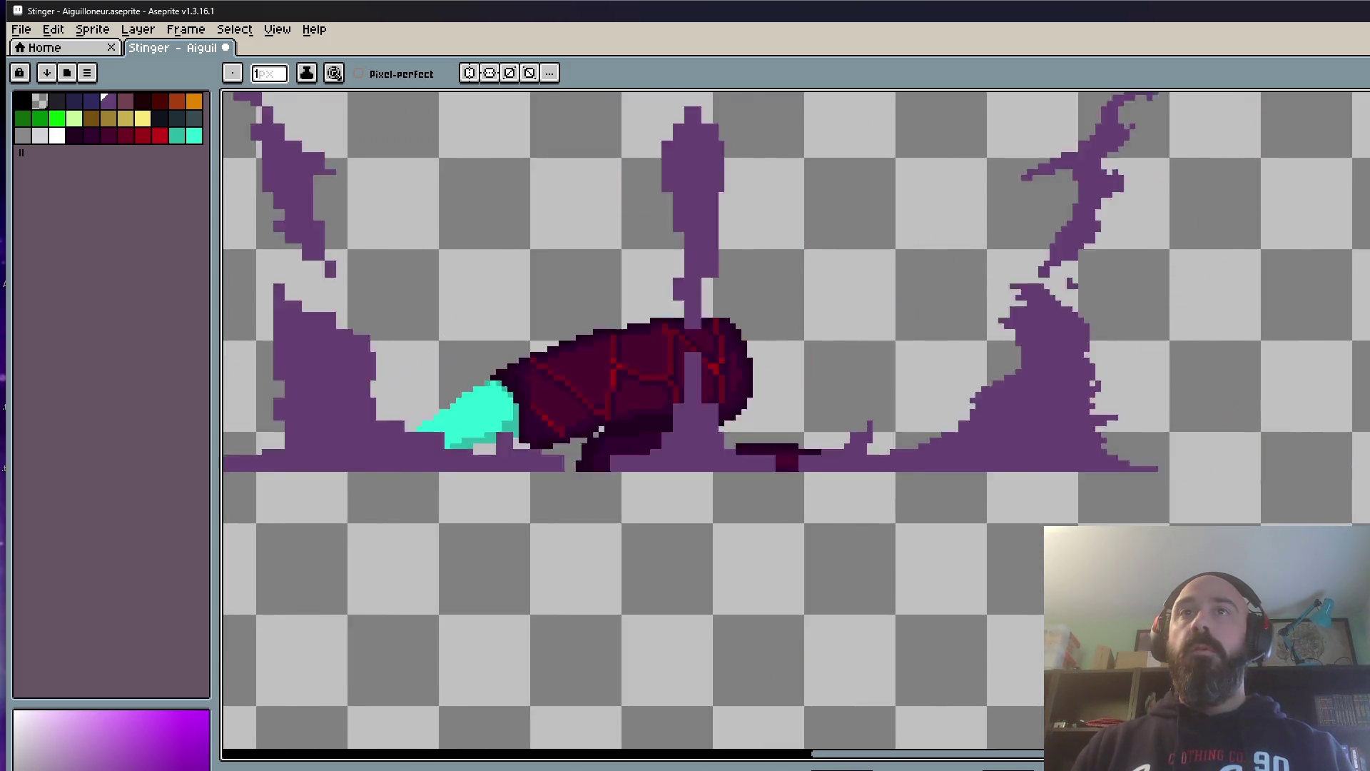
pyautogui.scroll(-2, 1351, 460)
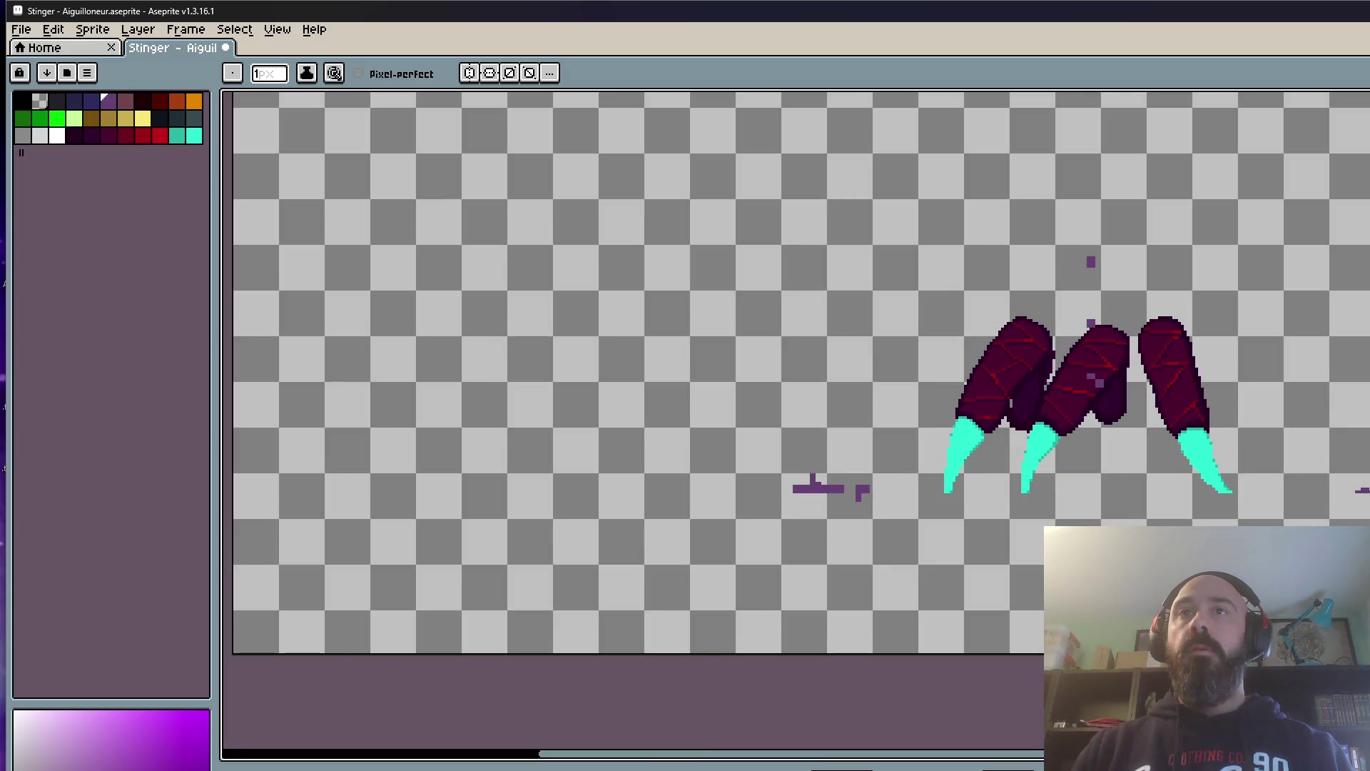
pyautogui.scroll(1, 1351, 471)
pyautogui.scroll(1, 1369, 514)
pyautogui.press('m')
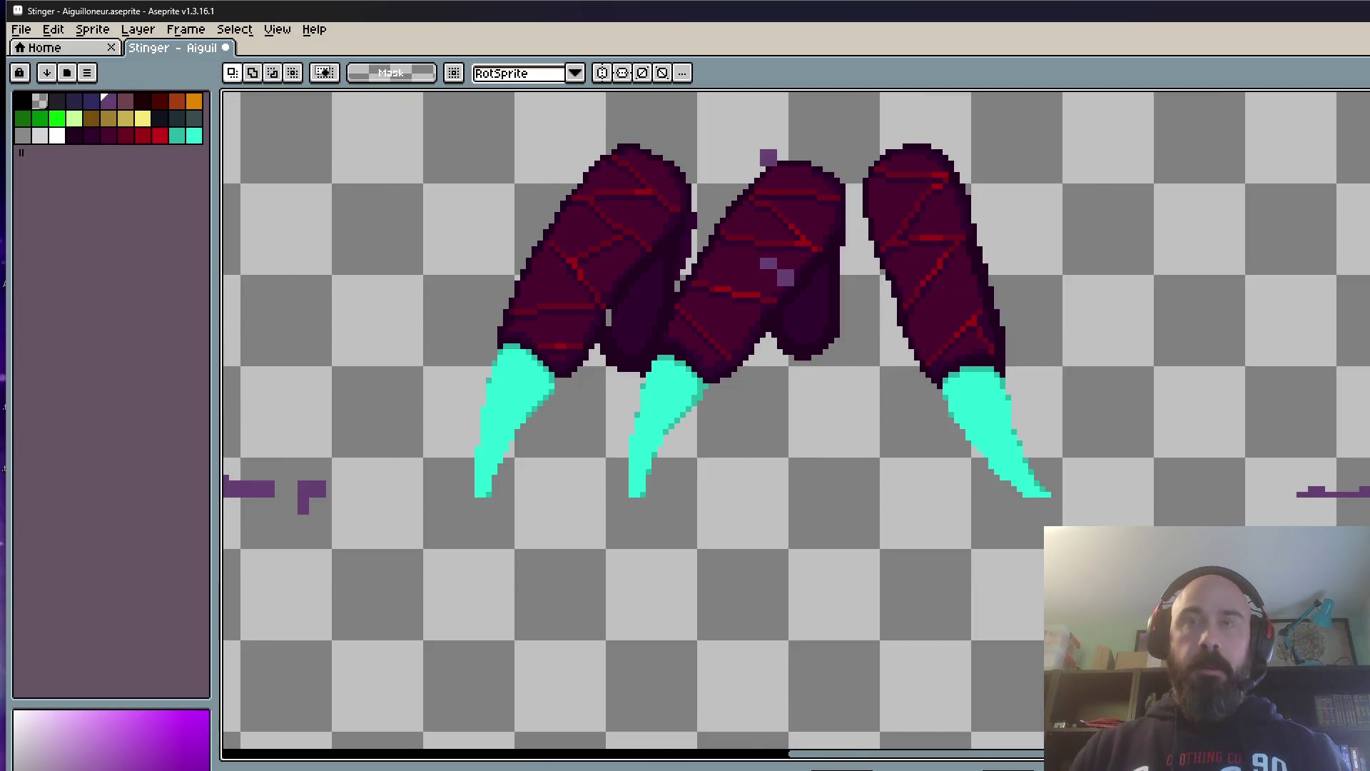
pyautogui.scroll(1, 1324, 489)
# Step: Nudge the stray purple stroke beside the claws one pixel left and commit it
pyautogui.click(1327, 486)
pyautogui.press('Left')
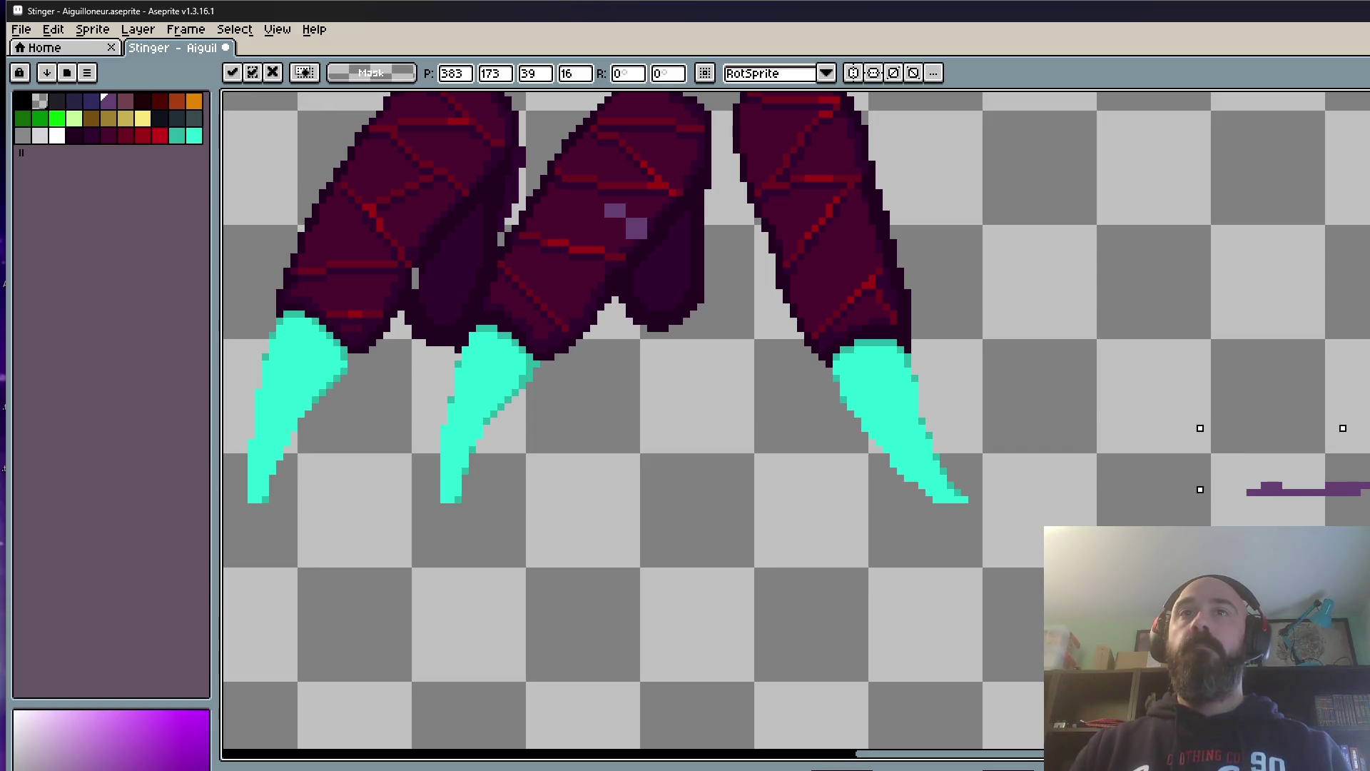
pyautogui.press('Return')
pyautogui.scroll(-2, 1317, 409)
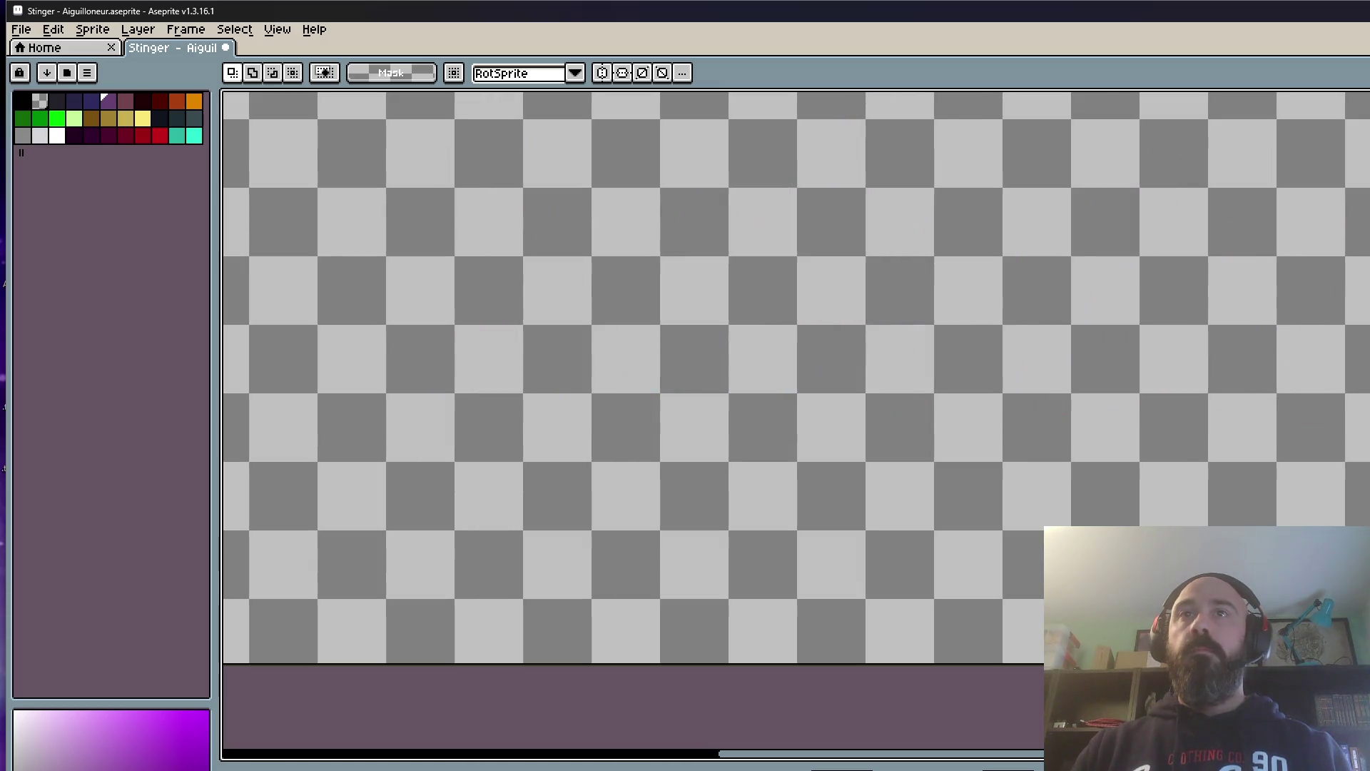
pyautogui.scroll(-3, 1339, 429)
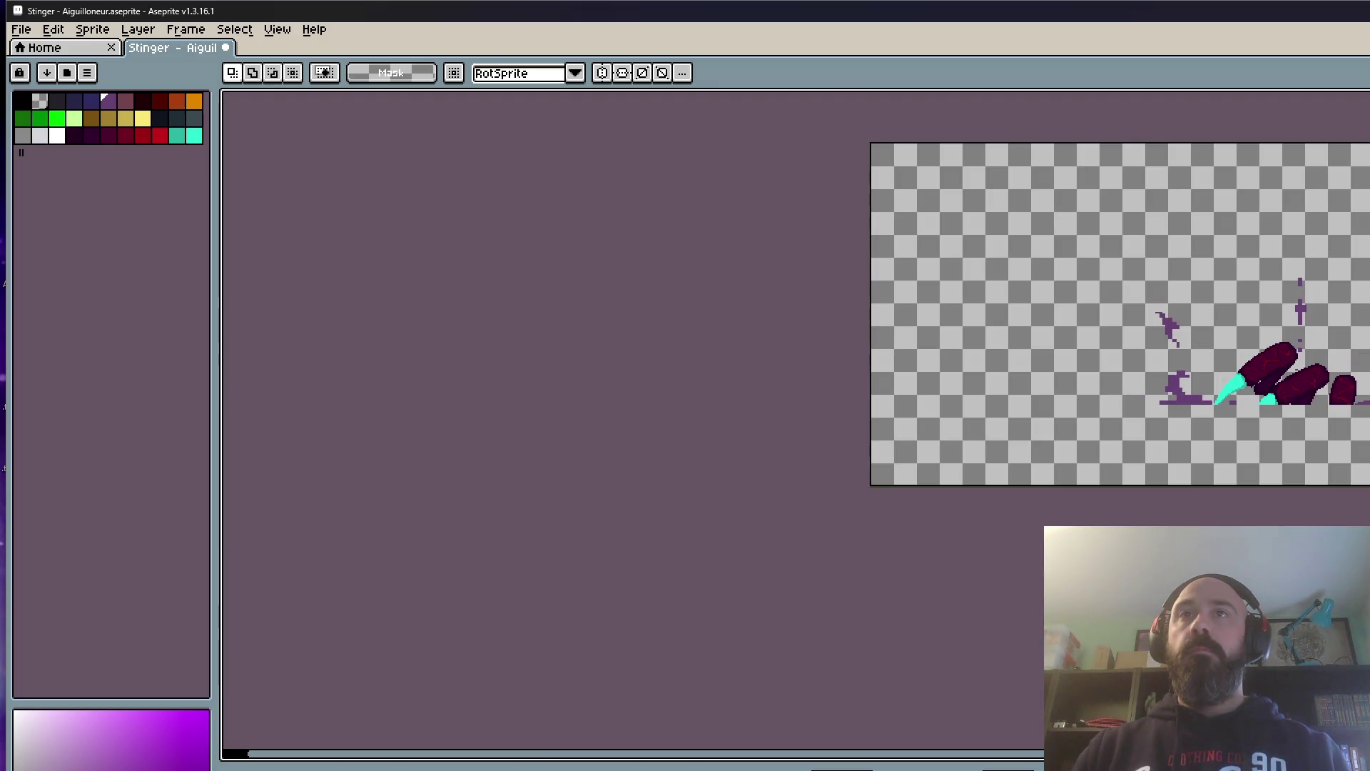
pyautogui.scroll(3, 1320, 385)
pyautogui.scroll(1, 1319, 386)
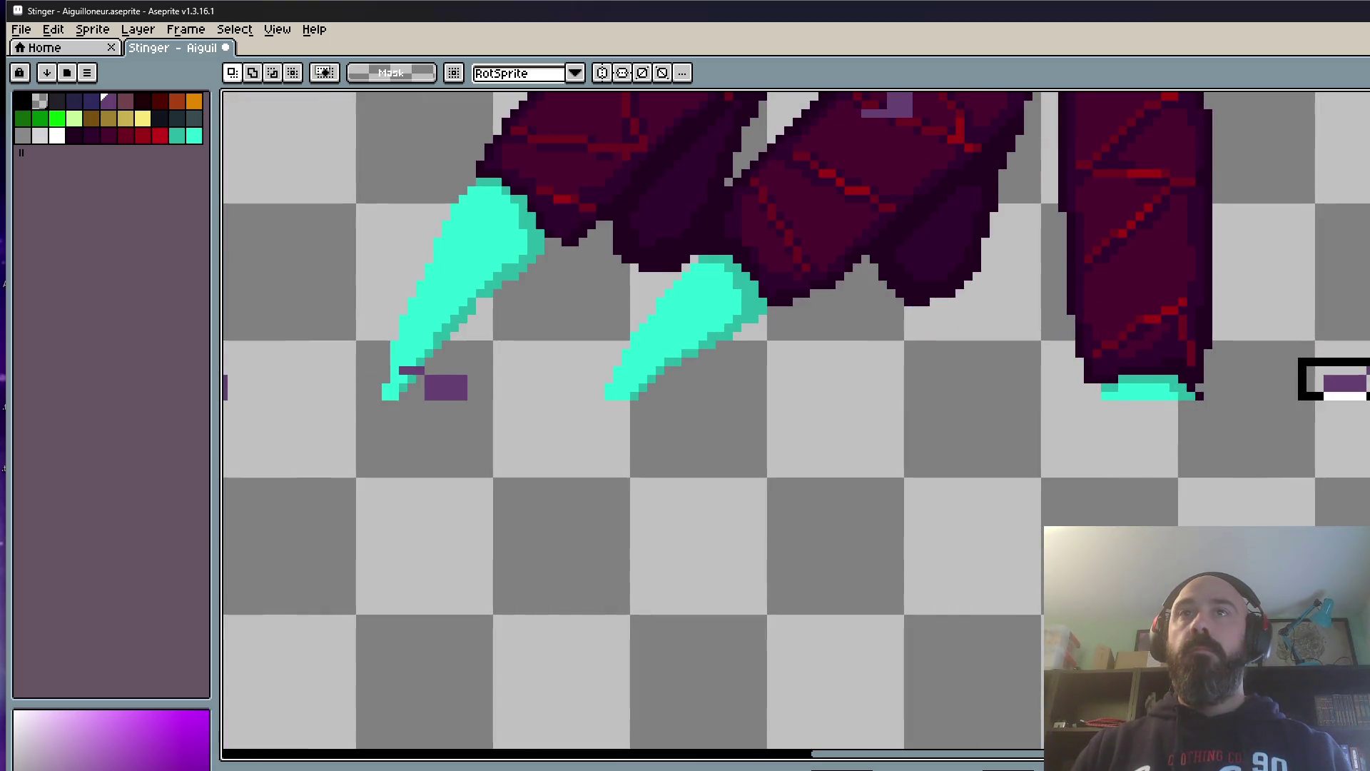
# Step: Sample the purple from the right-hand pixels and return to the Pencil
pyautogui.click(1320, 380)
pyautogui.press('Return')
pyautogui.press('i')
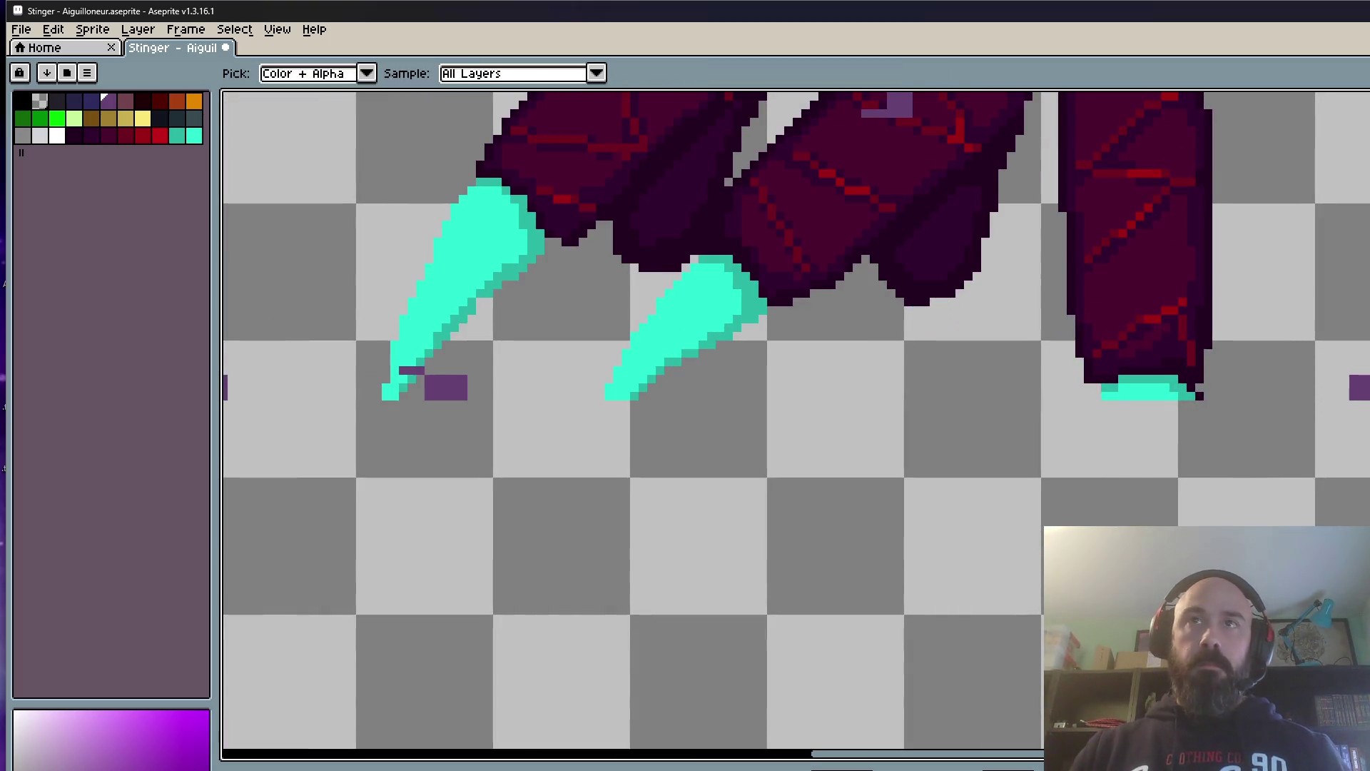
pyautogui.scroll(2, 1320, 386)
pyautogui.press('b')
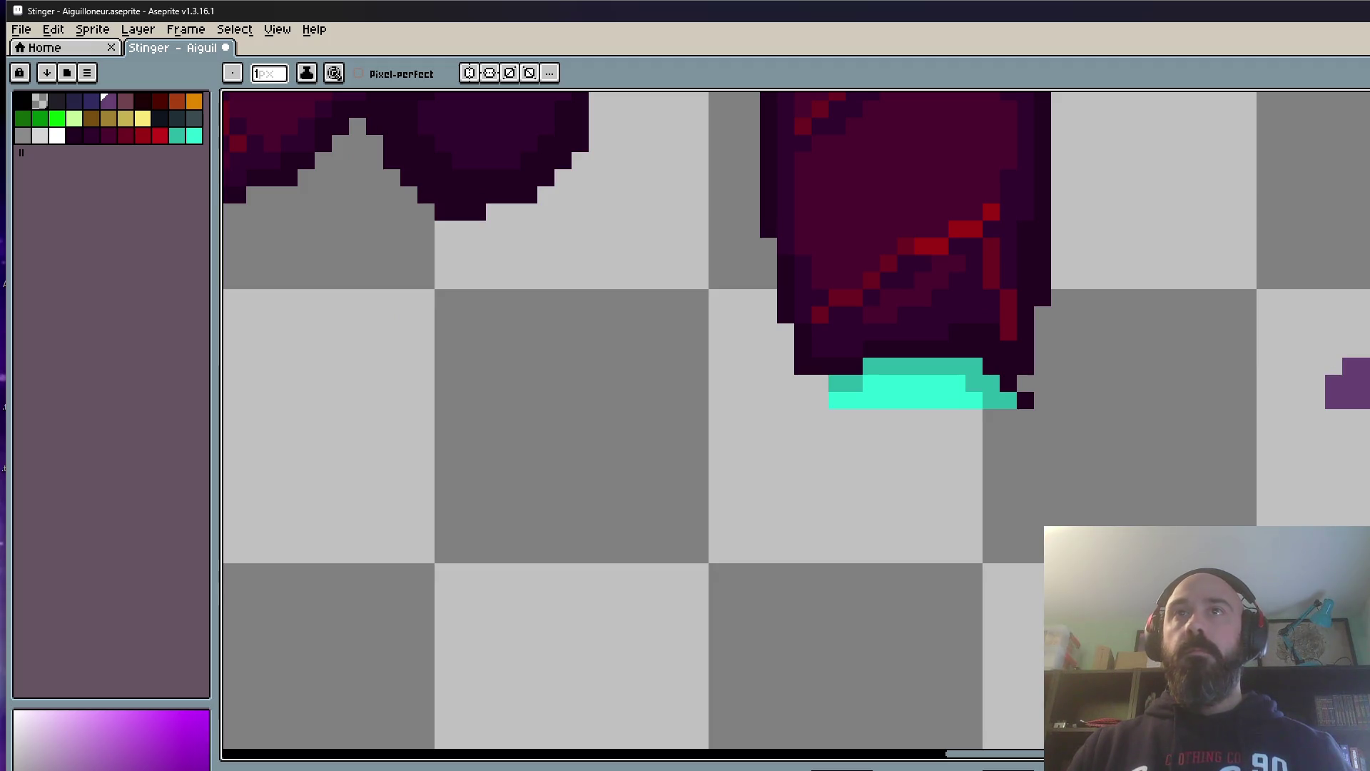
pyautogui.scroll(-2, 1057, 386)
pyautogui.scroll(2, 1328, 388)
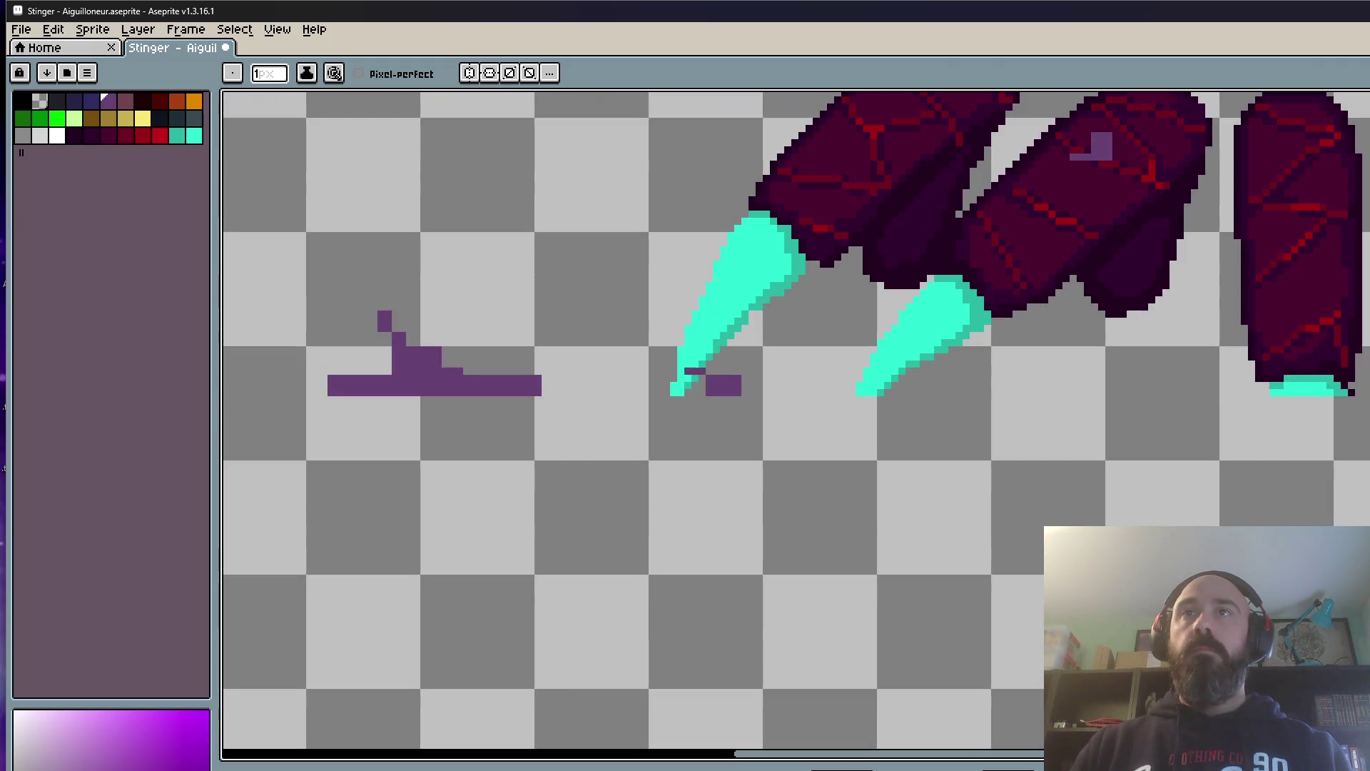
pyautogui.scroll(-3, 1328, 388)
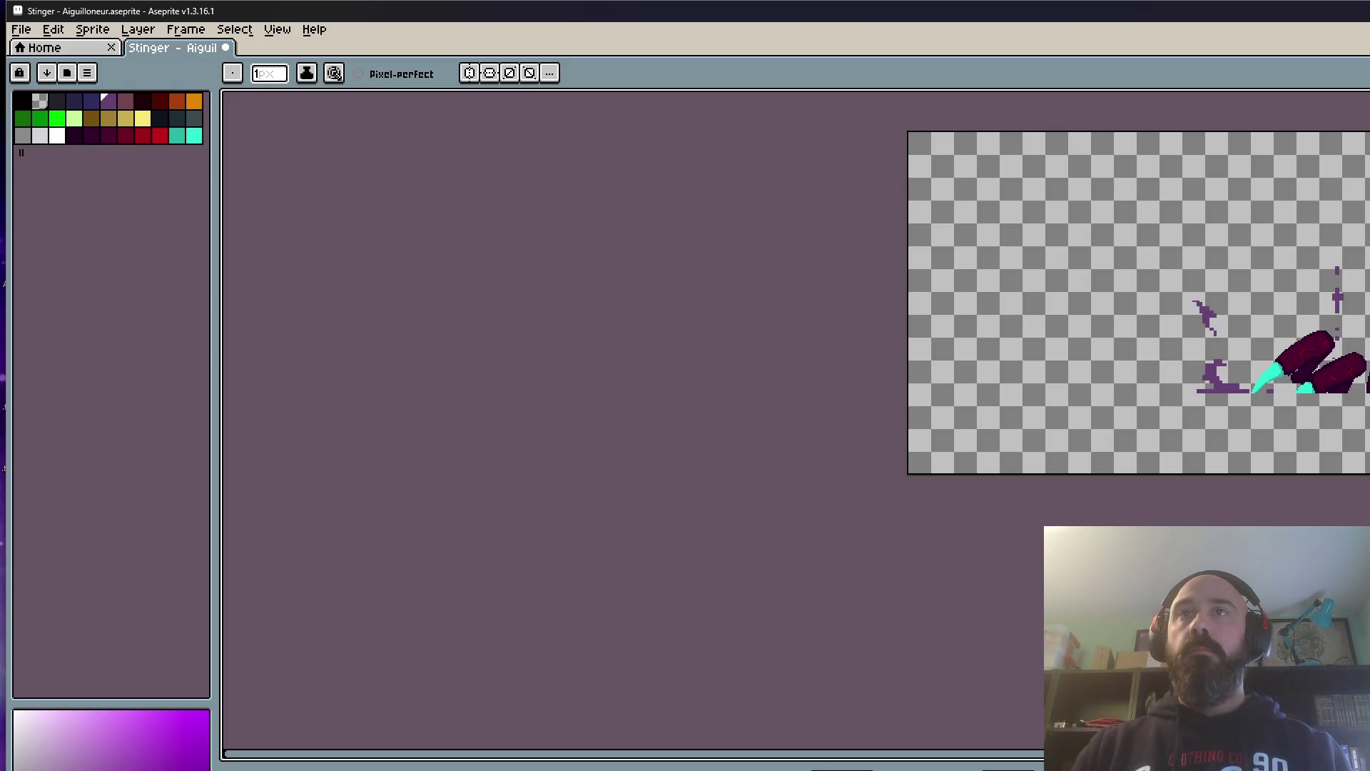
pyautogui.scroll(3, 1328, 364)
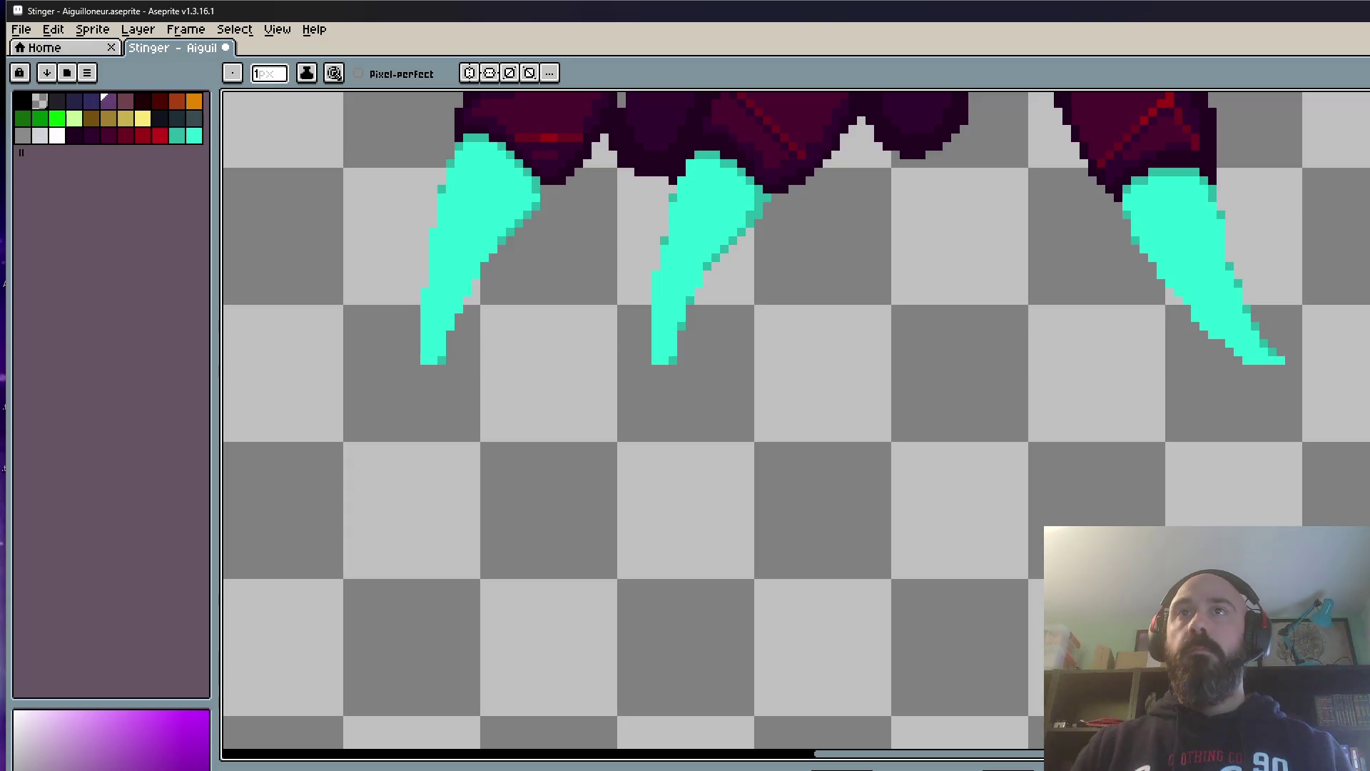
pyautogui.scroll(-3, 1302, 366)
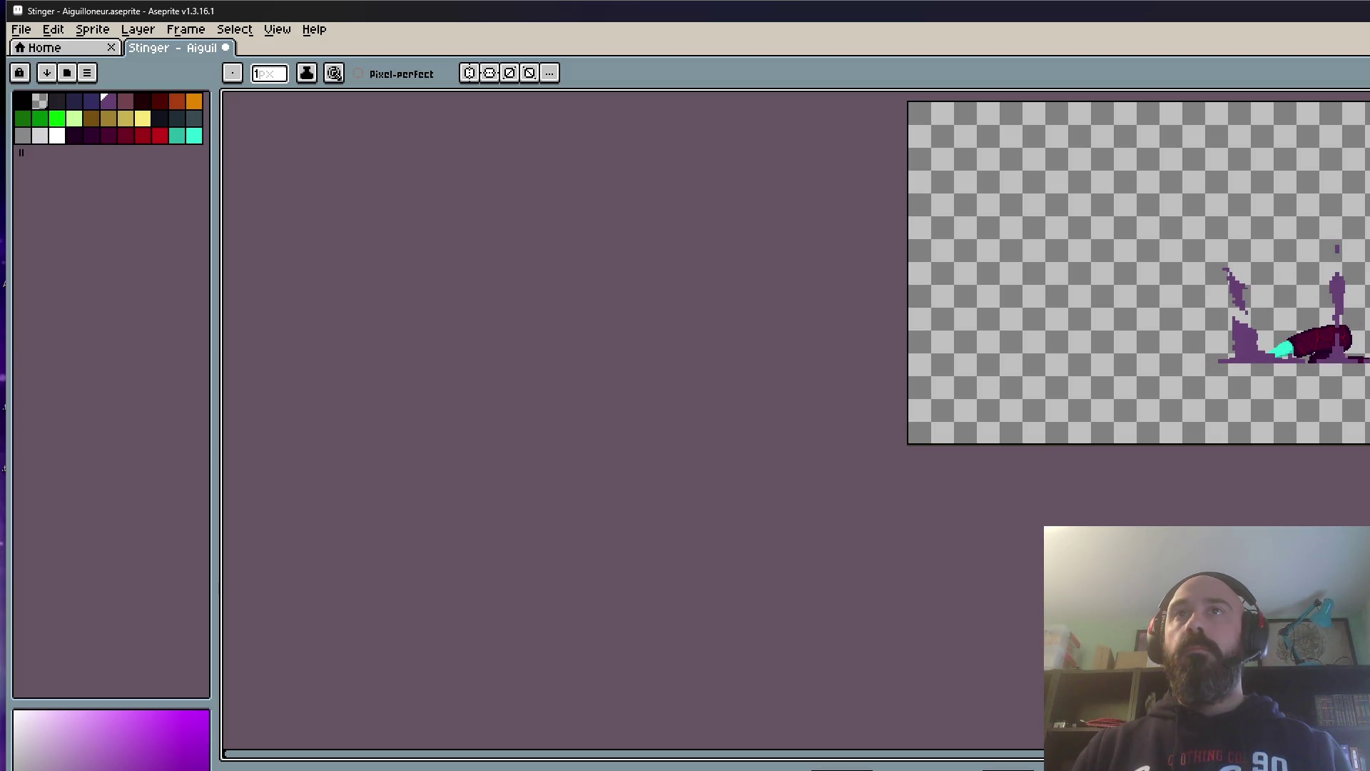
pyautogui.scroll(2, 1178, 322)
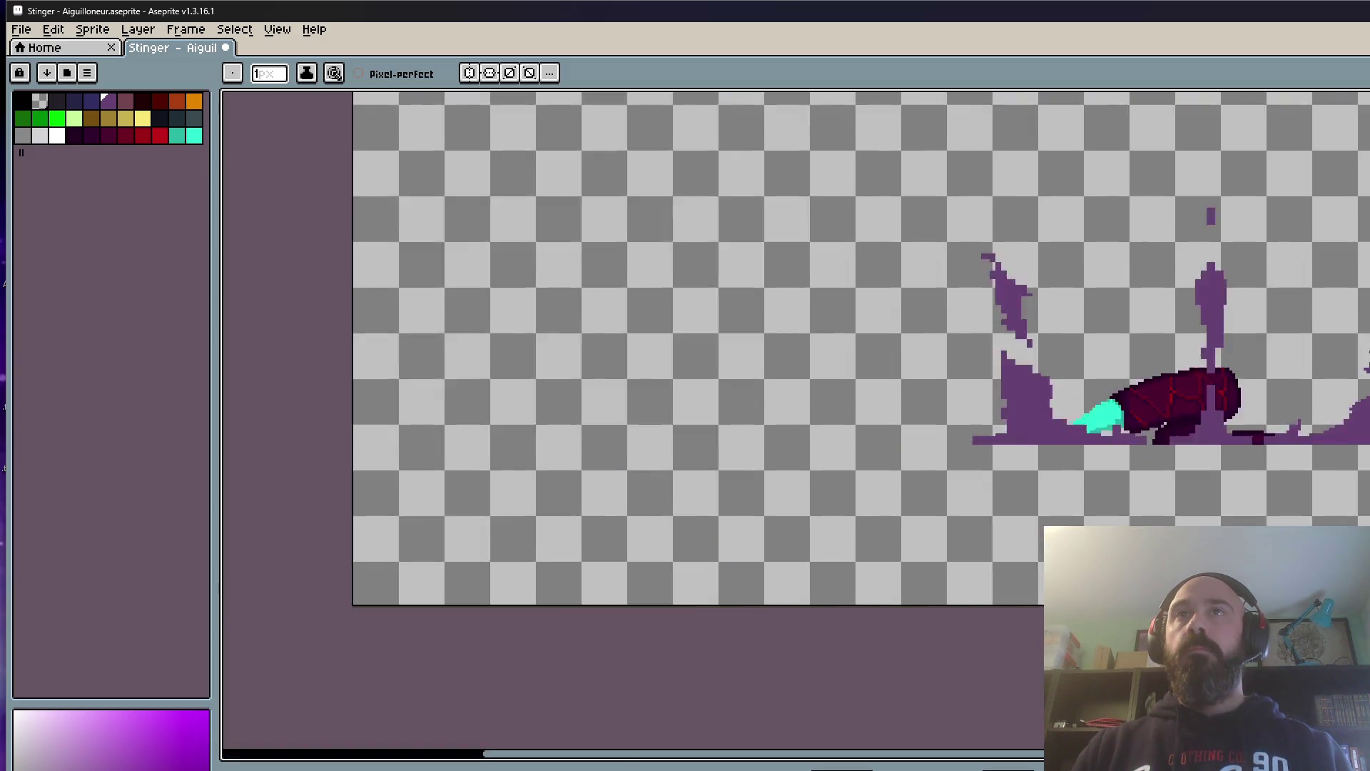
pyautogui.scroll(1, 1178, 321)
# Step: Marquee-select the purple splash block at the right edge of the sinking frame
pyautogui.press('m')
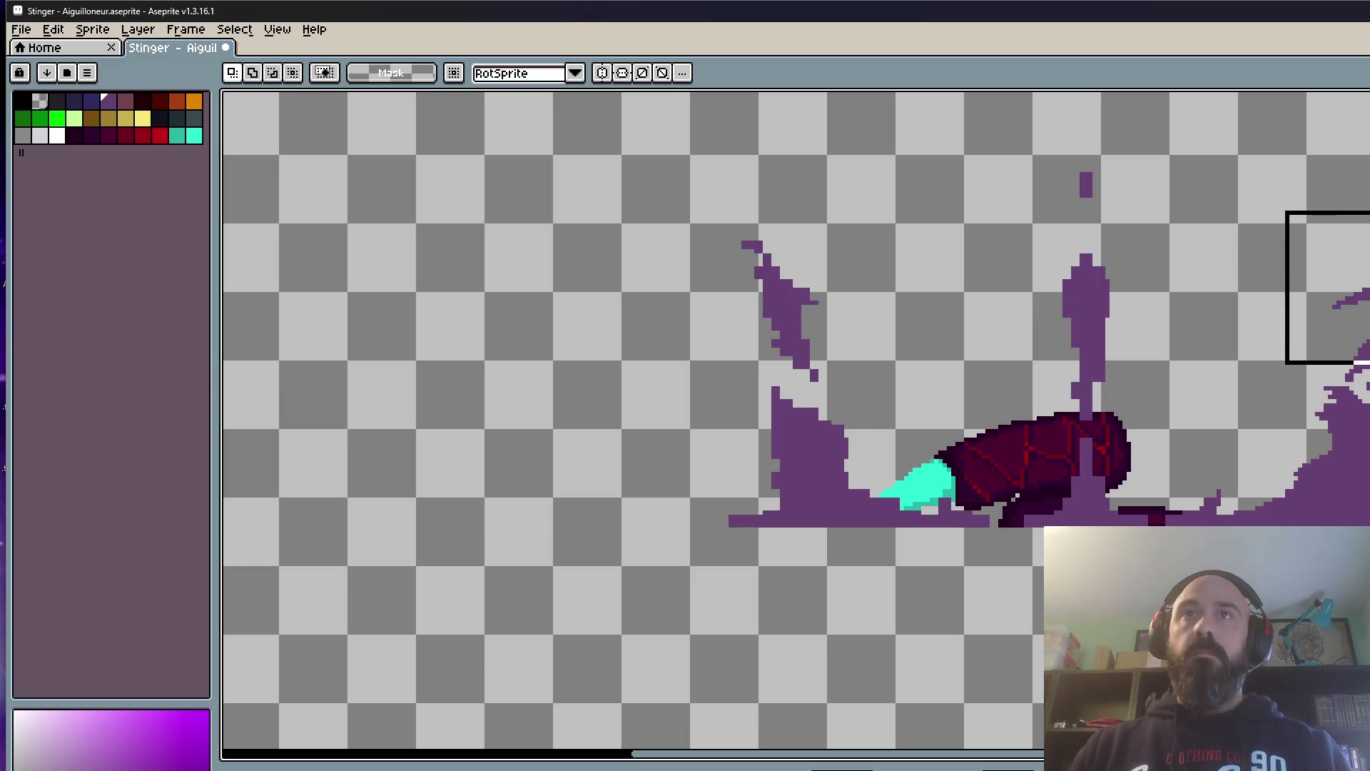
pyautogui.moveTo(1366, 319); pyautogui.dragTo(1366, 407)
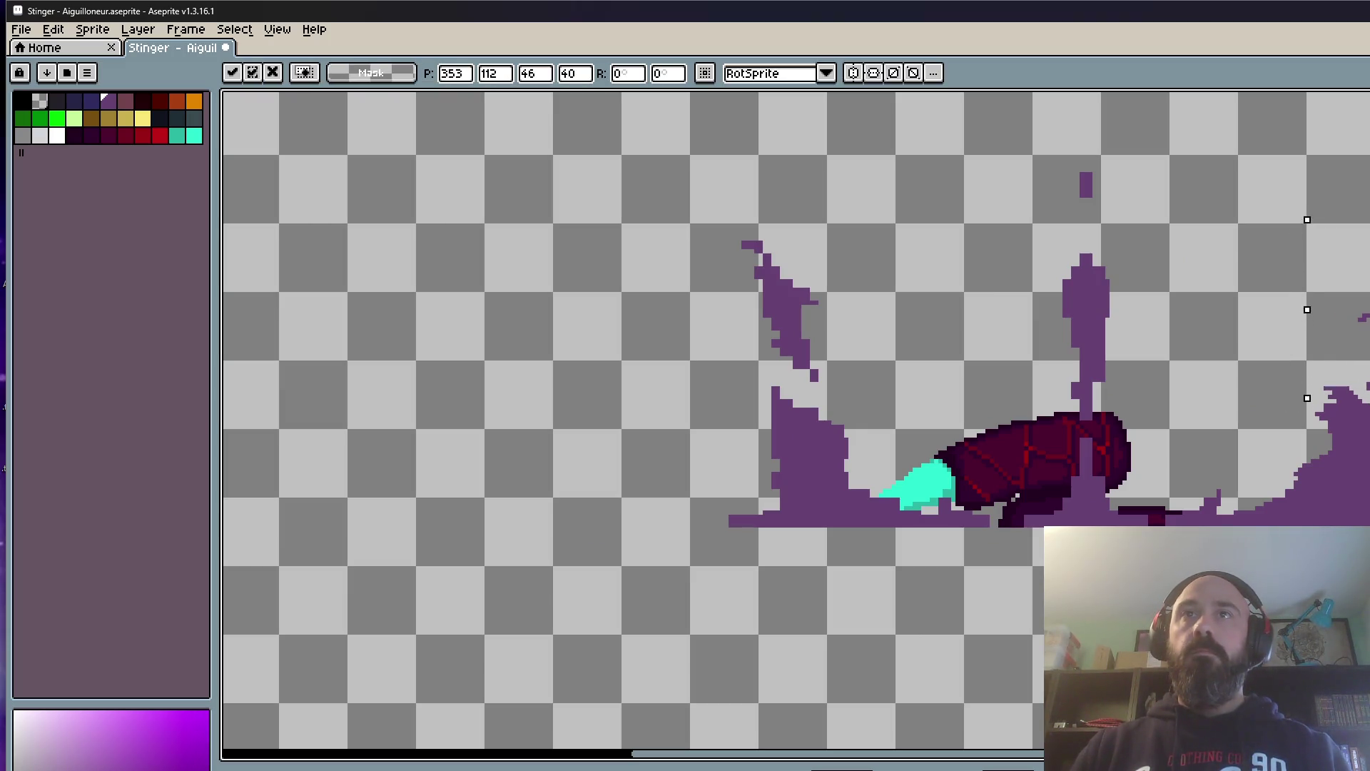
# Step: Deselect the right-edge splash, leaving the artwork untouched
pyautogui.hotkey('ctrl', 'd')
pyautogui.scroll(-1, 1231, 280)
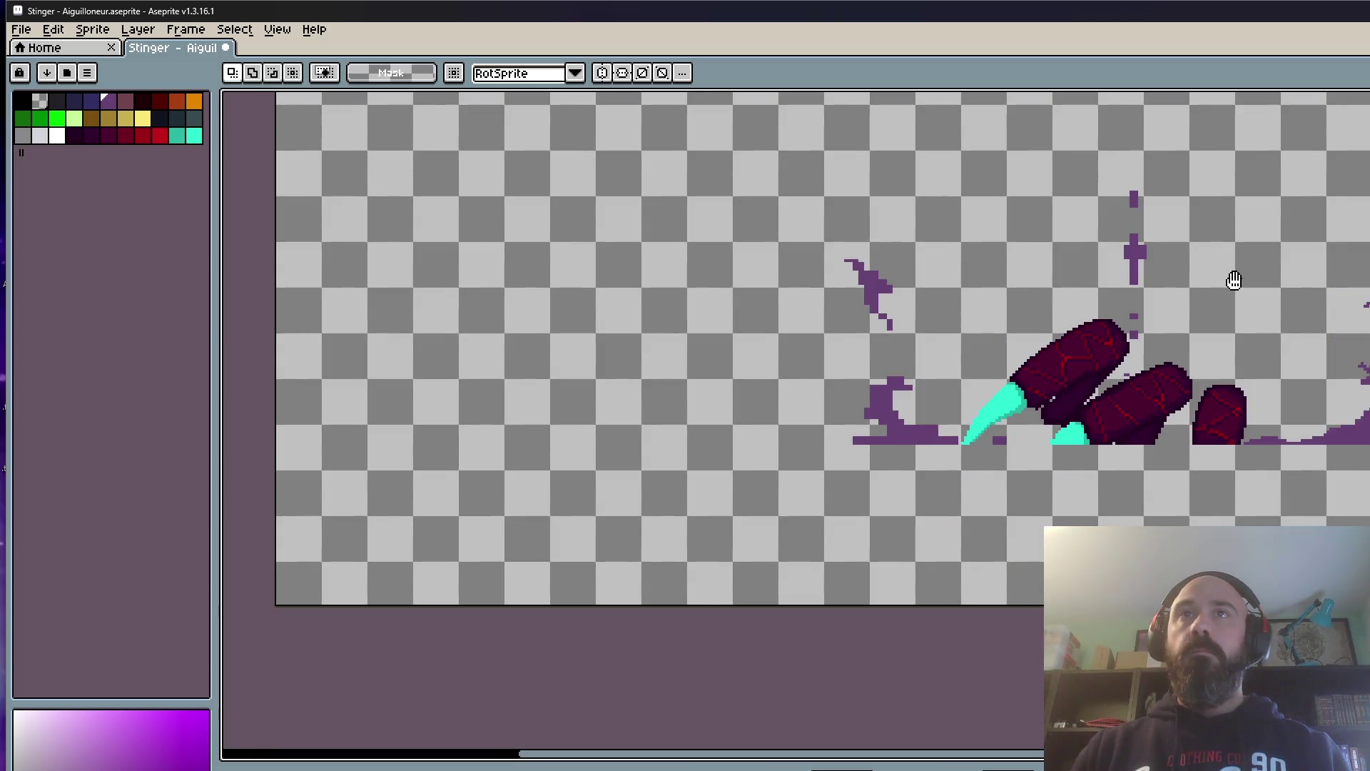
pyautogui.scroll(-3, 1233, 281)
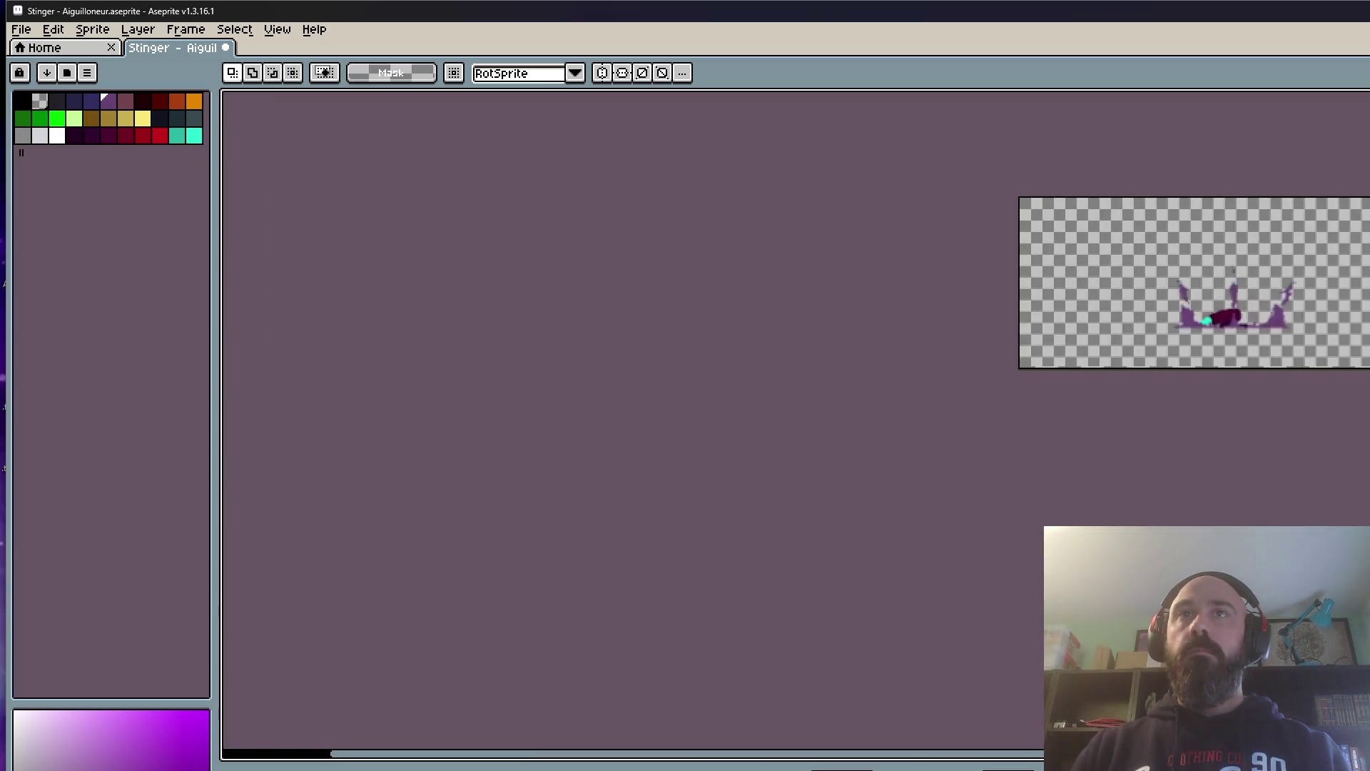
pyautogui.scroll(3, 1321, 276)
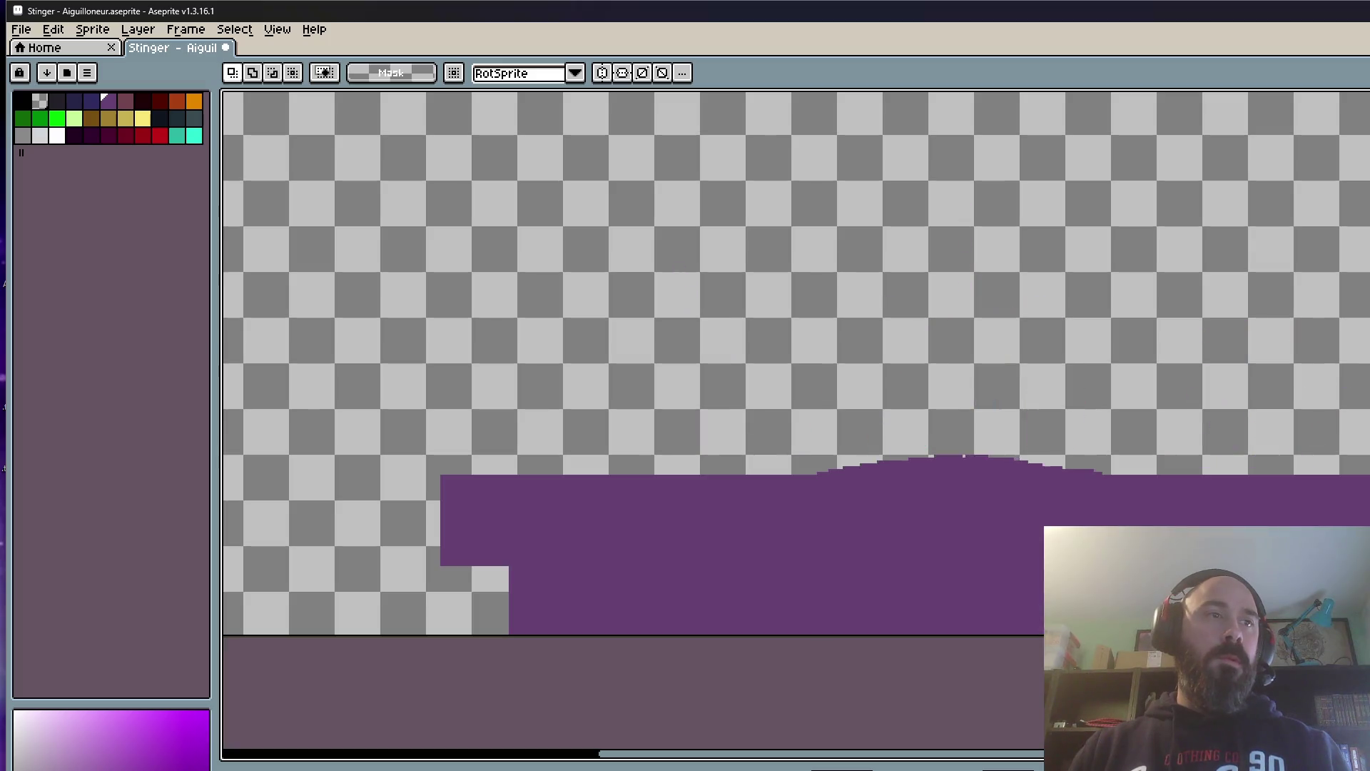
pyautogui.scroll(-2, 783, 573)
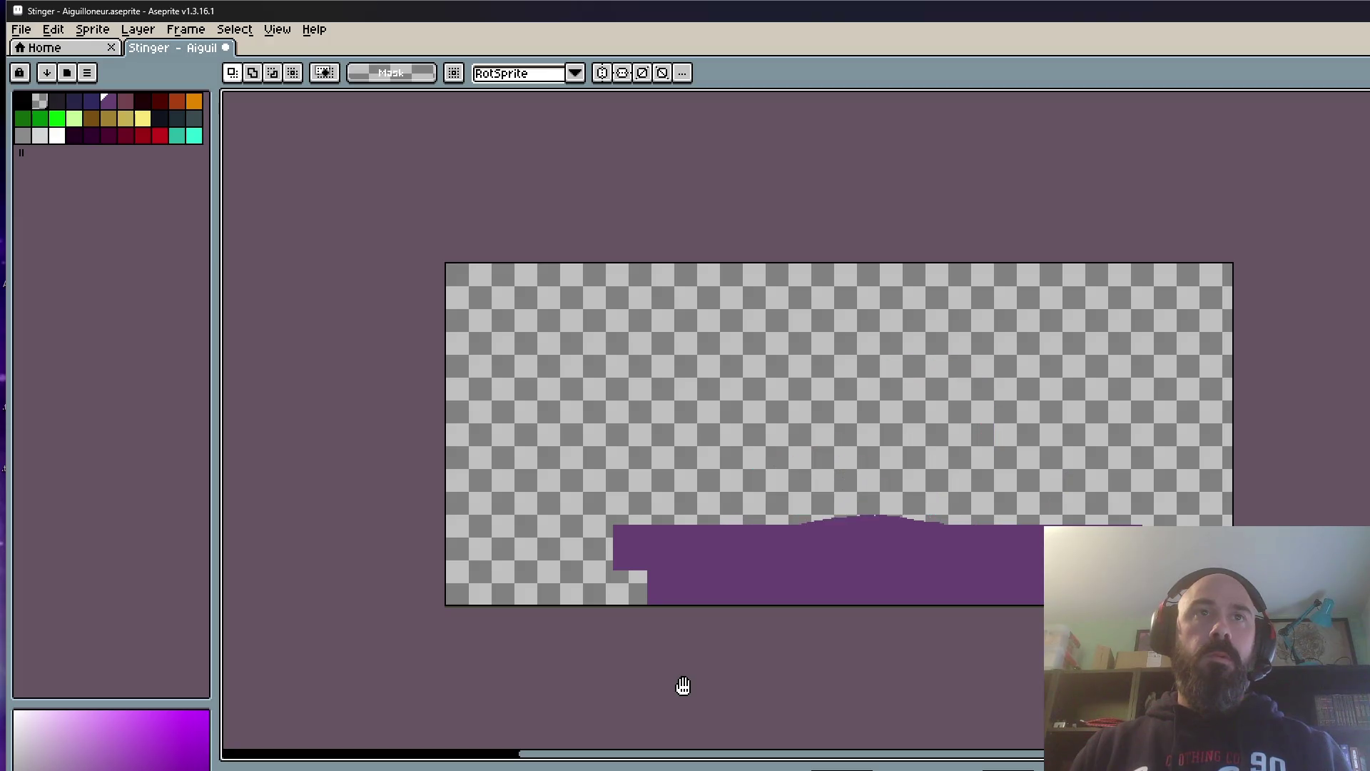
pyautogui.scroll(2, 985, 501)
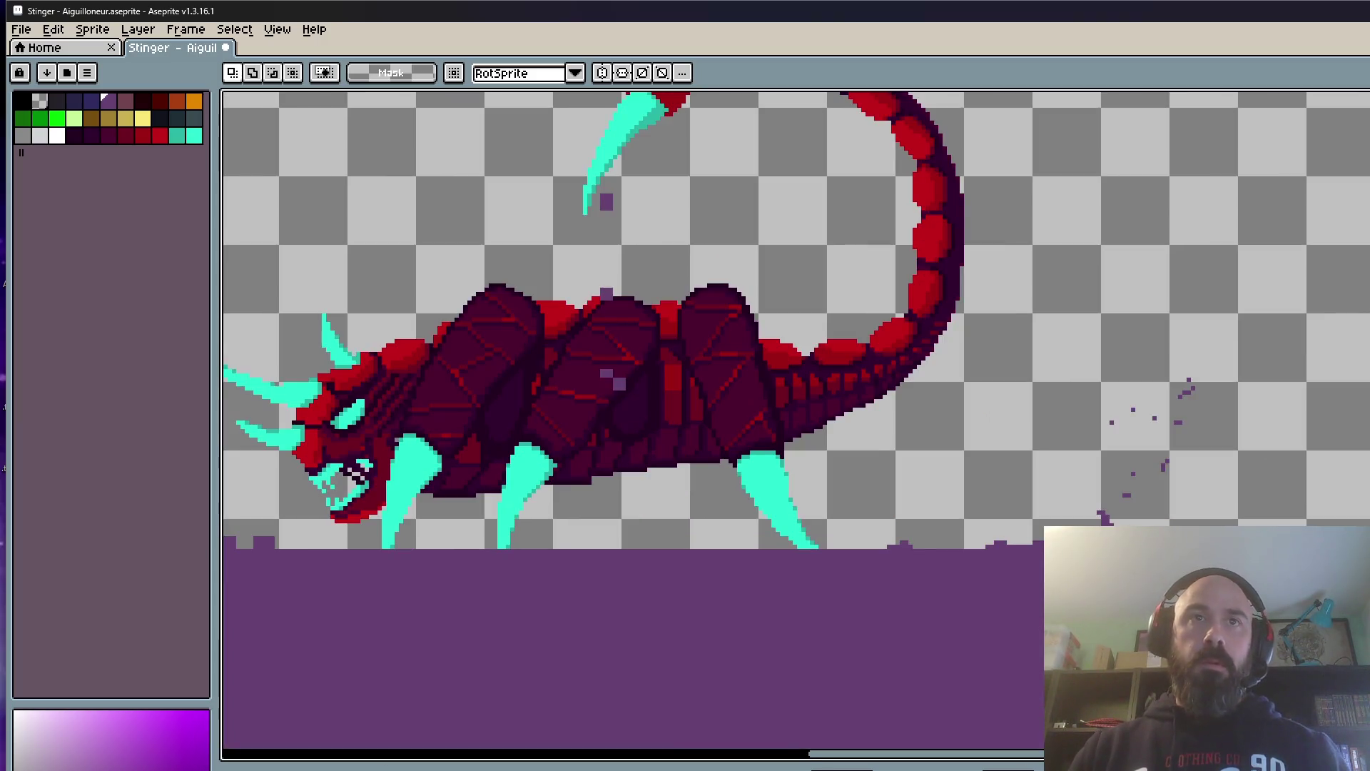
pyautogui.scroll(1, 1097, 485)
pyautogui.scroll(1, 1096, 484)
pyautogui.moveTo(1067, 372); pyautogui.dragTo(1280, 535)
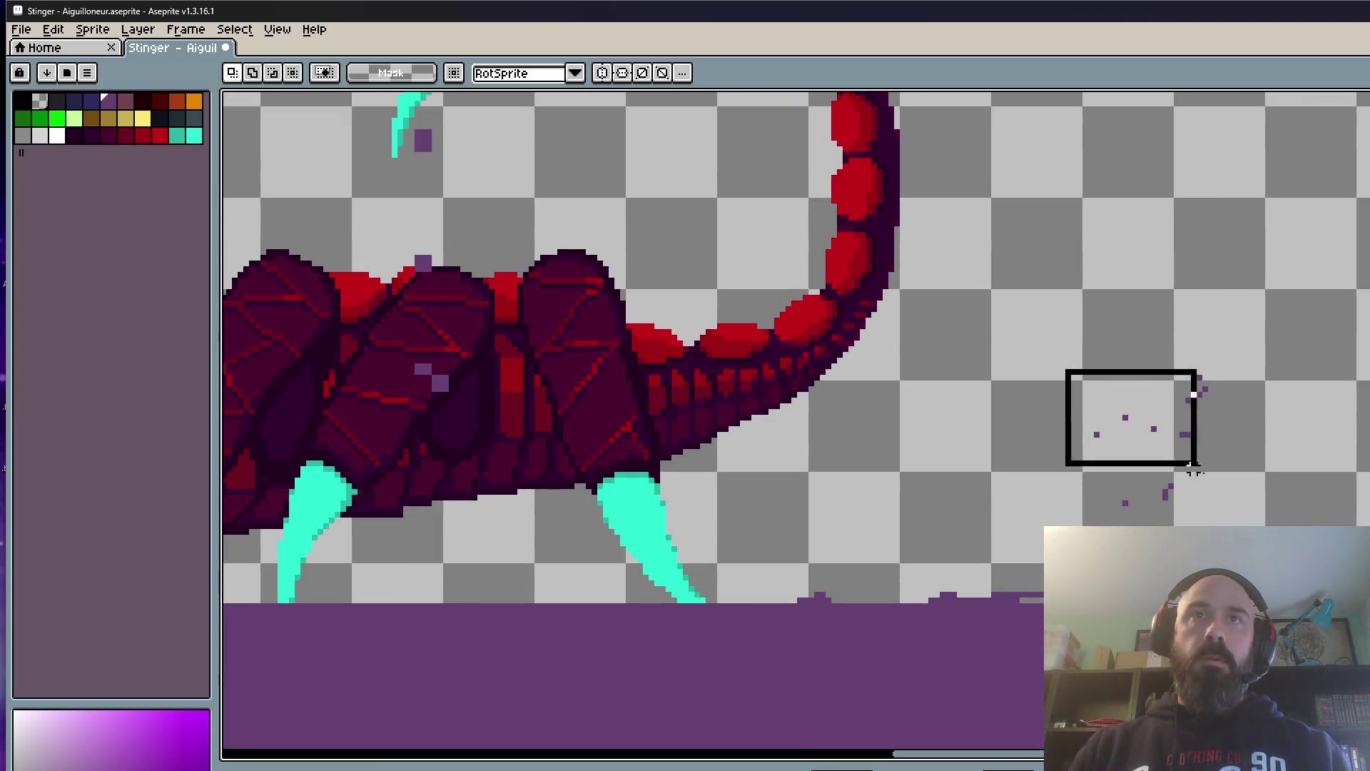
pyautogui.click(1144, 380)
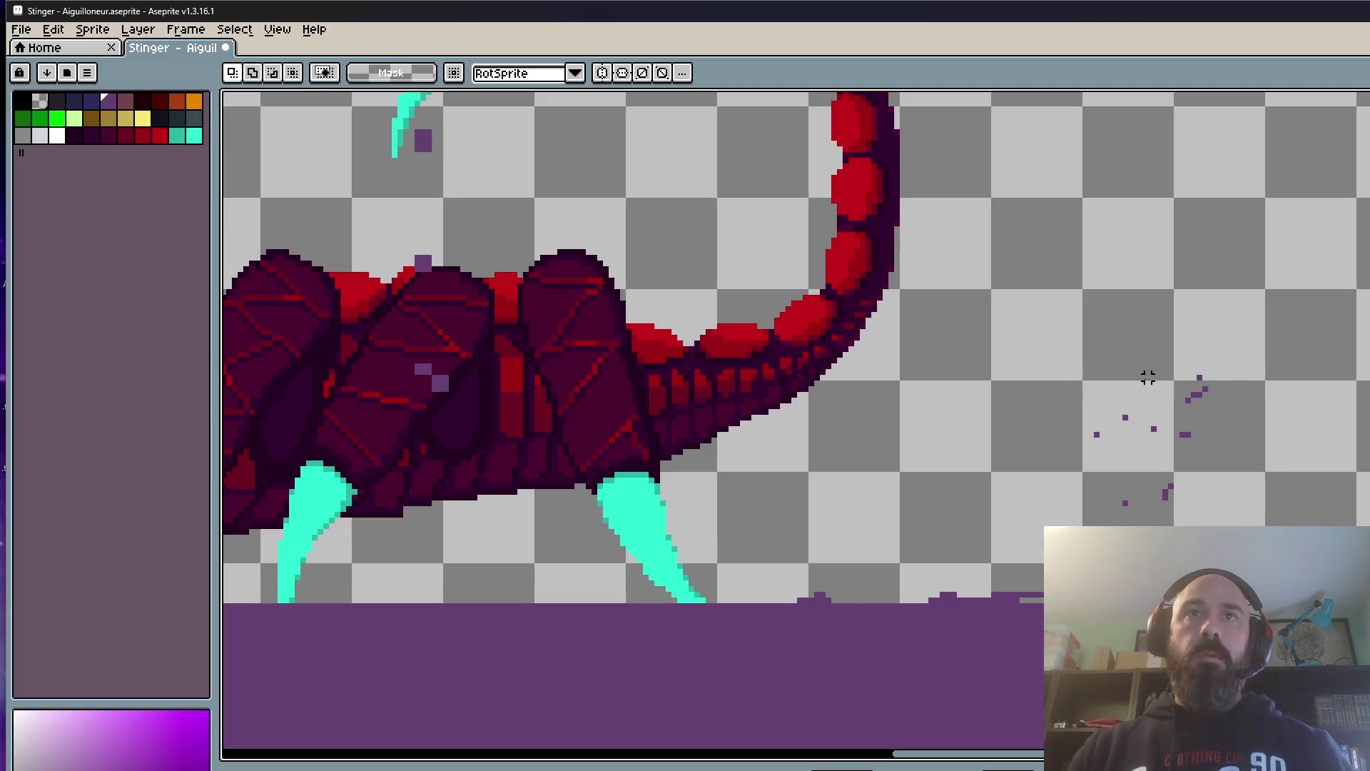
pyautogui.press('b')
pyautogui.moveTo(1125, 377); pyautogui.dragTo(1132, 375)
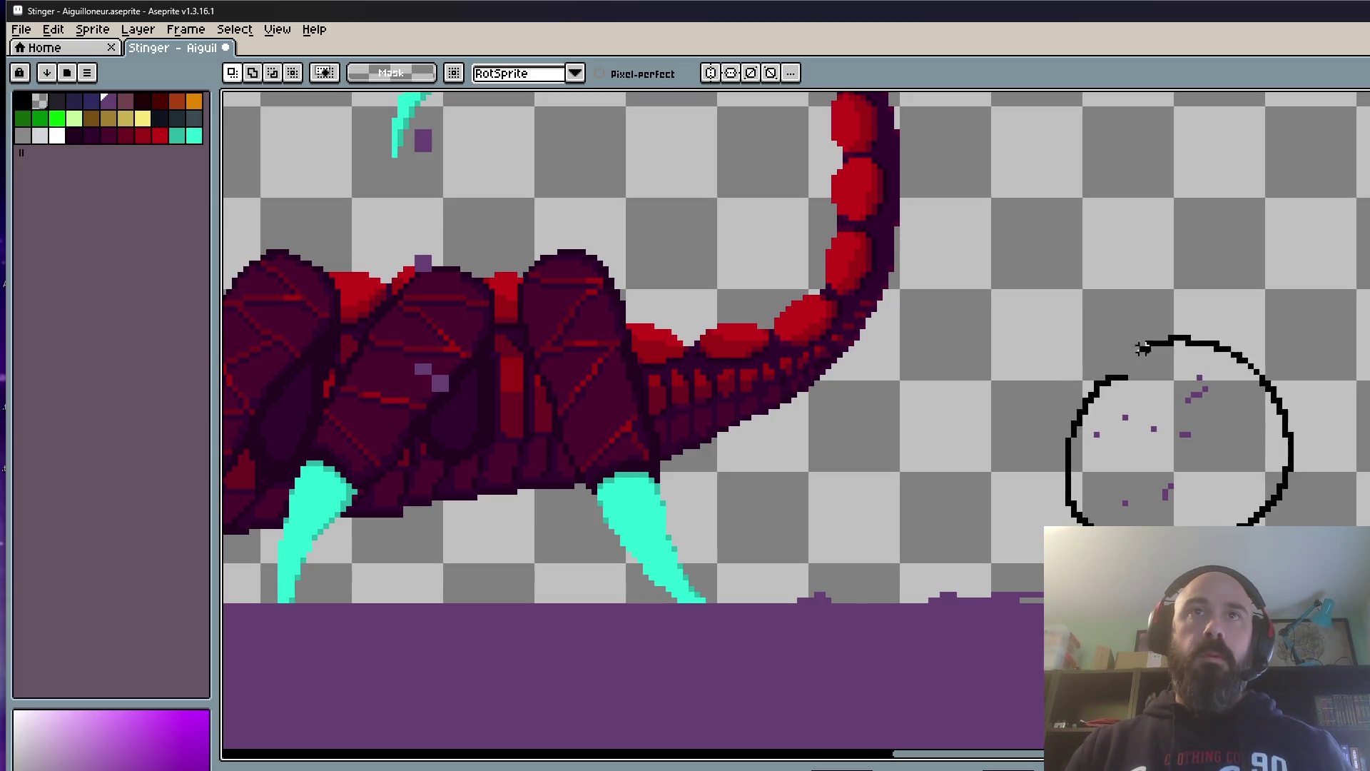
pyautogui.moveTo(1187, 443); pyautogui.dragTo(1206, 453)
pyautogui.press('b')
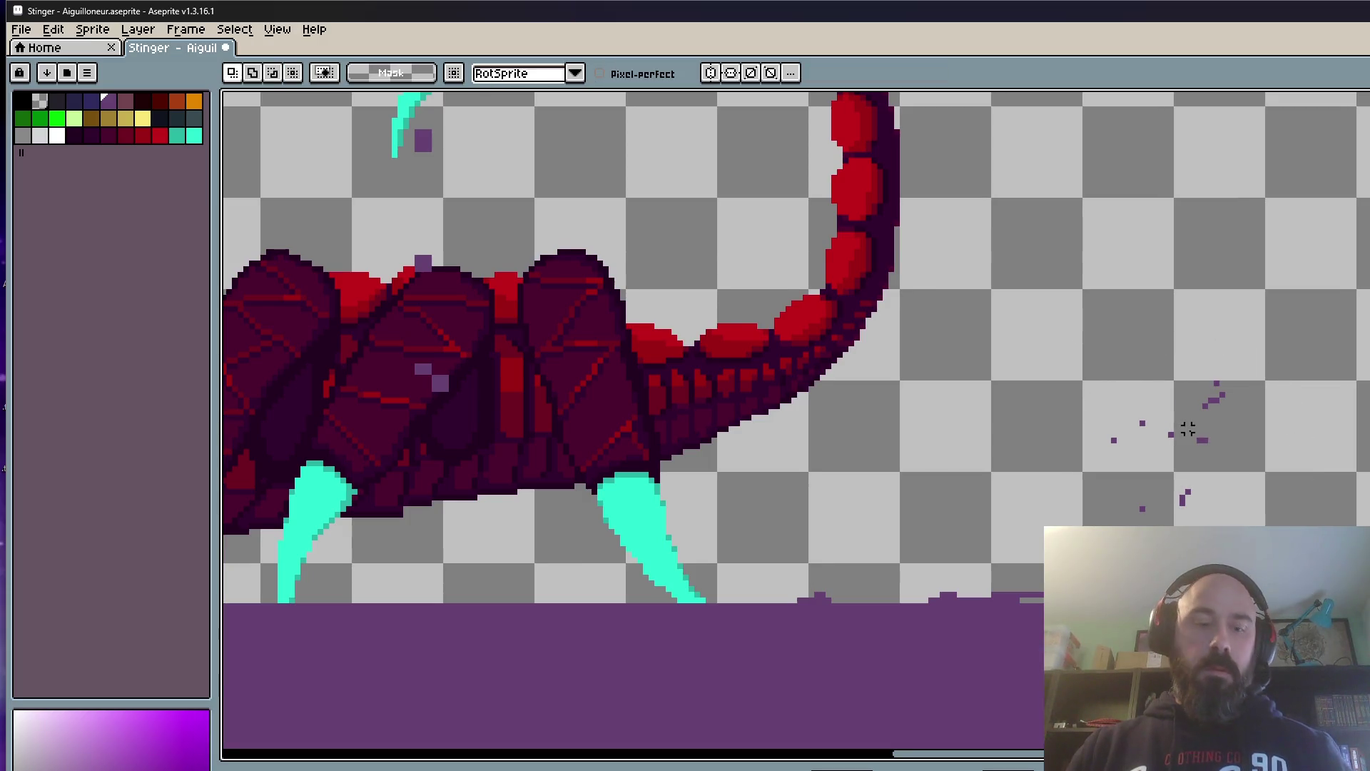
pyautogui.scroll(1, 1074, 432)
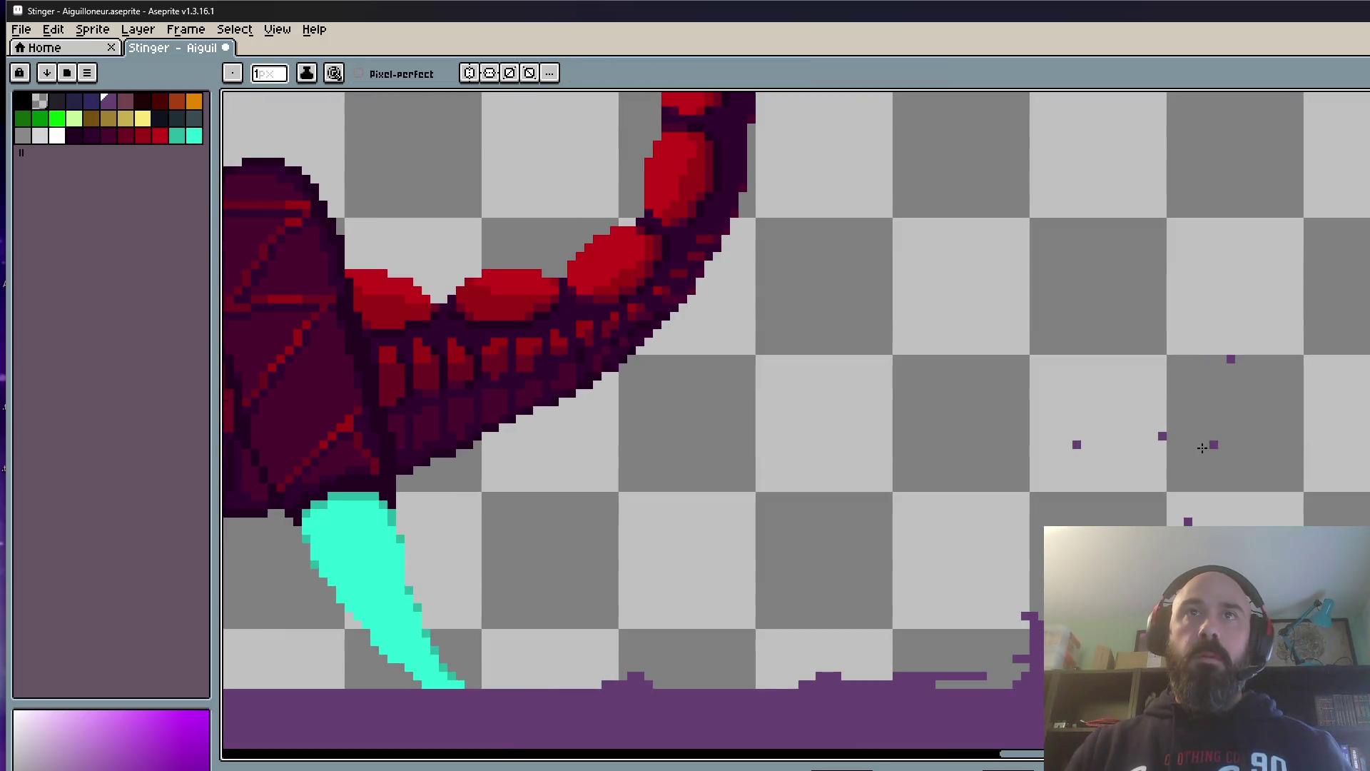
pyautogui.scroll(-2, 1081, 514)
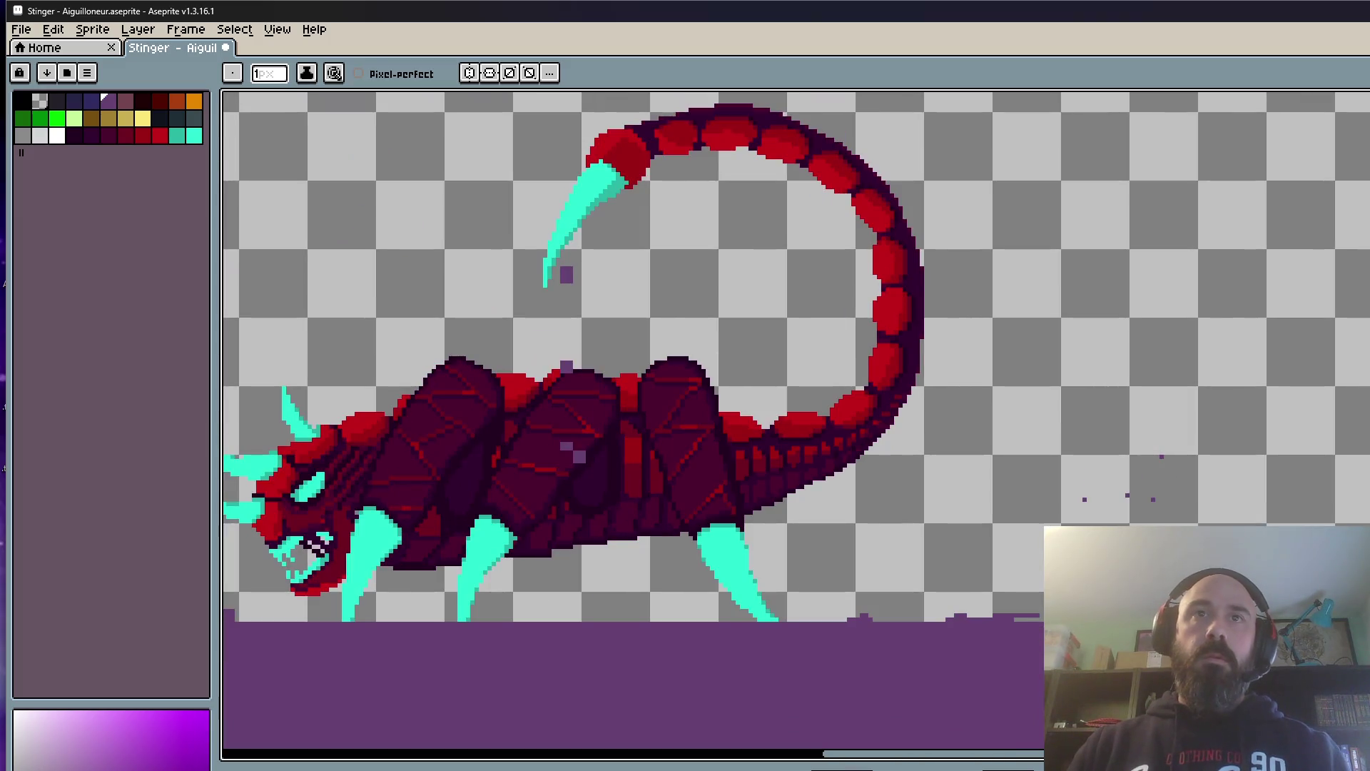
pyautogui.scroll(1, 1017, 619)
pyautogui.scroll(1, 964, 623)
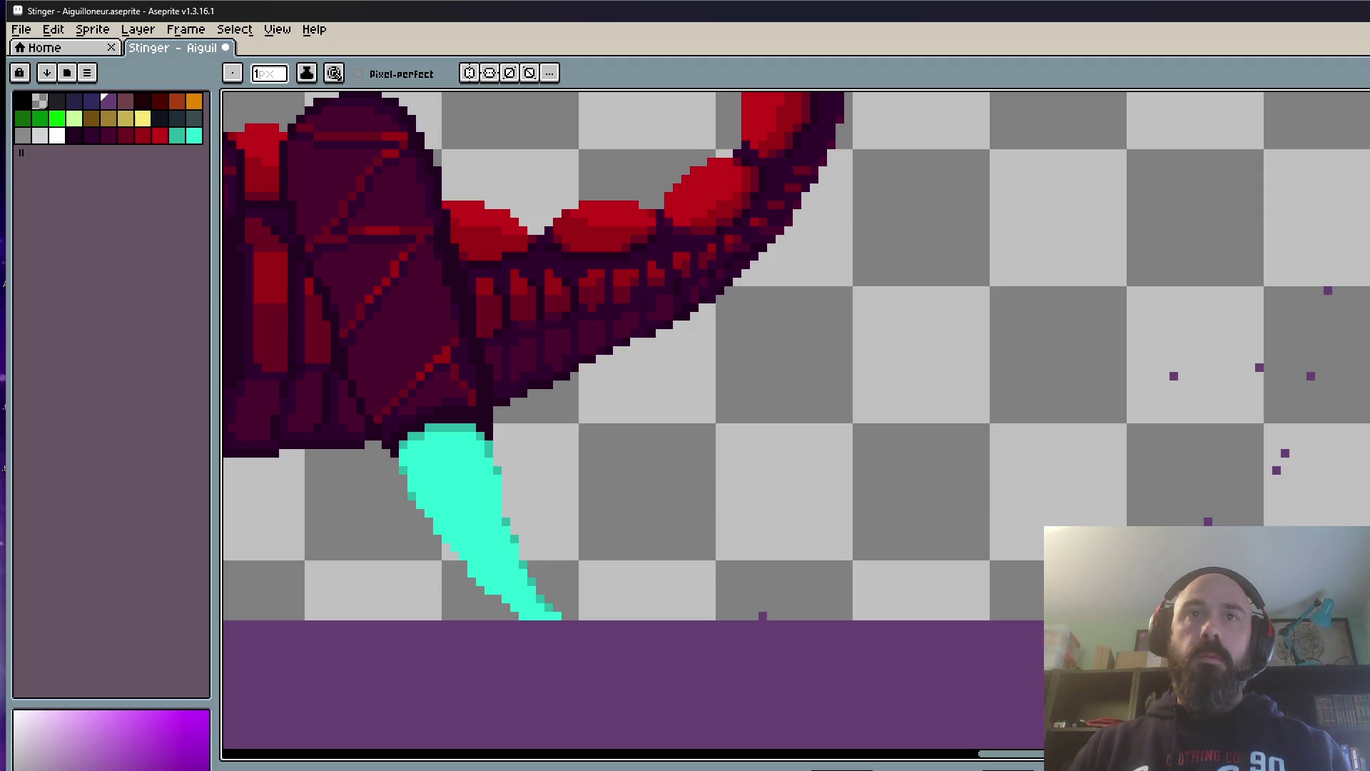
pyautogui.scroll(-5, 685, 353)
pyautogui.scroll(3, 685, 353)
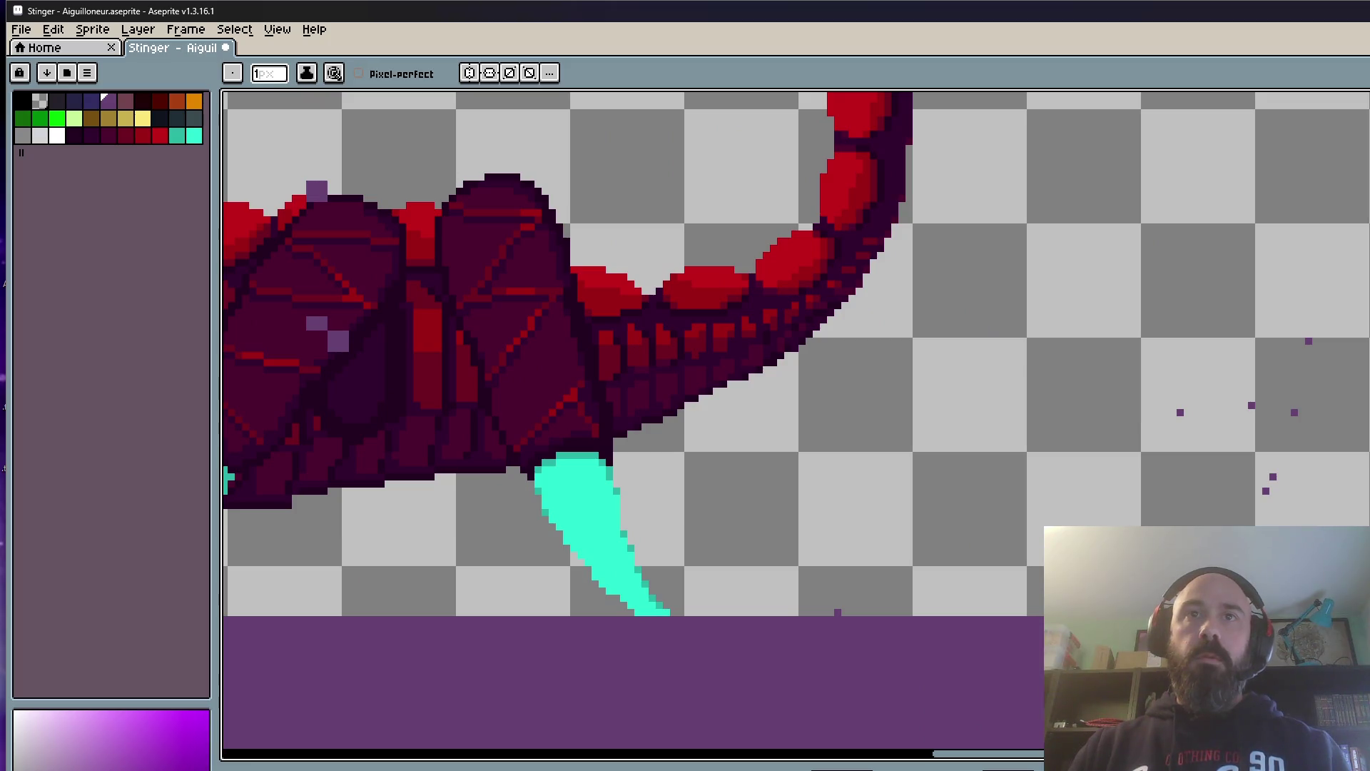
pyautogui.scroll(-3, 964, 482)
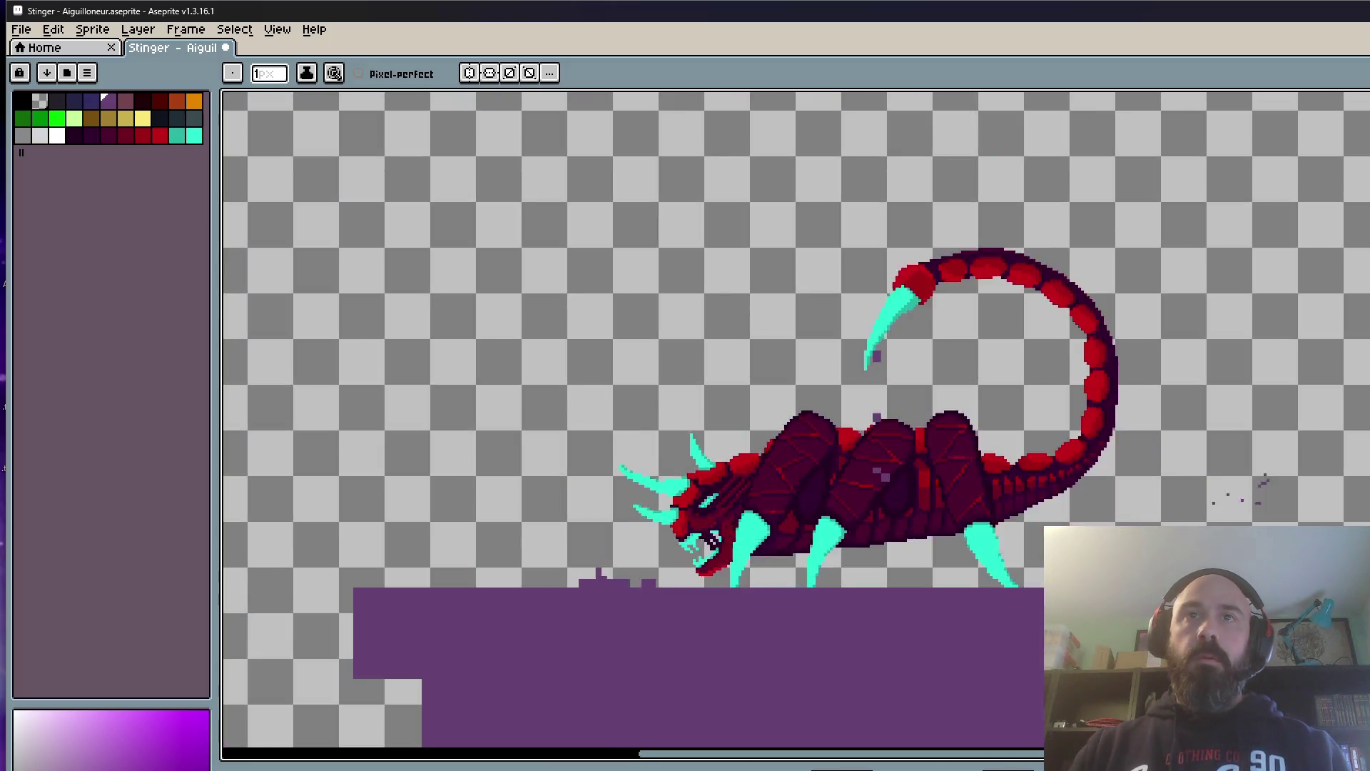
pyautogui.scroll(-3, 793, 428)
pyautogui.scroll(4, 792, 429)
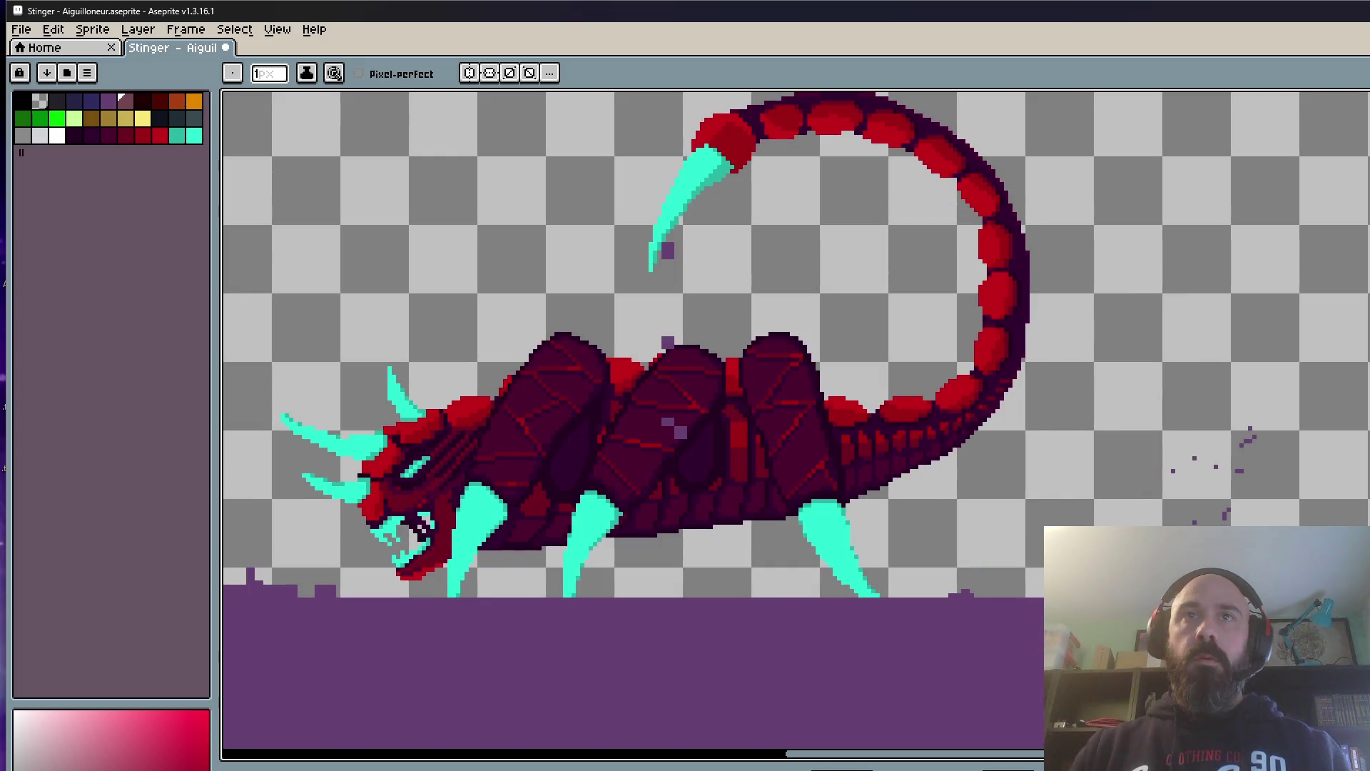
pyautogui.scroll(1, 1234, 554)
# Step: Shift the stray pixels right of the tail slightly down-right, commit, and play the animation
pyautogui.press('m')
pyautogui.moveTo(1087, 291); pyautogui.dragTo(1328, 531)
pyautogui.moveTo(1267, 451); pyautogui.dragTo(1278, 458)
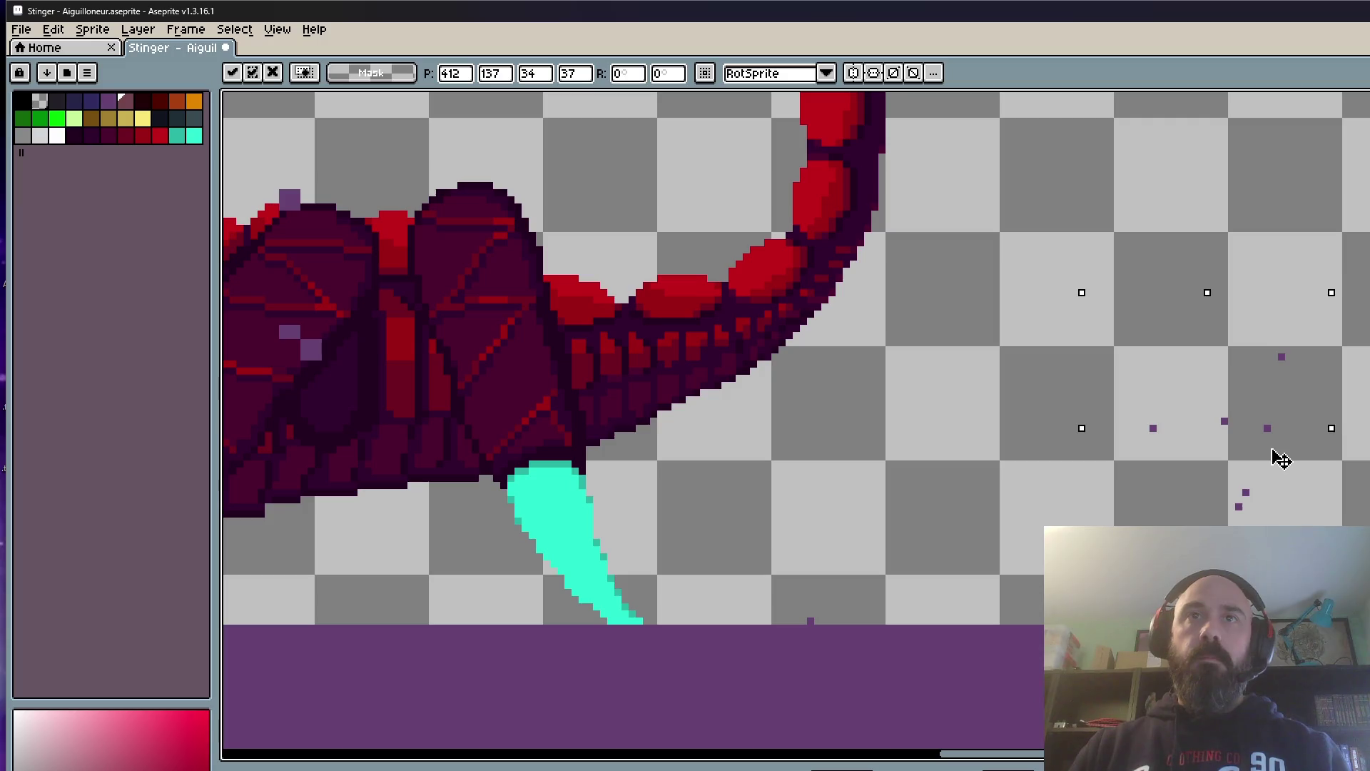
pyautogui.hotkey('ctrl', 'd')
pyautogui.press('Return')
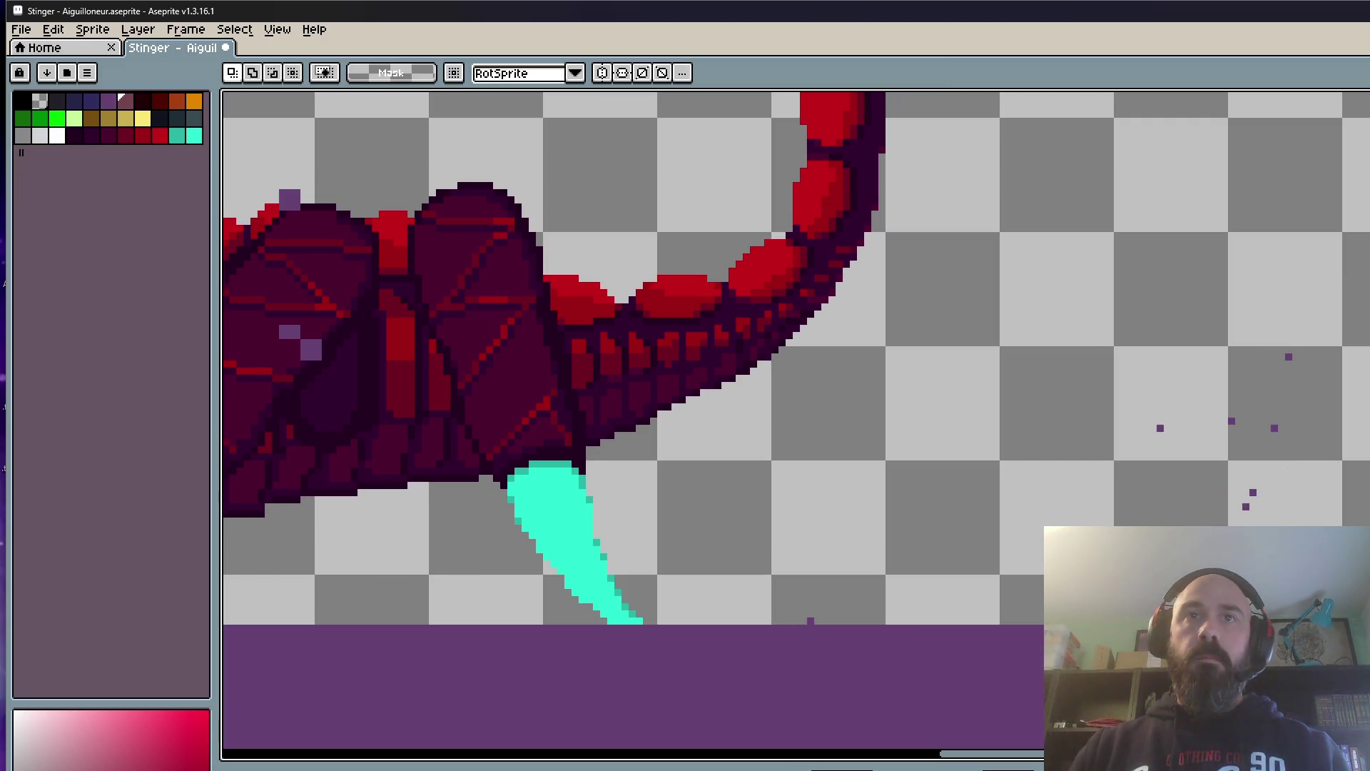
pyautogui.scroll(-3, 685, 428)
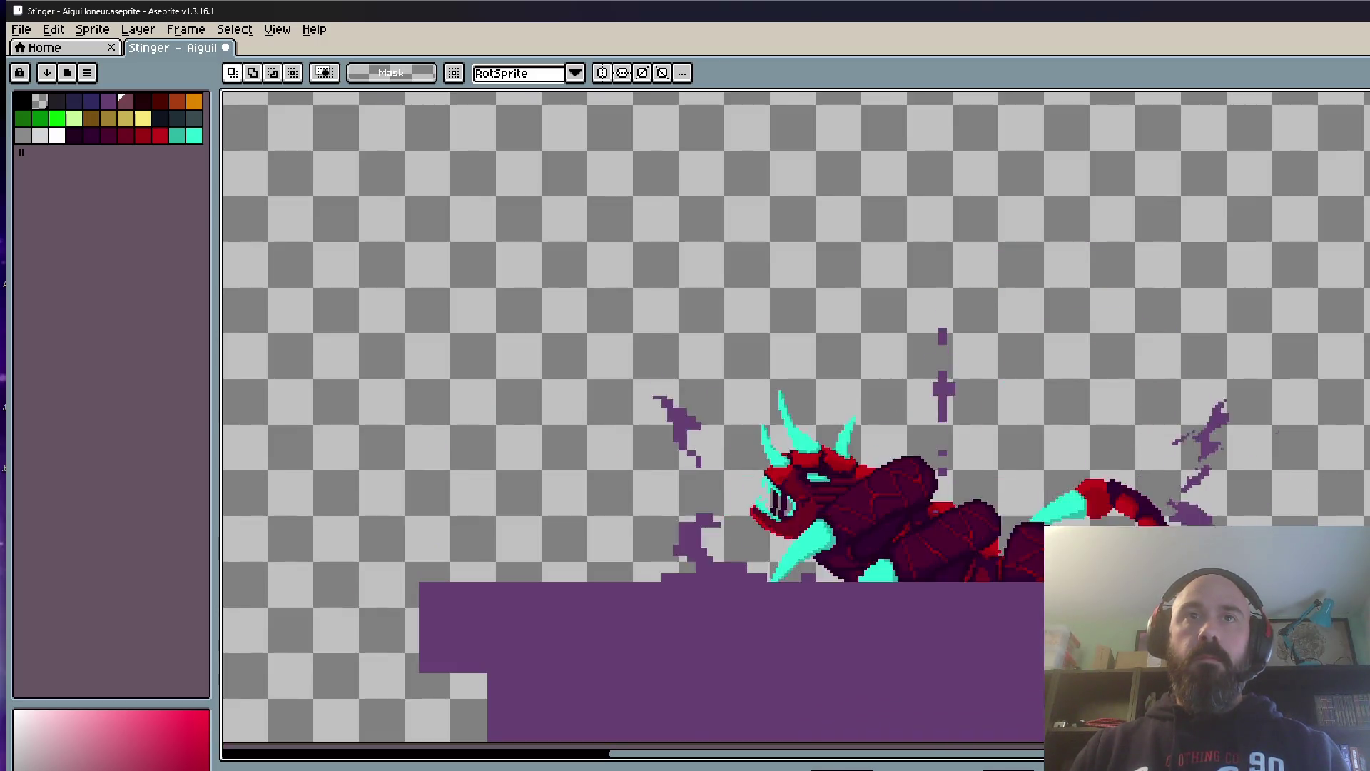
pyautogui.scroll(-2, 1349, 518)
pyautogui.scroll(2, 1259, 524)
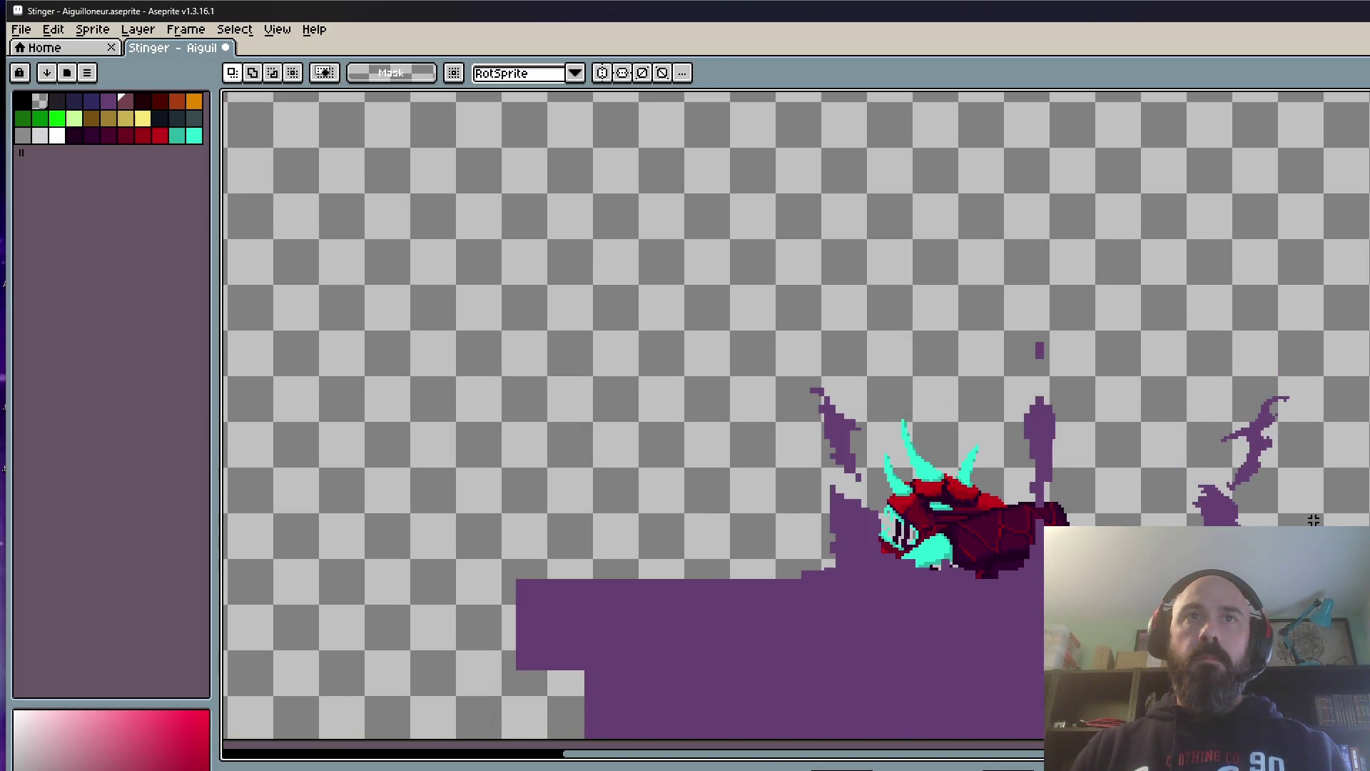
pyautogui.scroll(2, 956, 592)
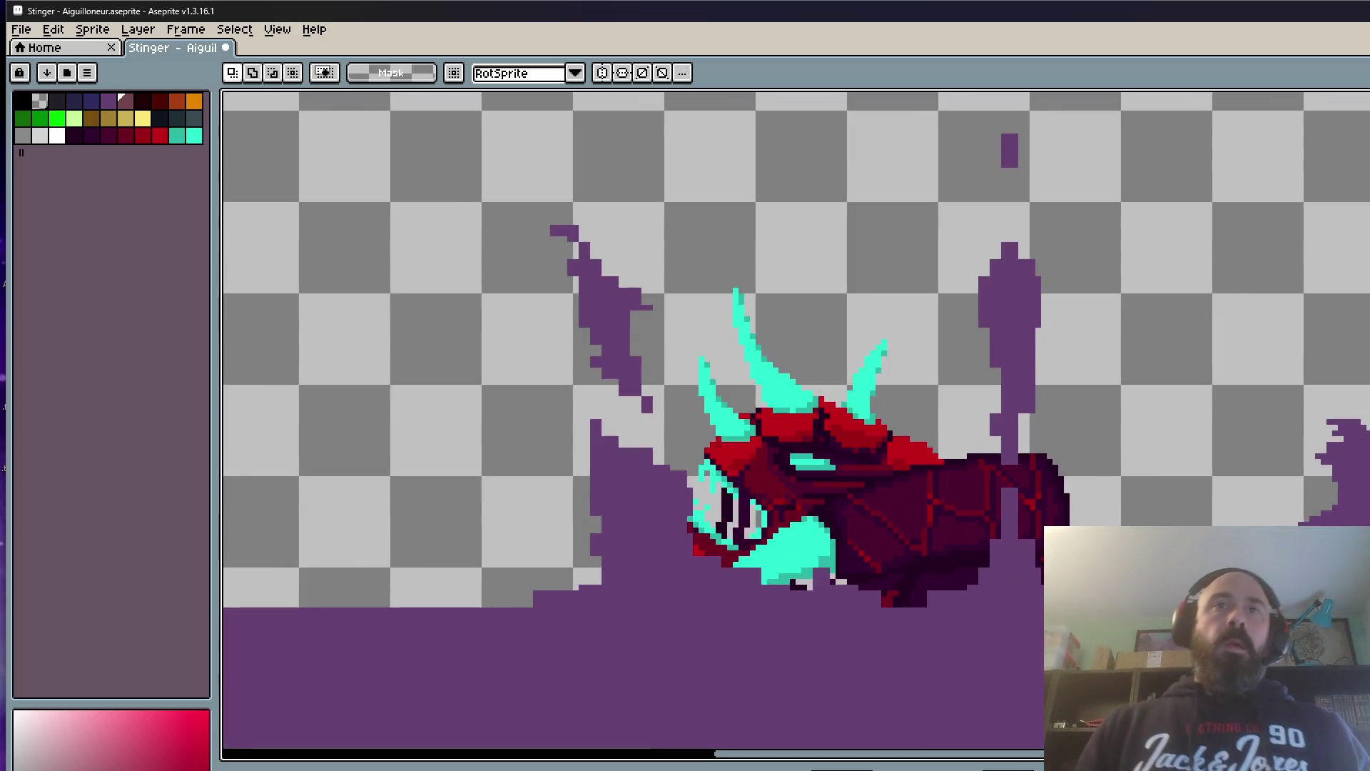
pyautogui.scroll(1, 957, 591)
# Step: Sample the goo's purple with the Eyedropper, return to Pencil, then ready the Rectangular Marquee
pyautogui.press('i')
pyautogui.scroll(1, 1006, 528)
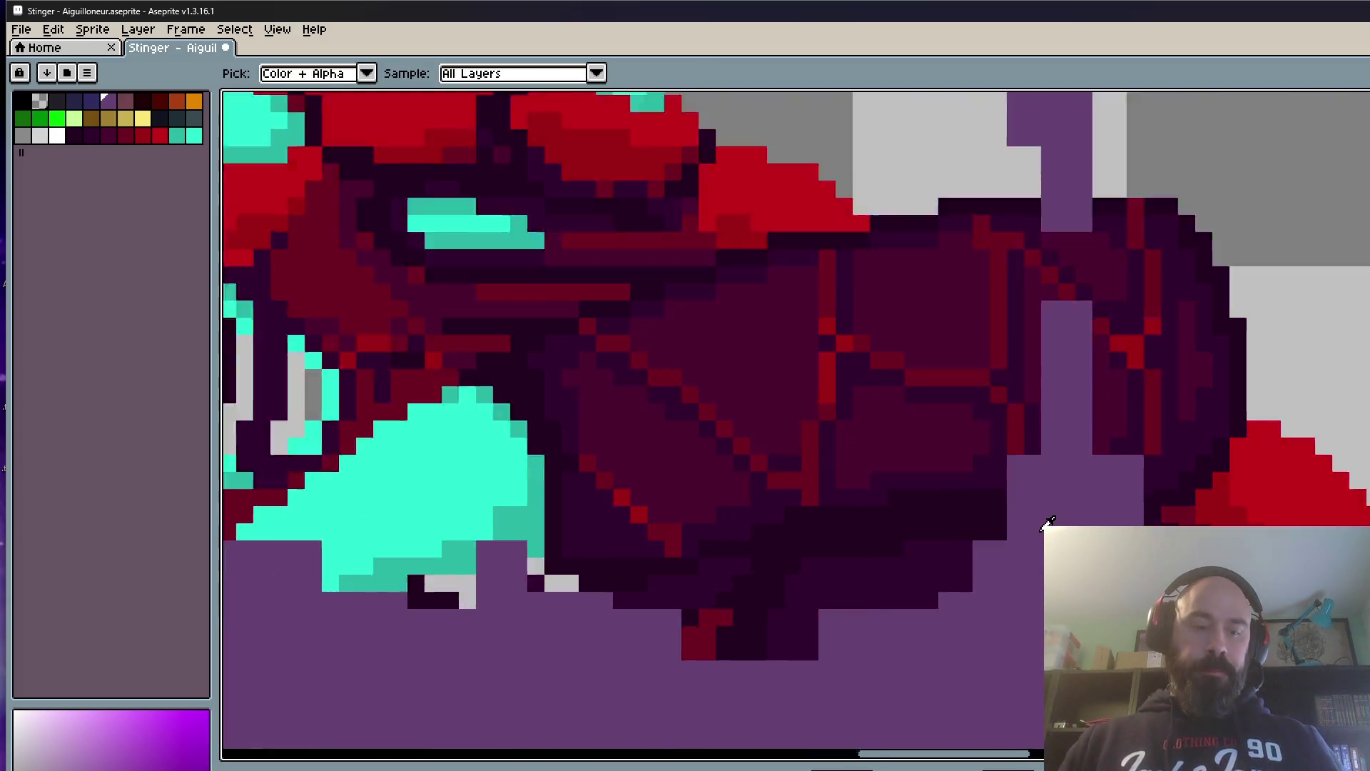
pyautogui.scroll(1, 1006, 527)
pyautogui.press('b')
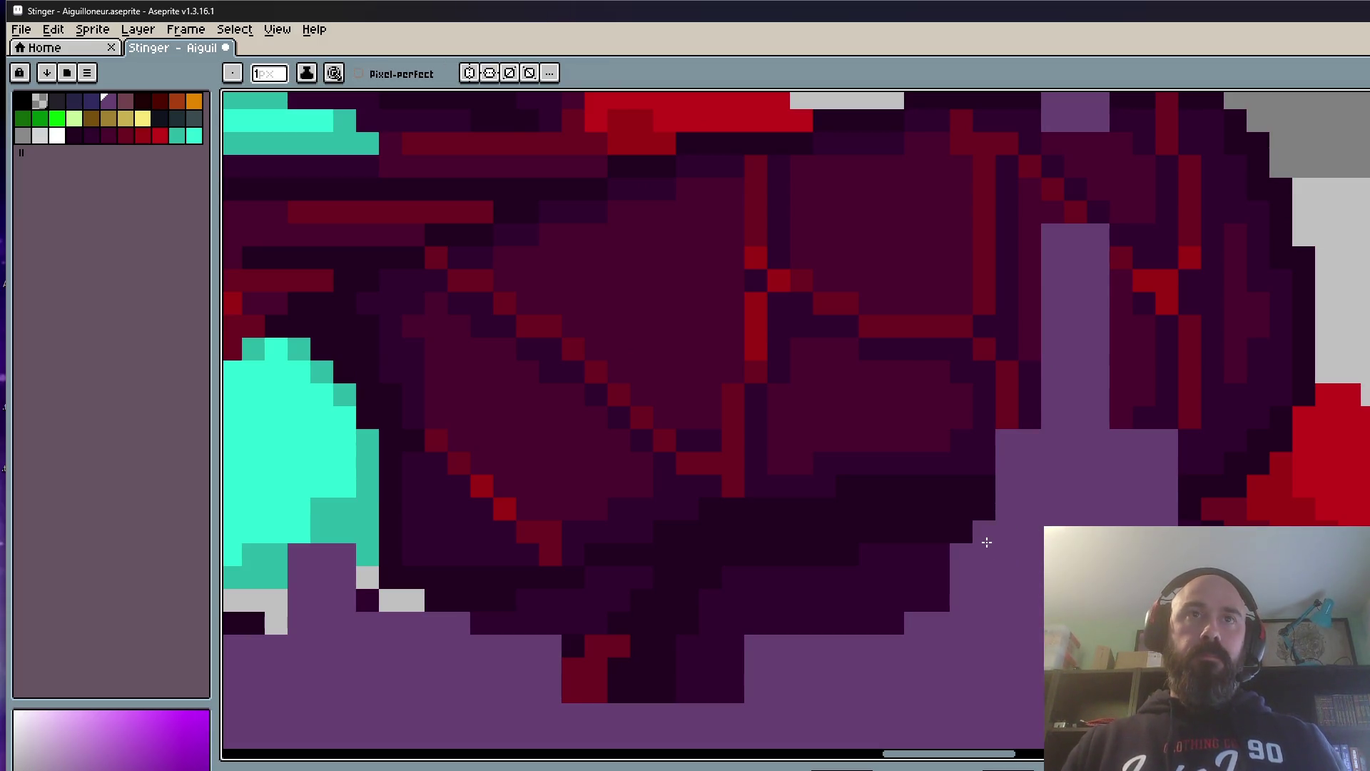
pyautogui.scroll(-3, 1036, 418)
pyautogui.scroll(3, 1056, 428)
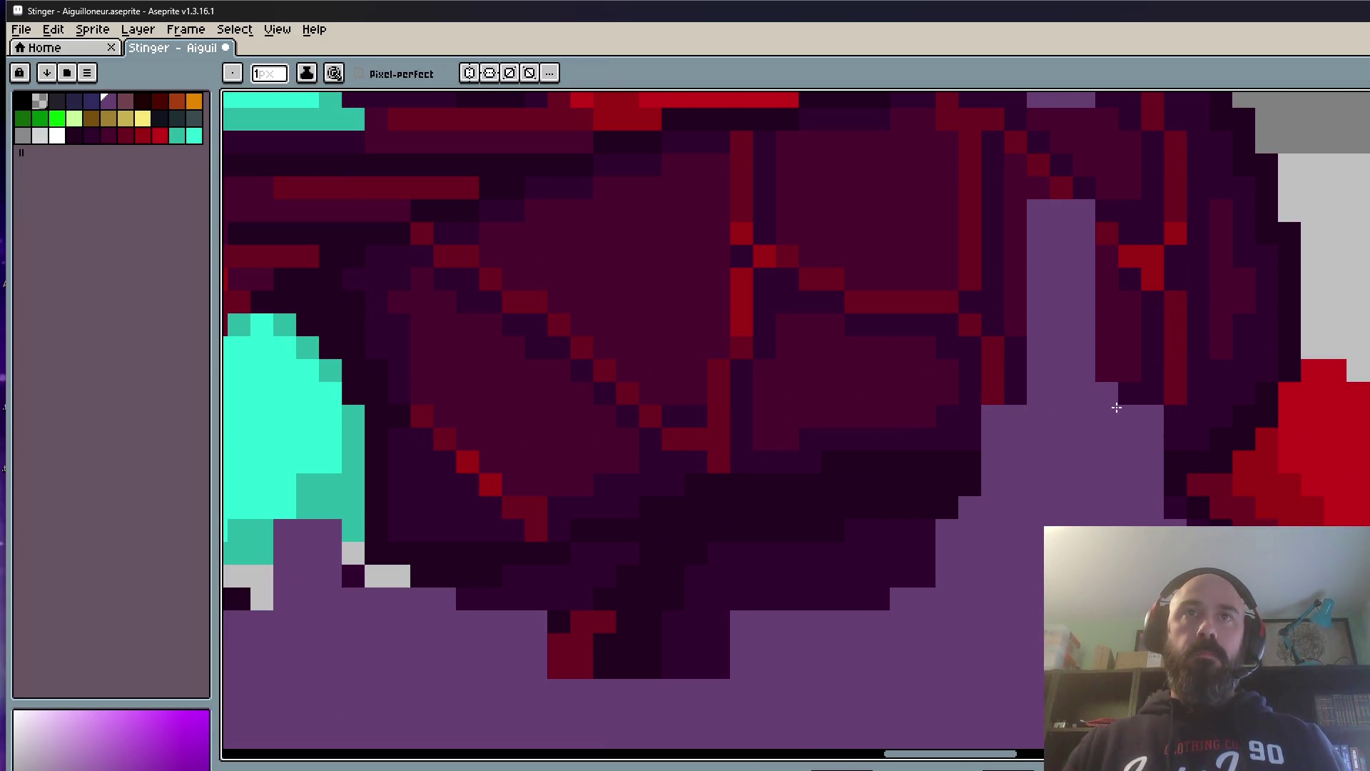
pyautogui.scroll(-3, 1115, 407)
pyautogui.scroll(2, 1039, 401)
pyautogui.scroll(2, 1025, 398)
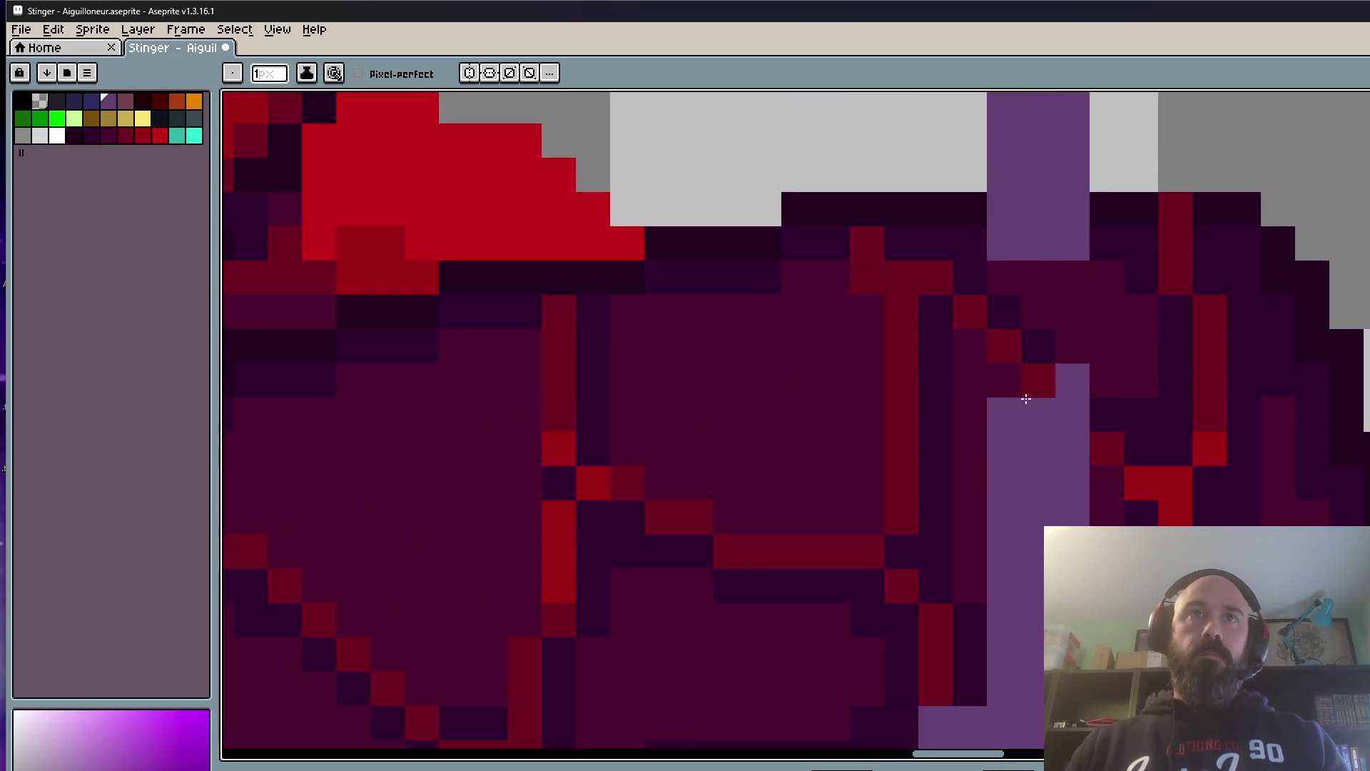
pyautogui.scroll(-3, 1025, 399)
pyautogui.scroll(2, 1030, 459)
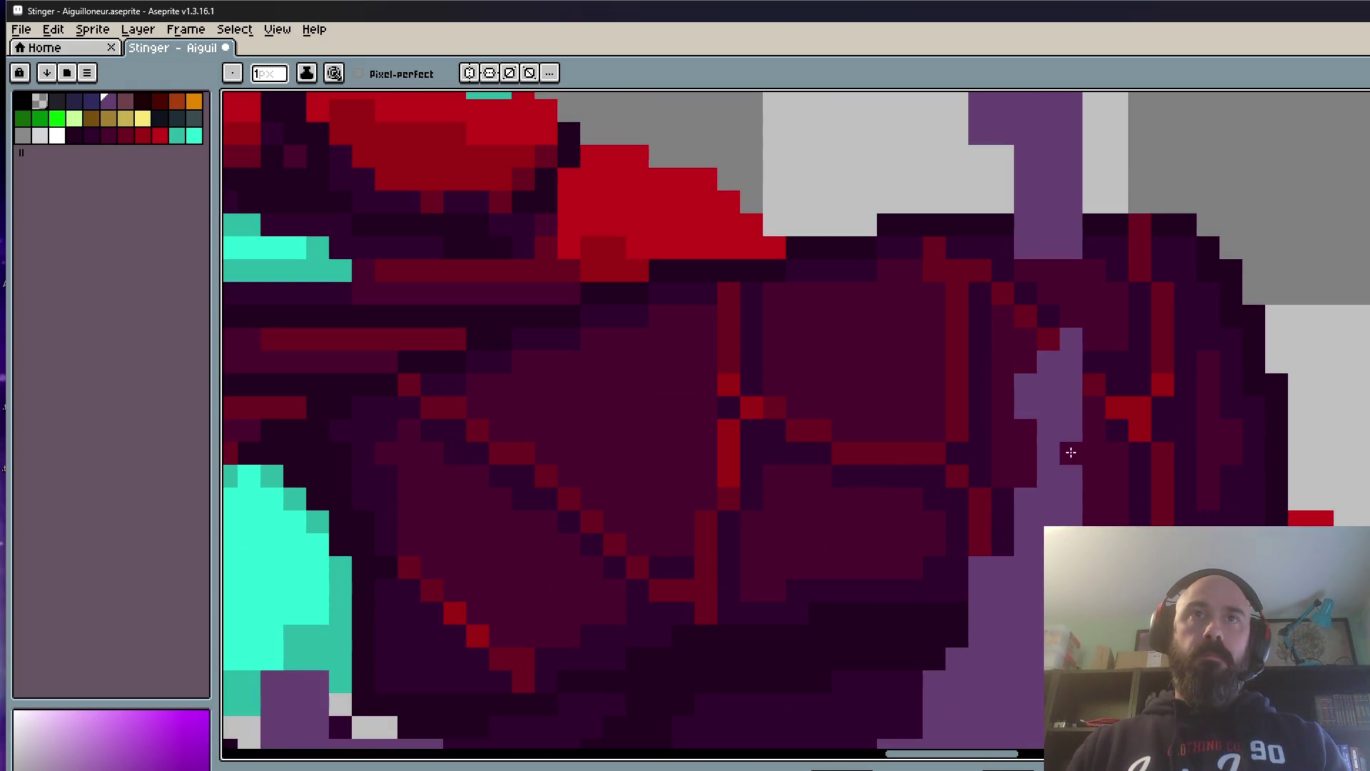
pyautogui.scroll(-3, 1068, 431)
pyautogui.scroll(2, 1105, 449)
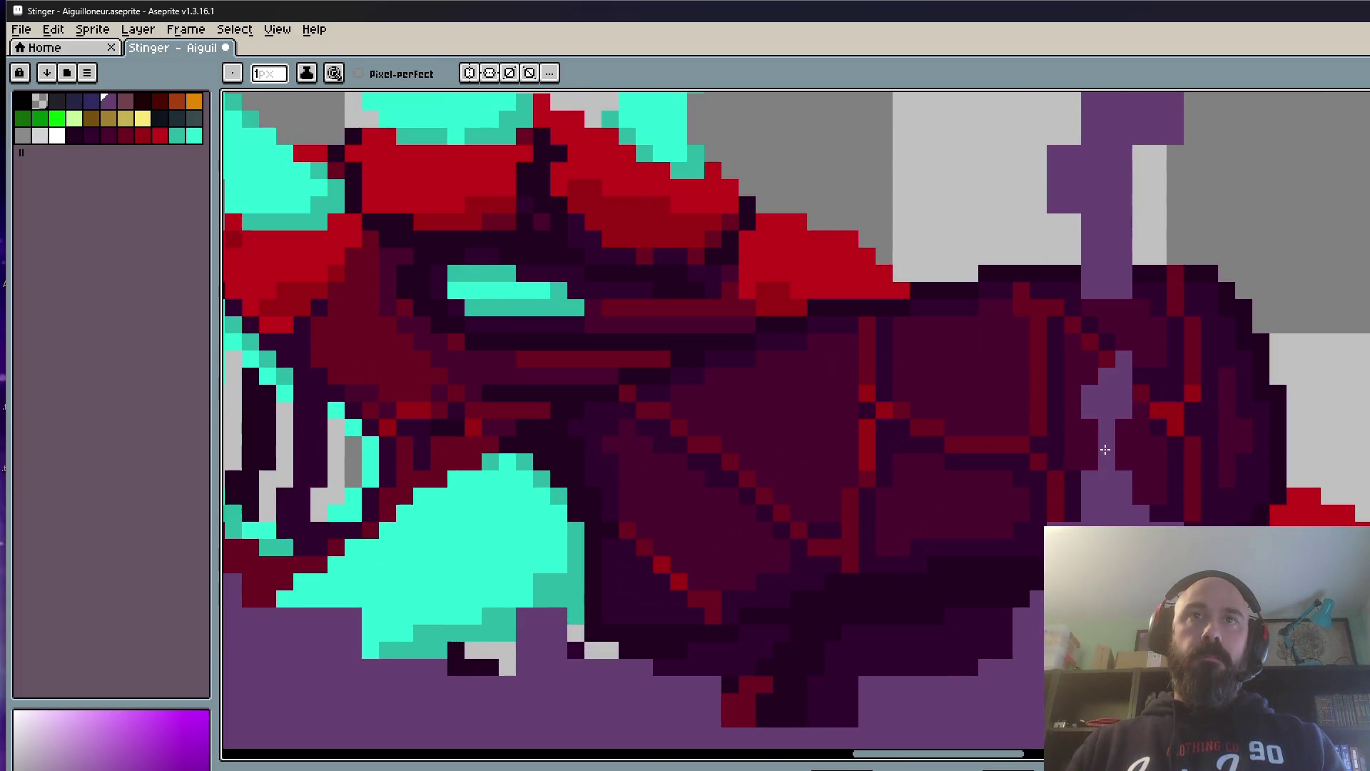
pyautogui.scroll(-2, 1113, 487)
pyautogui.scroll(1, 1060, 568)
pyautogui.scroll(-2, 1023, 653)
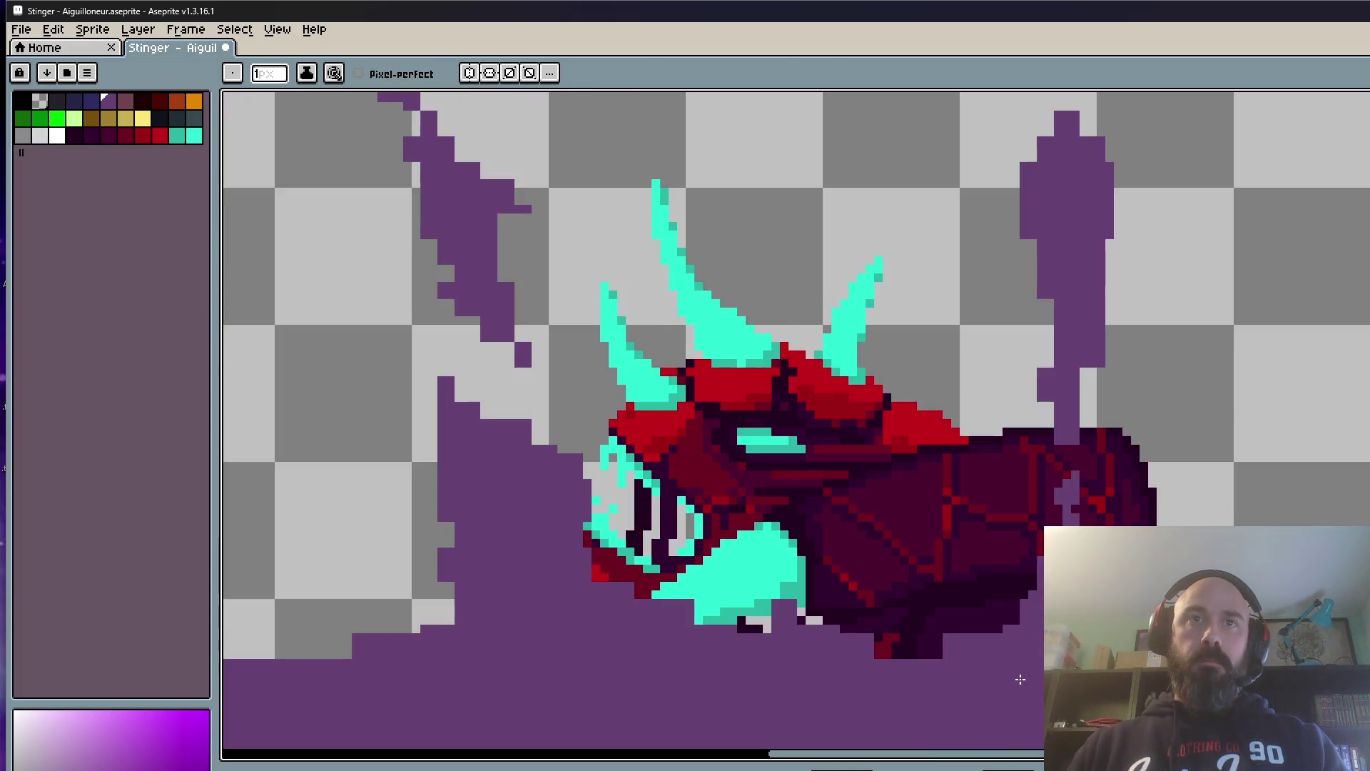
pyautogui.scroll(2, 985, 653)
pyautogui.scroll(-2, 952, 592)
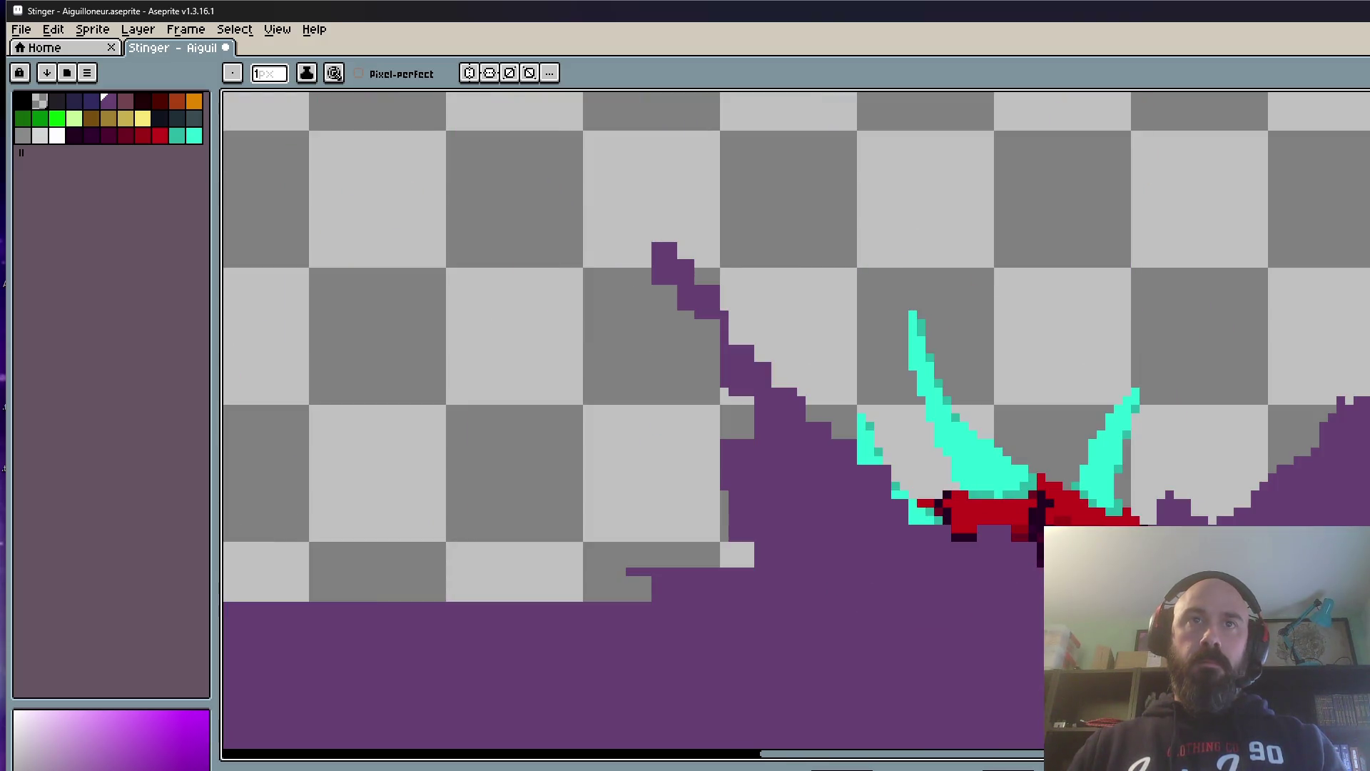
pyautogui.scroll(2, 1014, 539)
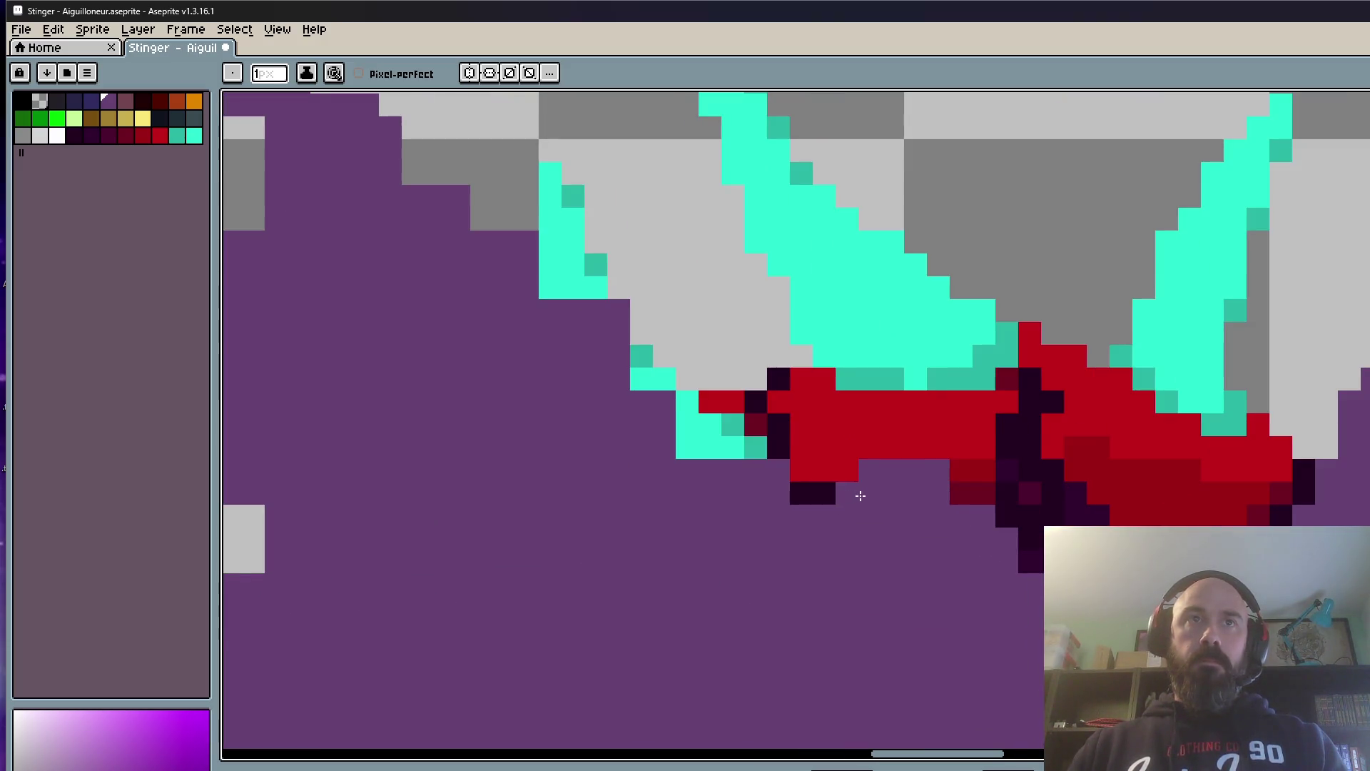
pyautogui.scroll(-3, 963, 497)
pyautogui.press('m')
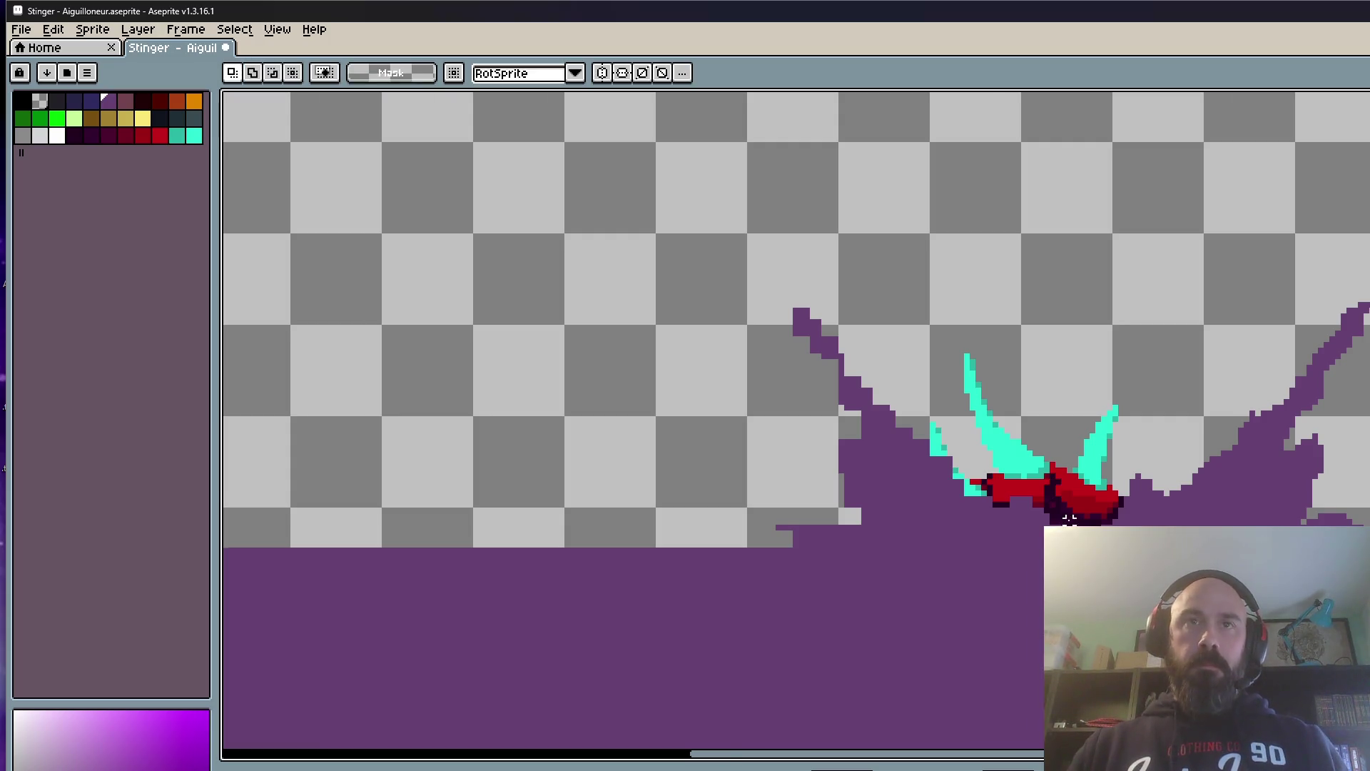
pyautogui.scroll(1, 1079, 513)
# Step: Delete the left purple splash and its leftover stray pixels beside the spikes
pyautogui.moveTo(643, 552); pyautogui.dragTo(1047, 166)
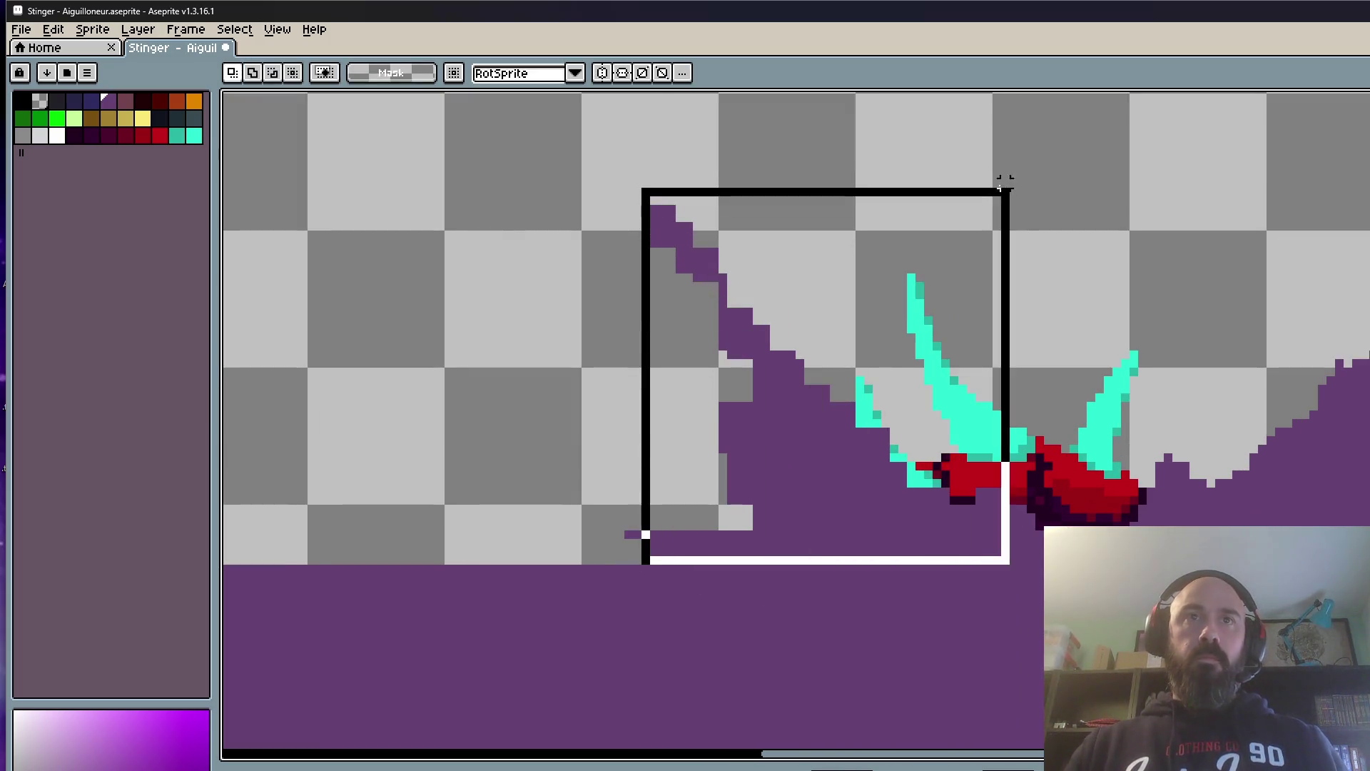
pyautogui.press('Delete')
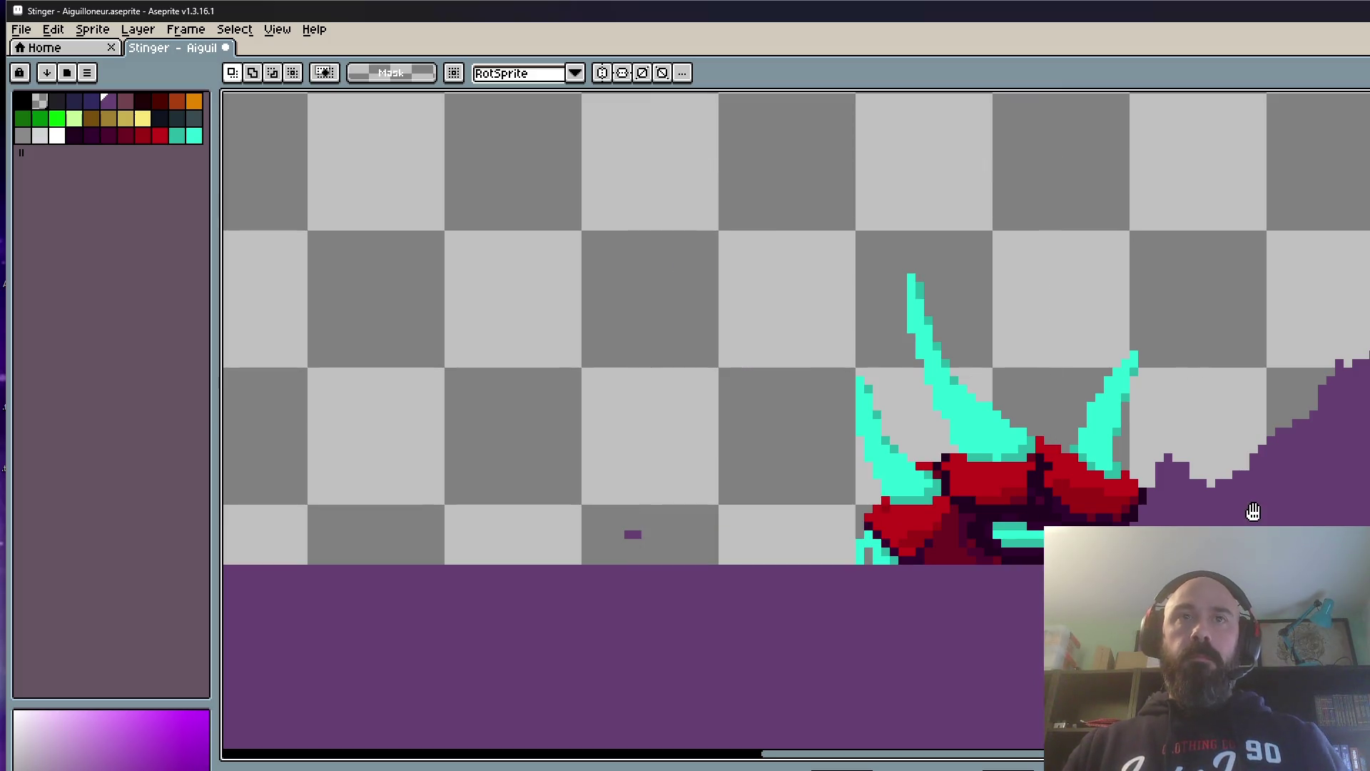
pyautogui.moveTo(1251, 514); pyautogui.dragTo(1104, 484)
pyautogui.moveTo(432, 481); pyautogui.dragTo(516, 502)
pyautogui.press('Delete')
pyautogui.hotkey('ctrl', 'd')
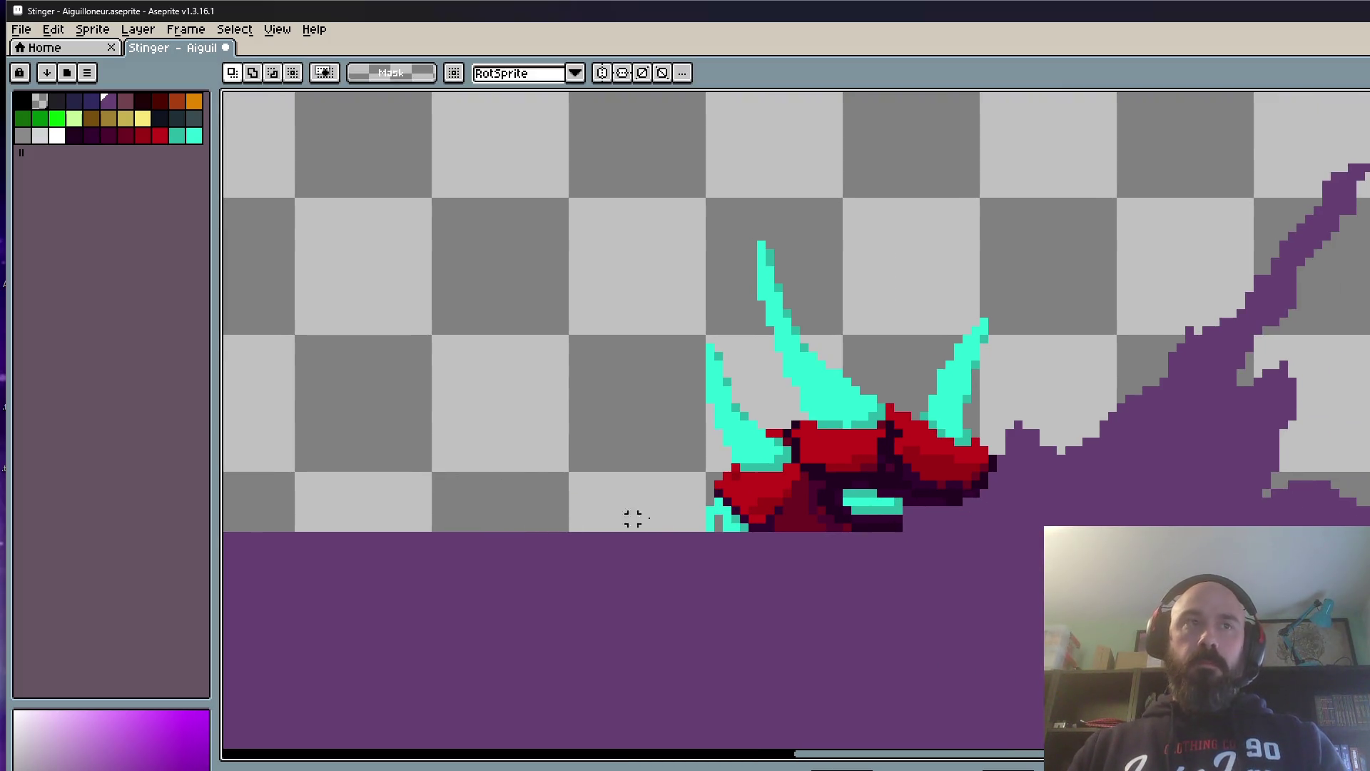
pyautogui.scroll(-1, 897, 524)
# Step: Copy the right splash, mirror it horizontally and place it on the creature's left side
pyautogui.moveTo(895, 529); pyautogui.dragTo(1369, 233)
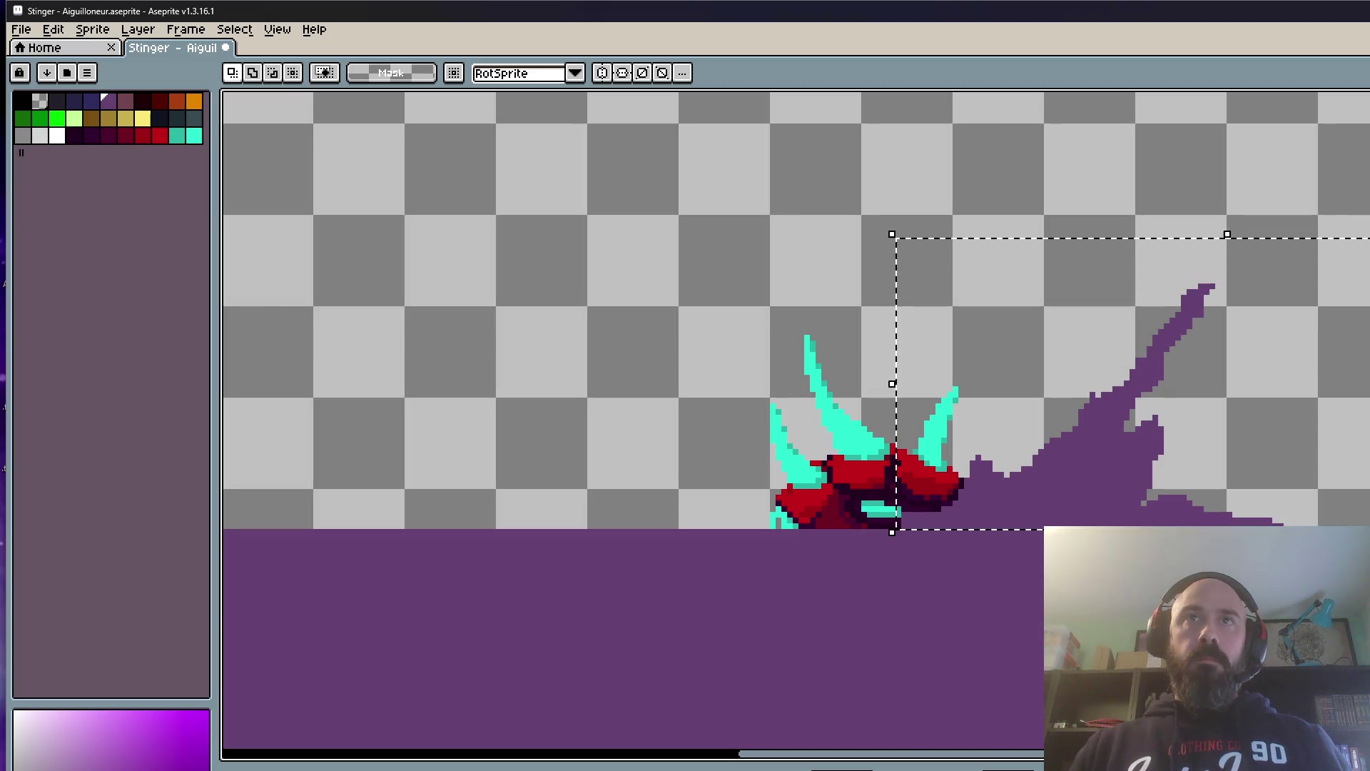
pyautogui.hotkey('ctrl', 'c')
pyautogui.hotkey('ctrl', 'v')
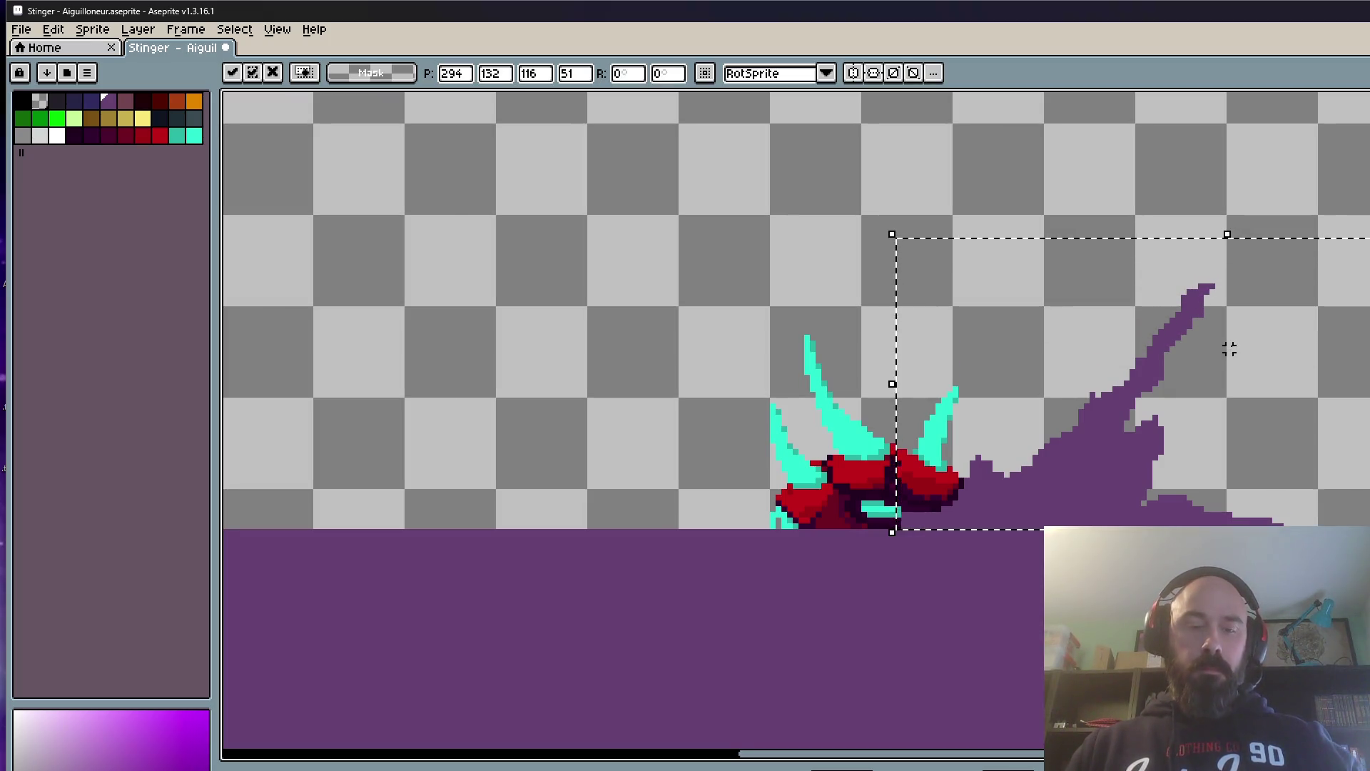
pyautogui.hotkey('shift', 'h')
pyautogui.moveTo(1348, 495)
pyautogui.mouseDown()
pyautogui.moveTo(688, 514)
pyautogui.moveTo(731, 520)
pyautogui.mouseUp()
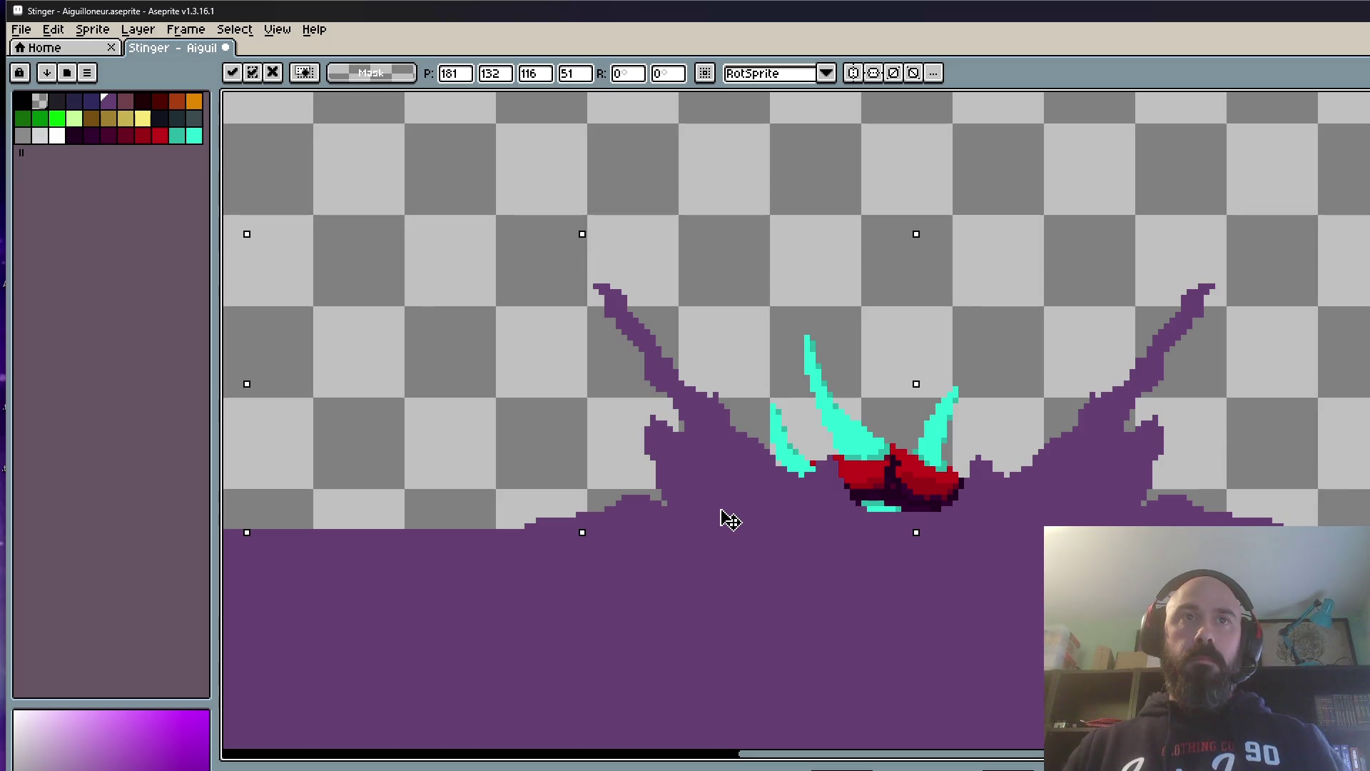
pyautogui.press('Escape')
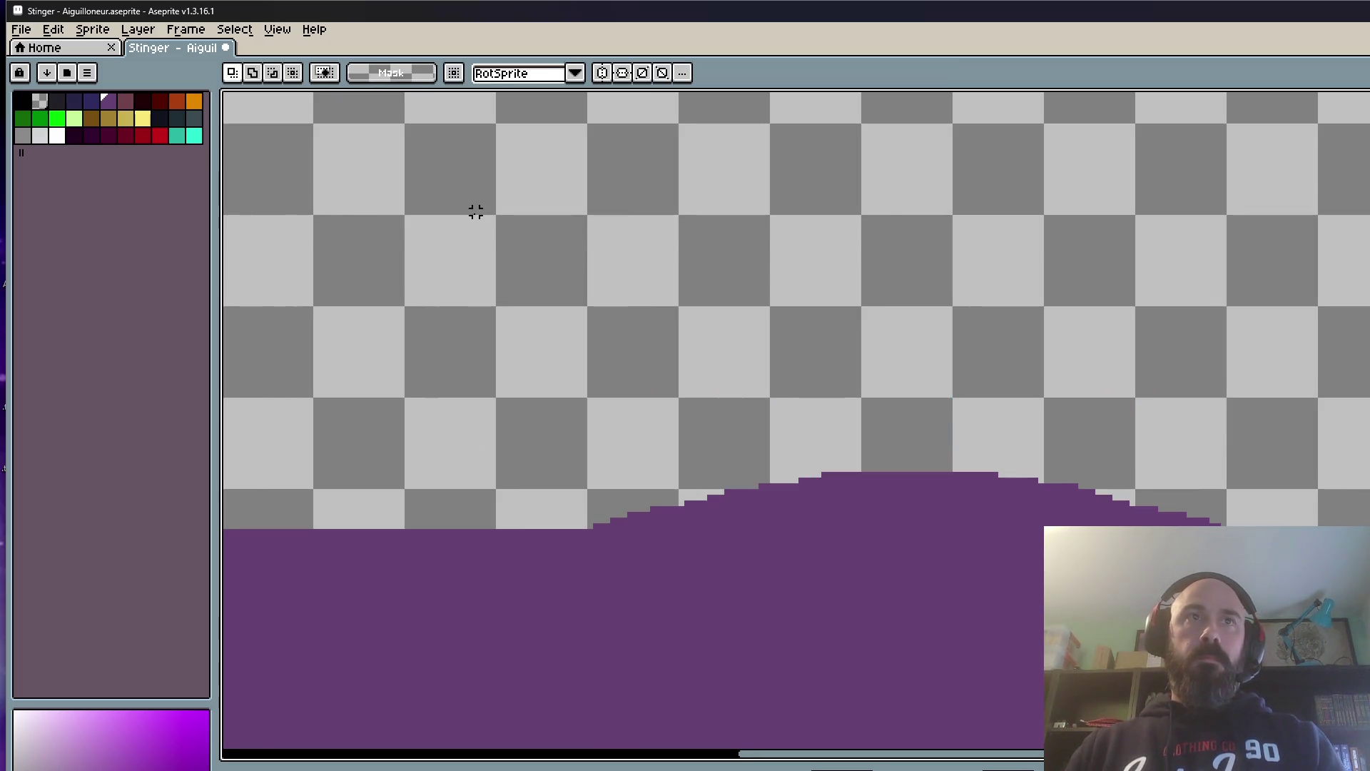
pyautogui.scroll(-3, 859, 444)
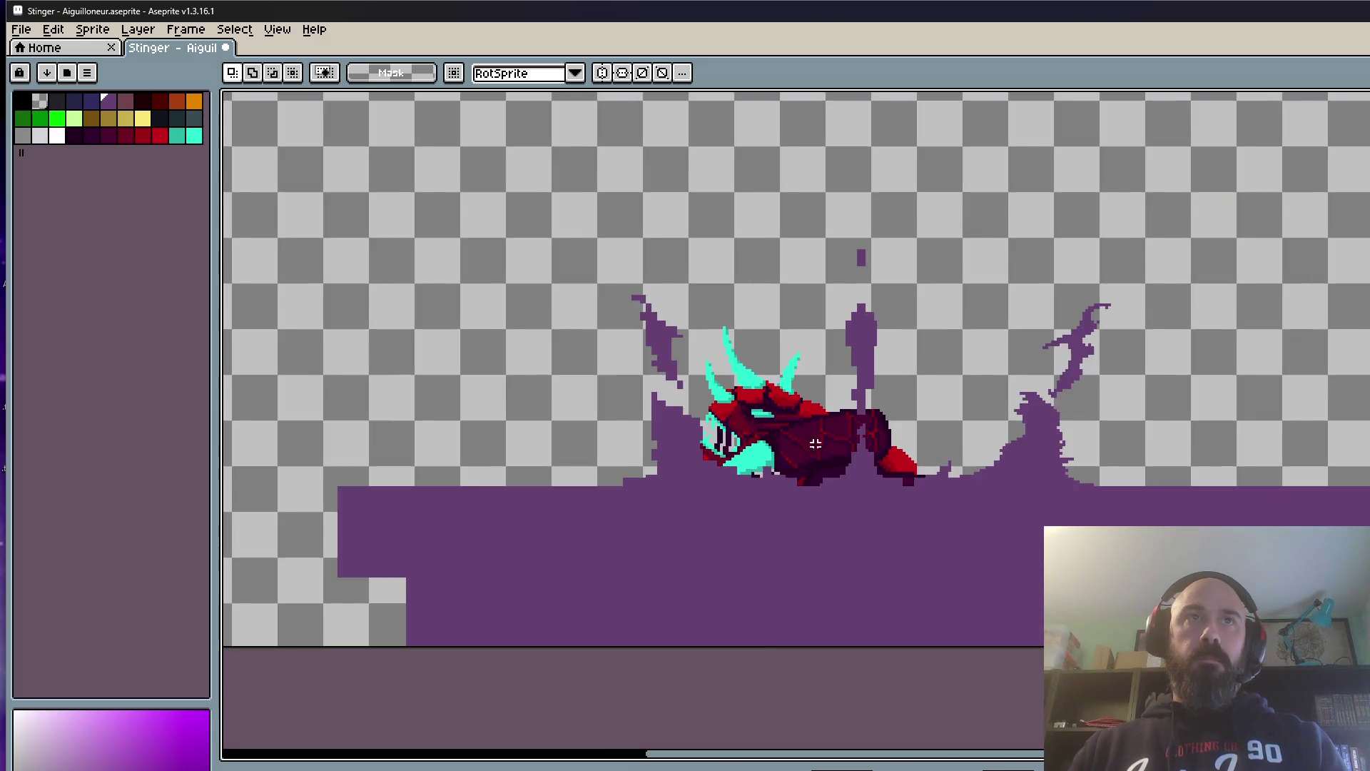
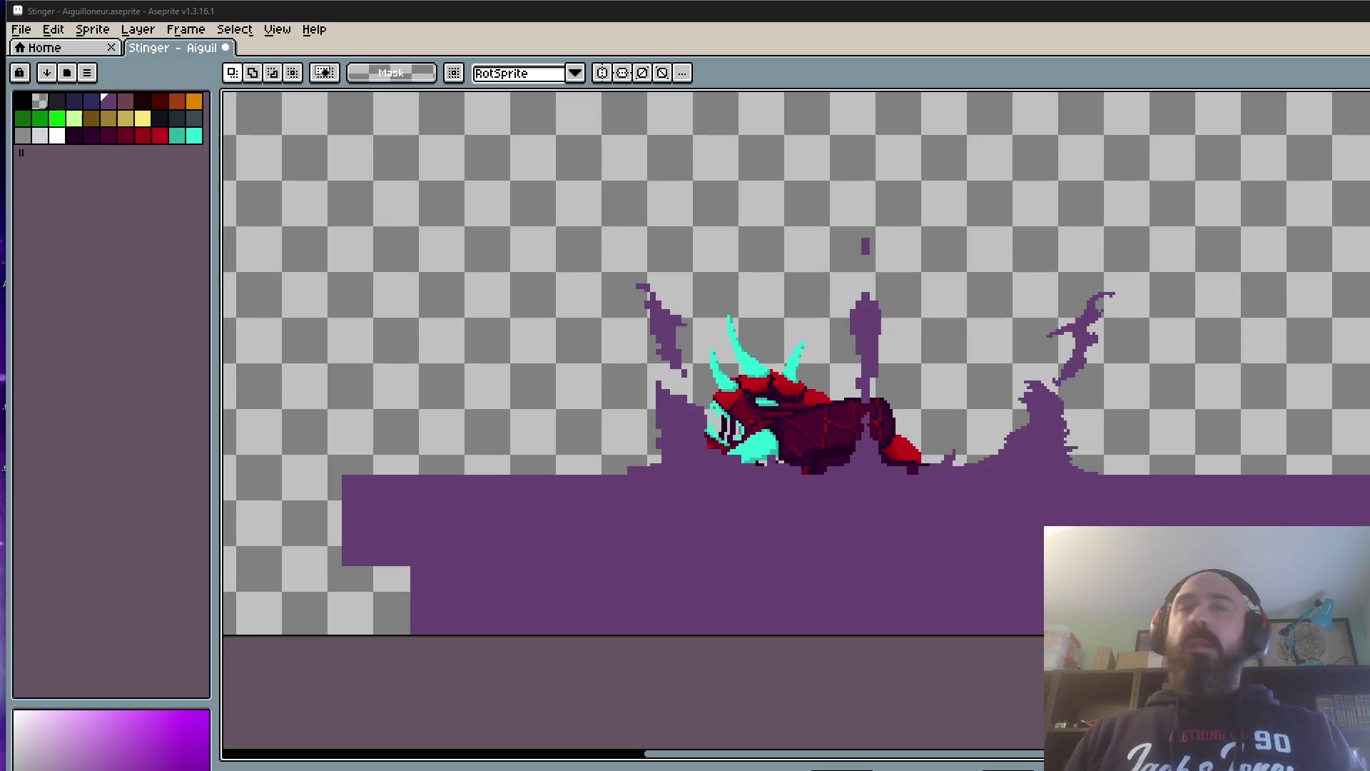
pyautogui.scroll(-1, 1186, 246)
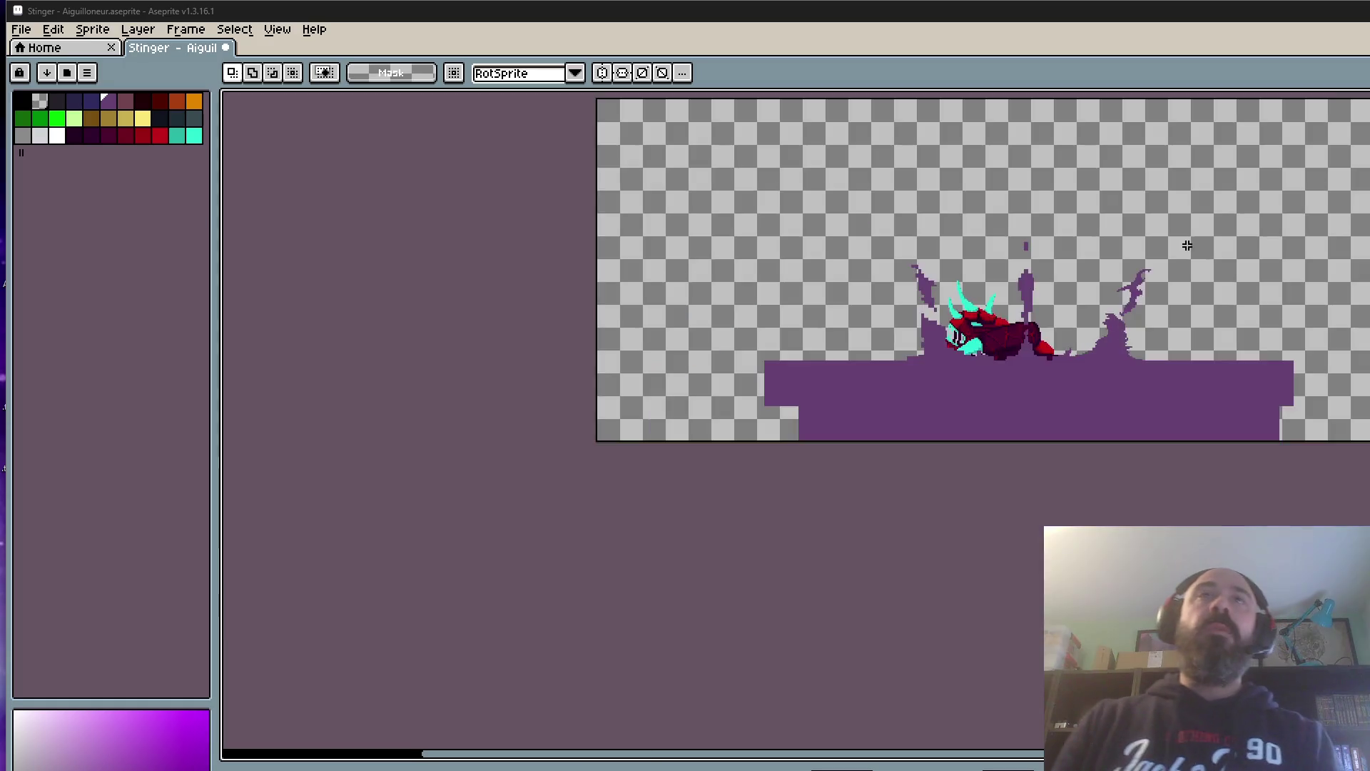
pyautogui.scroll(1, 1079, 296)
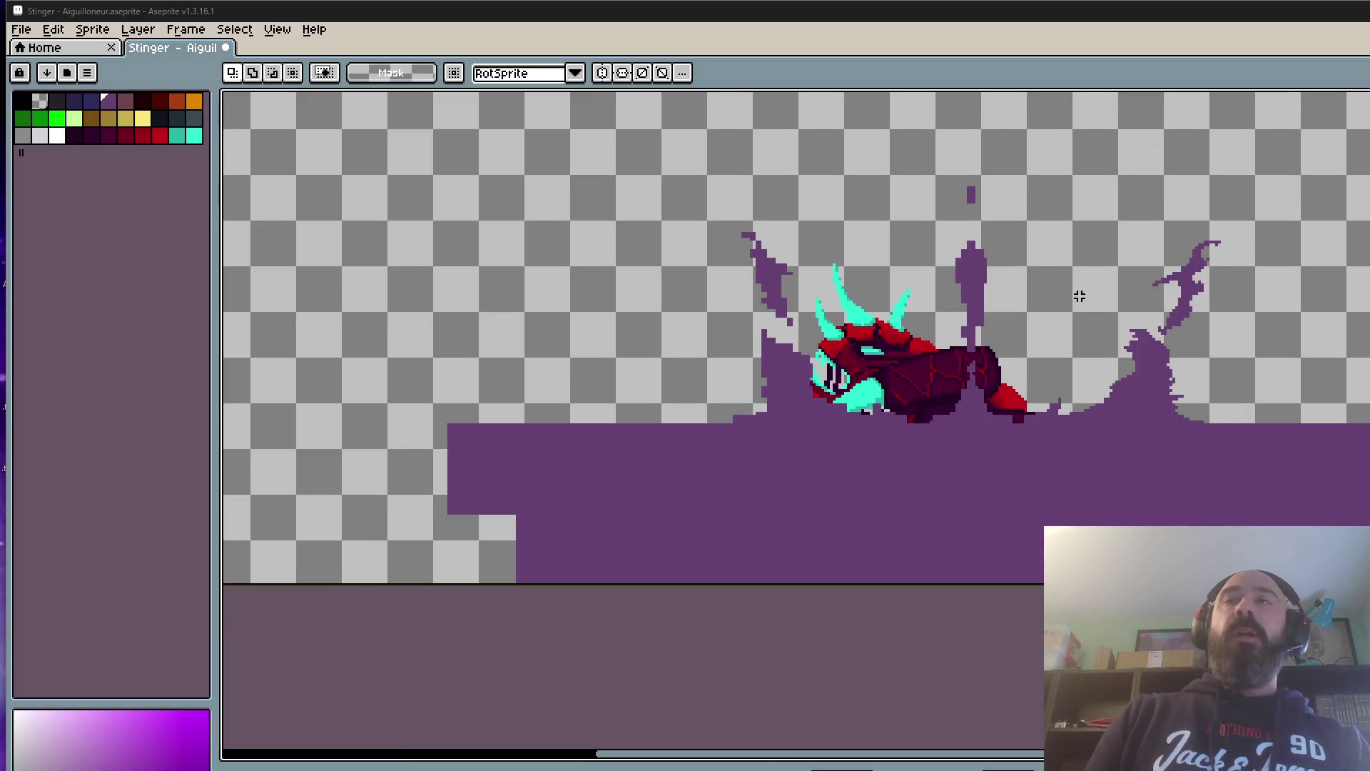
pyautogui.scroll(-1, 1077, 296)
pyautogui.scroll(1, 1027, 308)
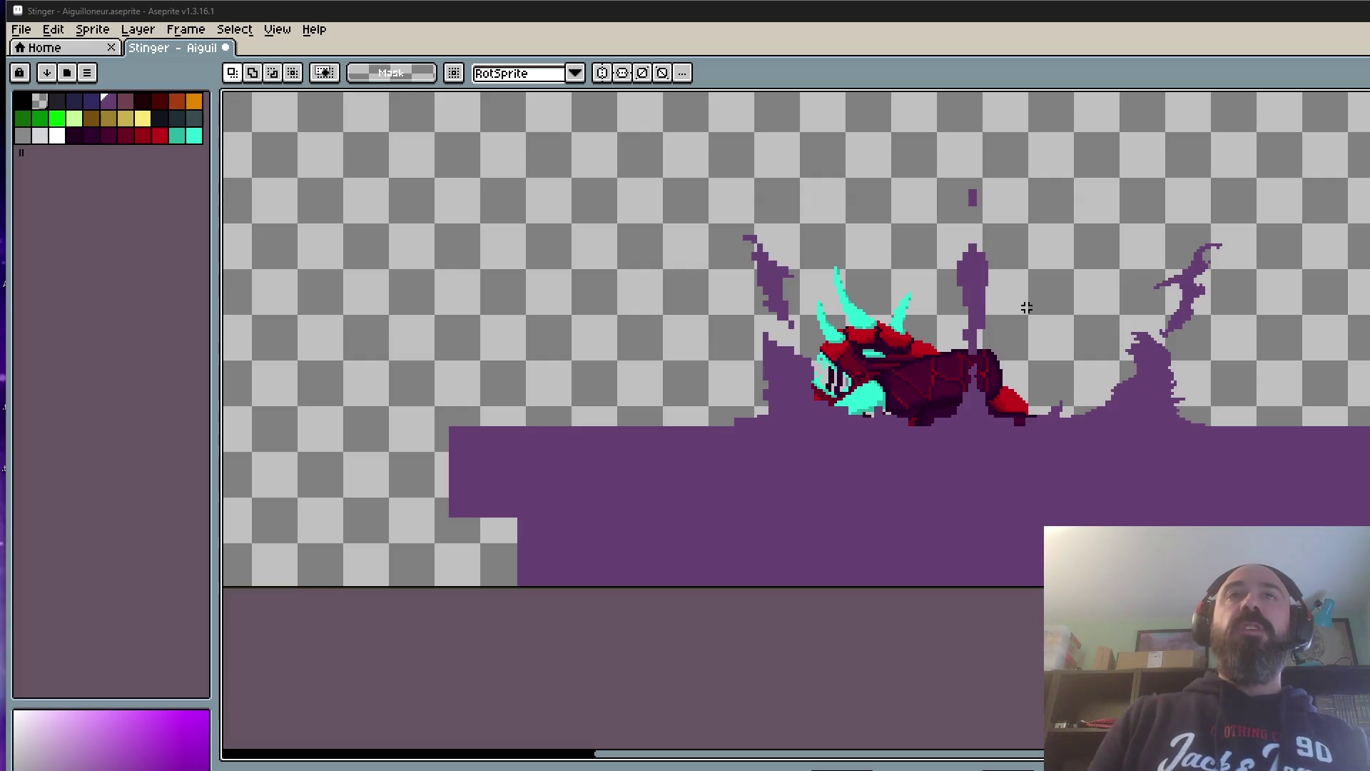
# Step: Pan the Stinger sprite view and ready the rectangular marquee for selecting part of it
pyautogui.moveTo(1069, 242); pyautogui.dragTo(966, 265)
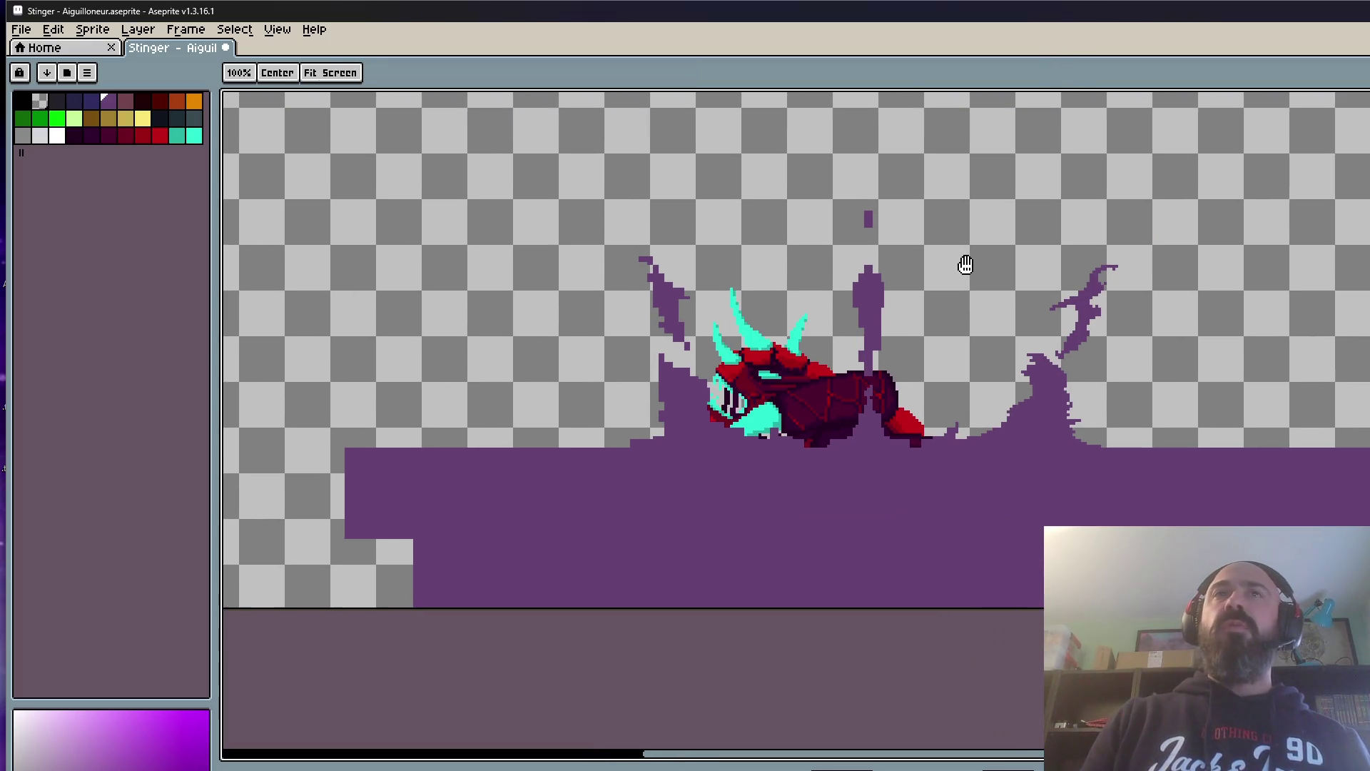
pyautogui.press('m')
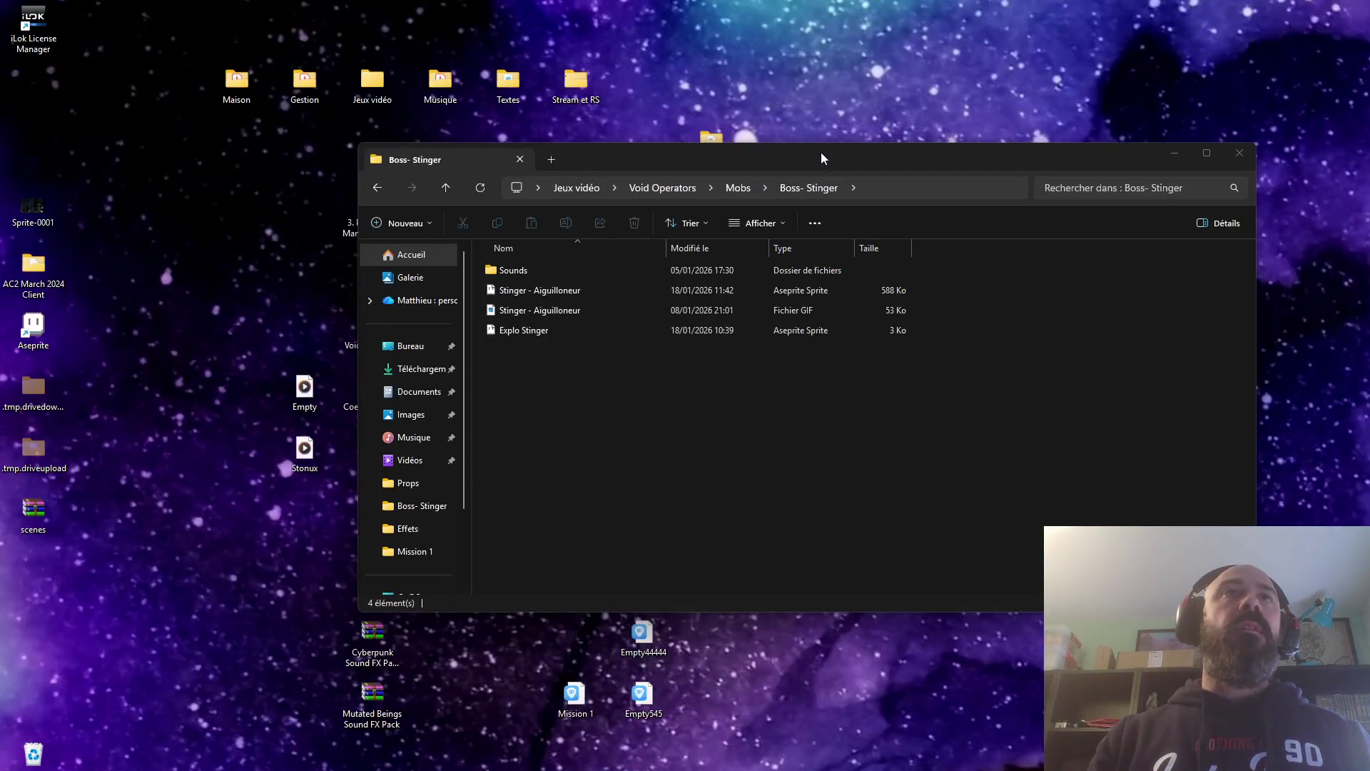
# Step: Browse Void Operators > Niveaux > Mission 1 > Props and open Footbridge.aseprite in Aseprite
pyautogui.moveTo(821, 157); pyautogui.dragTo(793, 115)
pyautogui.click(346, 146)
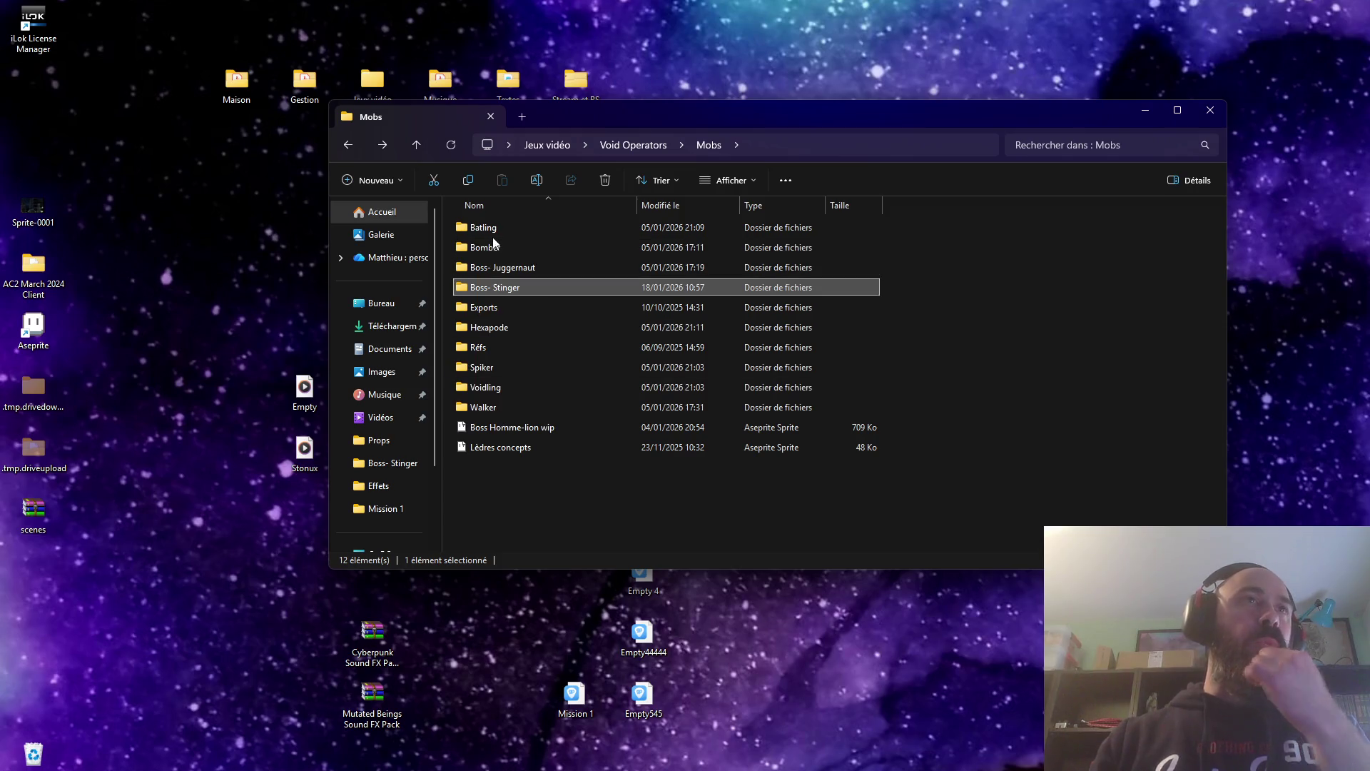
pyautogui.click(349, 144)
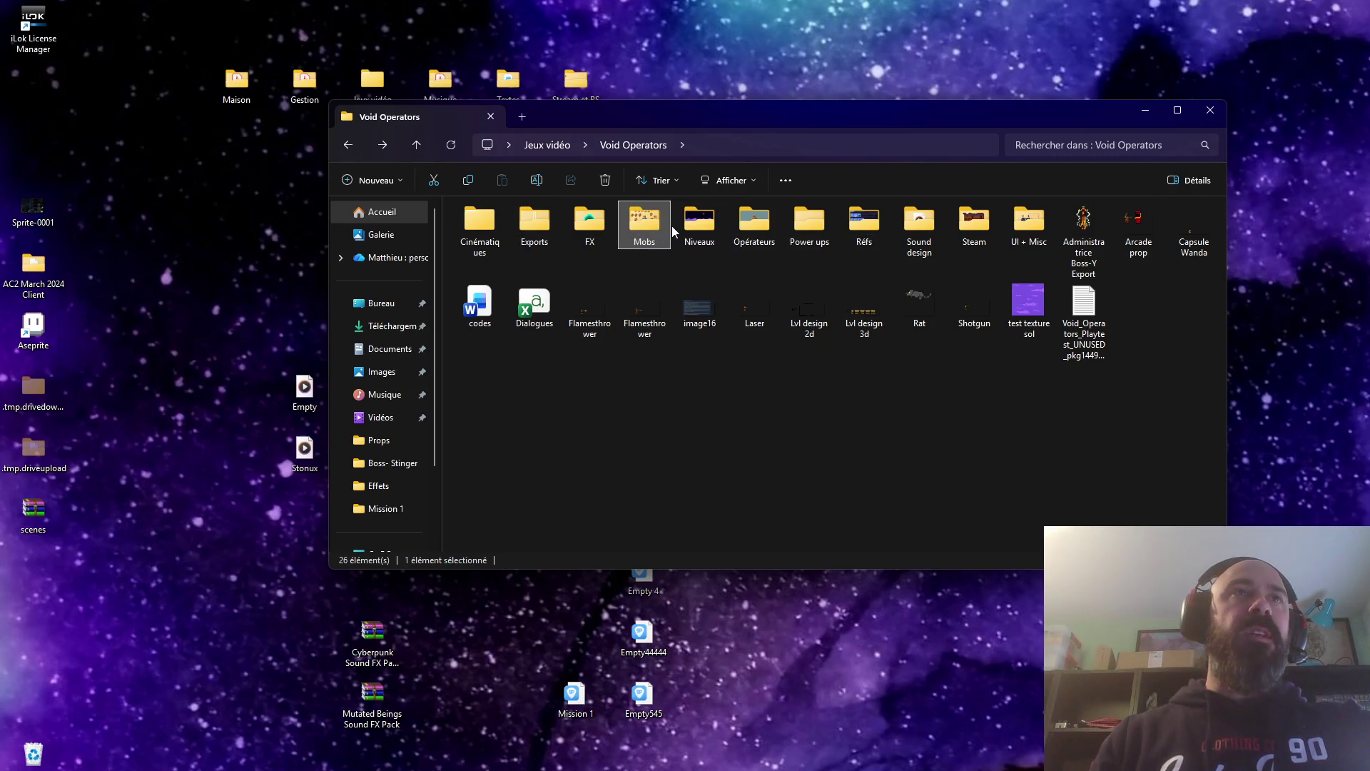
pyautogui.doubleClick(700, 226)
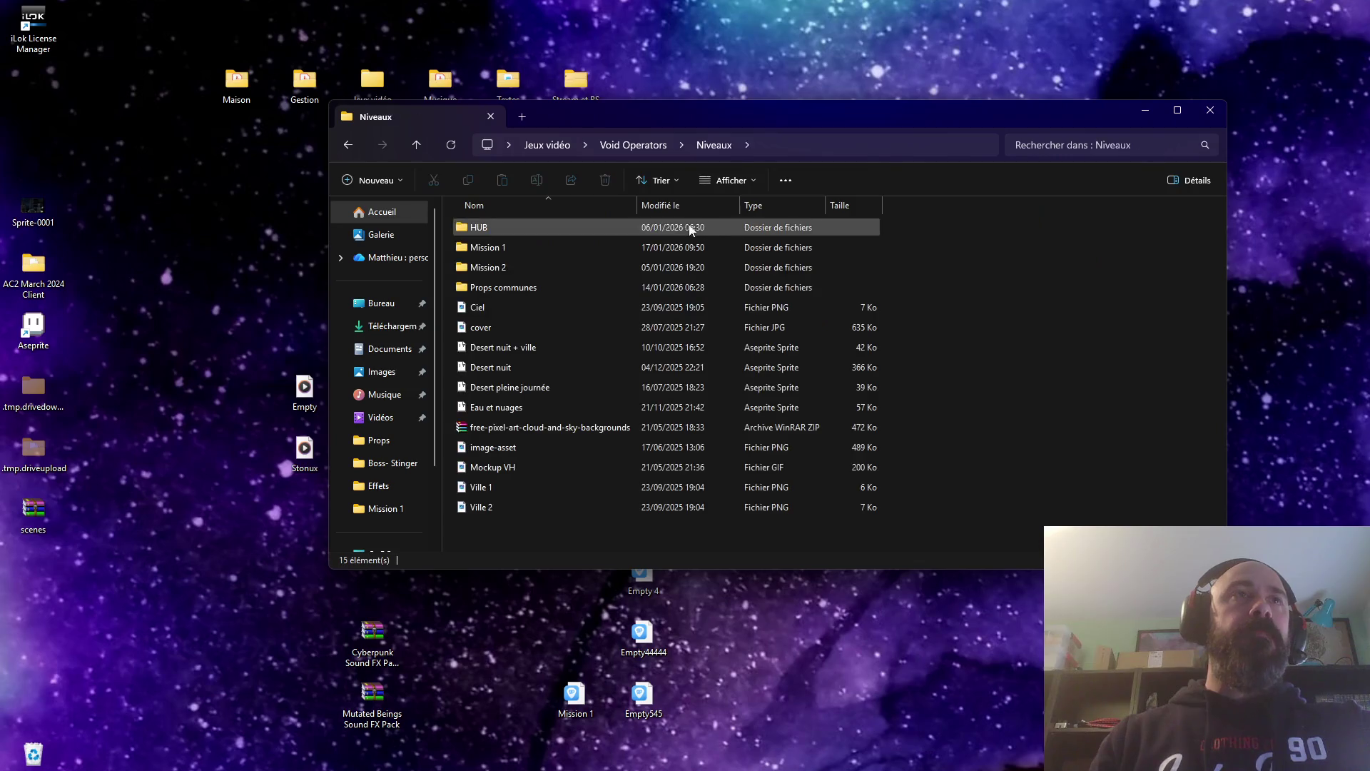
pyautogui.doubleClick(498, 245)
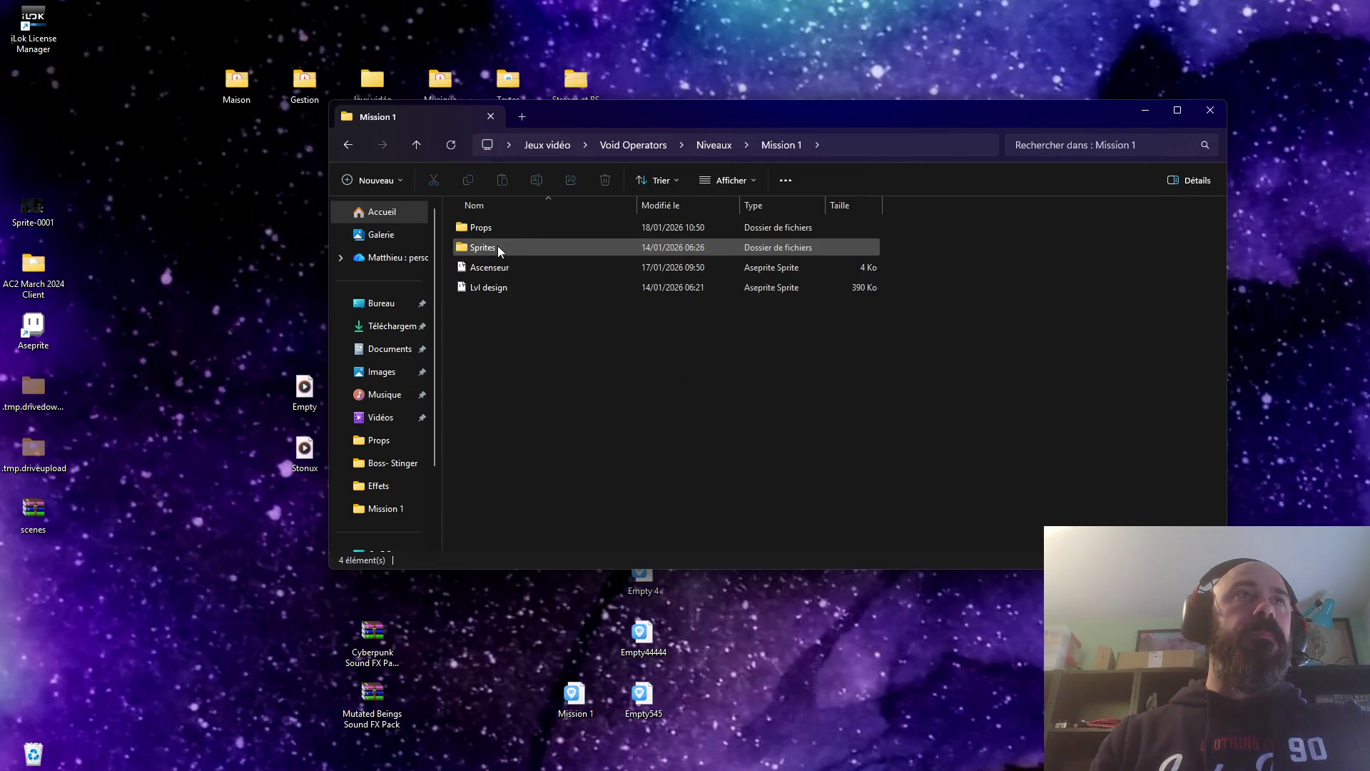
pyautogui.doubleClick(493, 234)
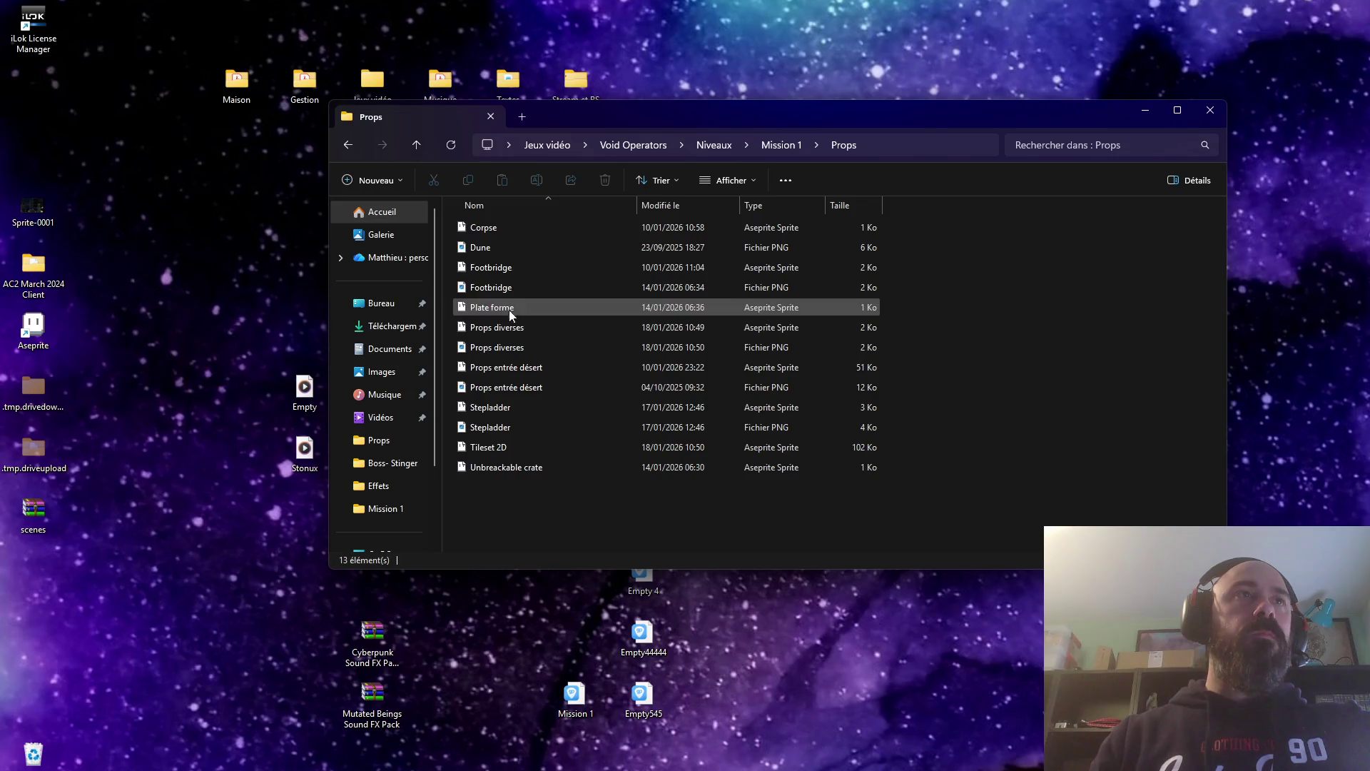
pyautogui.click(503, 268)
pyautogui.doubleClick(505, 274)
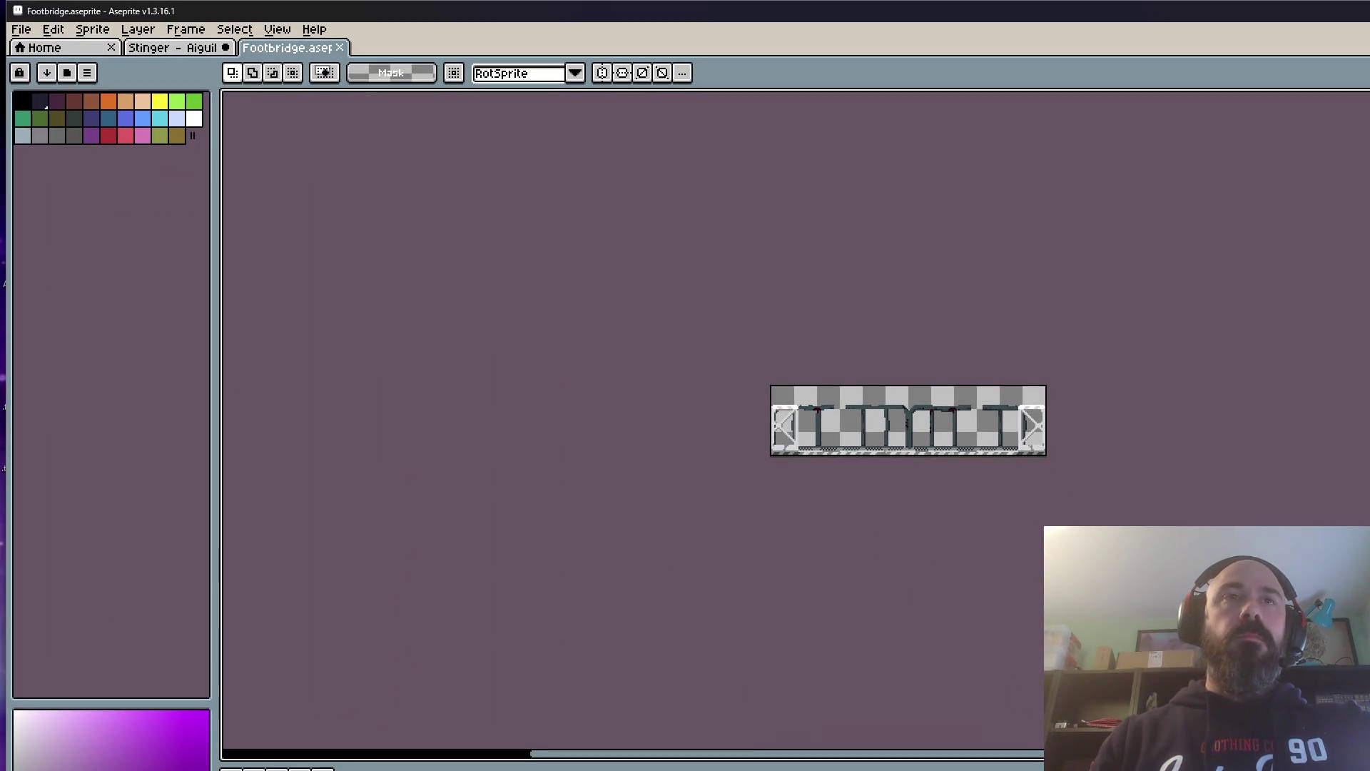
pyautogui.scroll(1, 945, 438)
pyautogui.scroll(1, 946, 439)
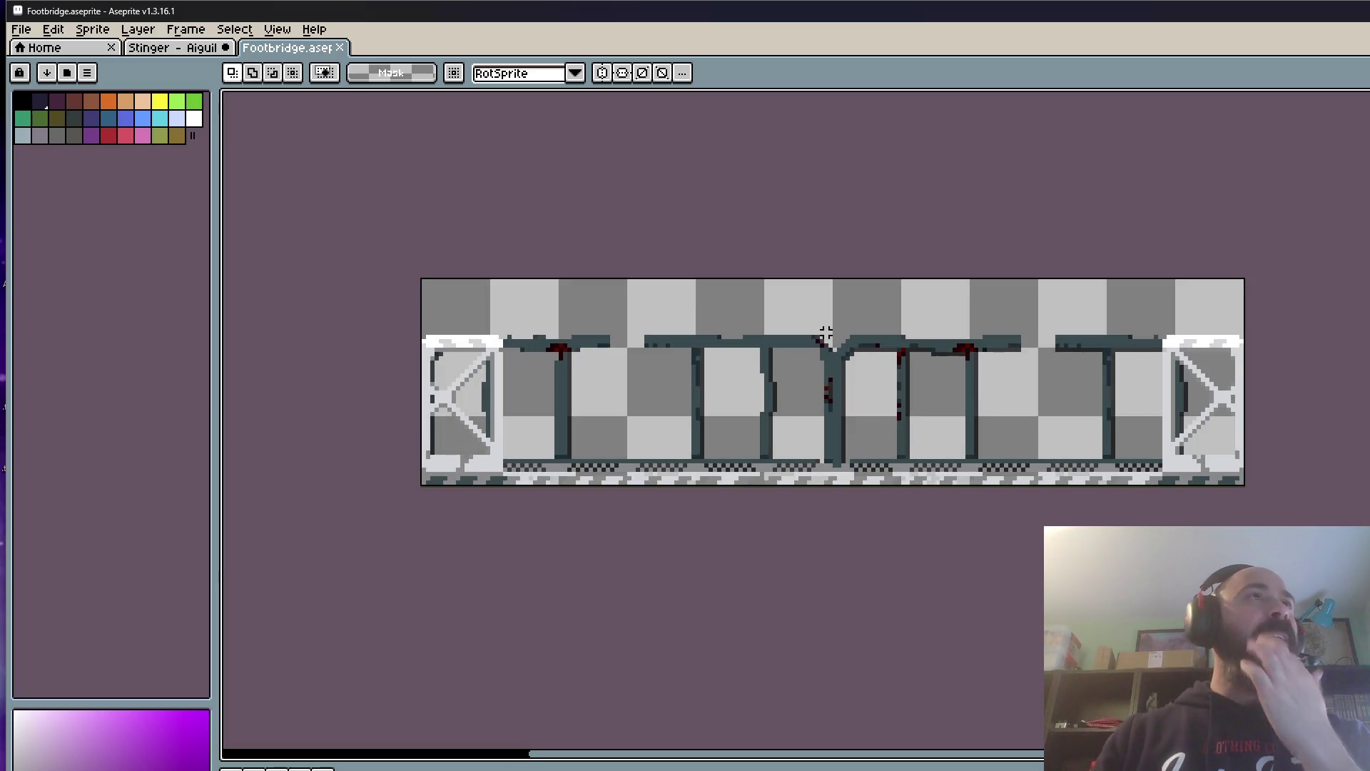
# Step: Close the Footbridge document and return to the Props folder in File Explorer
pyautogui.click(326, 50)
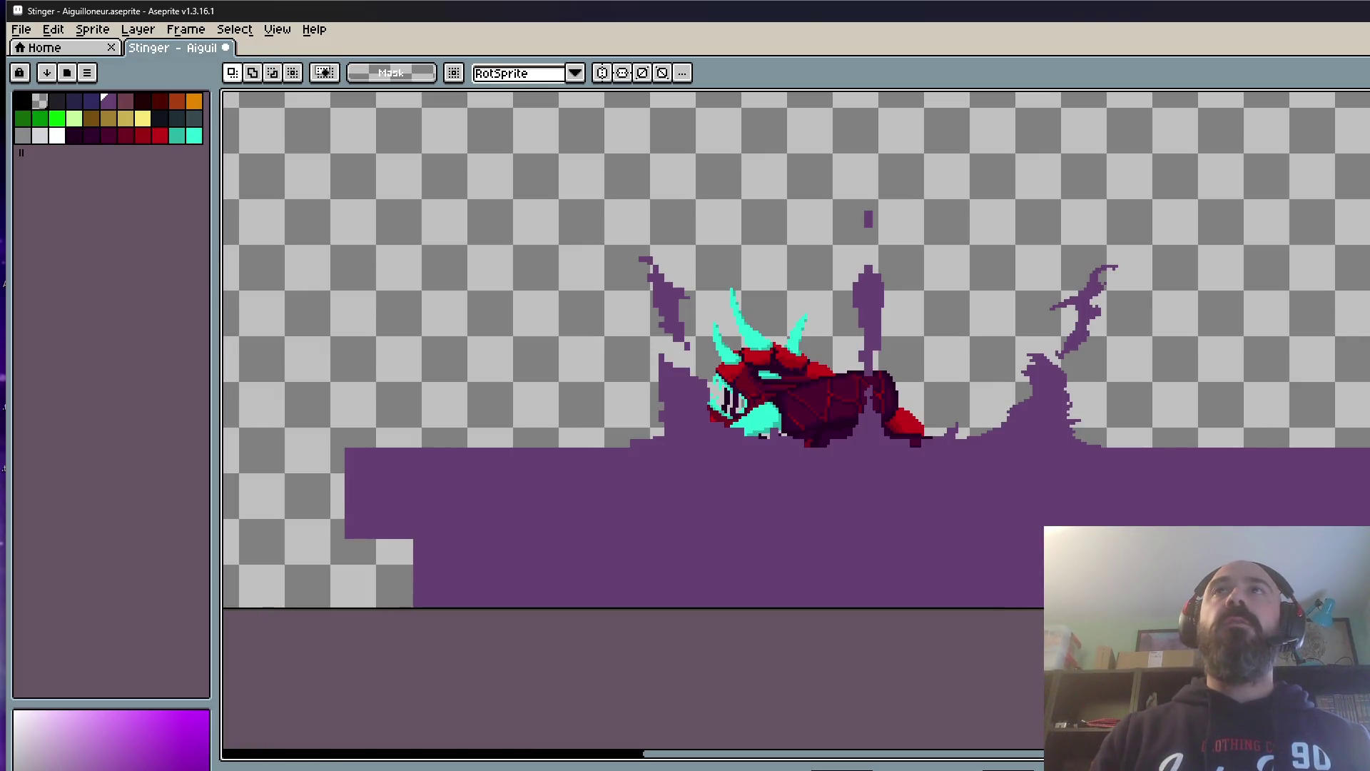
pyautogui.hotkey('alt', 'Tab')
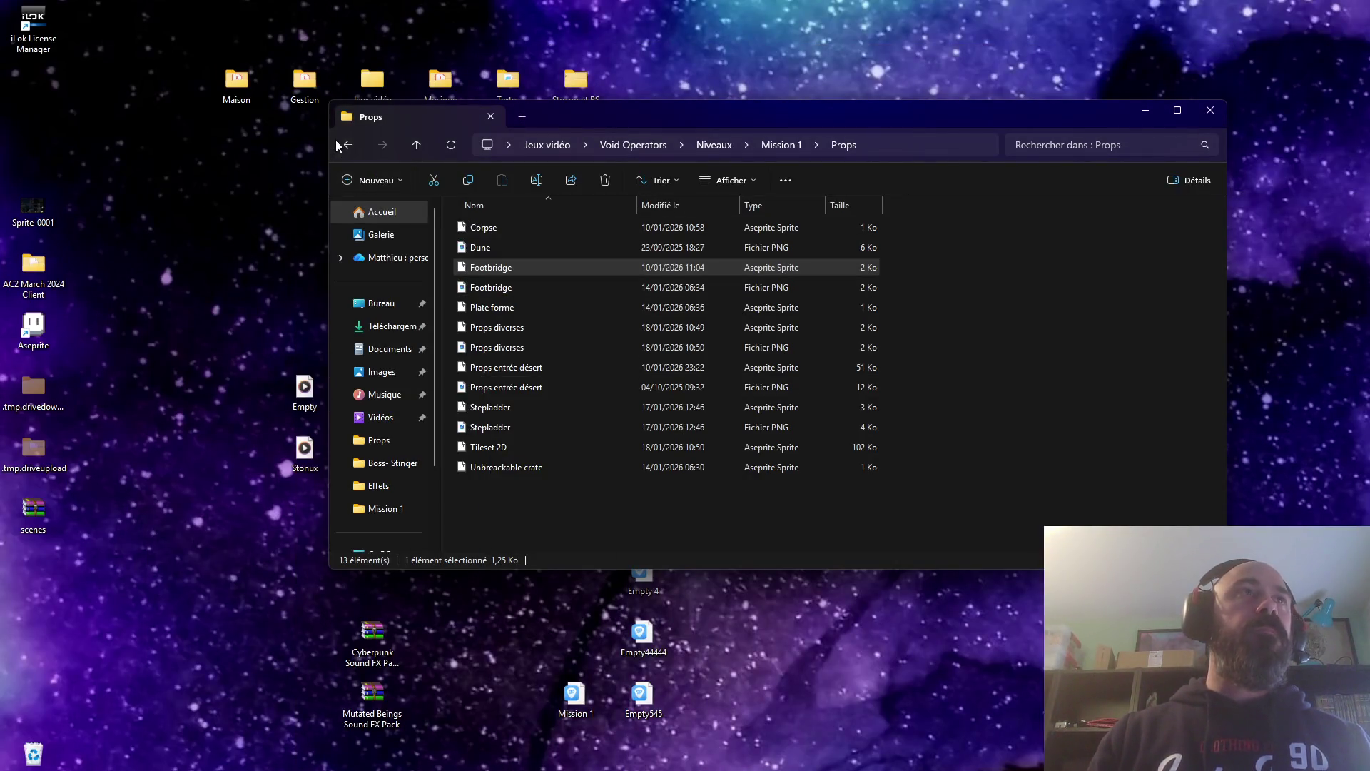
# Step: Go back up to Niveaux and reopen the Mission 1 folder to reach the Lvl design file
pyautogui.click(348, 146)
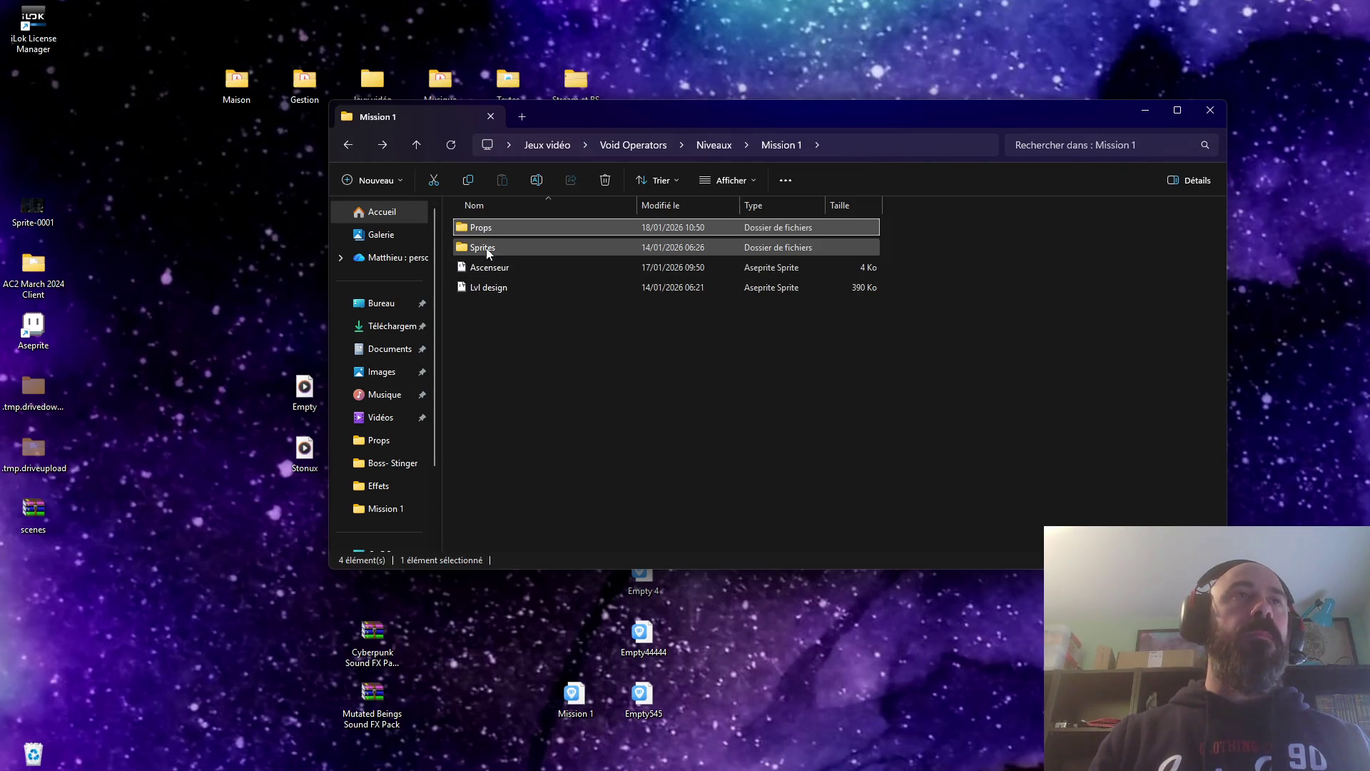
pyautogui.hotkey('alt', 'Up')
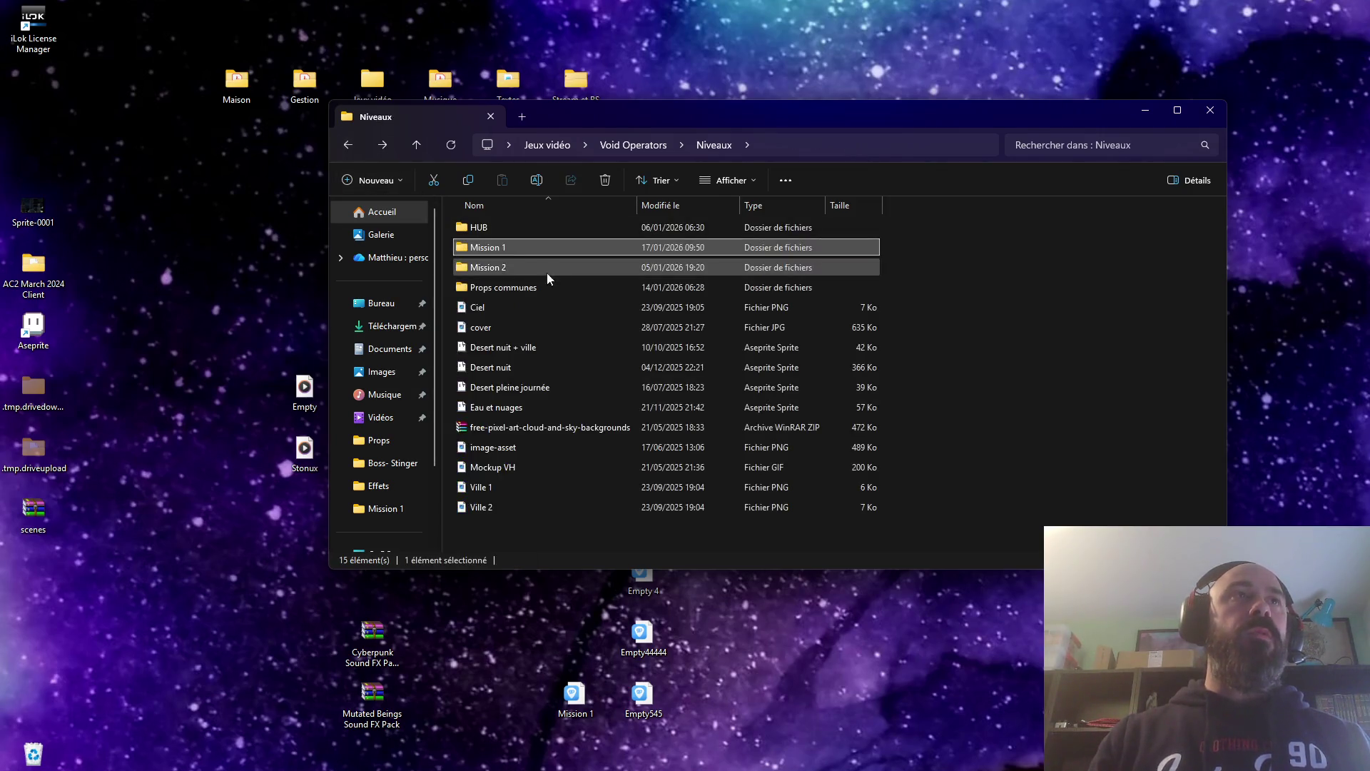
pyautogui.doubleClick(499, 250)
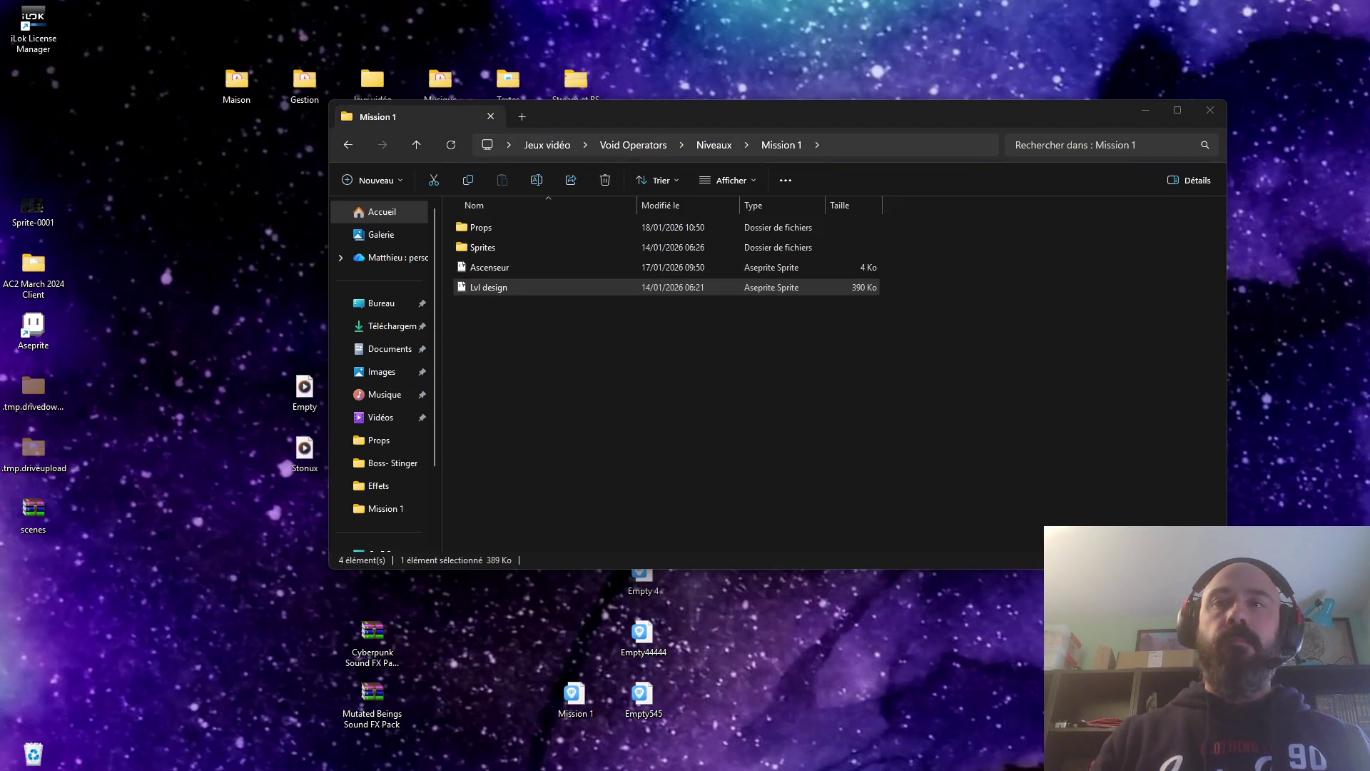
pyautogui.scroll(-2, 673, 573)
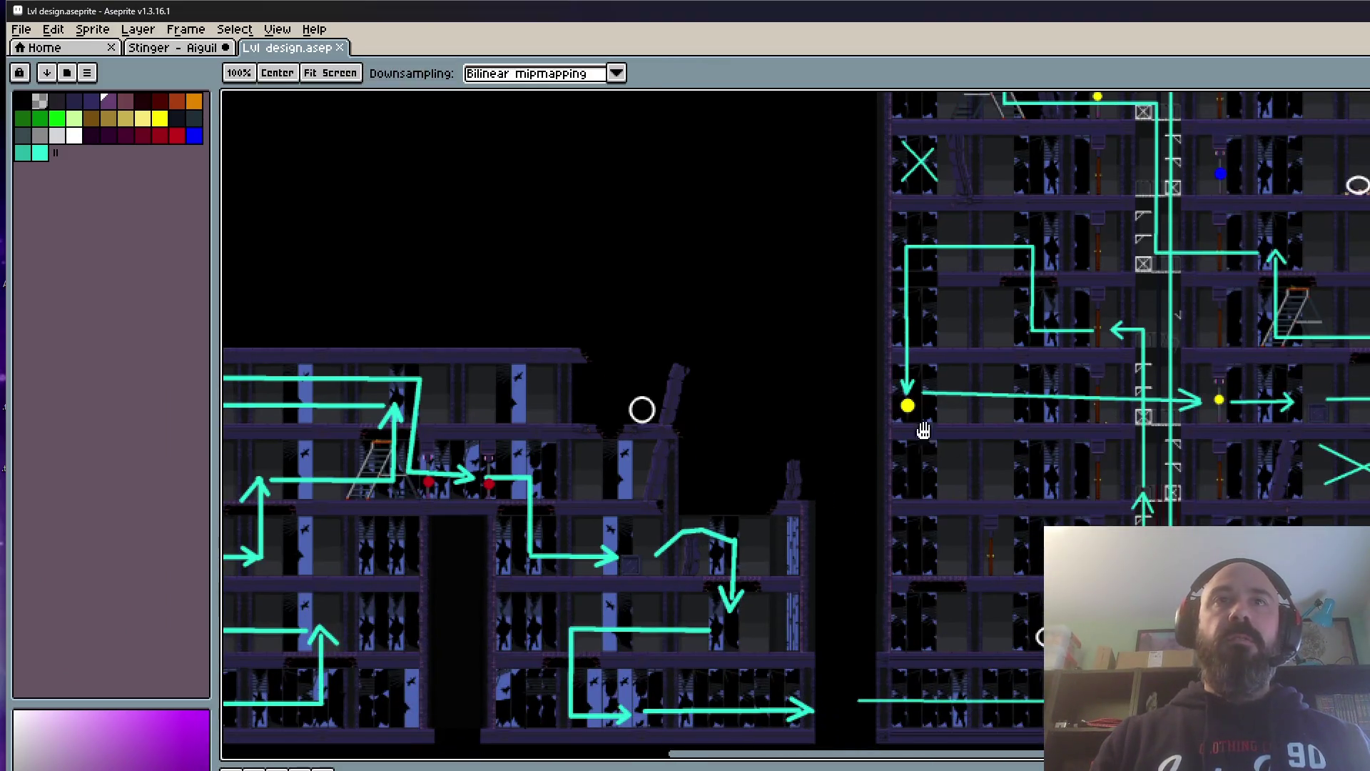
pyautogui.scroll(3, 643, 408)
pyautogui.scroll(1, 1209, 495)
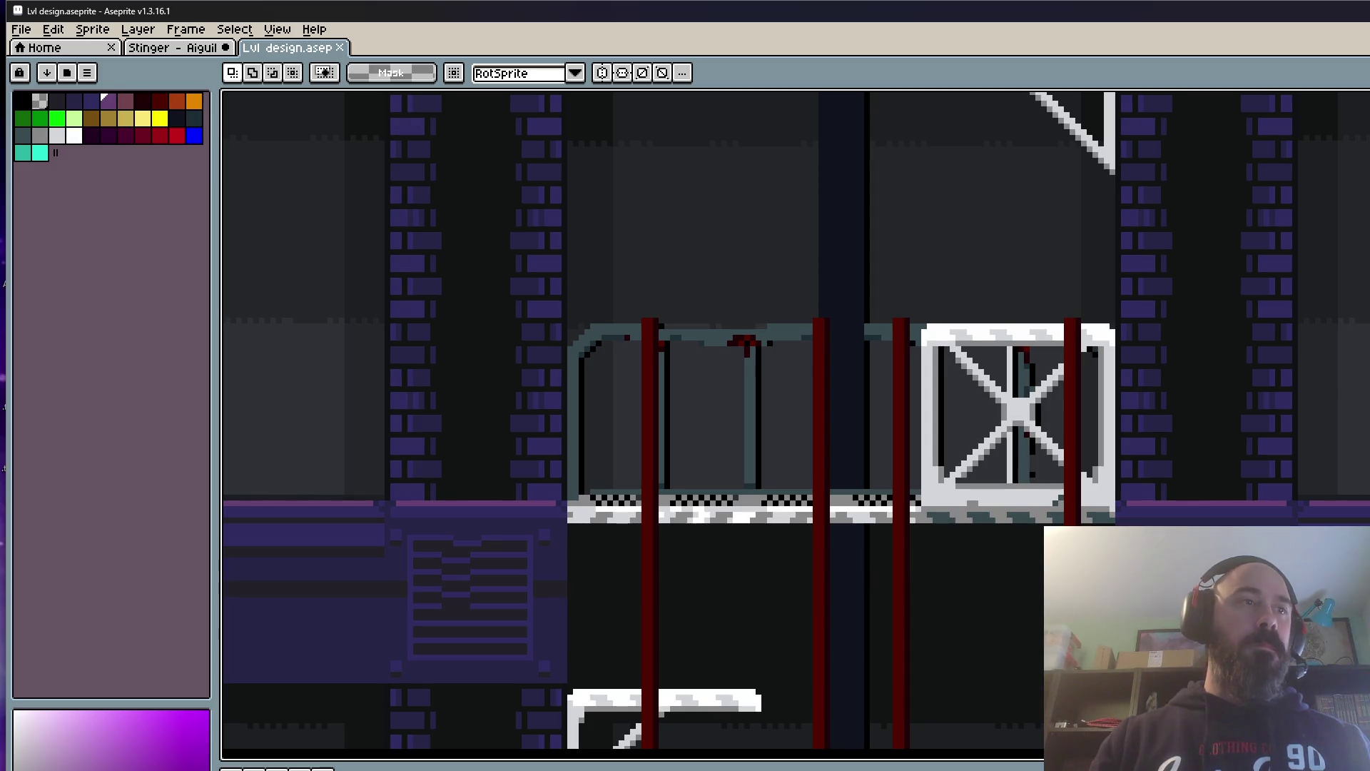
pyautogui.scroll(-1, 696, 525)
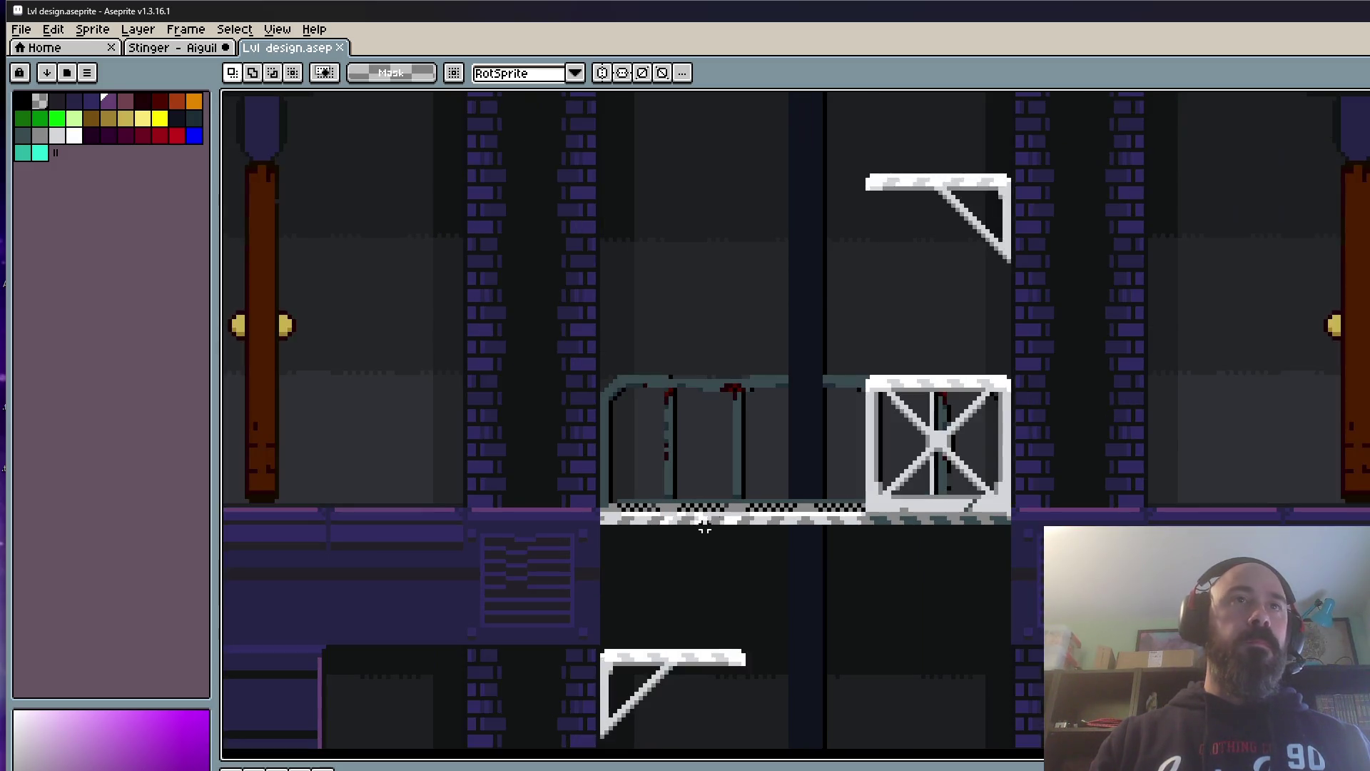
pyautogui.scroll(1, 842, 458)
pyautogui.scroll(-2, 842, 458)
pyautogui.scroll(-1, 845, 429)
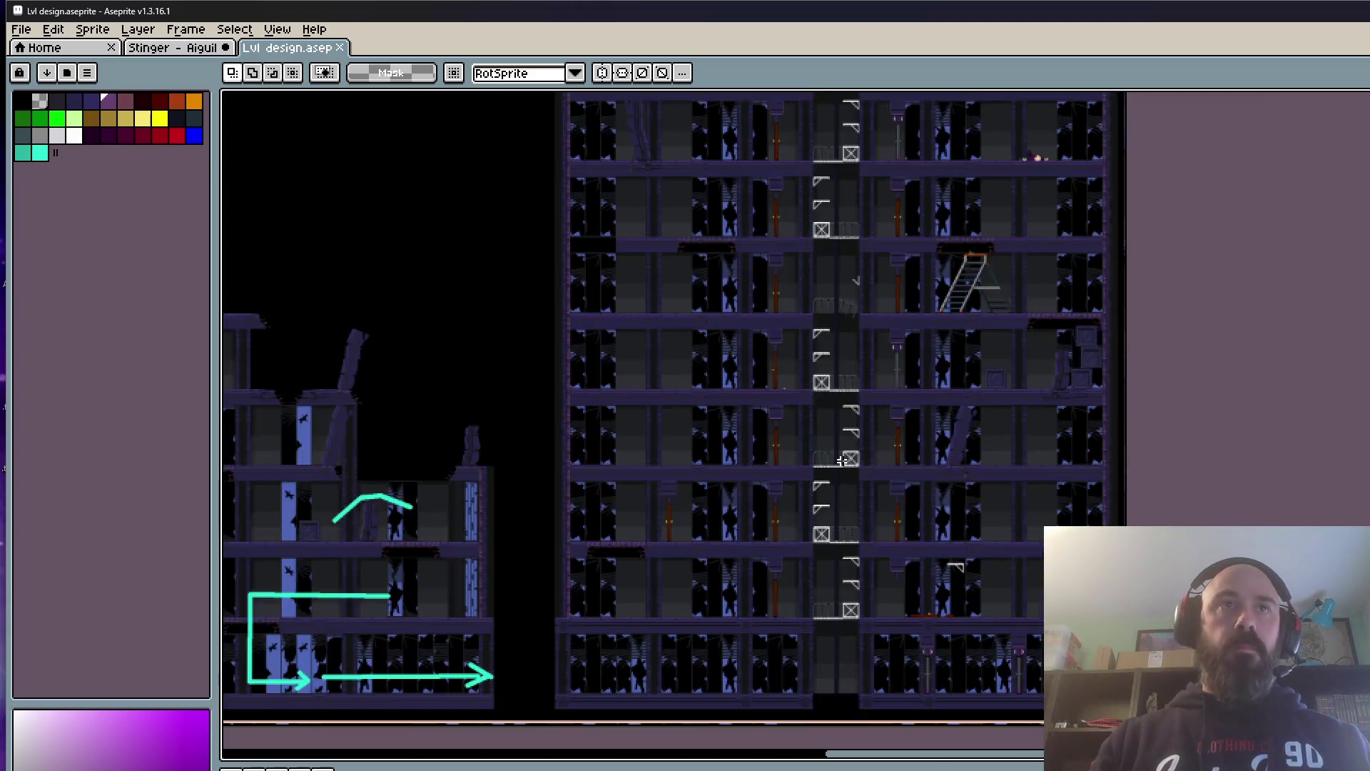
pyautogui.scroll(1, 850, 408)
pyautogui.scroll(2, 850, 408)
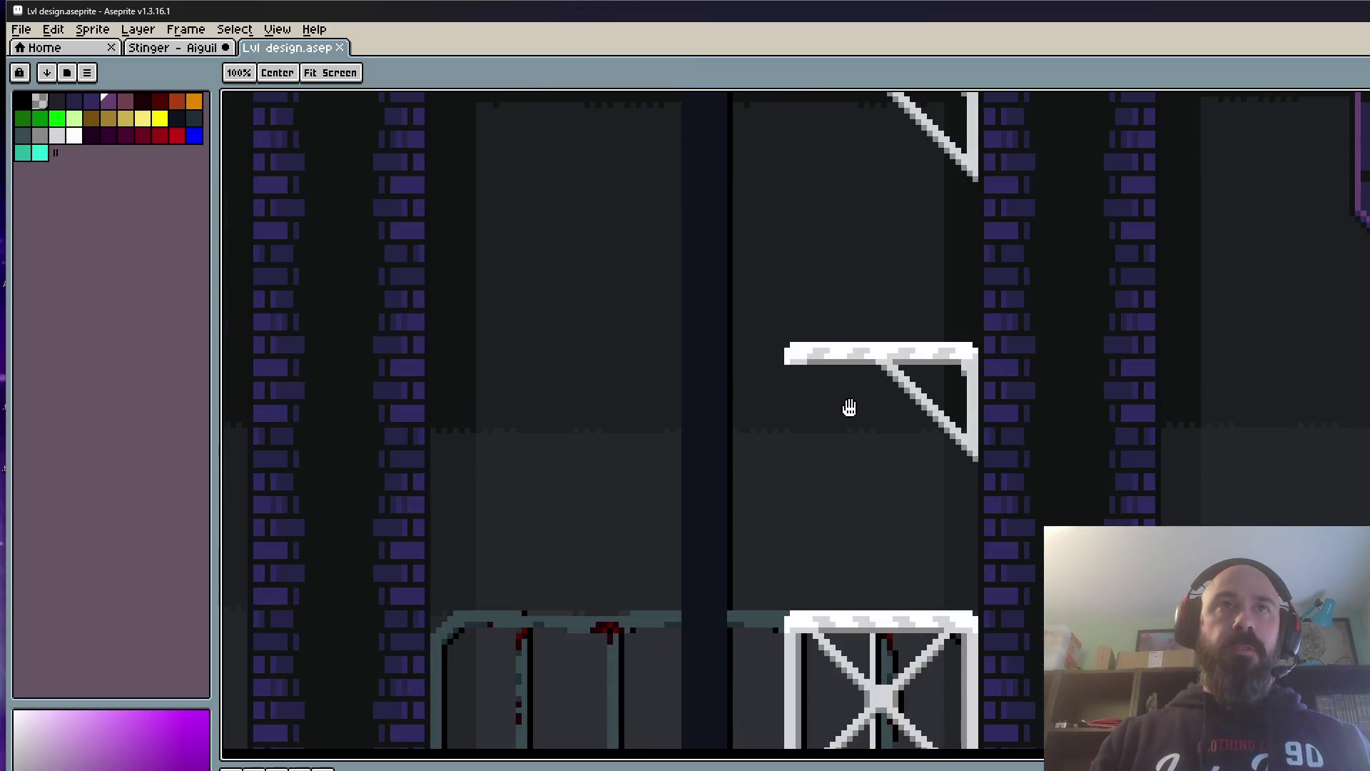
pyautogui.scroll(-1, 835, 353)
pyautogui.scroll(1, 826, 306)
# Step: Marquee-select the footbridge area in the Mission 1 level design
pyautogui.press('m')
pyautogui.moveTo(928, 623)
pyautogui.mouseDown()
pyautogui.moveTo(543, 227)
pyautogui.moveTo(519, 222)
pyautogui.mouseUp()
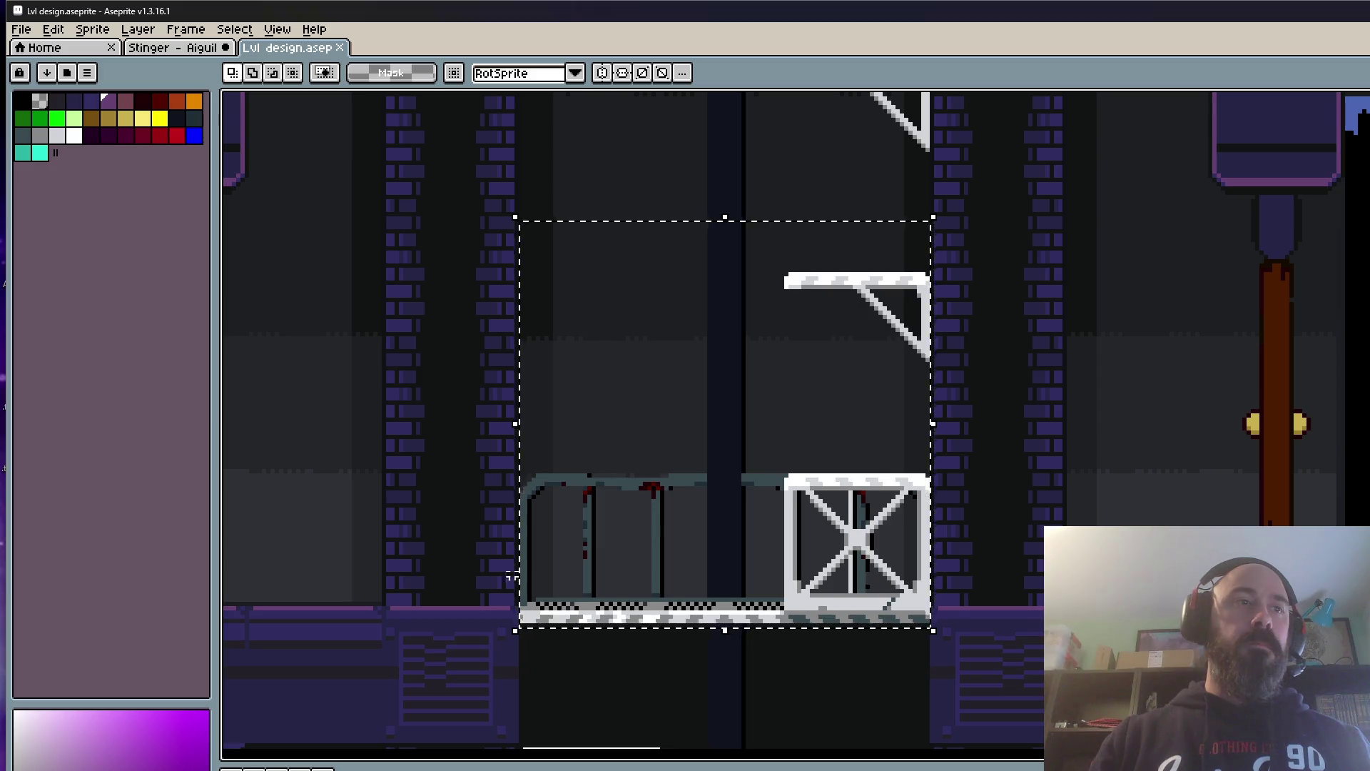
pyautogui.scroll(-4, 541, 547)
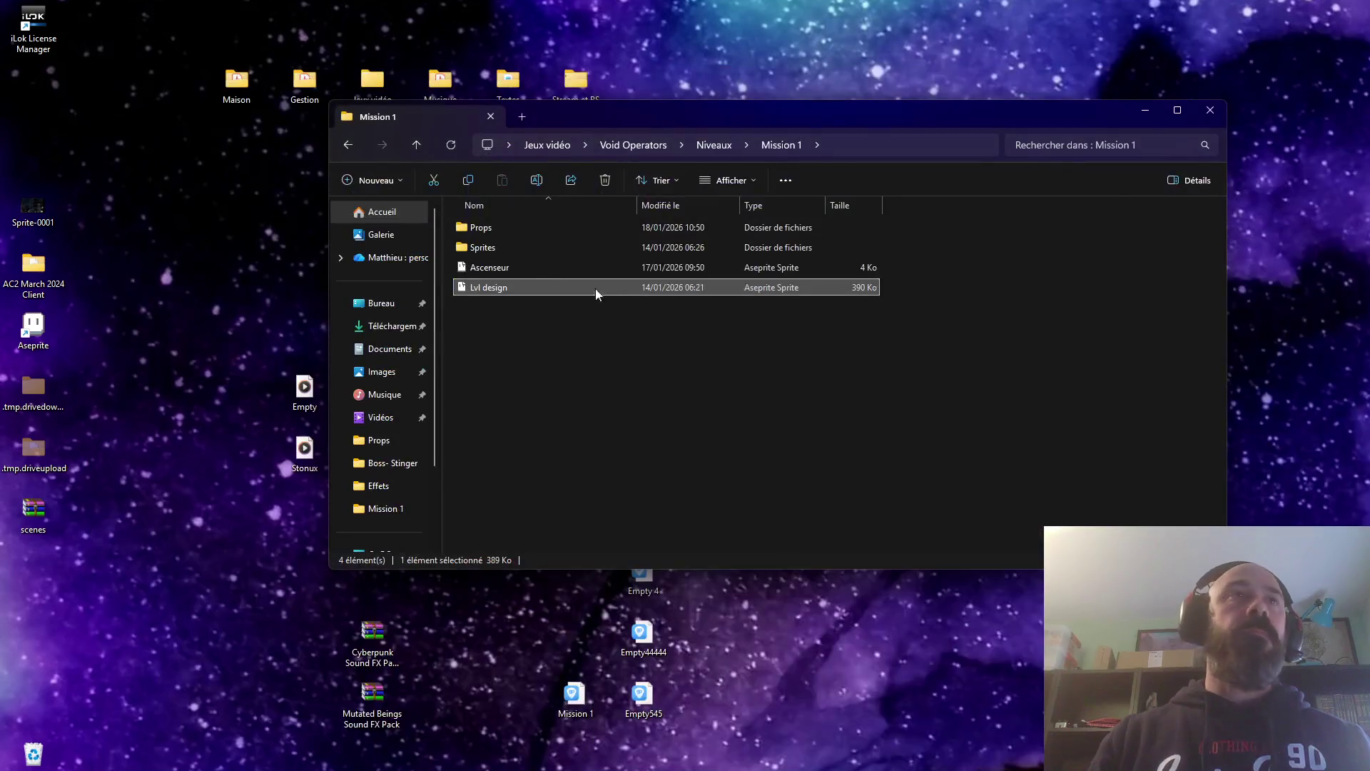
# Step: From Props, briefly open and close Plate forme, then open Footbridge.aseprite
pyautogui.click(472, 230)
pyautogui.doubleClick(472, 229)
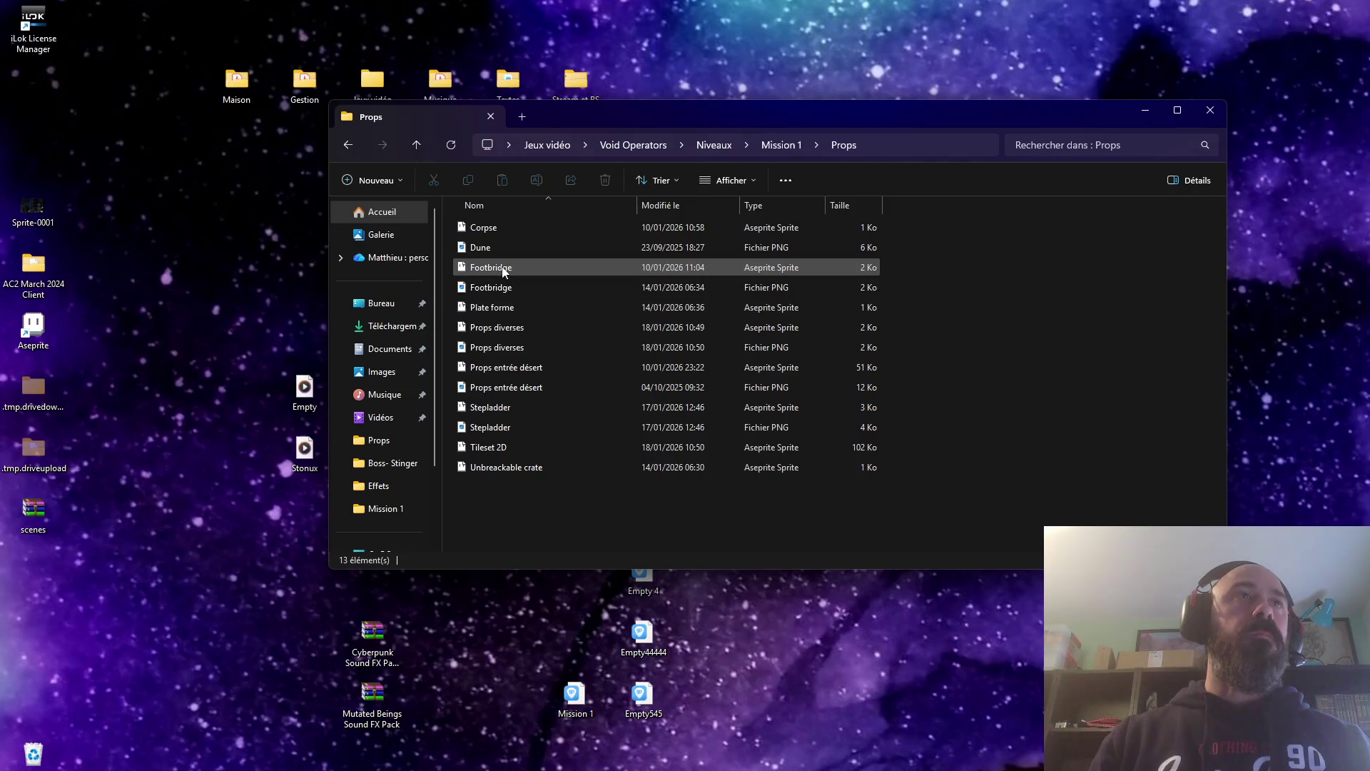
pyautogui.doubleClick(493, 308)
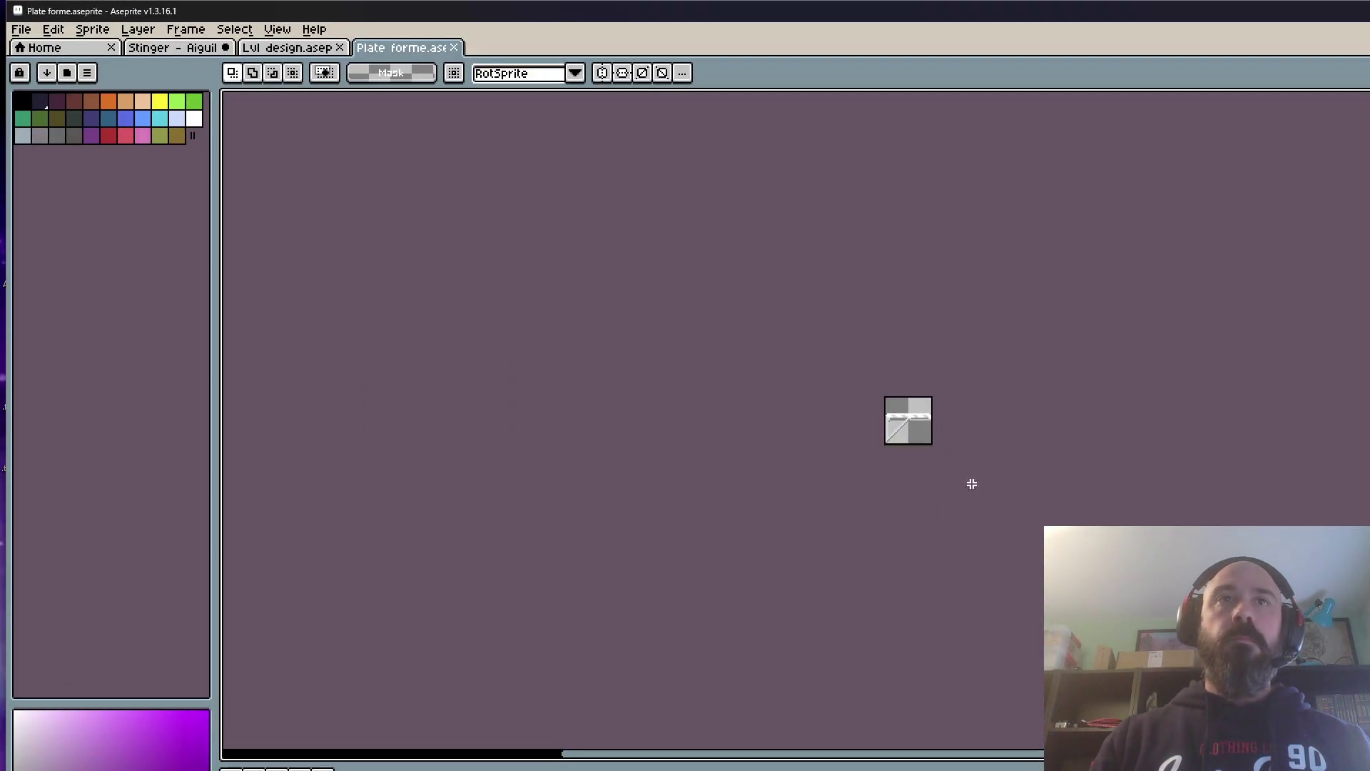
pyautogui.scroll(4, 909, 431)
pyautogui.scroll(-2, 904, 429)
pyautogui.click(455, 48)
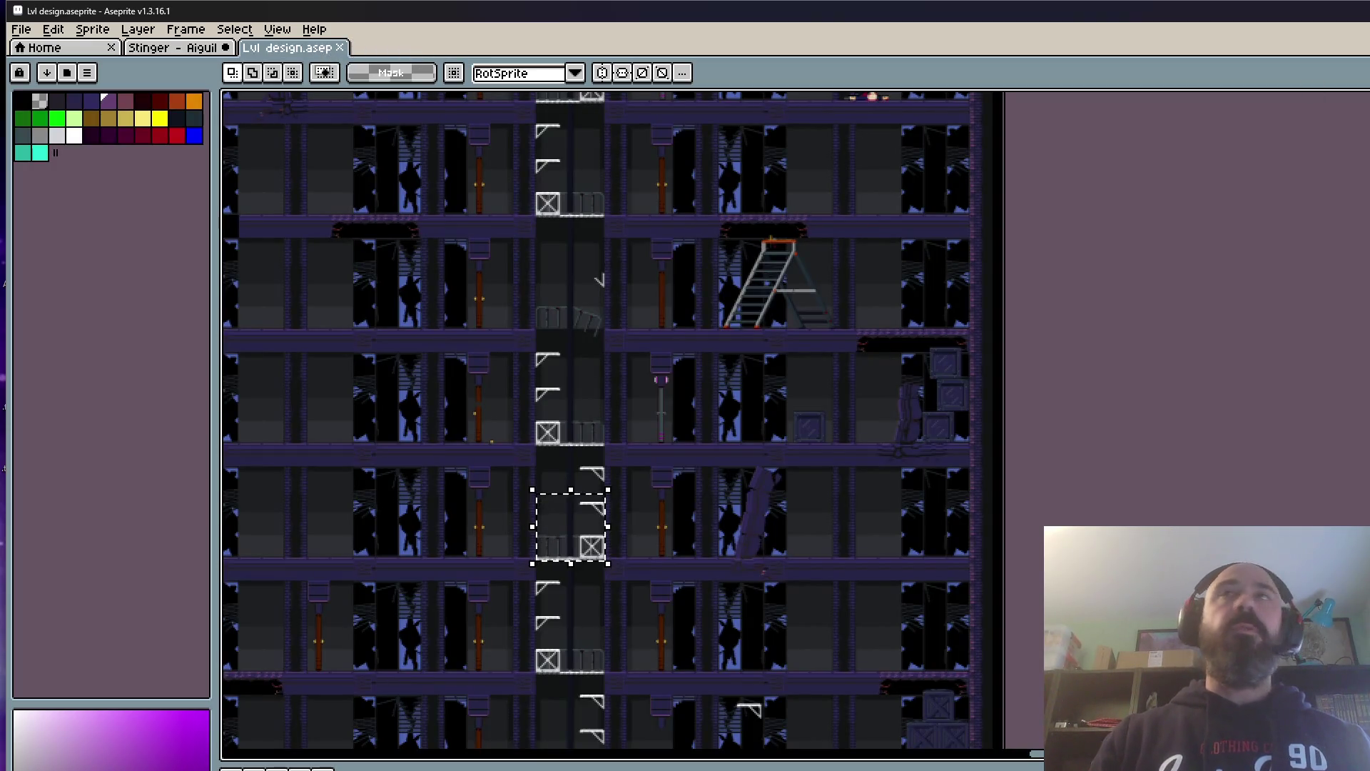
pyautogui.hotkey('alt', 'Tab')
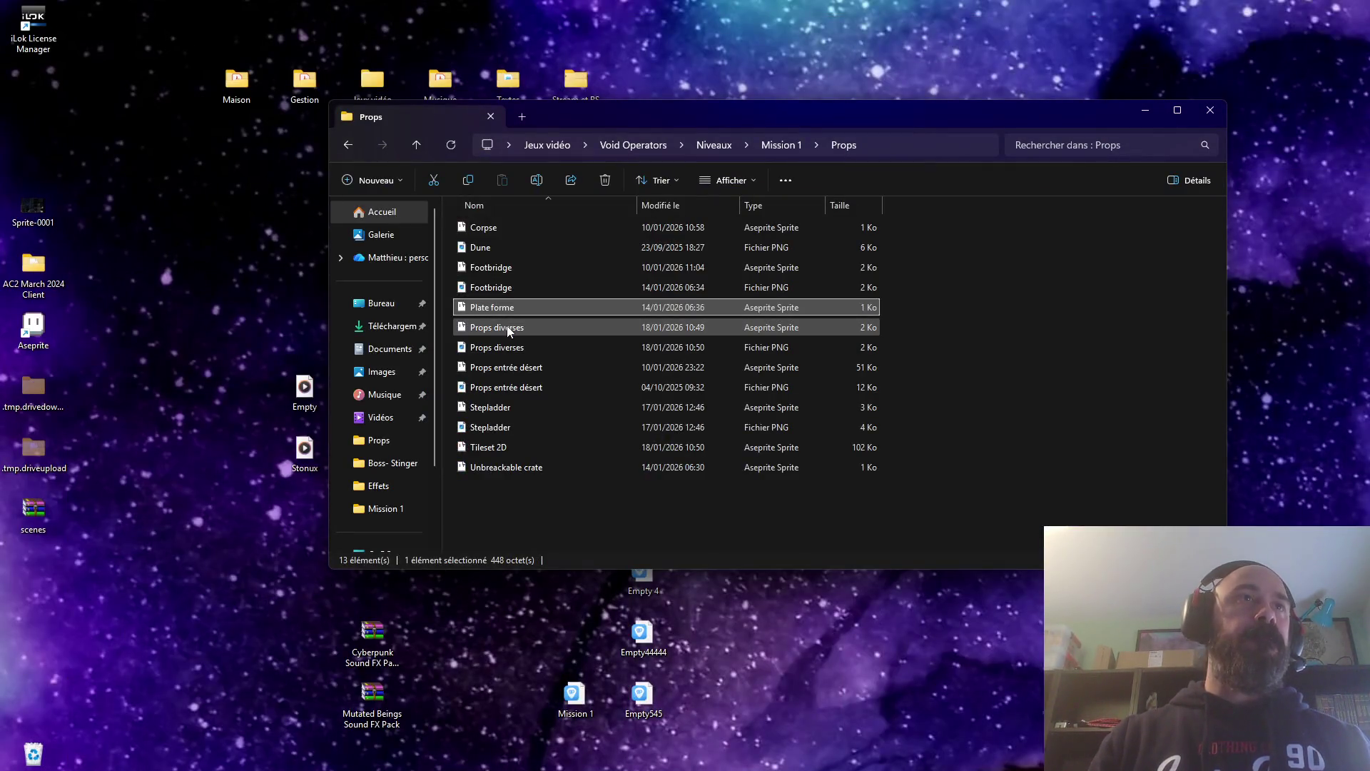
pyautogui.doubleClick(495, 268)
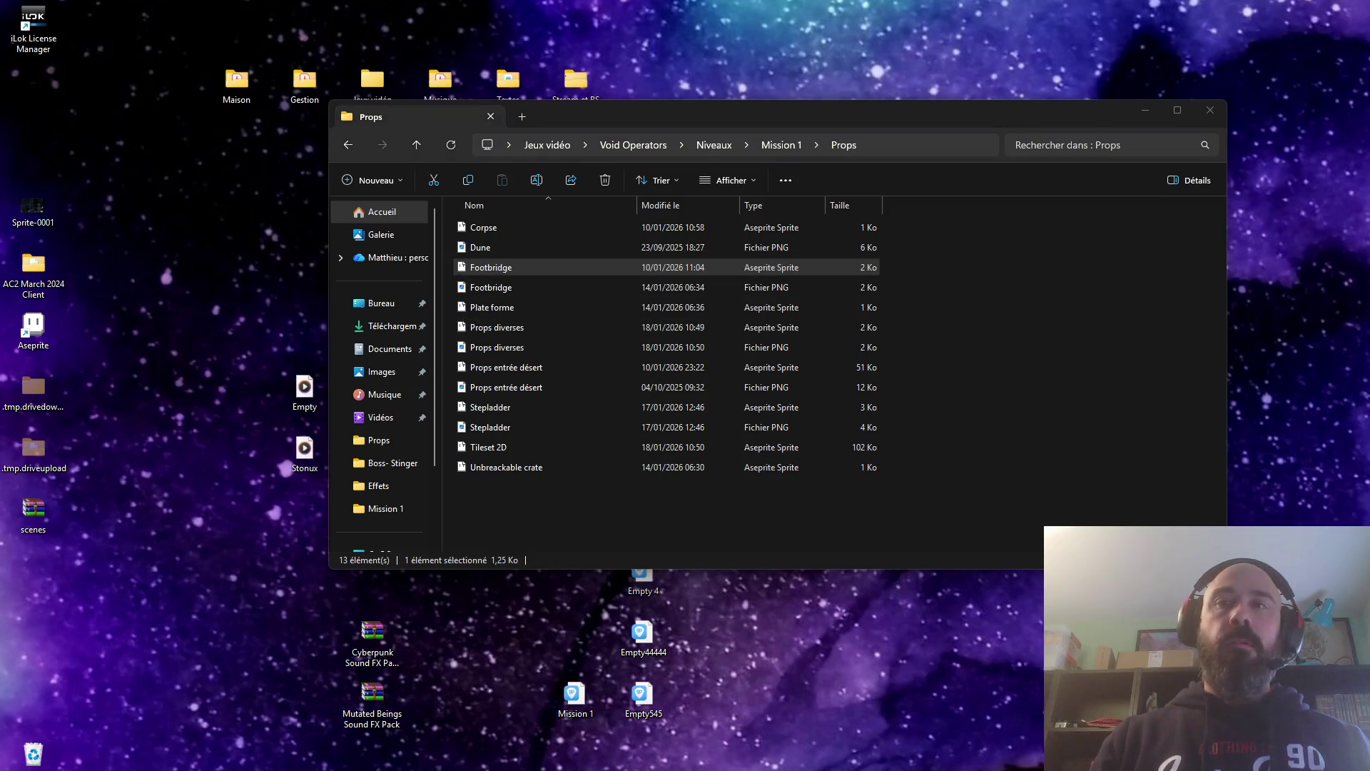
pyautogui.scroll(2, 813, 409)
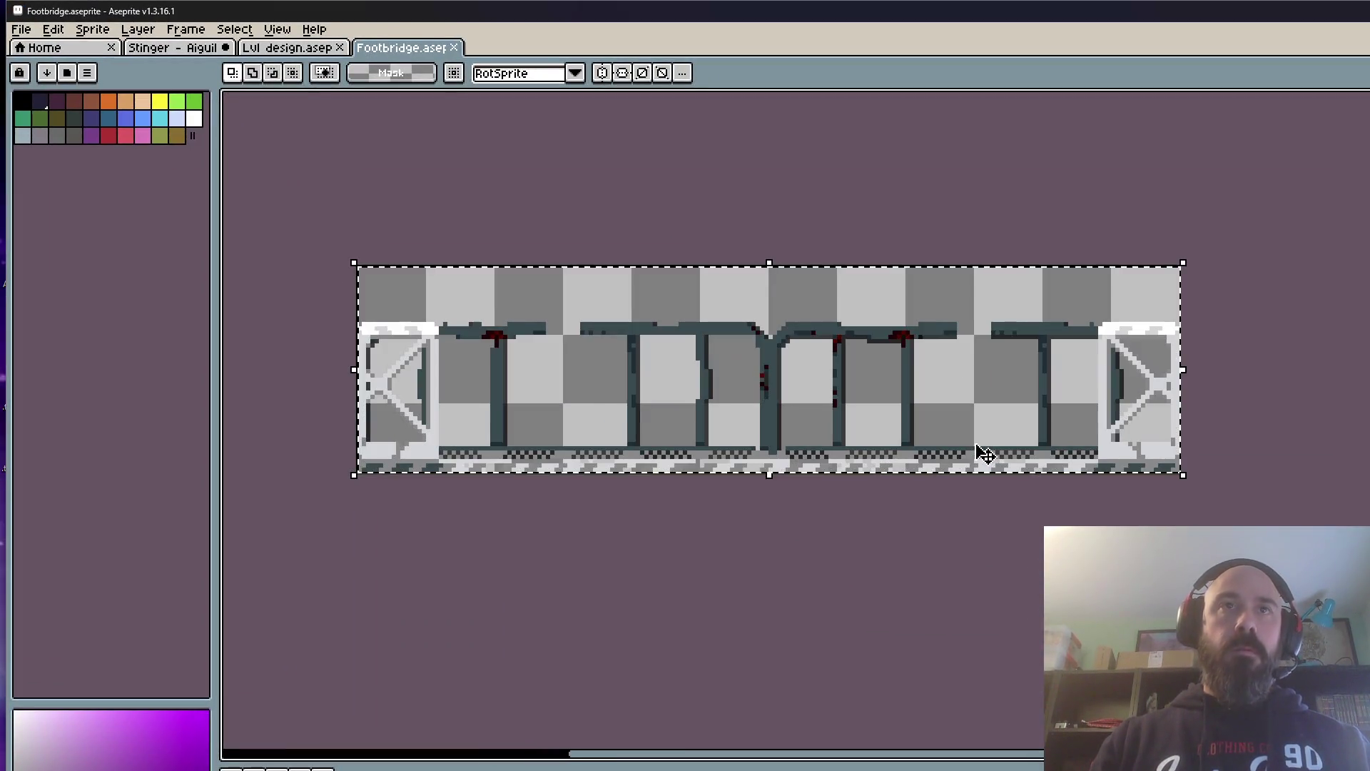
# Step: Clear the old footbridge artwork and enlarge the canvas in both directions, deleting leftover sprites
pyautogui.press('Delete')
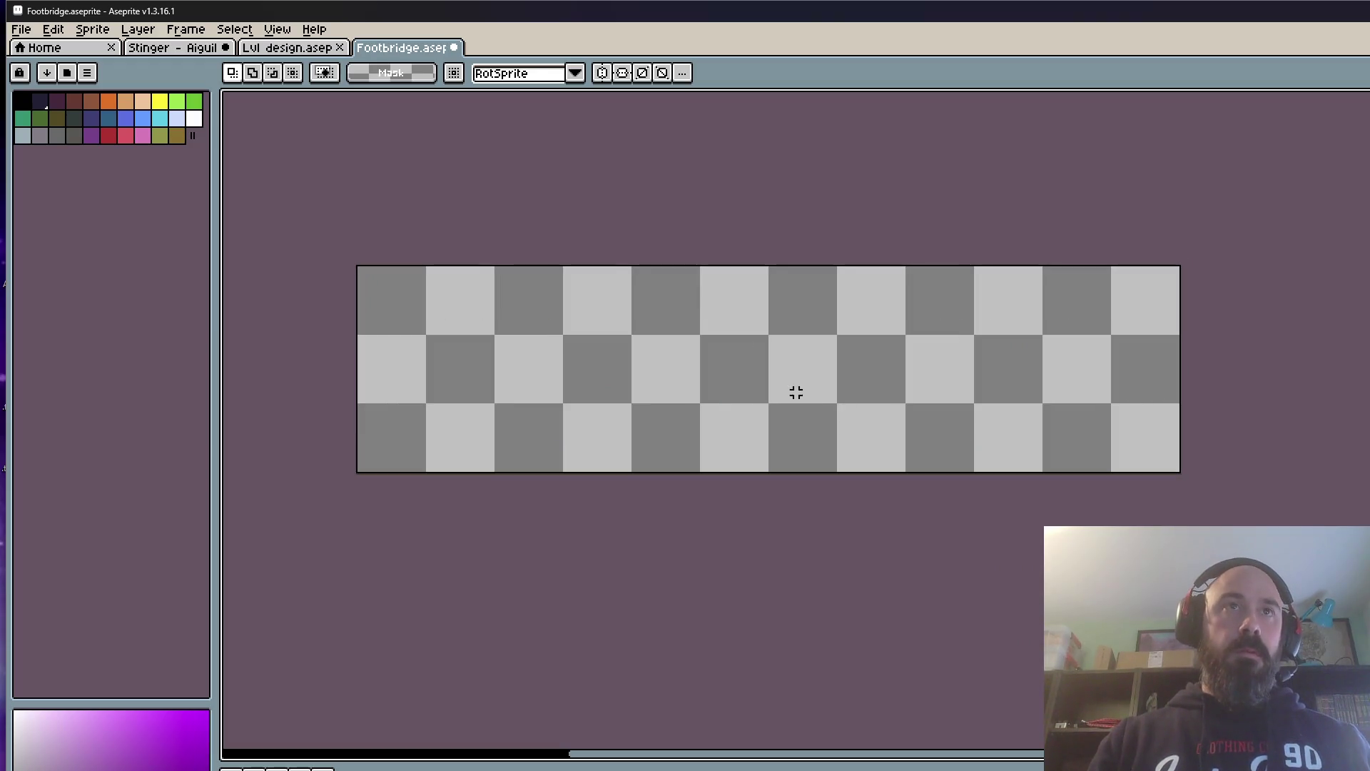
pyautogui.scroll(-4, 467, 729)
pyautogui.hotkey('ctrl', 'shift', 'c')
pyautogui.moveTo(588, 468); pyautogui.dragTo(758, 685)
pyautogui.click(319, 511)
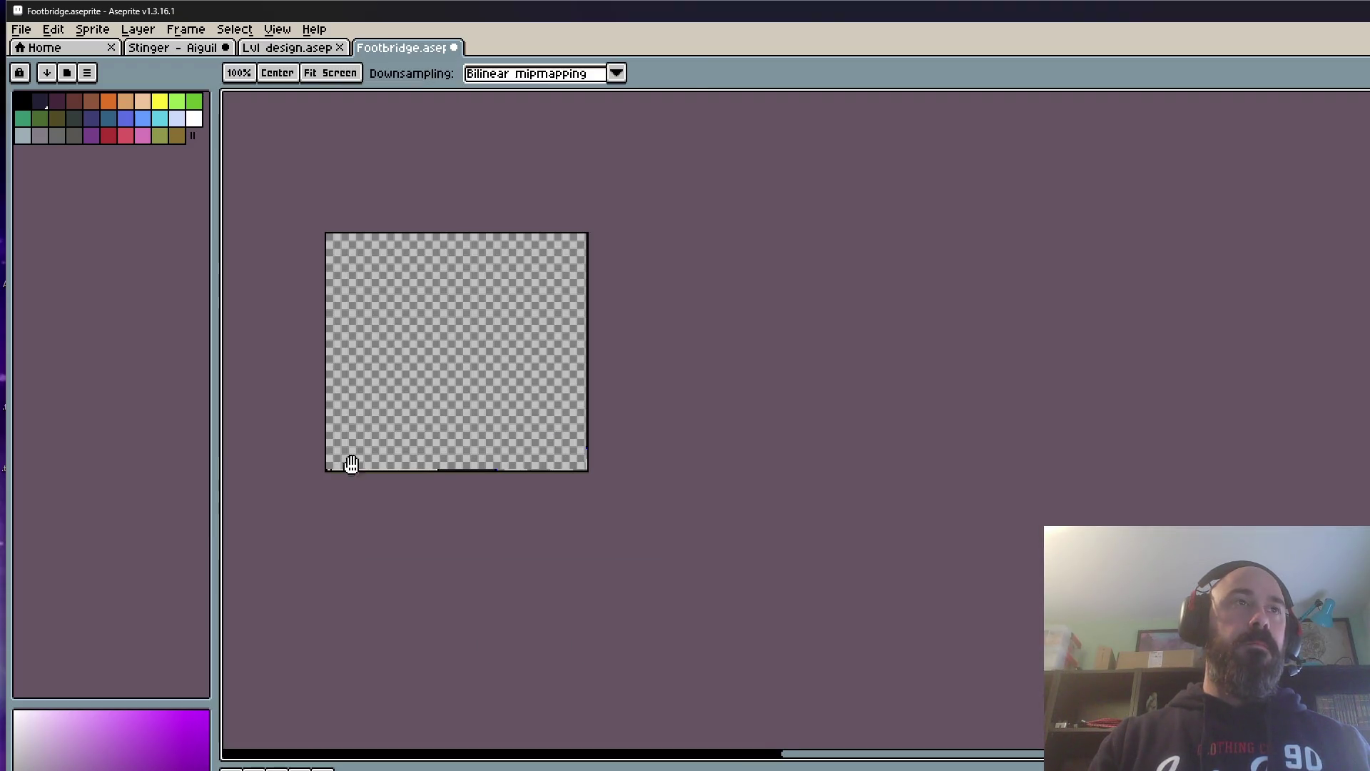
pyautogui.scroll(1, 350, 464)
pyautogui.scroll(-2, 439, 635)
pyautogui.hotkey('ctrl', 'shift', 'c')
pyautogui.moveTo(497, 399); pyautogui.dragTo(253, 174)
pyautogui.click(294, 518)
pyautogui.moveTo(339, 489); pyautogui.dragTo(498, 447)
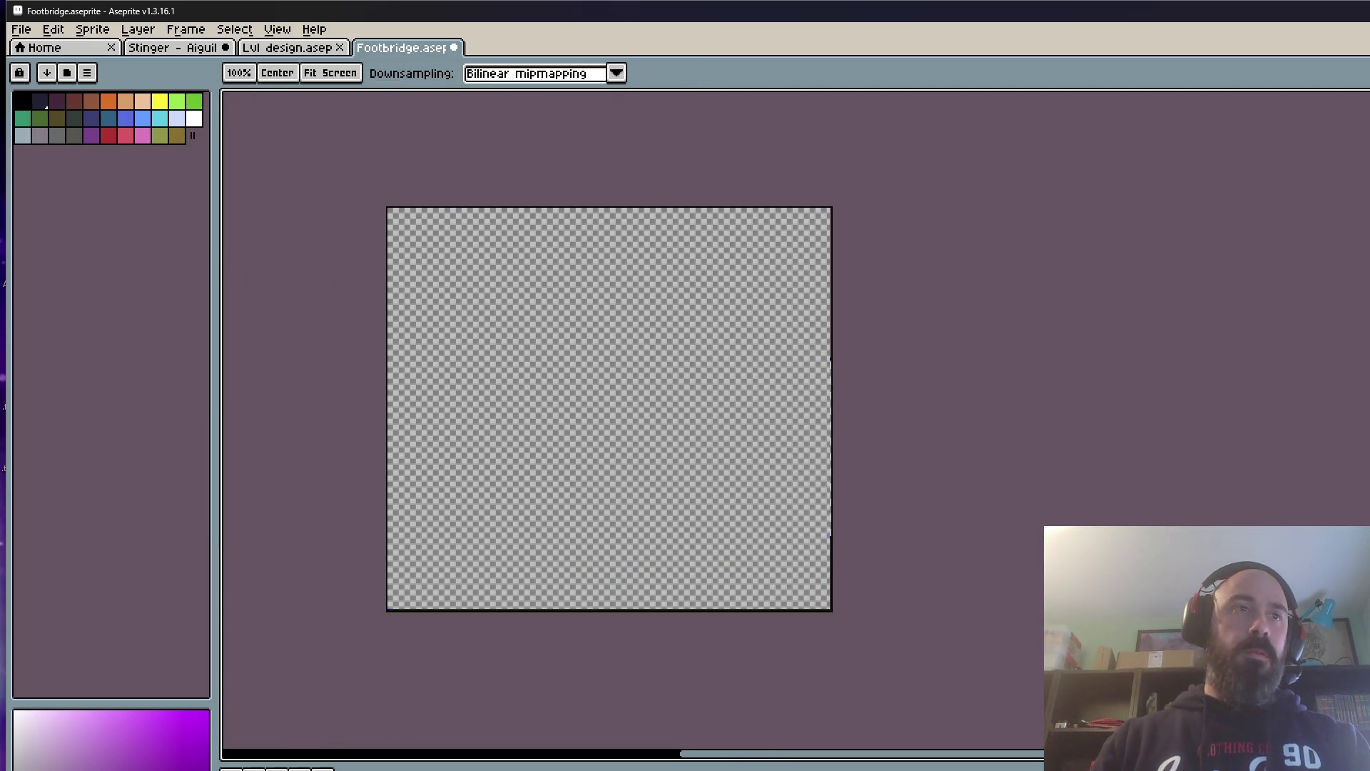
pyautogui.press('m')
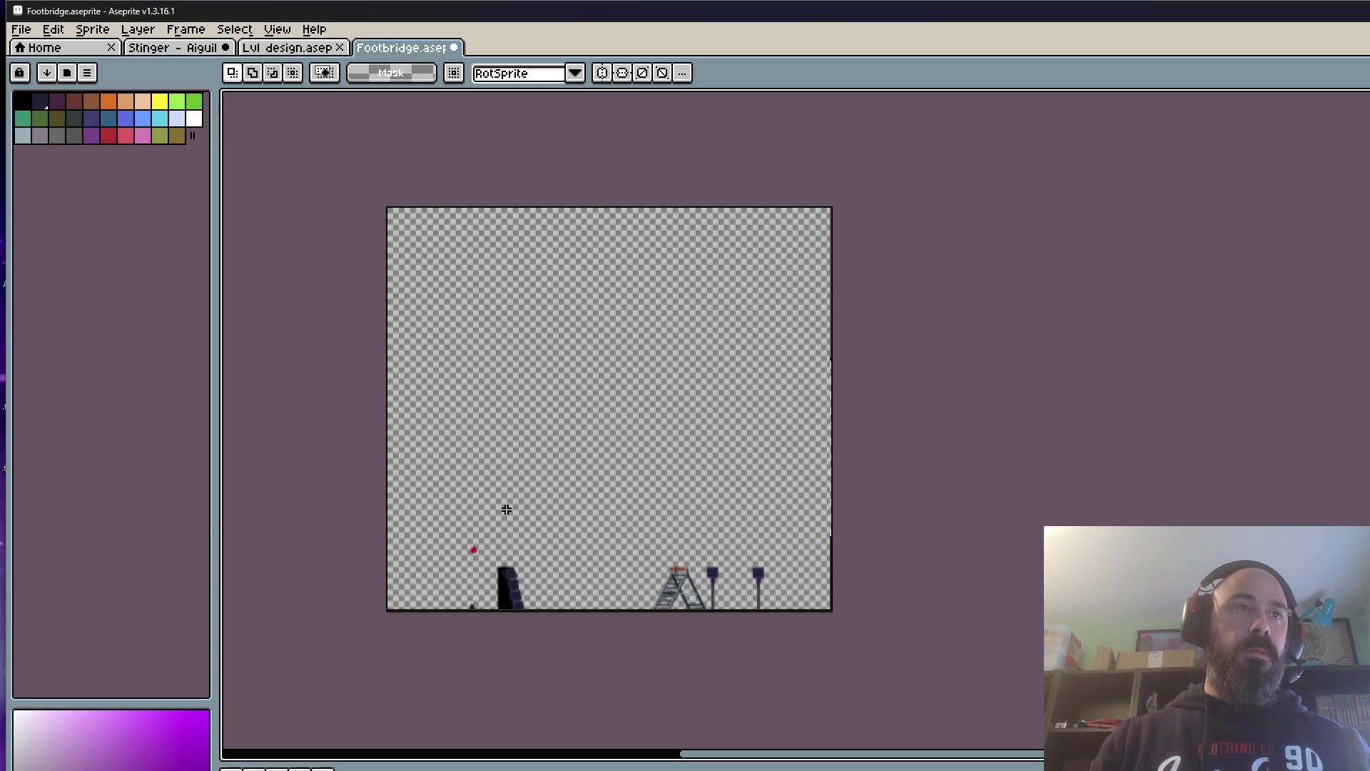
pyautogui.press('Delete')
# Step: Copy the footbridge from the level design and paste it into the centre of the Footbridge sprite
pyautogui.click(273, 48)
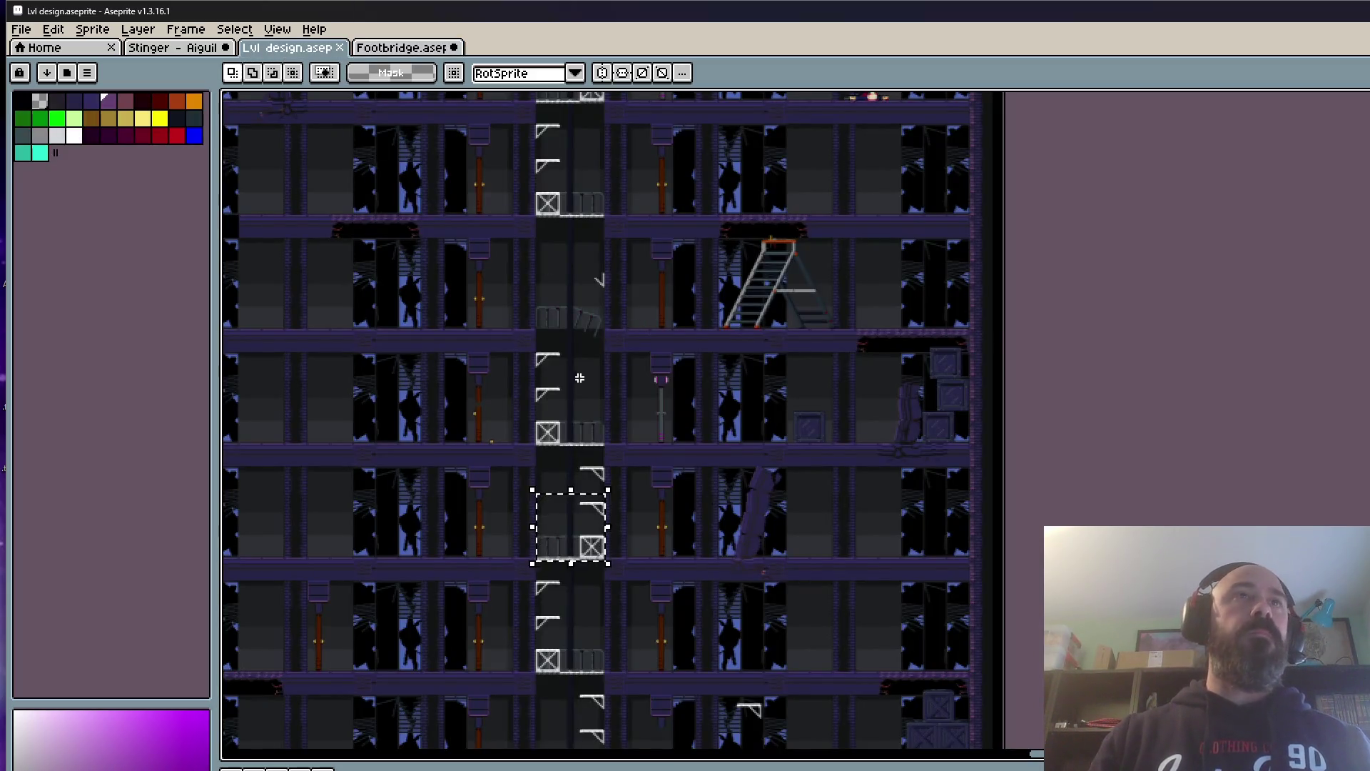
pyautogui.scroll(2, 580, 377)
pyautogui.scroll(2, 520, 422)
pyautogui.scroll(2, 585, 269)
pyautogui.scroll(1, 518, 345)
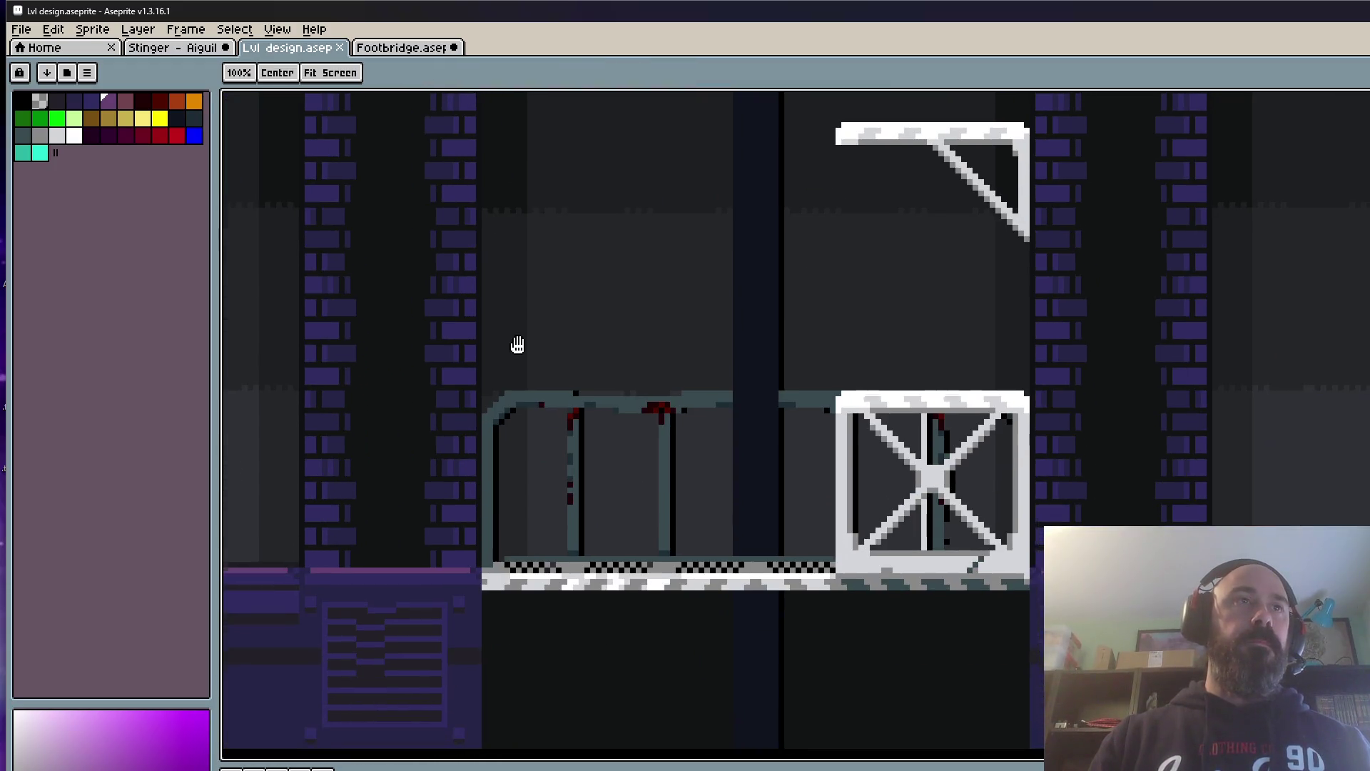
pyautogui.press('m')
pyautogui.moveTo(485, 347); pyautogui.dragTo(1033, 627)
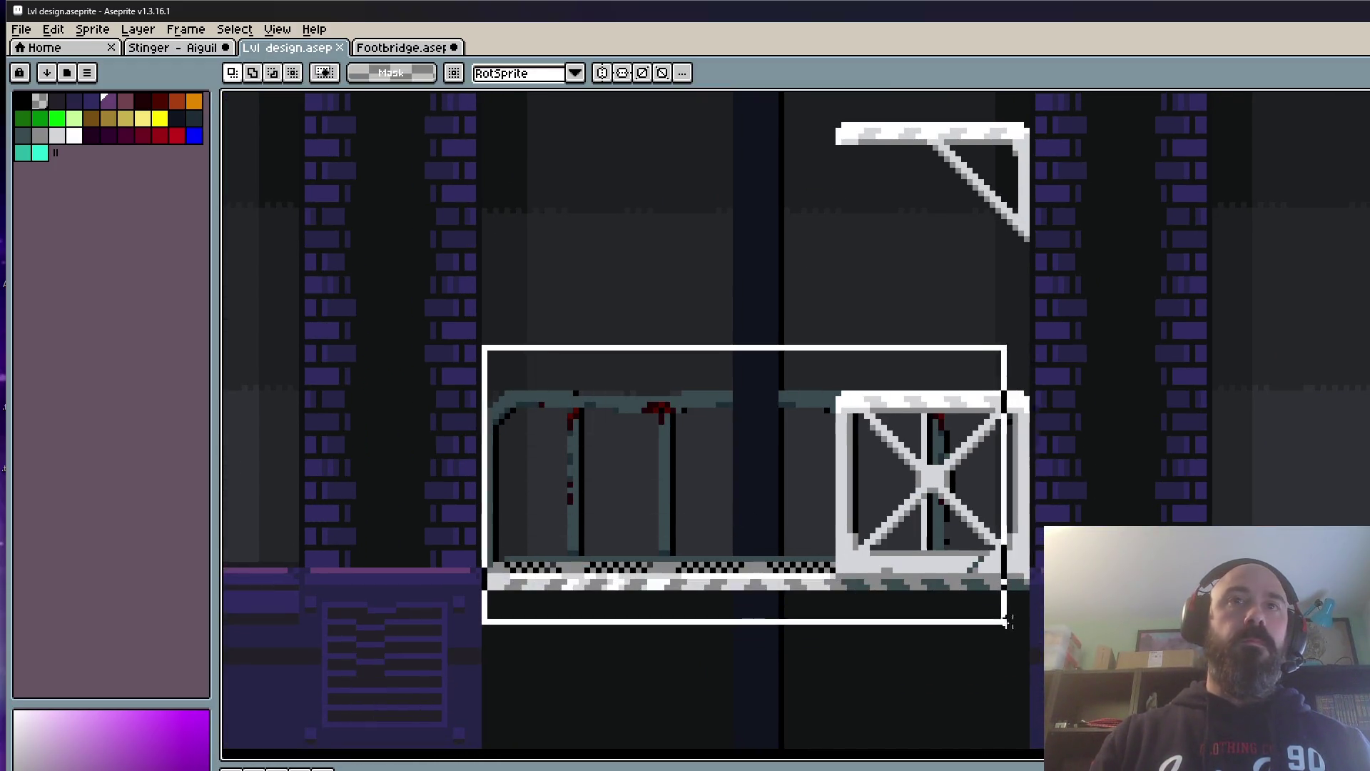
pyautogui.moveTo(892, 537); pyautogui.dragTo(892, 493)
pyautogui.press('Escape')
pyautogui.click(380, 49)
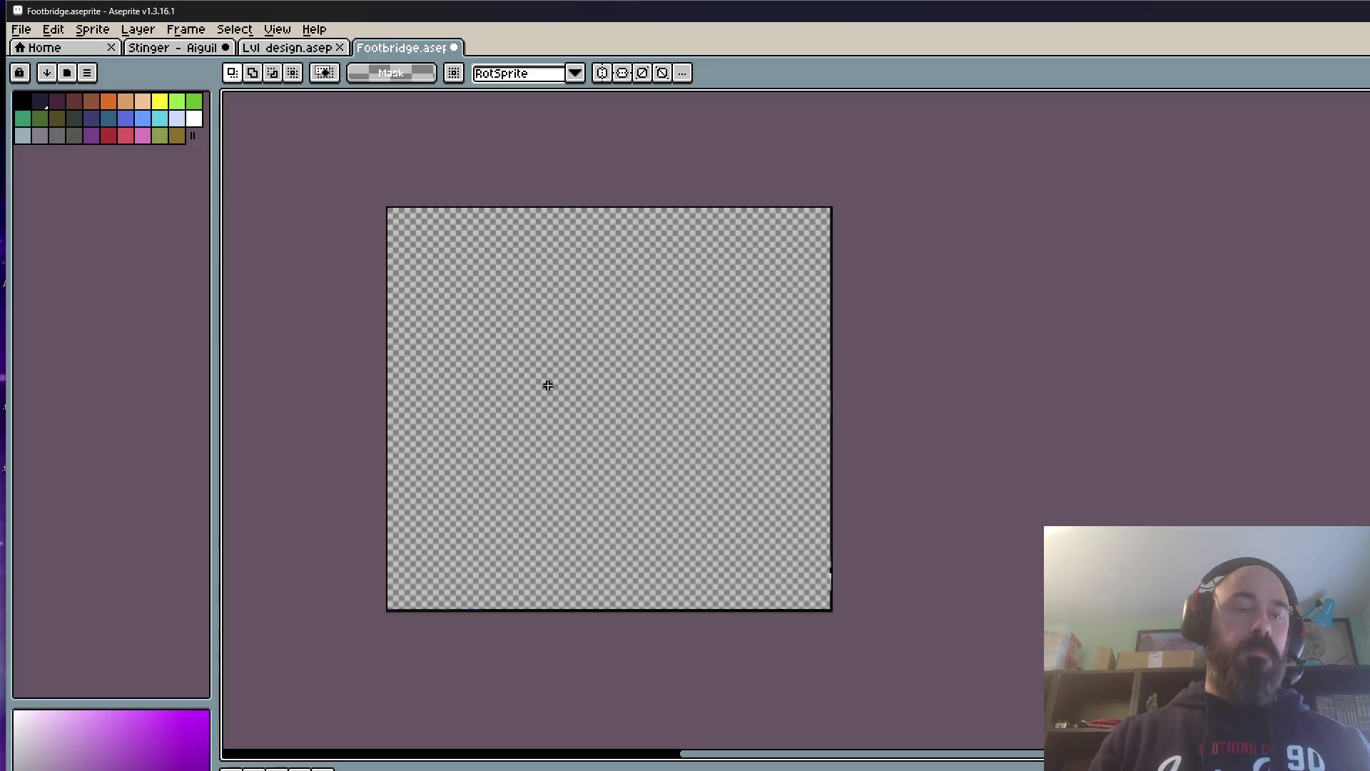
pyautogui.hotkey('ctrl', 'v')
pyautogui.moveTo(860, 615); pyautogui.dragTo(582, 414)
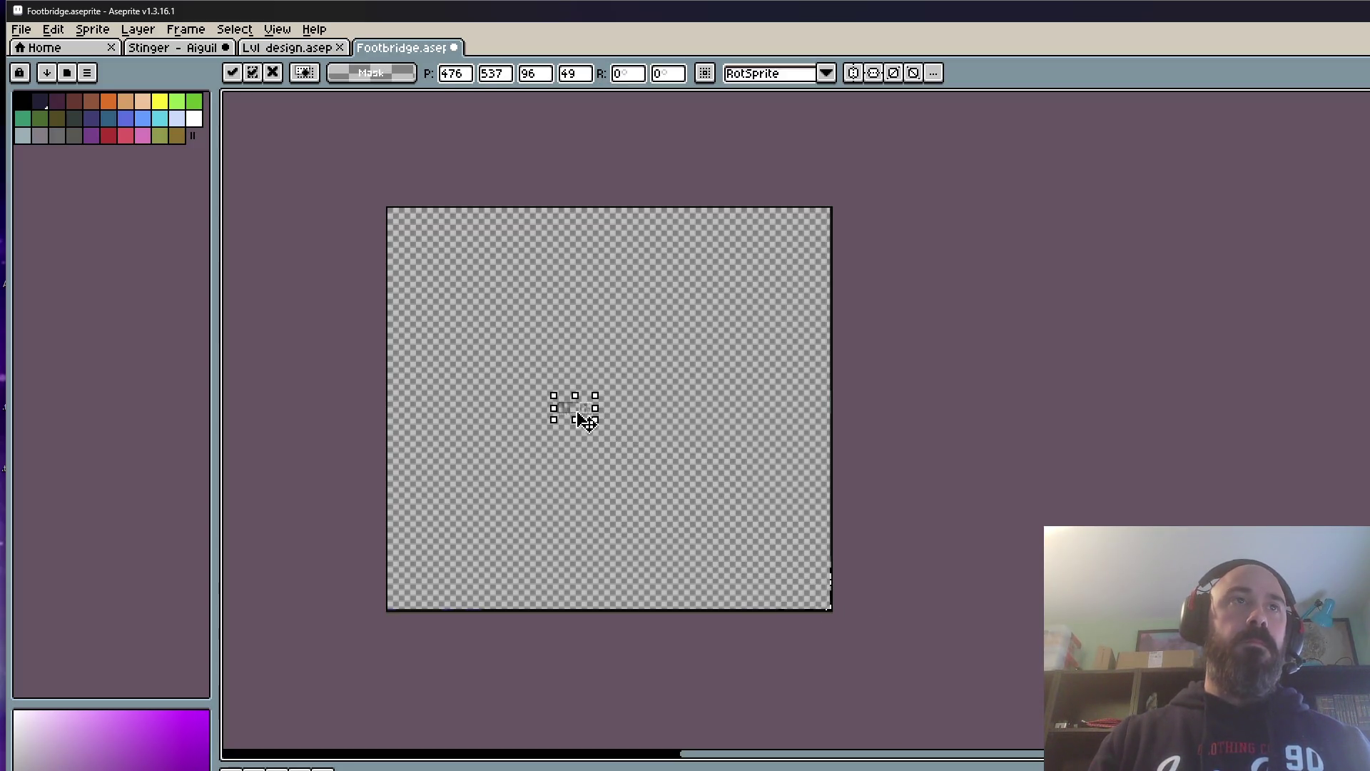
pyautogui.click(471, 369)
# Step: Select a second footbridge section in the level and extend the Footbridge canvas right and downward
pyautogui.click(289, 49)
pyautogui.scroll(-2, 551, 268)
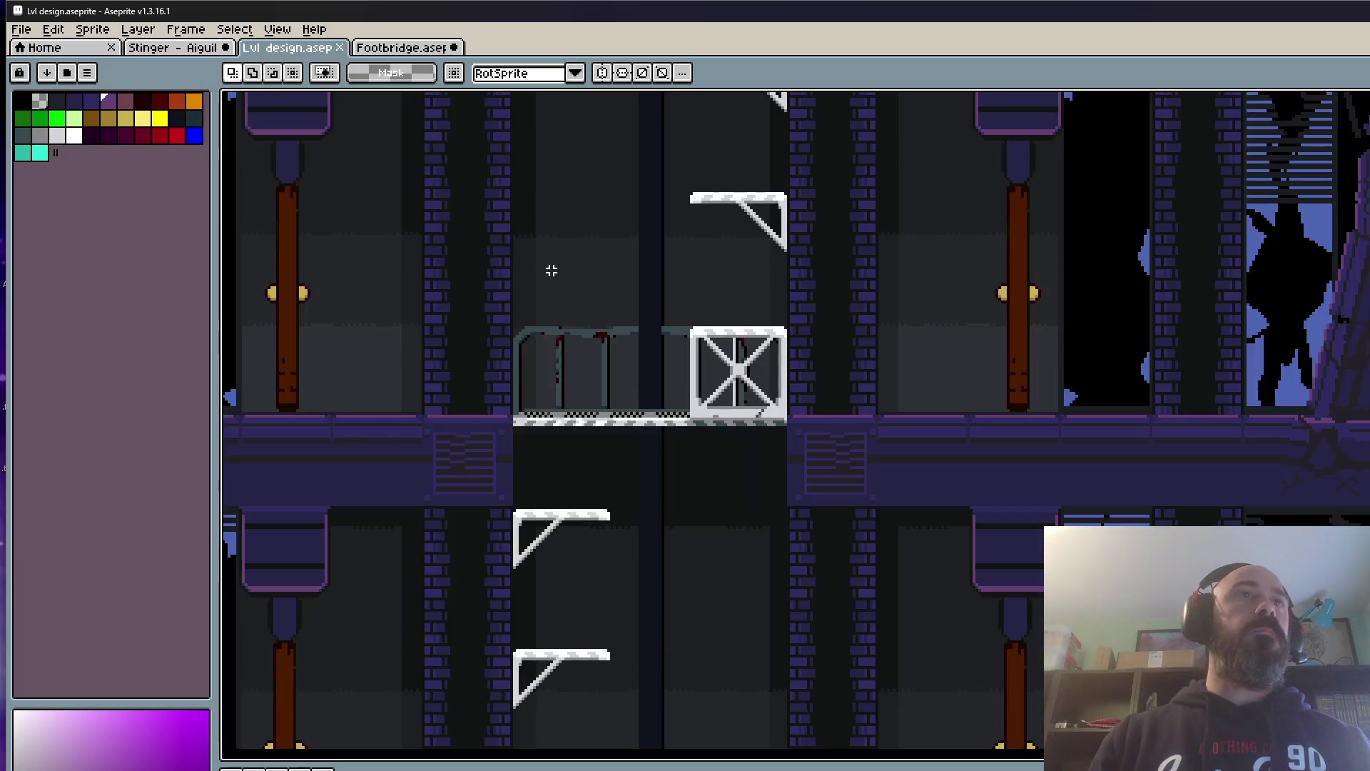
pyautogui.scroll(-2, 600, 371)
pyautogui.moveTo(600, 370); pyautogui.dragTo(568, 398)
pyautogui.scroll(2, 568, 398)
pyautogui.press('m')
pyautogui.moveTo(575, 230); pyautogui.dragTo(1118, 471)
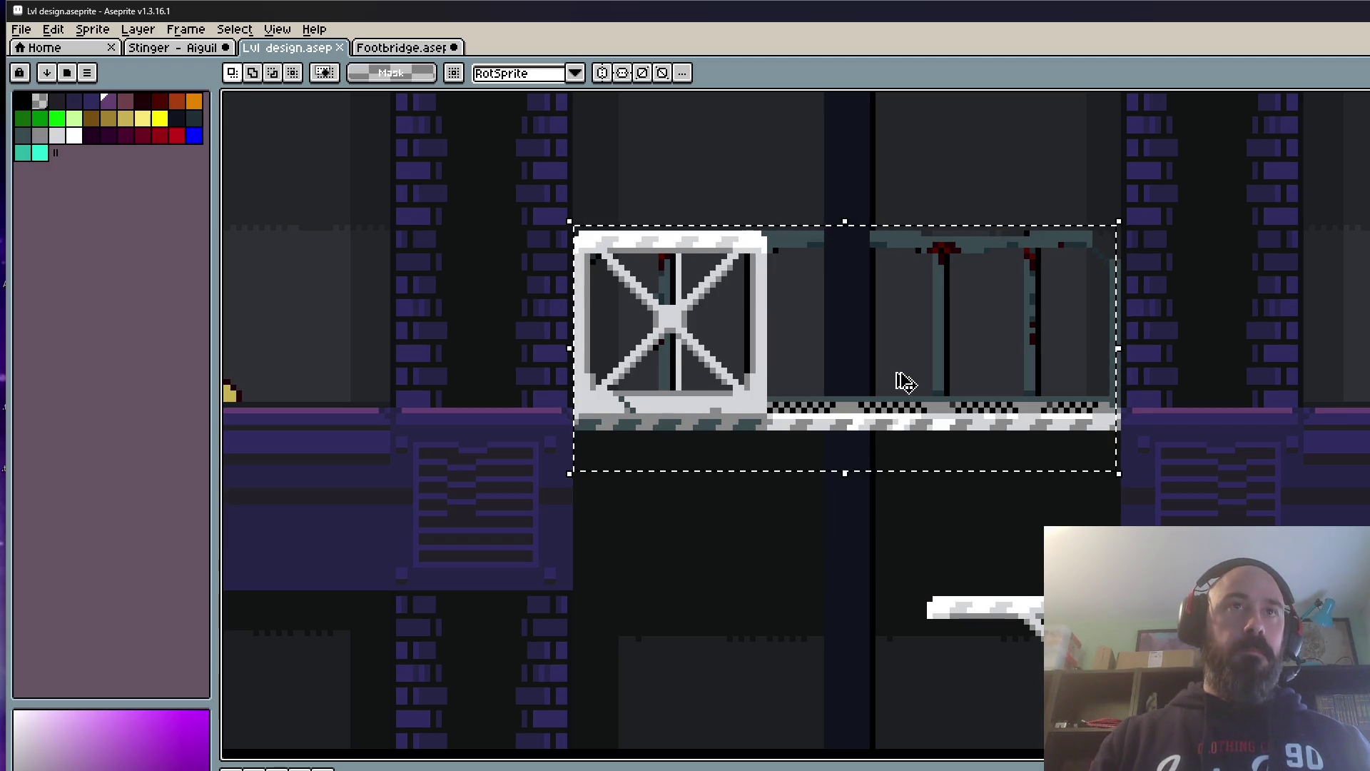
pyautogui.click(369, 49)
pyautogui.scroll(2, 566, 404)
pyautogui.scroll(2, 575, 416)
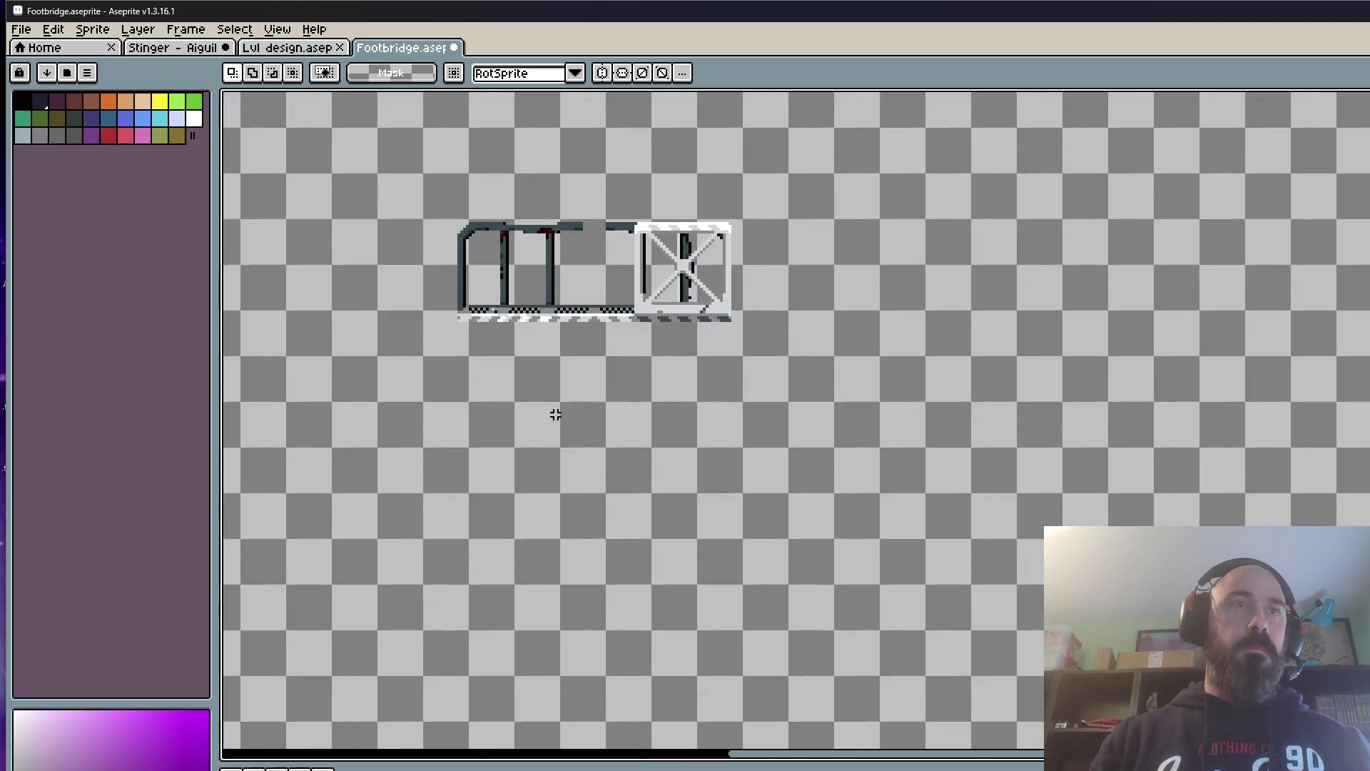
pyautogui.scroll(-4, 690, 426)
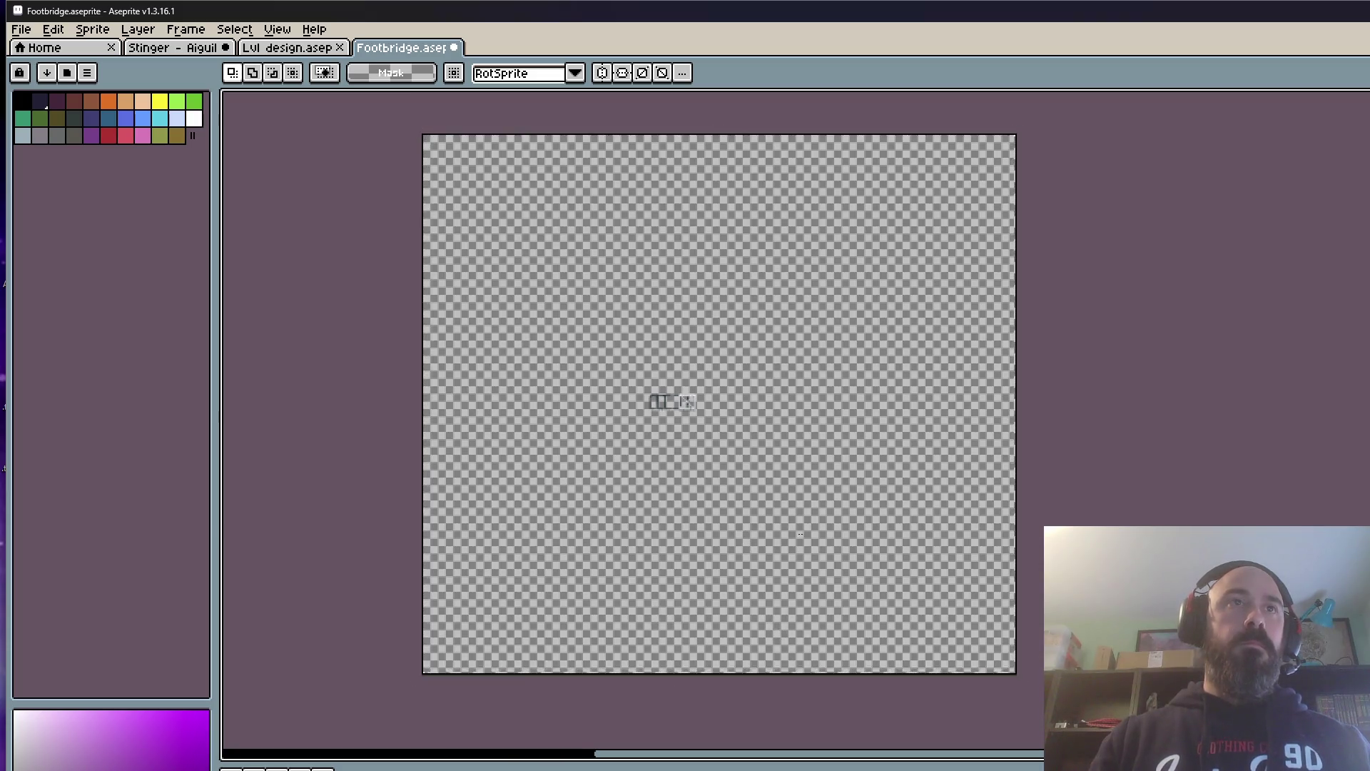
pyautogui.scroll(-1, 825, 461)
pyautogui.moveTo(797, 214); pyautogui.dragTo(1071, 599)
pyautogui.hotkey('ctrl', 'd')
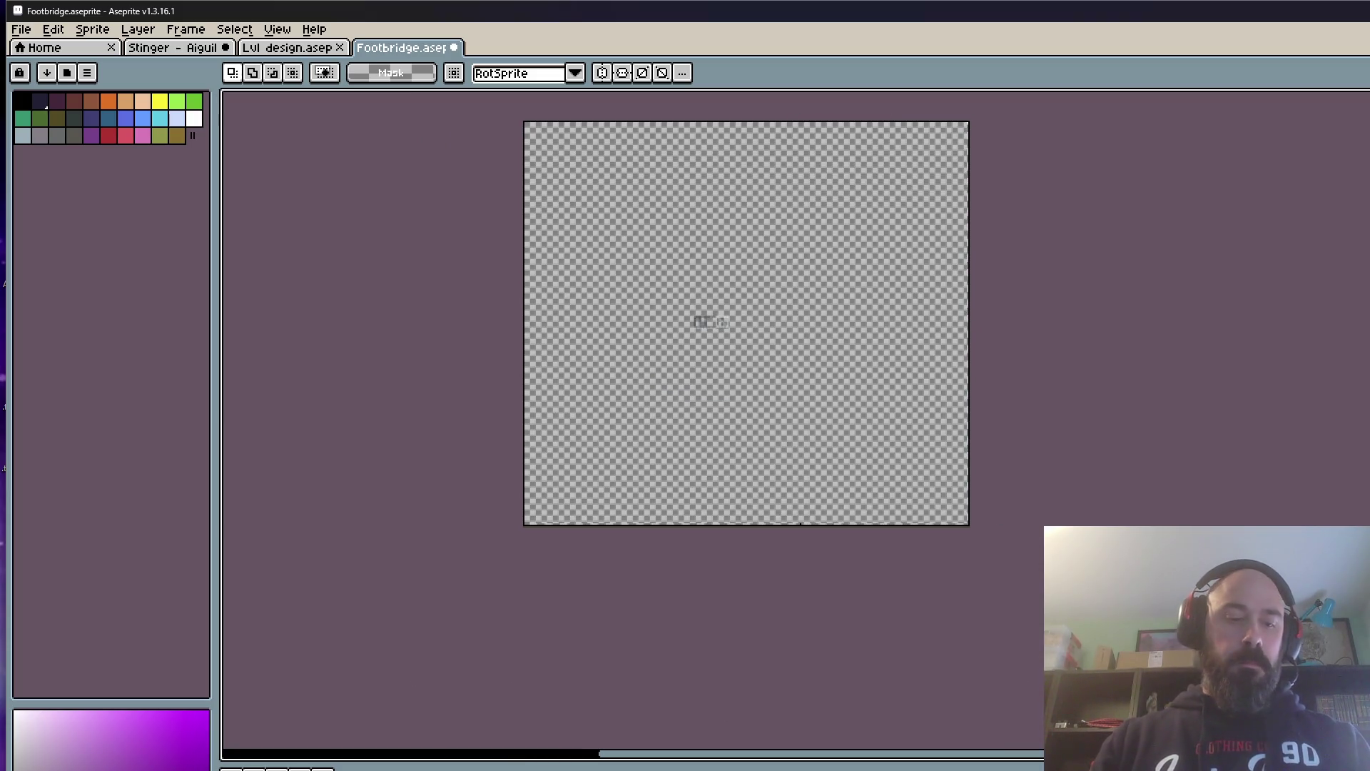
pyautogui.hotkey('ctrl', 'alt', 'c')
pyautogui.moveTo(976, 529); pyautogui.dragTo(432, 582)
pyautogui.click(295, 509)
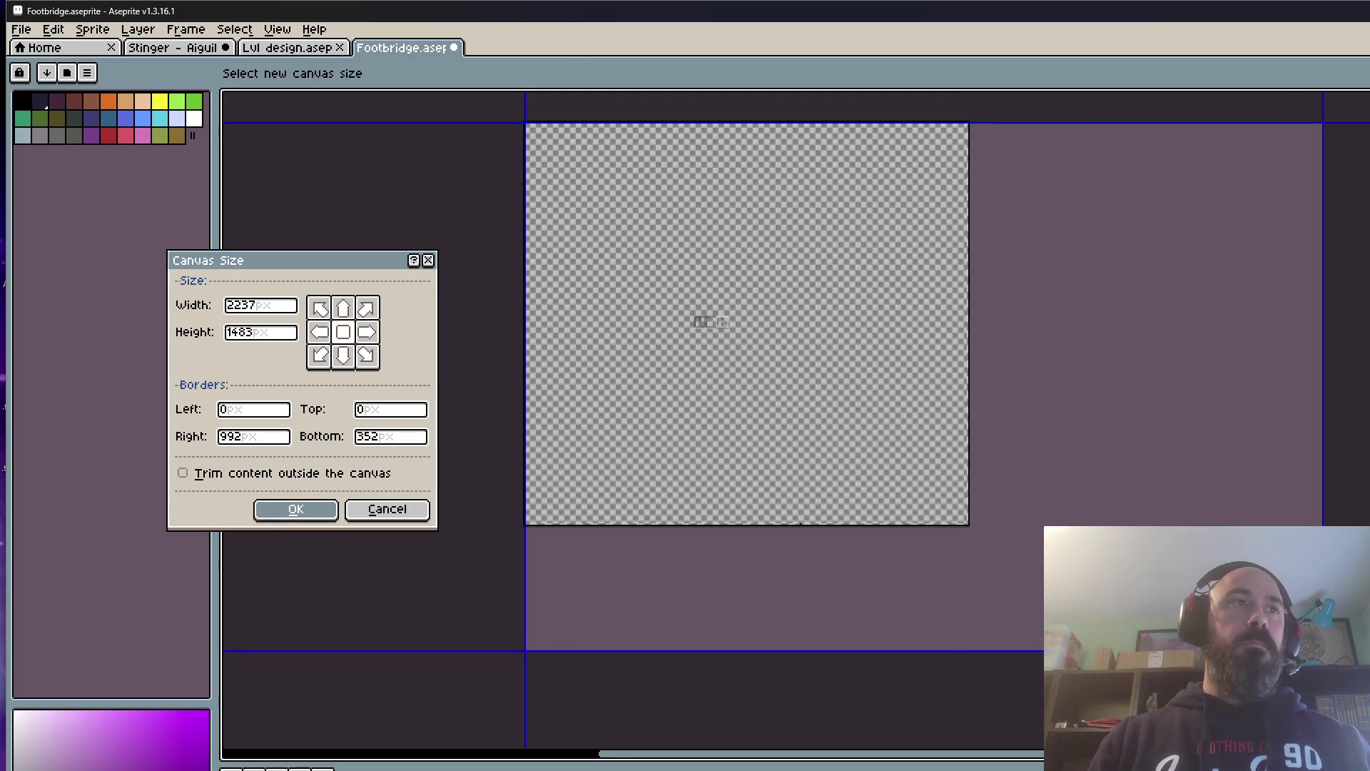
pyautogui.scroll(1, 637, 428)
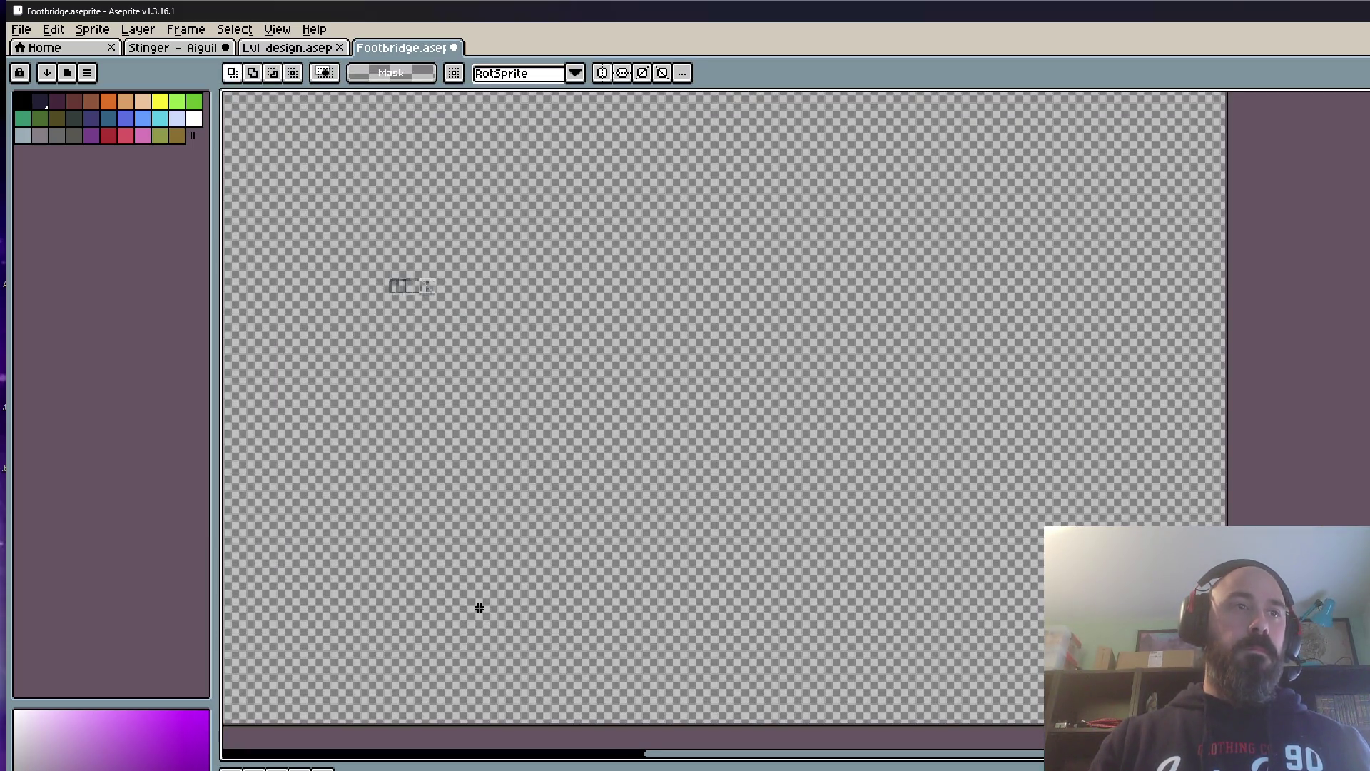
# Step: Paste the second section lined up beside the first bridge, commit it, and start shrinking the canvas to about 575 by 610
pyautogui.hotkey('ctrl', 'v')
pyautogui.moveTo(1249, 479); pyautogui.dragTo(450, 294)
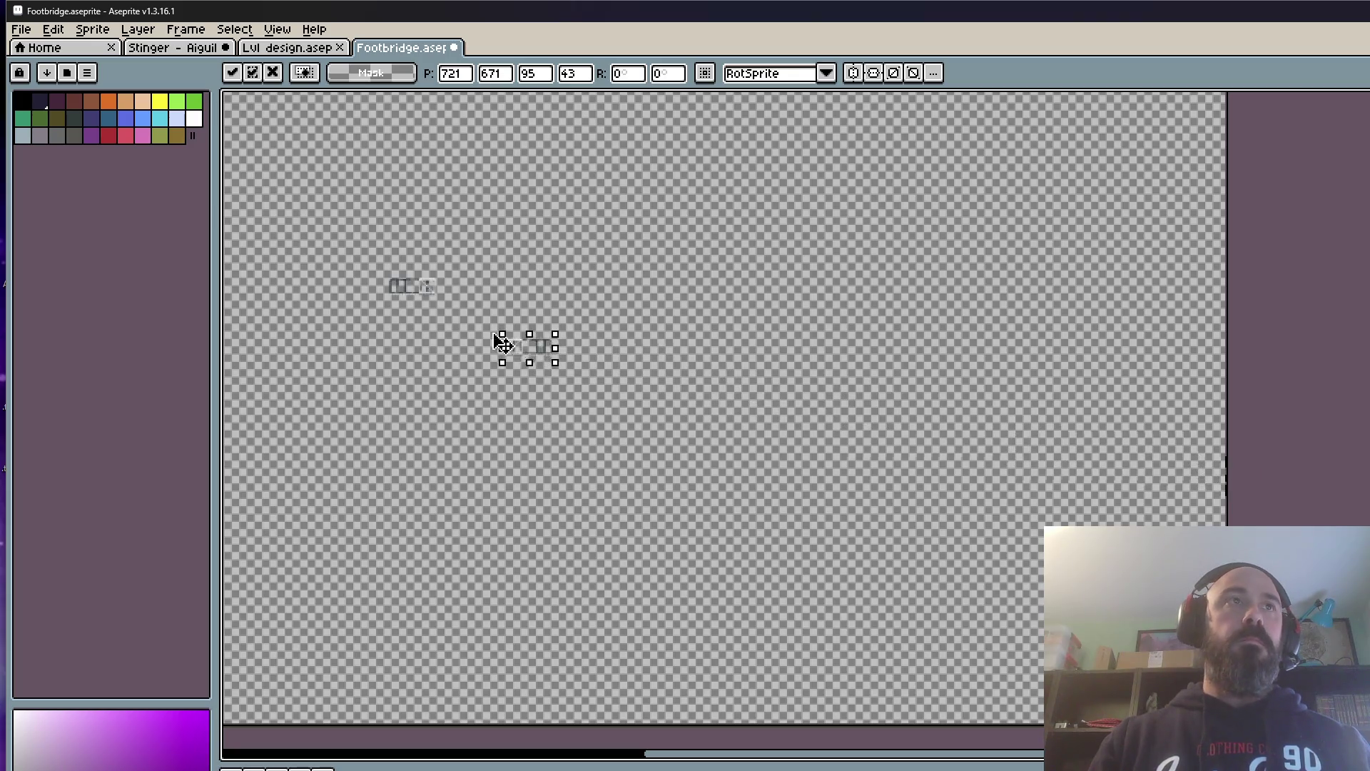
pyautogui.scroll(2, 439, 287)
pyautogui.hscroll(-5, 439, 286)
pyautogui.moveTo(364, 423); pyautogui.dragTo(734, 437)
pyautogui.scroll(-2, 734, 436)
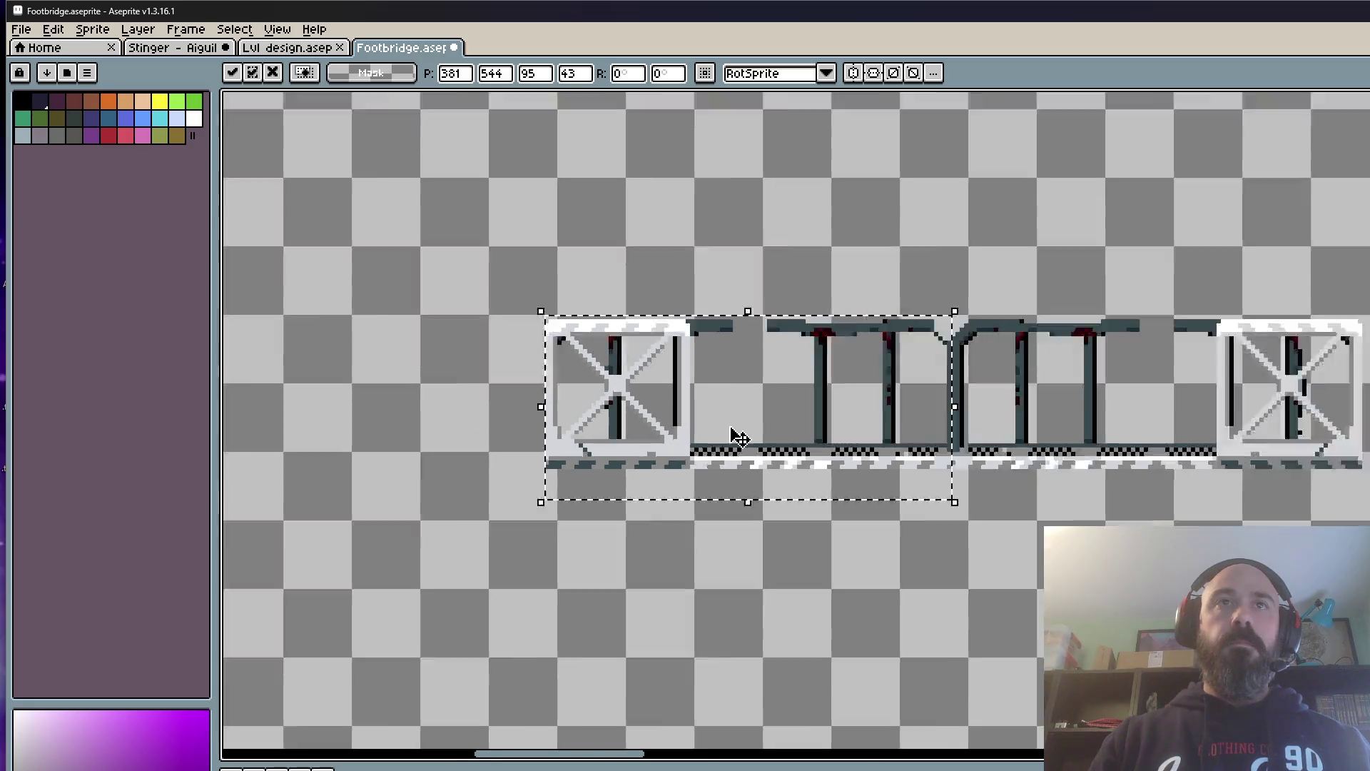
pyautogui.press('Return')
pyautogui.scroll(-3, 728, 420)
pyautogui.scroll(-1, 726, 424)
pyautogui.scroll(-1, 727, 425)
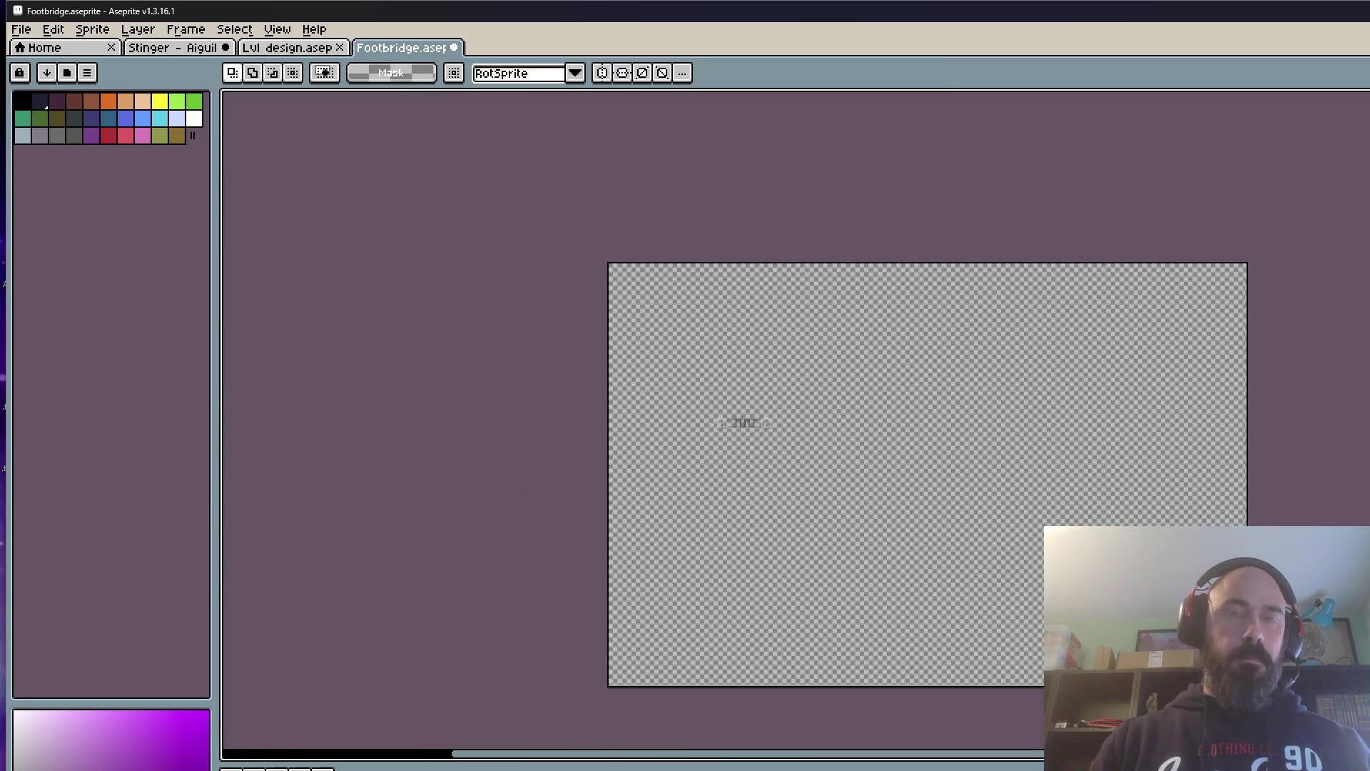
pyautogui.hotkey('ctrl', 'alt', 'c')
pyautogui.moveTo(1247, 685); pyautogui.dragTo(789, 466)
pyautogui.scroll(1, 789, 465)
pyautogui.scroll(3, 765, 413)
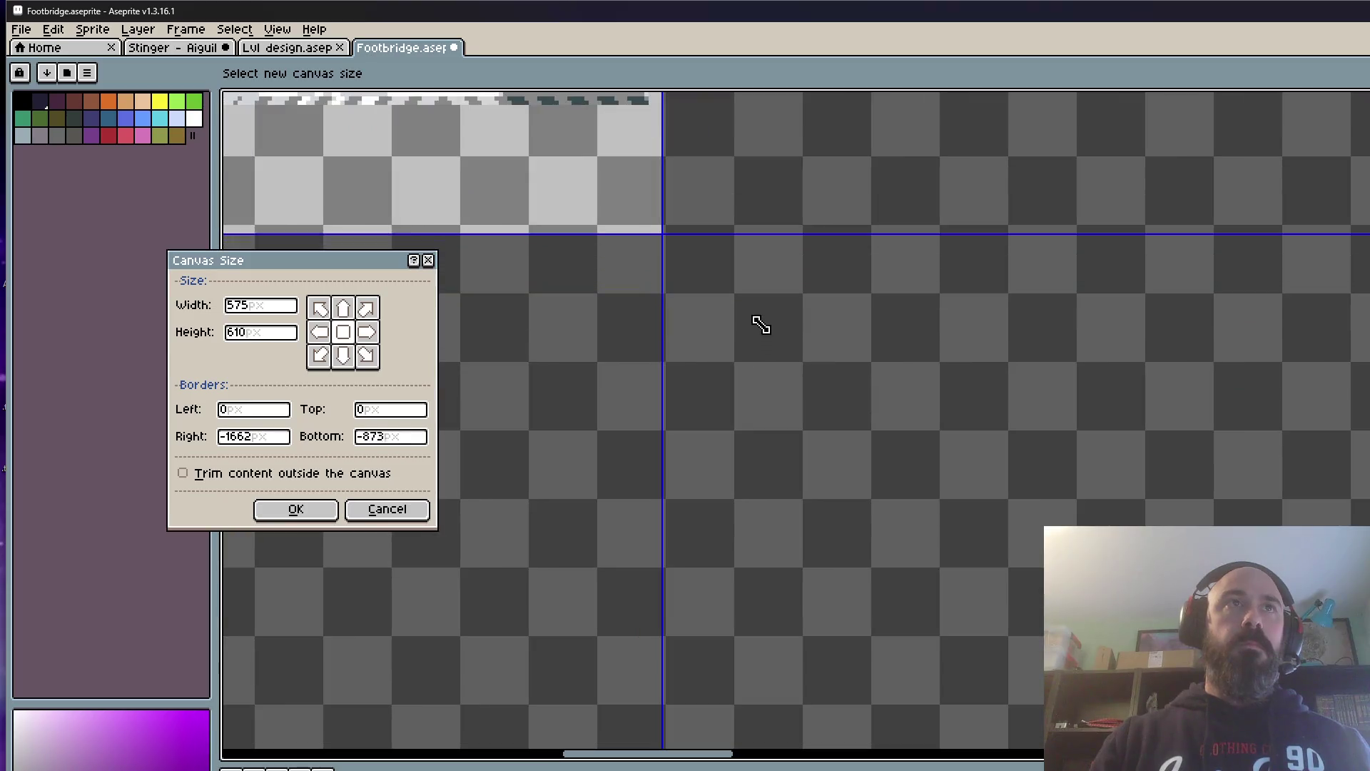
# Step: Apply the smaller canvas, then crop its edges tightly around the bridge artwork
pyautogui.click(327, 508)
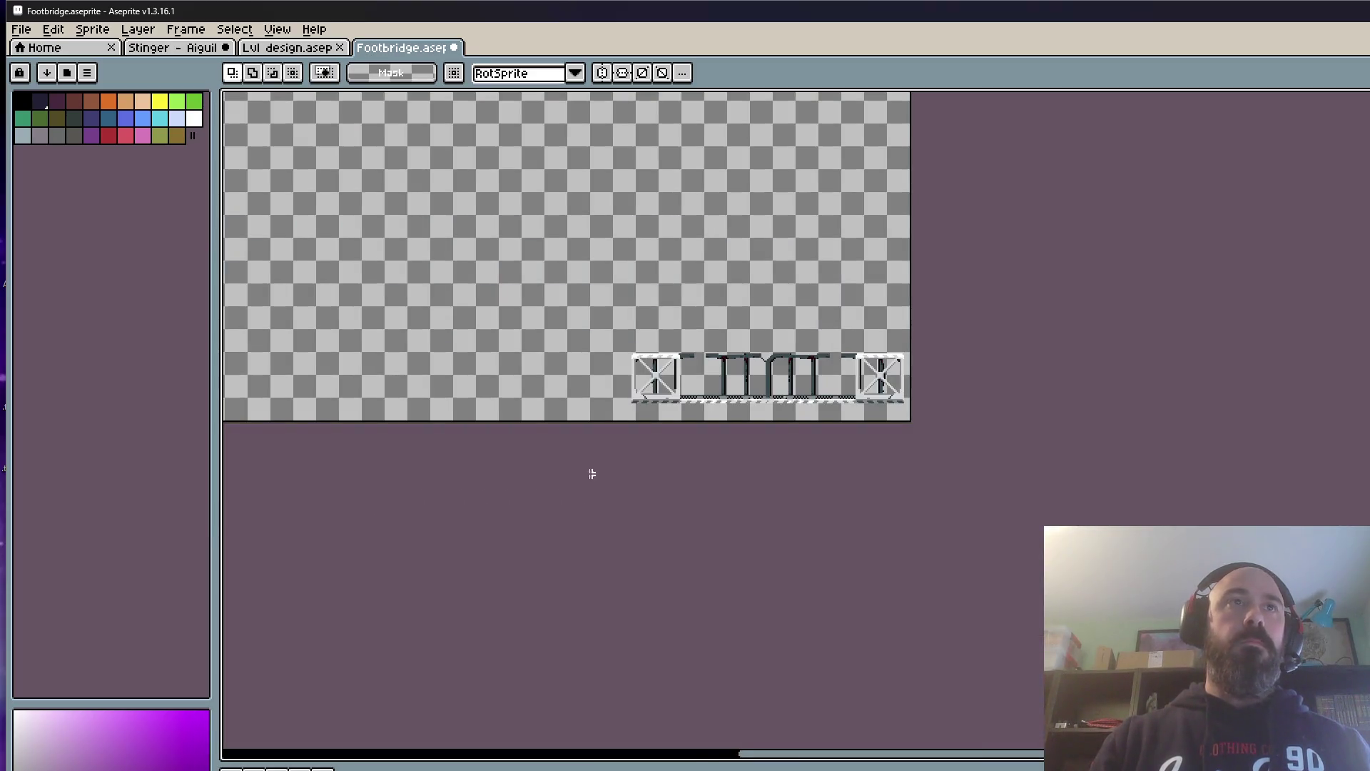
pyautogui.scroll(-1, 599, 503)
pyautogui.scroll(-1, 619, 611)
pyautogui.hotkey('ctrl', 'alt', 'c')
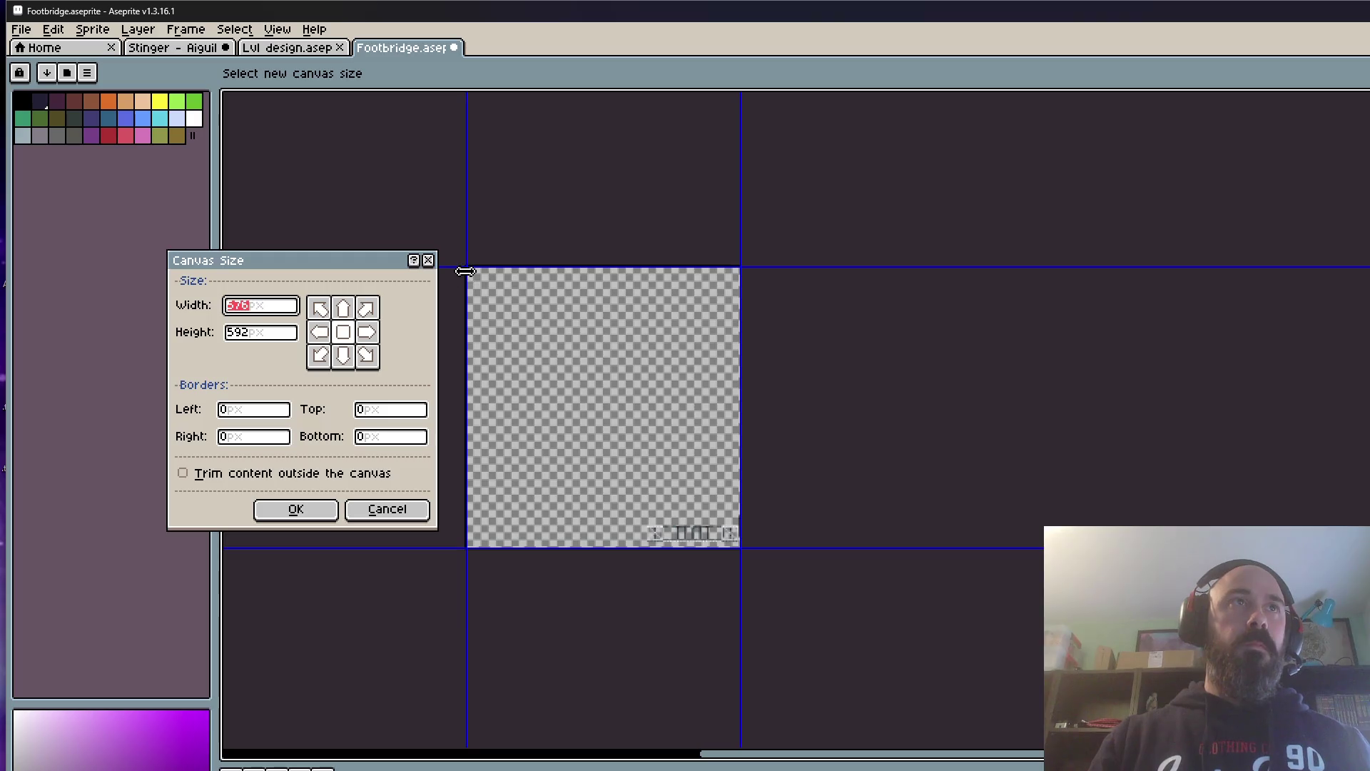
pyautogui.moveTo(465, 271); pyautogui.dragTo(526, 358)
pyautogui.scroll(1, 627, 499)
pyautogui.moveTo(628, 499); pyautogui.dragTo(667, 560)
pyautogui.scroll(1, 636, 491)
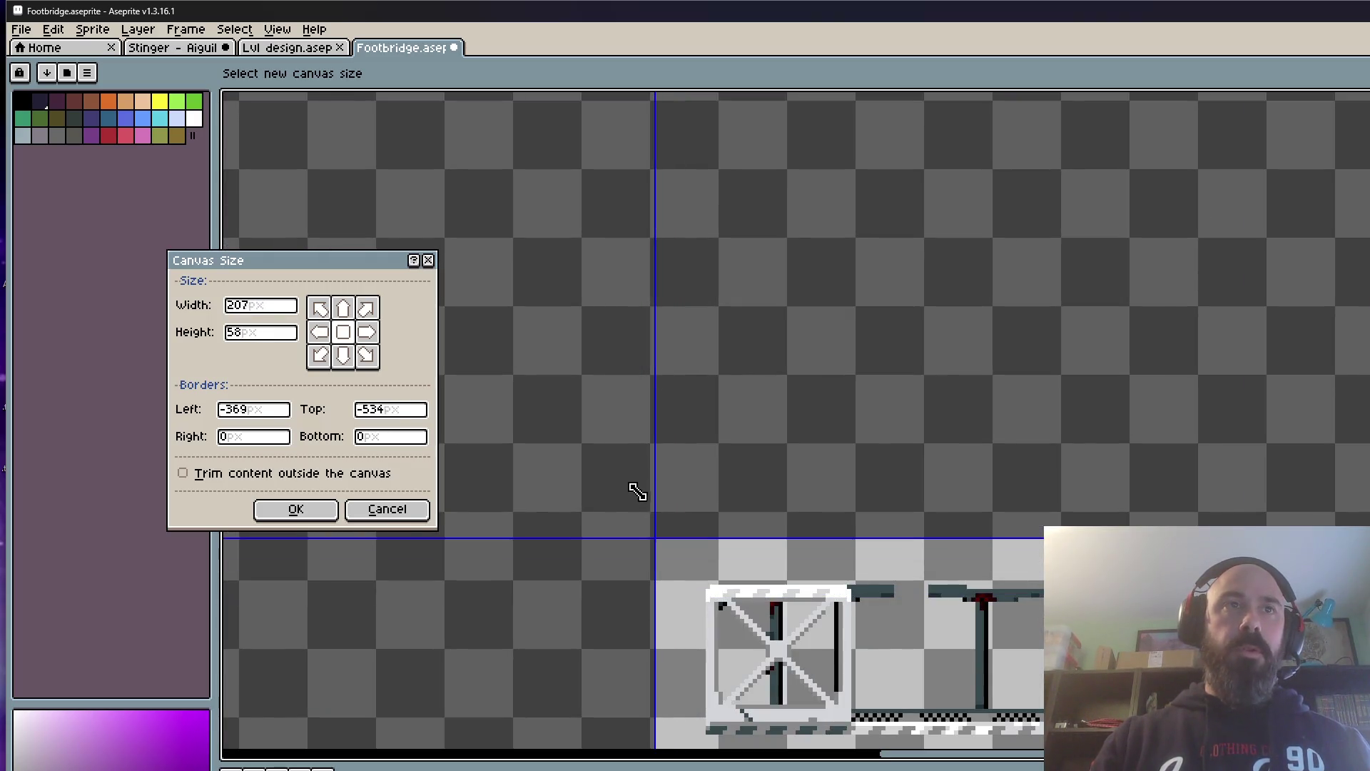
pyautogui.moveTo(635, 491); pyautogui.dragTo(631, 465)
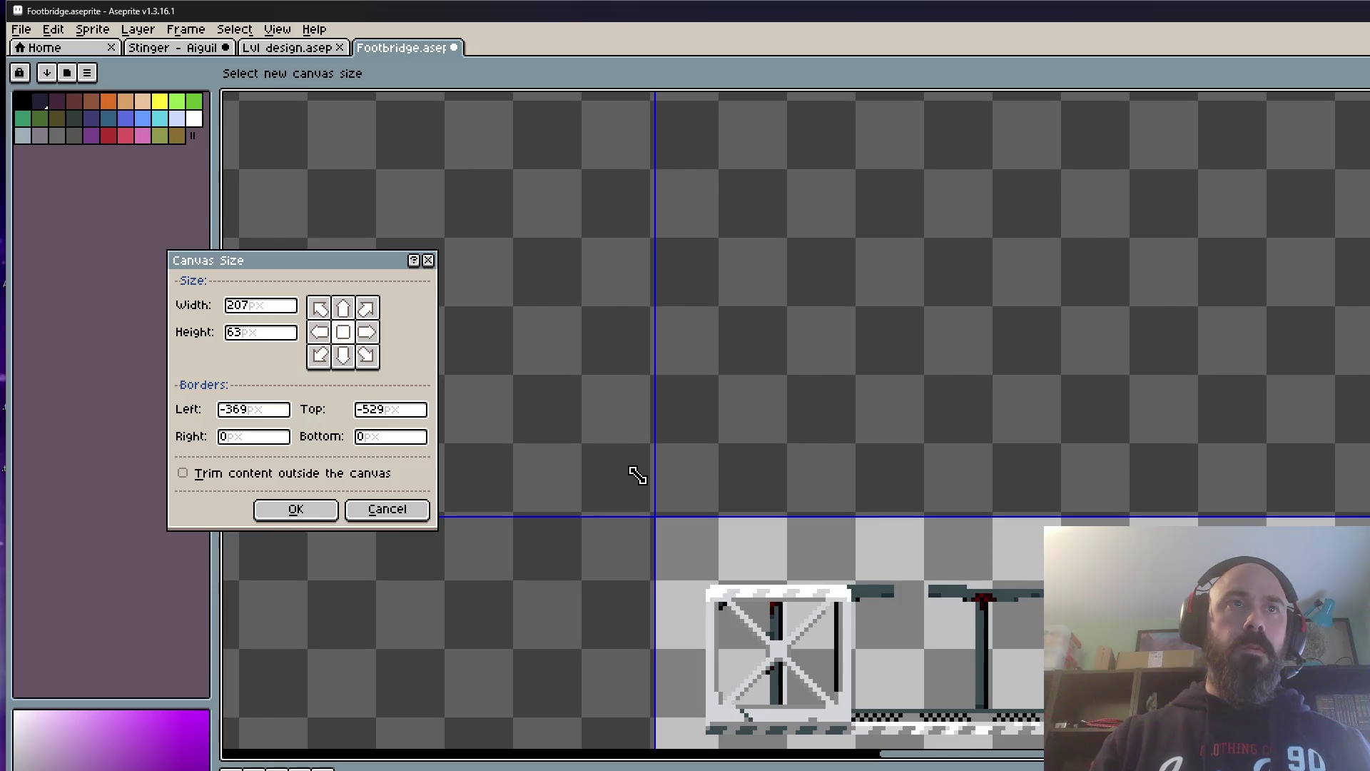
pyautogui.moveTo(635, 468); pyautogui.dragTo(573, 506)
pyautogui.click(314, 508)
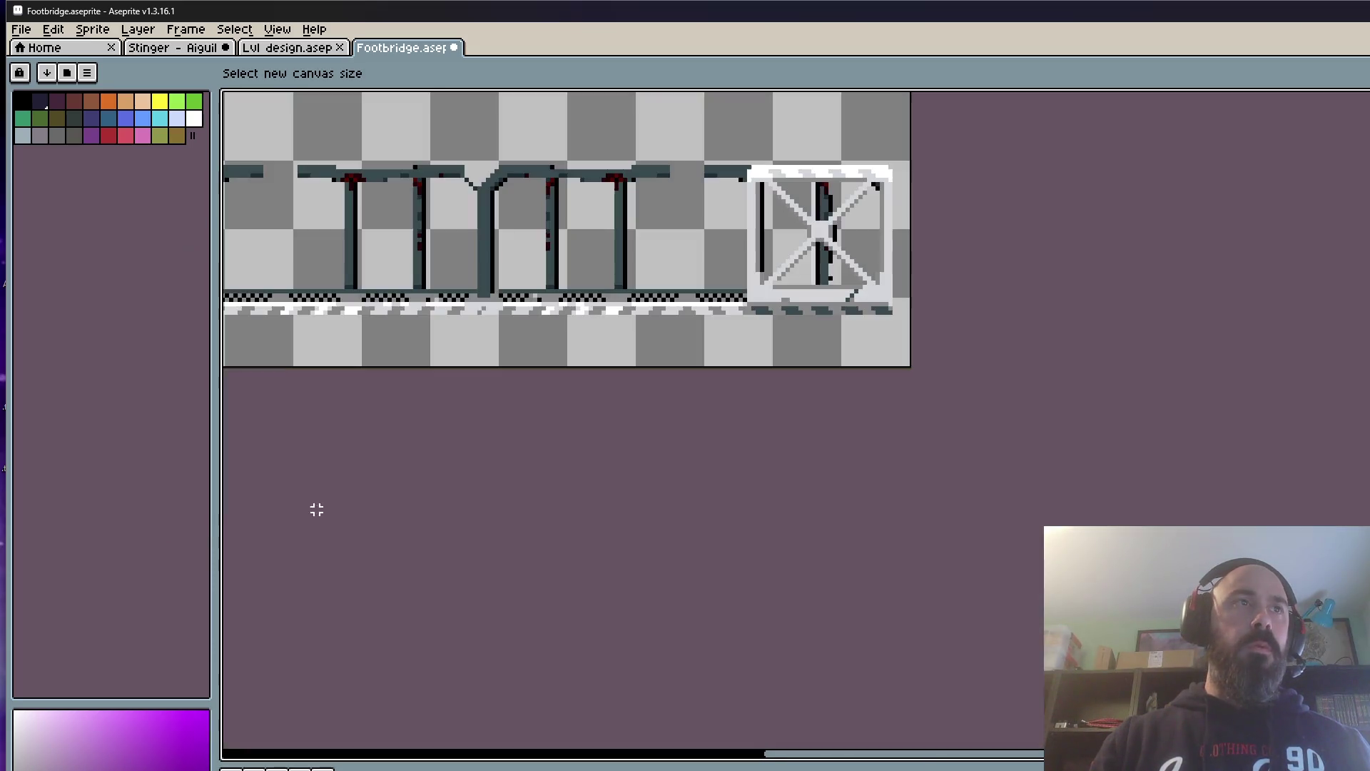
pyautogui.scroll(-1, 521, 483)
# Step: Move the bridge up-left, trim the canvas to its edges at 192 by 48, then undo the last two edits
pyautogui.hotkey('ctrl', 'a')
pyautogui.scroll(1, 518, 396)
pyautogui.moveTo(553, 424)
pyautogui.mouseDown()
pyautogui.moveTo(503, 362)
pyautogui.moveTo(503, 411)
pyautogui.mouseUp()
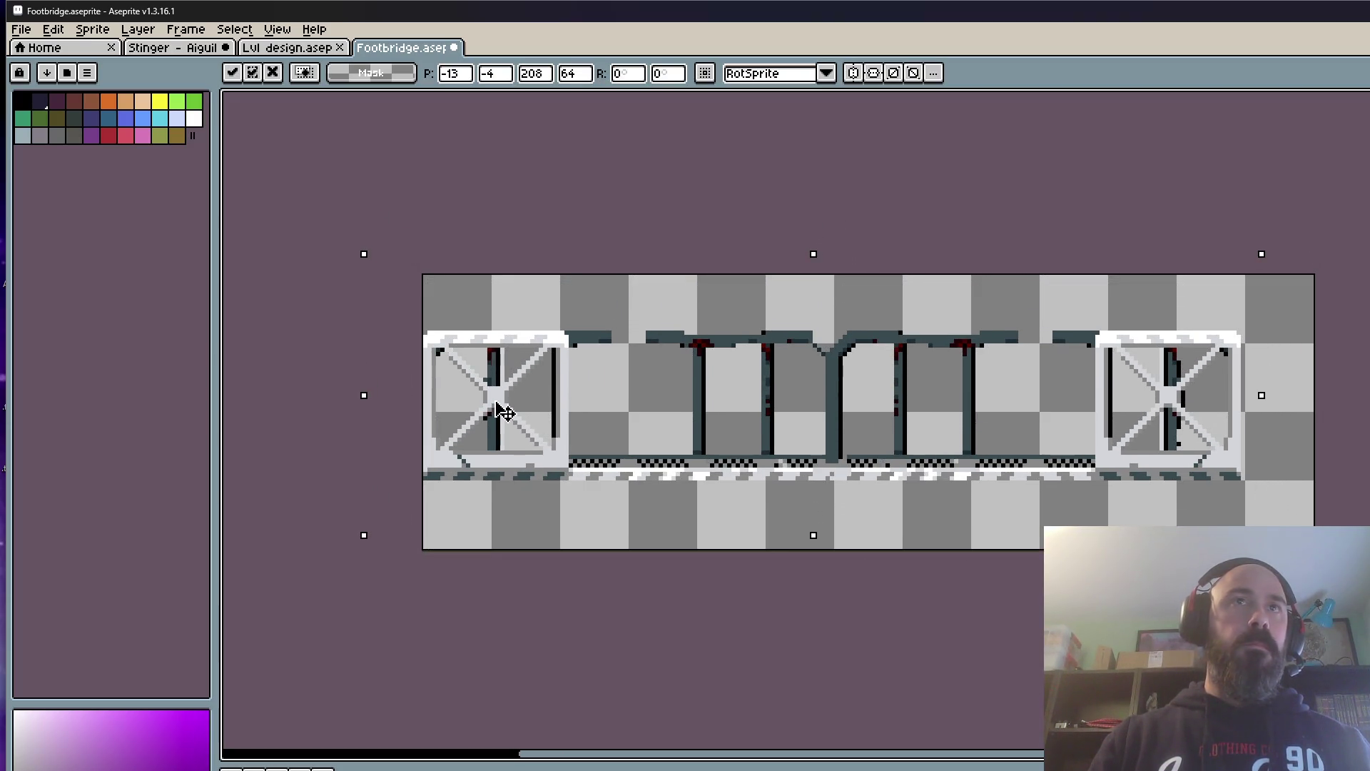
pyautogui.hotkey('ctrl', 'd')
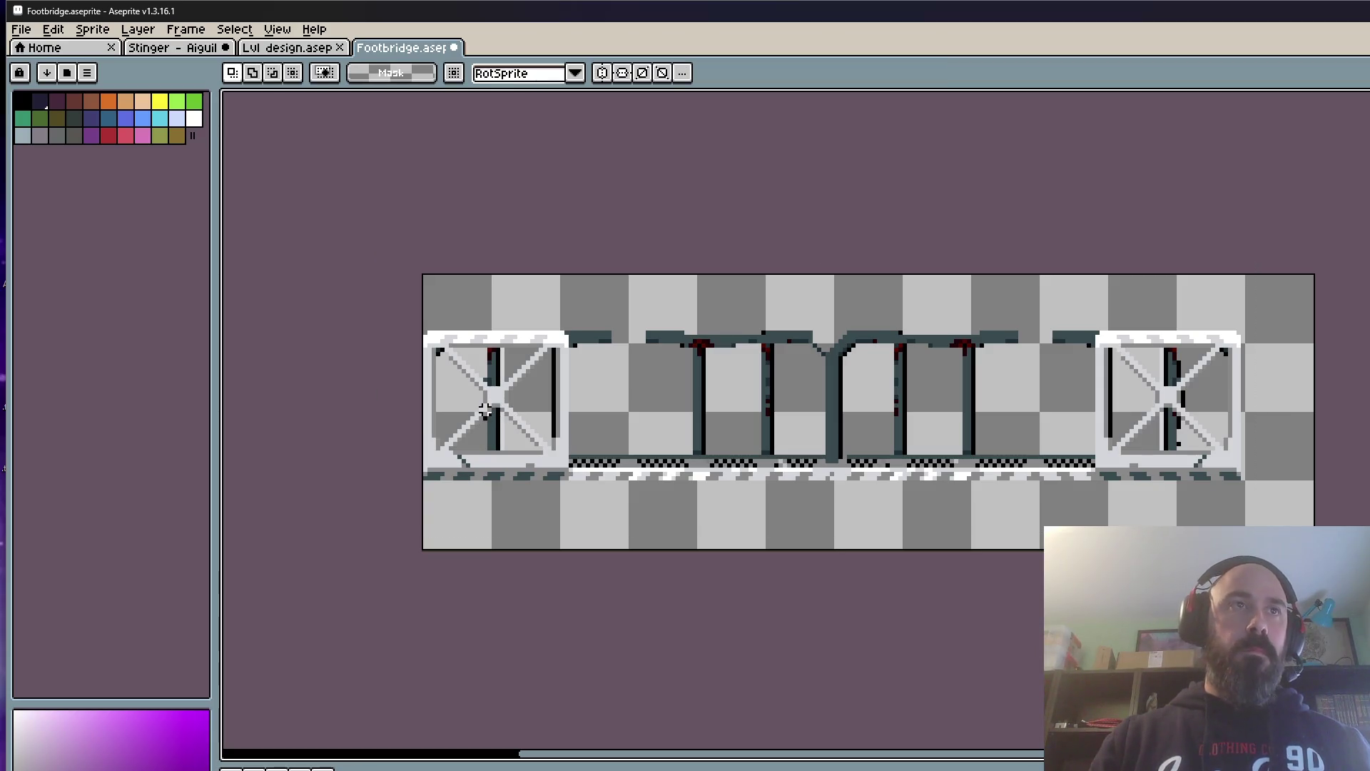
pyautogui.hotkey('ctrl', 'alt', 'c')
pyautogui.moveTo(1314, 549); pyautogui.dragTo(1245, 481)
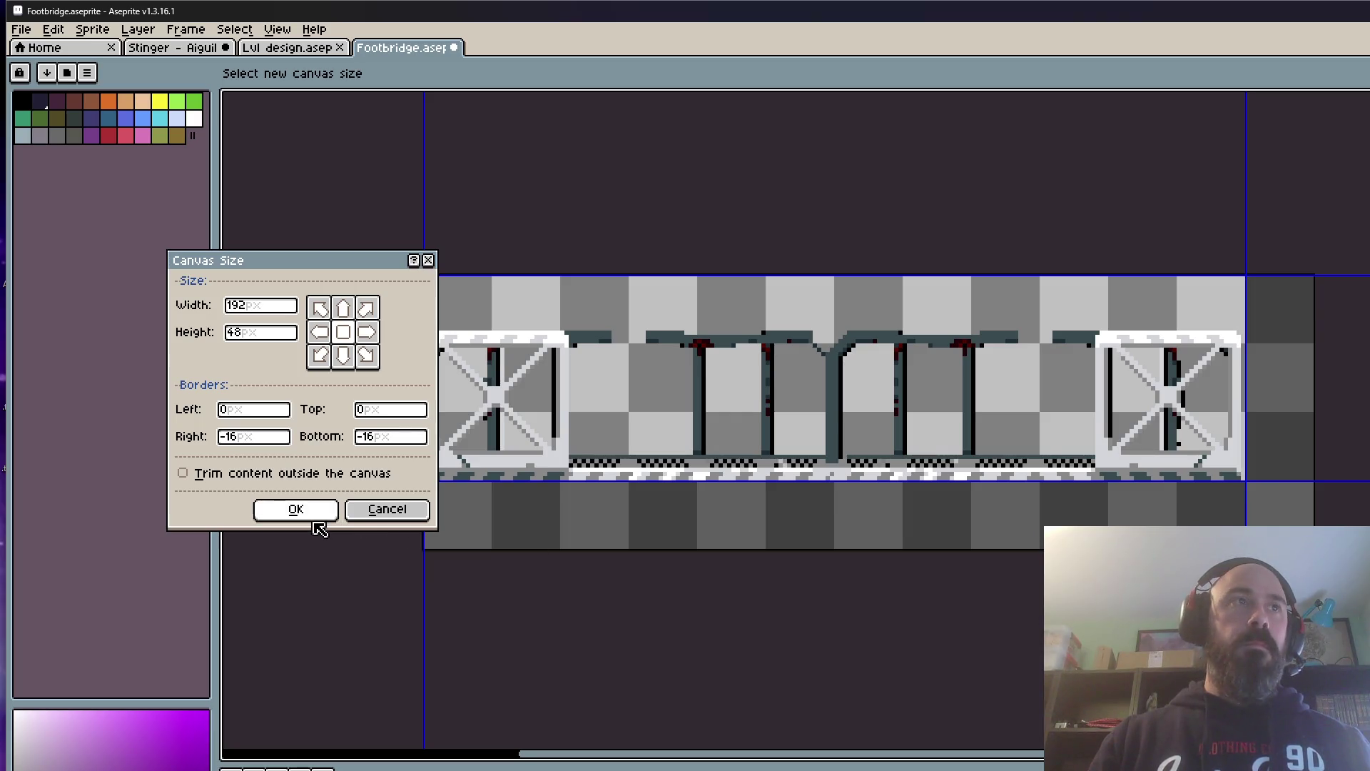
pyautogui.click(296, 508)
pyautogui.scroll(1, 681, 409)
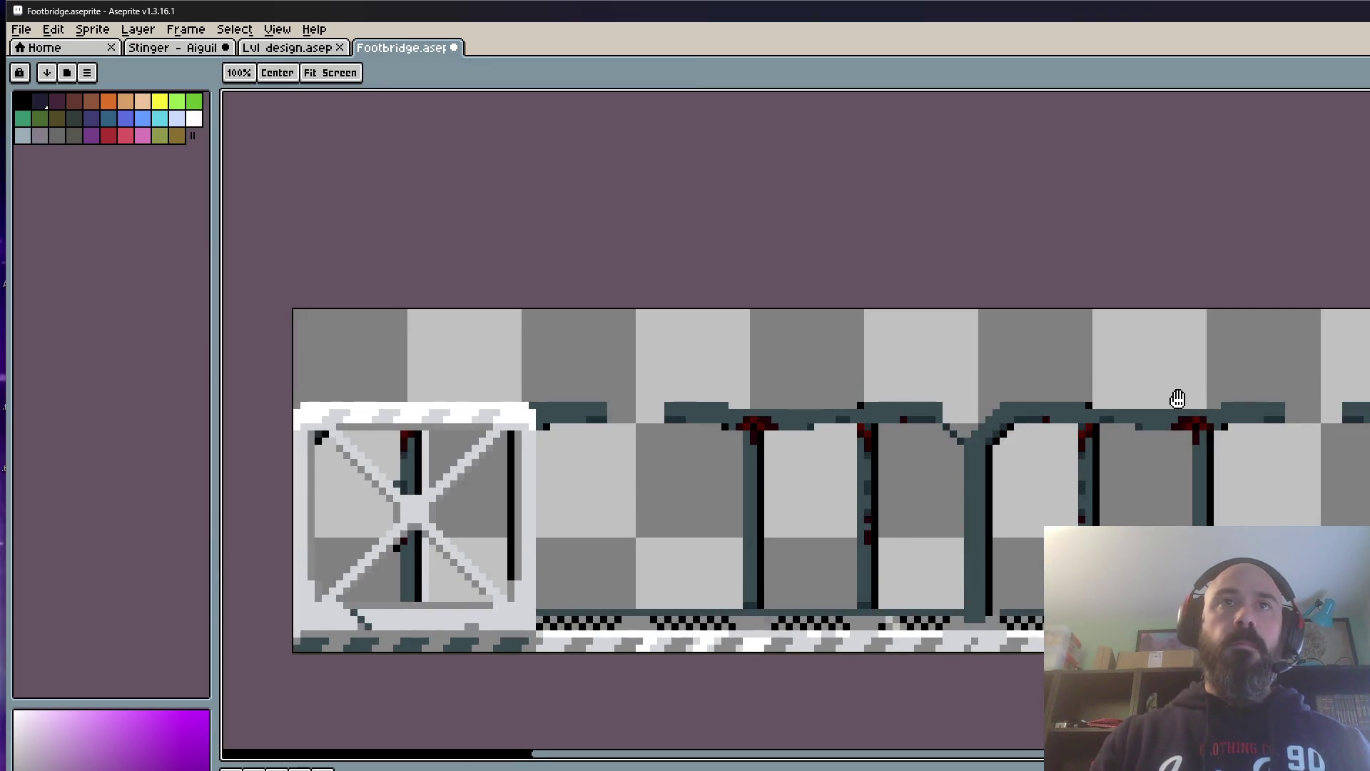
pyautogui.scroll(-1, 1064, 346)
pyautogui.hotkey('ctrl', 'z')
pyautogui.hotkey('ctrl', 'z')
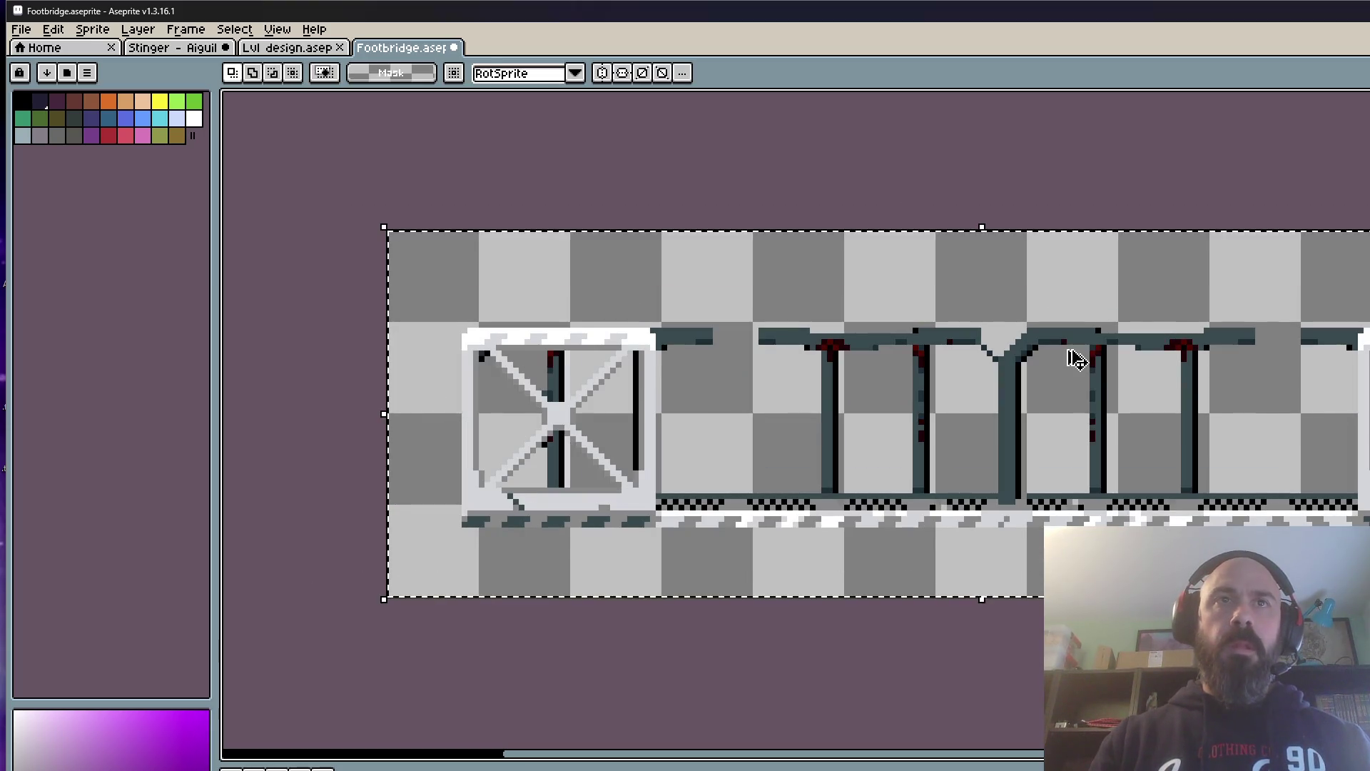
pyautogui.hotkey('ctrl', 'z')
pyautogui.hotkey('ctrl', 'z')
pyautogui.scroll(-1, 927, 489)
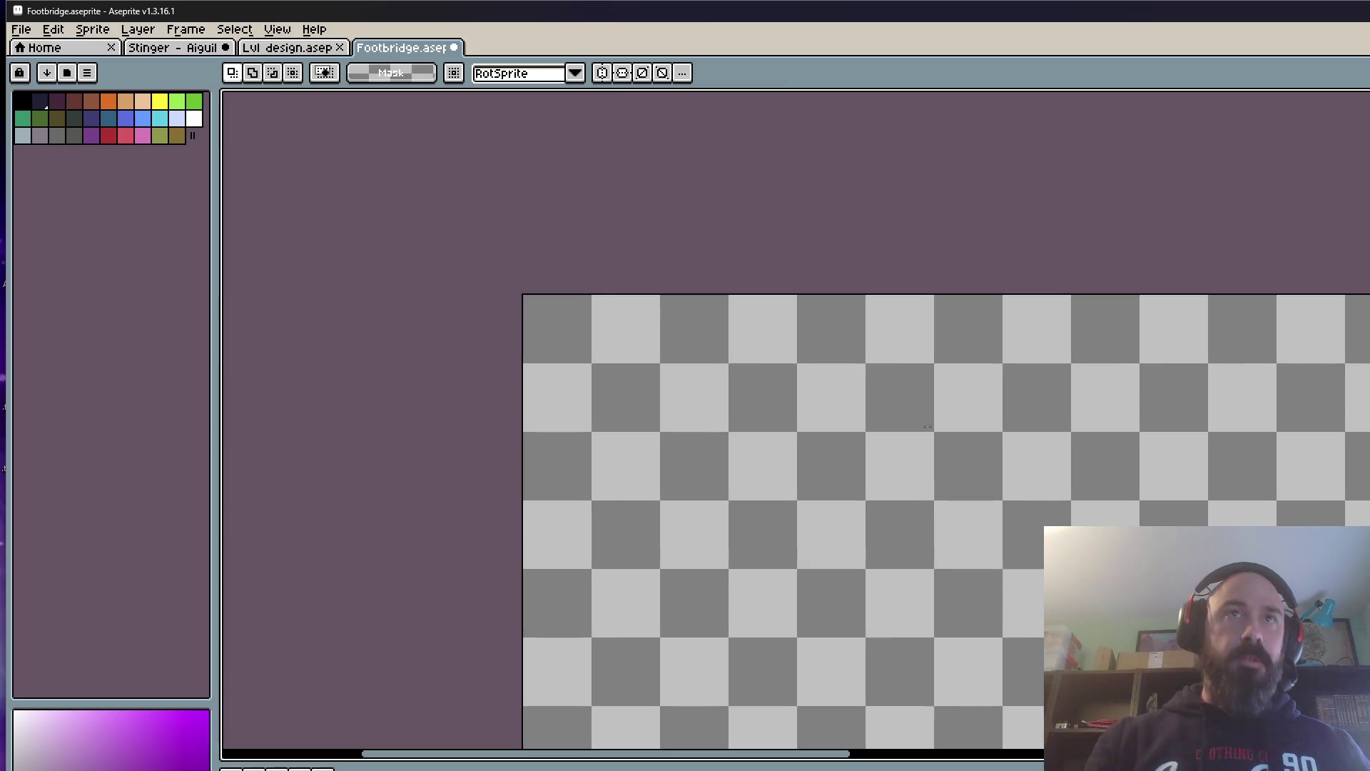
pyautogui.scroll(-2, 675, 304)
pyautogui.scroll(2, 832, 474)
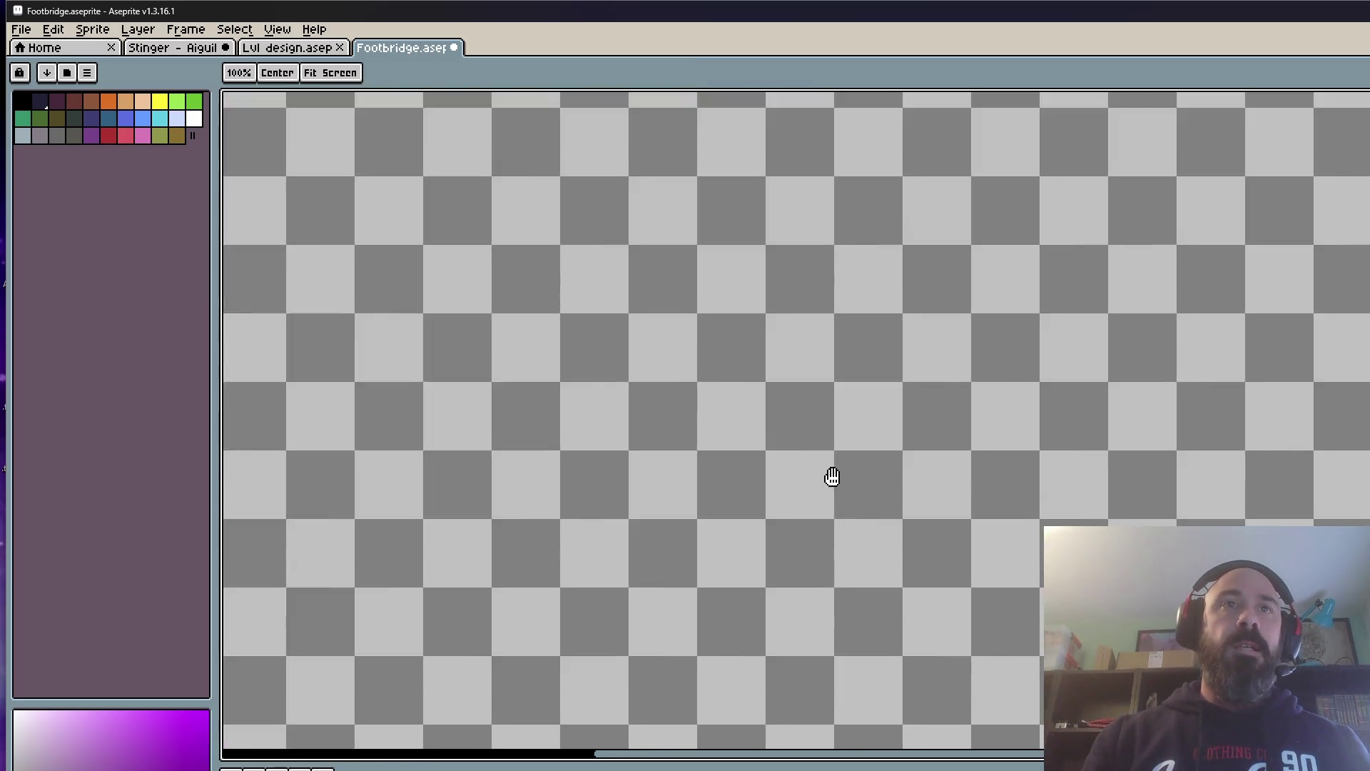
pyautogui.scroll(-3, 817, 438)
pyautogui.scroll(2, 926, 570)
pyautogui.scroll(2, 927, 569)
pyautogui.scroll(2, 891, 474)
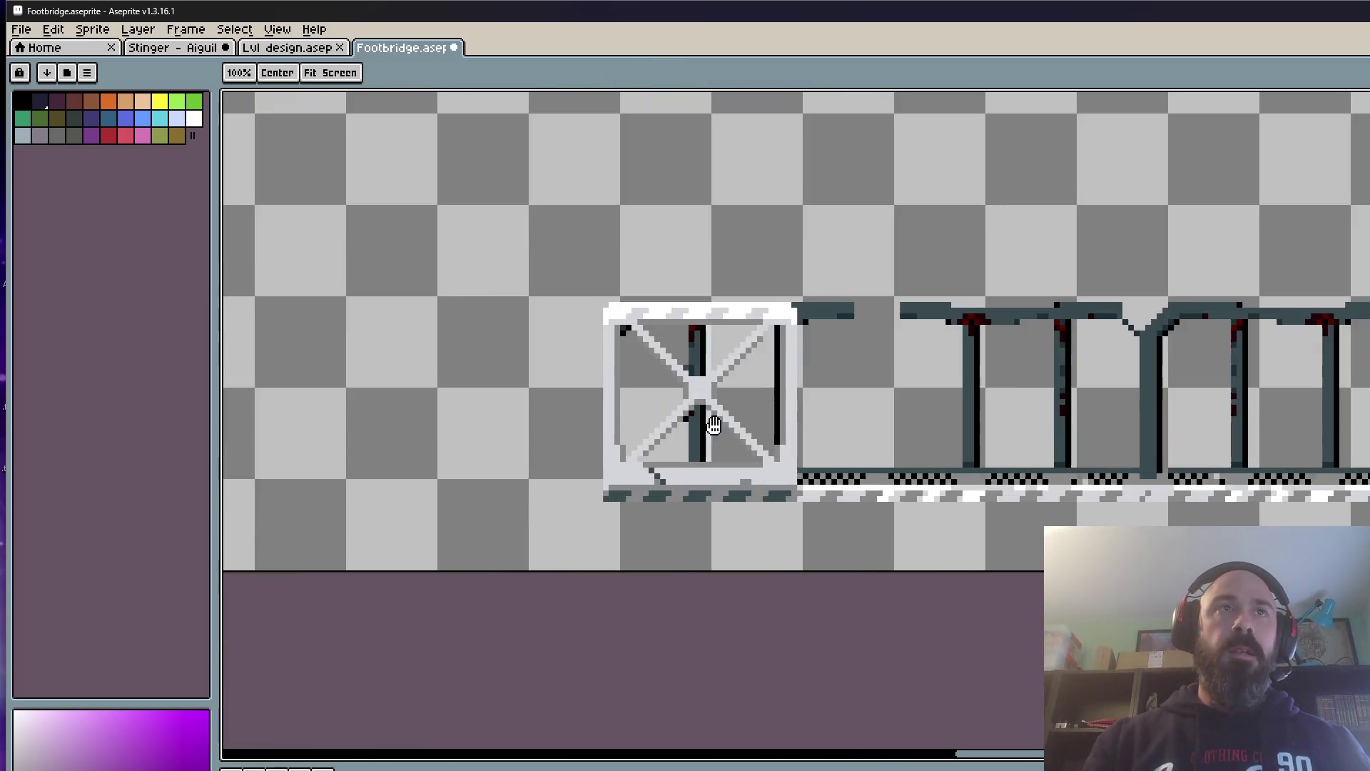
# Step: Paste the copied bridge piece onto the Footbridge artwork, then switch to the level design document
pyautogui.press('m')
pyautogui.moveTo(478, 177)
pyautogui.mouseDown()
pyautogui.moveTo(1149, 556)
pyautogui.moveTo(1102, 535)
pyautogui.mouseUp()
pyautogui.scroll(-2, 1018, 472)
pyautogui.scroll(1, 1014, 454)
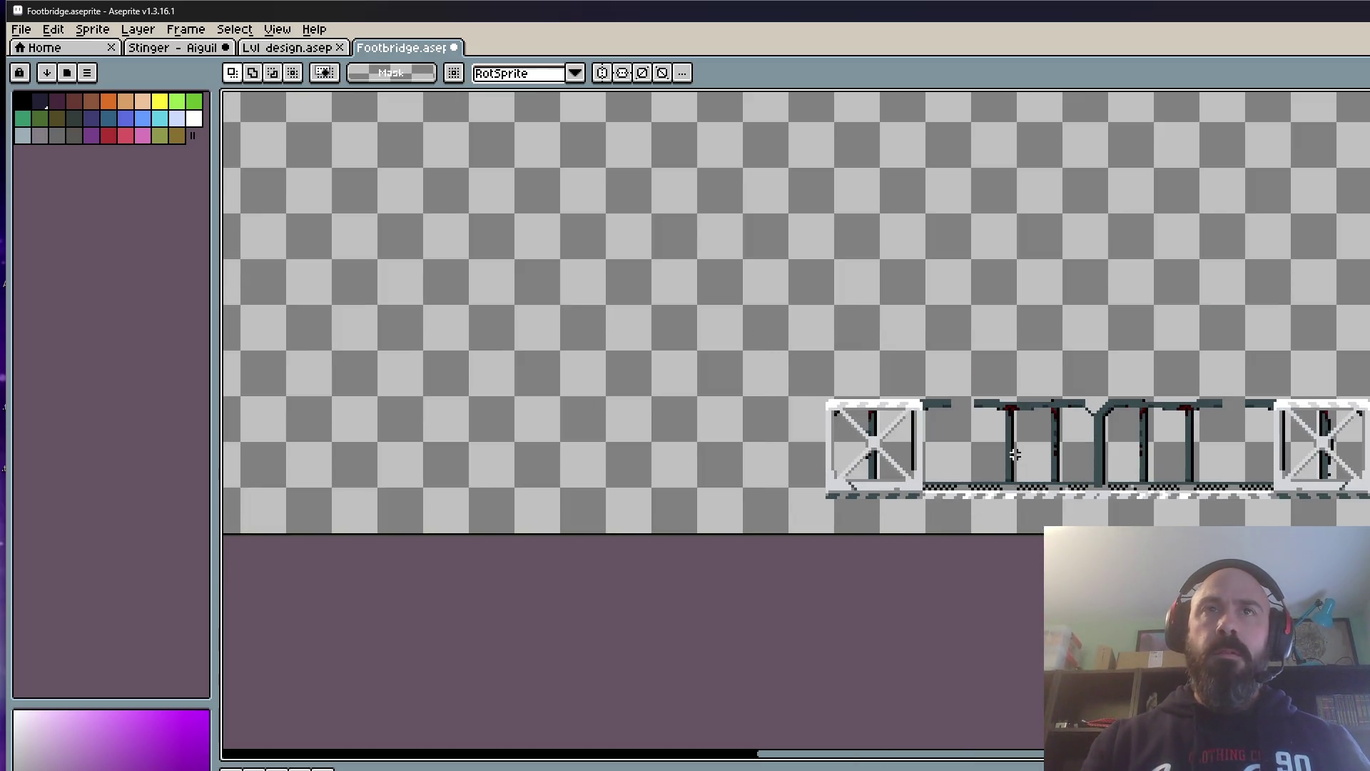
pyautogui.moveTo(767, 311); pyautogui.dragTo(1066, 495)
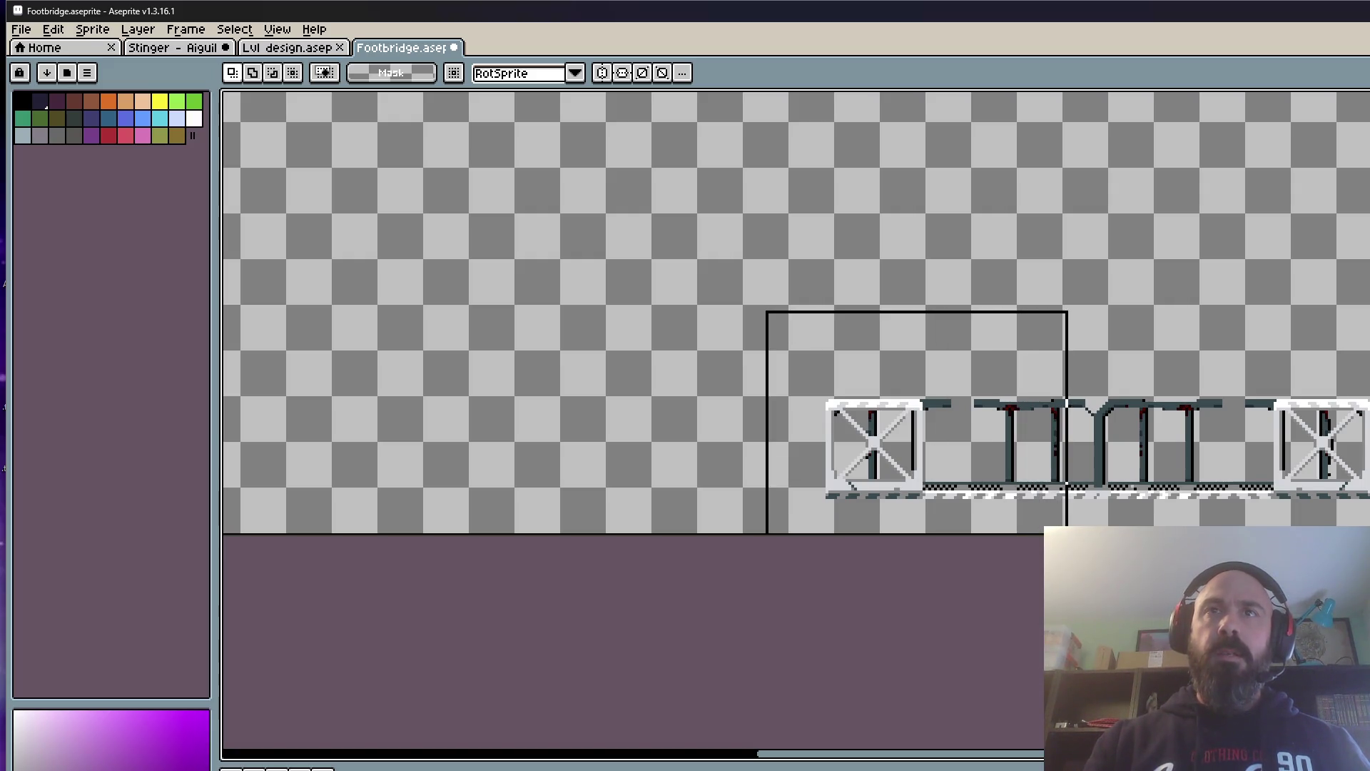
pyautogui.scroll(-2, 910, 293)
pyautogui.hotkey('ctrl', 'd')
pyautogui.scroll(1, 664, 276)
pyautogui.scroll(-2, 641, 314)
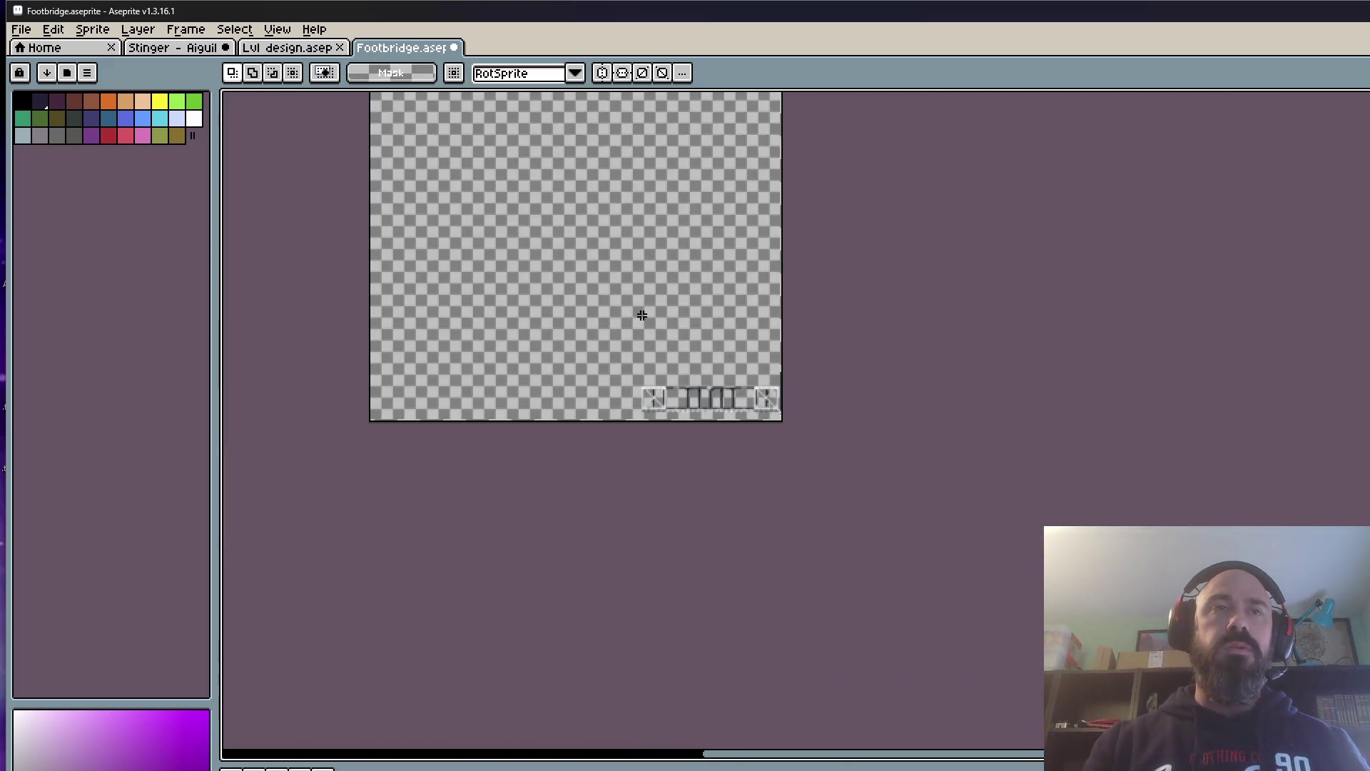
pyautogui.hotkey('ctrl', 'shift', 'd')
pyautogui.moveTo(811, 450); pyautogui.dragTo(692, 343)
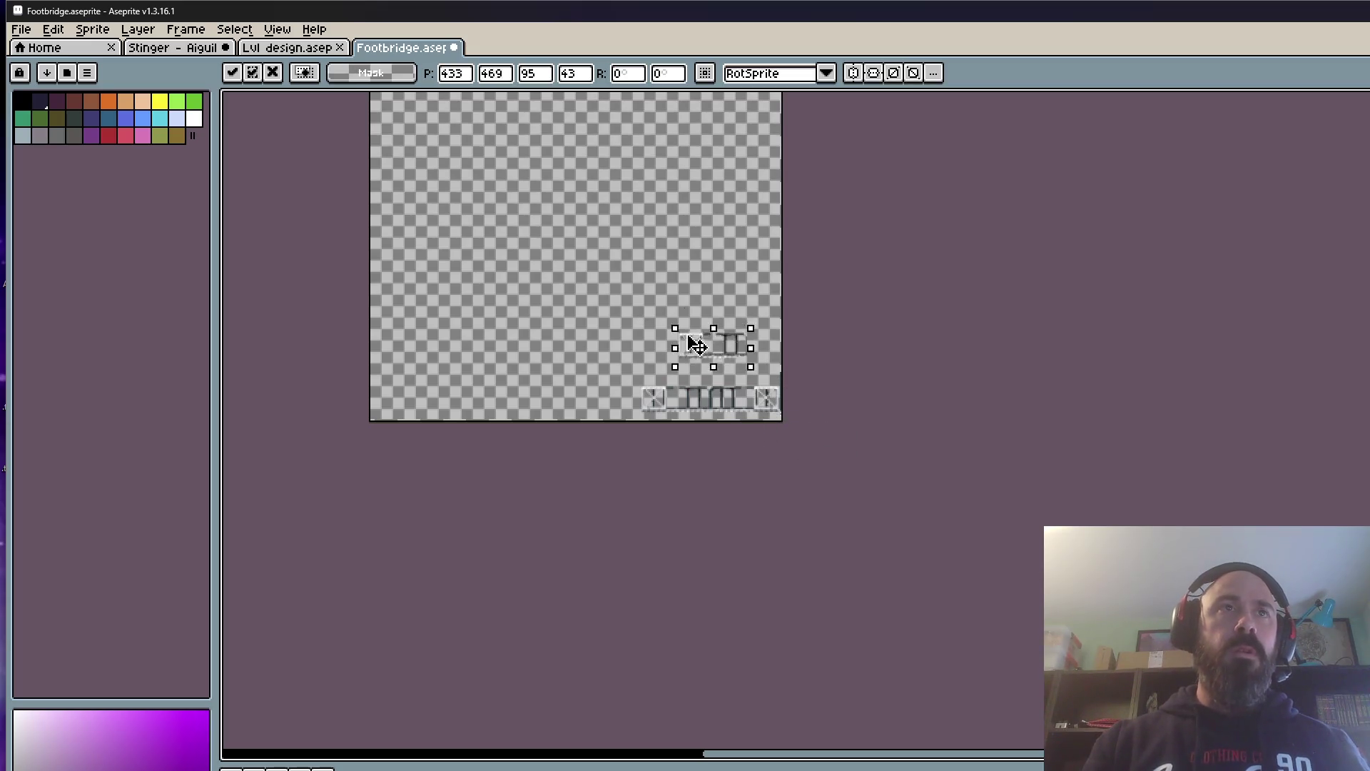
pyautogui.scroll(3, 692, 354)
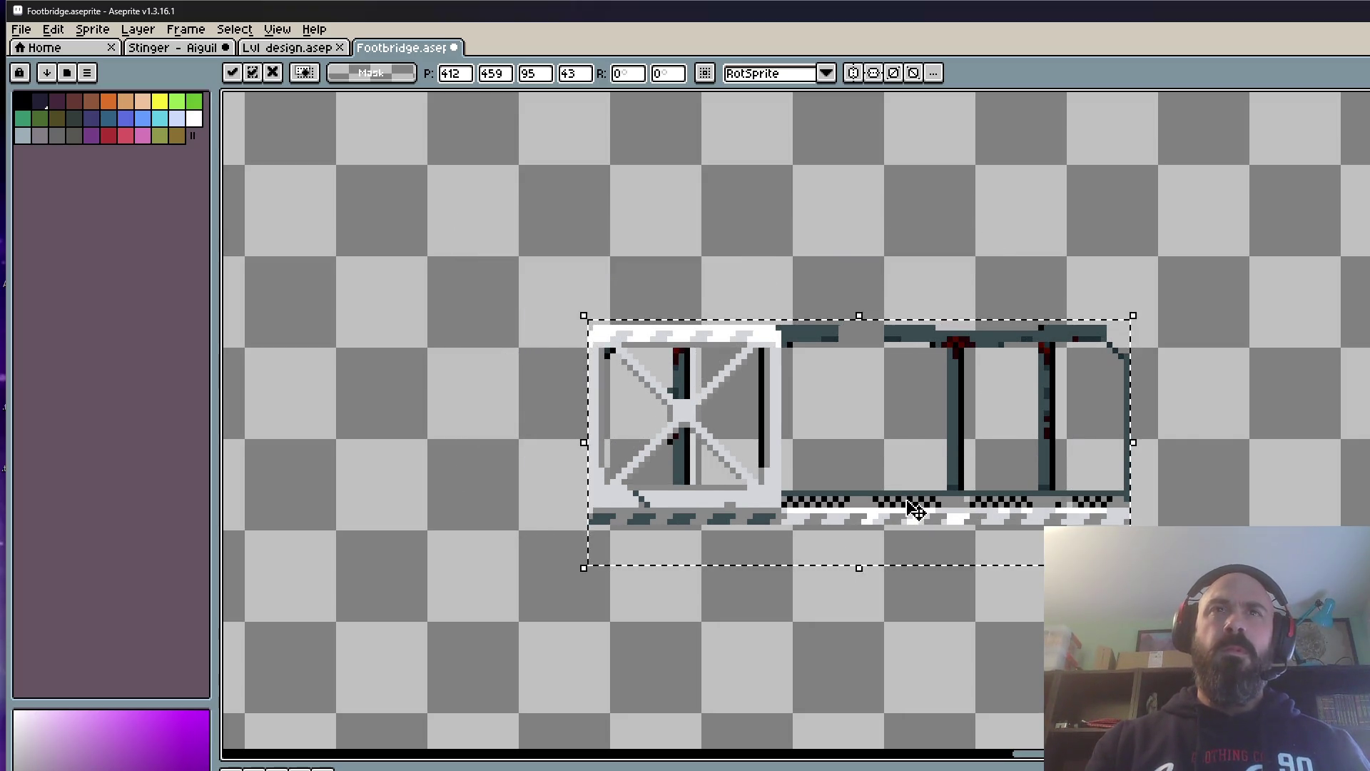
pyautogui.click(321, 49)
pyautogui.hotkey('ctrl', 'd')
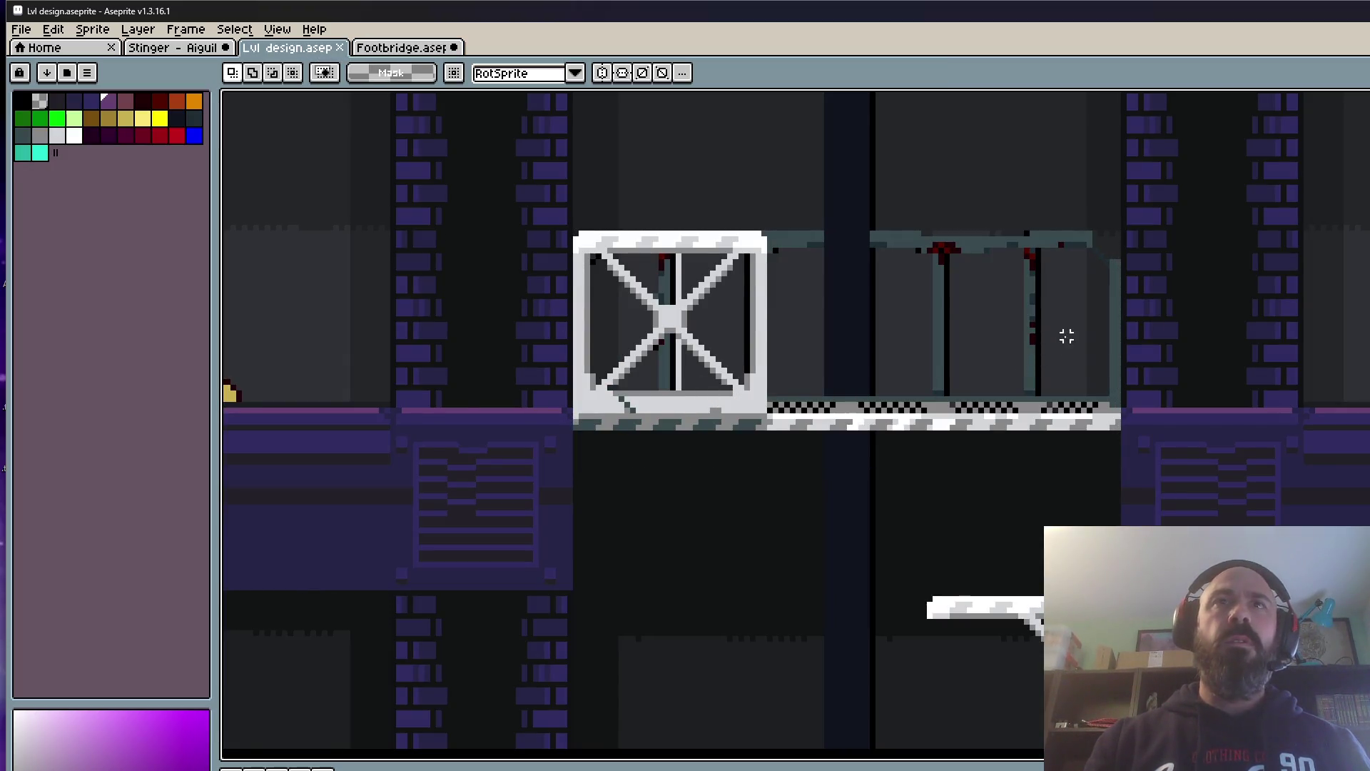
# Step: Try boxing the crate and bridge in the level, undoing an accidental move and dropping stray selections
pyautogui.moveTo(1122, 437); pyautogui.dragTo(570, 178)
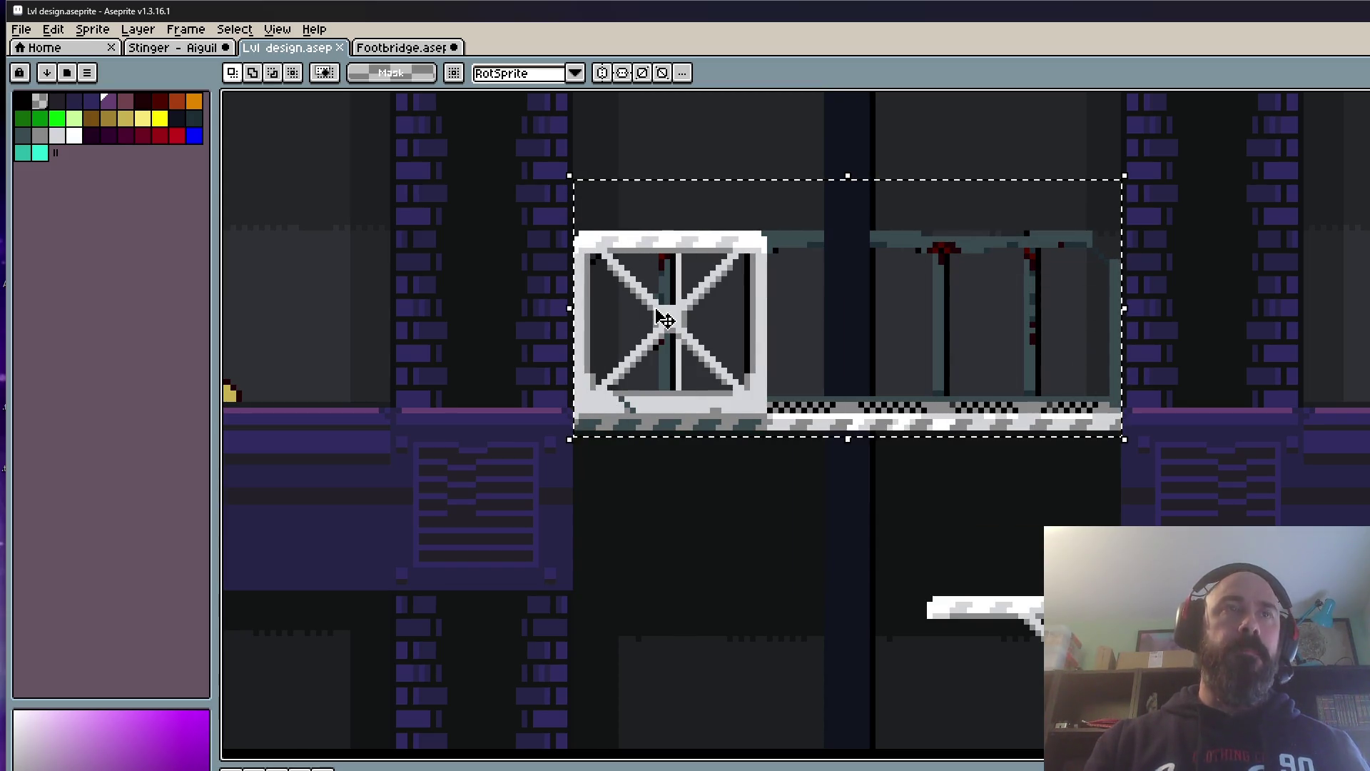
pyautogui.moveTo(664, 318); pyautogui.dragTo(701, 532)
pyautogui.press('Escape')
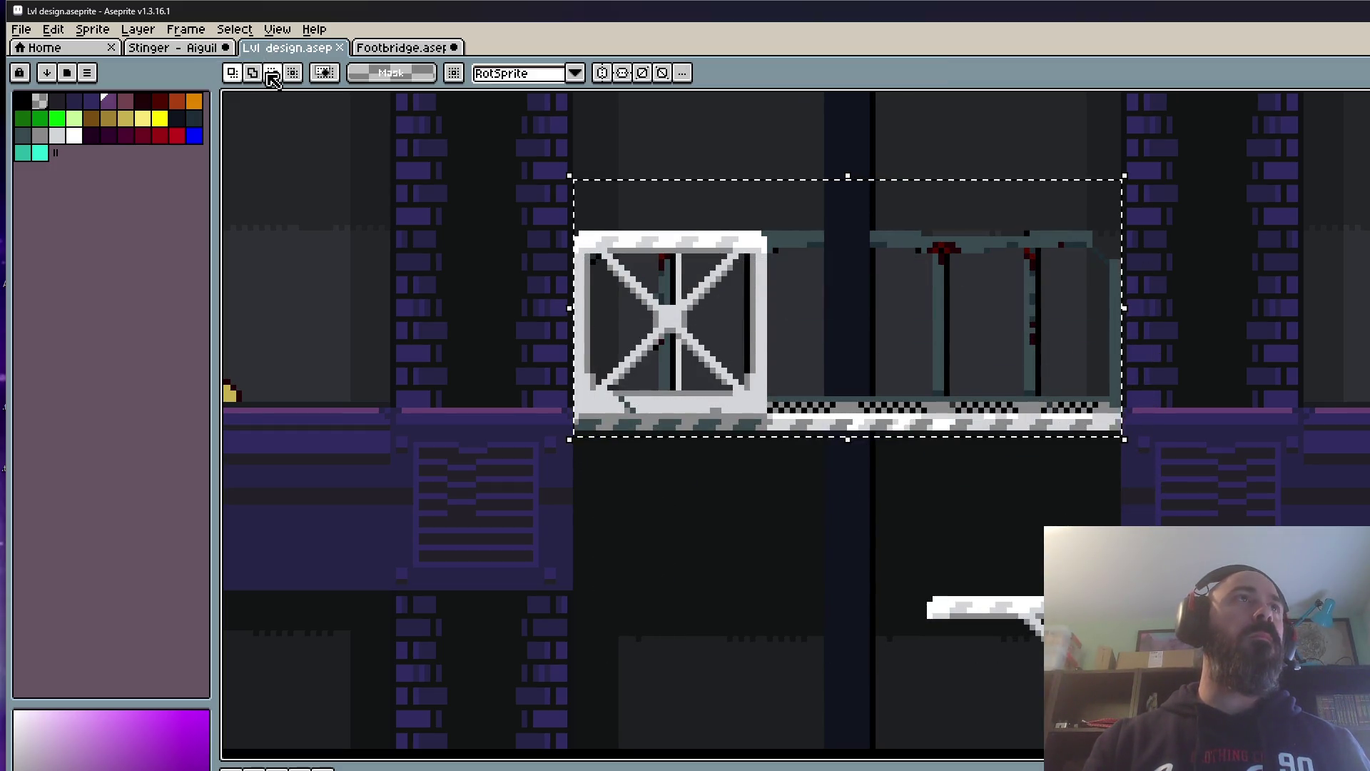
pyautogui.hotkey('ctrl', 'd')
pyautogui.moveTo(575, 198); pyautogui.dragTo(1121, 525)
pyautogui.hotkey('ctrl', 'd')
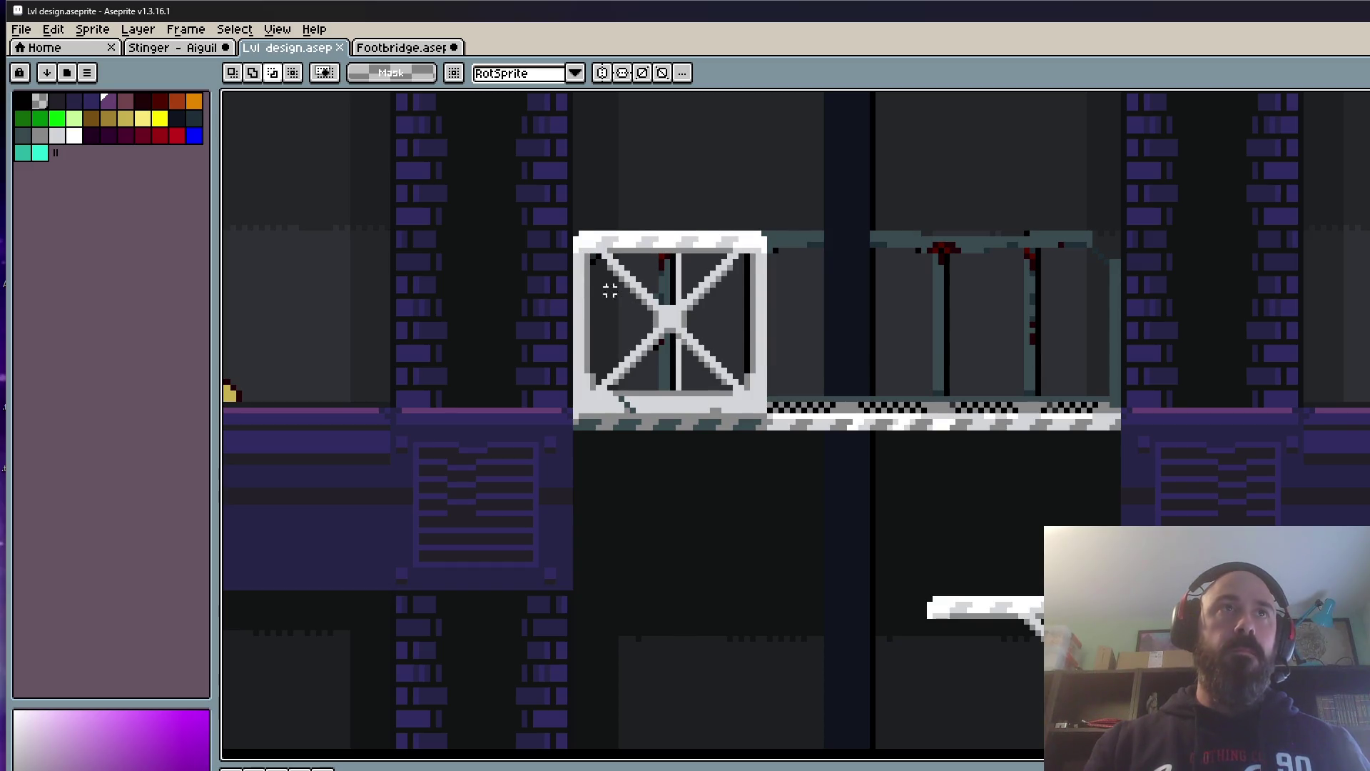
pyautogui.moveTo(565, 197); pyautogui.dragTo(1107, 495)
pyautogui.hotkey('ctrl', 'd')
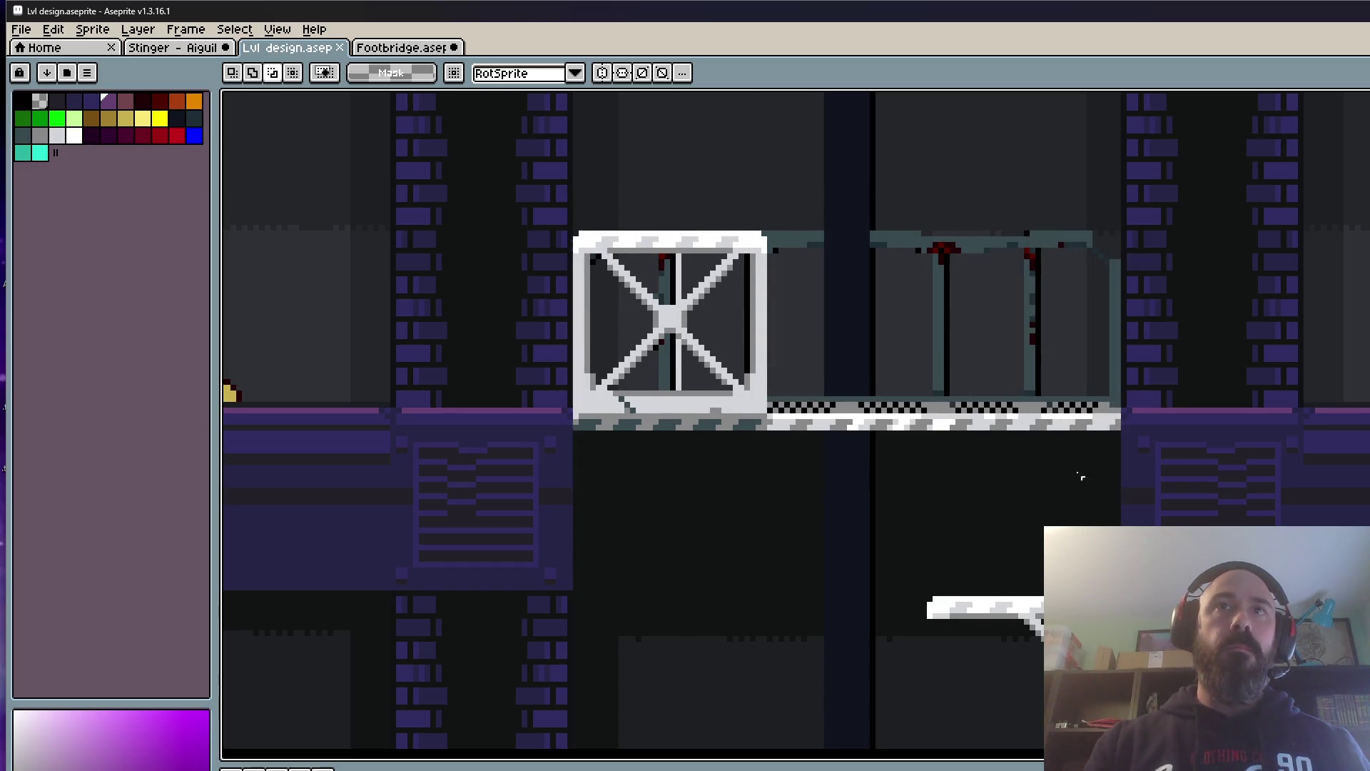
pyautogui.scroll(-1, 827, 330)
pyautogui.scroll(-3, 827, 331)
pyautogui.scroll(4, 959, 454)
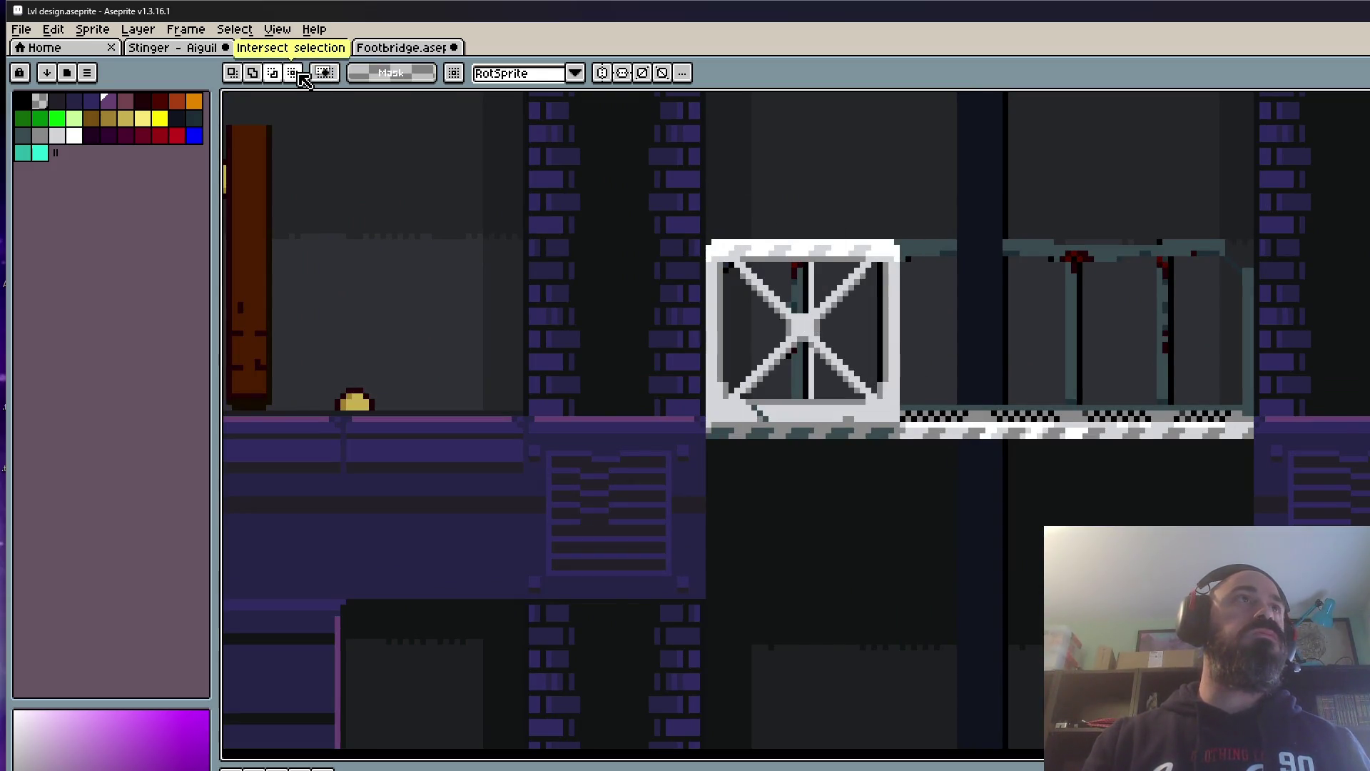
# Step: With selection mode on Replace, select the crate and bridge and return to the Footbridge sprite
pyautogui.click(233, 73)
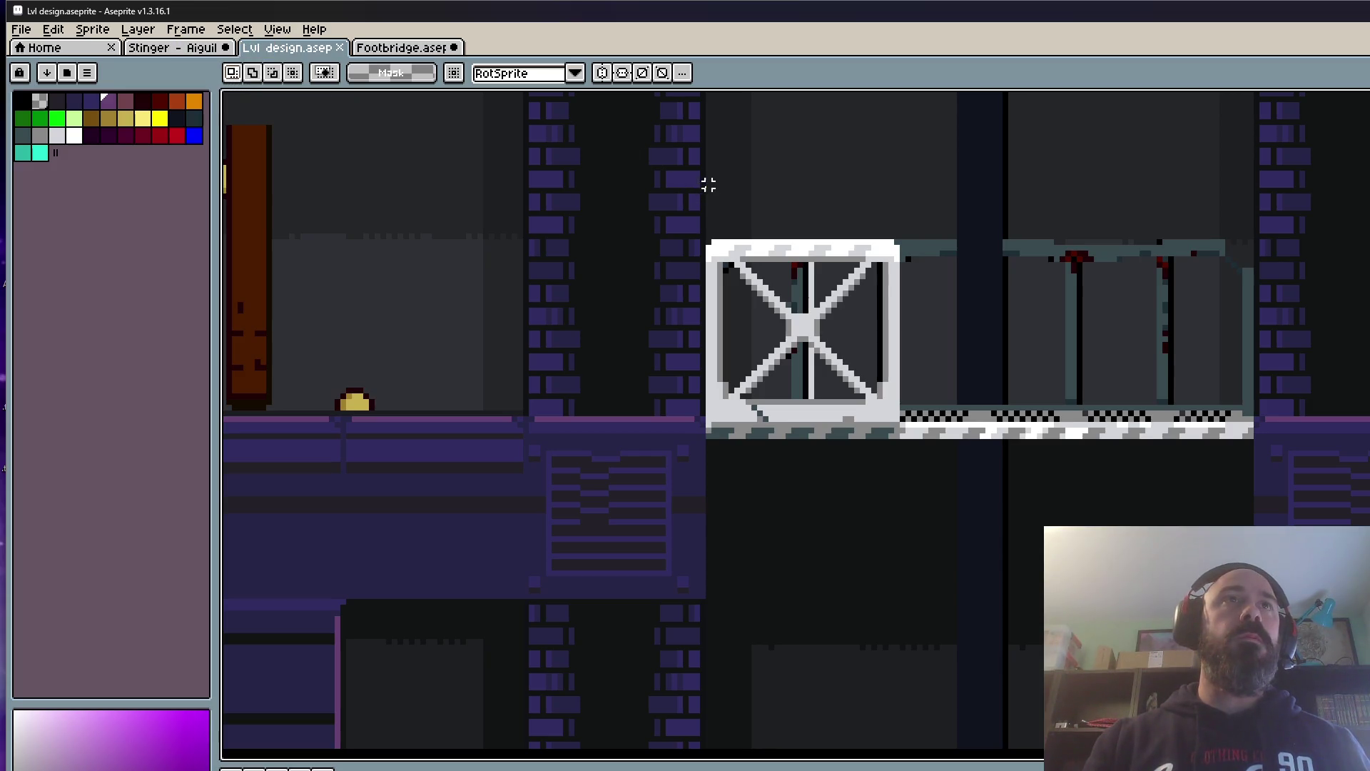
pyautogui.moveTo(706, 182); pyautogui.dragTo(1256, 522)
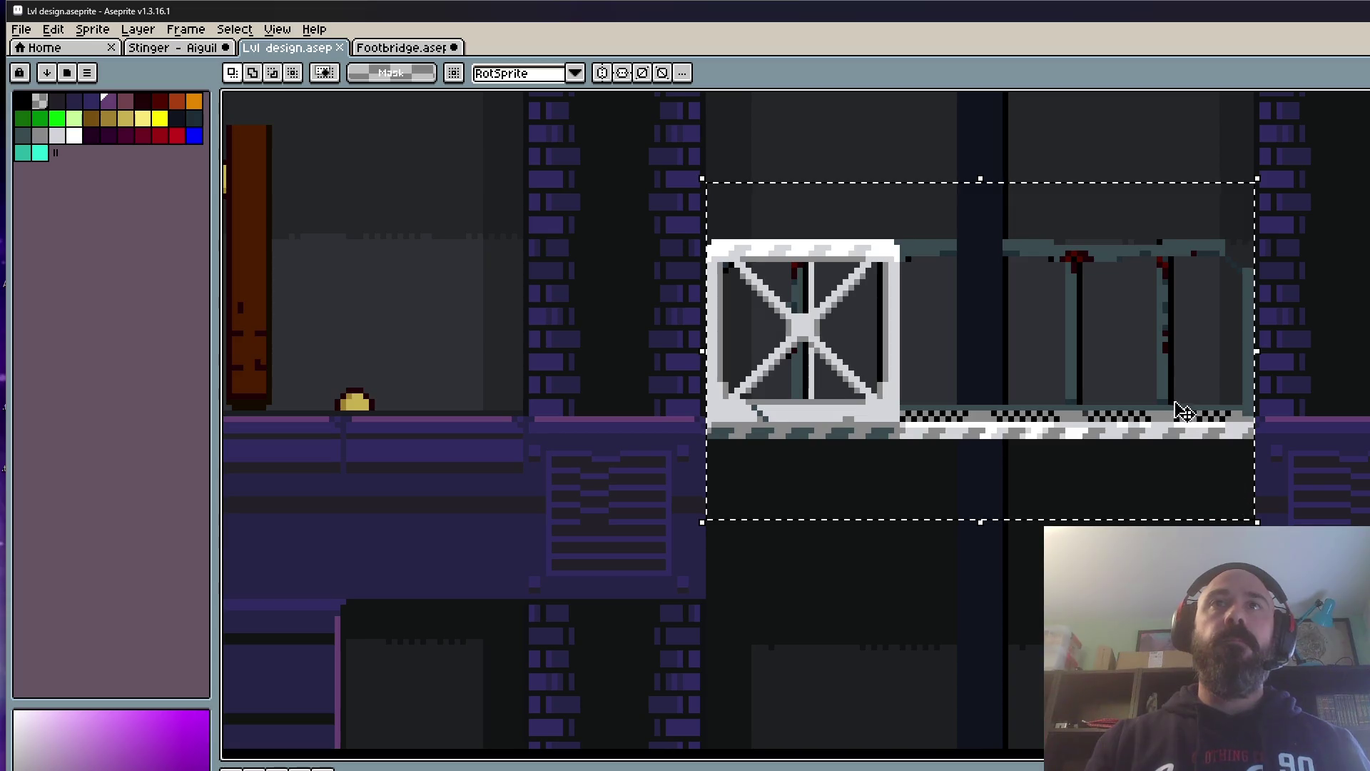
pyautogui.hotkey('ctrl', 'Tab')
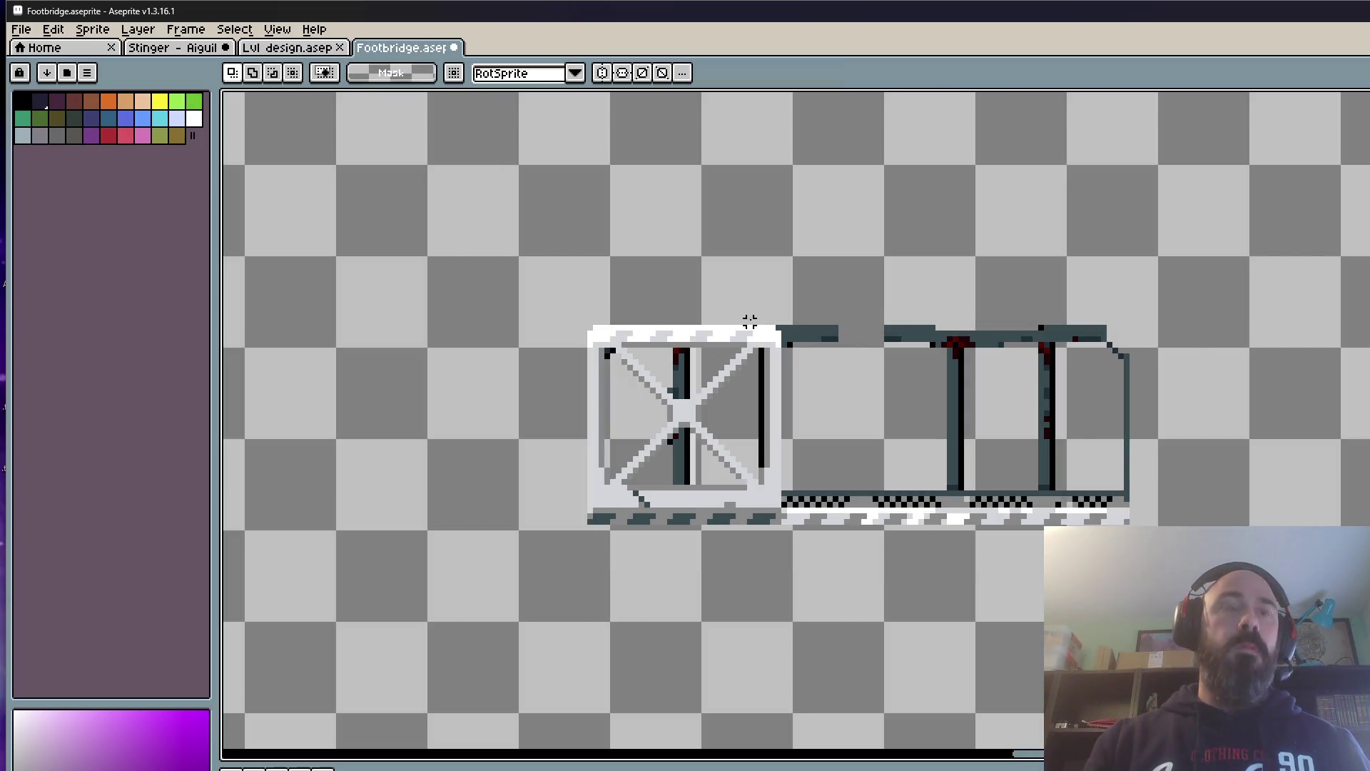
# Step: Paste the copied crate and bridge art, align it over the existing art and commit it
pyautogui.hotkey('ctrl', 'v')
pyautogui.moveTo(997, 404); pyautogui.dragTo(953, 420)
pyautogui.press('Return')
pyautogui.scroll(-2, 938, 407)
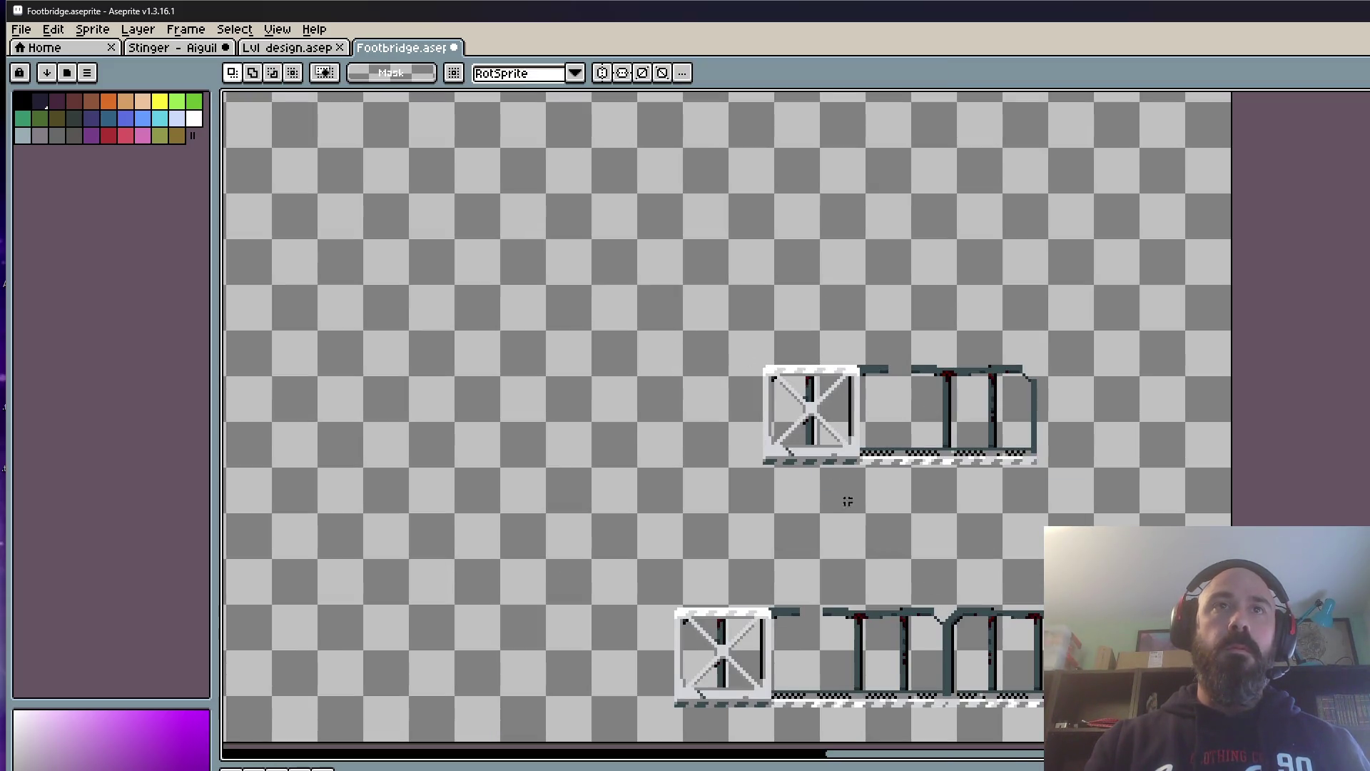
# Step: Clear the lower bridge art and move the upper bridge section down into its place
pyautogui.moveTo(678, 326); pyautogui.dragTo(647, 191)
pyautogui.moveTo(475, 399); pyautogui.dragTo(910, 618)
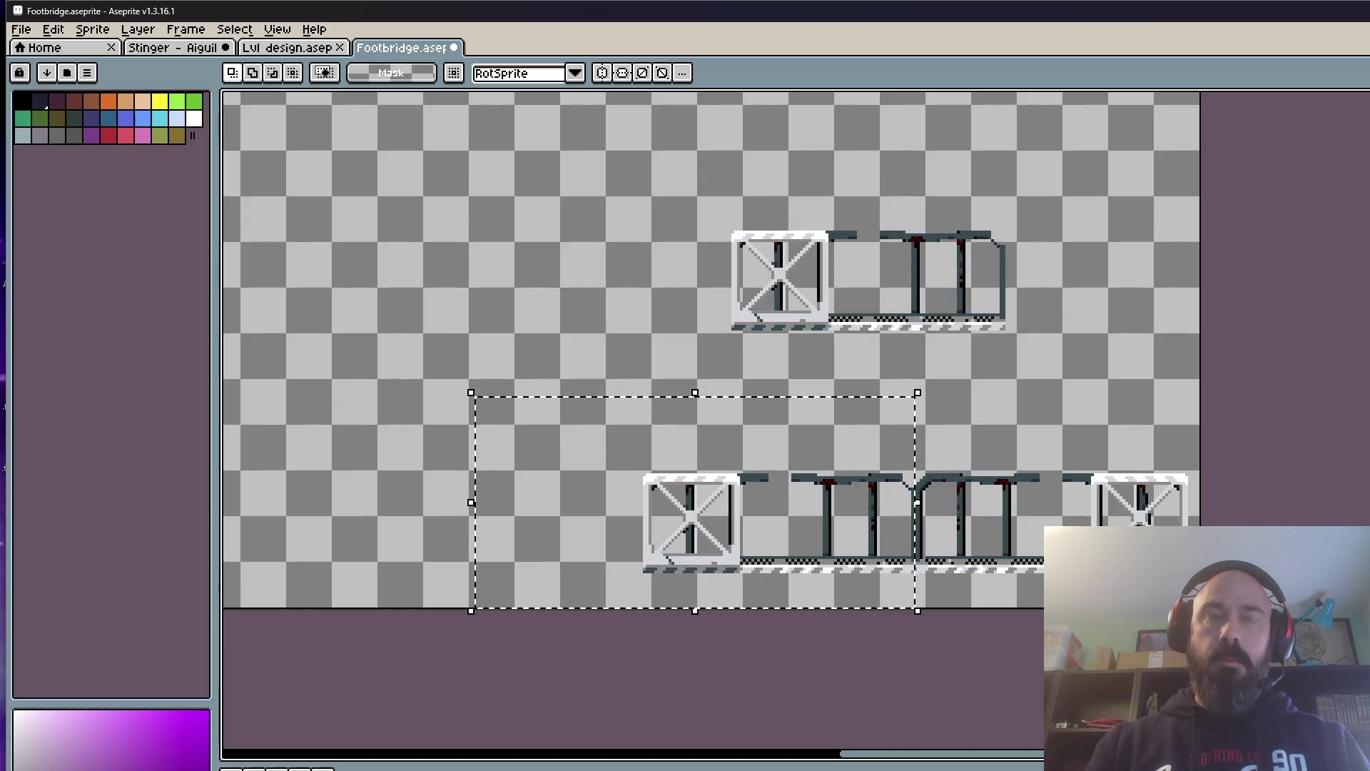
pyautogui.press('Delete')
pyautogui.moveTo(617, 132); pyautogui.dragTo(1102, 434)
pyautogui.moveTo(964, 328)
pyautogui.mouseDown()
pyautogui.moveTo(859, 565)
pyautogui.moveTo(835, 526)
pyautogui.moveTo(843, 515)
pyautogui.mouseUp()
pyautogui.scroll(2, 667, 521)
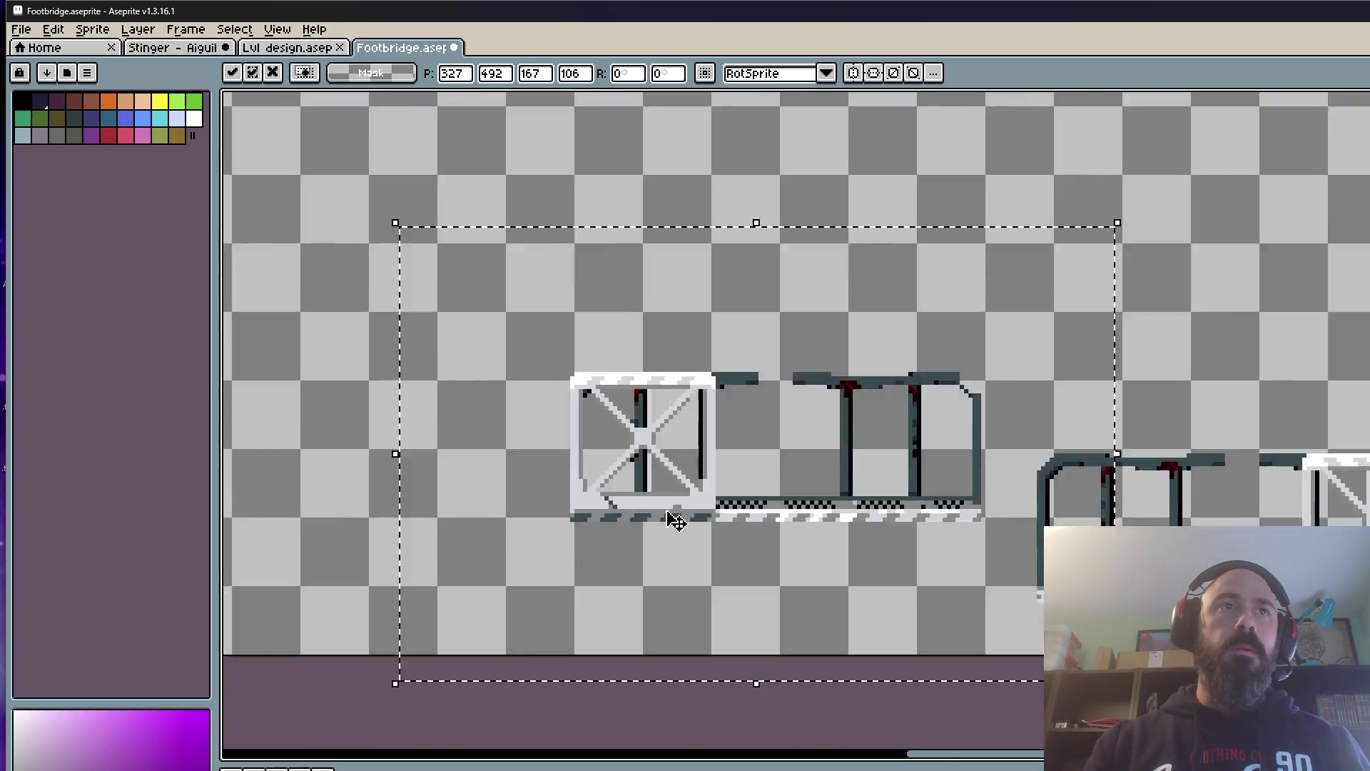
pyautogui.moveTo(680, 514)
pyautogui.mouseDown()
pyautogui.moveTo(685, 499)
pyautogui.moveTo(676, 510)
pyautogui.mouseUp()
pyautogui.scroll(-1, 678, 510)
pyautogui.press('Return')
# Step: Move the right bridge section over so both sections form one continuous span
pyautogui.moveTo(1117, 382); pyautogui.dragTo(1365, 514)
pyautogui.moveTo(1071, 449)
pyautogui.mouseDown()
pyautogui.moveTo(1228, 489)
pyautogui.moveTo(1213, 477)
pyautogui.mouseUp()
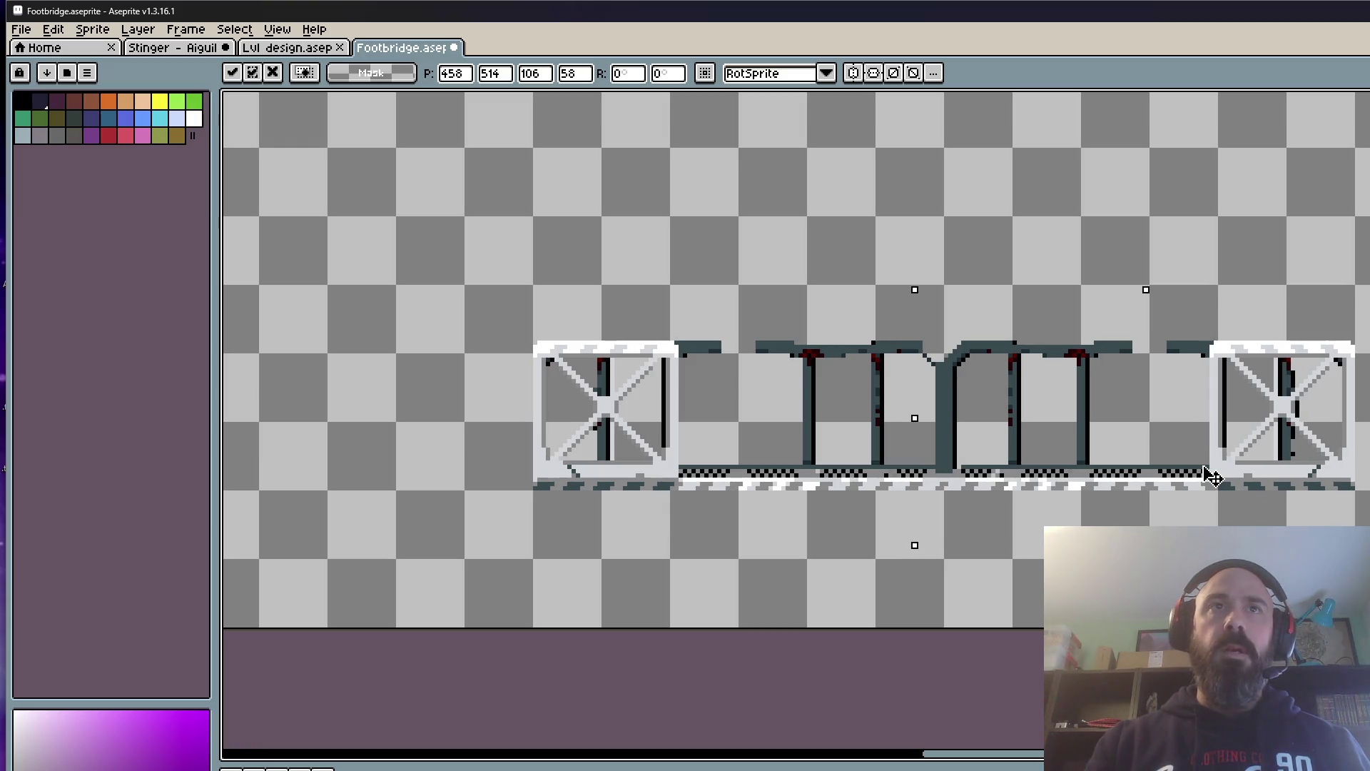
pyautogui.moveTo(1213, 476); pyautogui.dragTo(1213, 476)
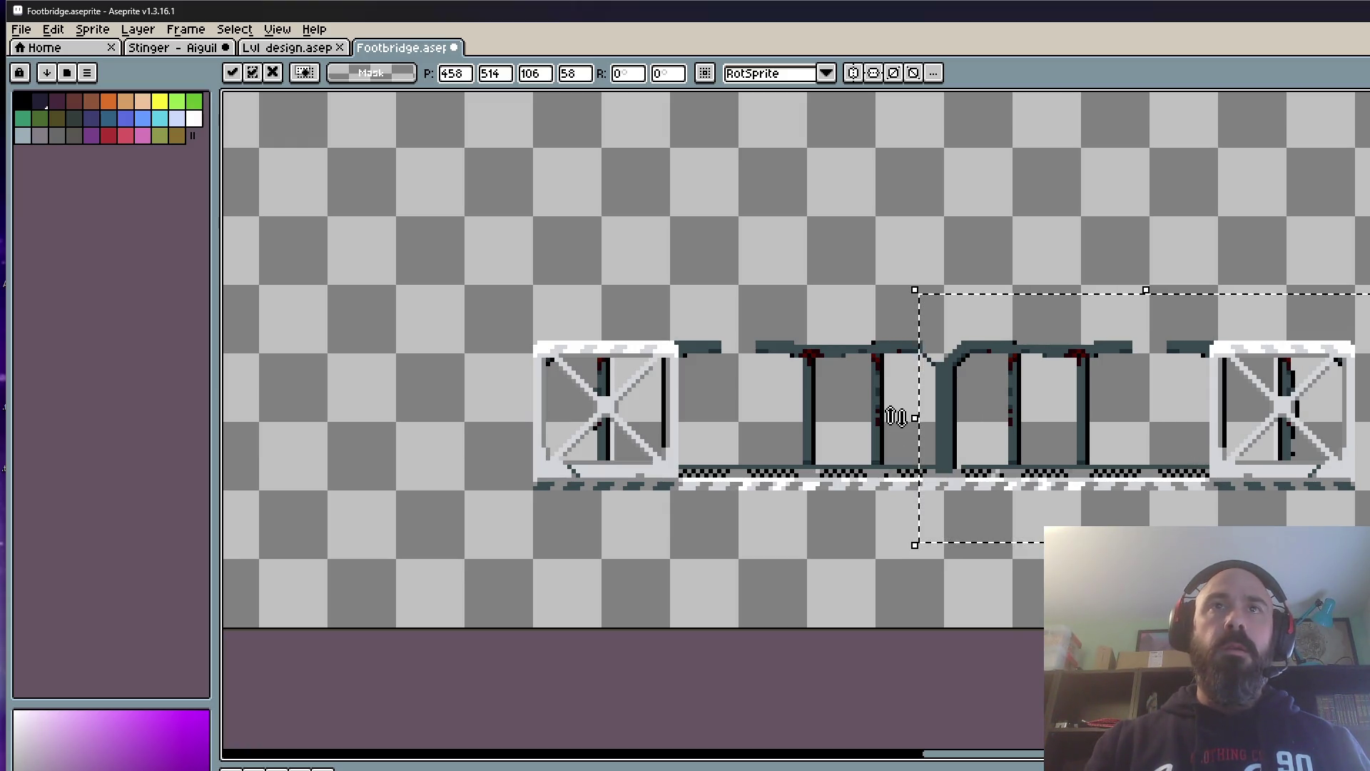
pyautogui.scroll(-1, 896, 416)
pyautogui.scroll(-2, 895, 416)
# Step: Crop the canvas to 192×48 pixels tight around the bridge and its end crates
pyautogui.hotkey('ctrl', 'alt', 'c')
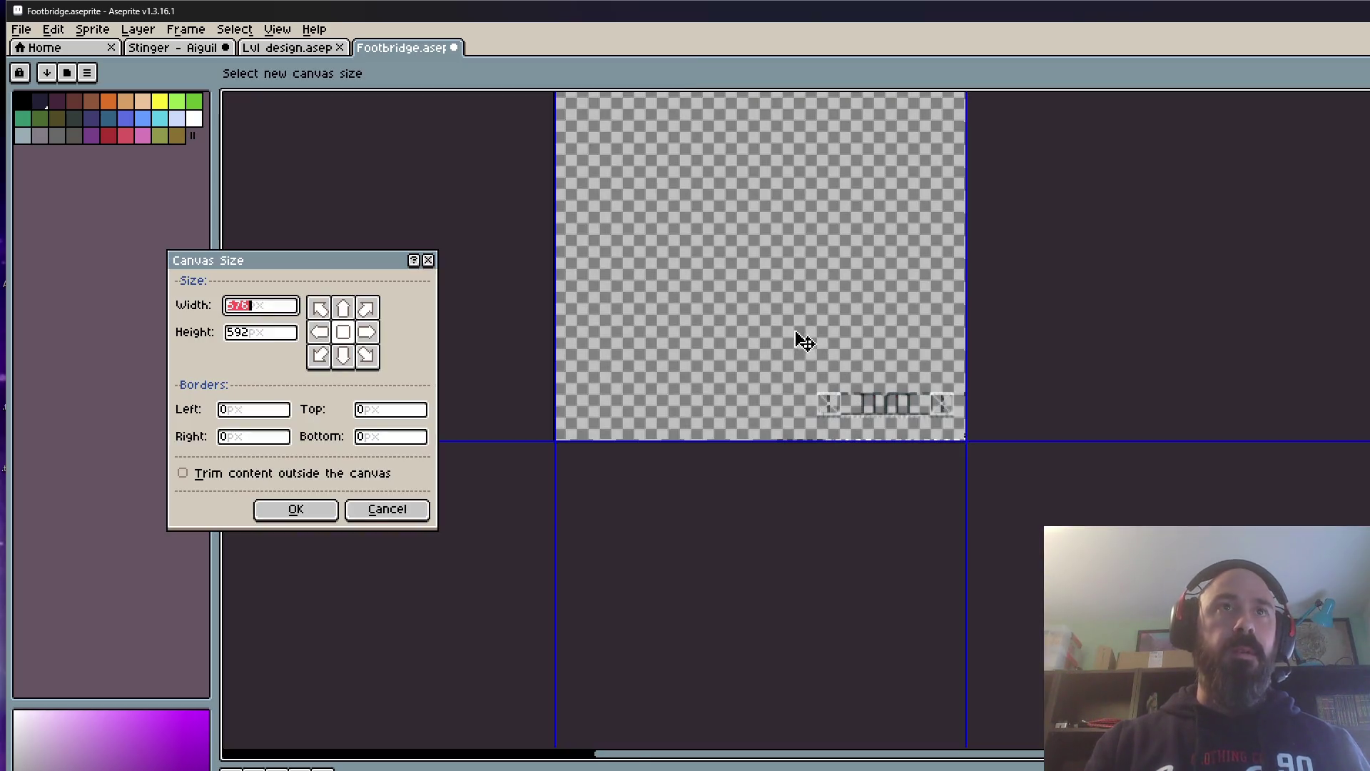
pyautogui.scroll(-1, 692, 252)
pyautogui.moveTo(643, 129)
pyautogui.mouseDown()
pyautogui.moveTo(676, 302)
pyautogui.moveTo(765, 459)
pyautogui.mouseUp()
pyautogui.scroll(1, 676, 302)
pyautogui.scroll(1, 676, 302)
pyautogui.scroll(-1, 763, 458)
pyautogui.moveTo(466, 562); pyautogui.dragTo(1037, 585)
pyautogui.scroll(1, 953, 579)
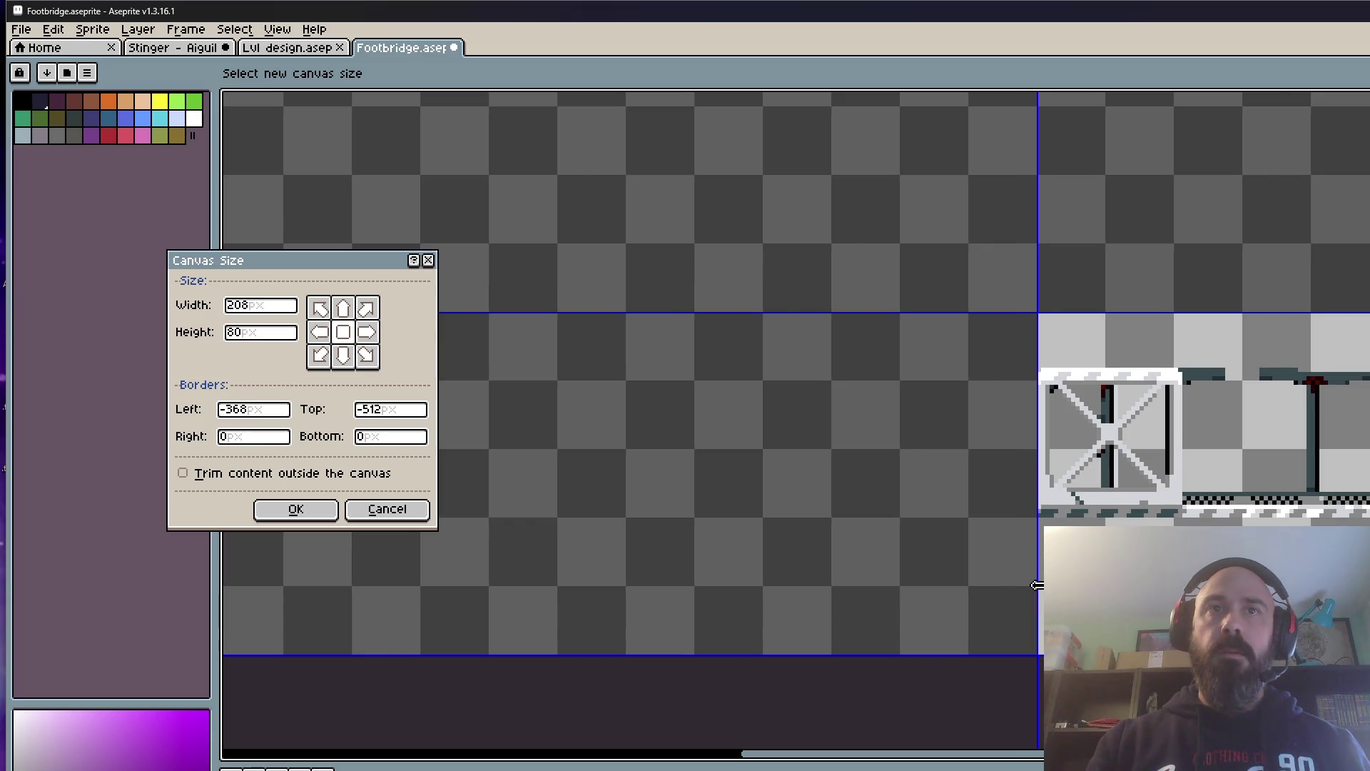
pyautogui.scroll(-2, 1036, 586)
pyautogui.scroll(1, 1178, 595)
pyautogui.moveTo(1189, 597); pyautogui.dragTo(1153, 503)
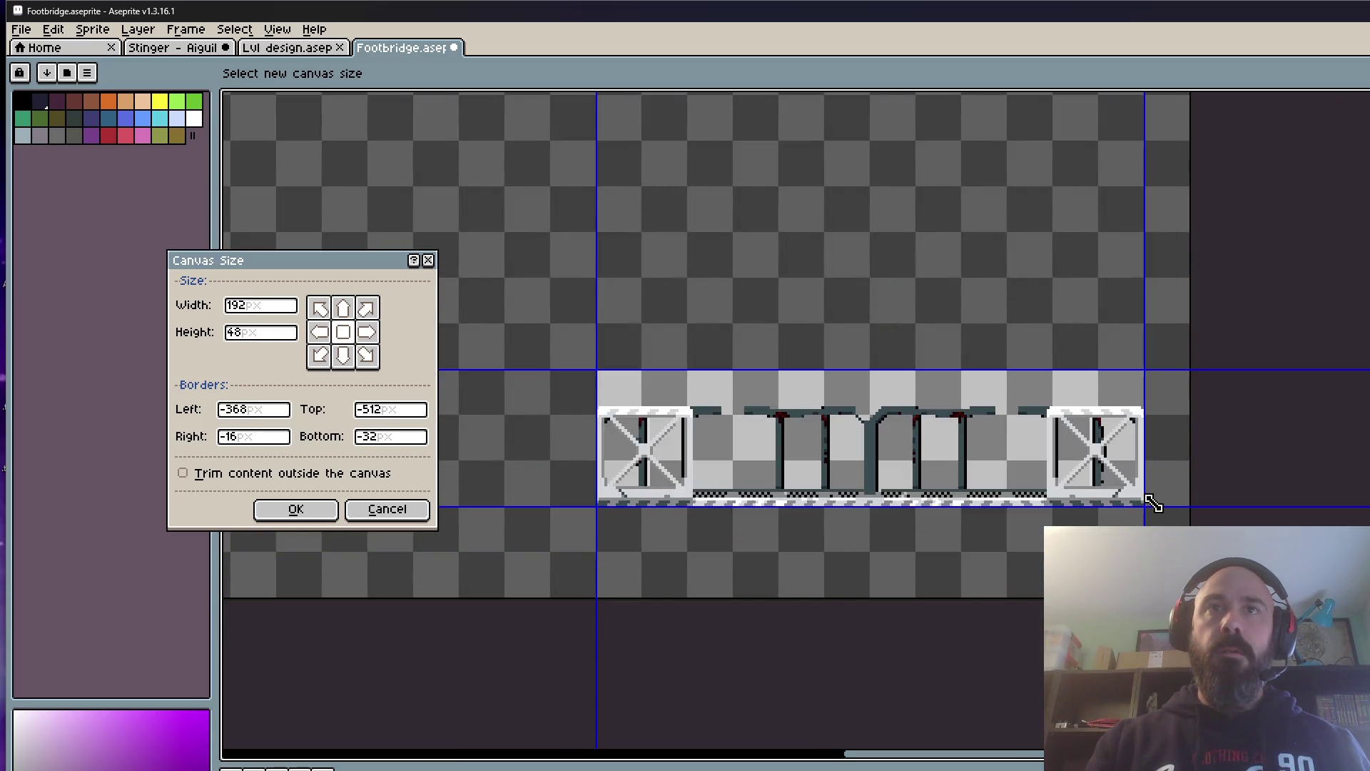
pyautogui.click(270, 514)
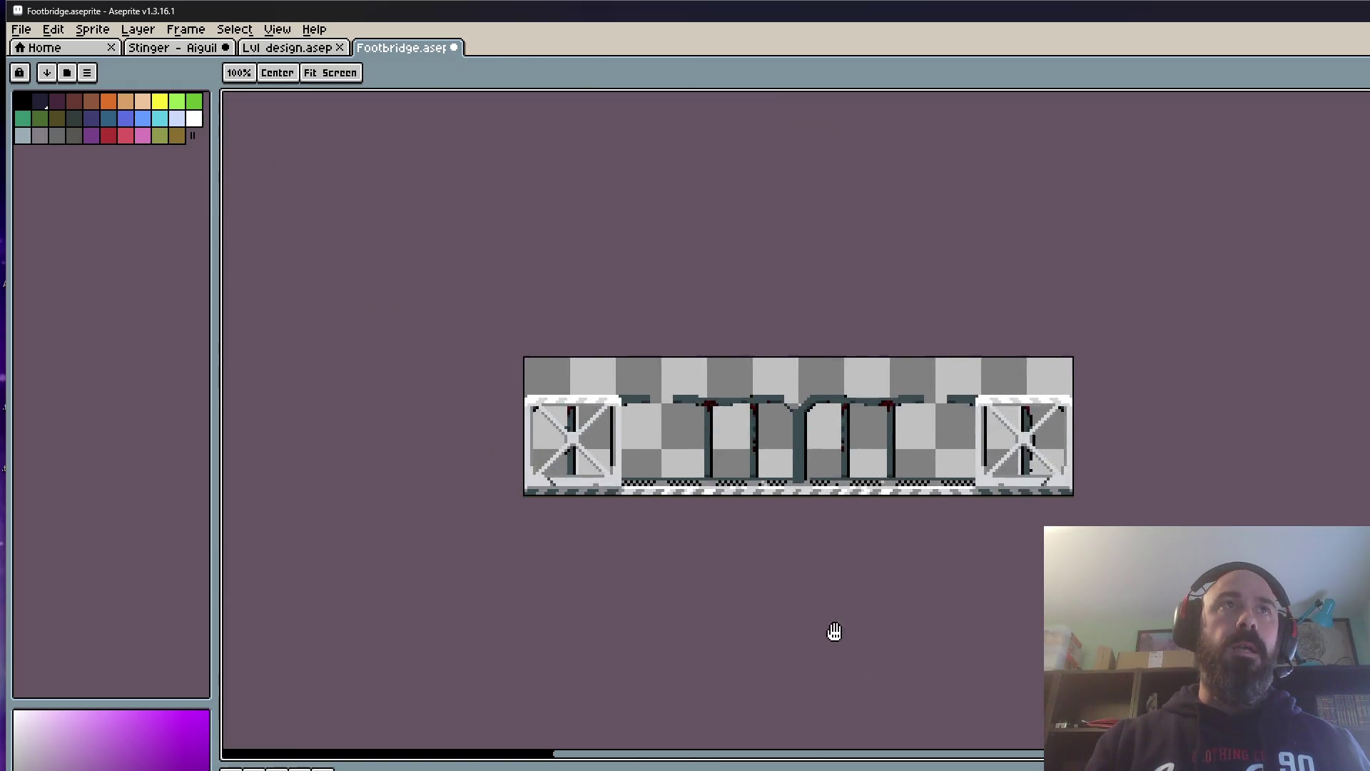
# Step: Save the Footbridge sprite and glance at the level design document
pyautogui.click(20, 29)
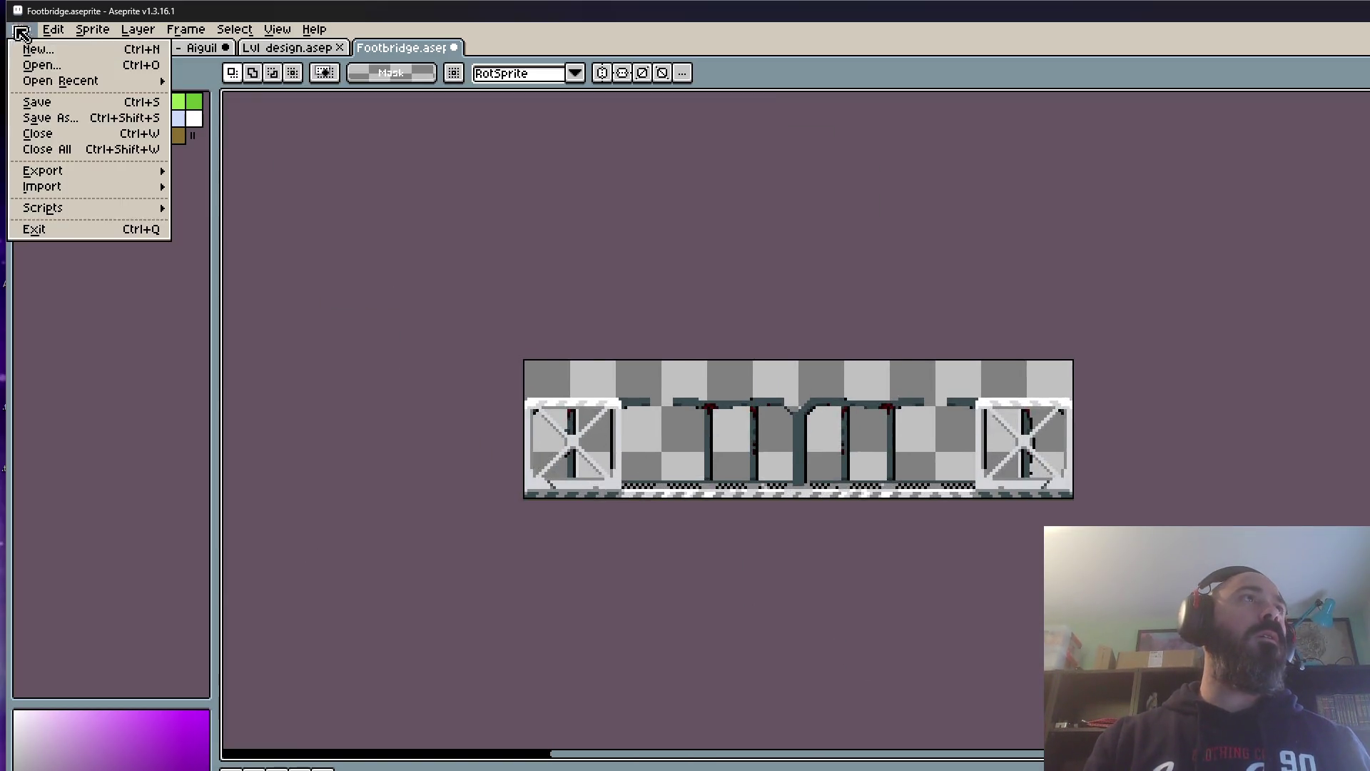
pyautogui.click(60, 102)
pyautogui.click(315, 47)
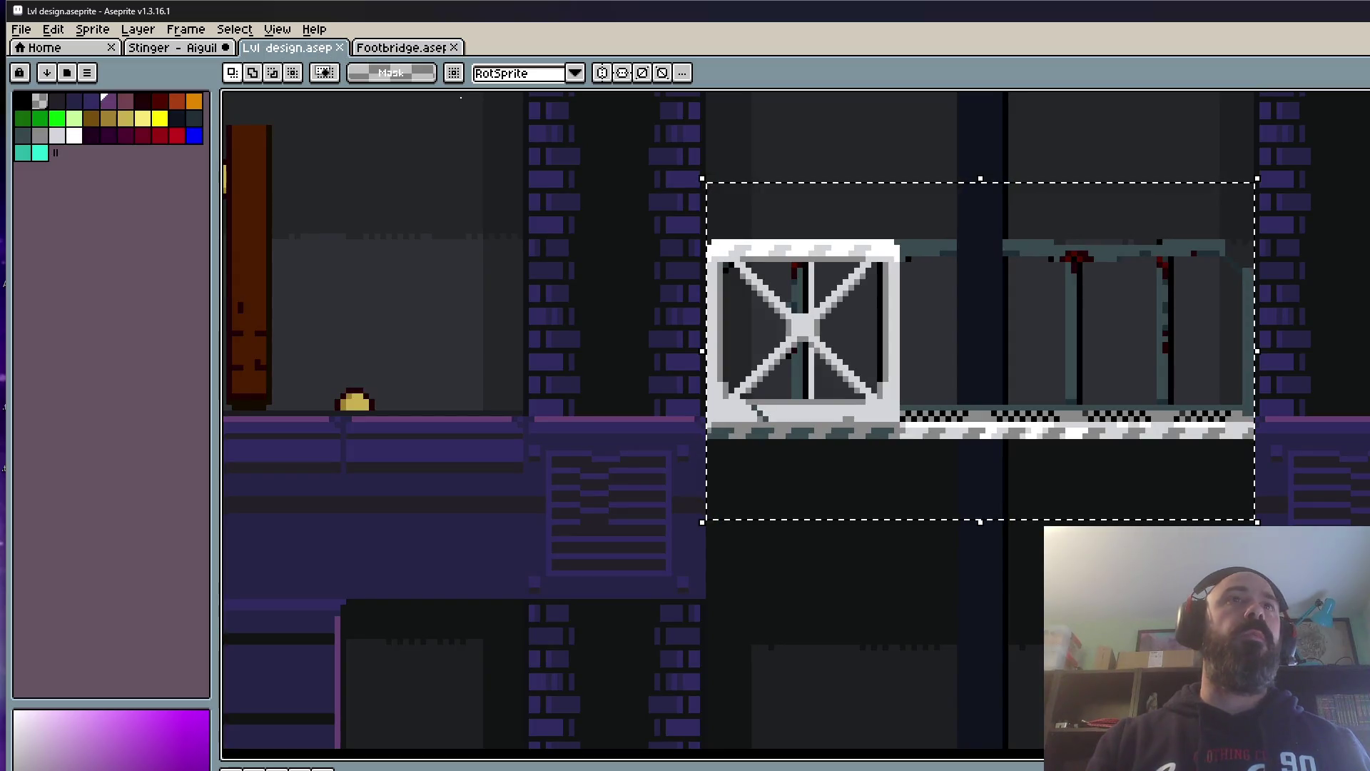
pyautogui.click(423, 49)
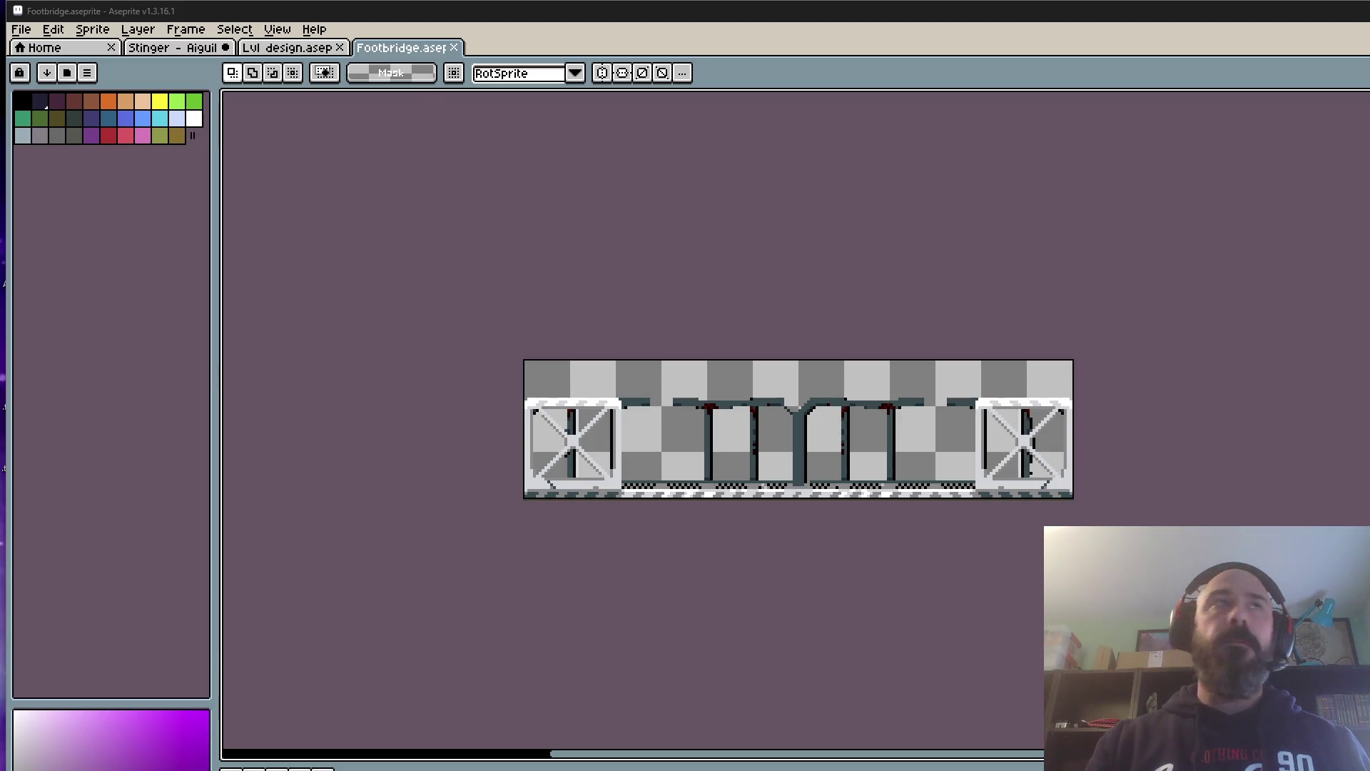
# Step: Export the sprite as Footbridge.png, overwriting the existing PNG
pyautogui.click(21, 29)
pyautogui.click(236, 173)
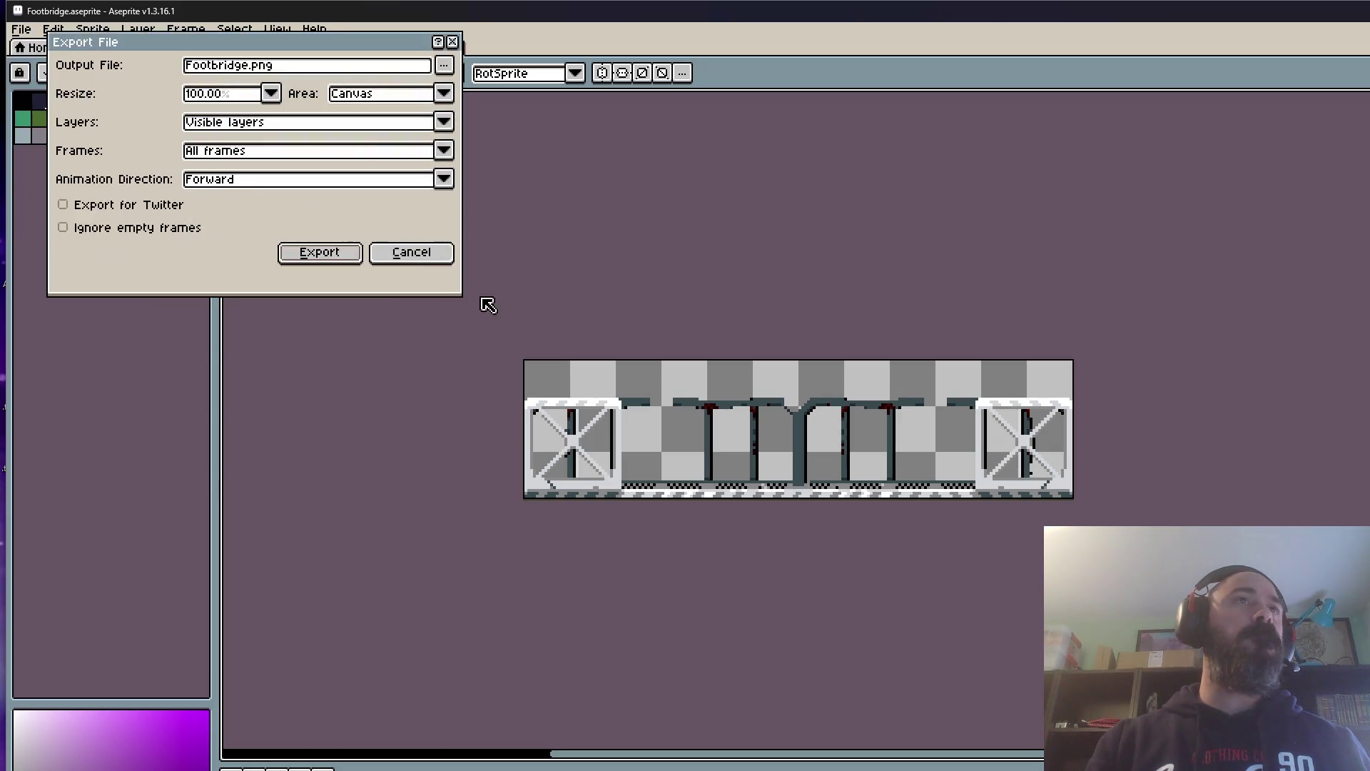
pyautogui.click(309, 255)
pyautogui.click(801, 559)
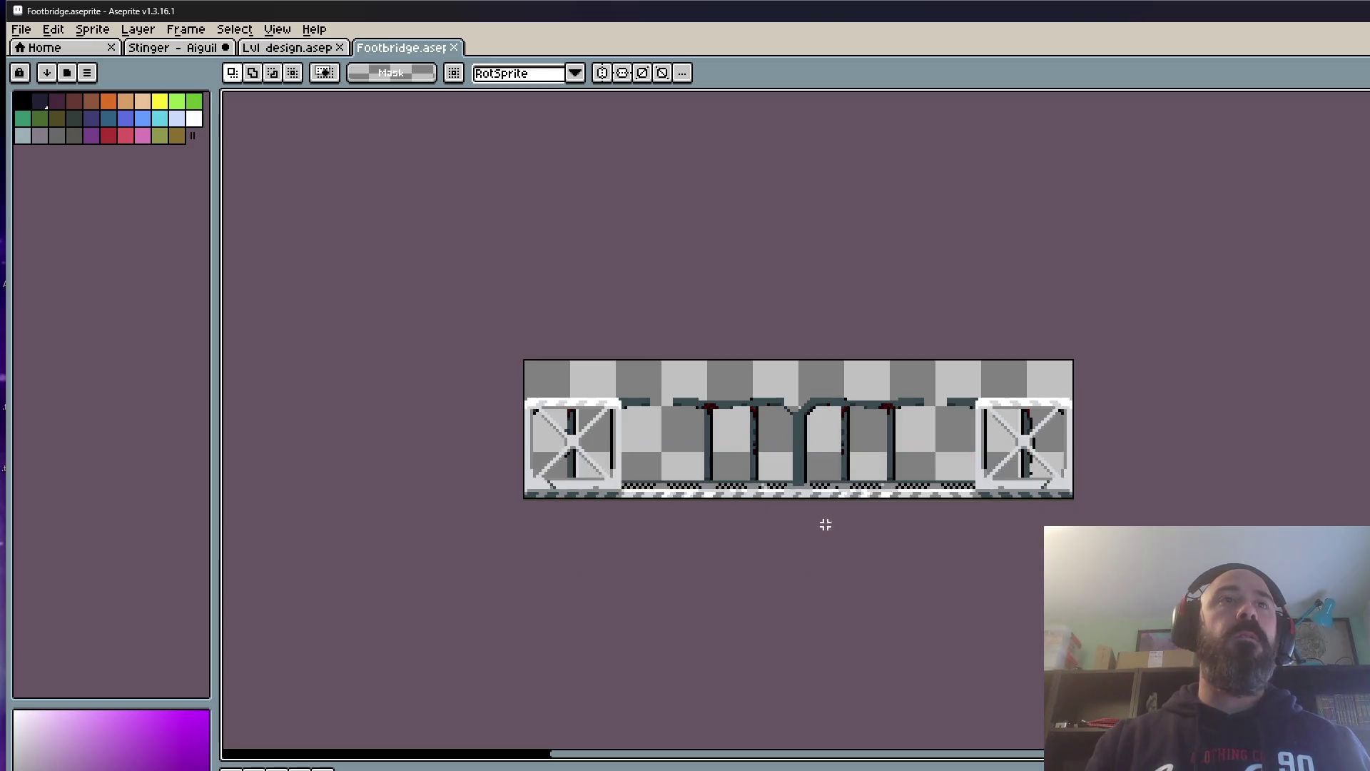
pyautogui.hotkey('alt', 'Tab')
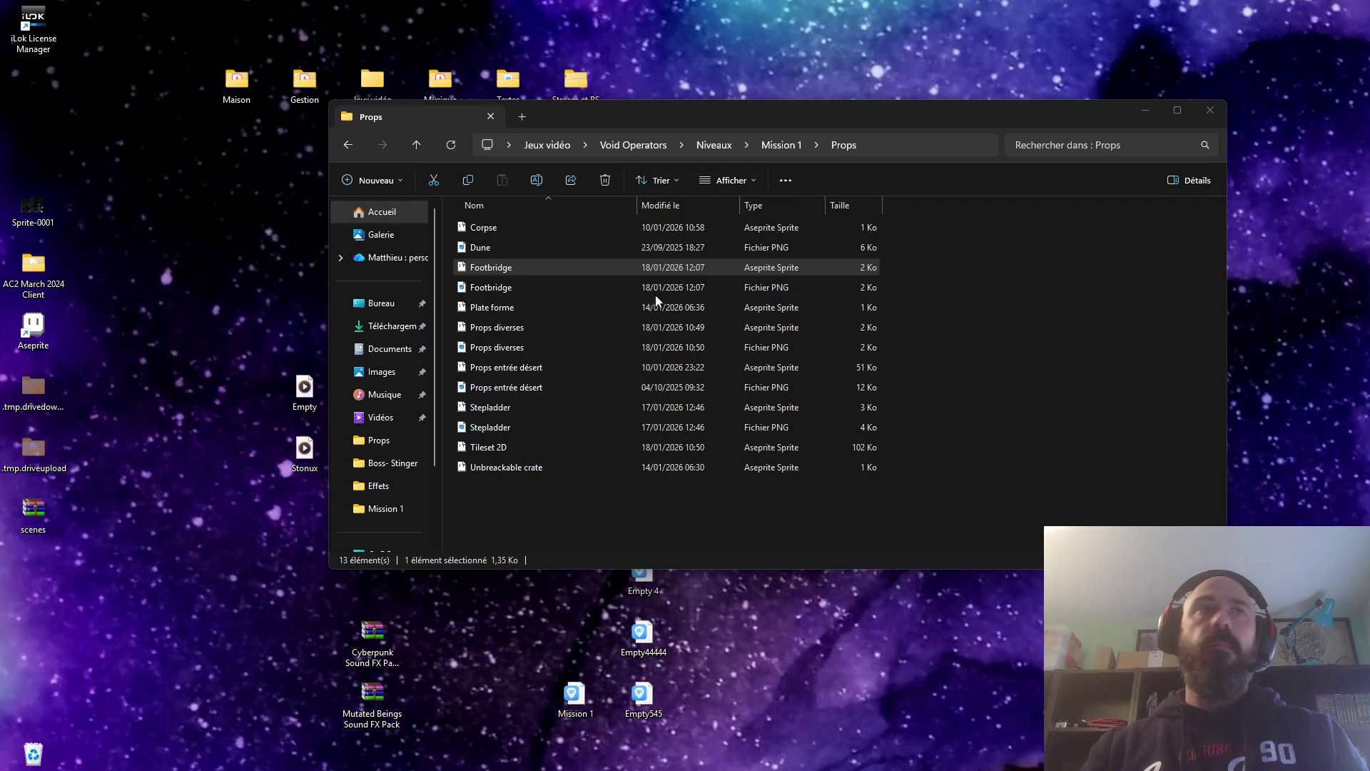
# Step: Browse up from the Mission 1 Sprites folder to Niveaux and pick the Simple door file in Props communes
pyautogui.click(599, 288)
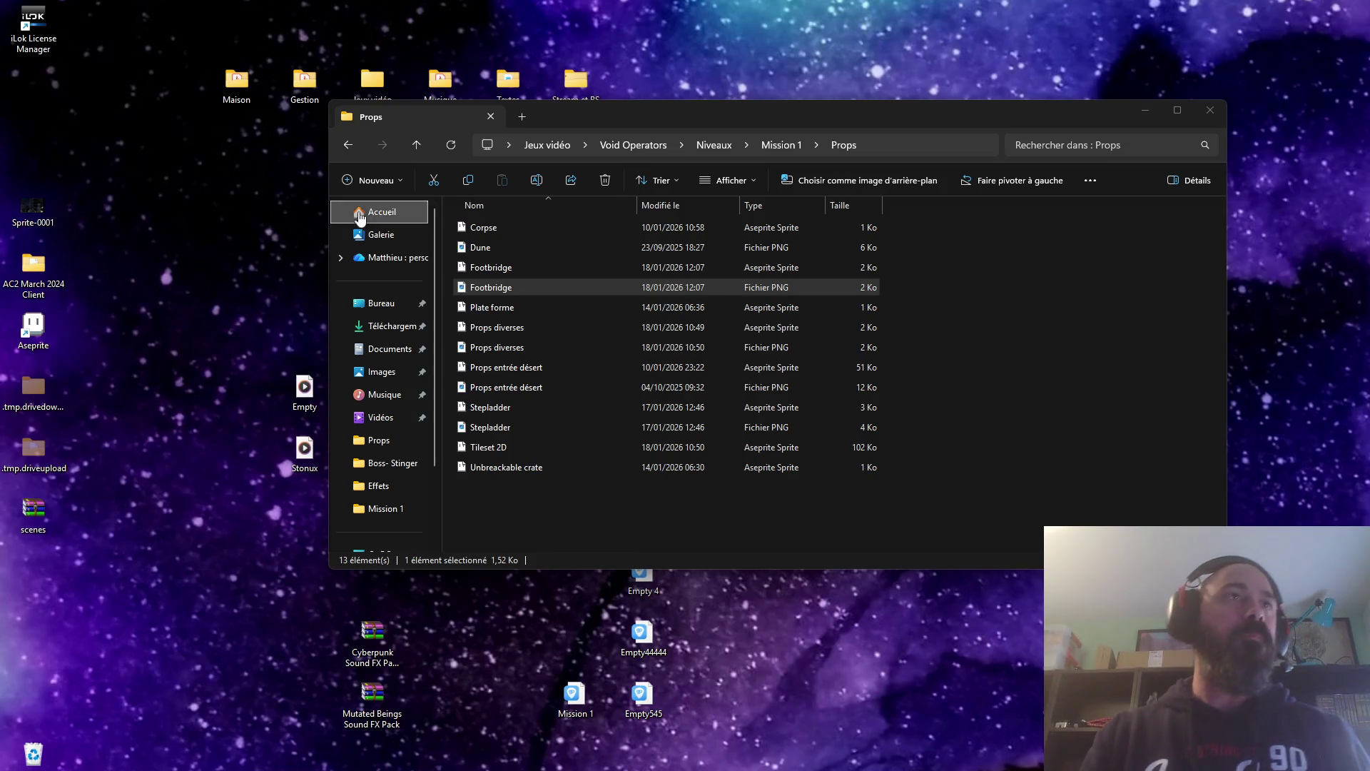
pyautogui.click(353, 144)
pyautogui.doubleClick(487, 247)
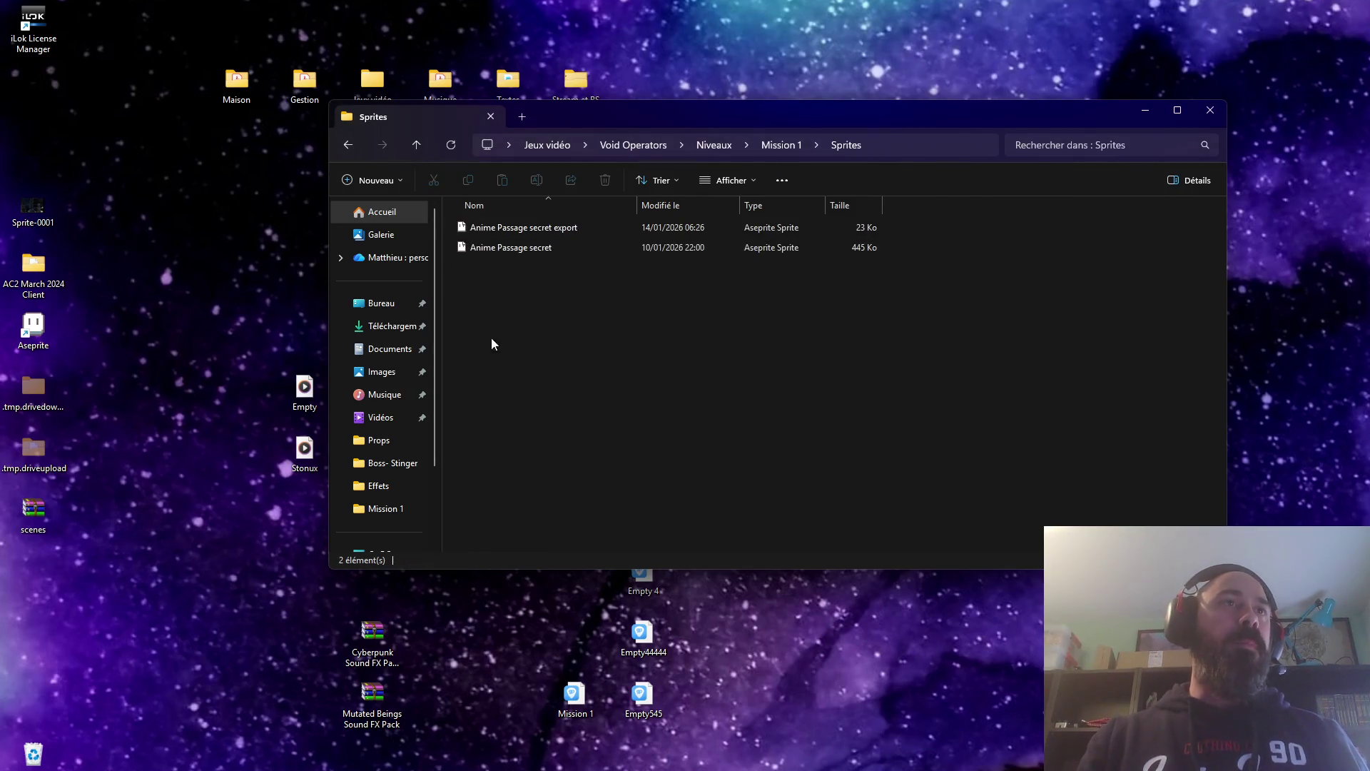
pyautogui.click(347, 145)
pyautogui.doubleClick(479, 227)
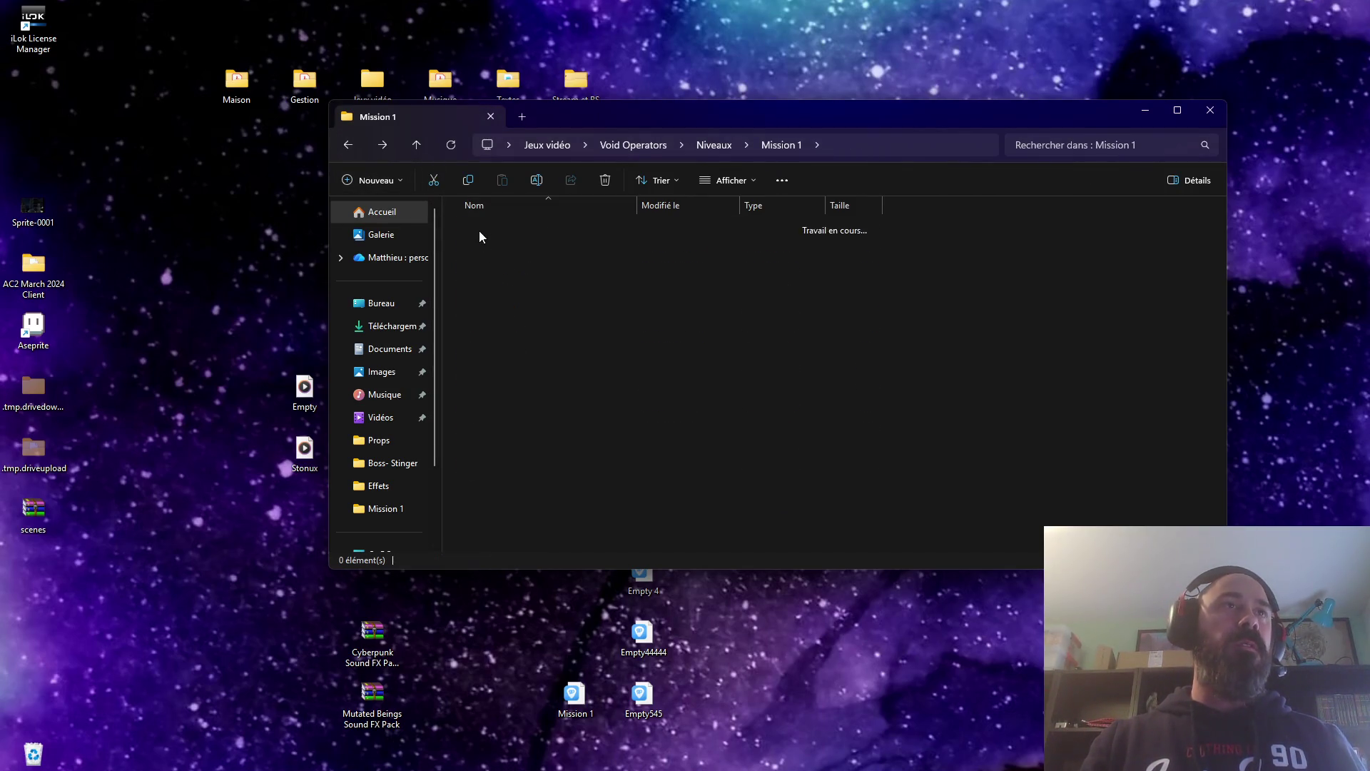
pyautogui.click(347, 144)
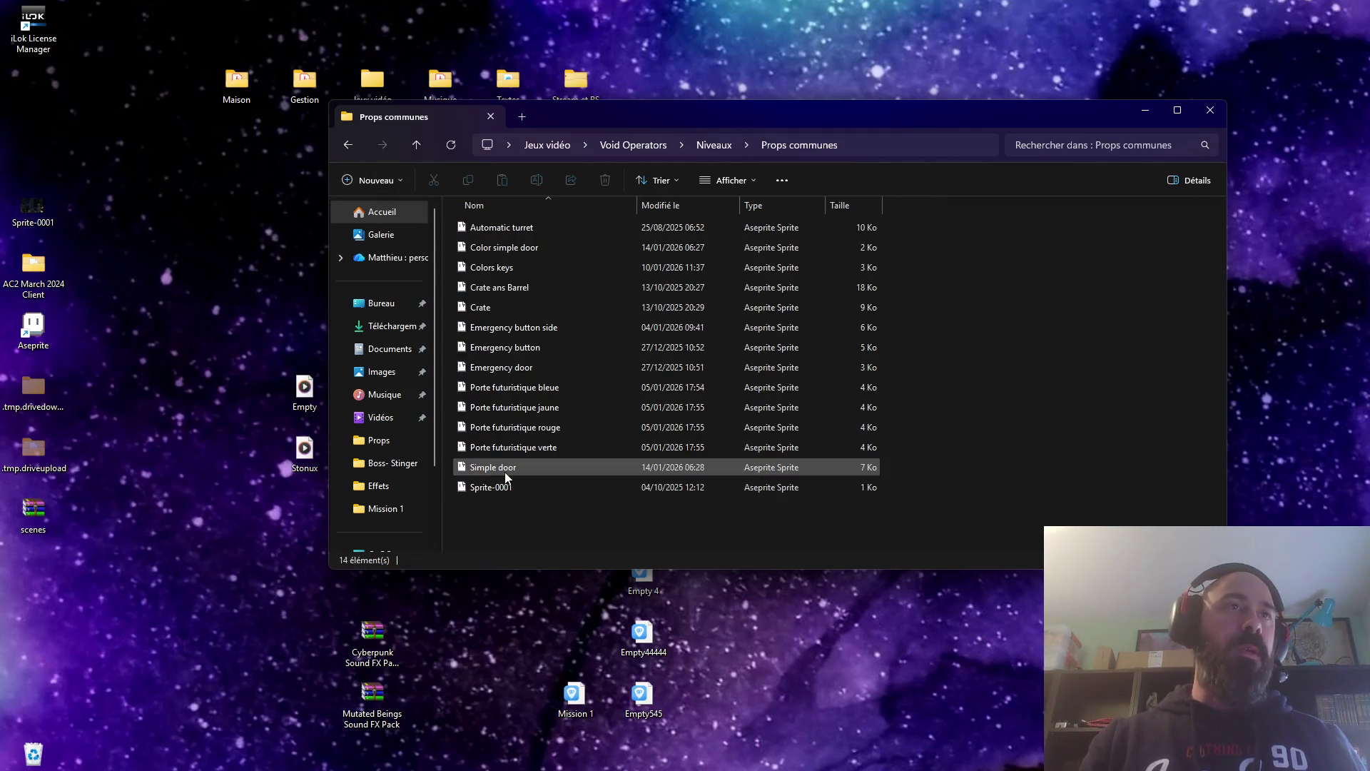
pyautogui.click(504, 472)
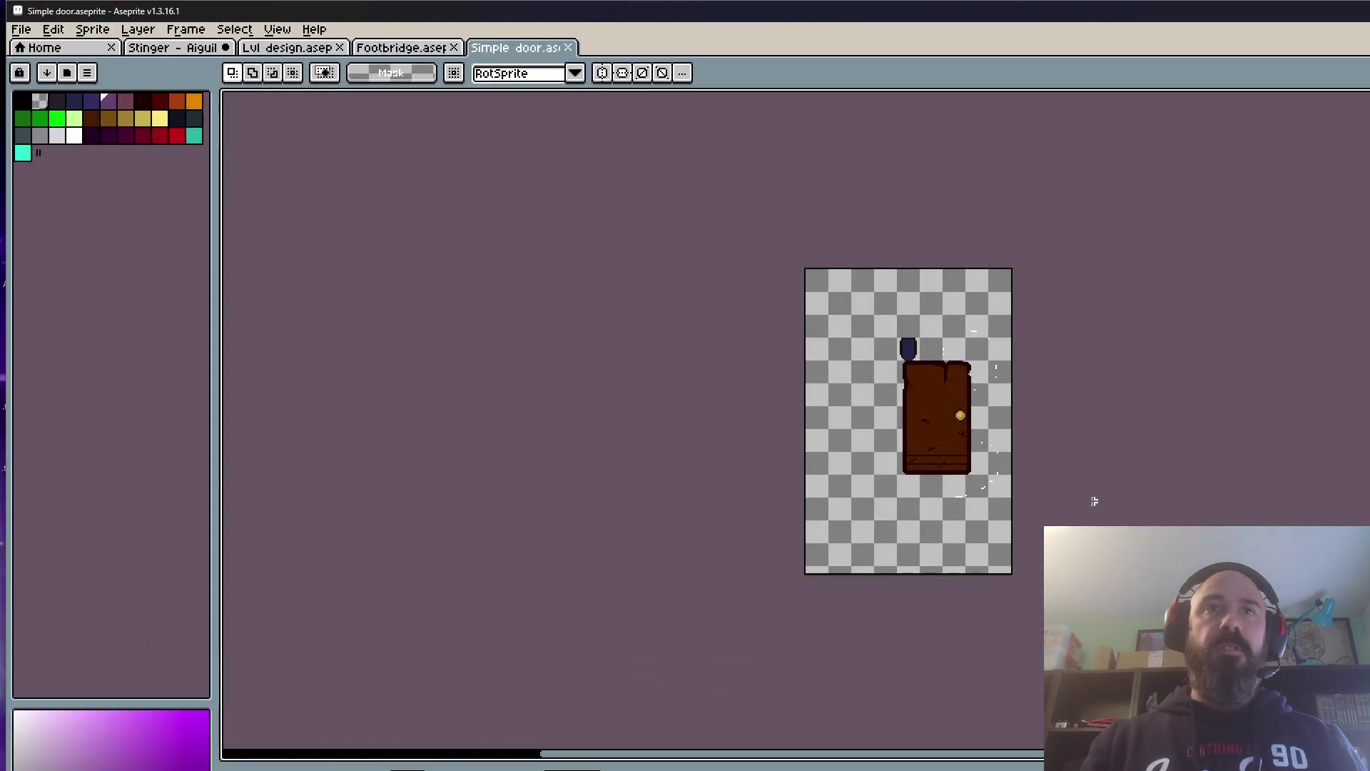
pyautogui.scroll(5, 924, 450)
pyautogui.scroll(-5, 923, 451)
pyautogui.scroll(3, 693, 461)
# Step: Compare the Footbridge and Simple door sprites, marquee a rectangle around the door and open Simple door for editing
pyautogui.click(409, 52)
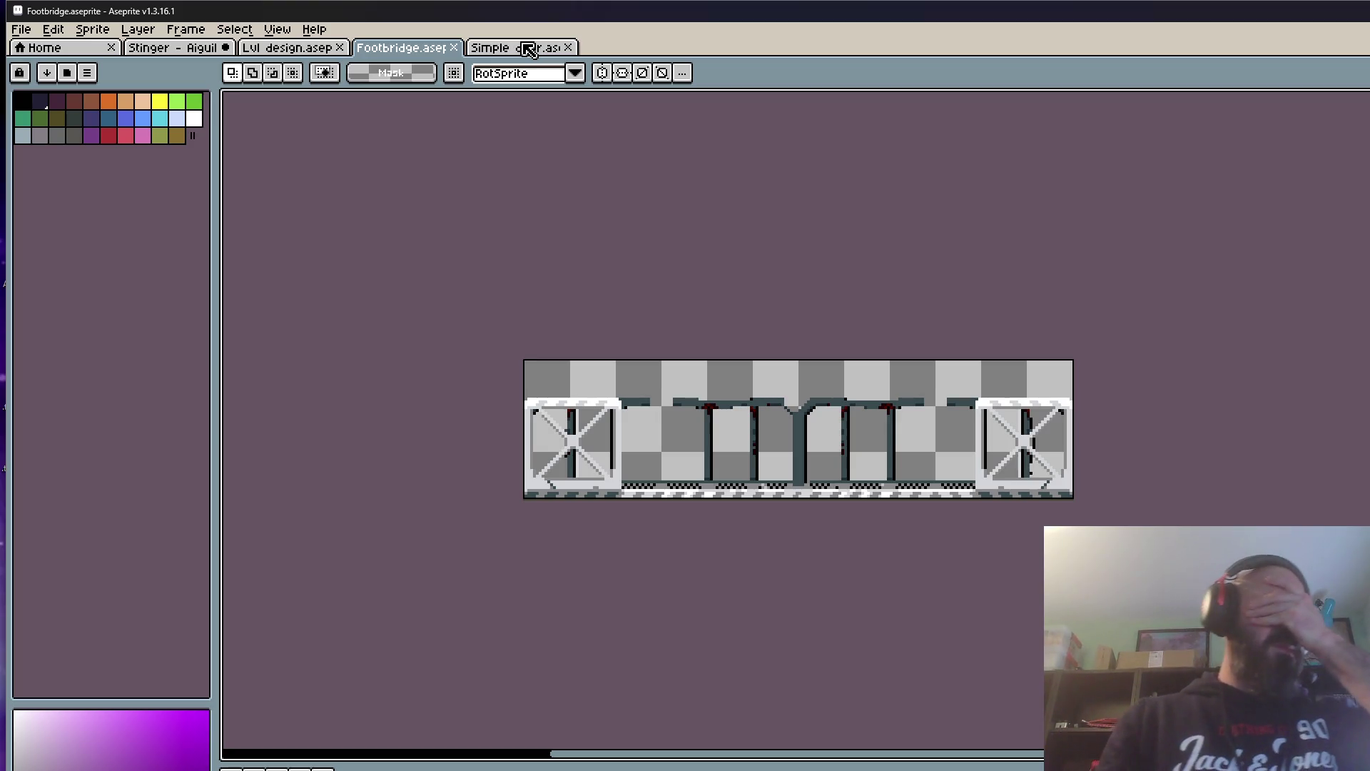
pyautogui.click(530, 51)
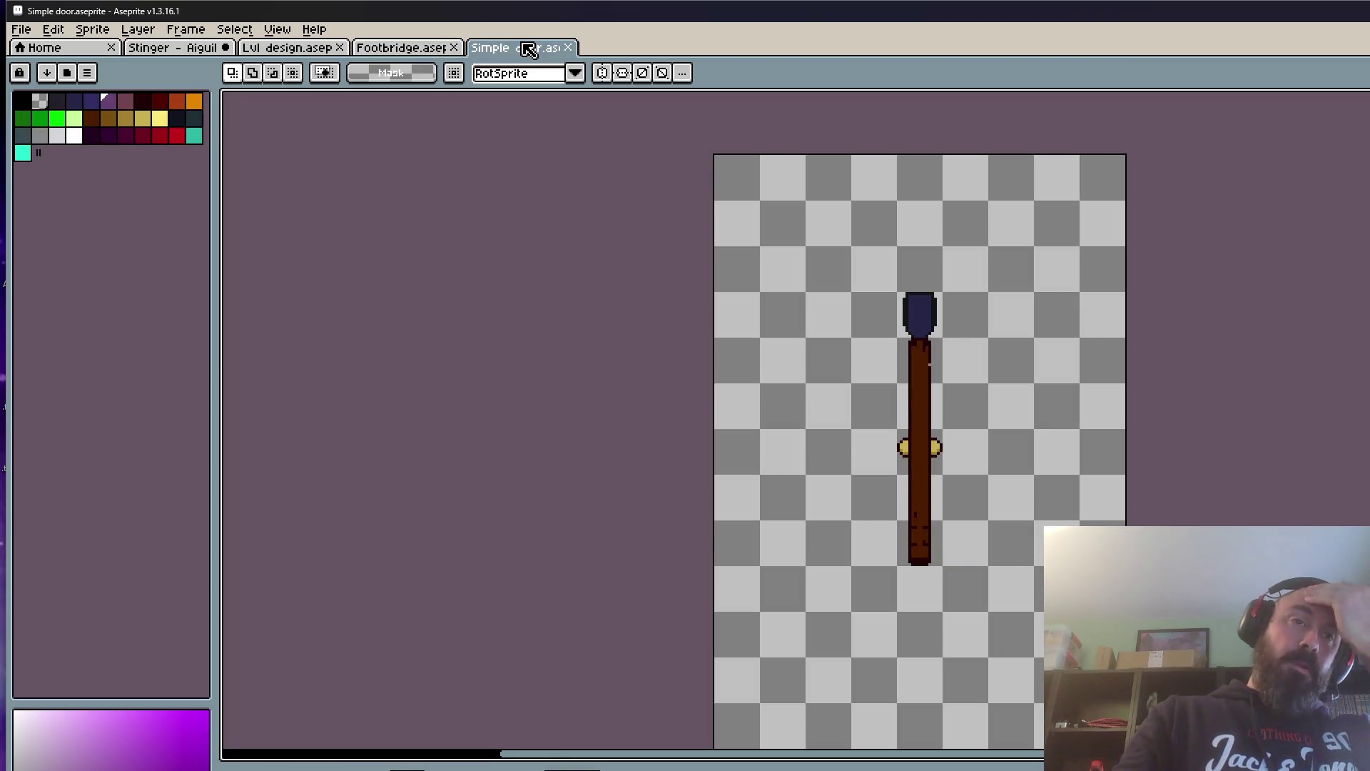
pyautogui.scroll(1, 869, 393)
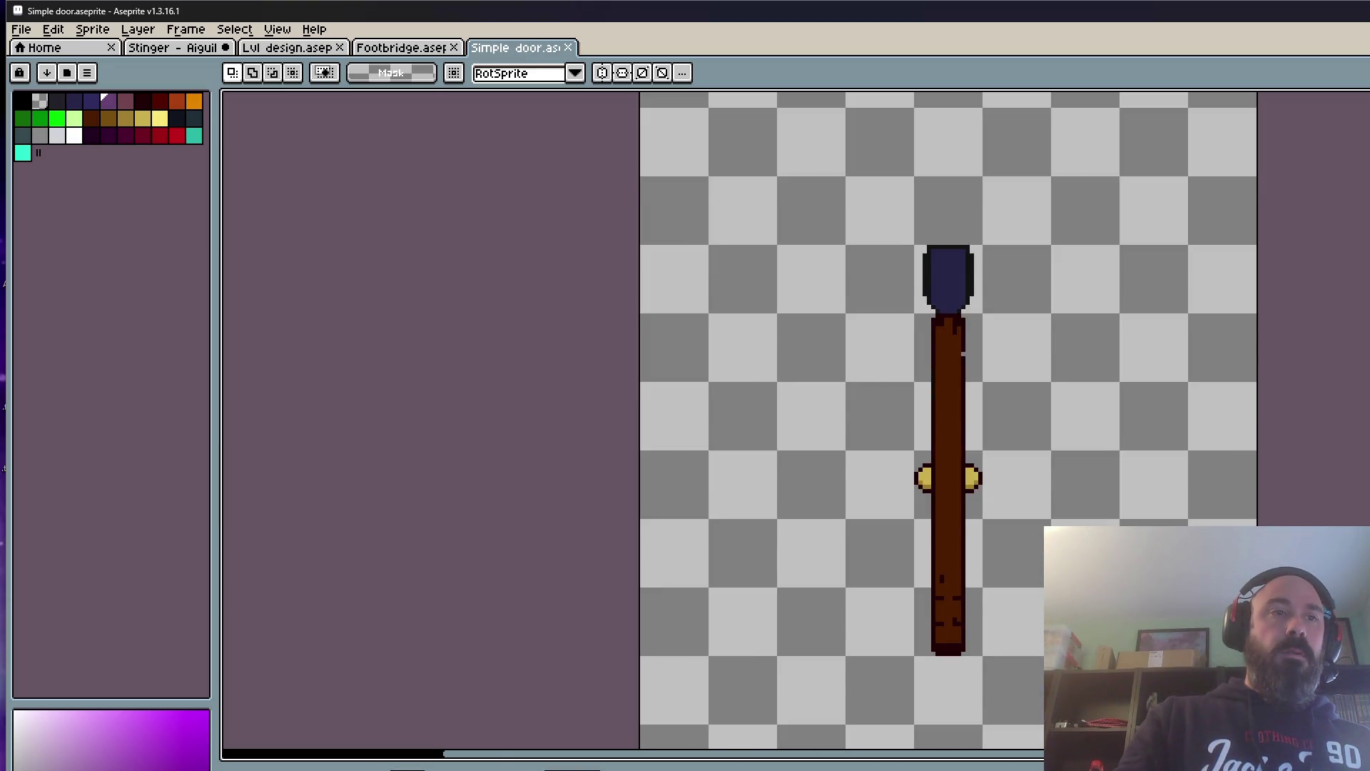
pyautogui.scroll(-1, 902, 443)
pyautogui.moveTo(795, 254); pyautogui.dragTo(1047, 715)
pyautogui.scroll(1, 947, 506)
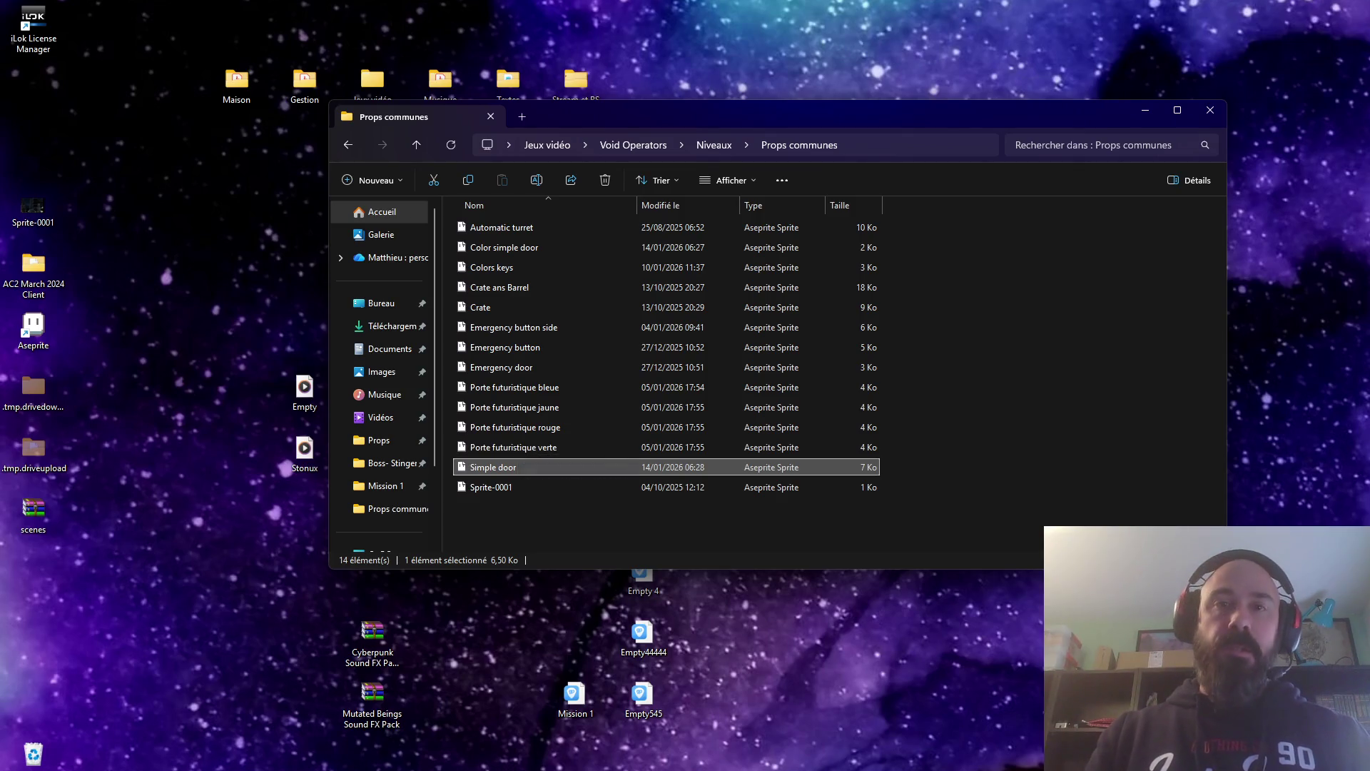
pyautogui.doubleClick(494, 467)
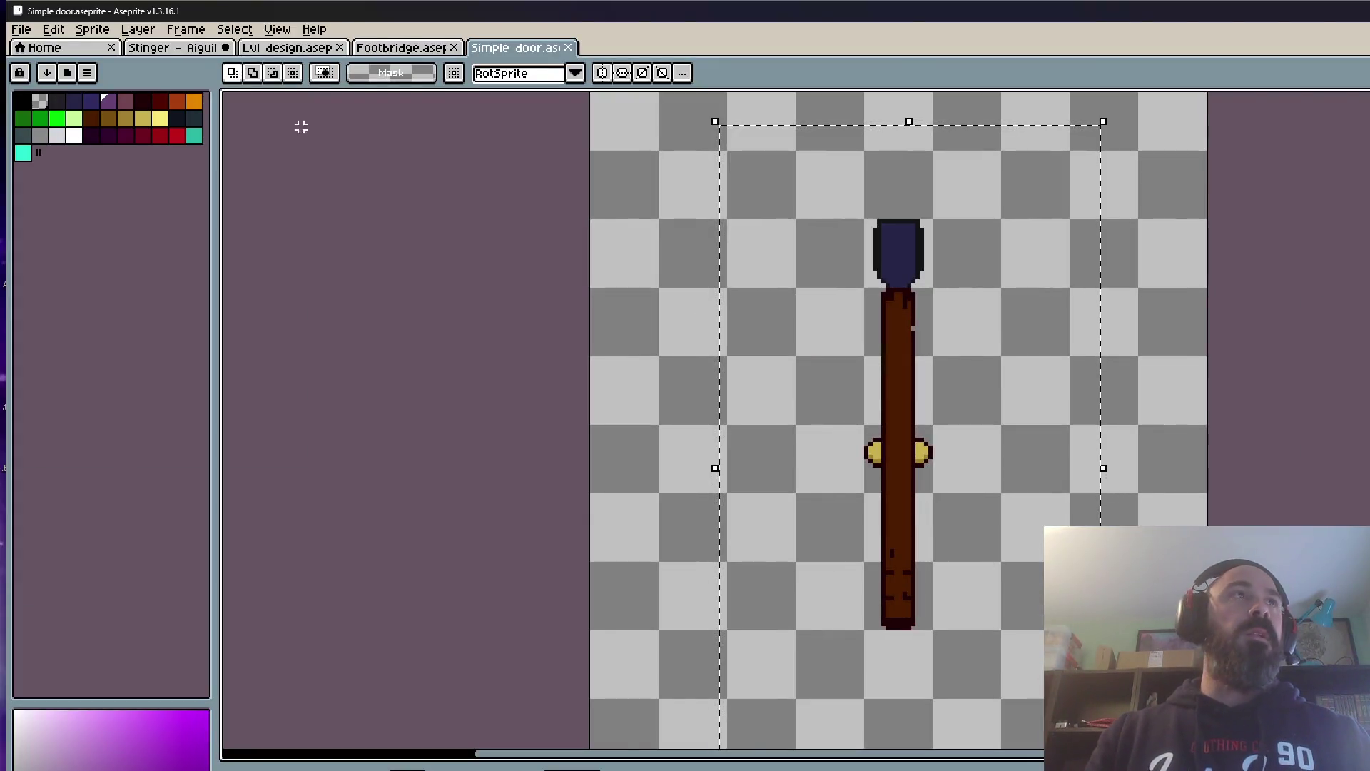
pyautogui.click(287, 48)
pyautogui.scroll(-1, 473, 431)
pyautogui.scroll(-3, 474, 430)
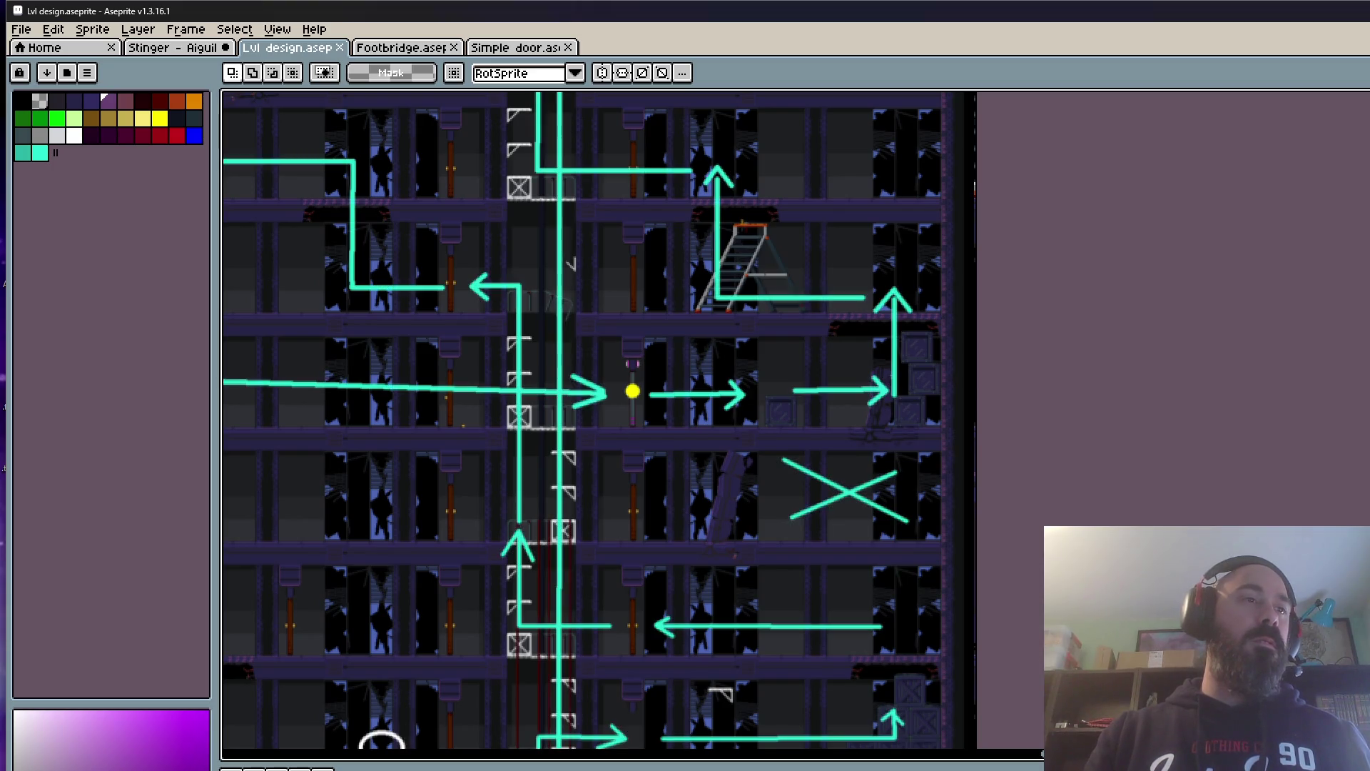
pyautogui.scroll(-1, 743, 508)
pyautogui.scroll(3, 743, 508)
pyautogui.scroll(1, 743, 508)
pyautogui.scroll(1, 743, 507)
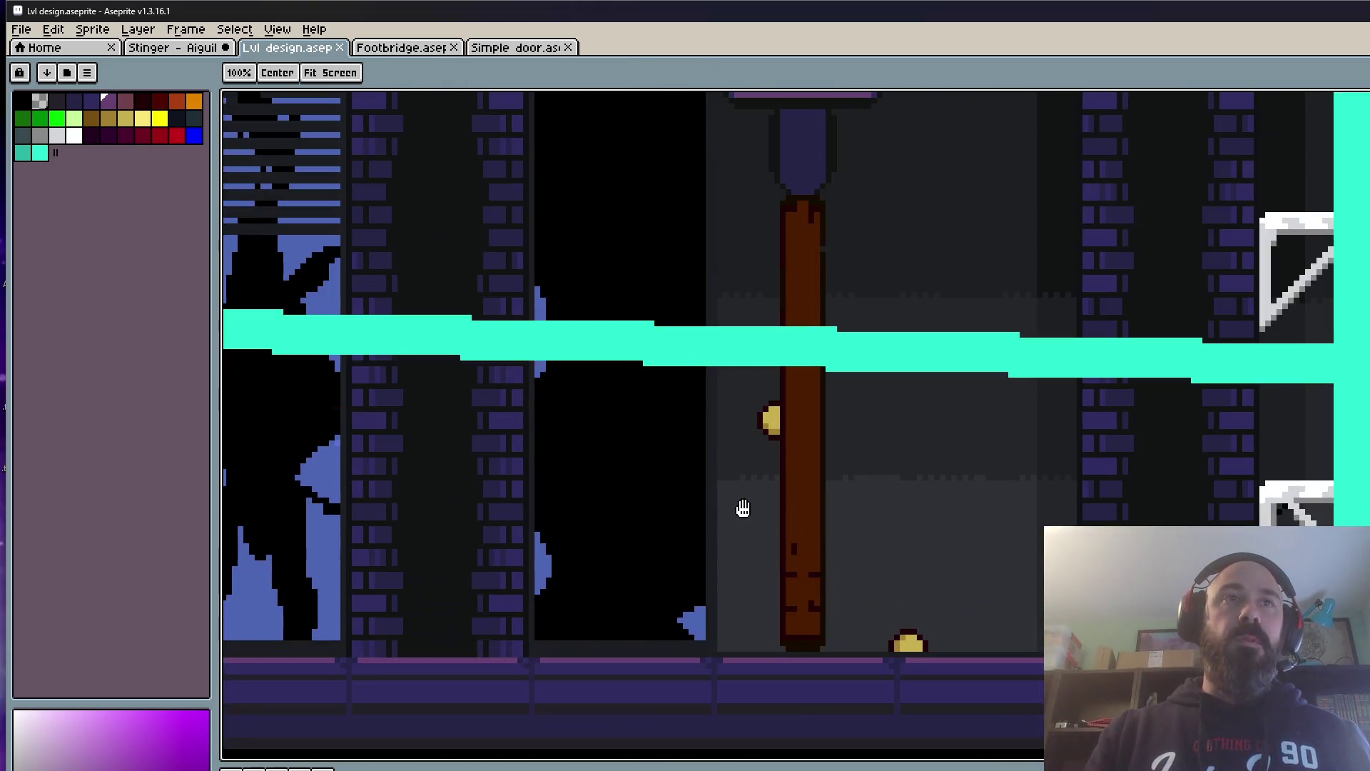
pyautogui.scroll(-1, 742, 508)
pyautogui.scroll(1, 803, 544)
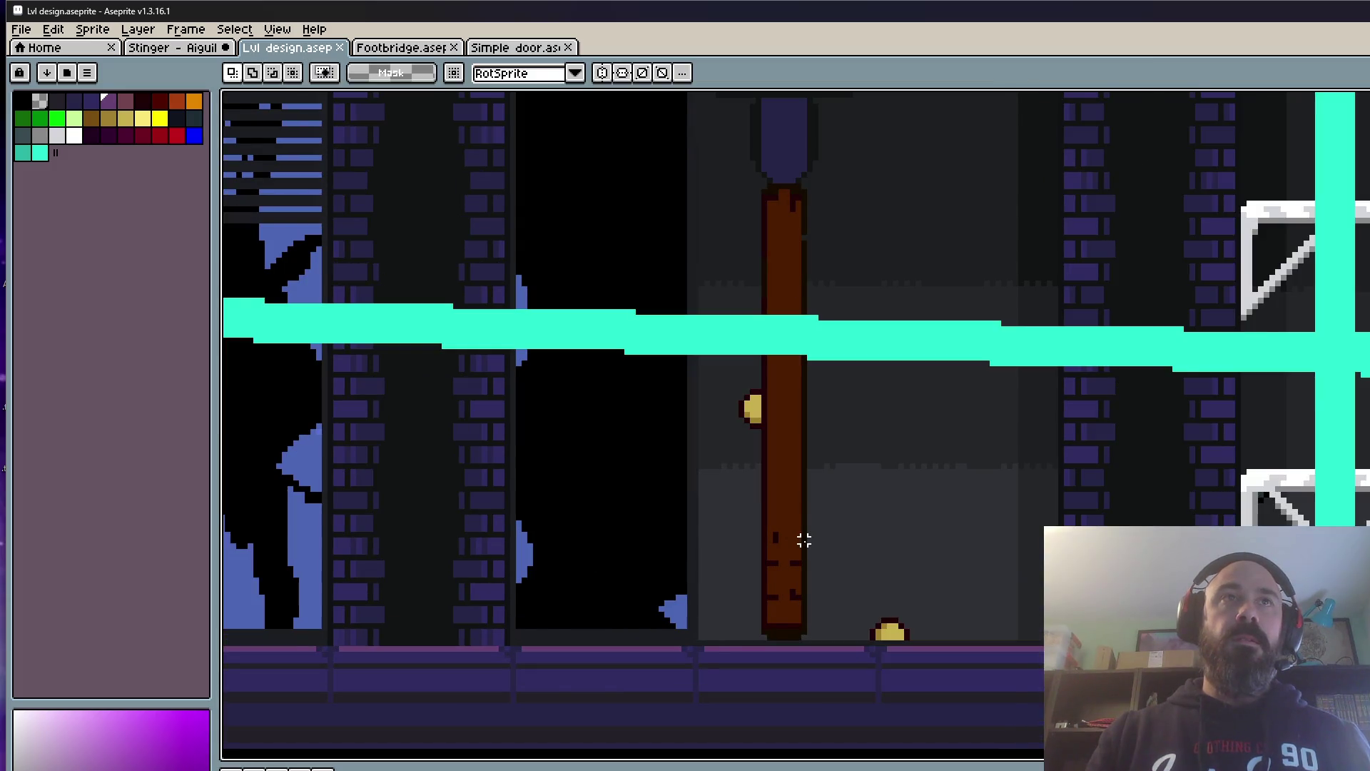
pyautogui.scroll(-1, 804, 542)
pyautogui.scroll(-1, 803, 542)
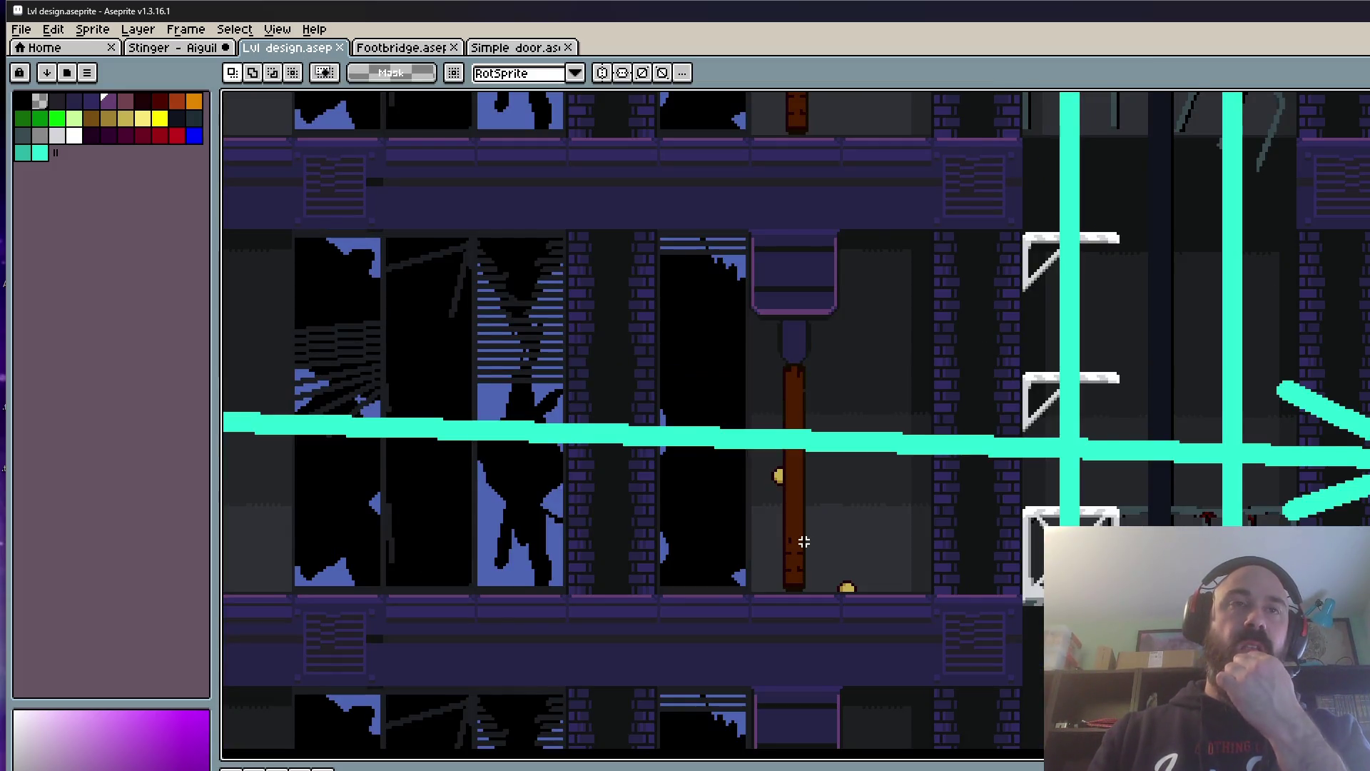
pyautogui.scroll(-1, 803, 543)
pyautogui.scroll(-1, 804, 543)
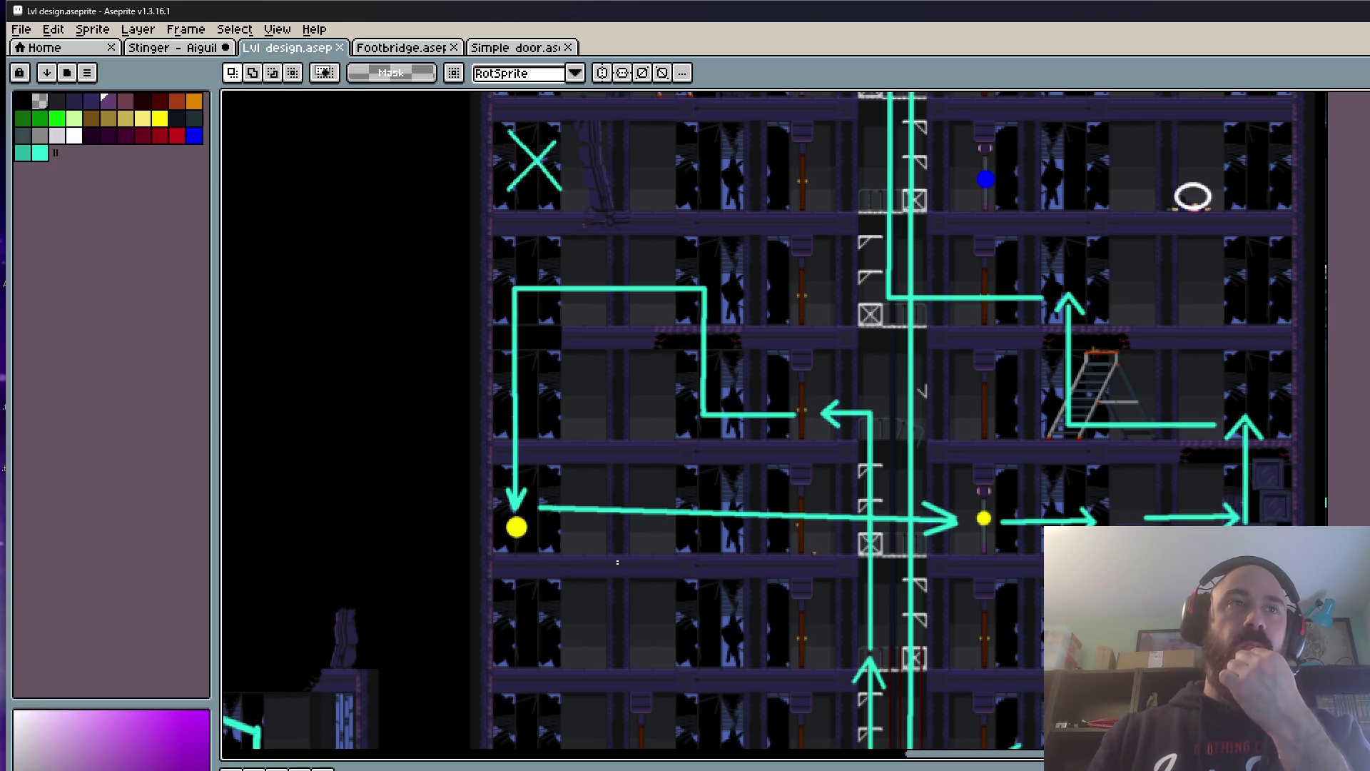
pyautogui.scroll(2, 787, 532)
# Step: Select the area around a door placed in the Mission 1 level design
pyautogui.moveTo(738, 374); pyautogui.dragTo(903, 675)
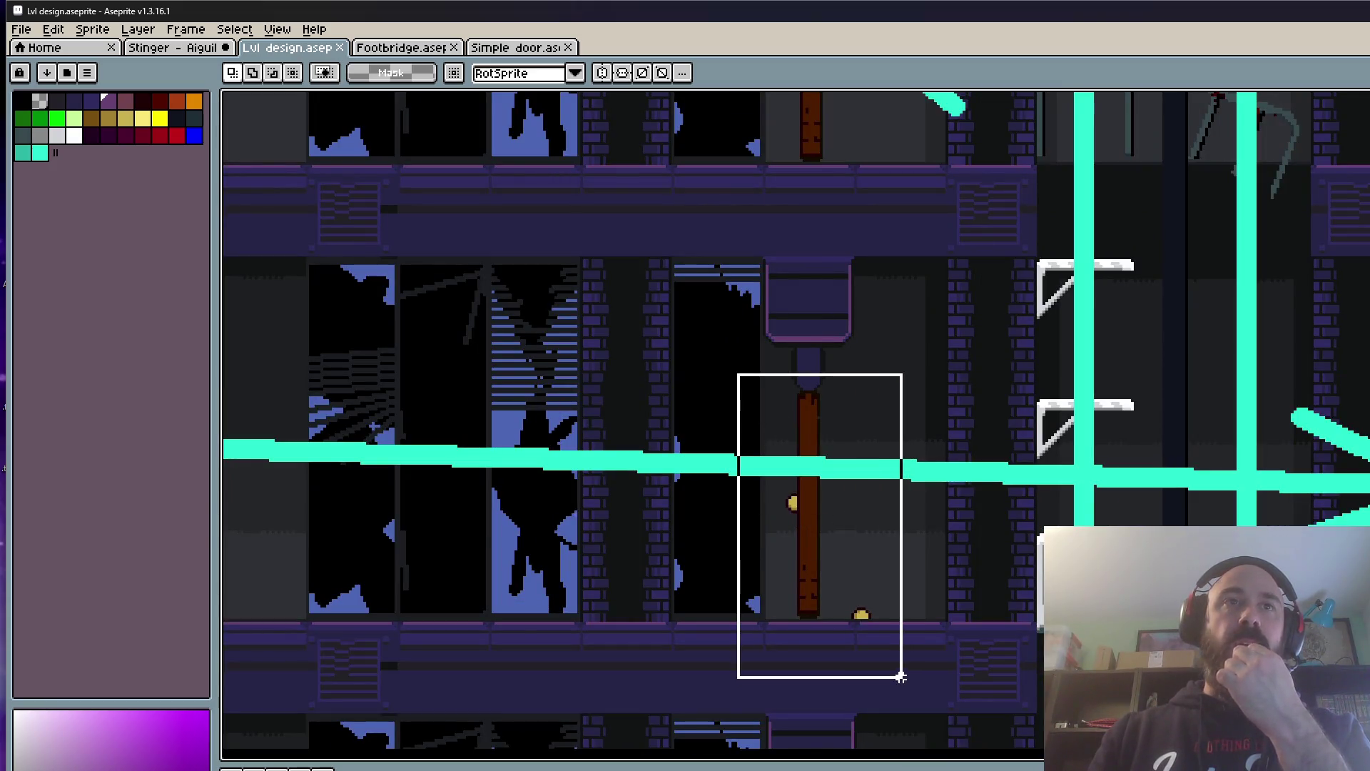
pyautogui.scroll(-1, 872, 627)
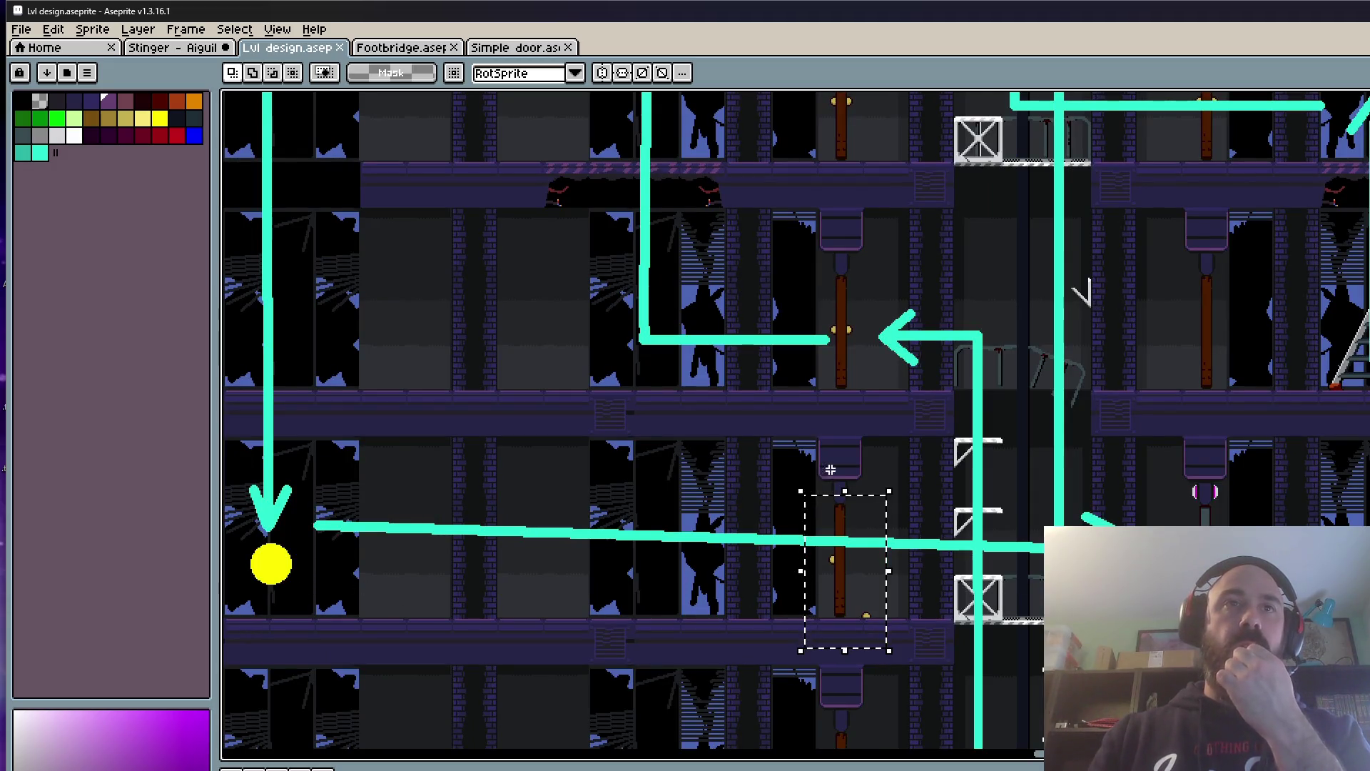
pyautogui.scroll(1, 1231, 545)
pyautogui.scroll(-1, 995, 567)
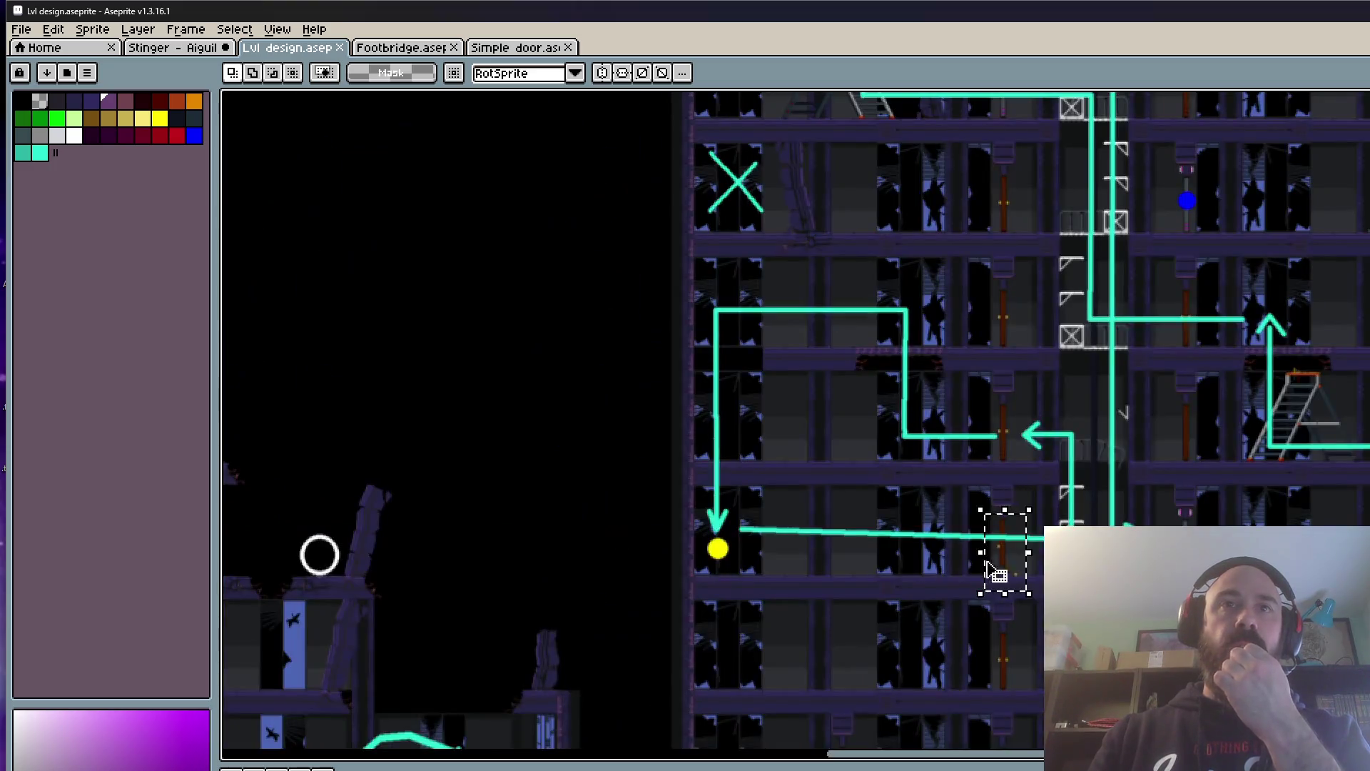
pyautogui.scroll(-1, 1001, 568)
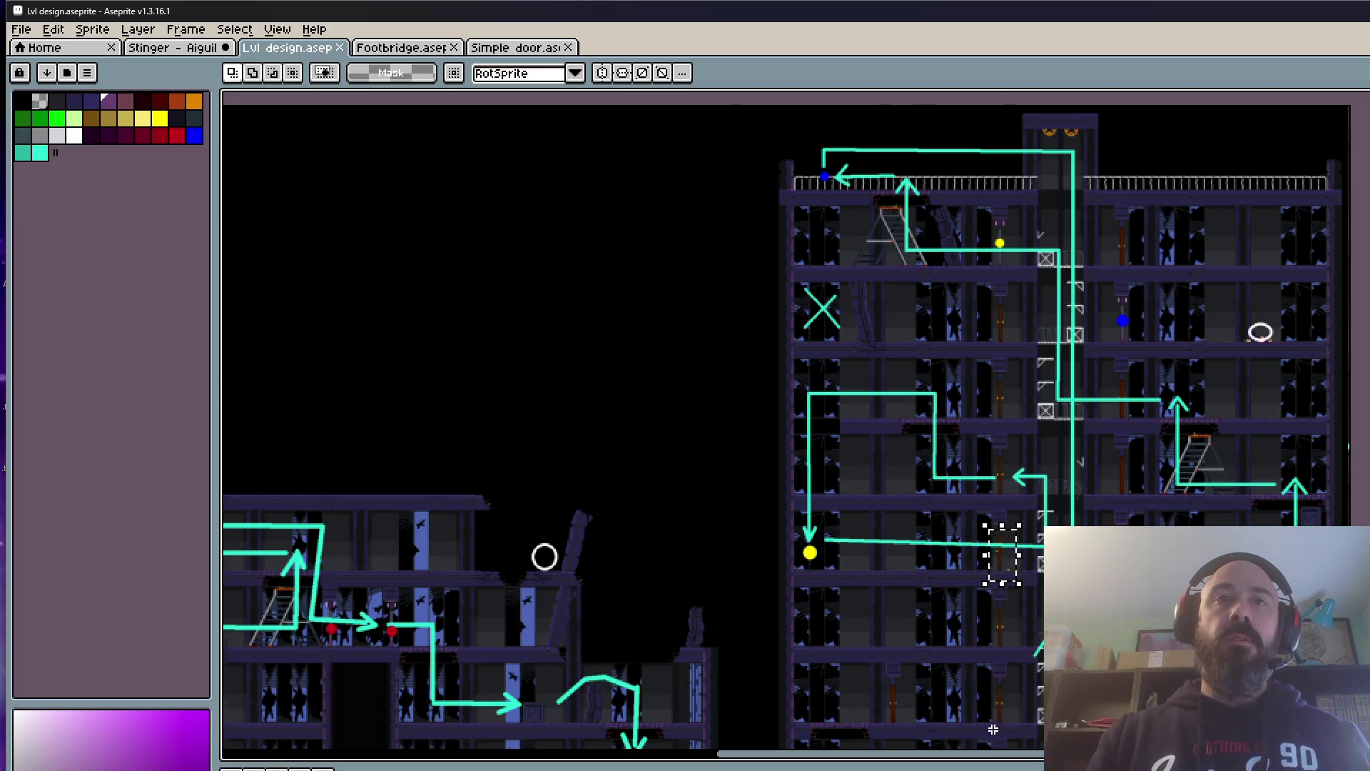
pyautogui.scroll(1, 992, 729)
# Step: Tighten the selection around the door standing in the level design
pyautogui.moveTo(997, 687); pyautogui.dragTo(957, 503)
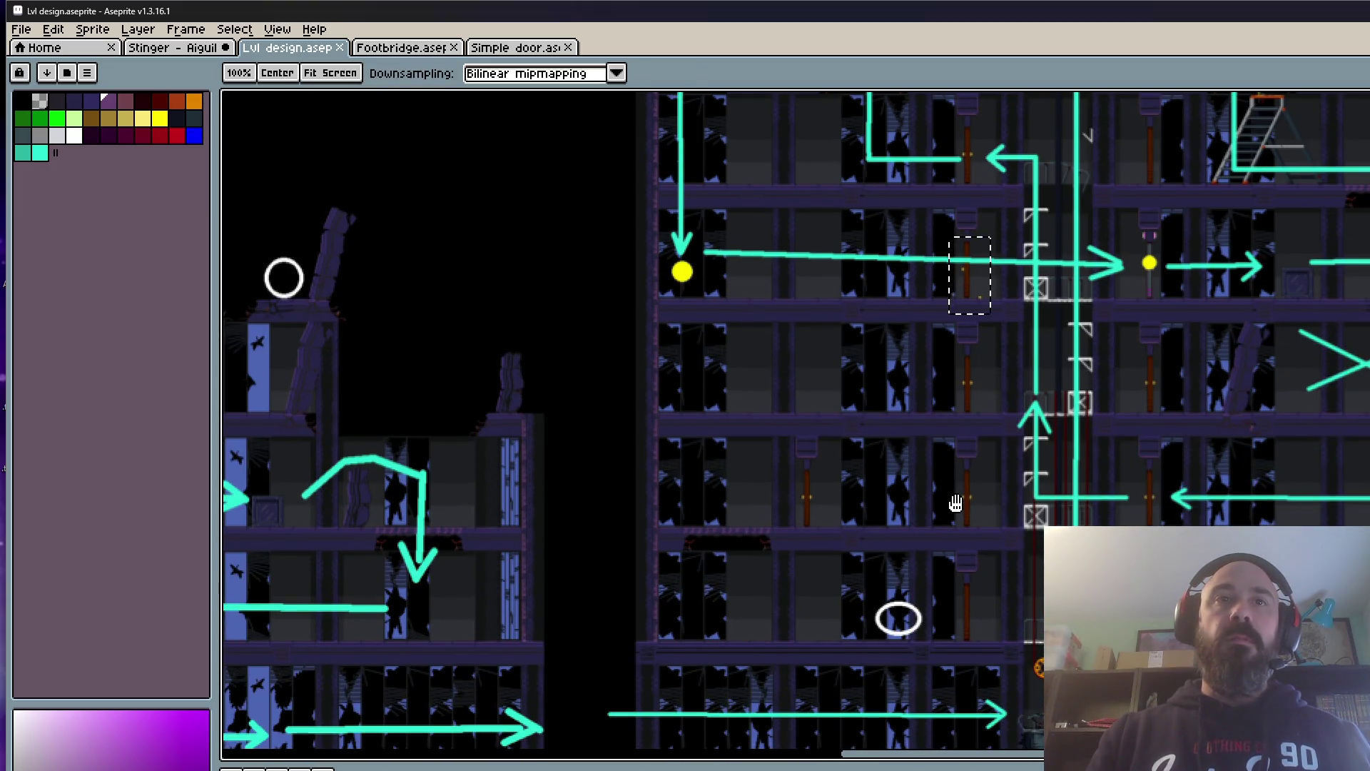
pyautogui.scroll(3, 968, 732)
pyautogui.moveTo(942, 646); pyautogui.dragTo(932, 460)
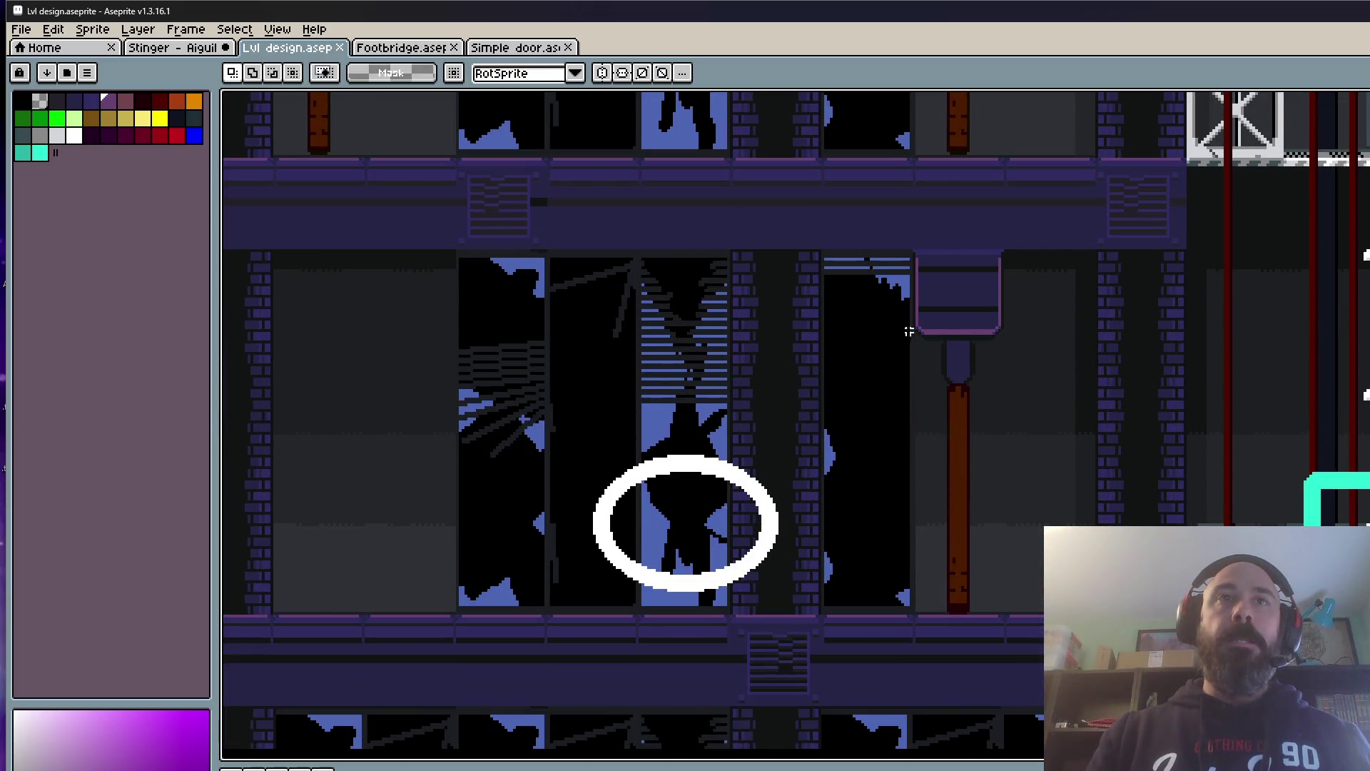
pyautogui.moveTo(1099, 688); pyautogui.dragTo(1048, 658)
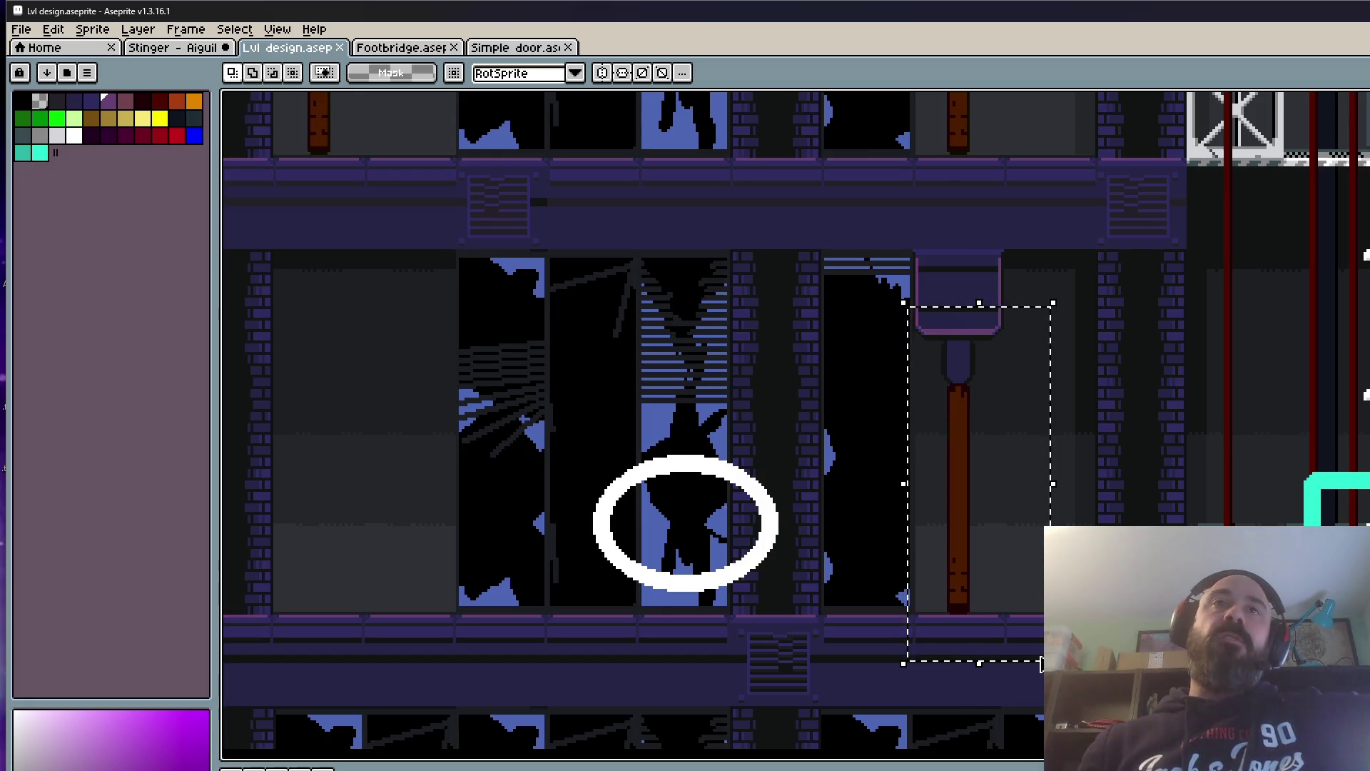
pyautogui.scroll(-2, 1033, 642)
pyautogui.scroll(1, 1034, 643)
pyautogui.scroll(1, 1032, 643)
pyautogui.scroll(-2, 965, 413)
pyautogui.scroll(2, 959, 431)
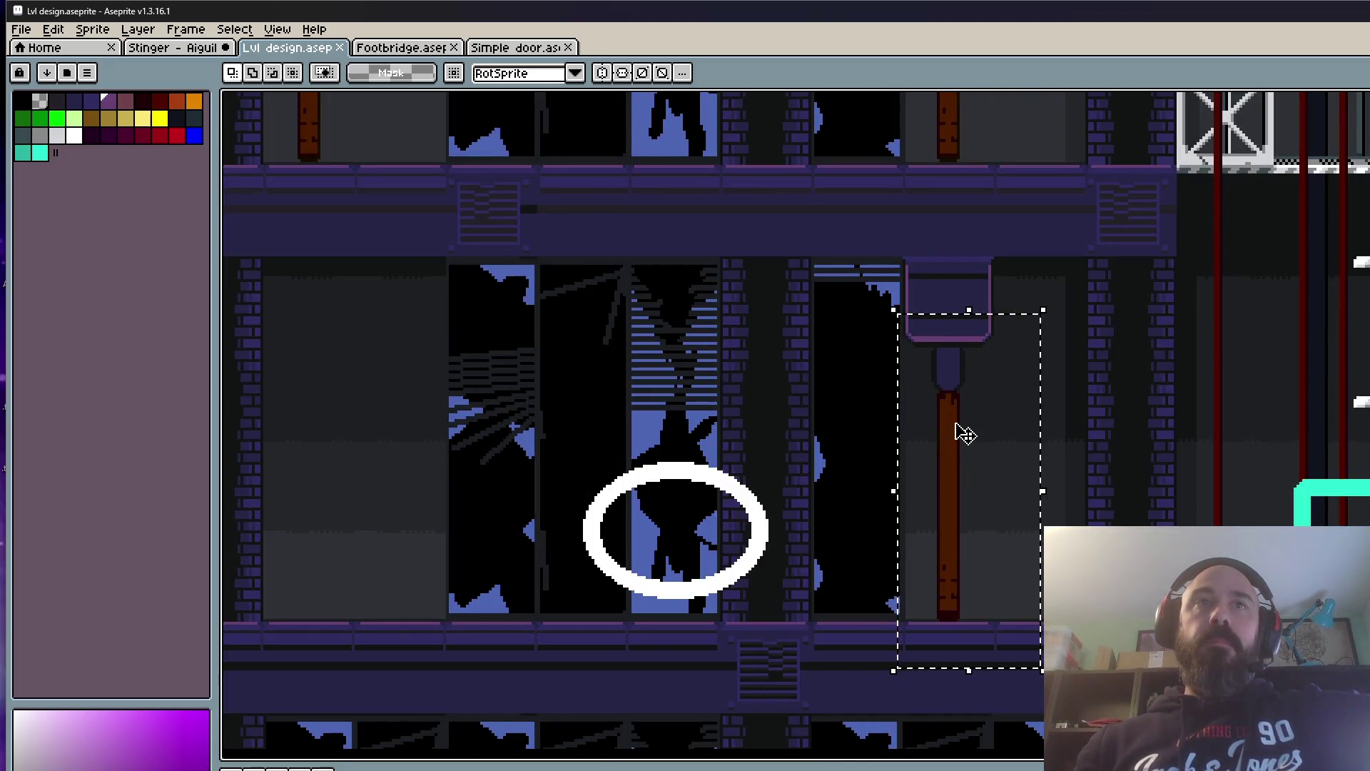
pyautogui.scroll(1, 950, 471)
pyautogui.scroll(-1, 953, 478)
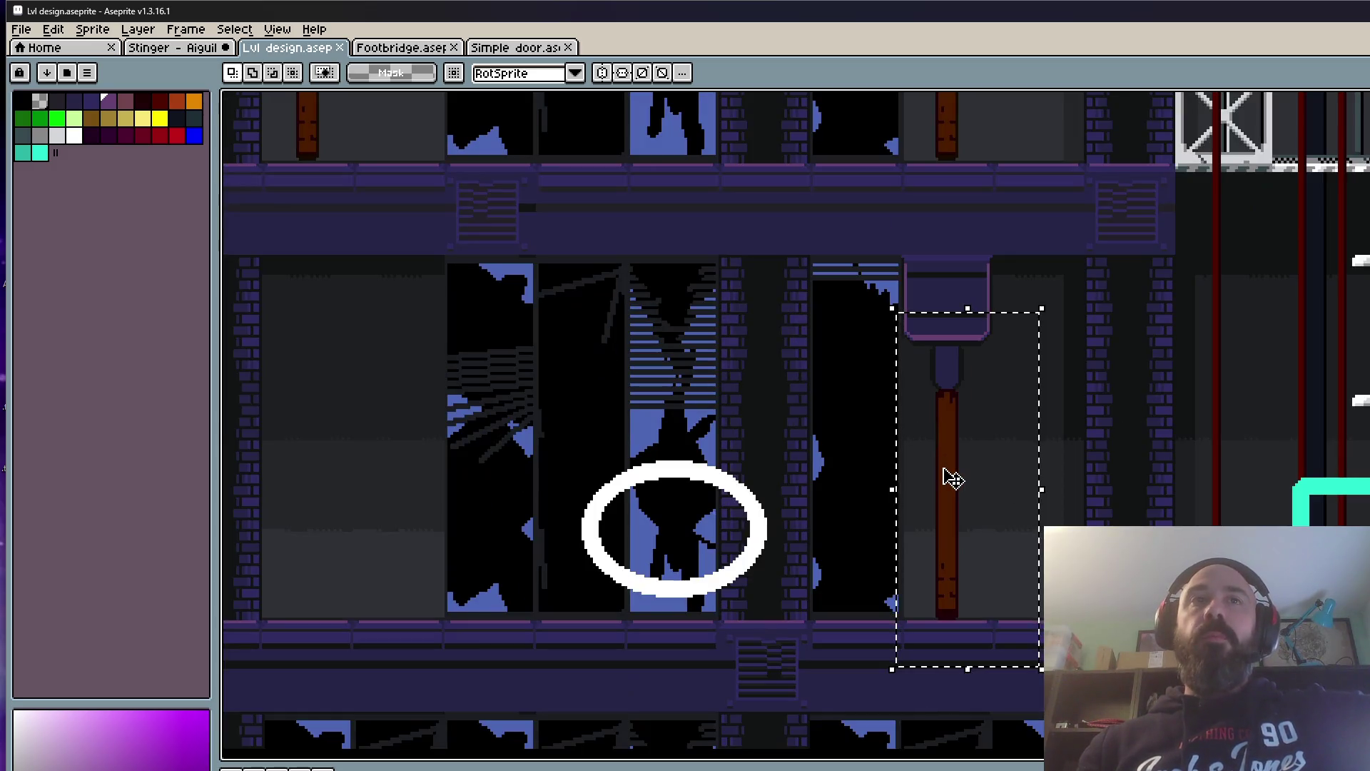
pyautogui.scroll(-2, 952, 479)
pyautogui.scroll(2, 950, 474)
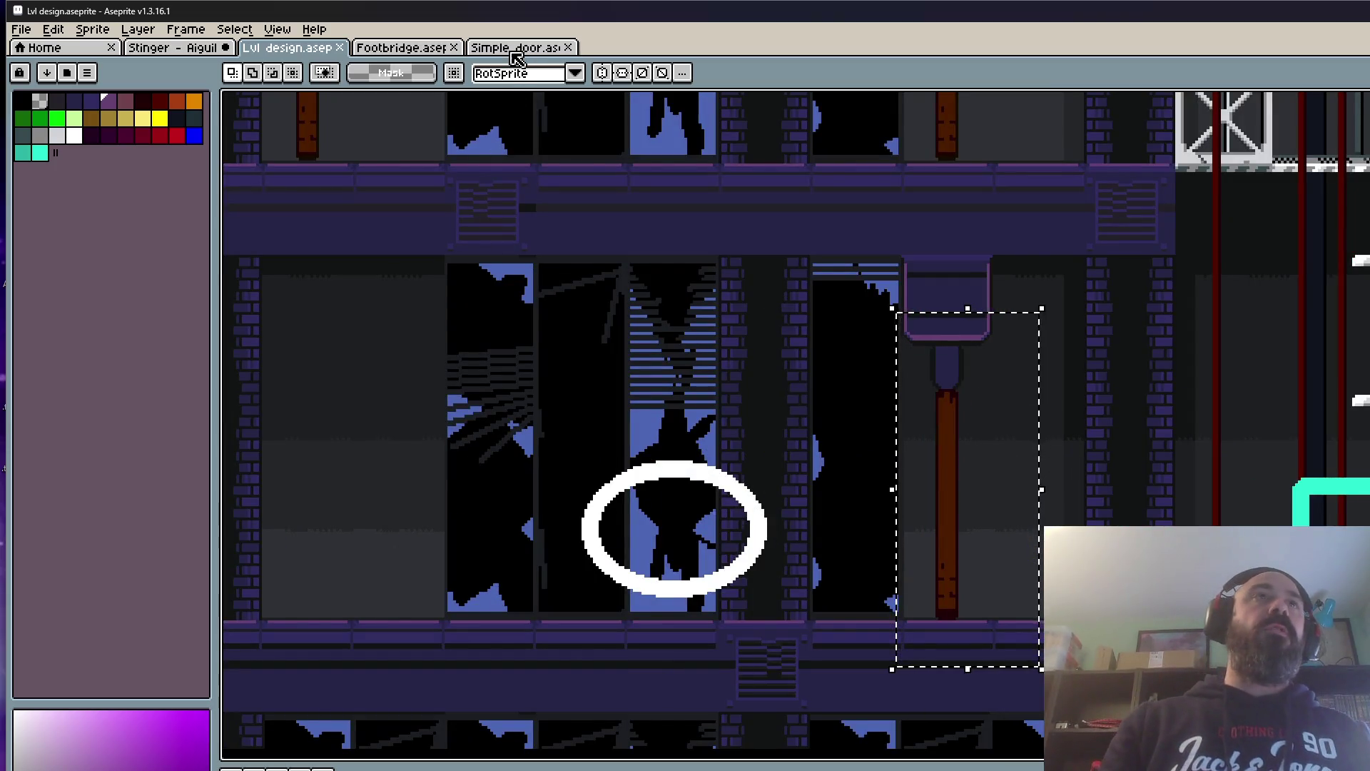
pyautogui.scroll(1, 948, 383)
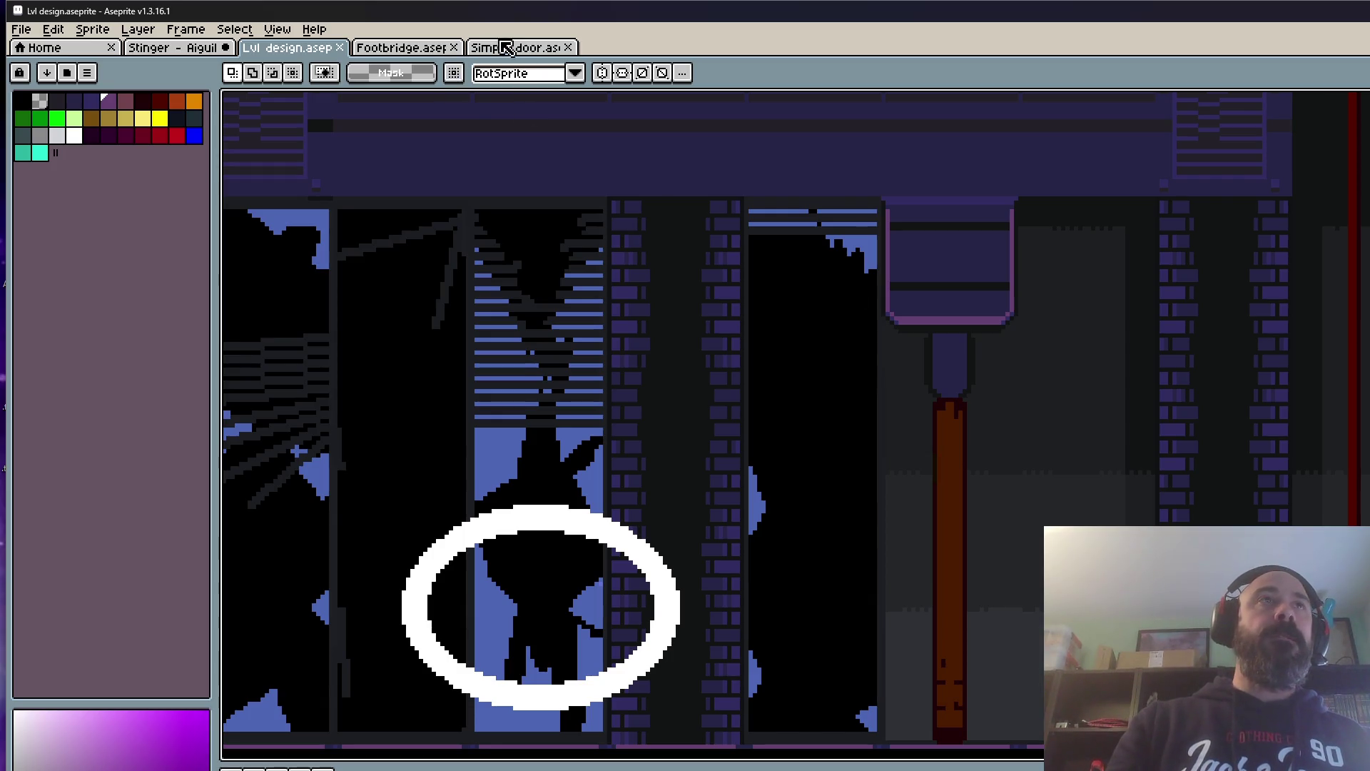
# Step: Select a matching rectangle around the Simple door sprite
pyautogui.click(507, 48)
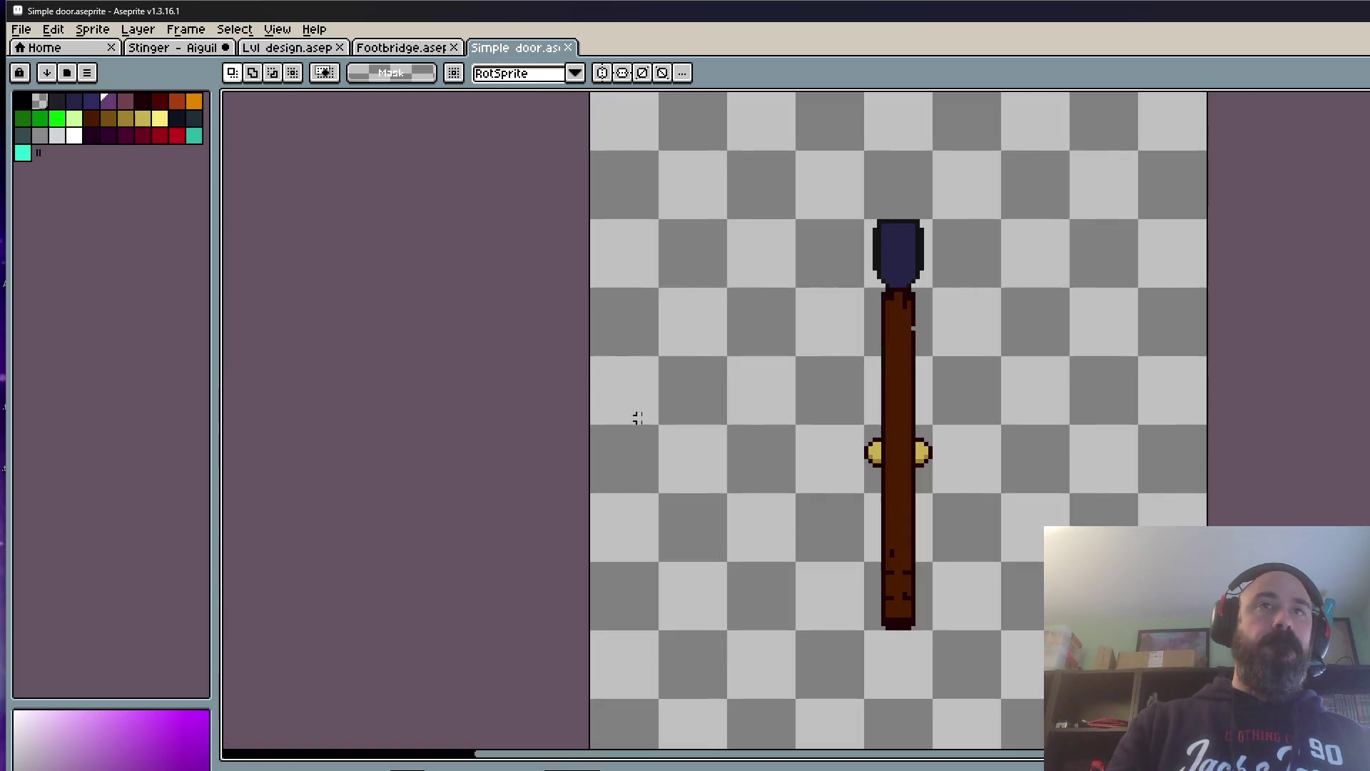
pyautogui.moveTo(707, 182); pyautogui.dragTo(1095, 709)
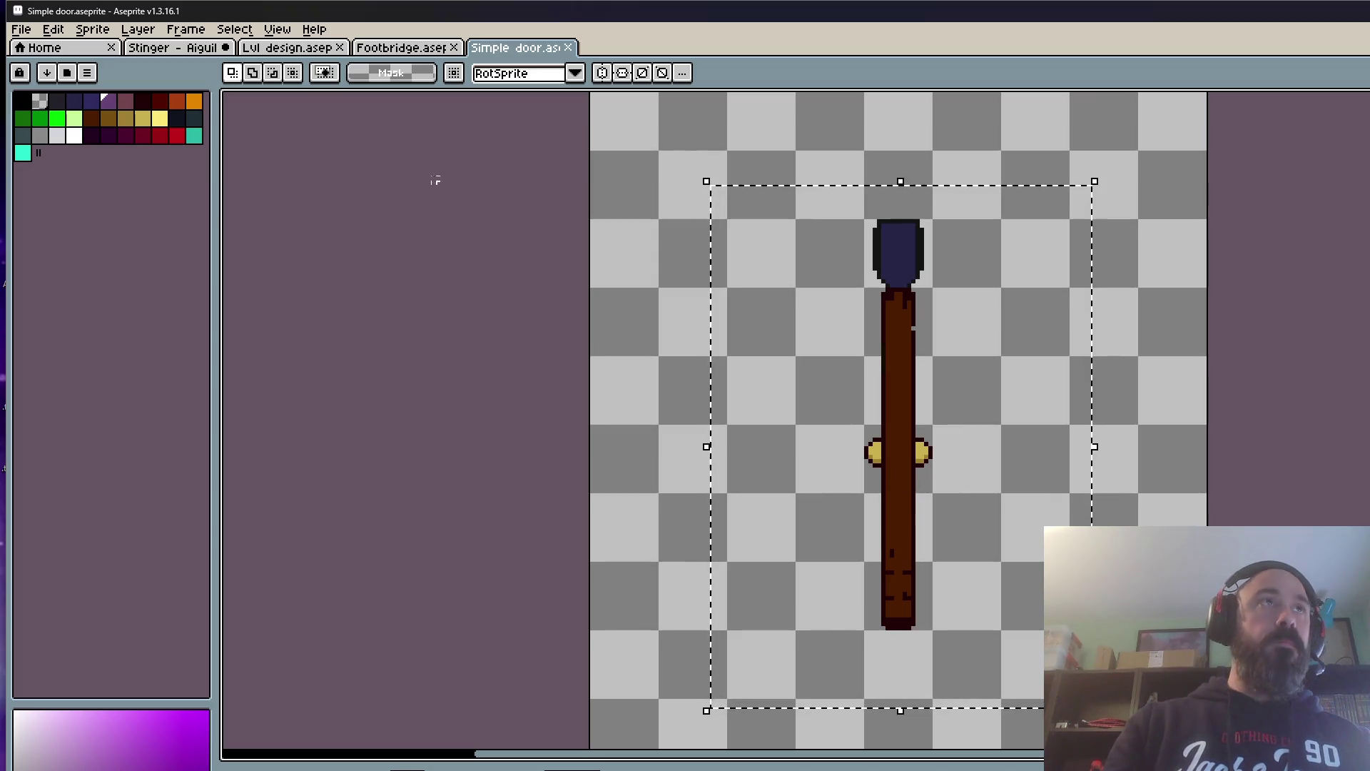